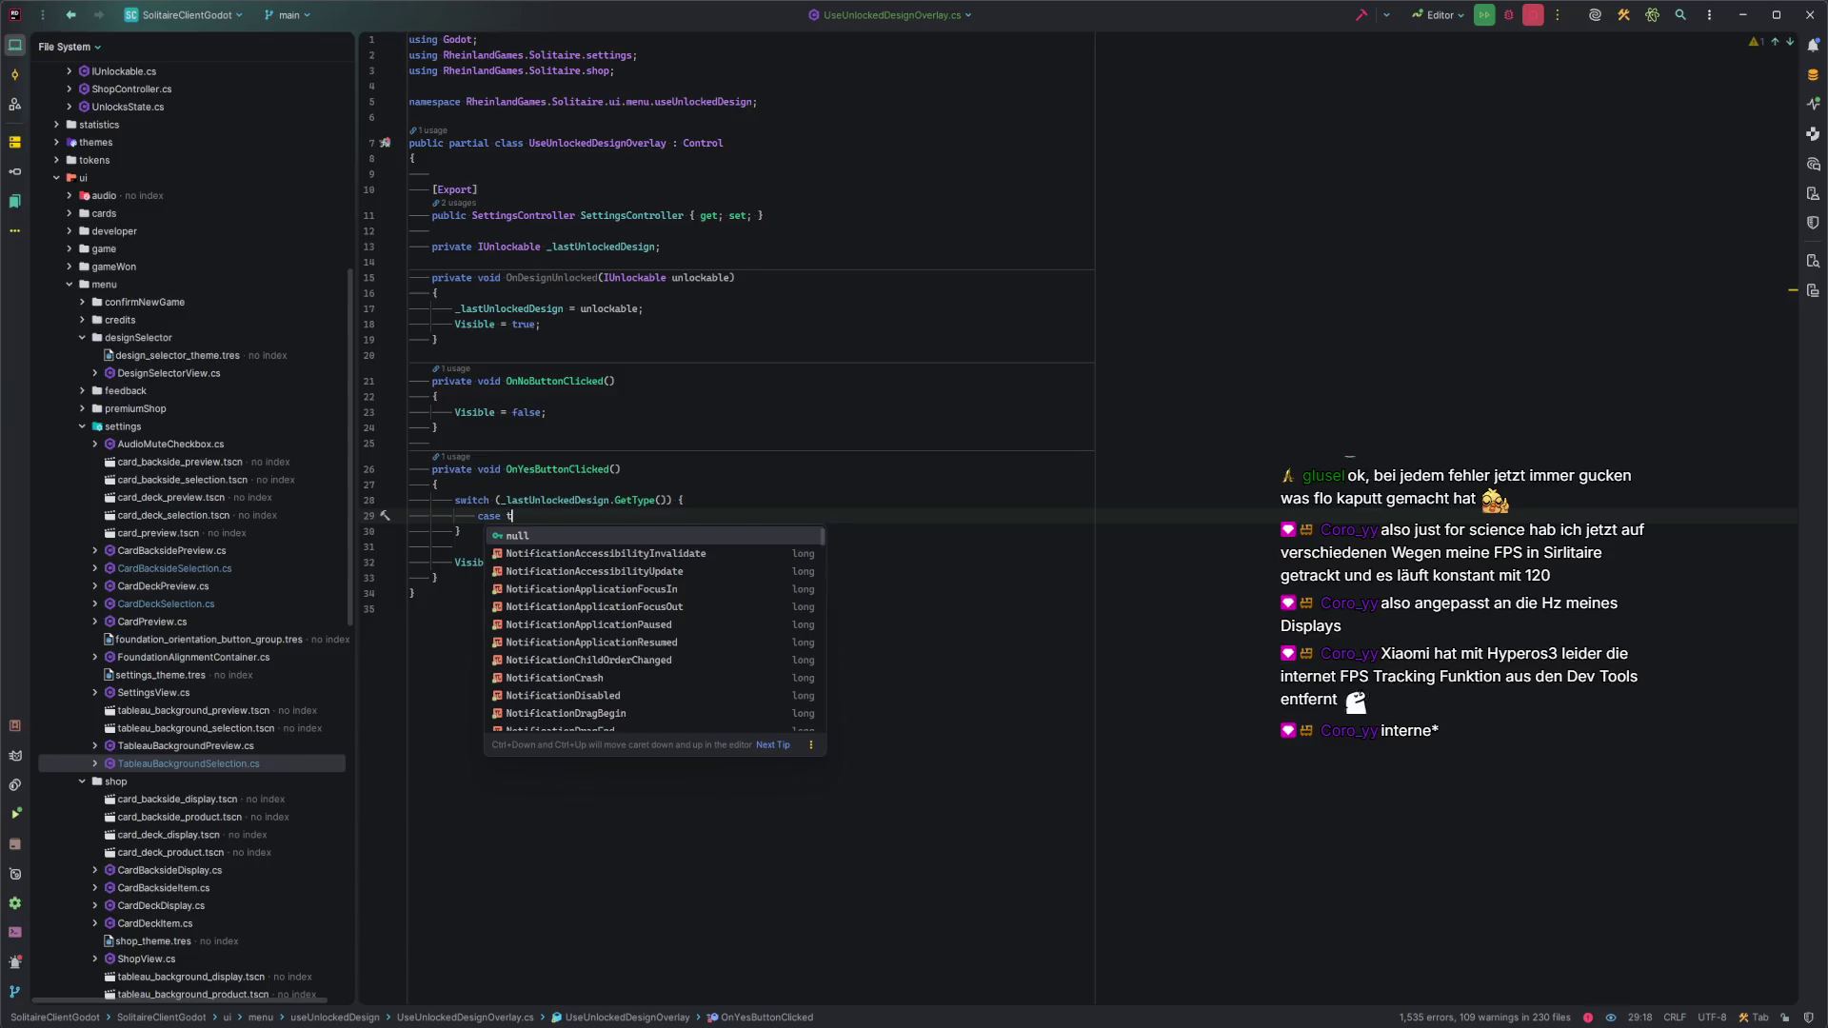
# Complete the case label as 'case typeof(CardDeckTheme):' using code completion.
pyautogui.press('Return')
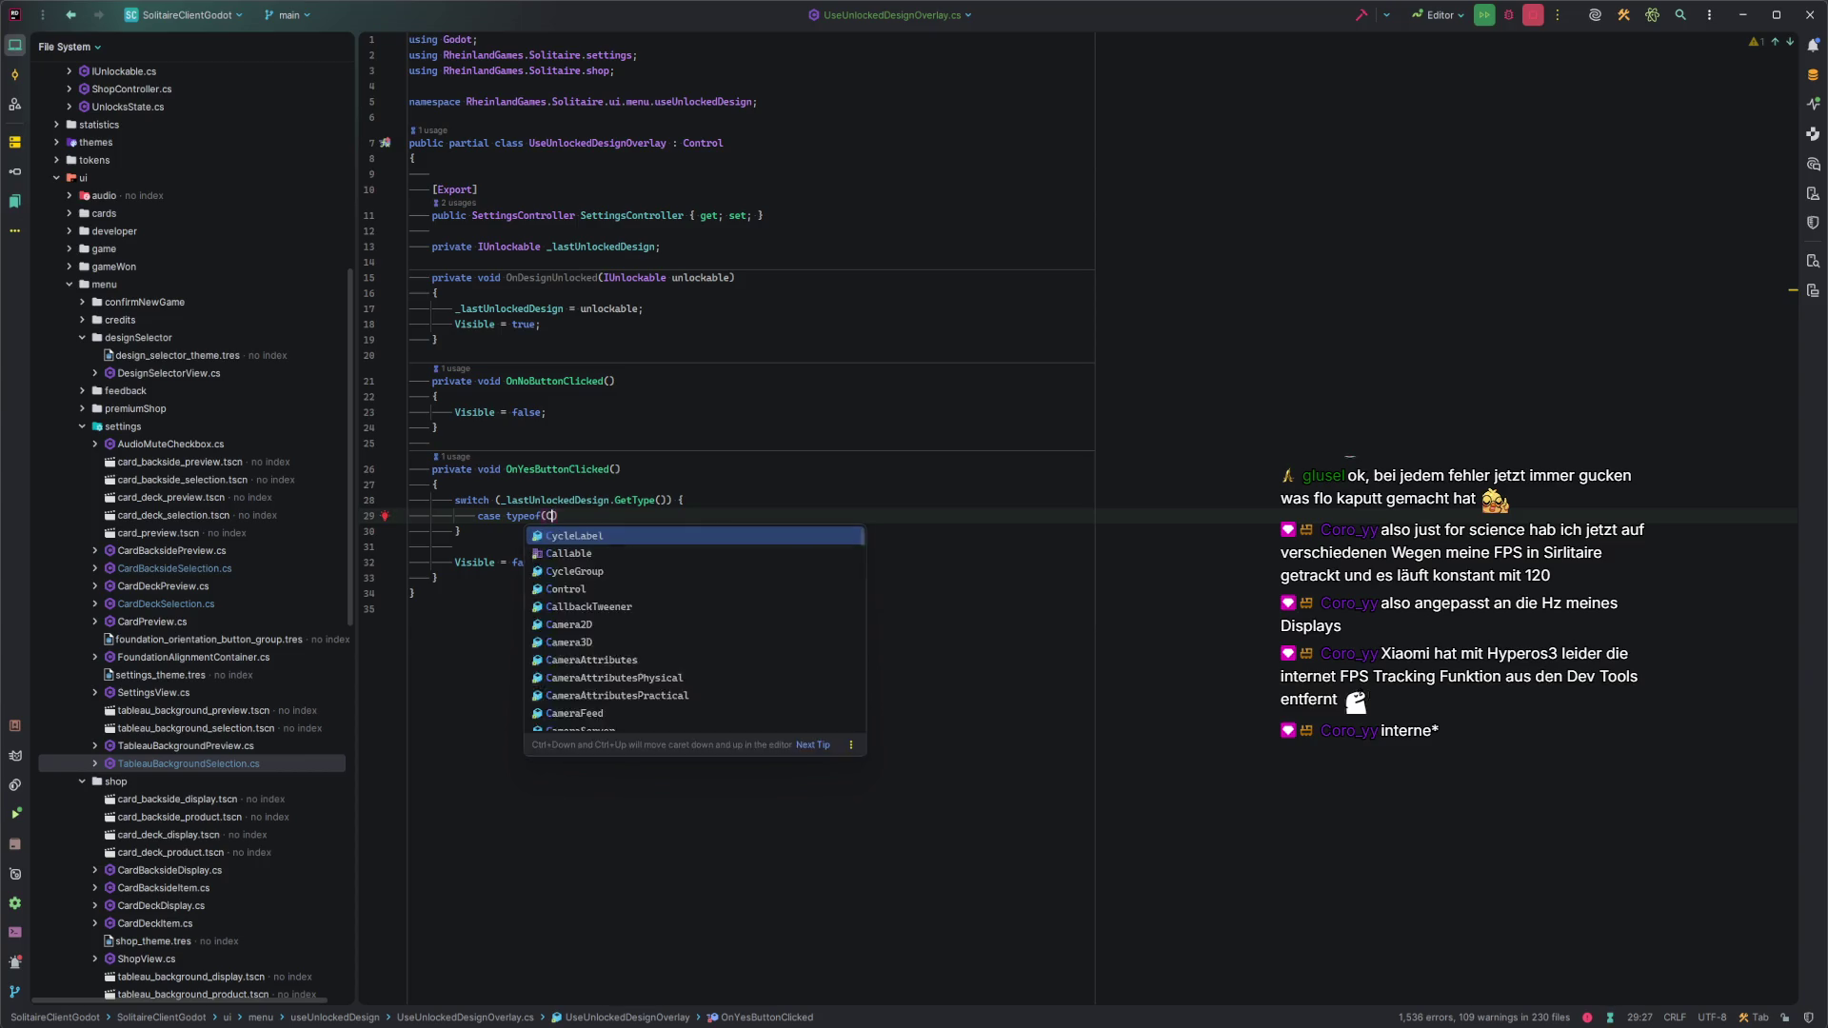
pyautogui.write('Deck')
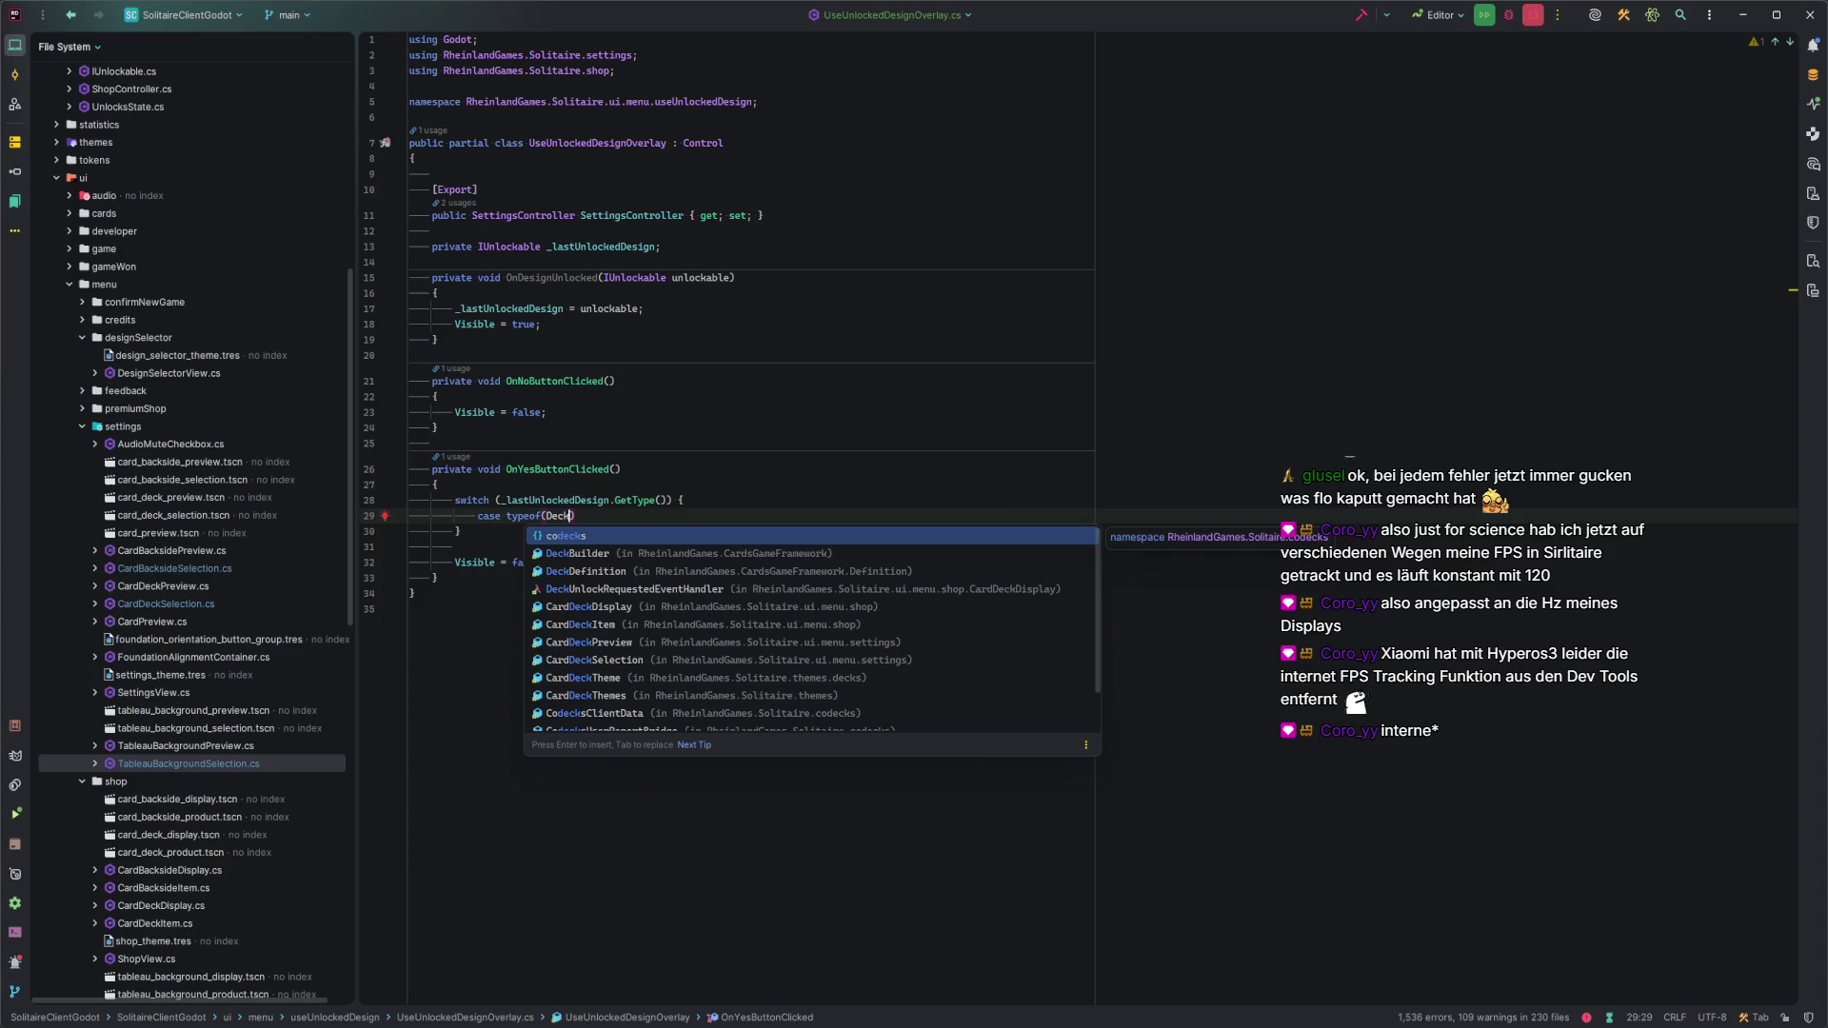
pyautogui.write('The')
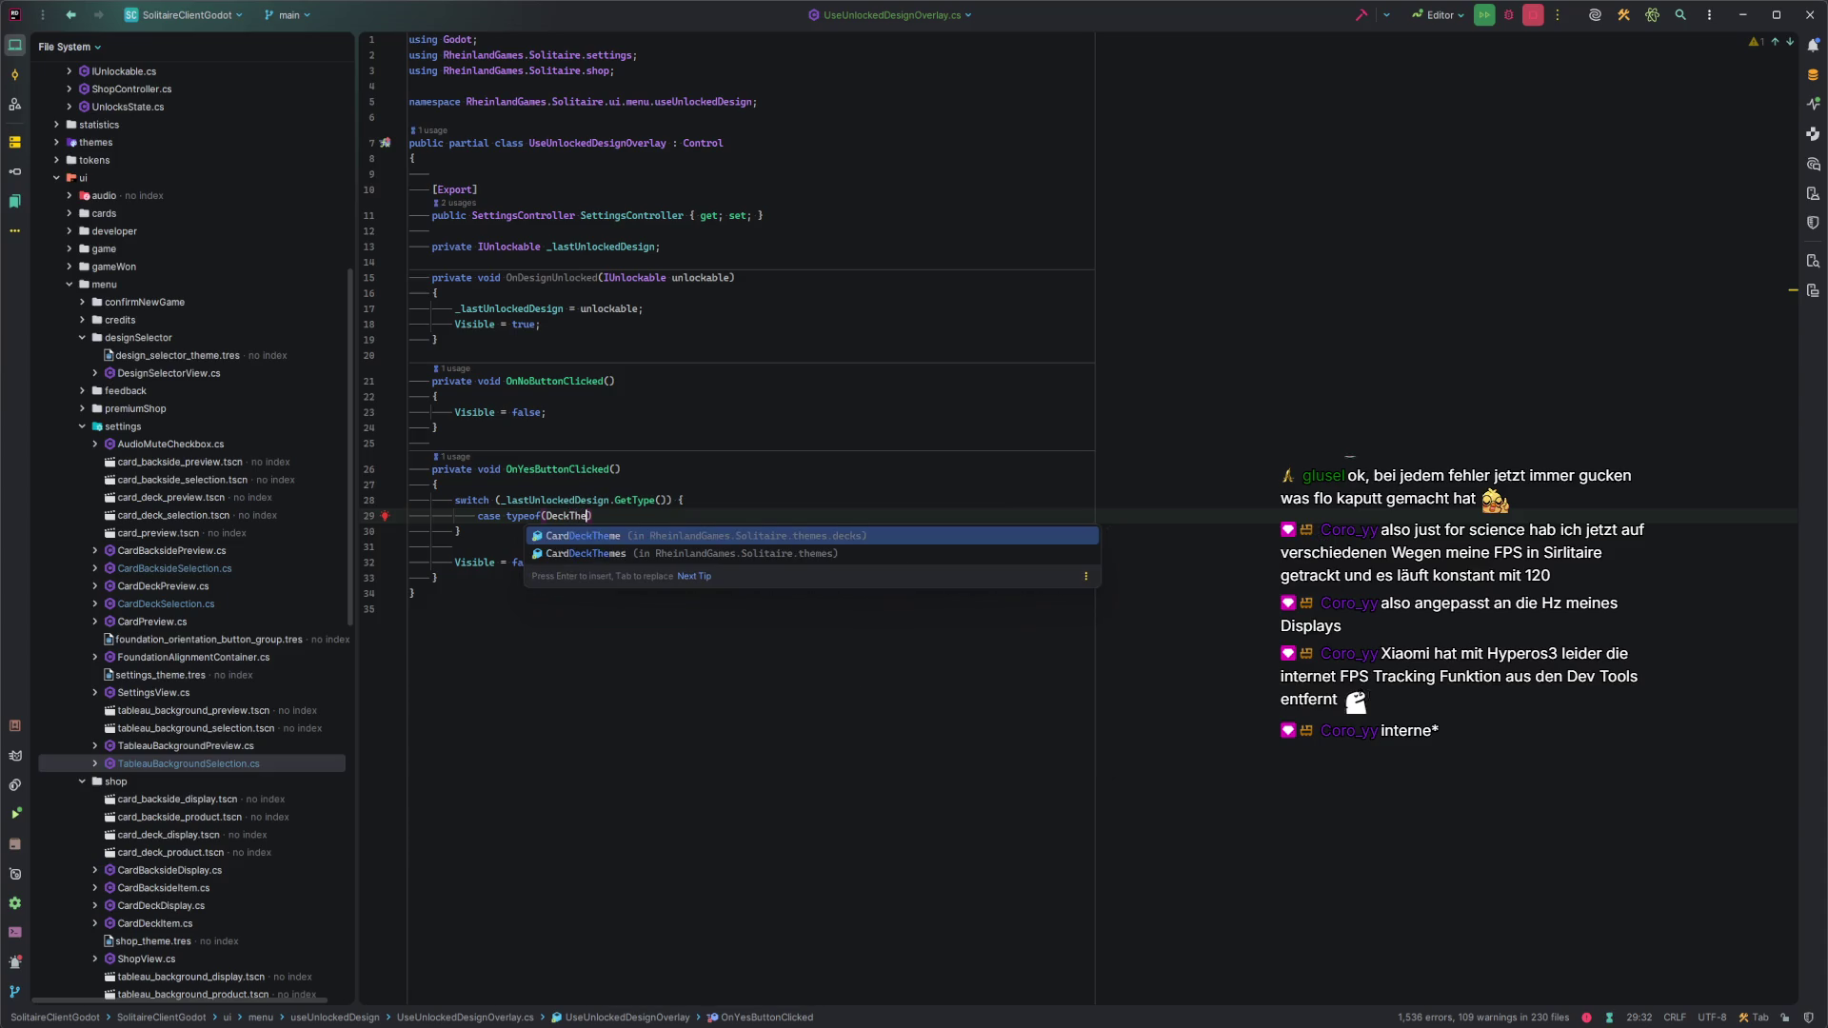
pyautogui.press('Return')
pyautogui.write('):')
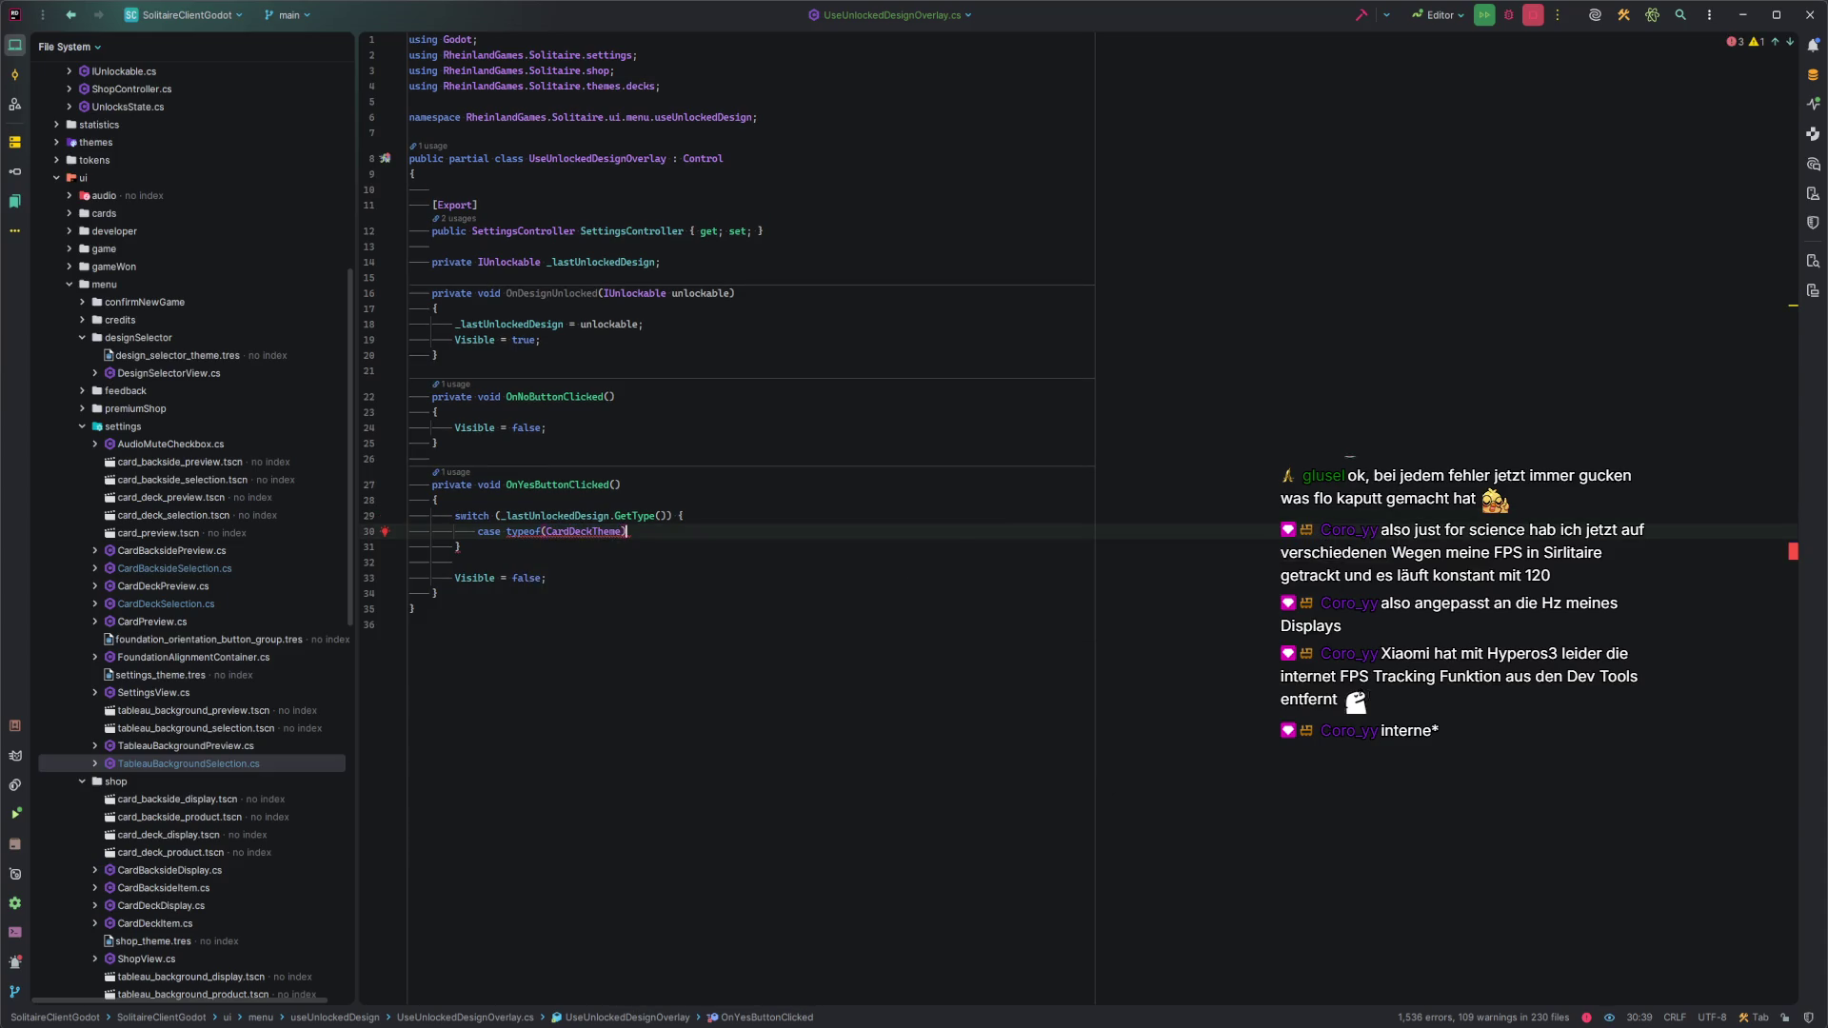
pyautogui.press('Escape')
# Dismiss the constant-value error and replace the switch keyword on line 29 with 'if'.
pyautogui.moveTo(548, 530)
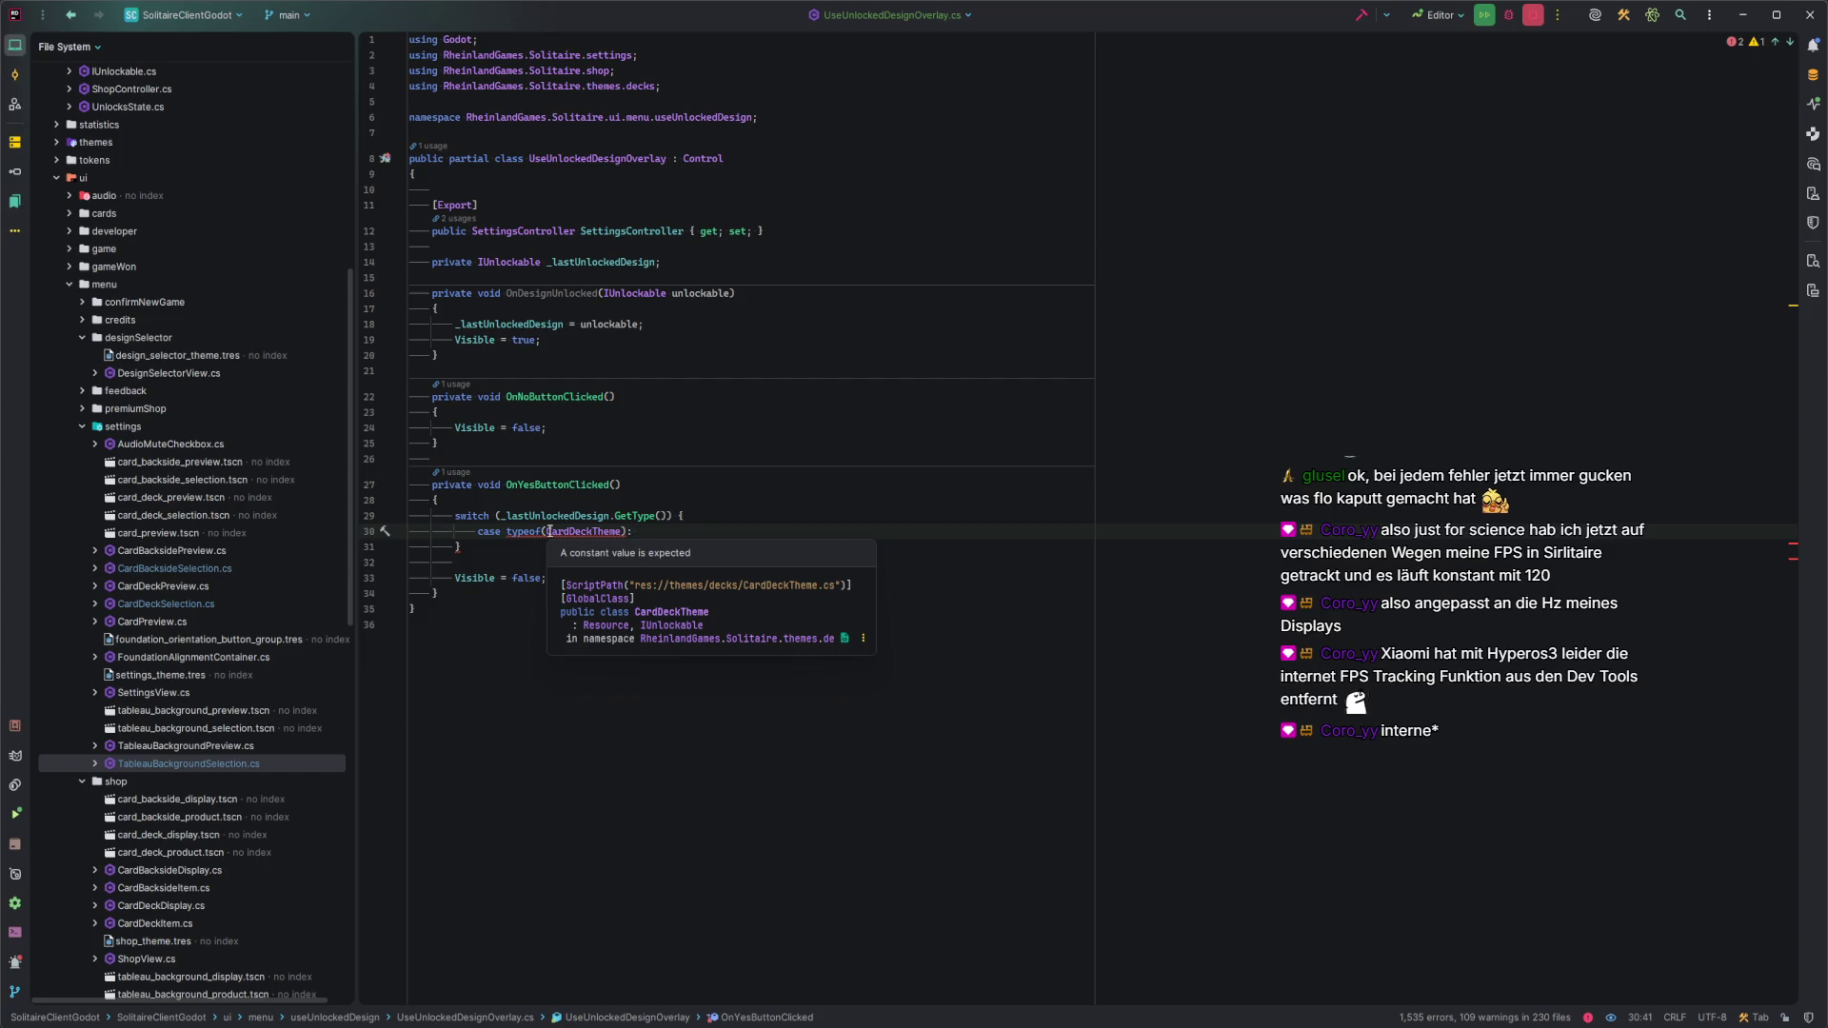
pyautogui.click(629, 530)
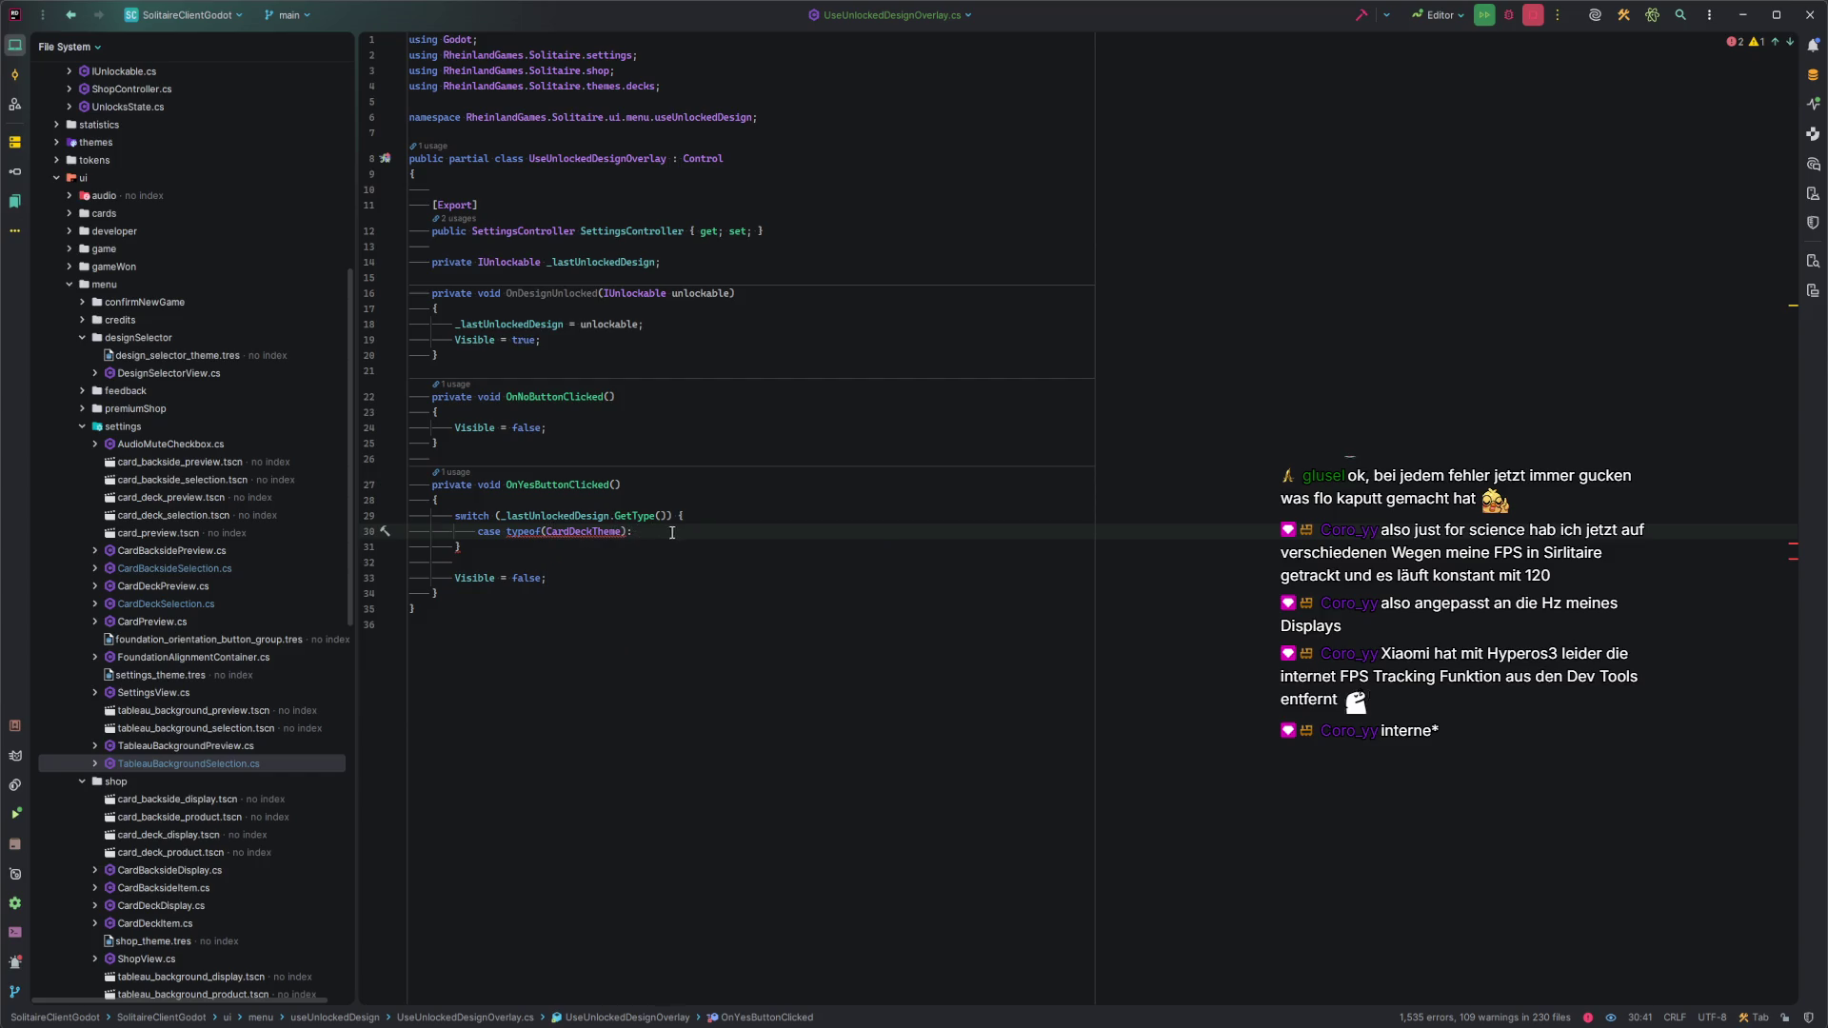
pyautogui.hotkey('shift', 'Up')
pyautogui.hotkey('shift', 'Home')
pyautogui.press('Left')
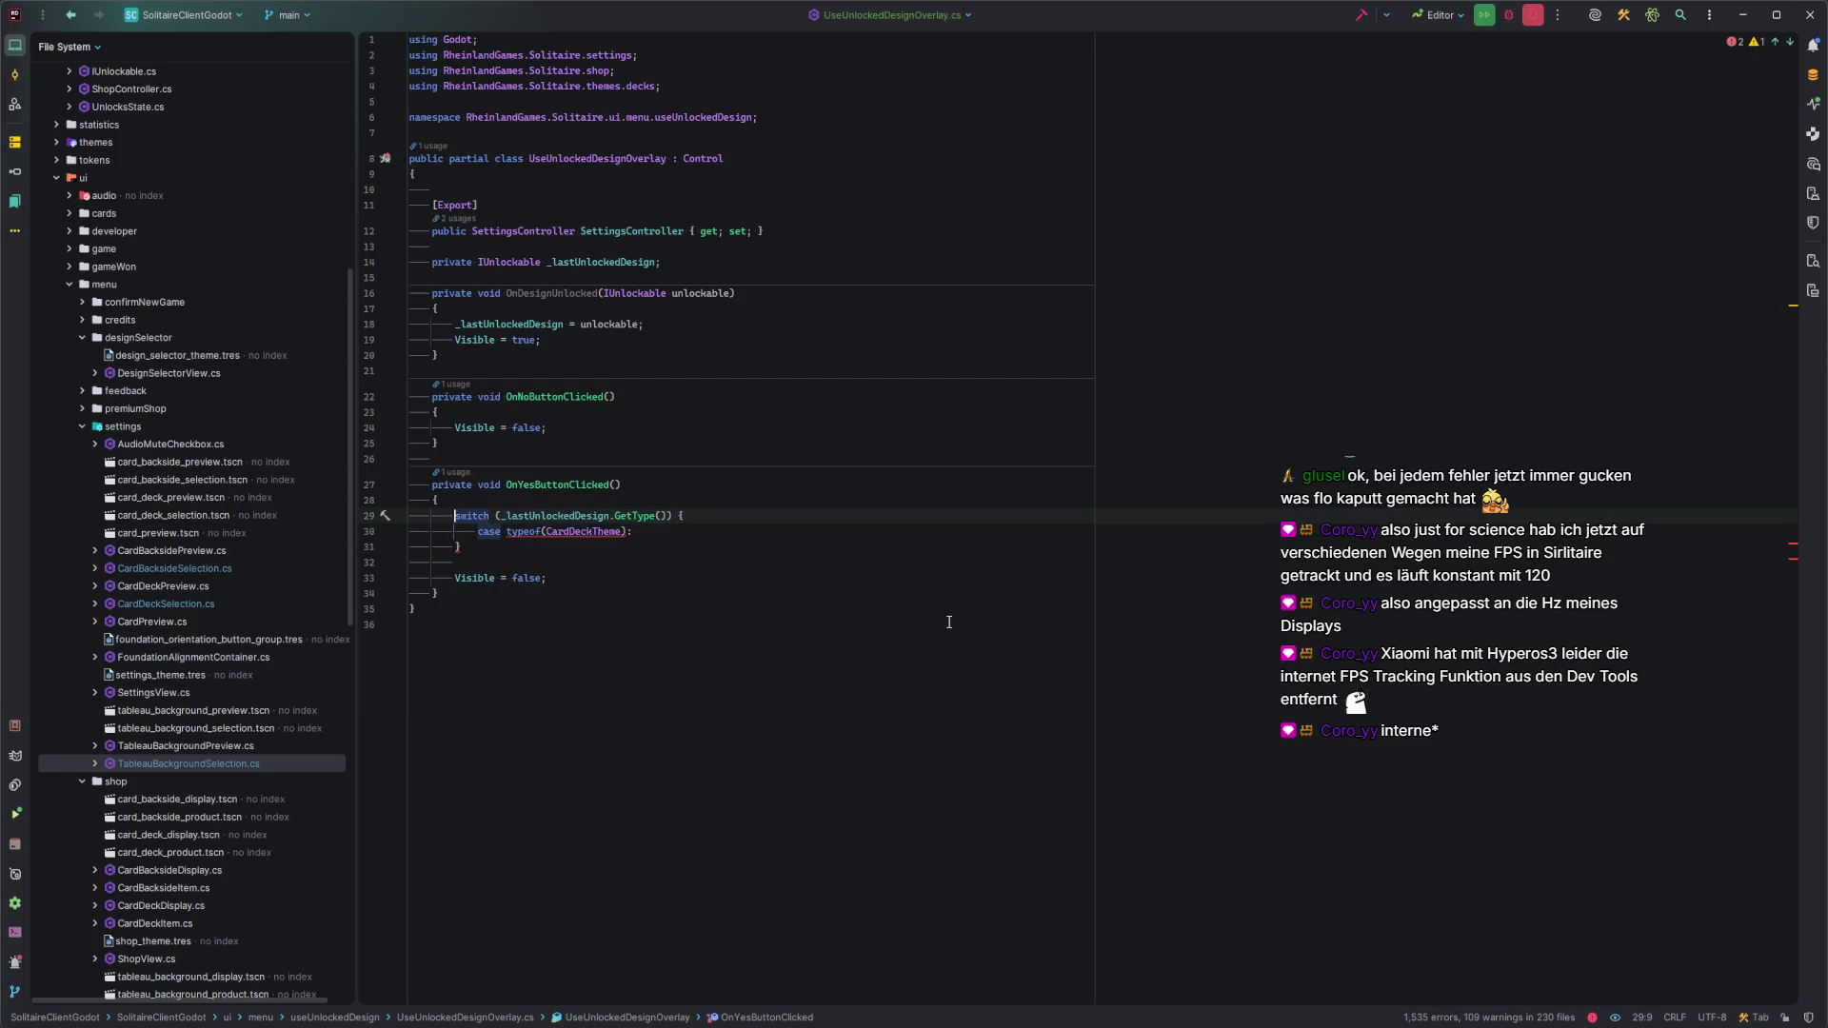
pyautogui.write('if')
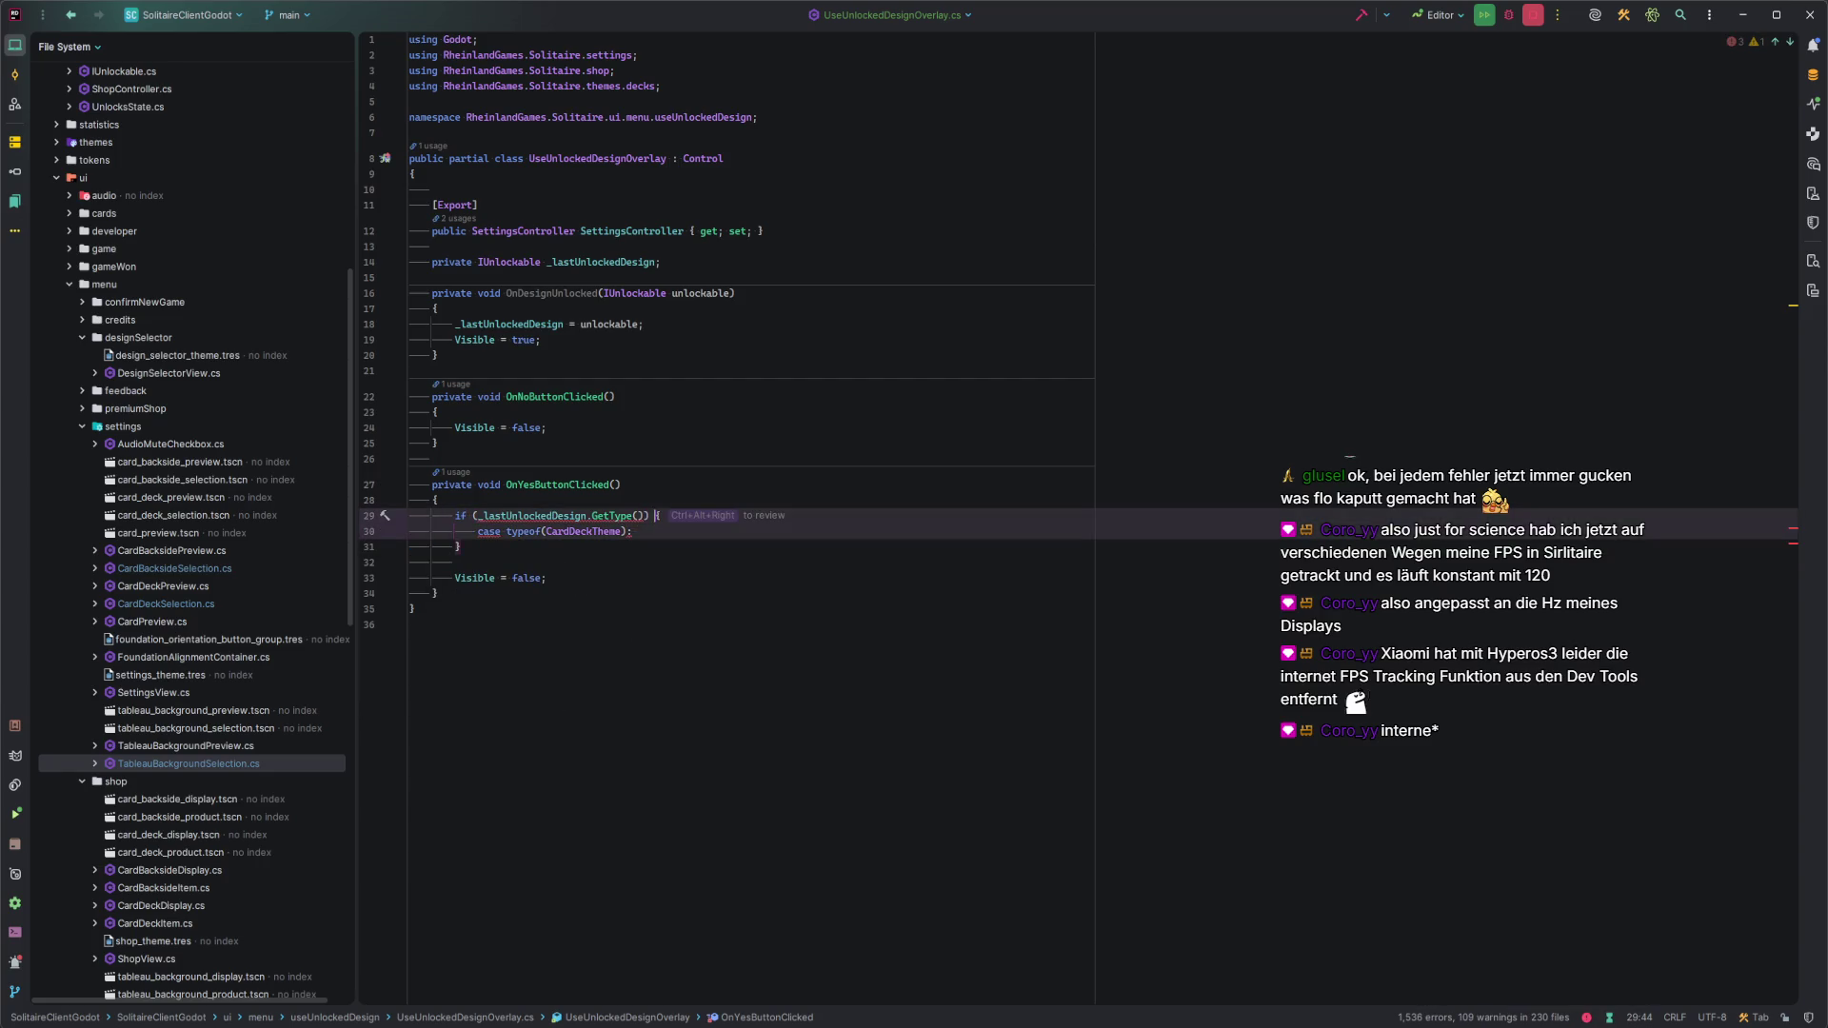
# Make the condition an 'is typeof(CardDeckTheme)' check and delete the old case line.
pyautogui.press('BackSpace')
pyautogui.press('BackSpace')
pyautogui.press('BackSpace')
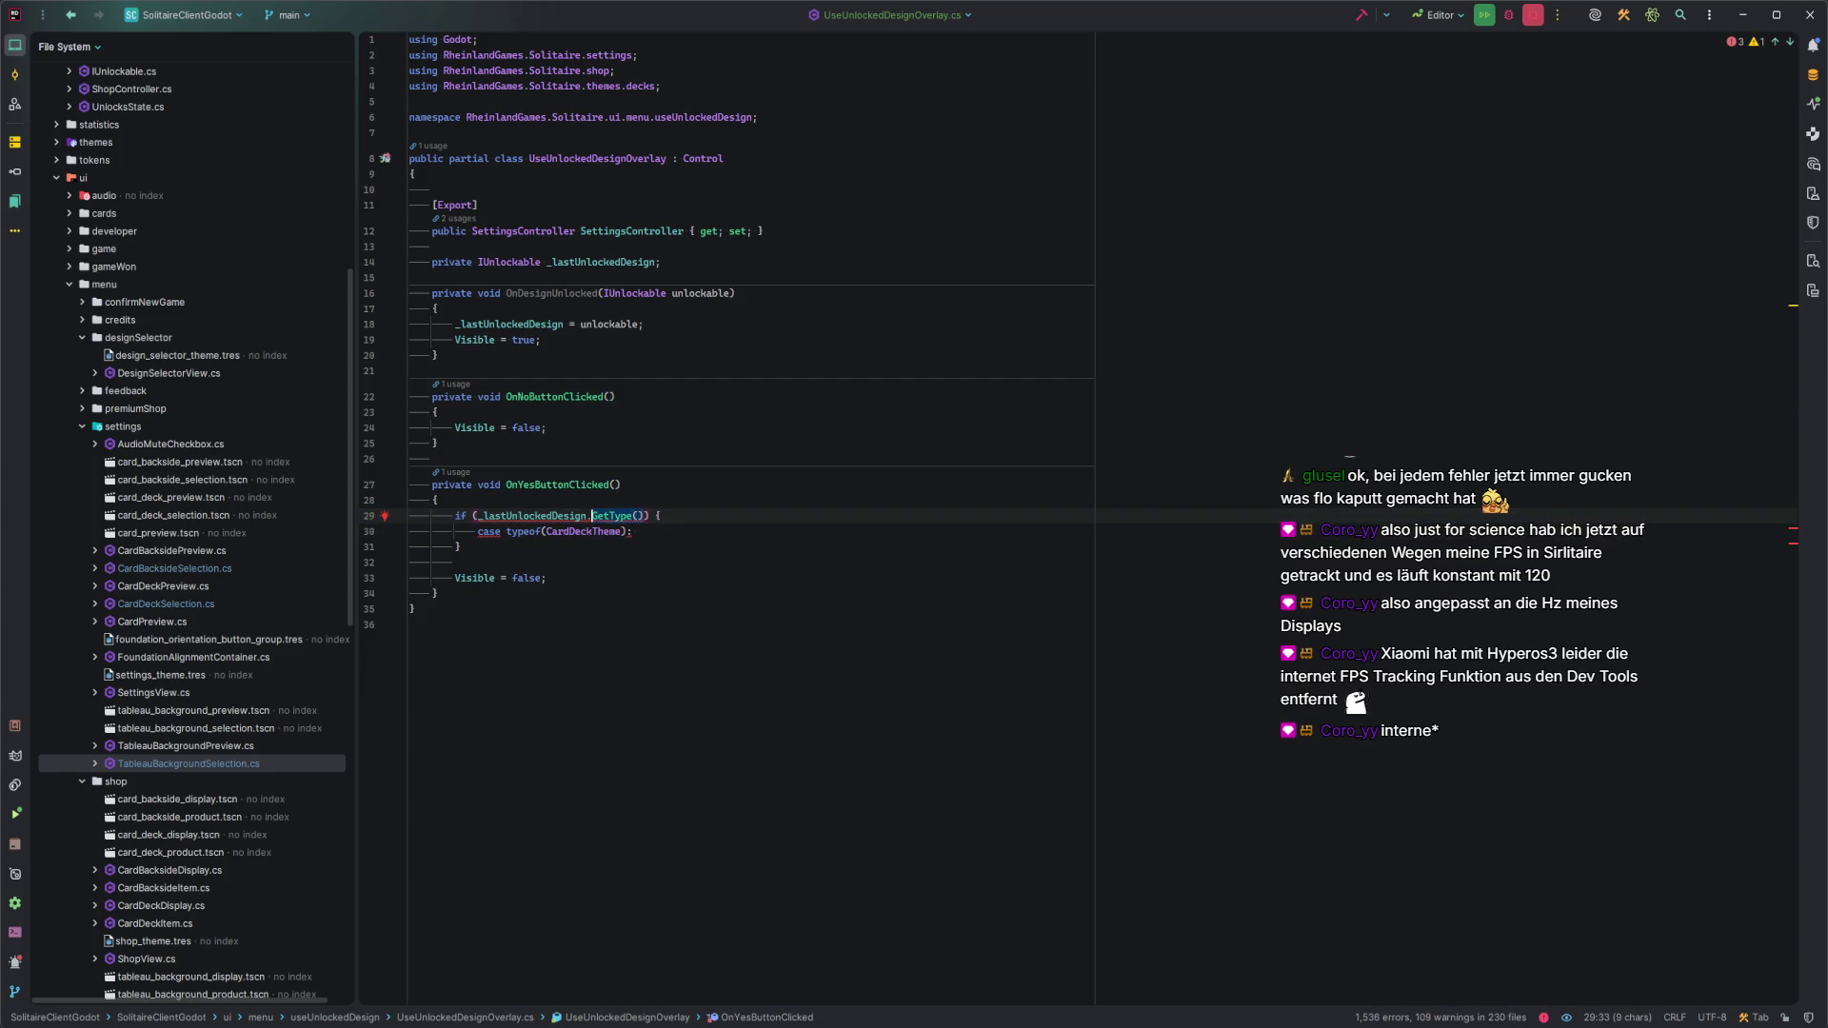
pyautogui.write('is typeof(C')
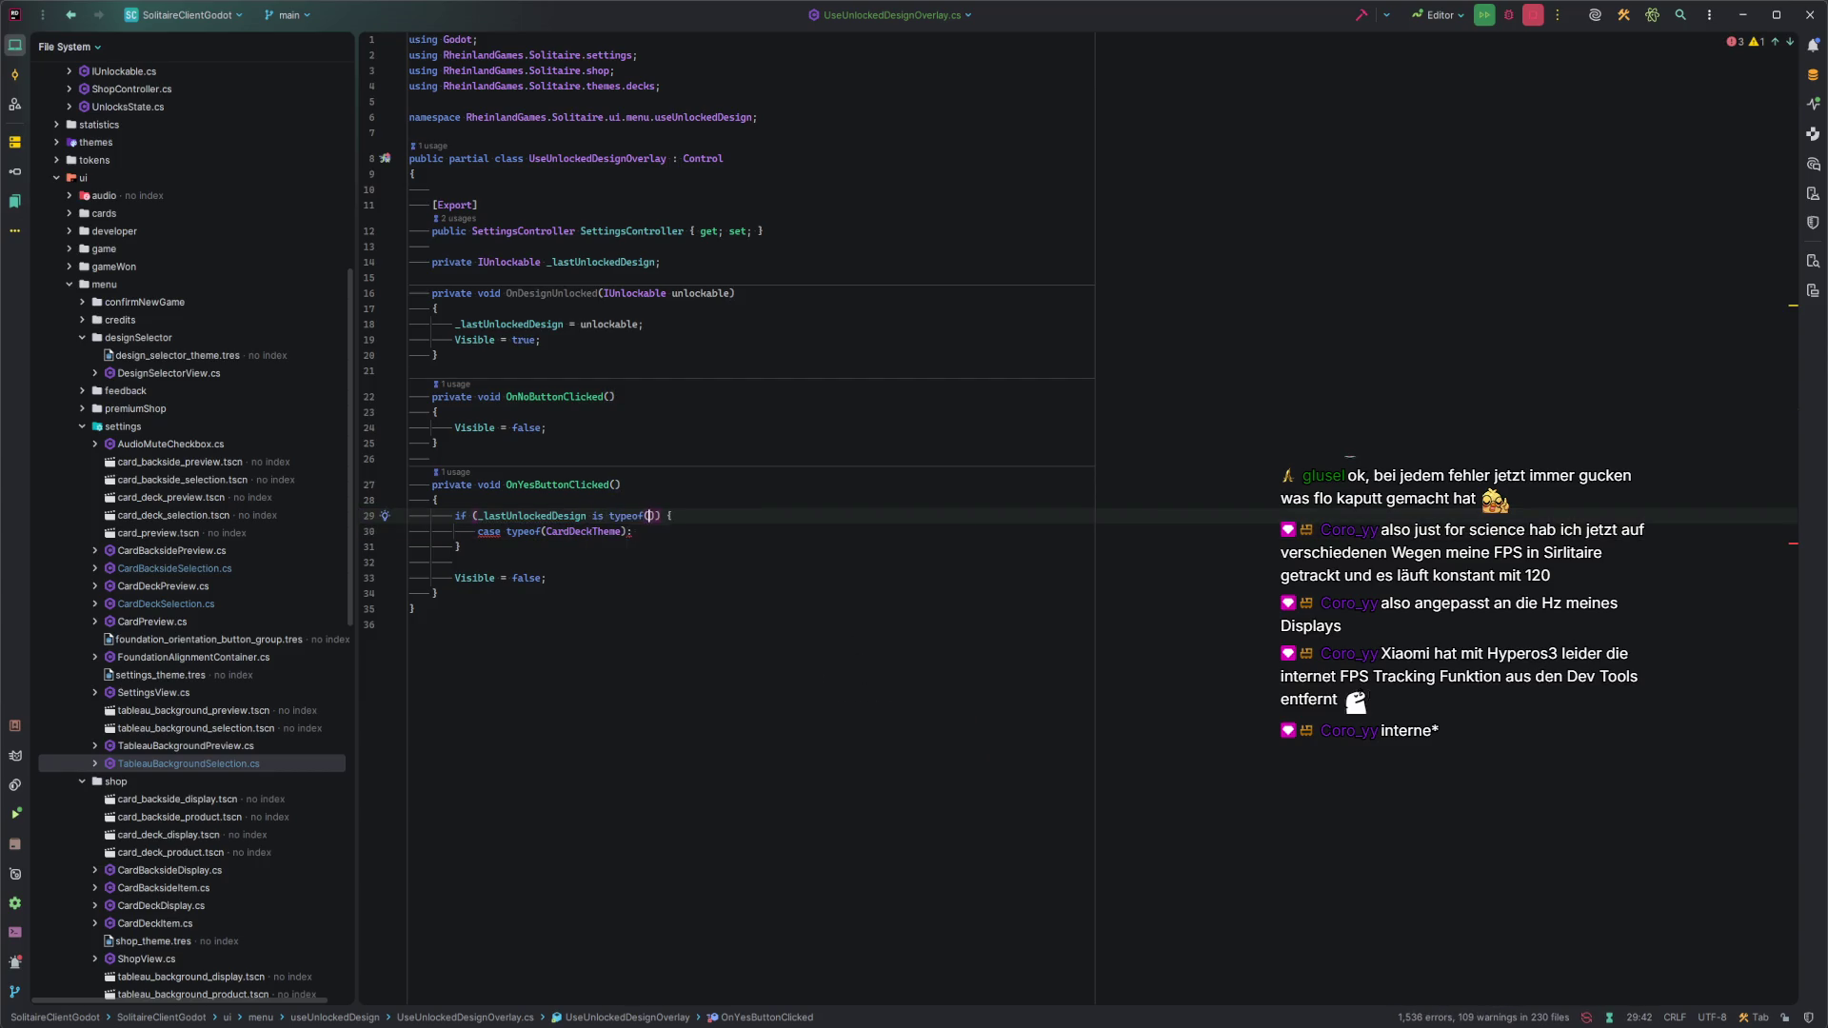
pyautogui.write('ard')
pyautogui.press('Return')
pyautogui.press('Down')
pyautogui.hotkey('ctrl', 'z')
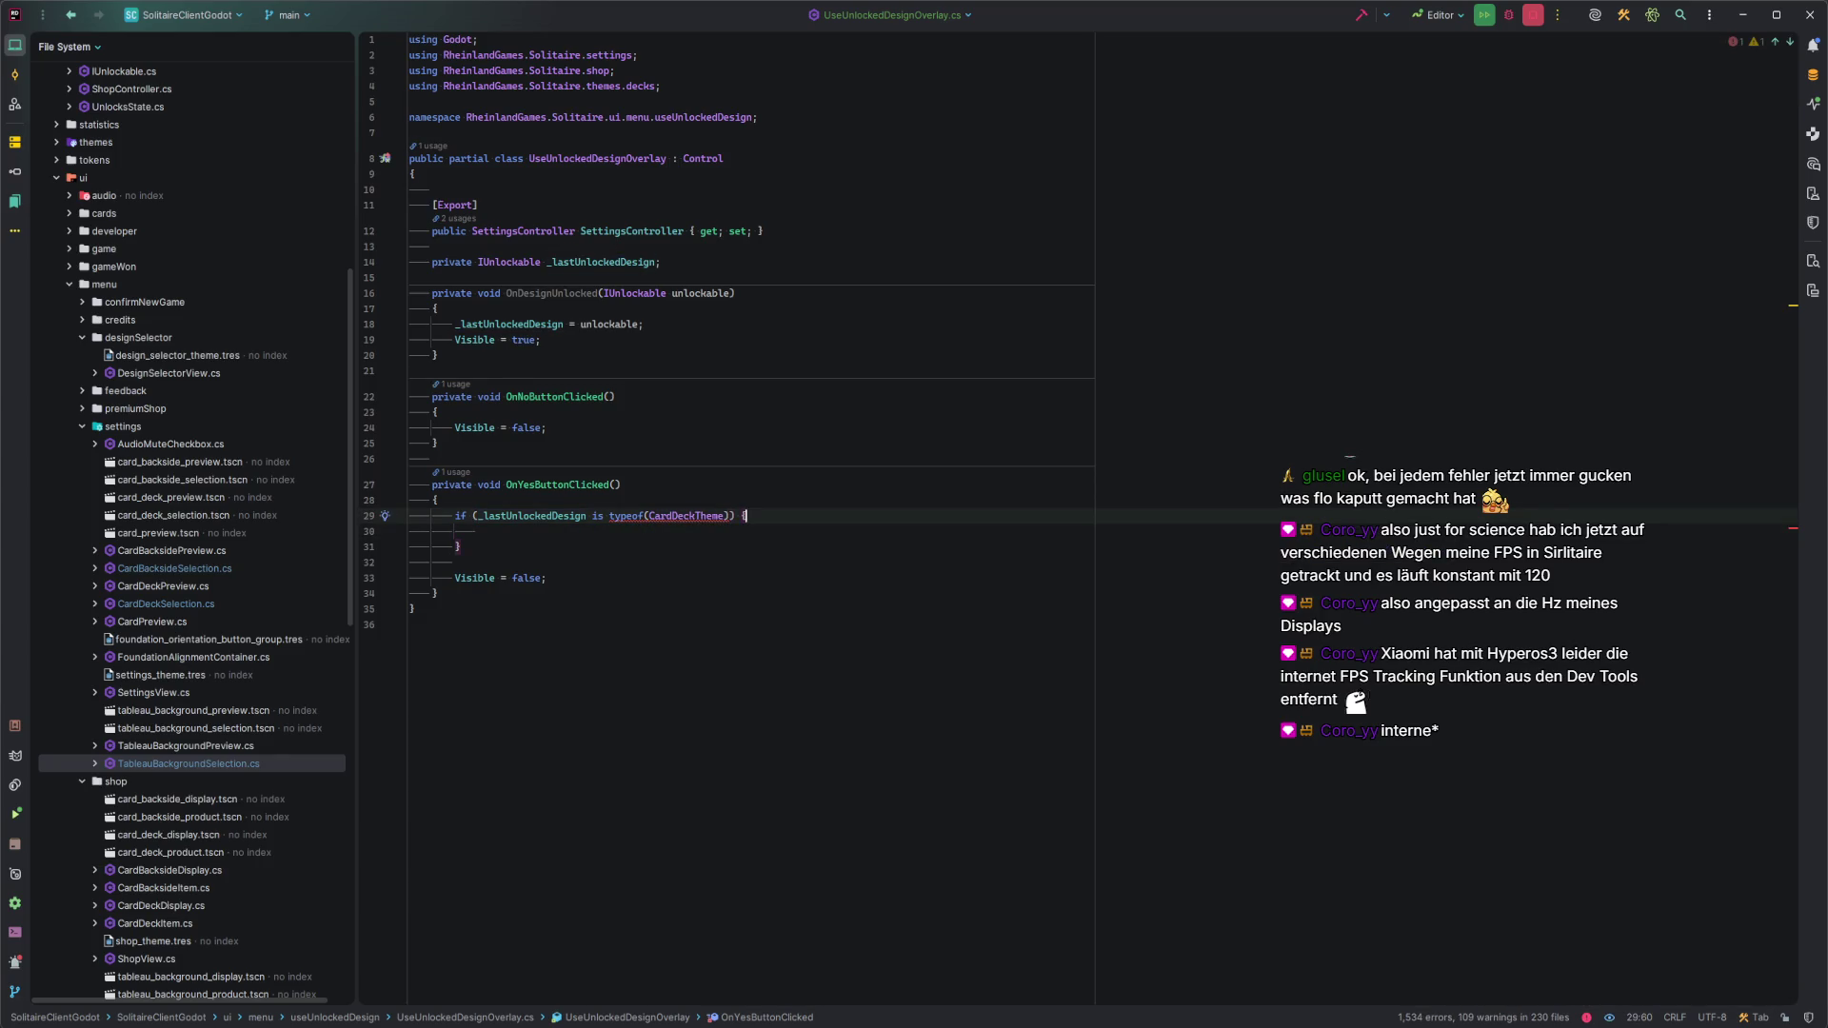
pyautogui.press('Down')
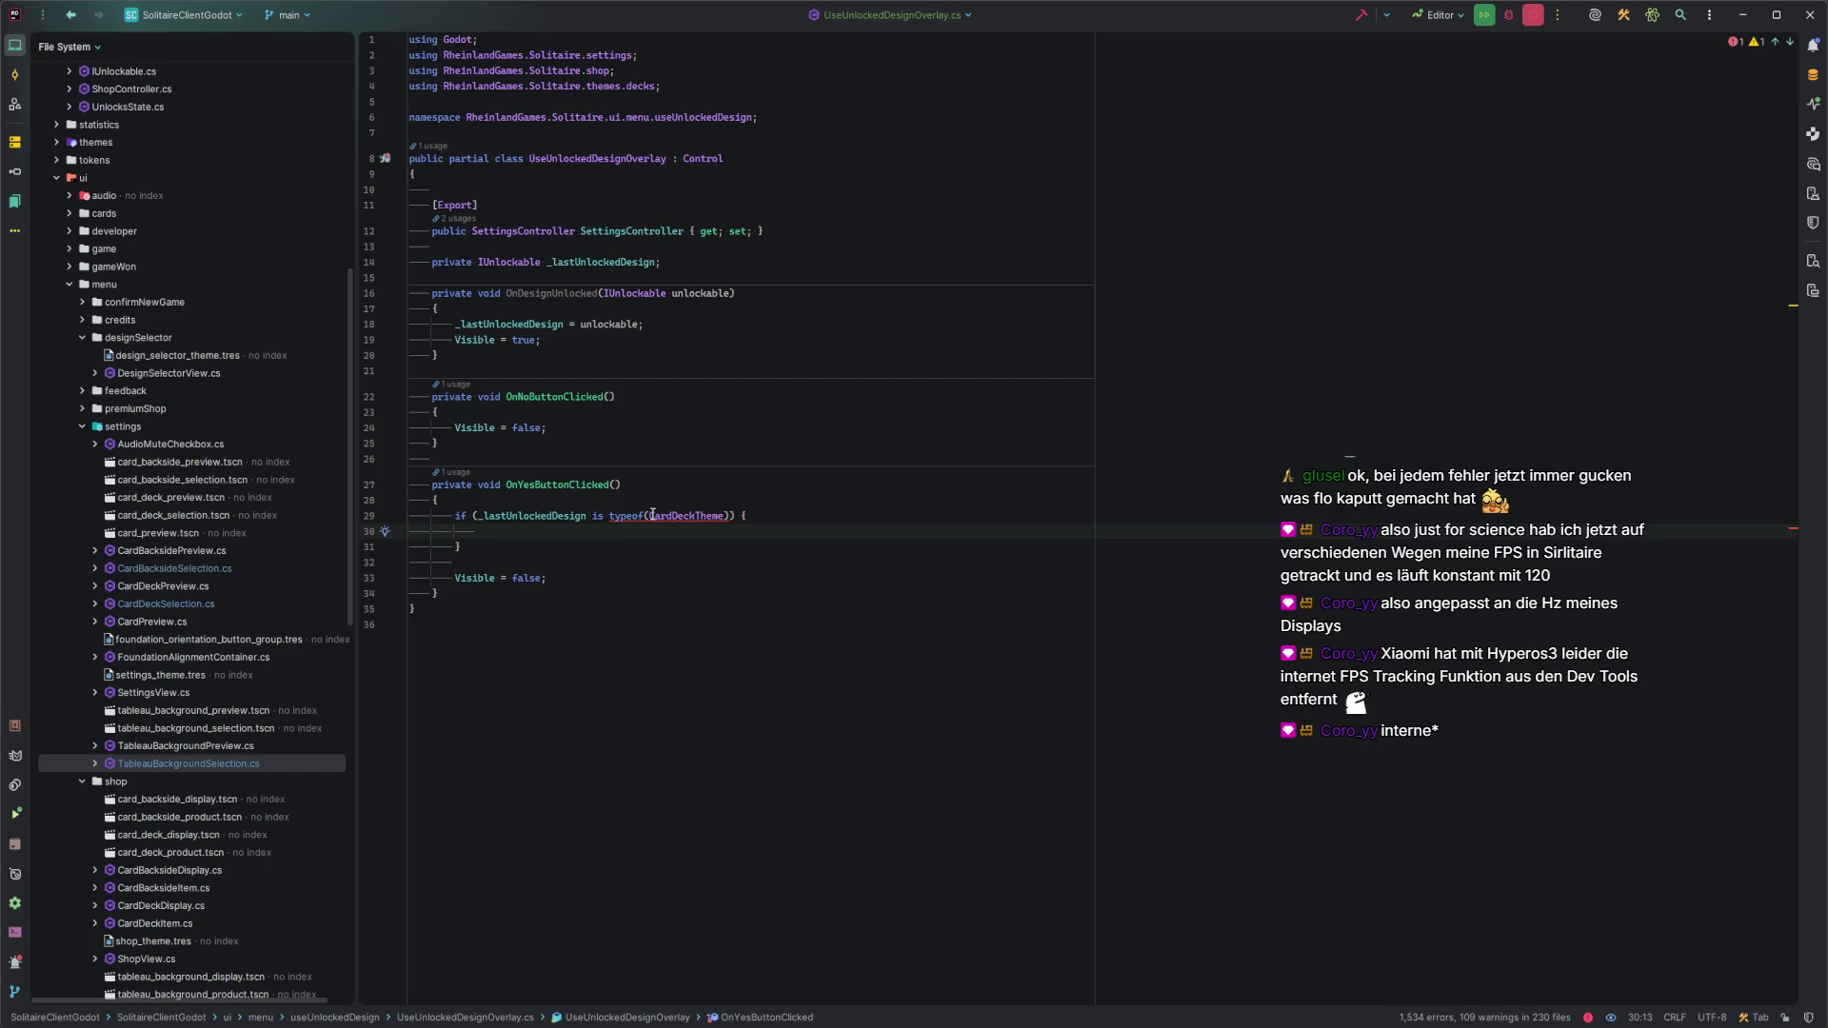
# Try a GetType() member call after _lastUnlockedDesign in the condition, then remove it.
pyautogui.moveTo(653, 516)
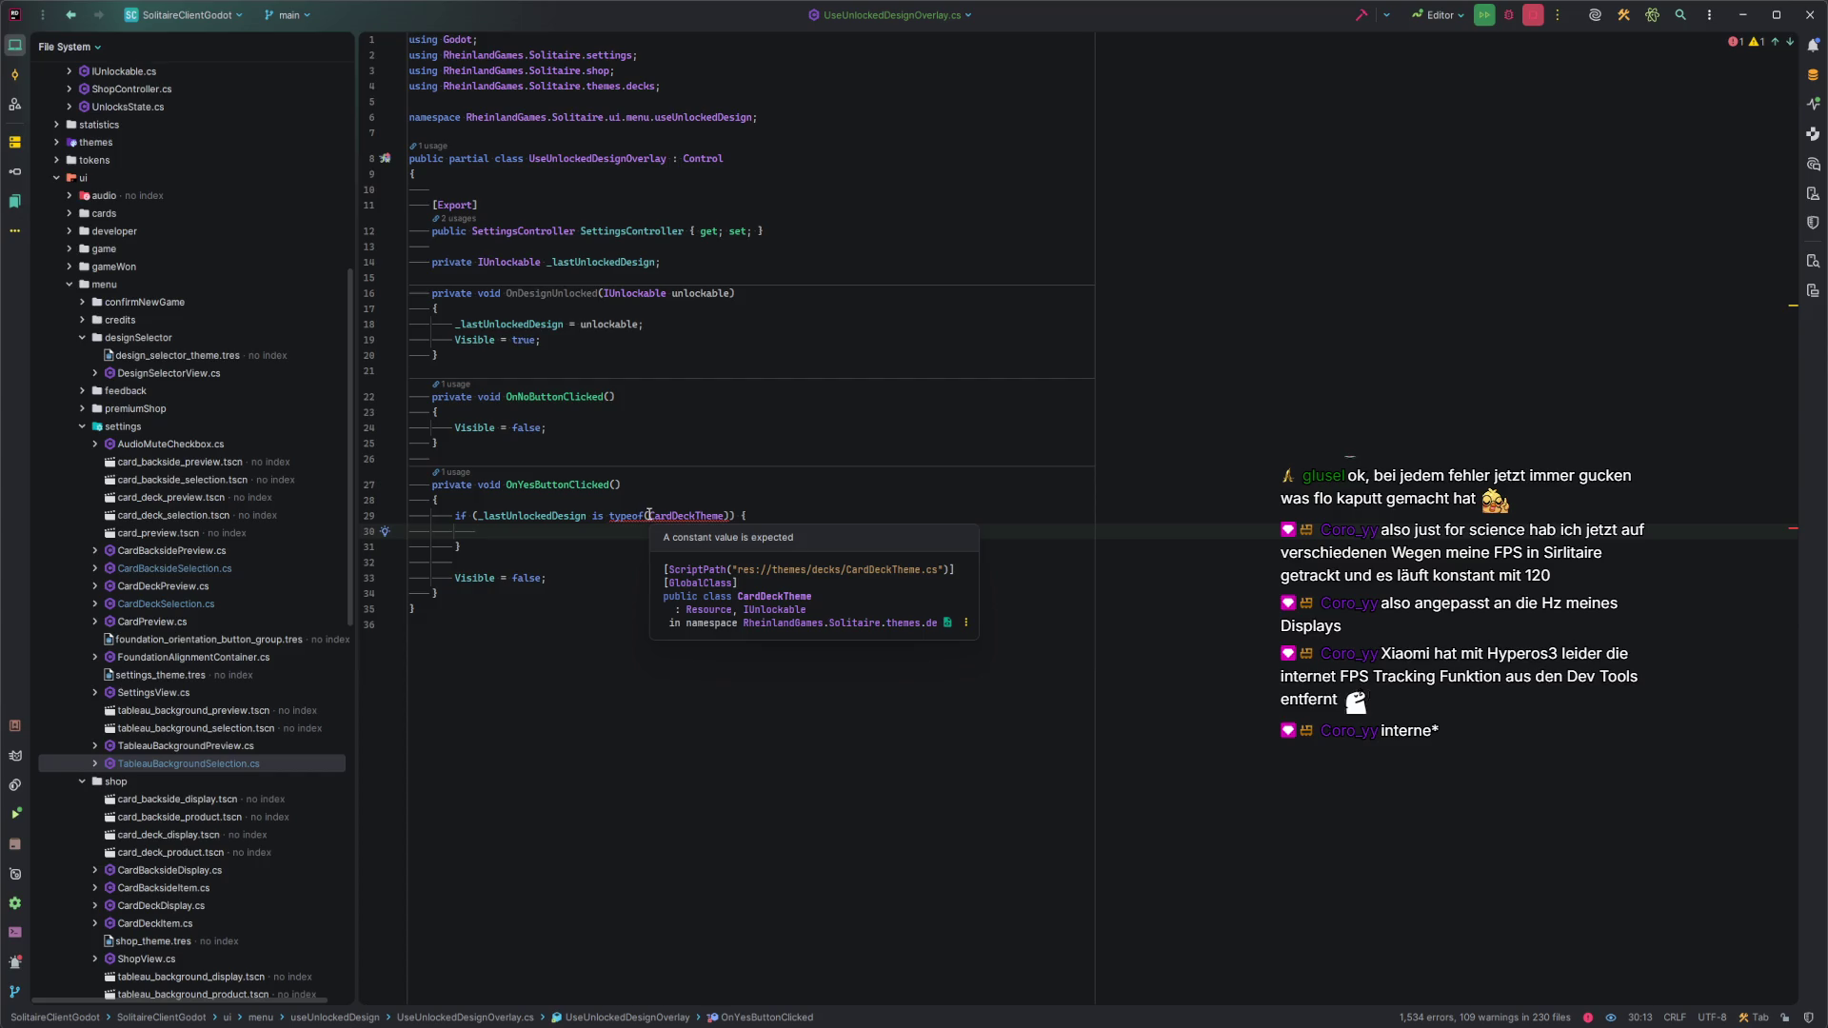
pyautogui.click(601, 515)
pyautogui.press('BackSpace')
pyautogui.press('BackSpace')
pyautogui.press('BackSpace')
pyautogui.write('.Get')
pyautogui.press('Return')
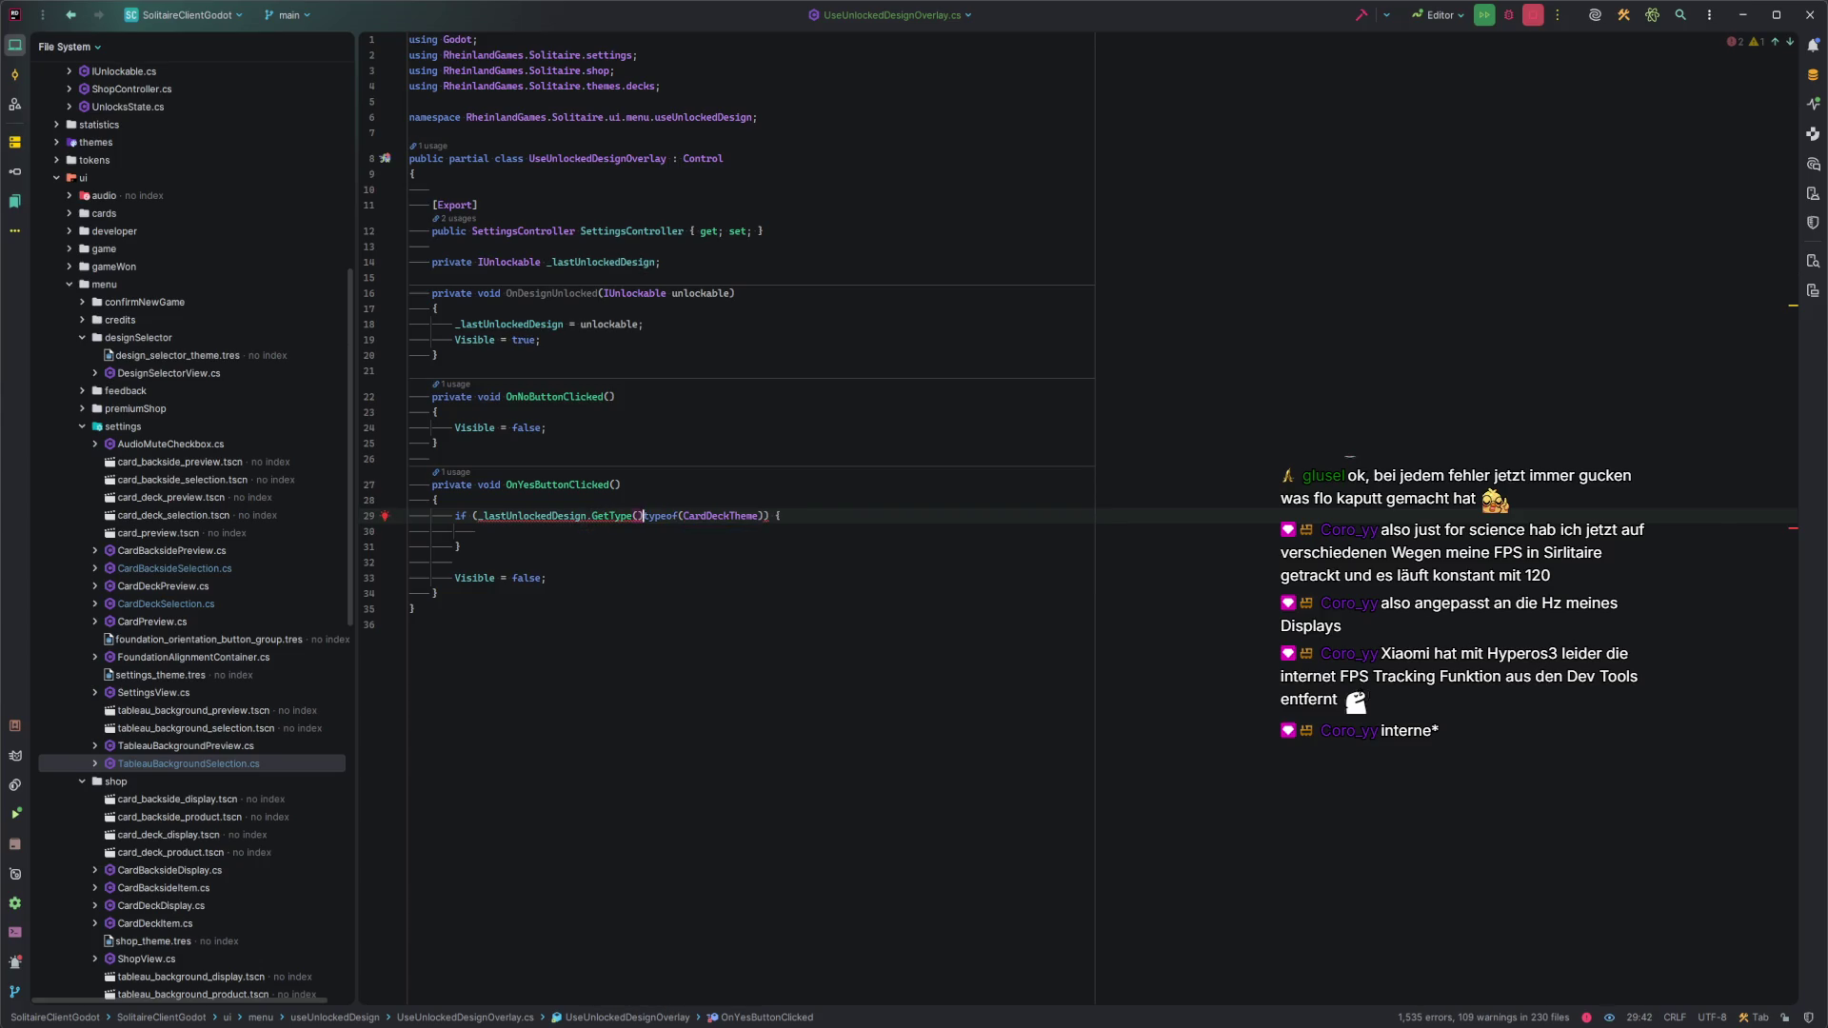
pyautogui.press('BackSpace')
pyautogui.press('BackSpace')
pyautogui.press('BackSpace')
# Settle the condition as _lastUnlockedDesign.GetType() == typeof(CardDeckTheme) and move into the body.
pyautogui.write('Is')
pyautogui.press('BackSpace')
pyautogui.press('BackSpace')
pyautogui.write('Asas')
pyautogui.press('BackSpace')
pyautogui.press('BackSpace')
pyautogui.write('si')
pyautogui.press('BackSpace')
pyautogui.press('BackSpace')
pyautogui.press('BackSpace')
pyautogui.write('GetType() ==')
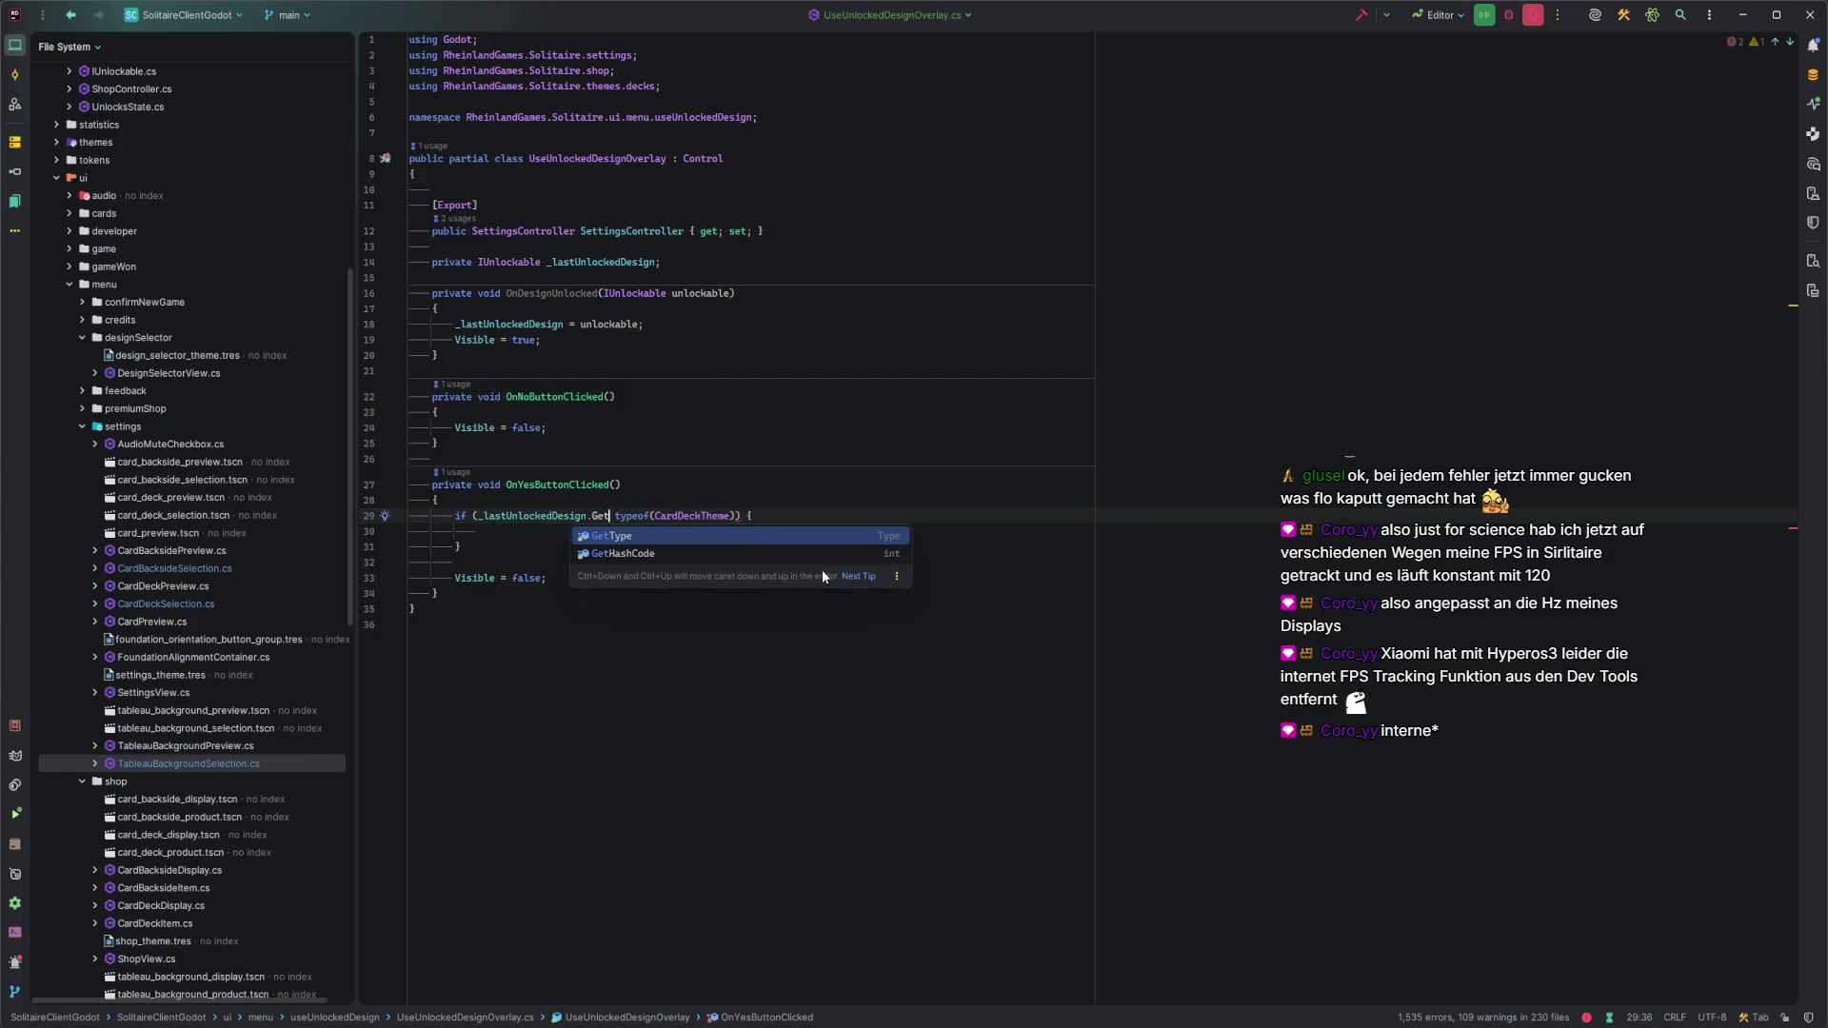
pyautogui.press('Escape')
pyautogui.press('BackSpace')
pyautogui.press('Down')
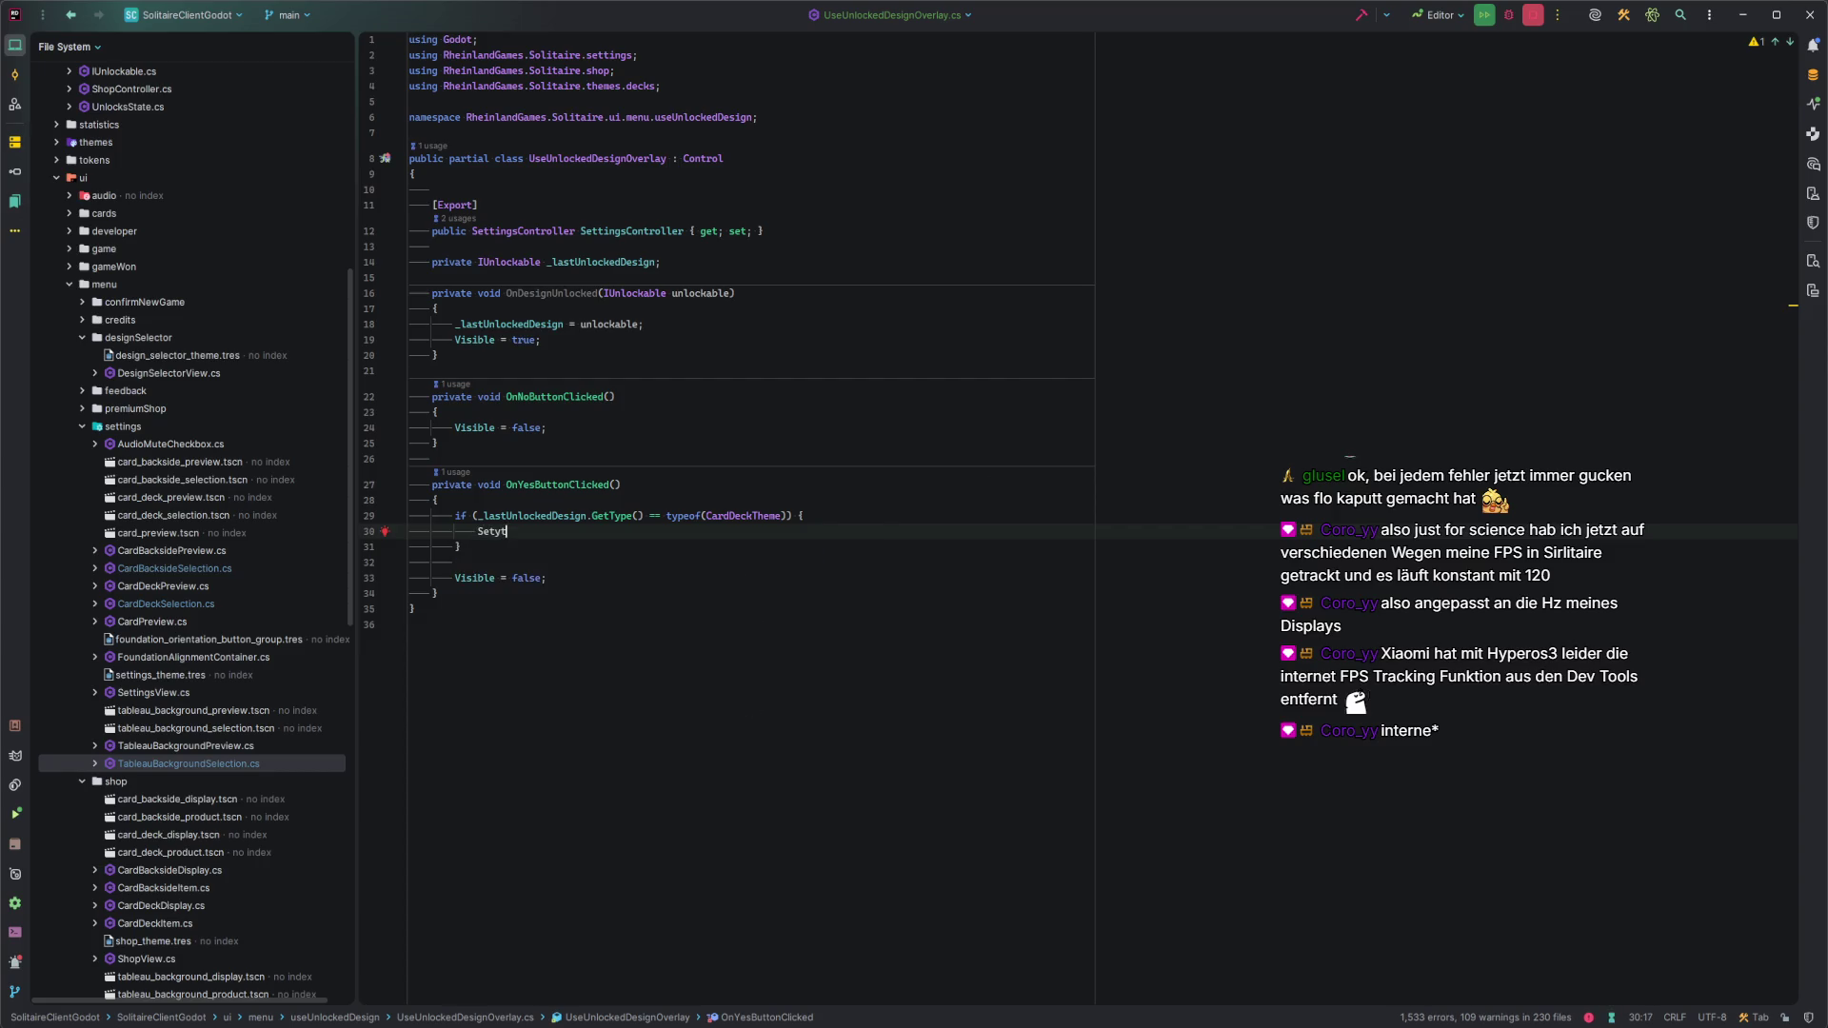
# Start a SettingsController reference inside the if body.
pyautogui.write('Sett')
pyautogui.press('Return')
pyautogui.write('.')
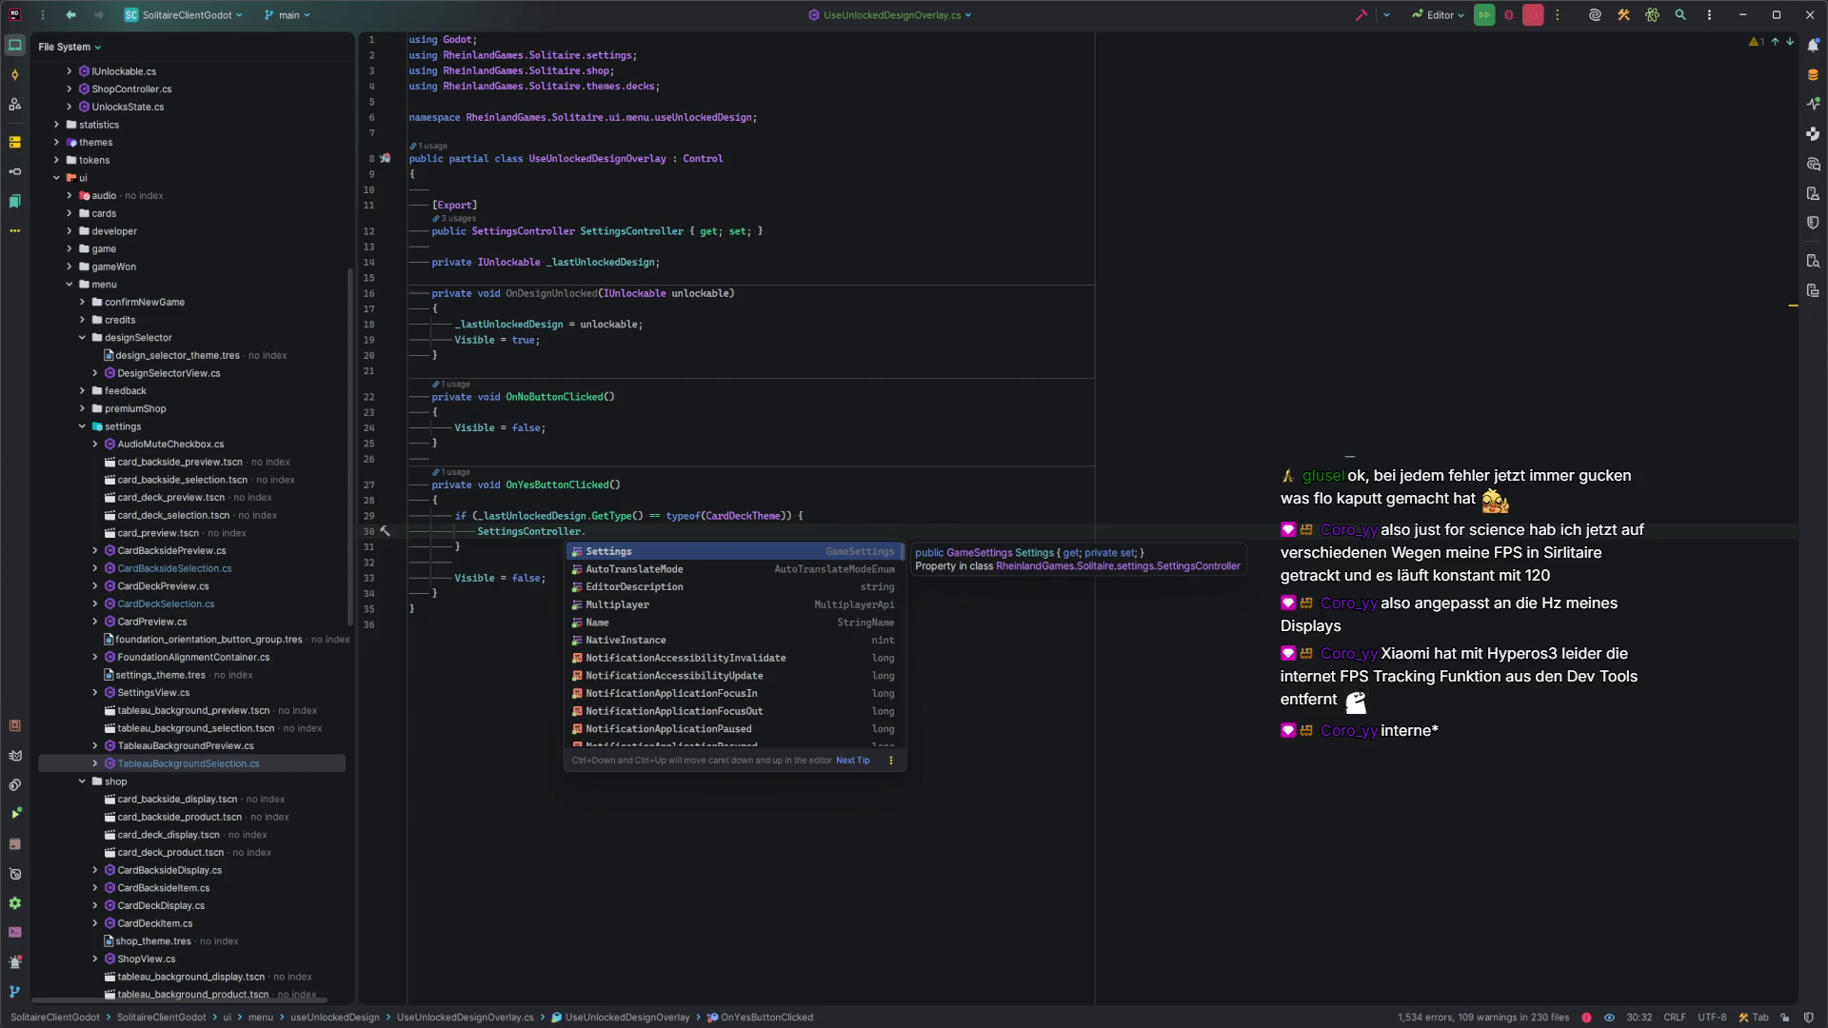
pyautogui.press('BackSpace')
# Change the condition to '_lastUnlockedDesign is CardDeckTheme deckTheme'.
pyautogui.click(609, 515)
pyautogui.moveTo(587, 515); pyautogui.dragTo(792, 515)
pyautogui.write('is')
pyautogui.click(683, 515)
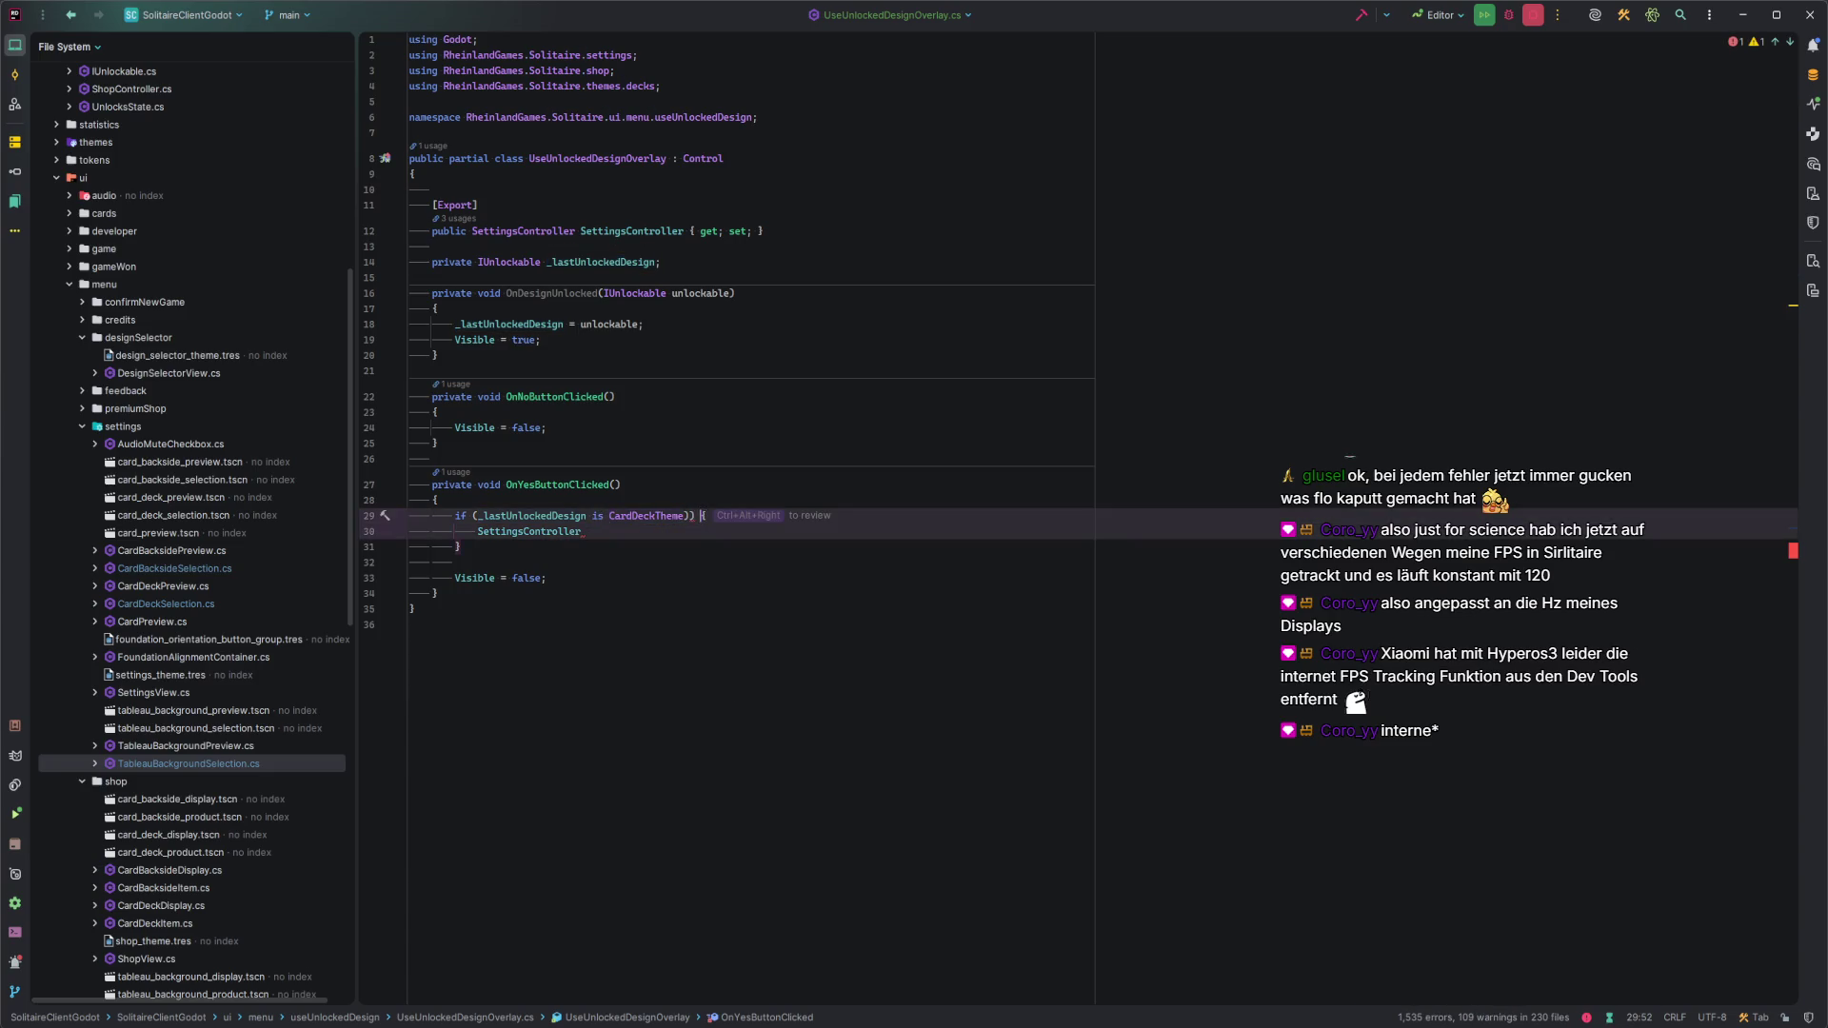
pyautogui.press('Delete')
pyautogui.write('ckT')
pyautogui.press('Return')
pyautogui.press('Down')
# Write 'SettingsController.Settings.CardDeckTheme = deckTheme;' in the if body.
pyautogui.write('.')
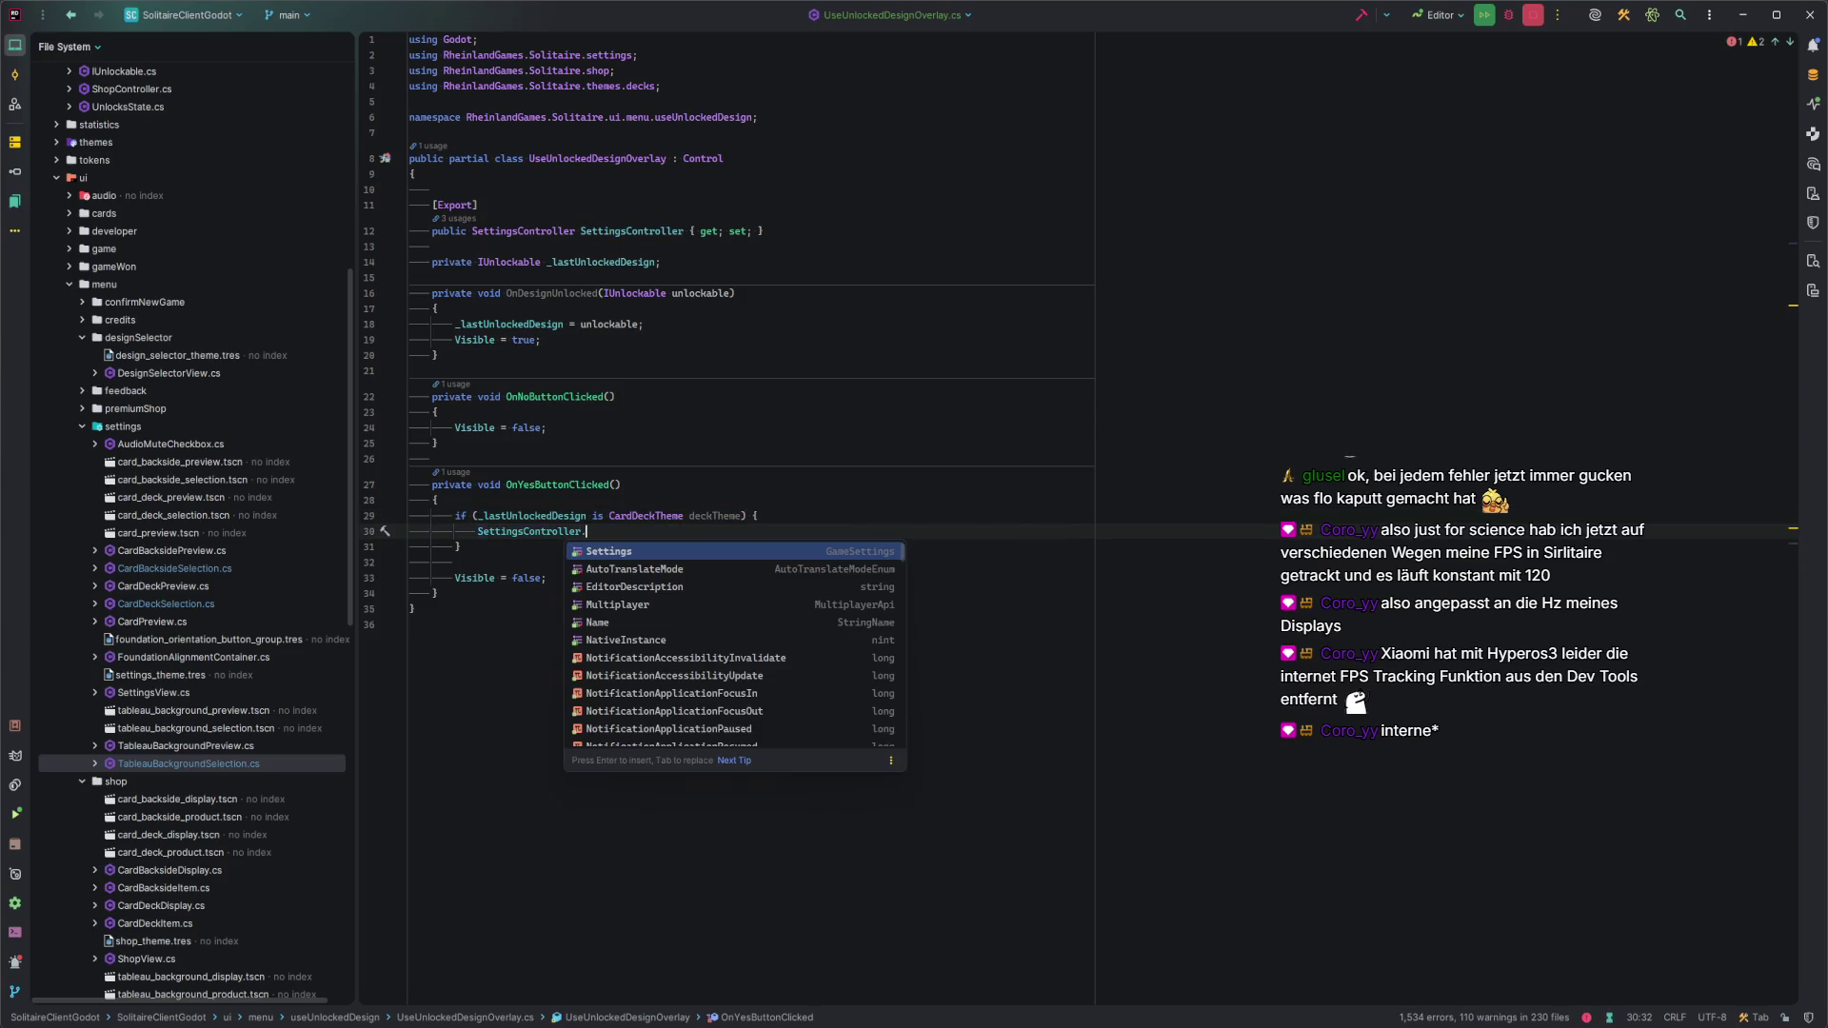
pyautogui.press('Return')
pyautogui.write('.')
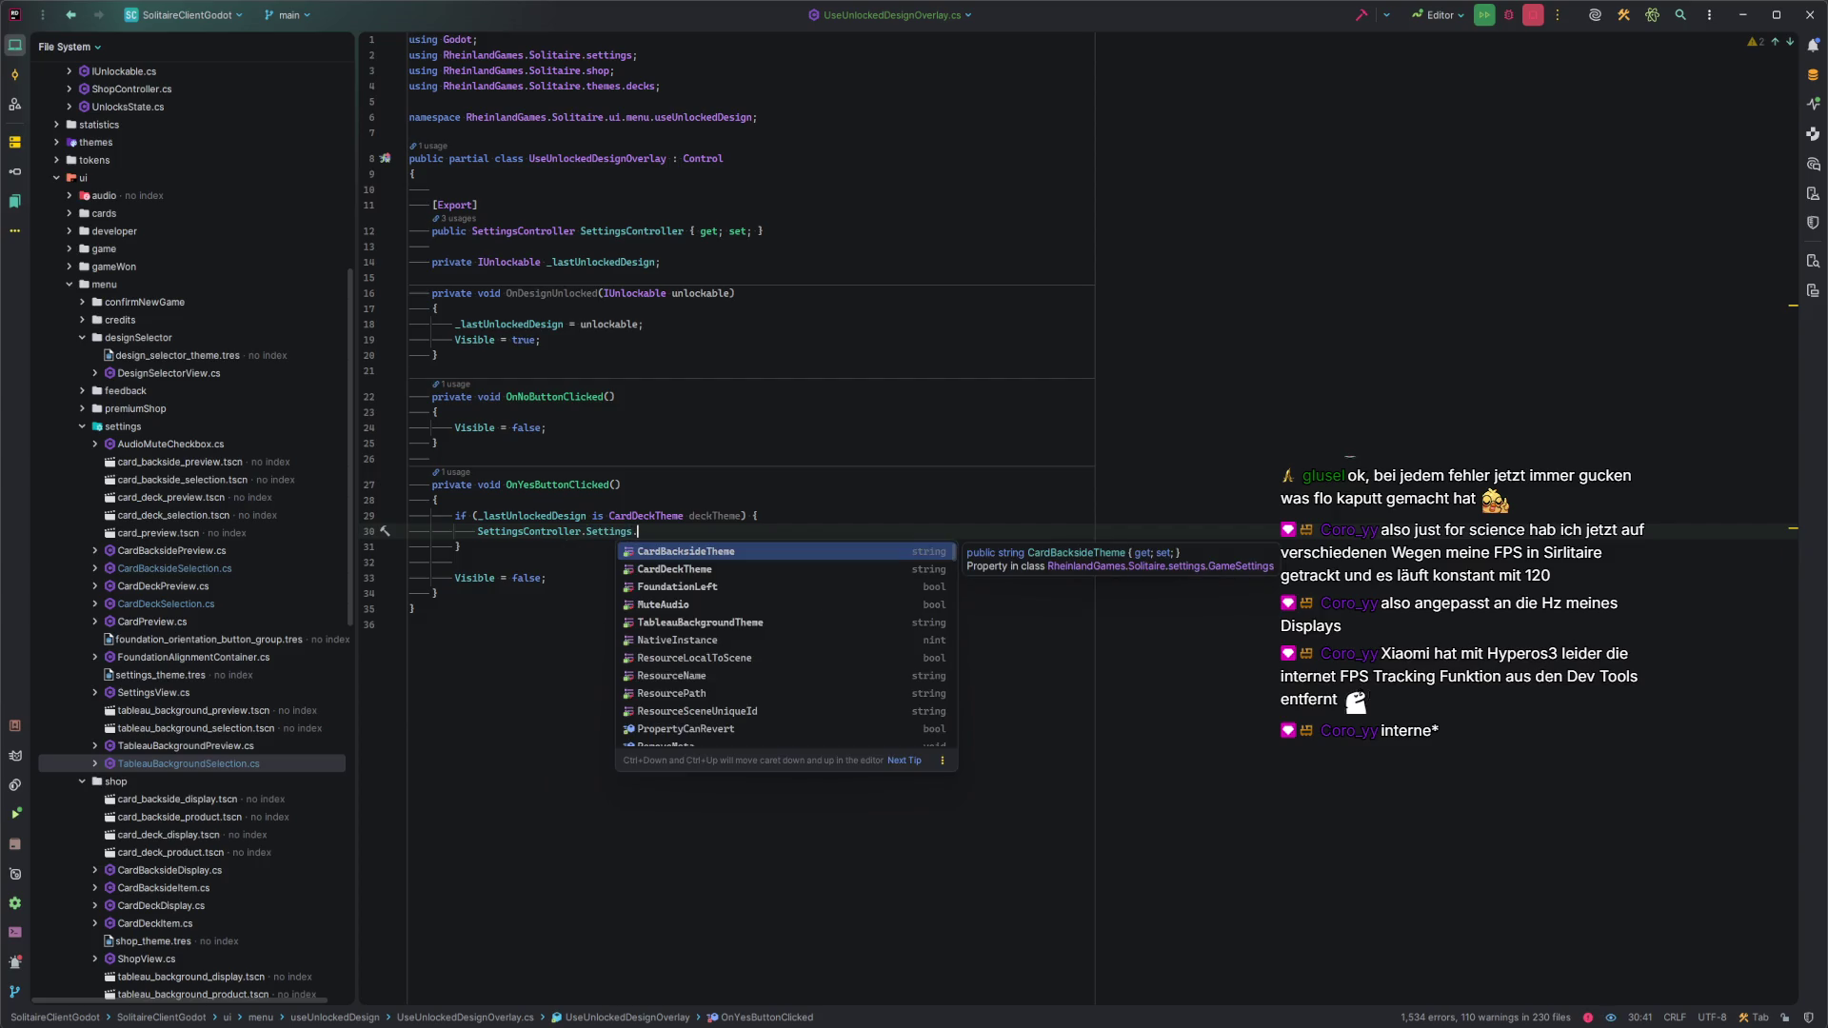
pyautogui.press('Down')
pyautogui.press('Return')
pyautogui.write('= deck')
pyautogui.press('Return')
pyautogui.write(';')
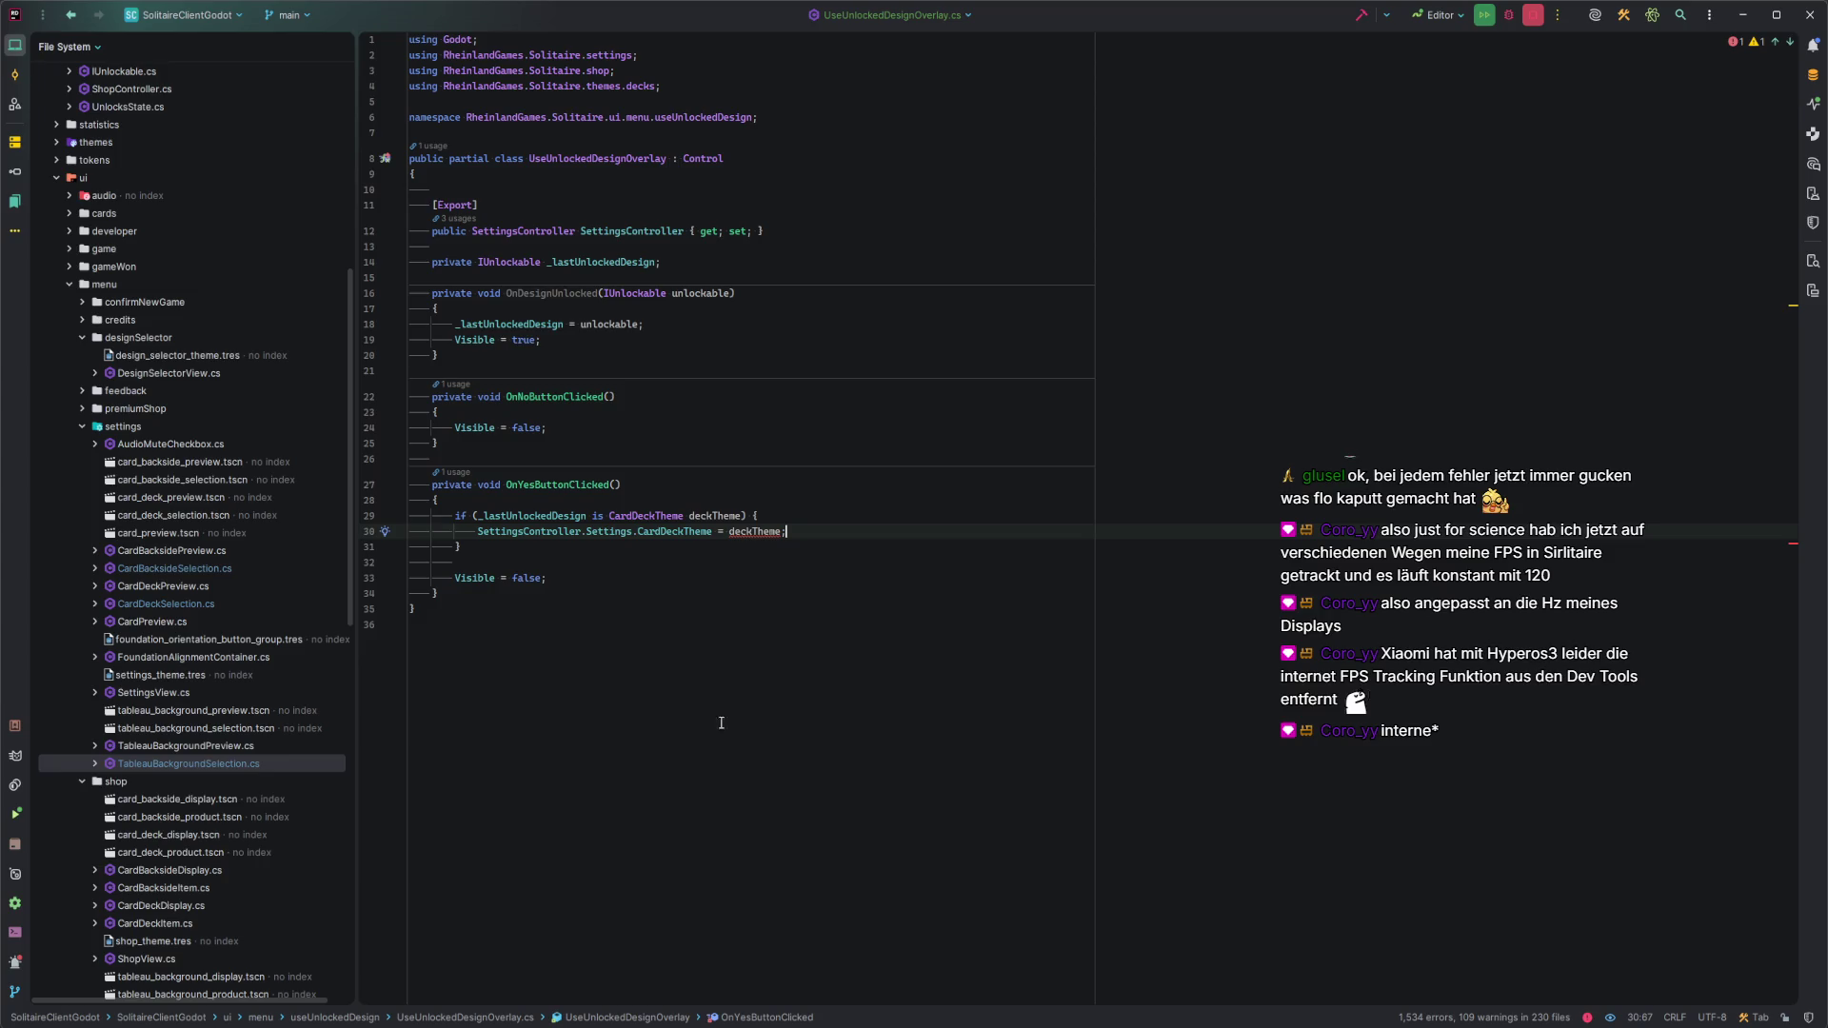
# Go to the declaration of Settings on line 30.
pyautogui.moveTo(759, 532)
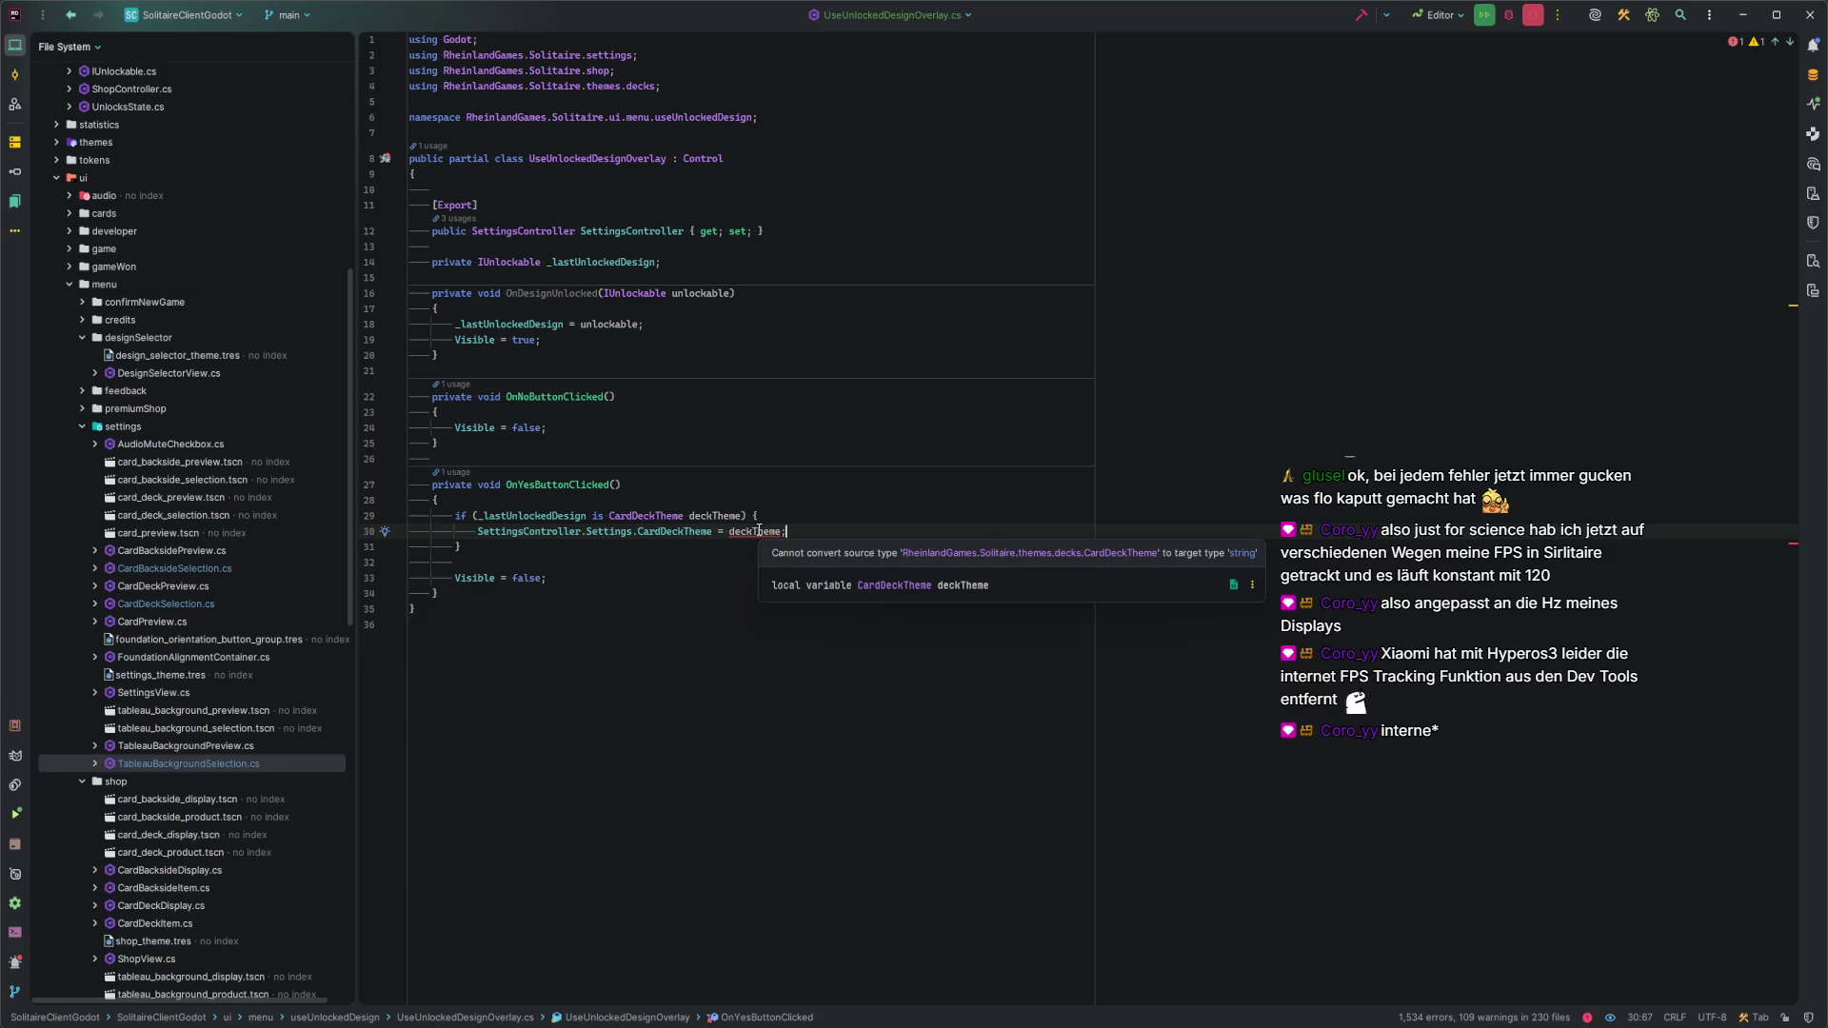
pyautogui.moveTo(679, 534)
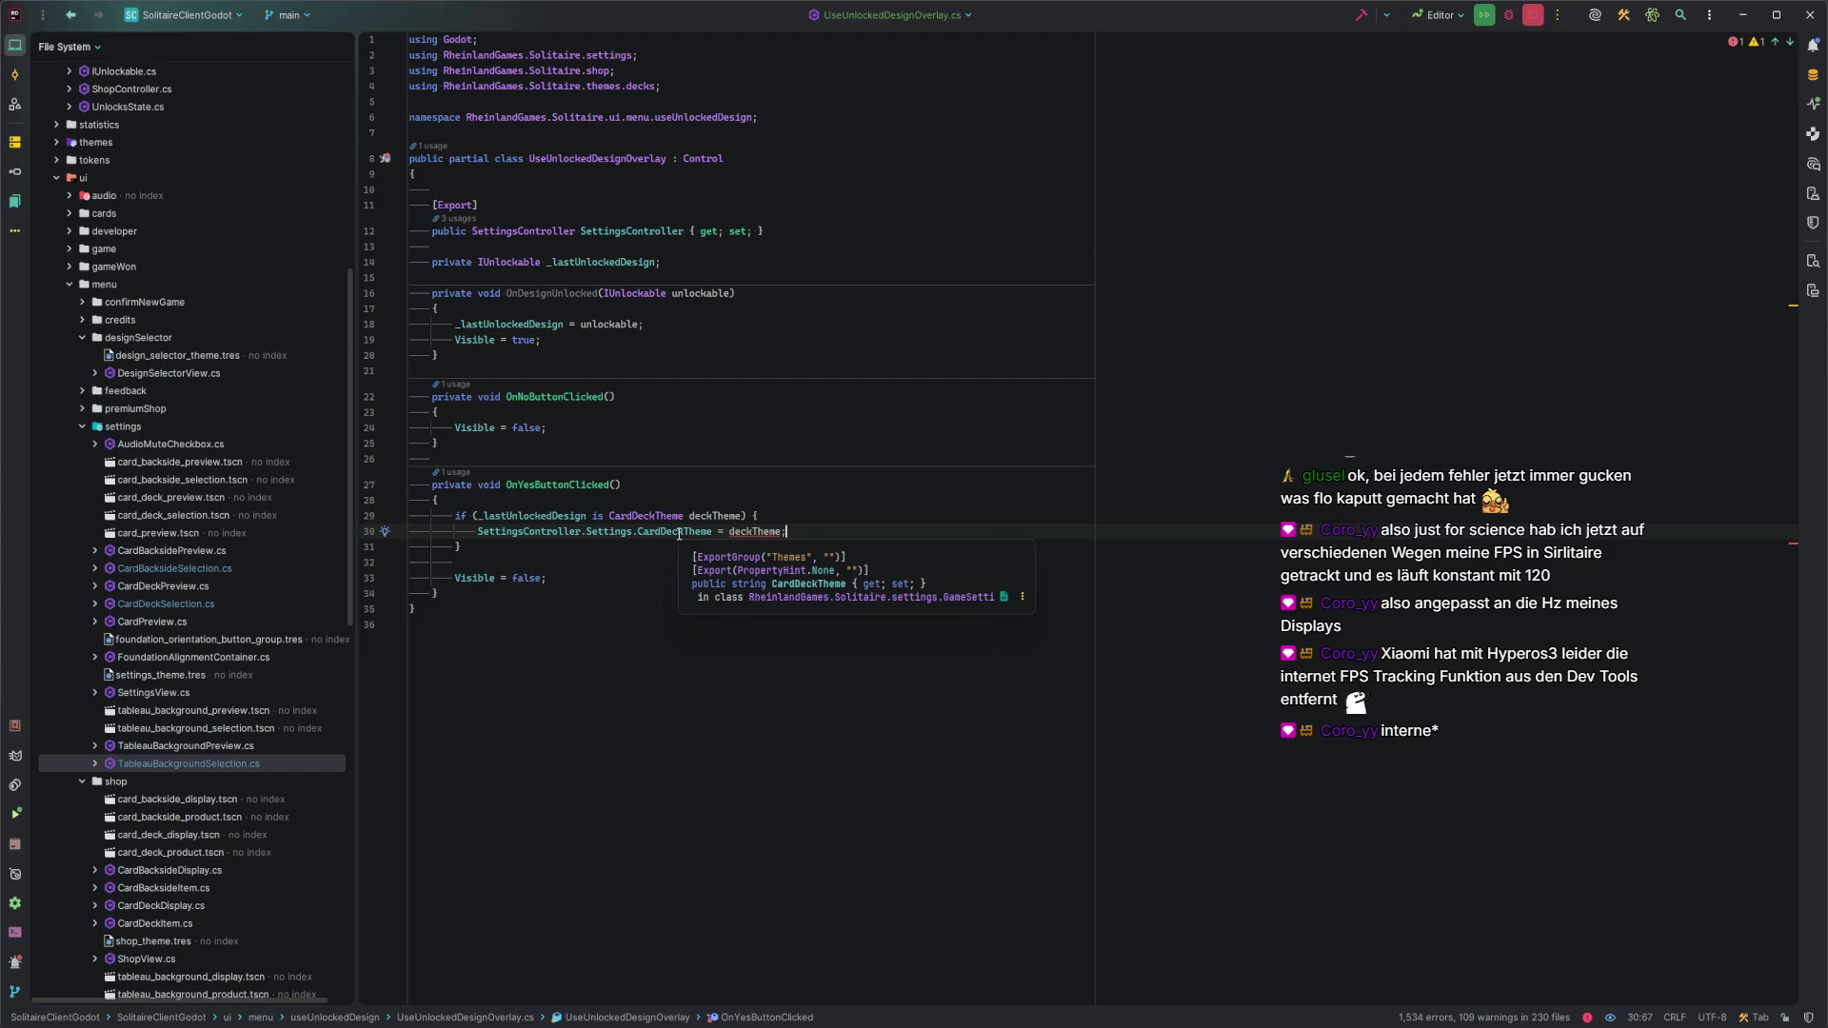
pyautogui.click(622, 533)
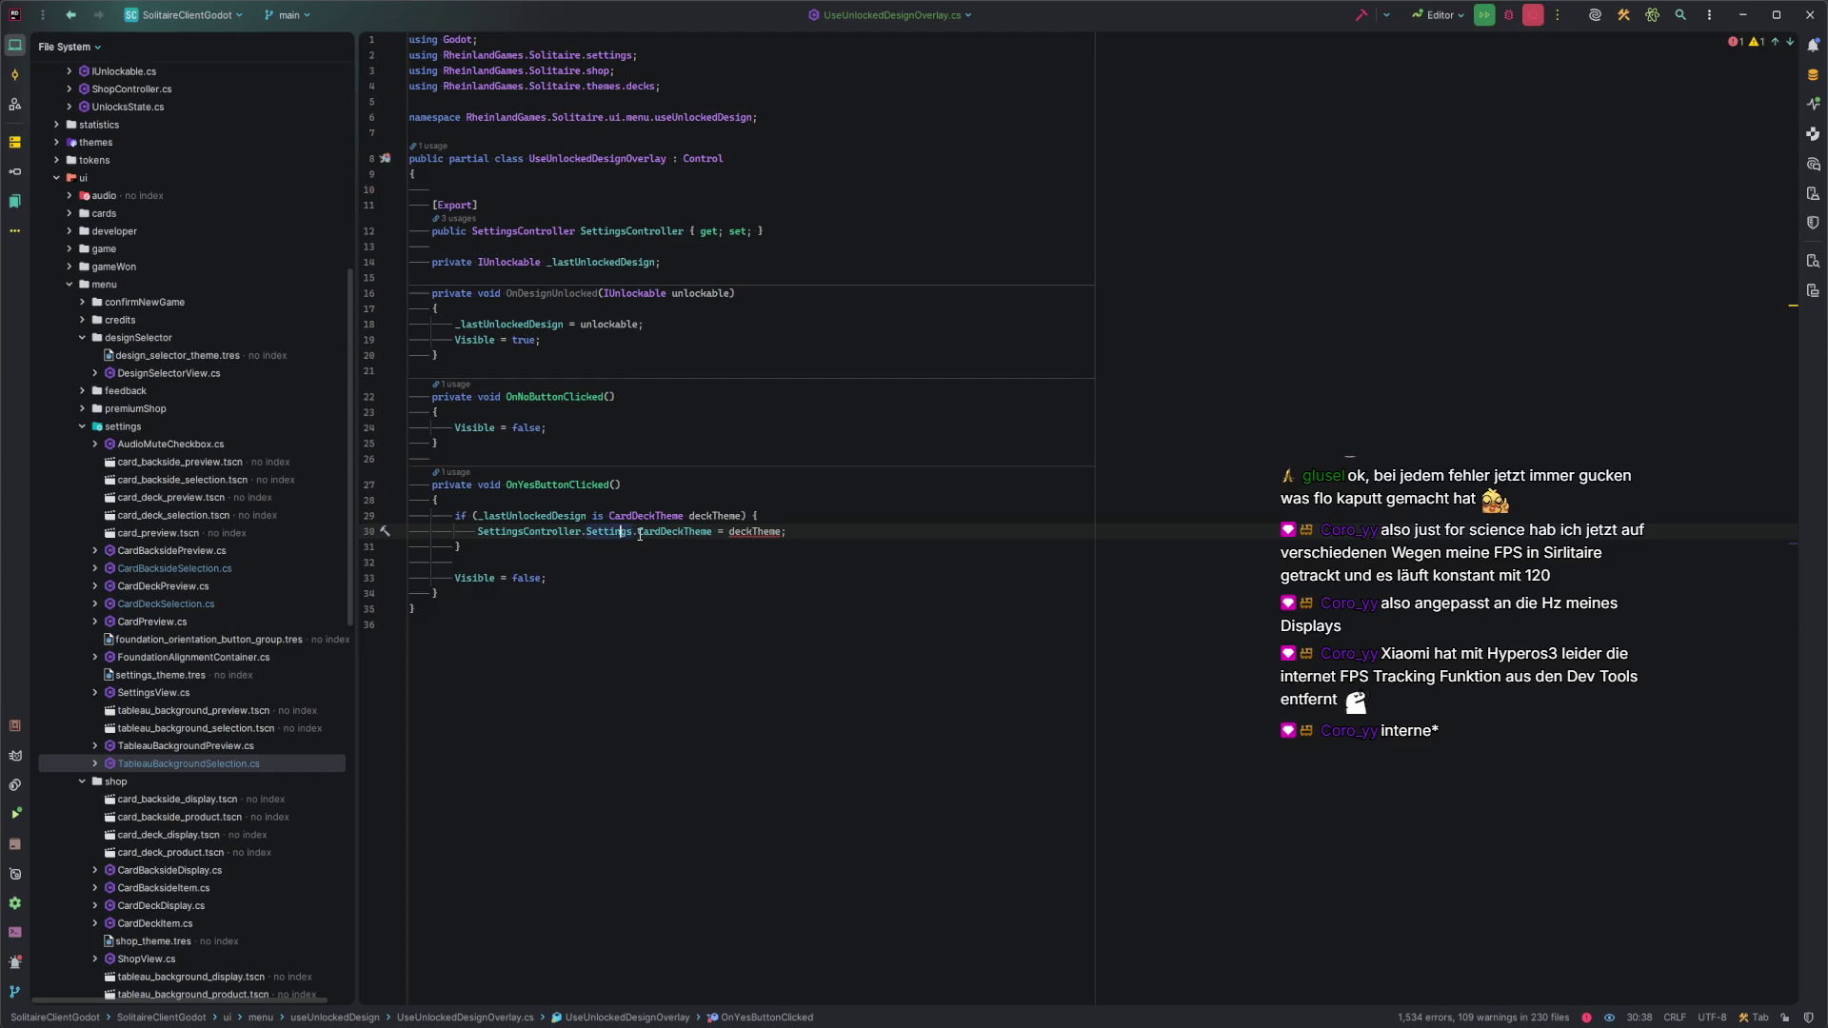
pyautogui.keyDown('ctrl'); pyautogui.click(632, 533); pyautogui.keyUp('ctrl')
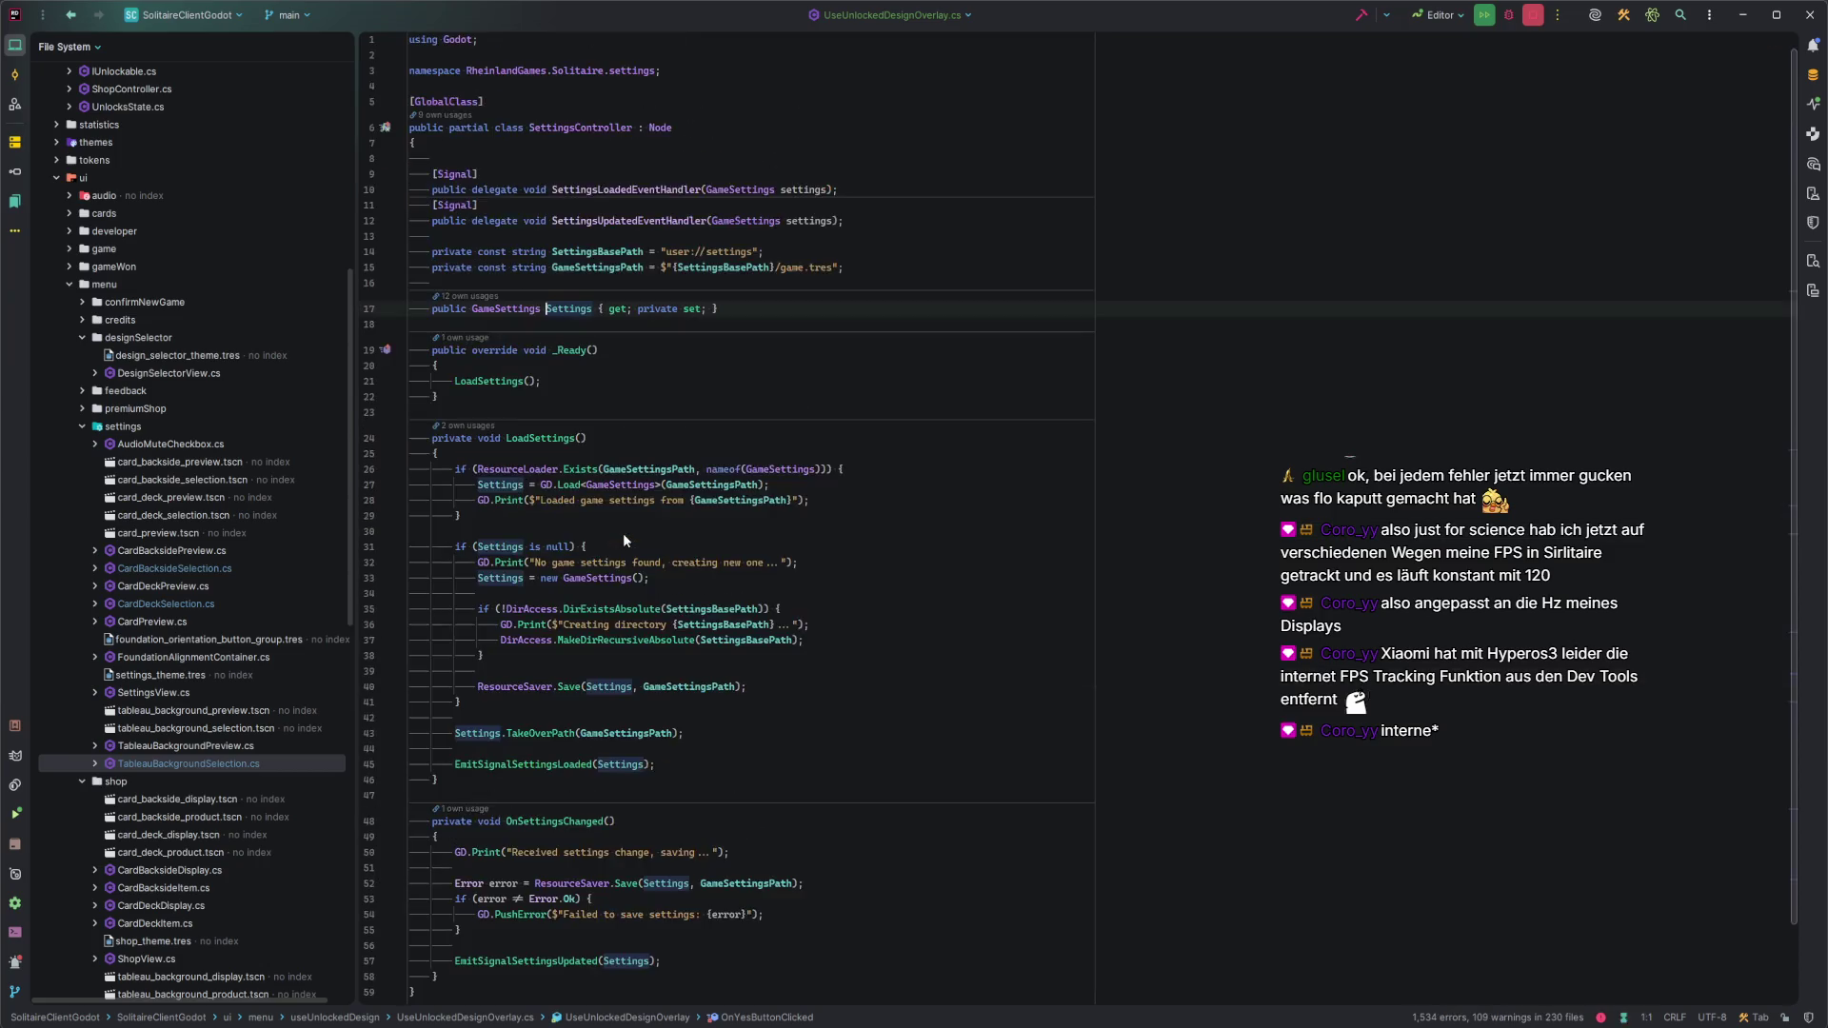
# List the usages of the Settings property in SettingsController.cs, then close the list.
pyautogui.scroll(-2, 922, 594)
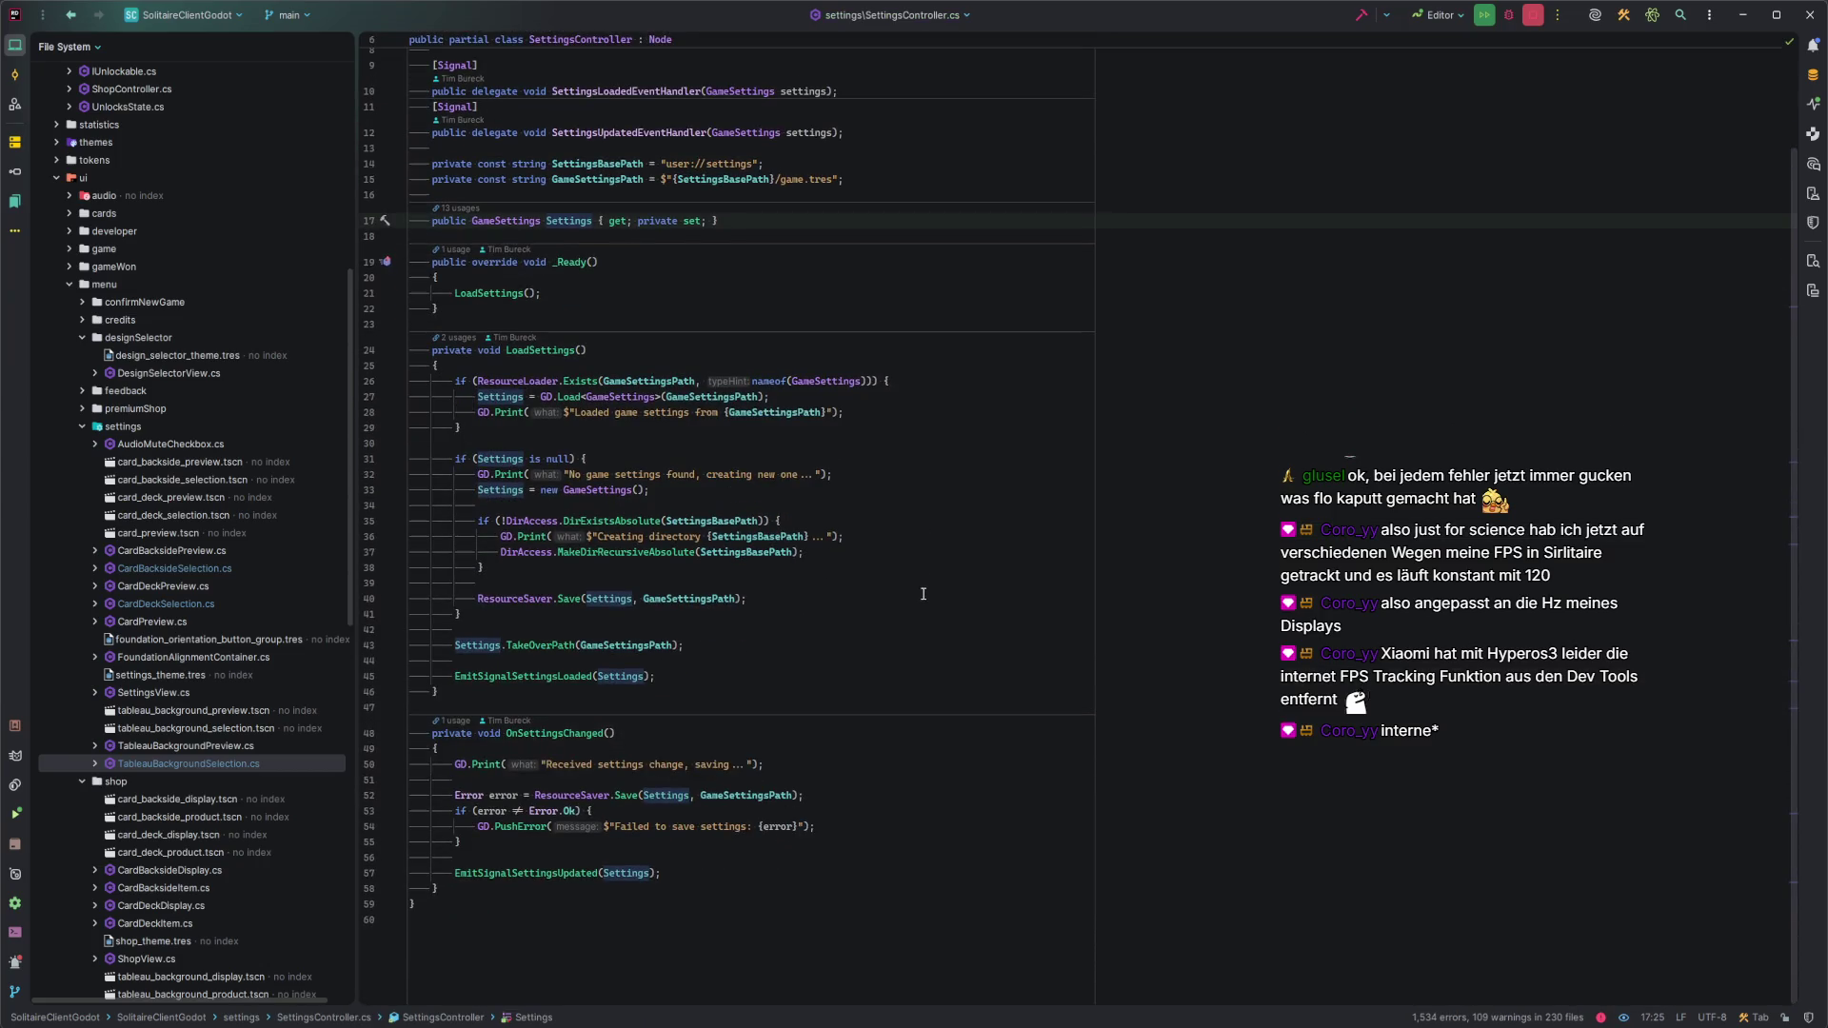
pyautogui.scroll(2, 915, 596)
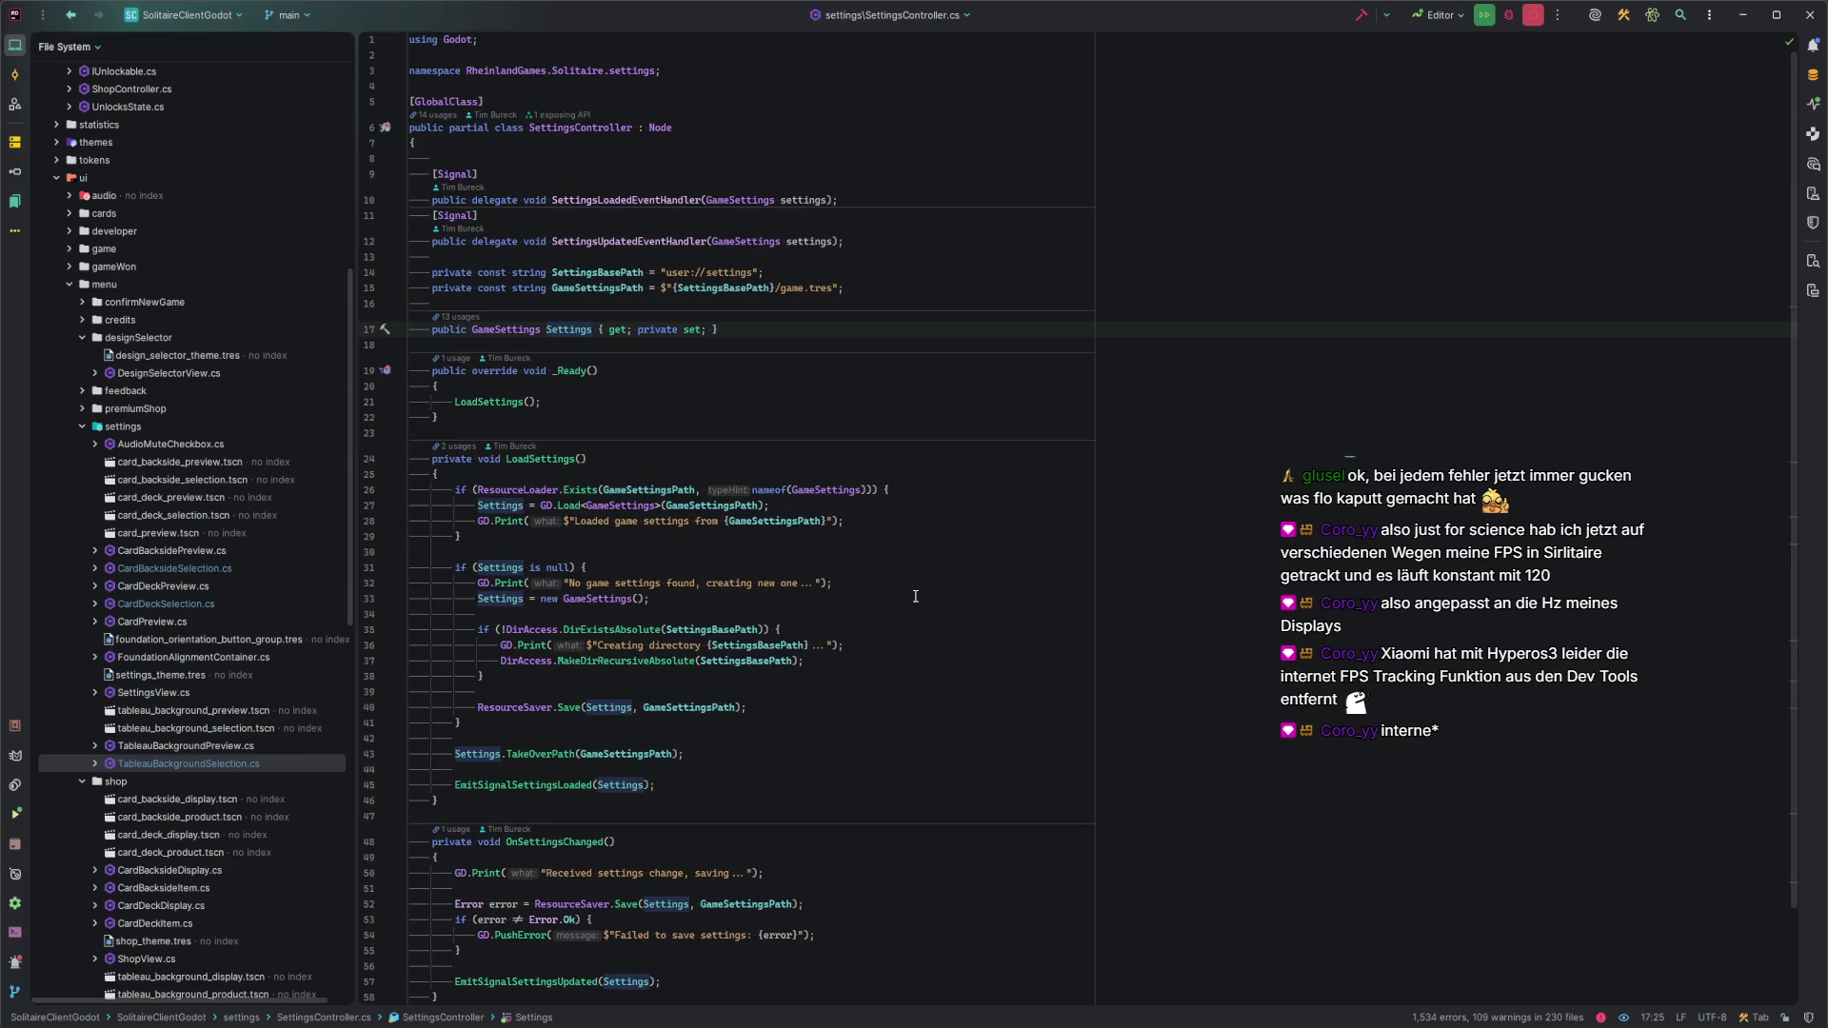
pyautogui.click(469, 317)
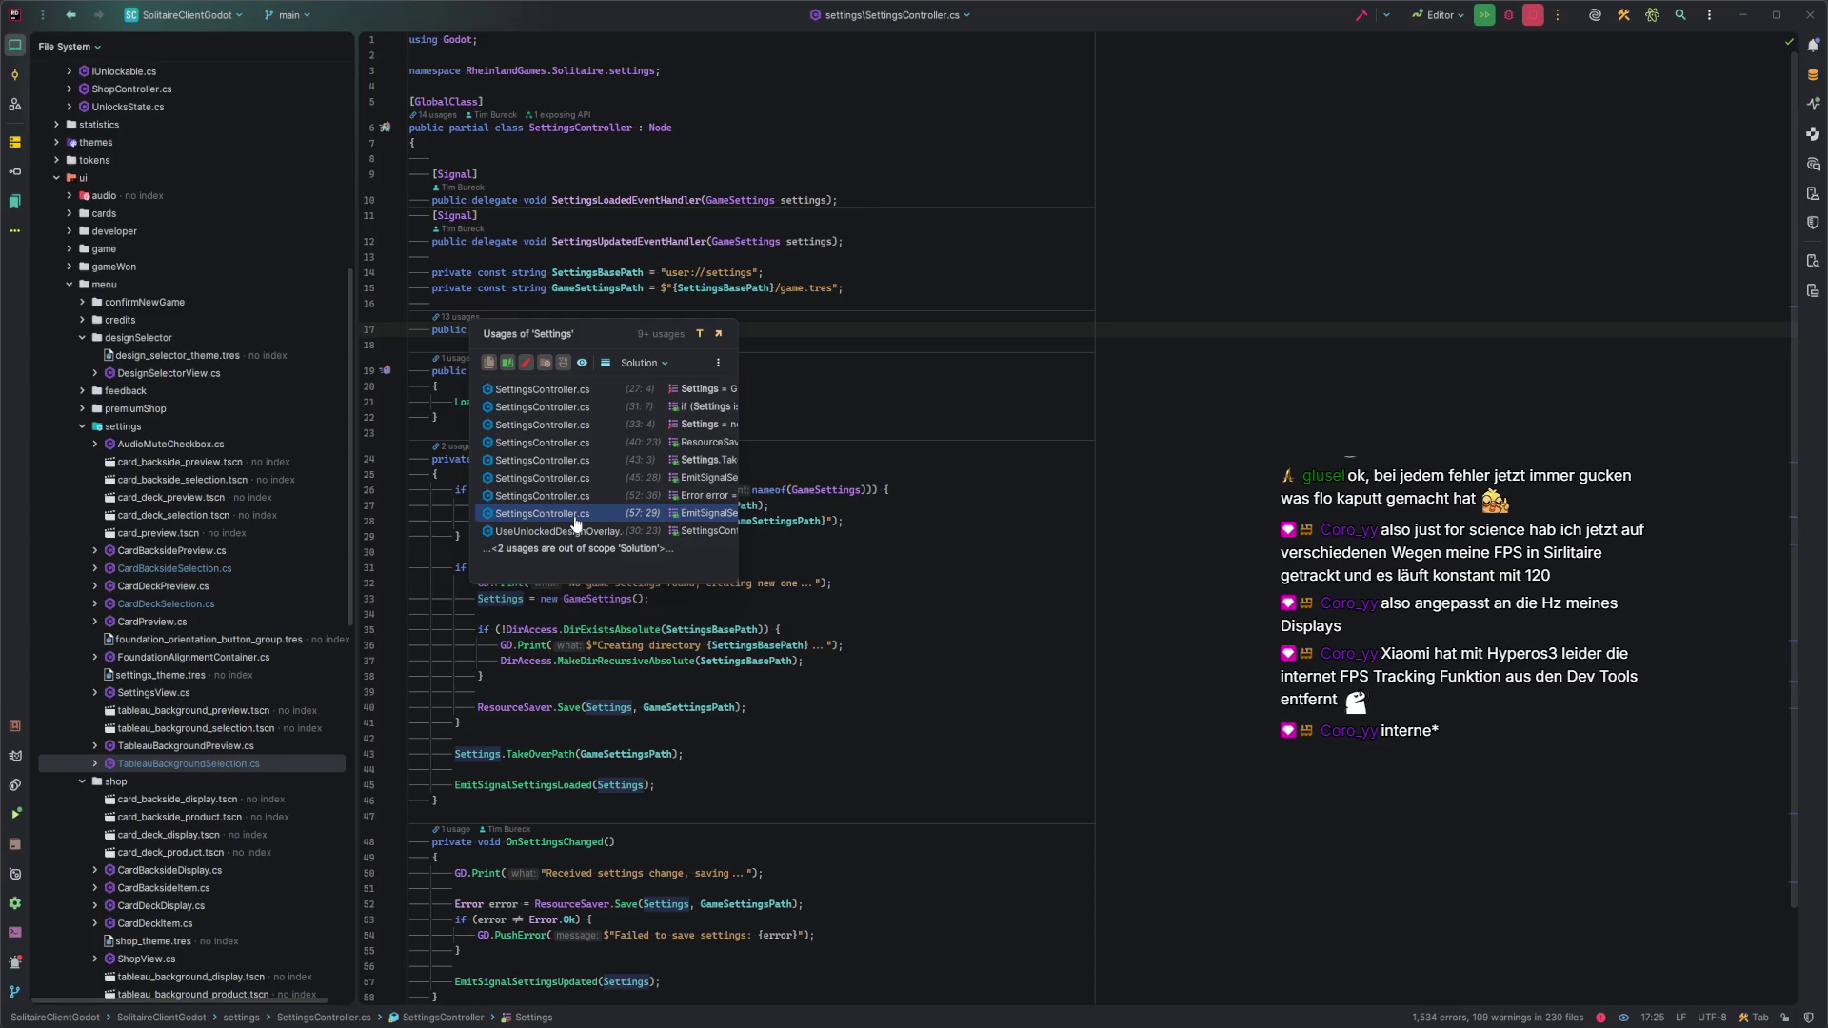
pyautogui.press('Escape')
pyautogui.press('End')
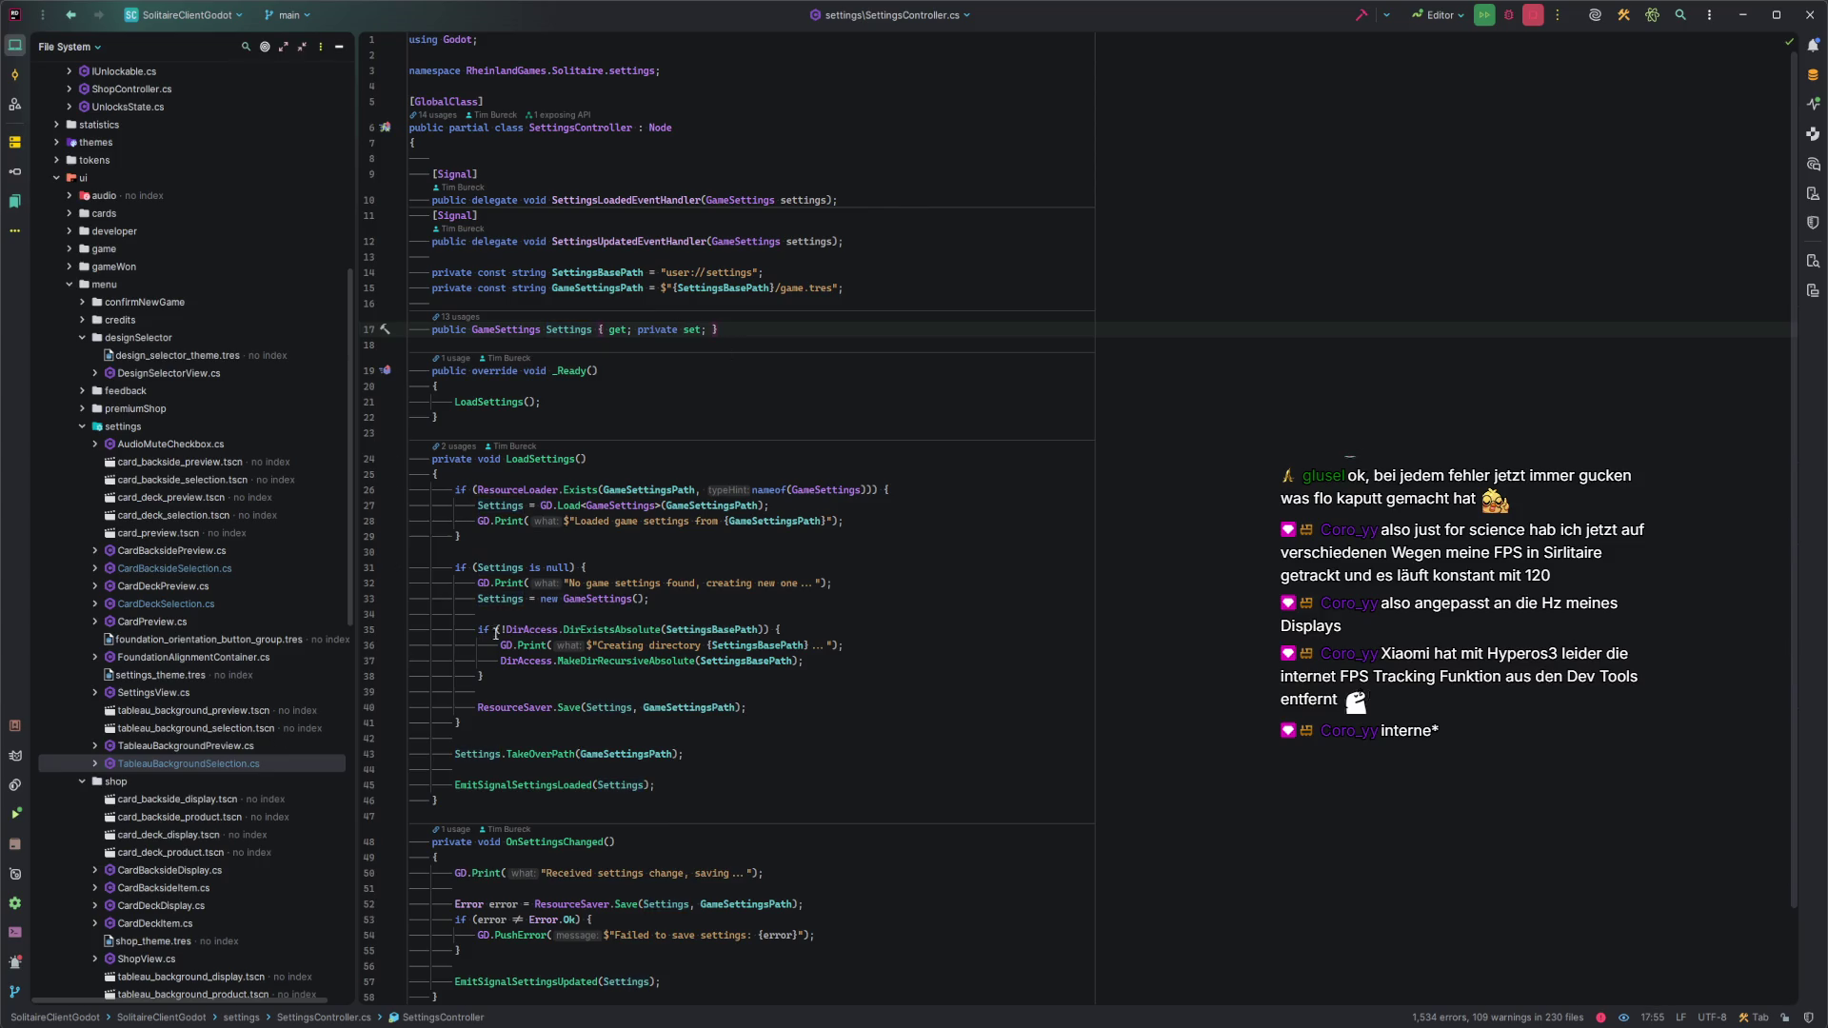
# Open DesignSelectorView.cs, then navigate back twice to UseUnlockedDesignOverlay.cs.
pyautogui.scroll(-1, 667, 476)
pyautogui.scroll(-5, 261, 740)
pyautogui.scroll(5, 261, 740)
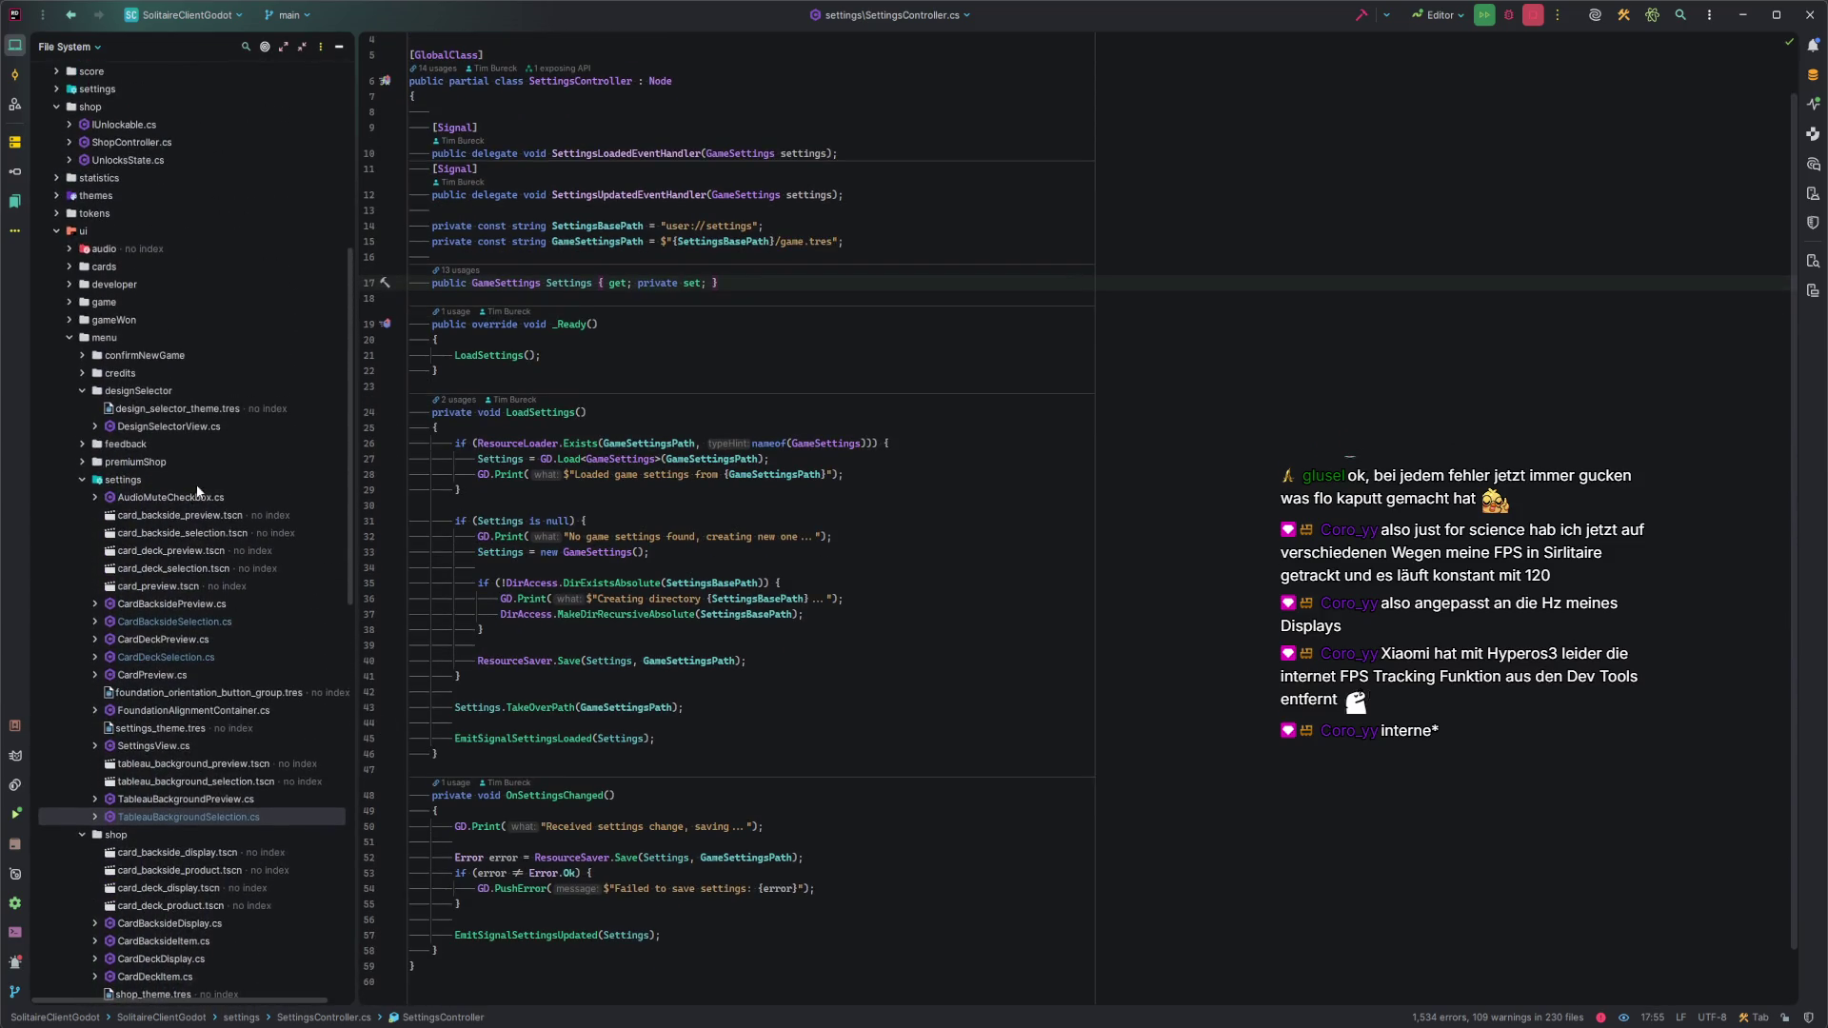
pyautogui.doubleClick(168, 425)
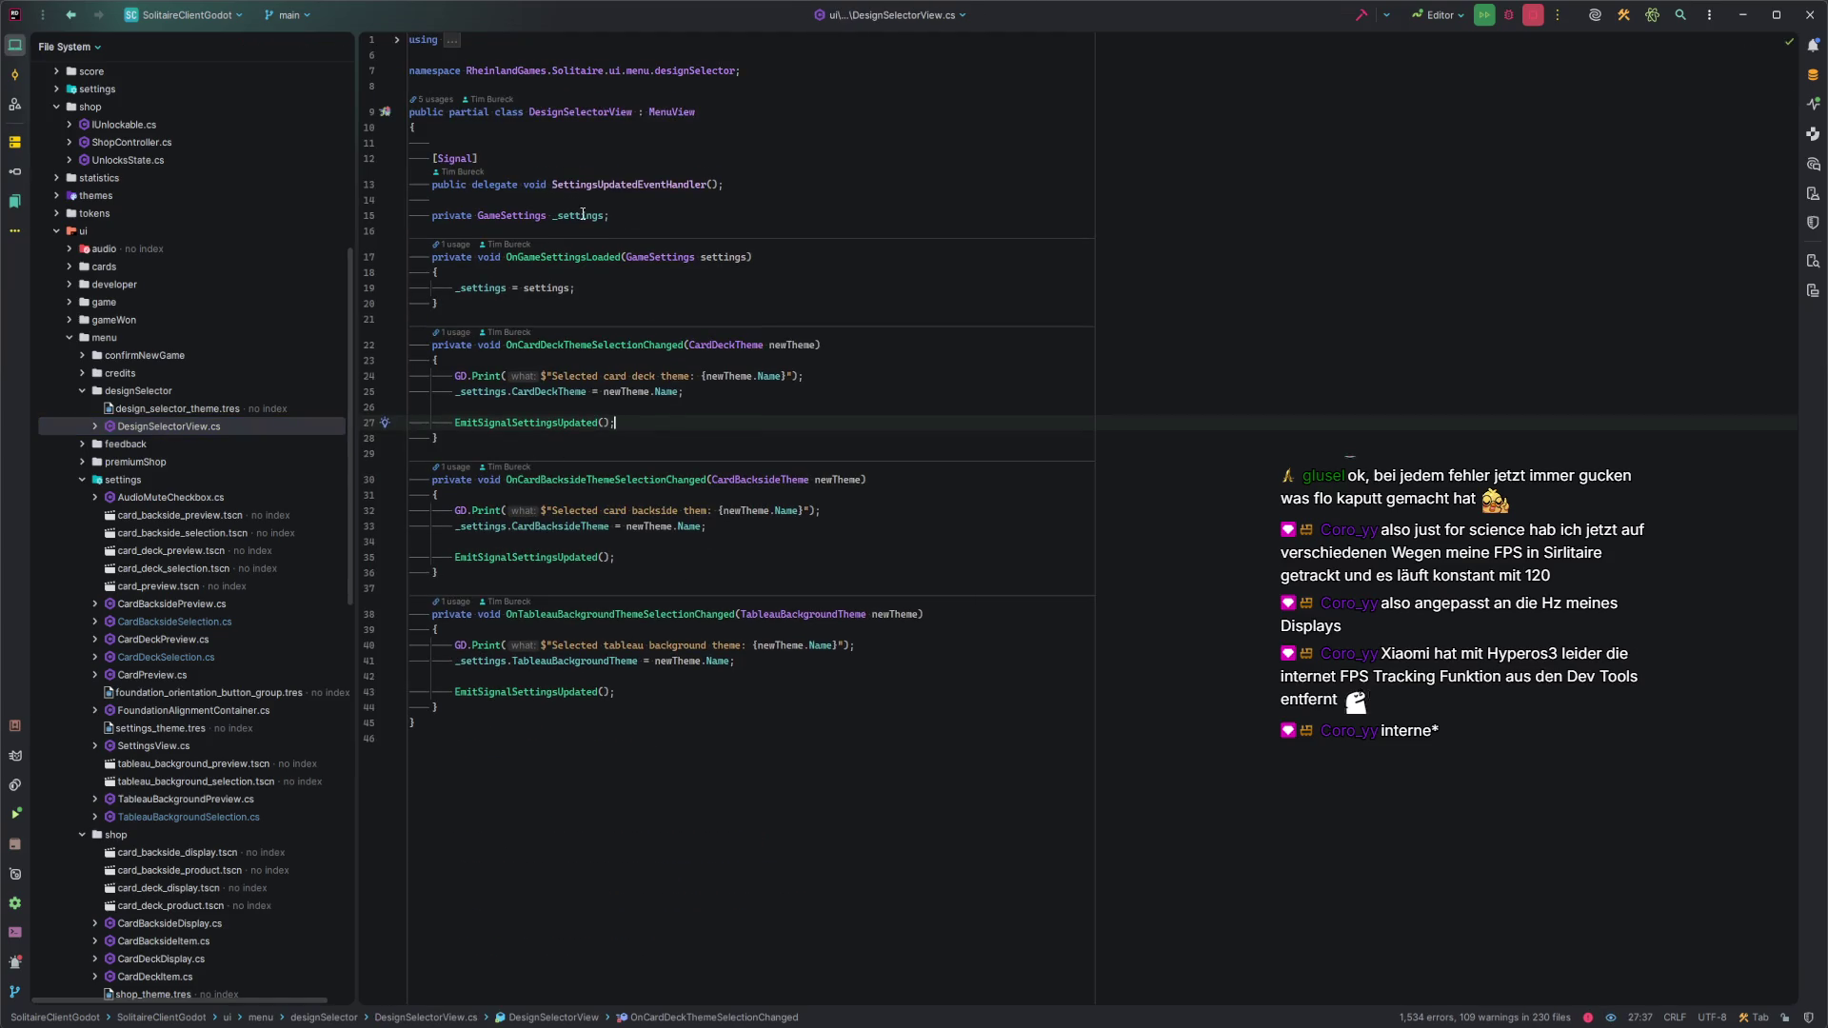
pyautogui.hotkey('ctrl', 'alt', 'Left')
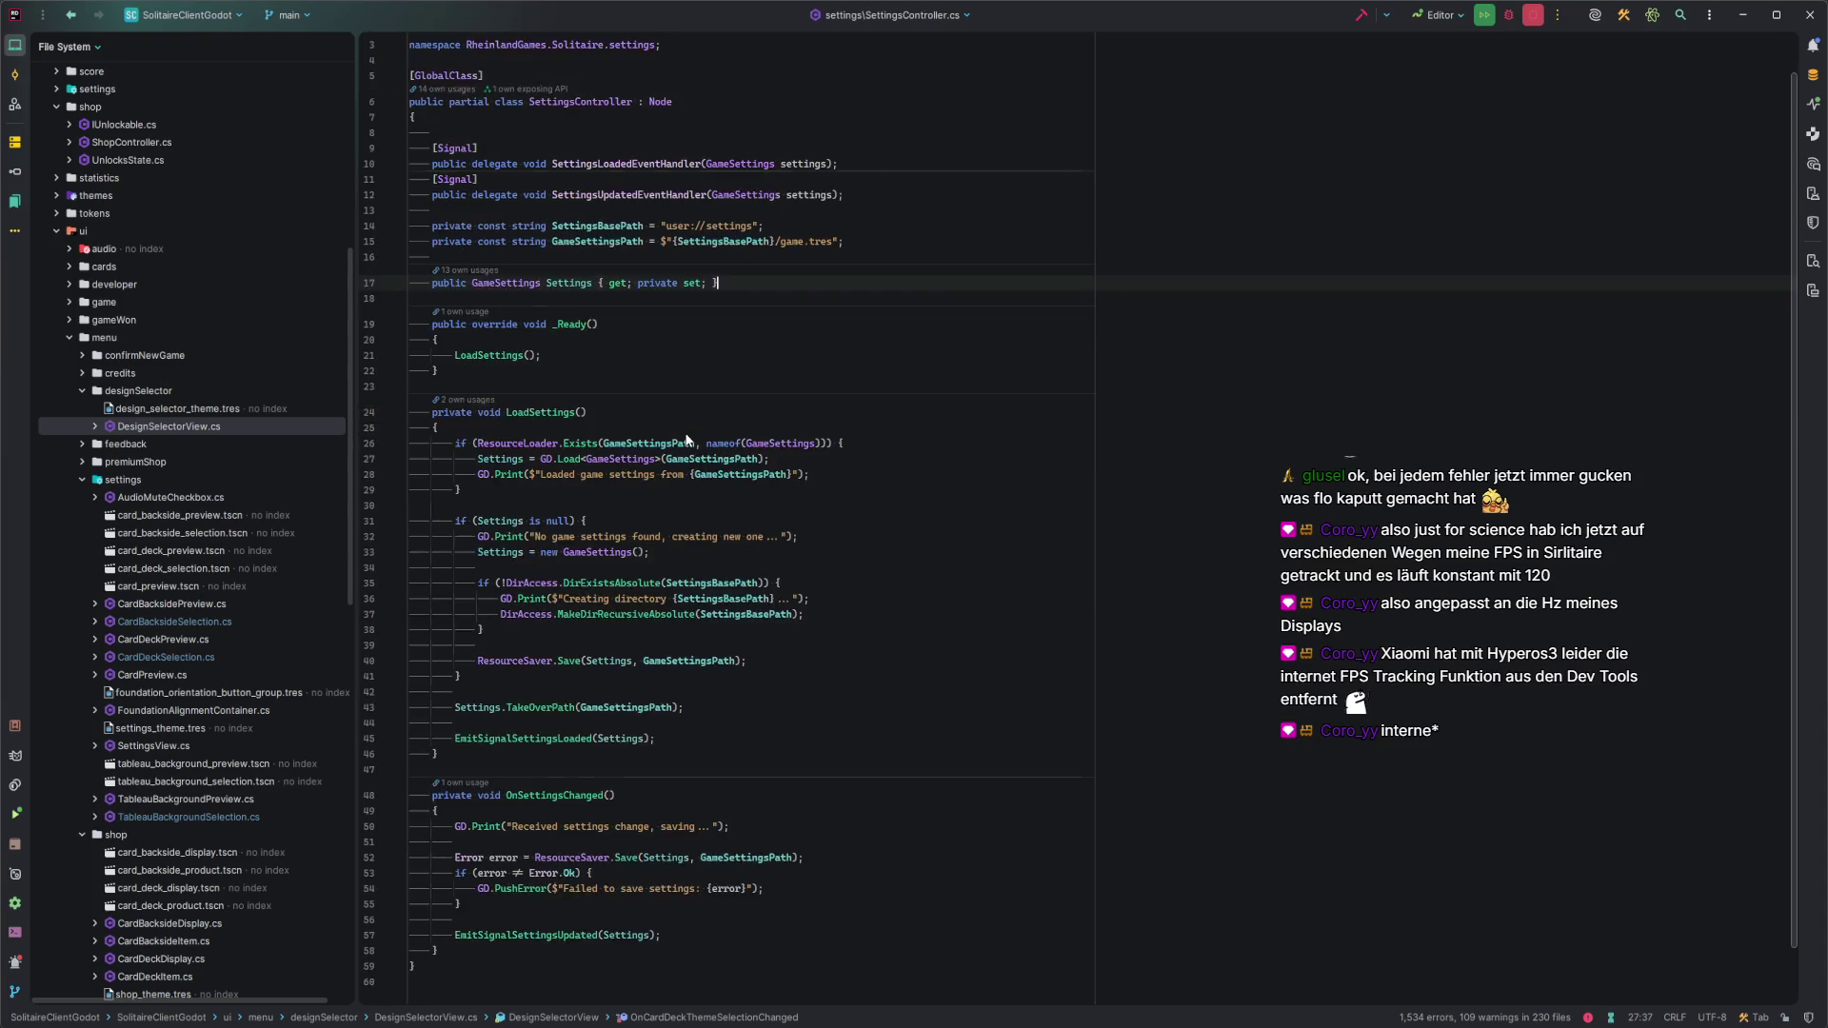
pyautogui.hotkey('ctrl', 'alt', 'Left')
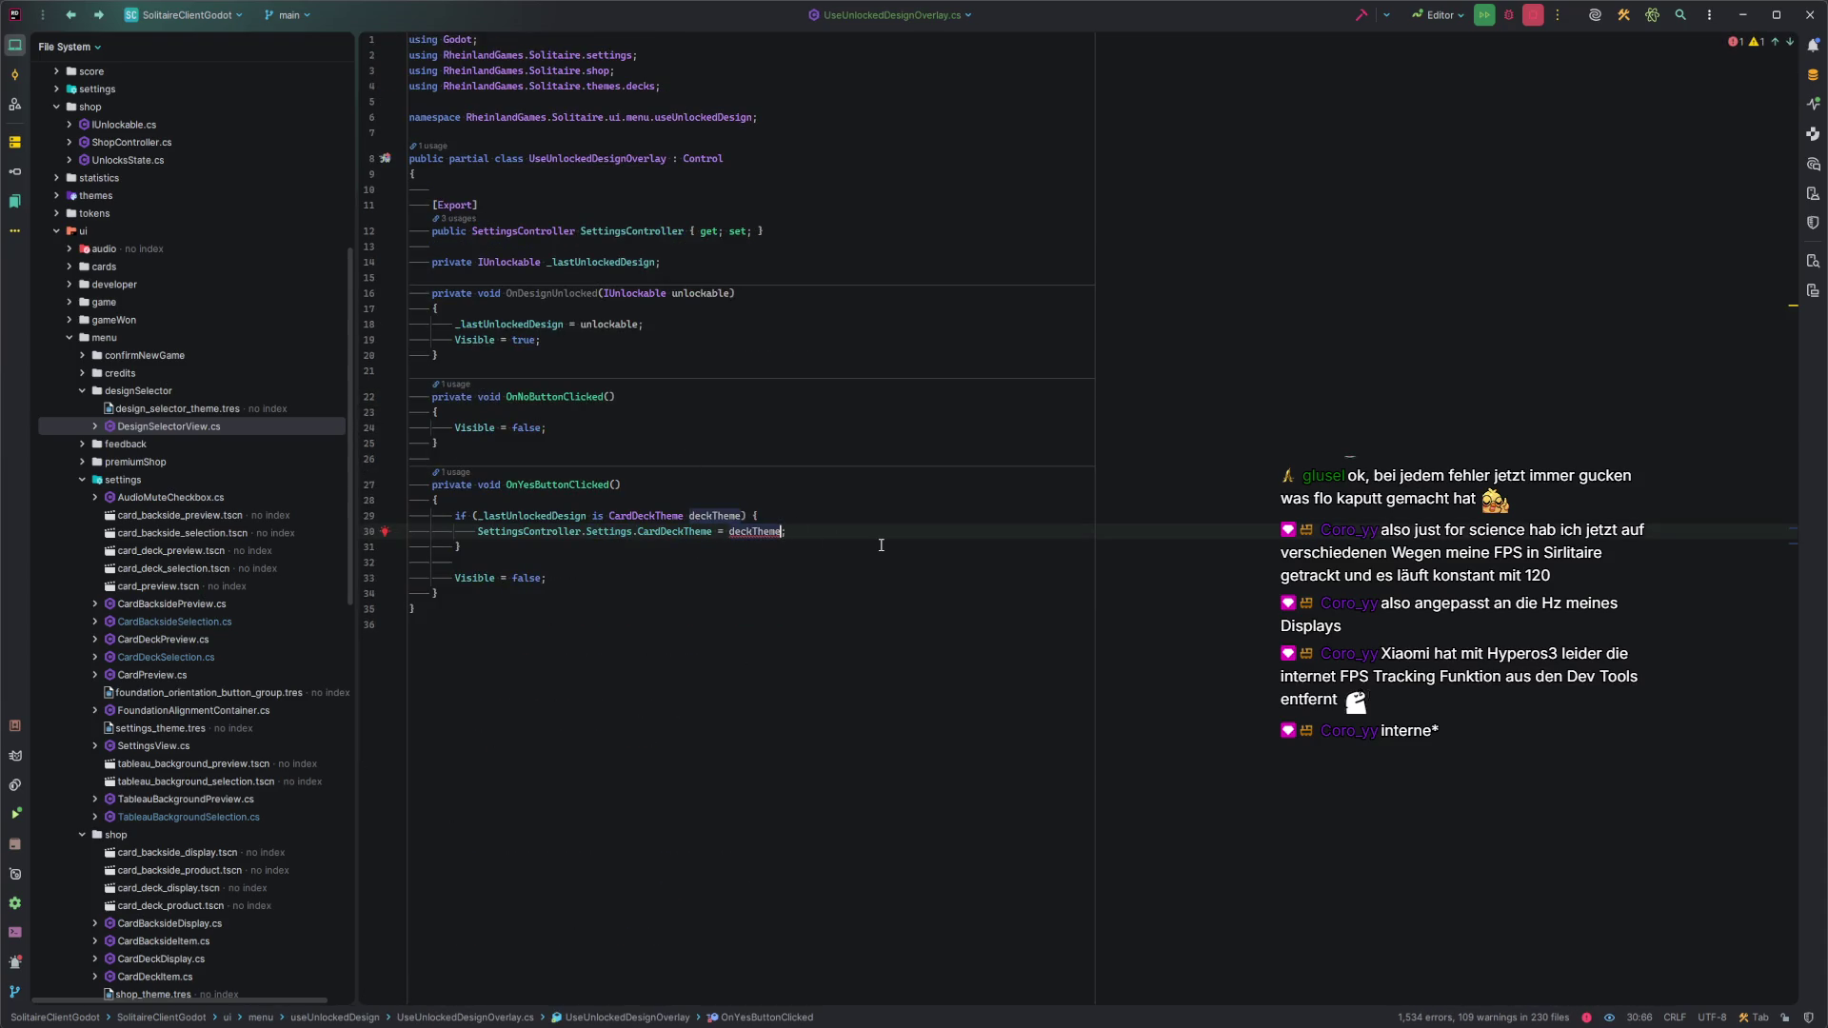
# Assign deckTheme.Name to CardDeckTheme and tidy the blank lines below the if block.
pyautogui.write('.Na')
pyautogui.press('Return')
pyautogui.click(881, 544)
pyautogui.press('Return')
pyautogui.press('Return')
pyautogui.press('Delete')
pyautogui.press('Delete')
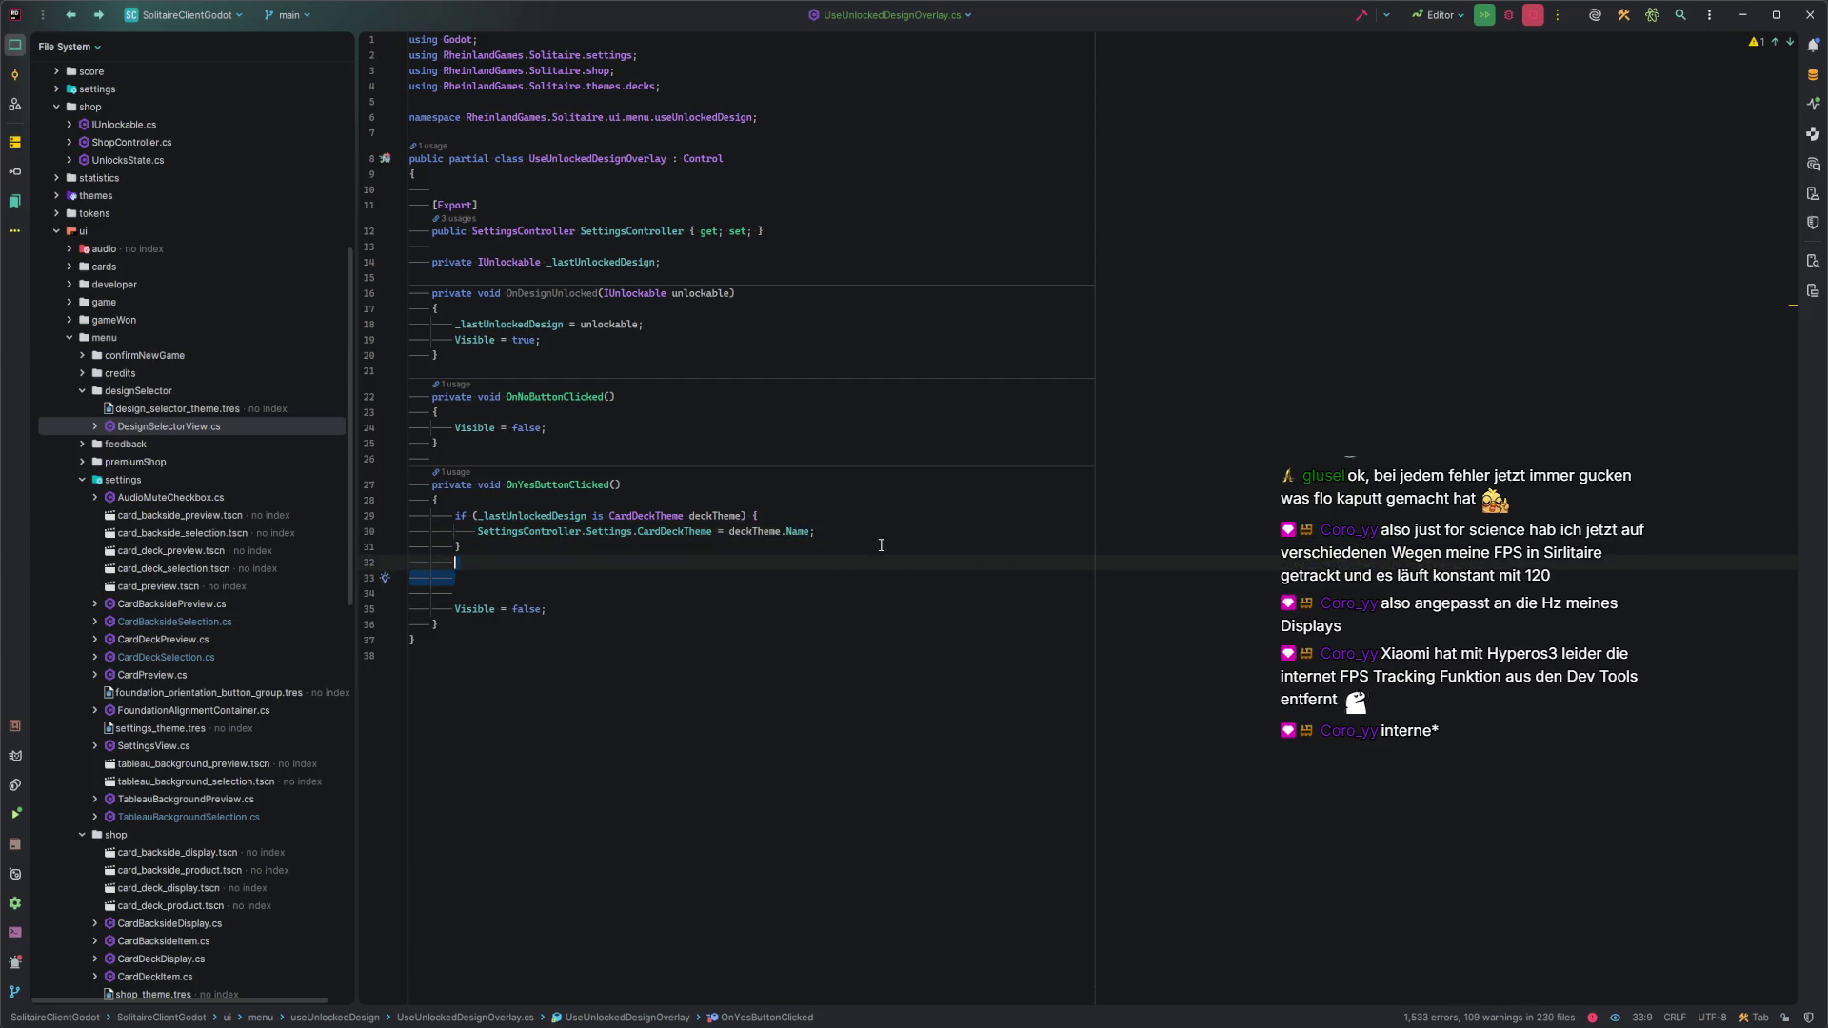
pyautogui.press('End')
# Start a SettingsController.Settings line after Visible = false, then delete it again.
pyautogui.press('Return')
pyautogui.press('Return')
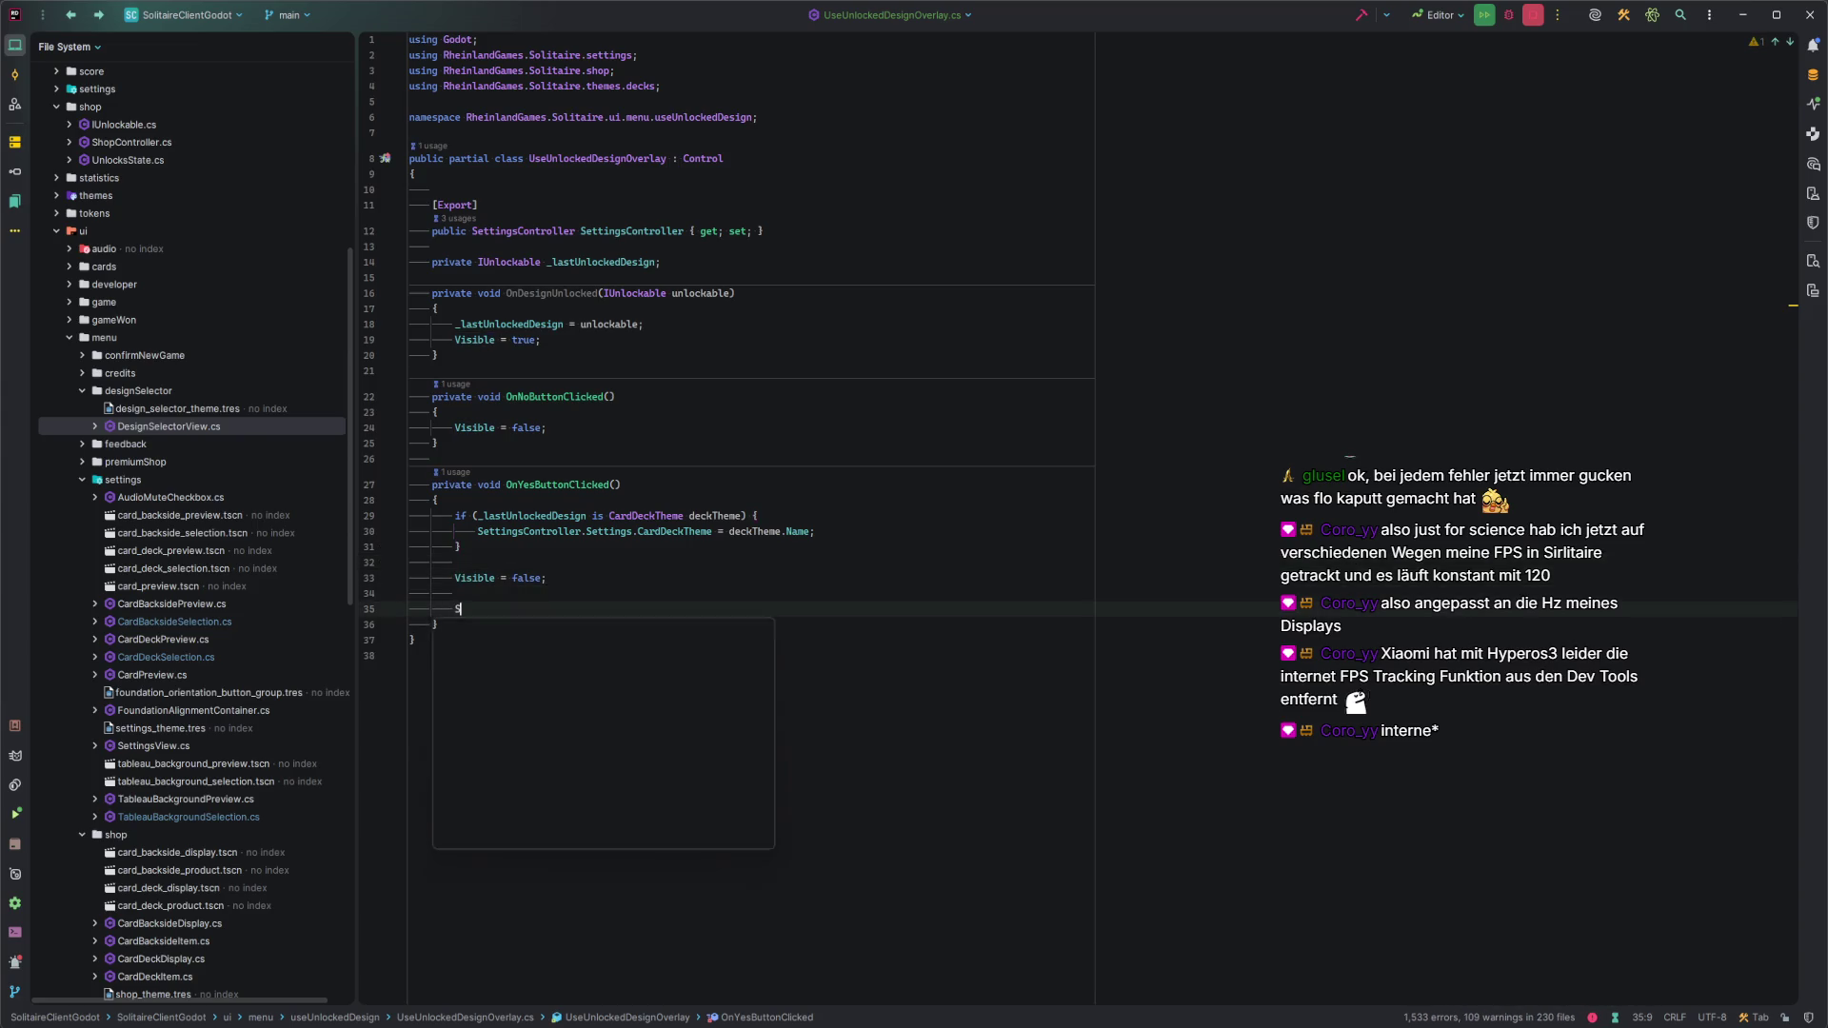
pyautogui.write('SettingsController.')
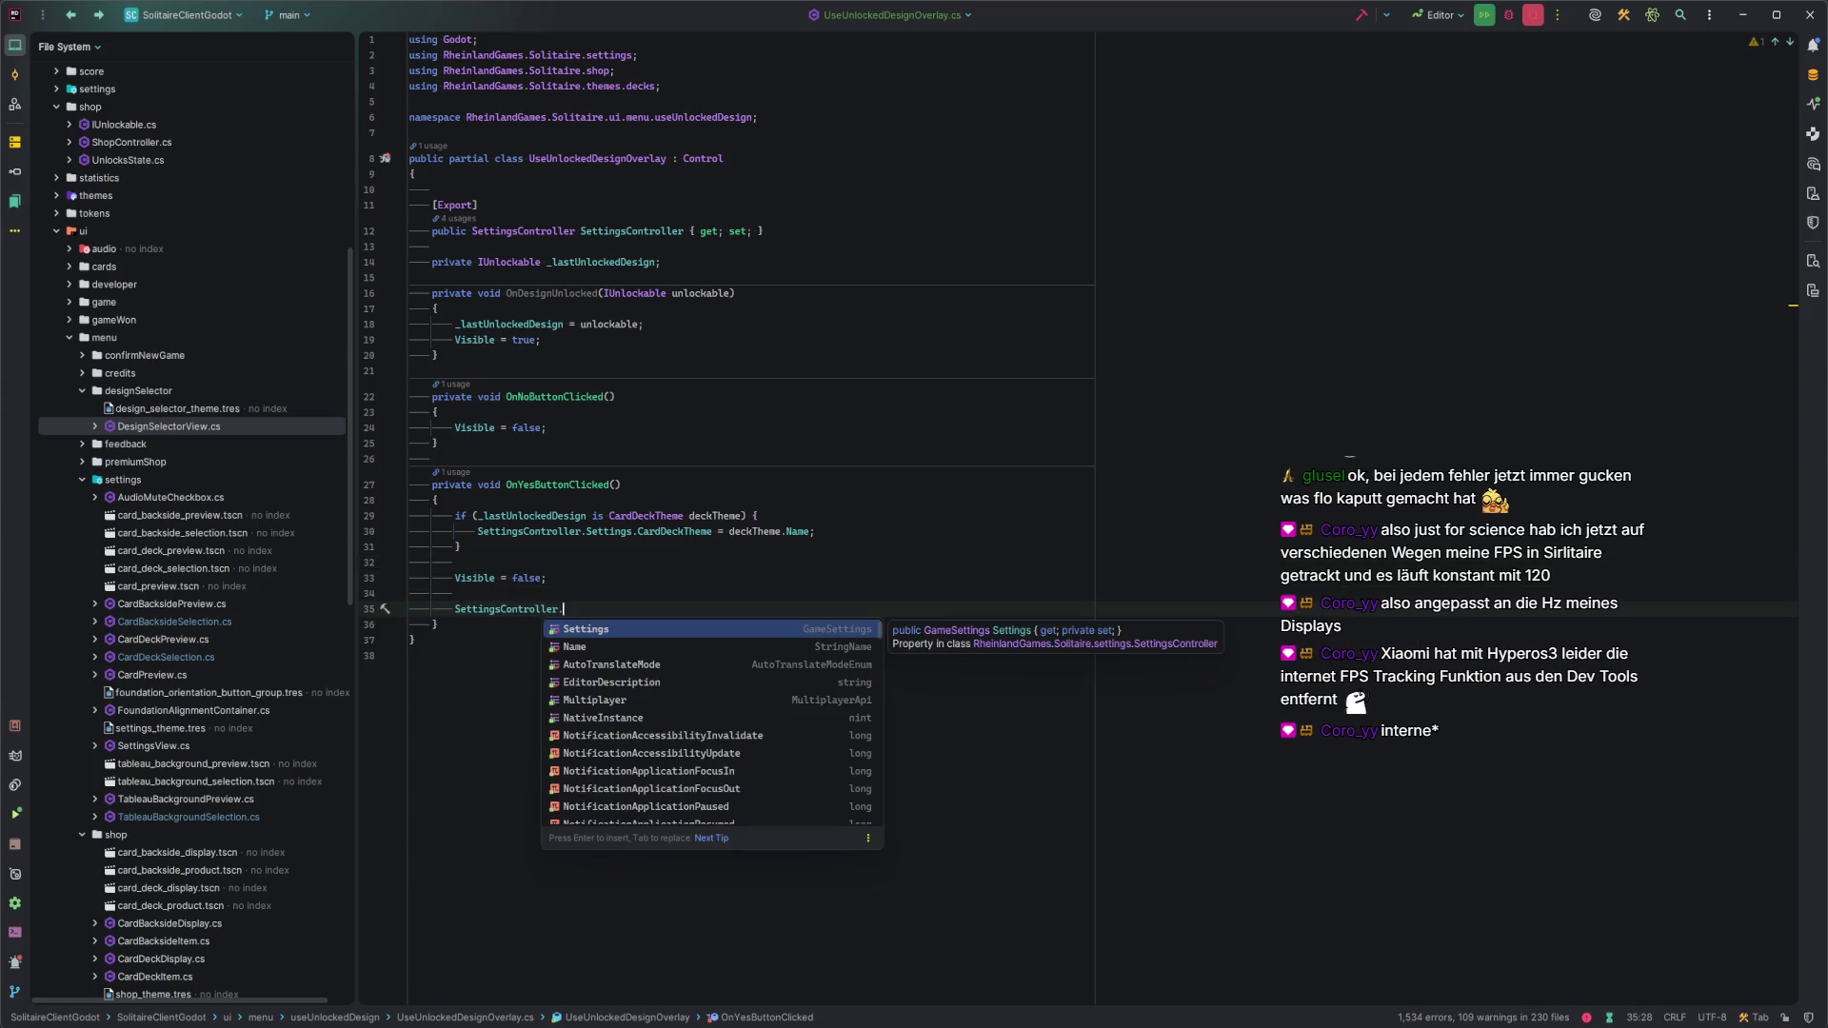
pyautogui.press('Return')
pyautogui.write('.')
pyautogui.press('Escape')
pyautogui.press('BackSpace')
pyautogui.hotkey('ctrl', 'BackSpace')
pyautogui.write('U')
pyautogui.hotkey('ctrl', 'BackSpace')
pyautogui.hotkey('ctrl', 'BackSpace')
pyautogui.hotkey('ctrl', 'BackSpace')
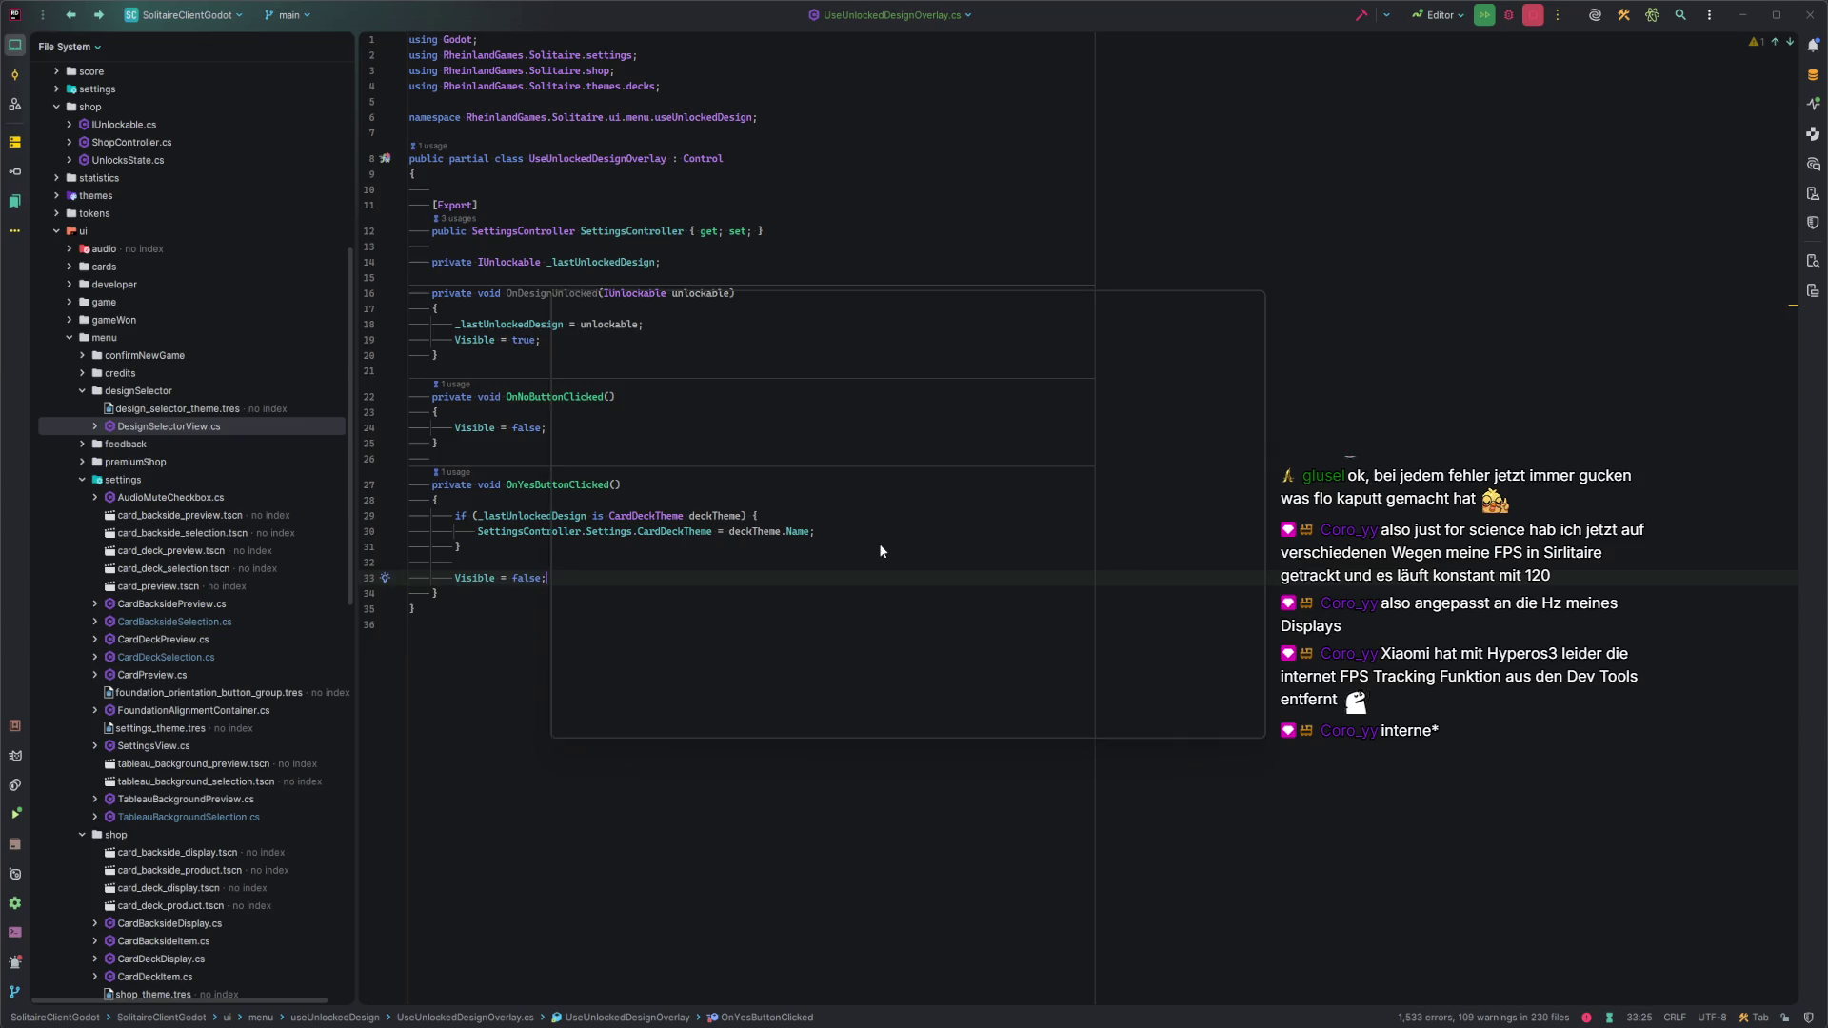
# Open DesignSelectorView.cs from the Recent Files list (Ctrl+E).
pyautogui.hotkey('ctrl', 'e')
pyautogui.press('Down')
pyautogui.press('Return')
# Inspect the EmitSignalSettingsUpdated call and its usages on line 35.
pyautogui.click(563, 558)
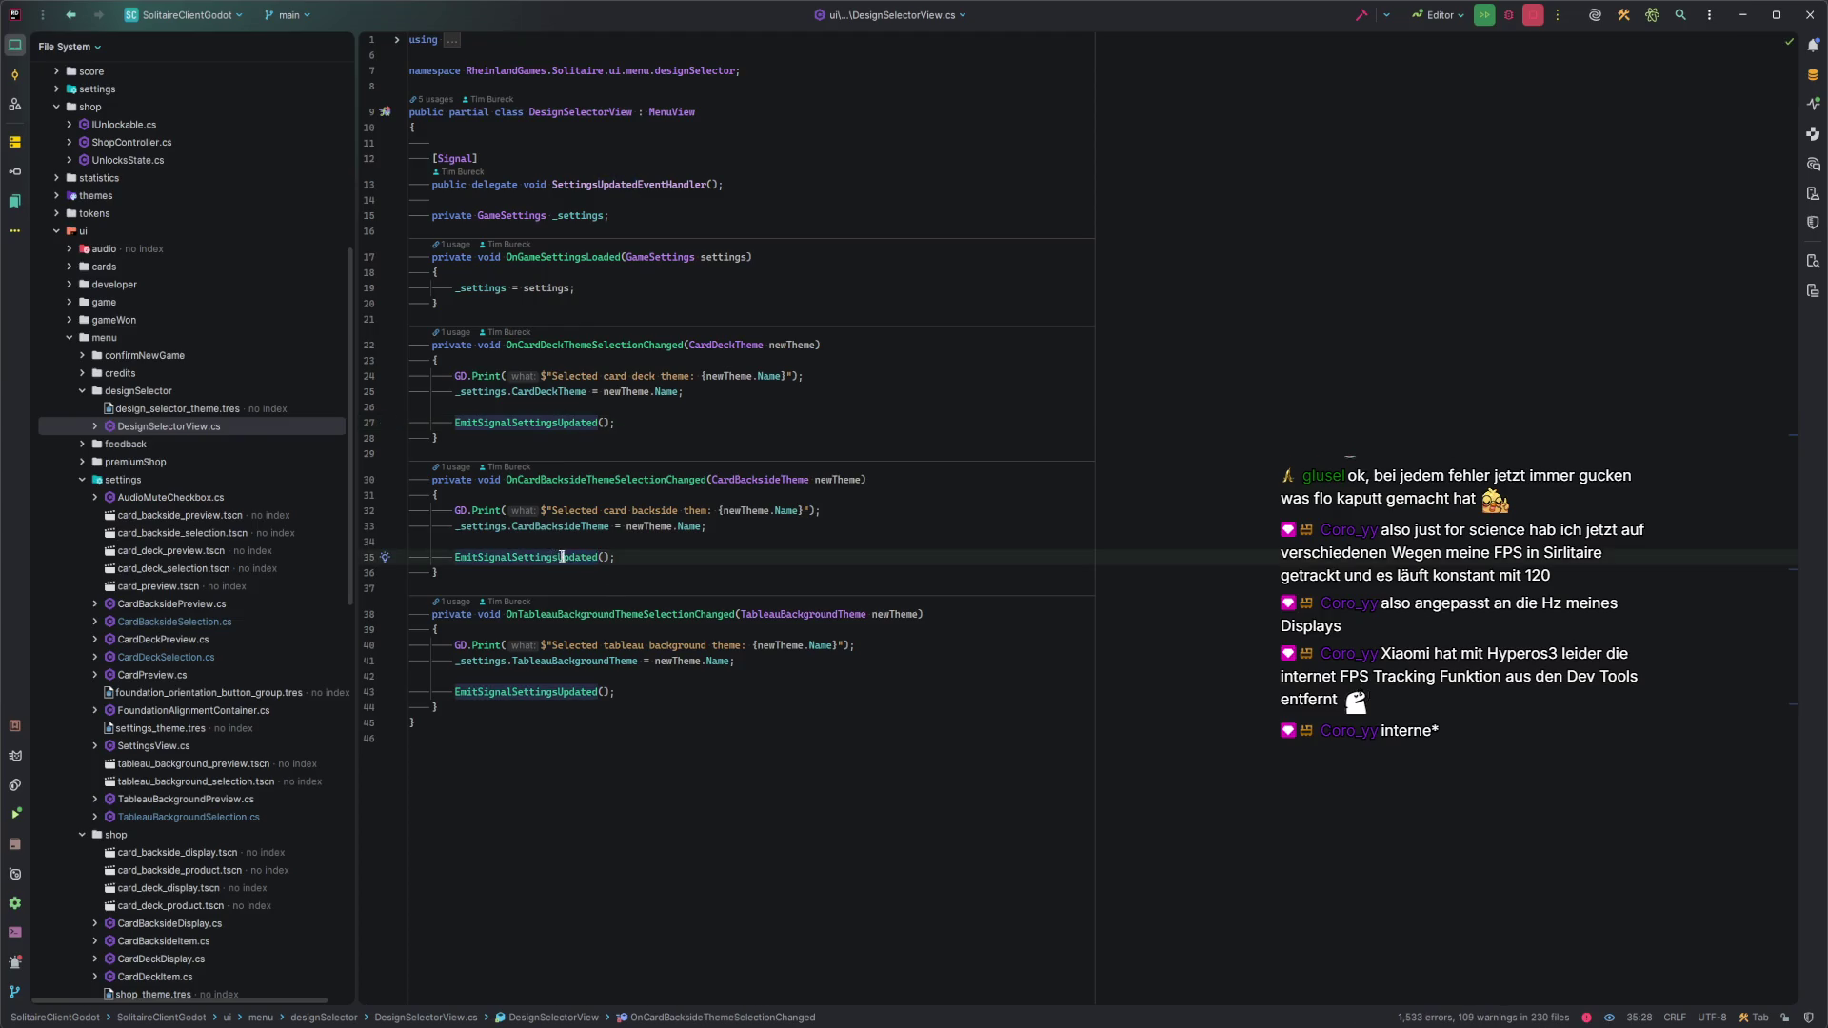
pyautogui.click(653, 560)
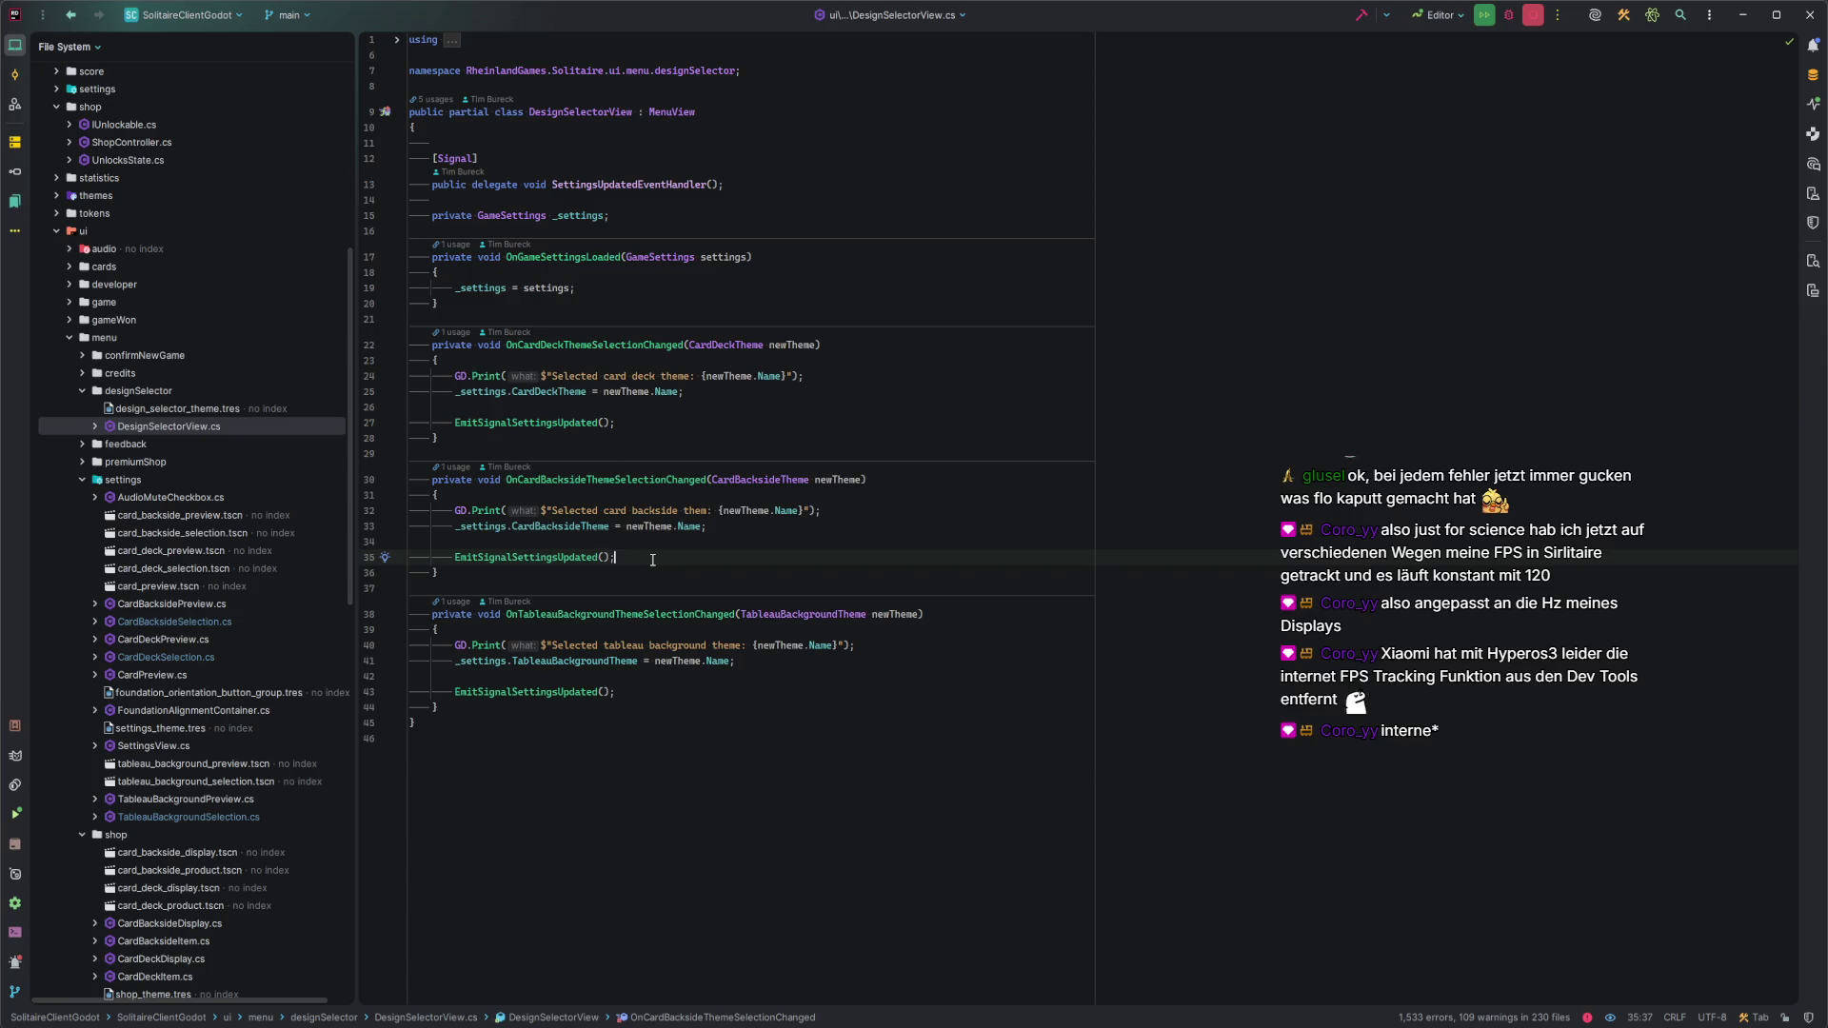
pyautogui.click(582, 559)
pyautogui.click(629, 559)
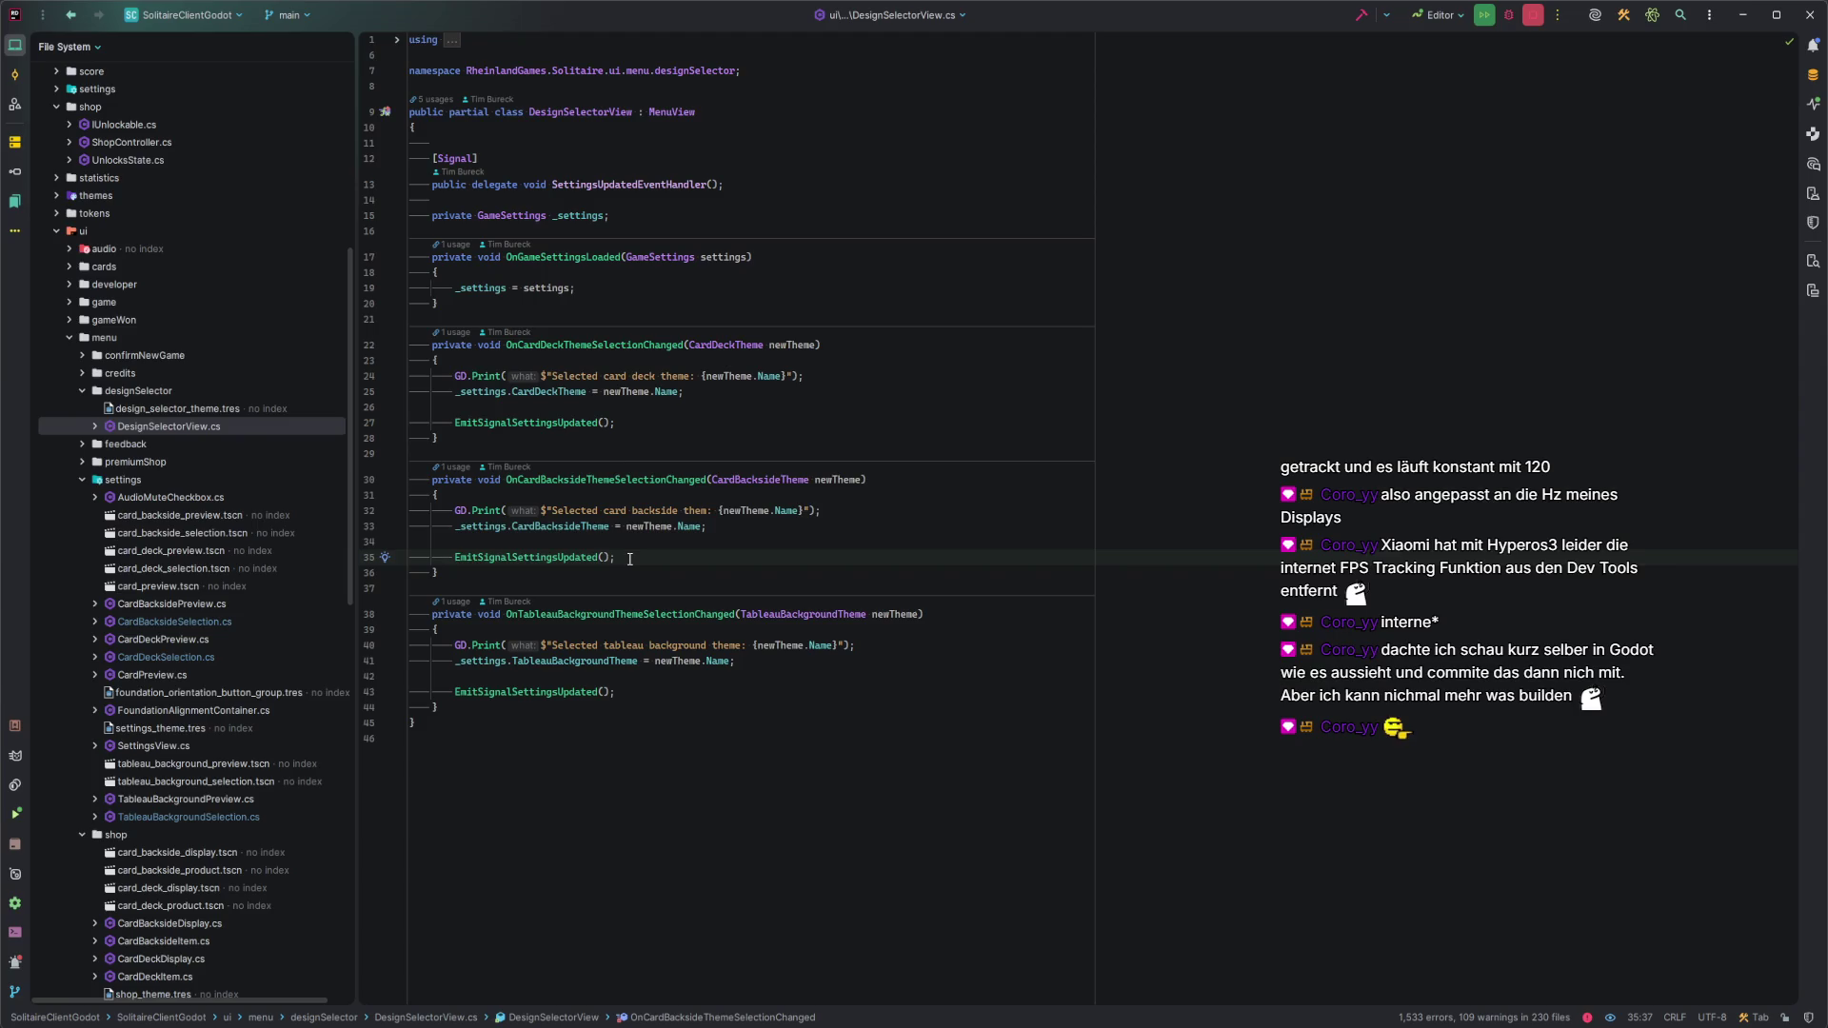
# Search for the SettingsController class by name, then cancel the search.
pyautogui.hotkey('ctrl', 'n')
pyautogui.write('SettingsC')
pyautogui.press('Escape')
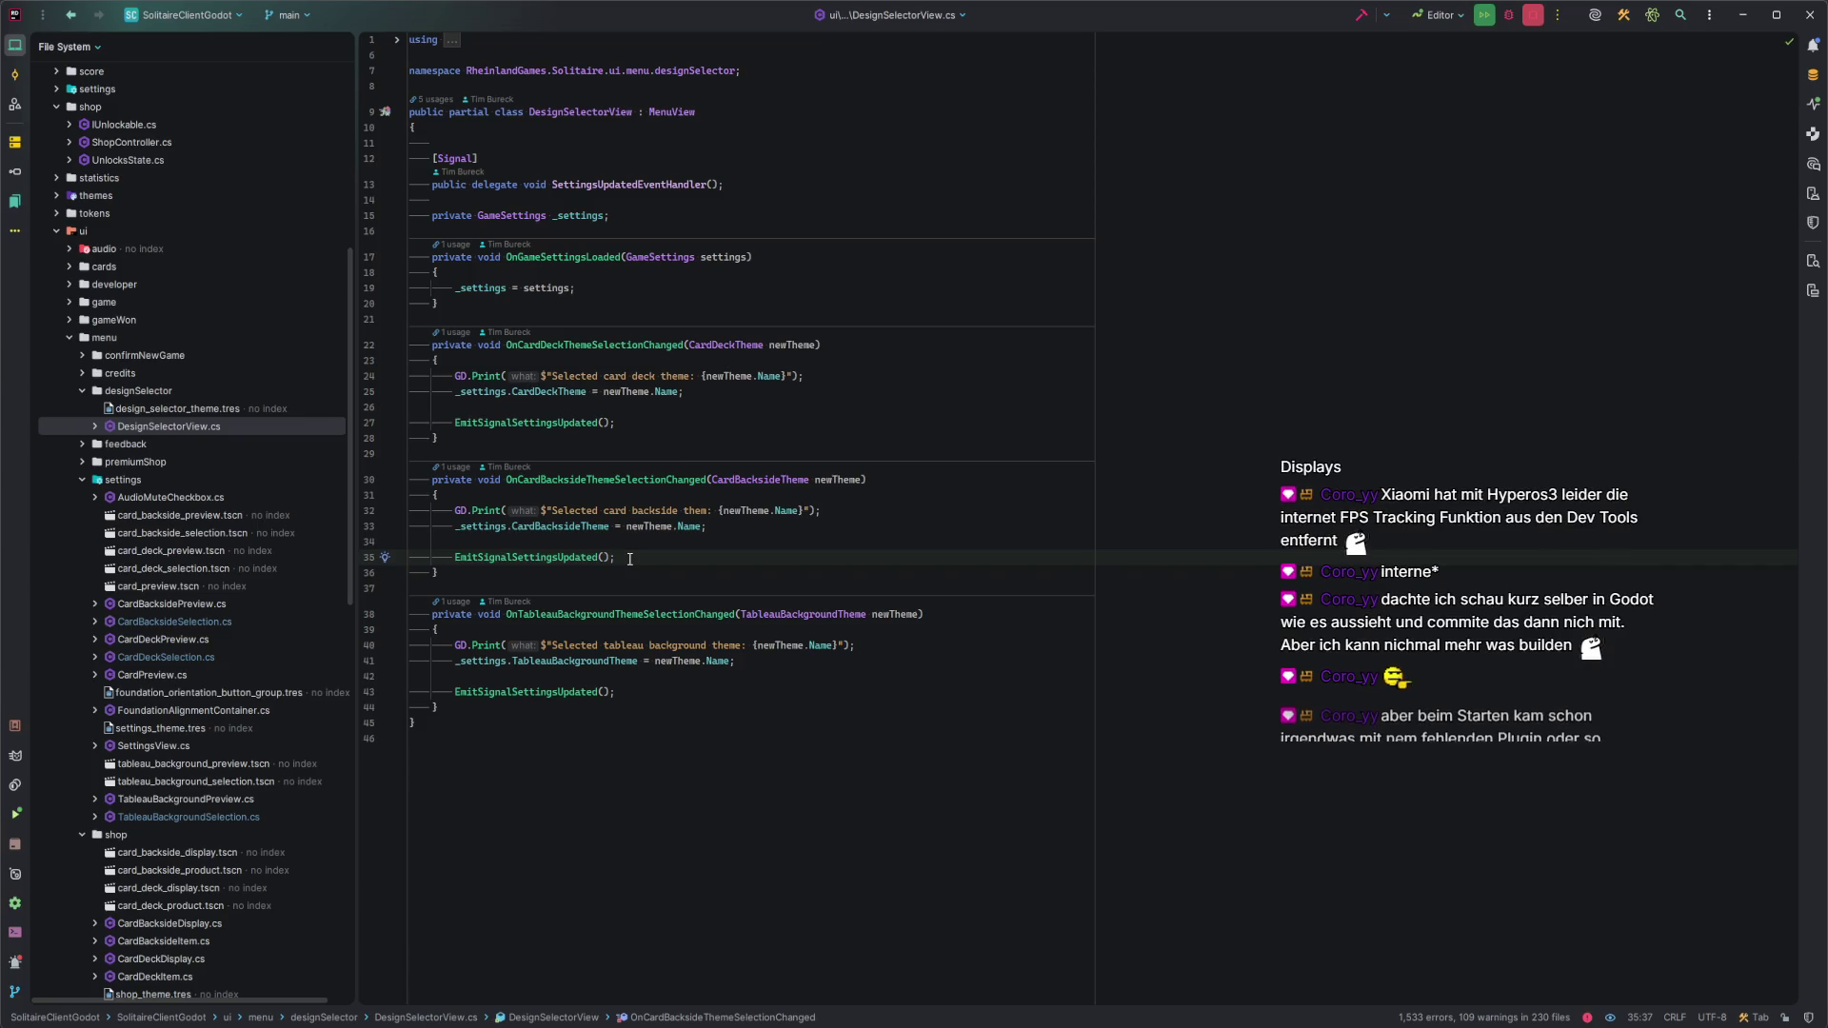
pyautogui.hotkey('ctrl', 'n')
pyautogui.write('SetContr')
pyautogui.hotkey('ctrl', 'BackSpace')
pyautogui.press('Escape')
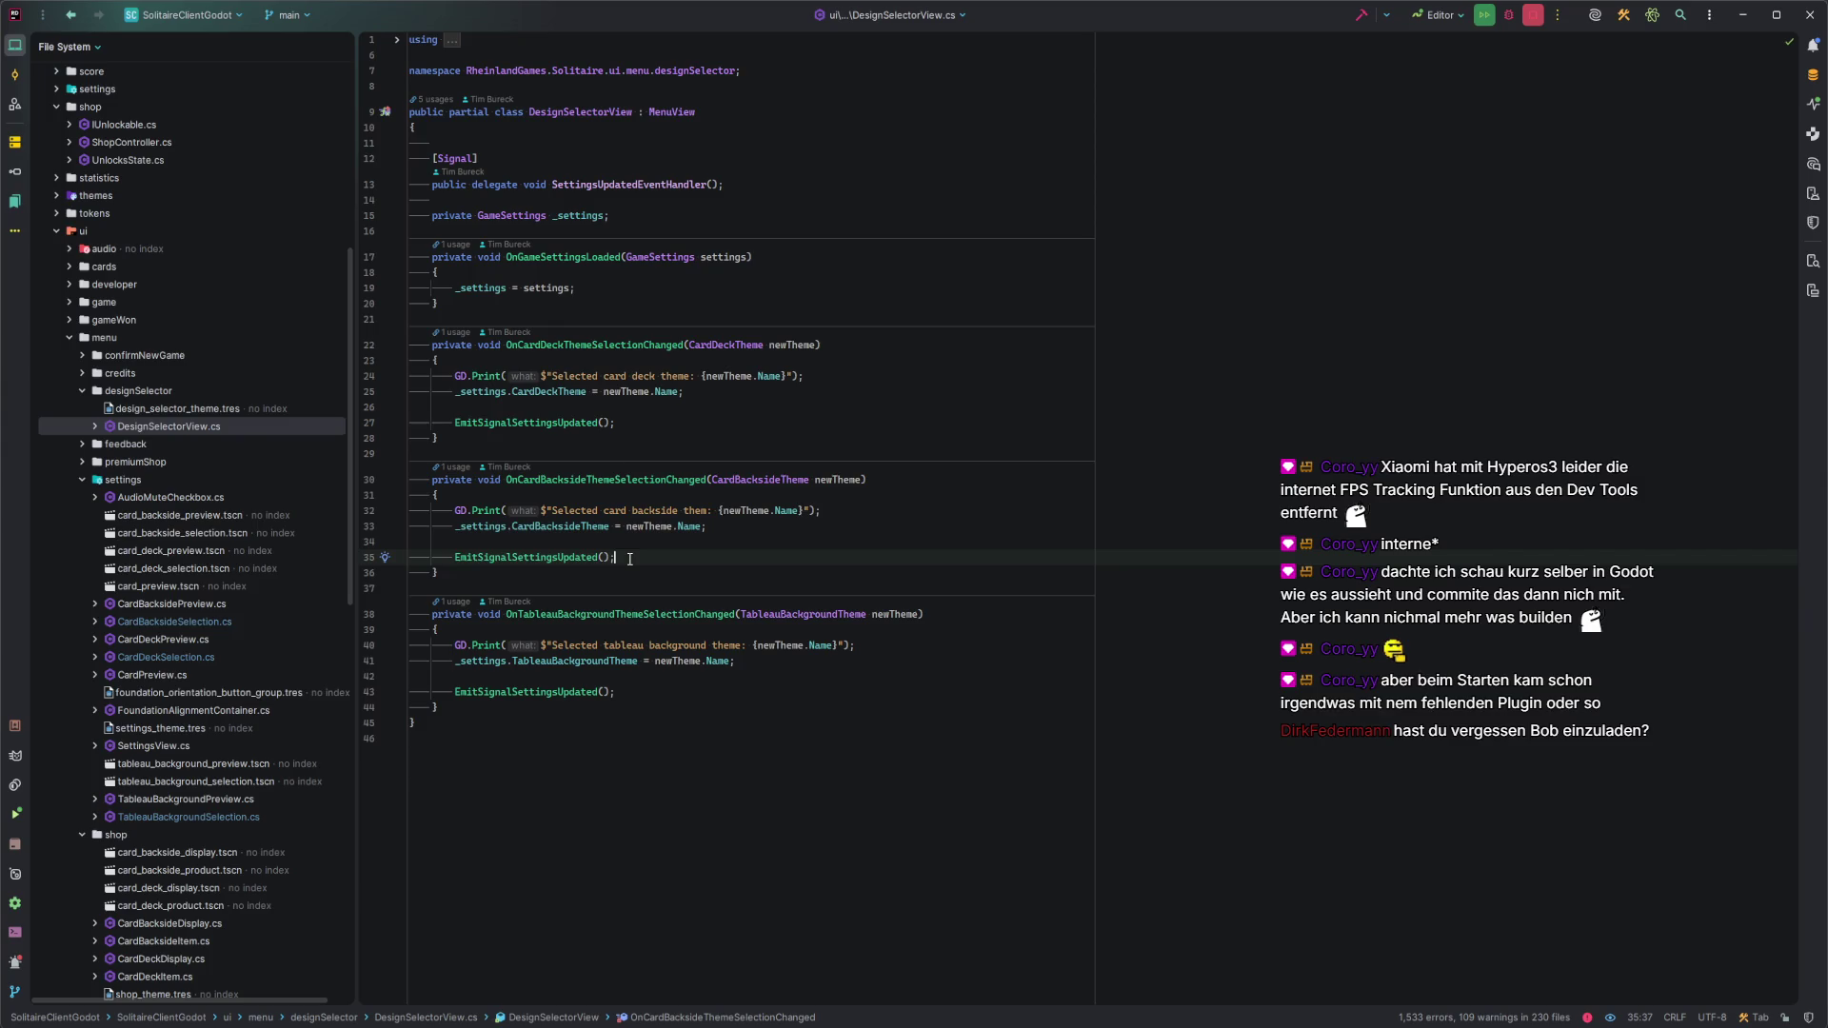
# Check newTheme usages, then open SettingsController.cs from the settings folder.
pyautogui.click(660, 527)
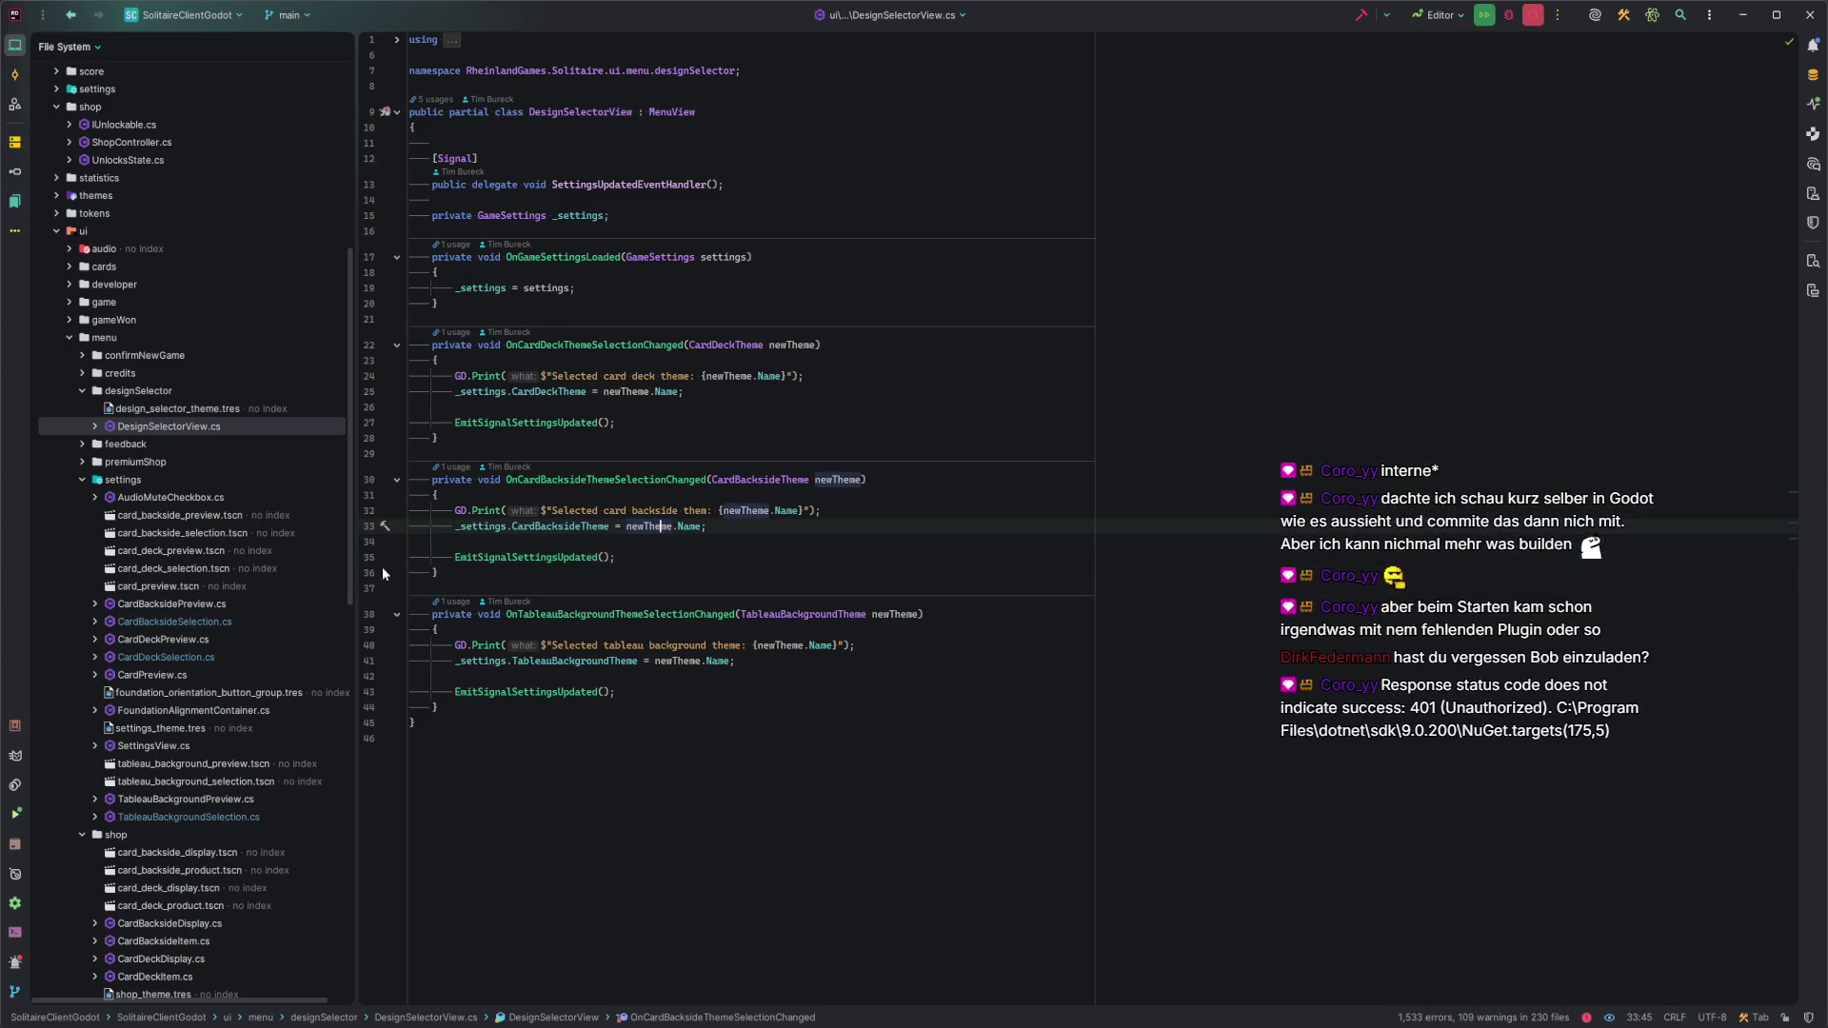
pyautogui.scroll(-10, 202, 660)
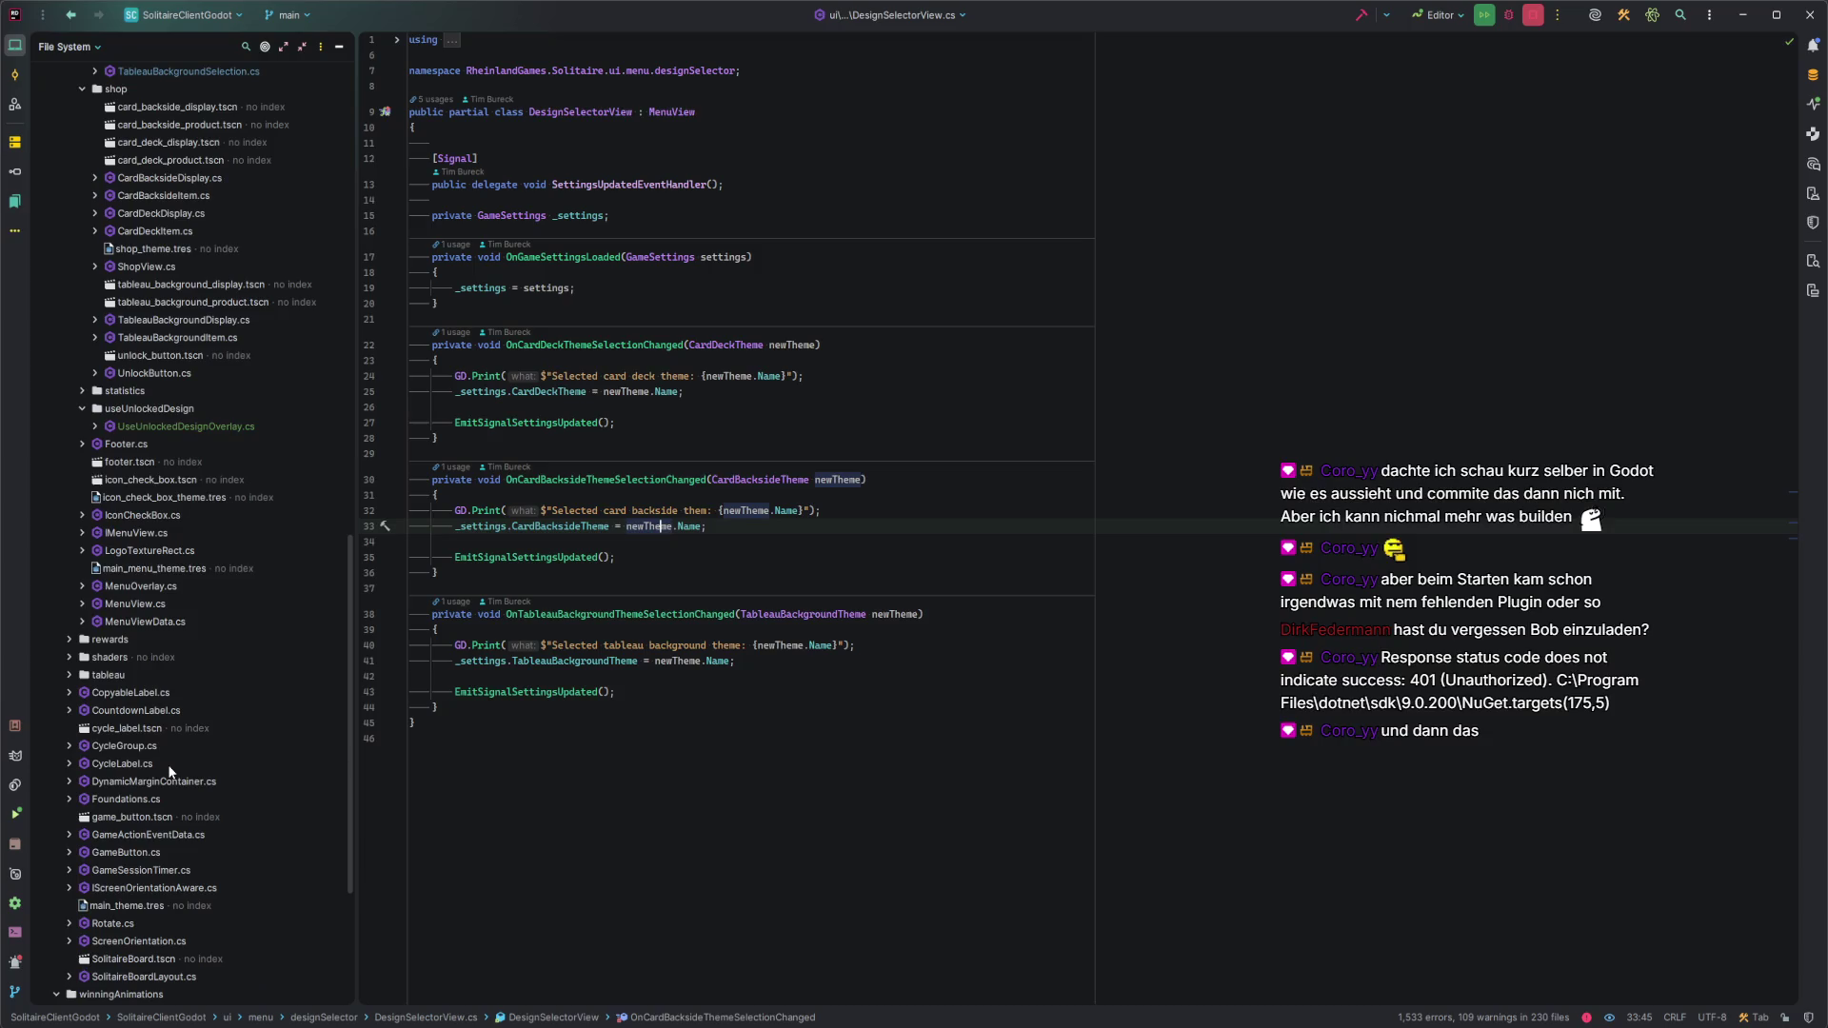
pyautogui.scroll(10, 169, 771)
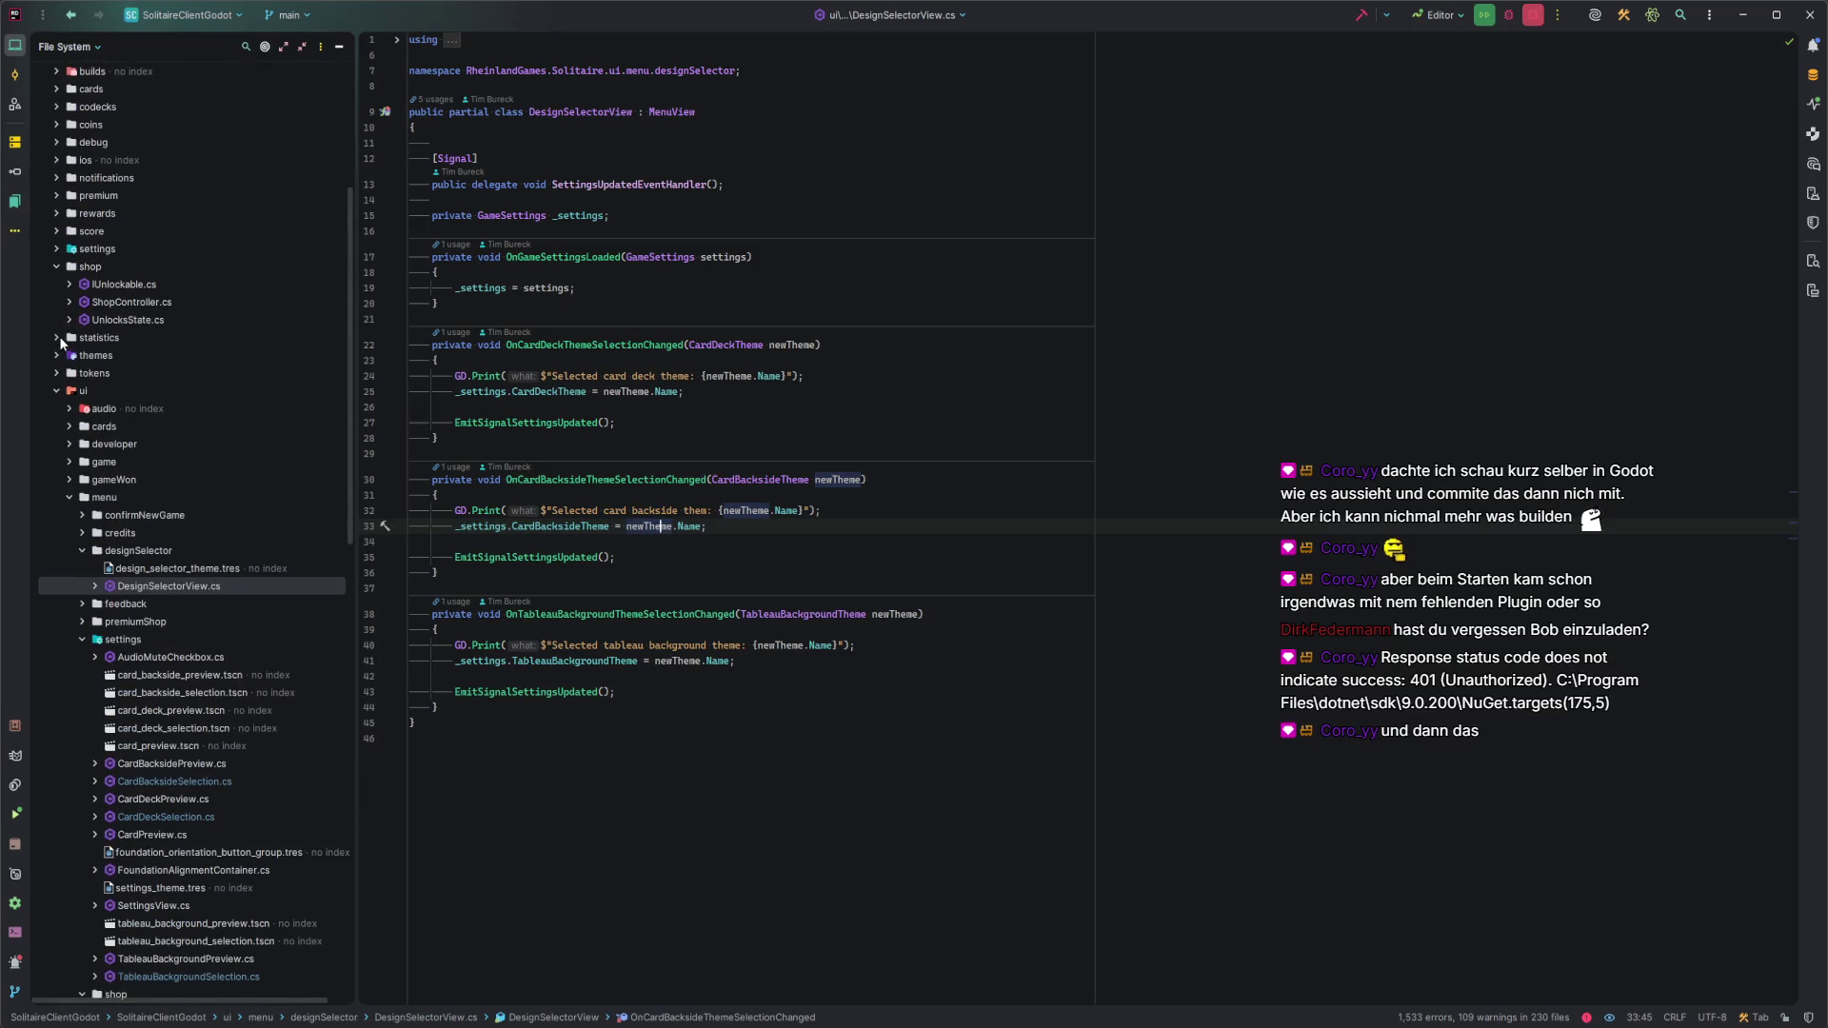
pyautogui.click(56, 249)
pyautogui.doubleClick(147, 284)
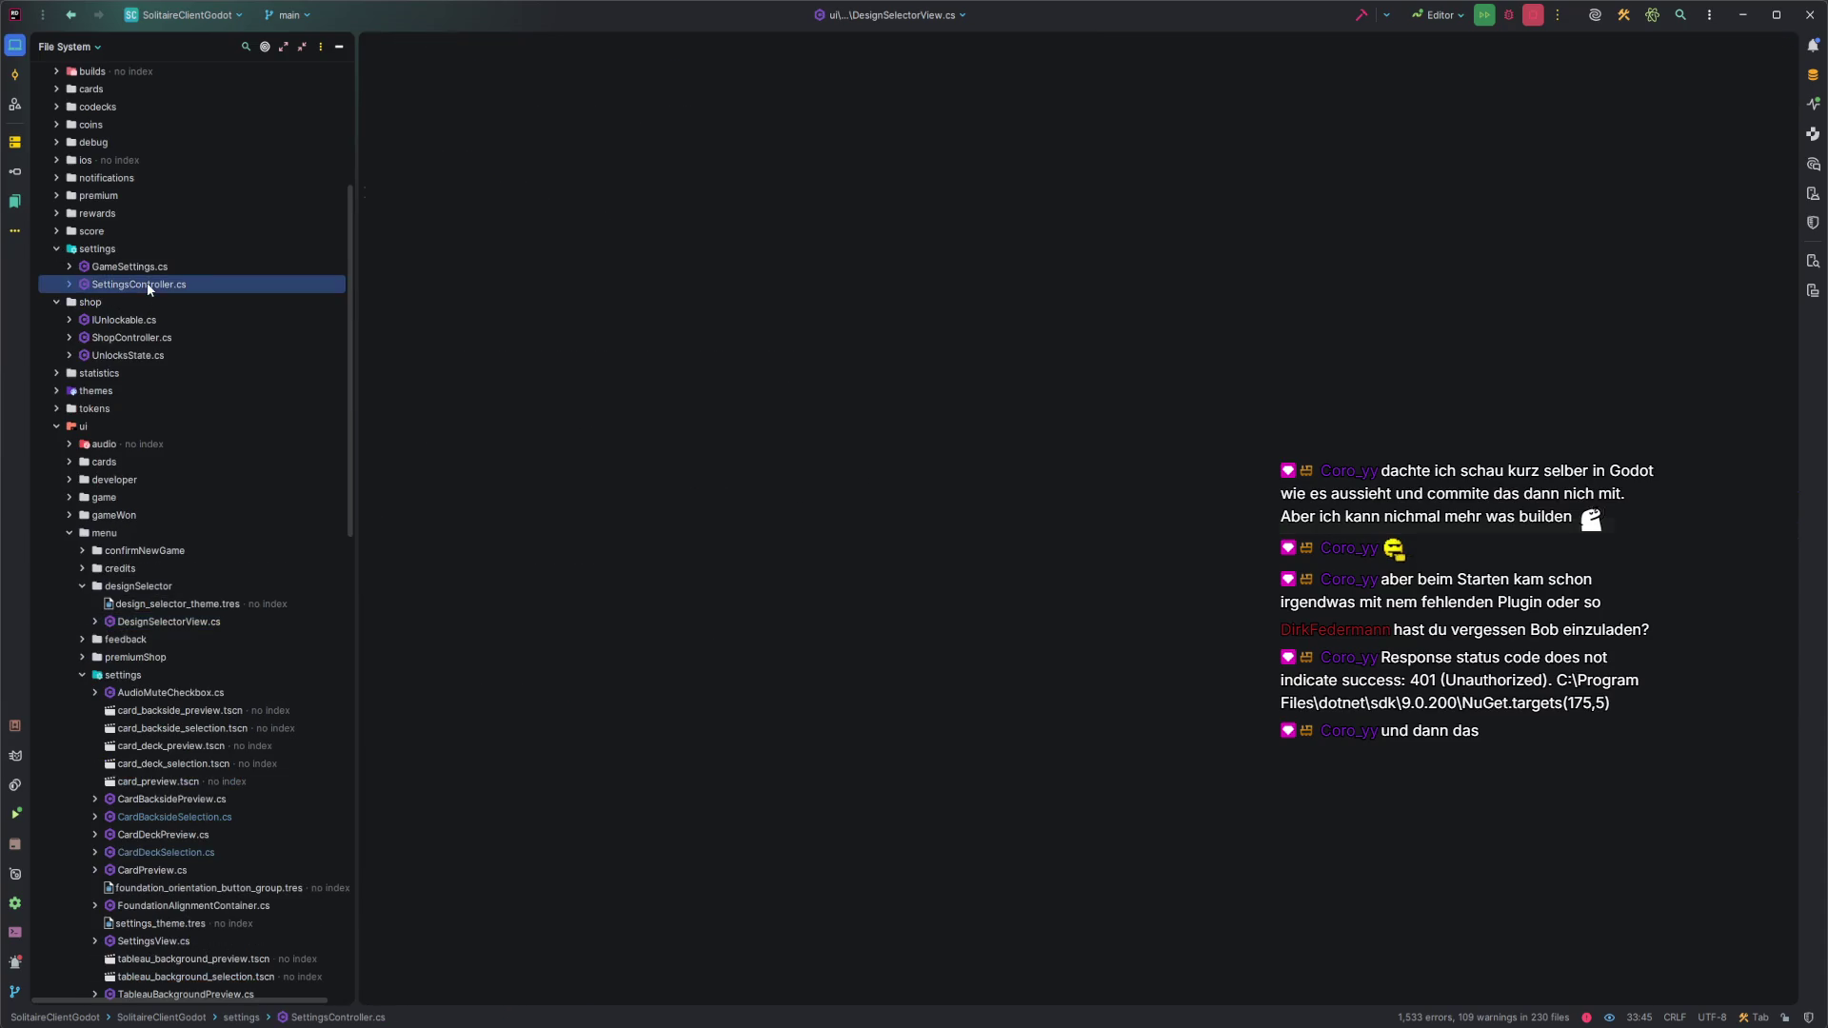
# Review the LoadSettings call in _Ready and the OnSettingsChanged method in SettingsController.cs.
pyautogui.click(719, 385)
pyautogui.click(814, 350)
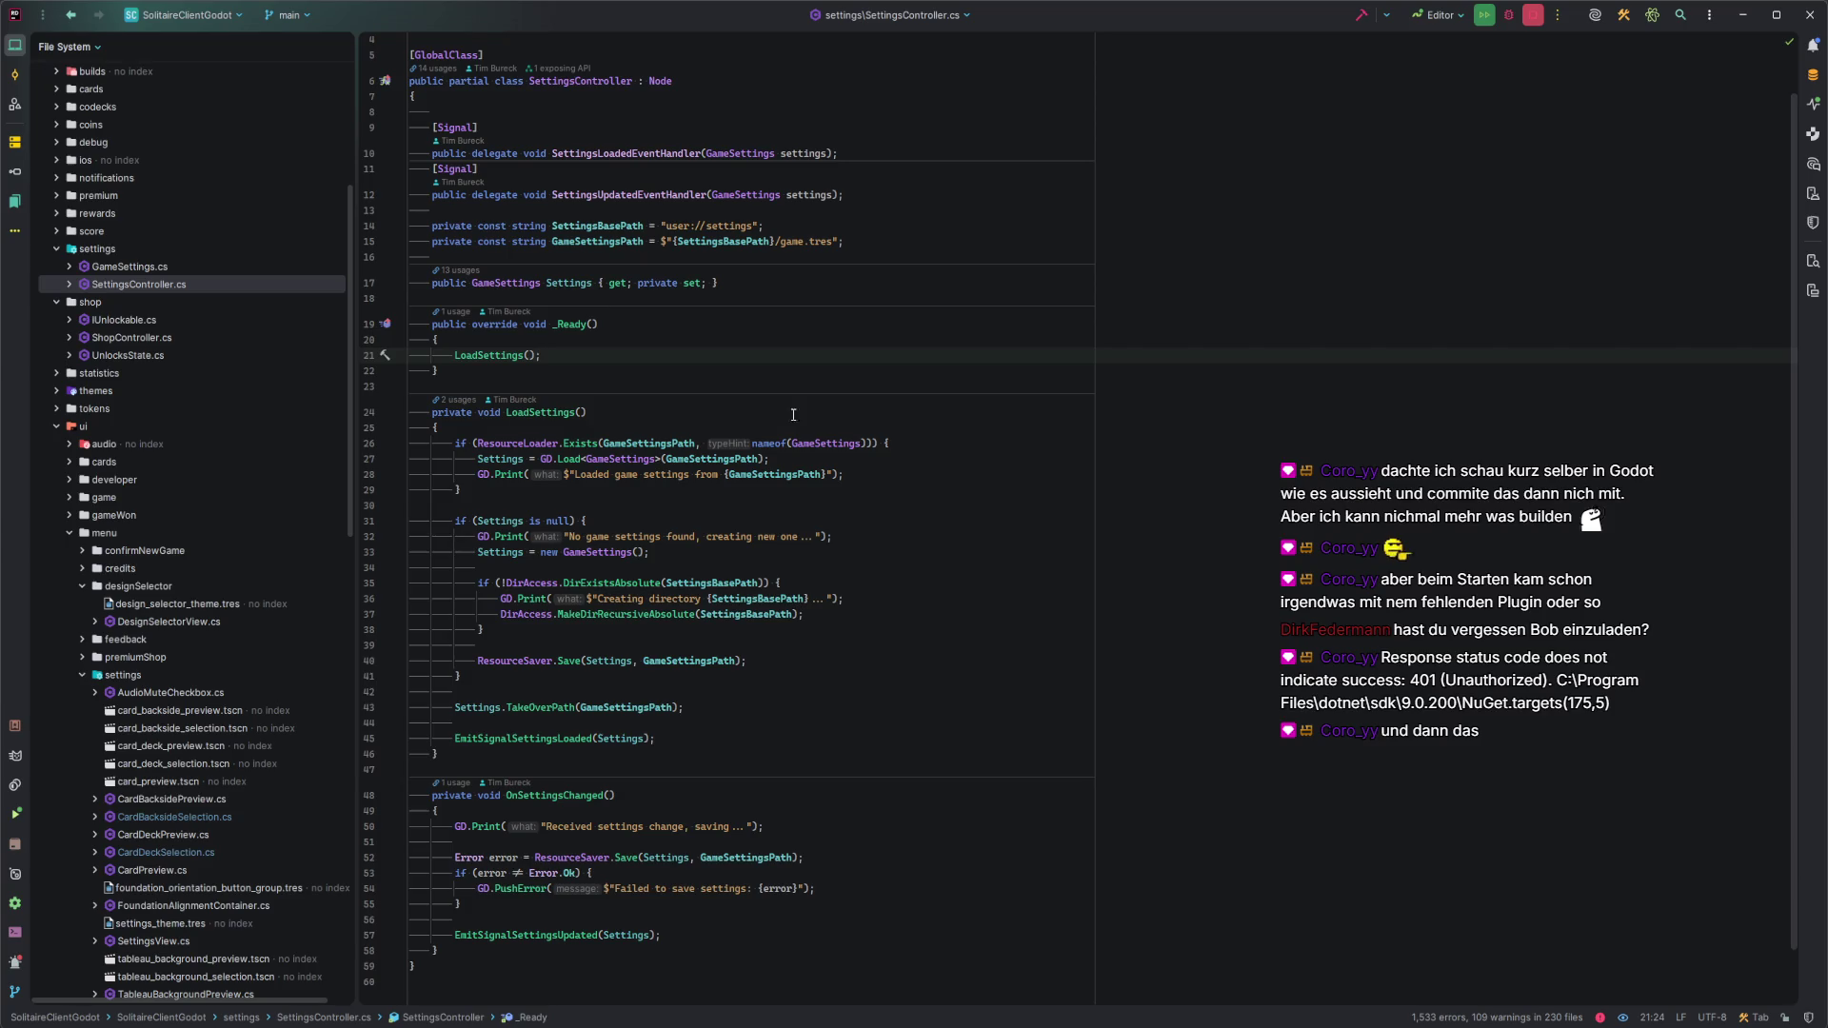
pyautogui.scroll(-2, 790, 409)
pyautogui.click(645, 732)
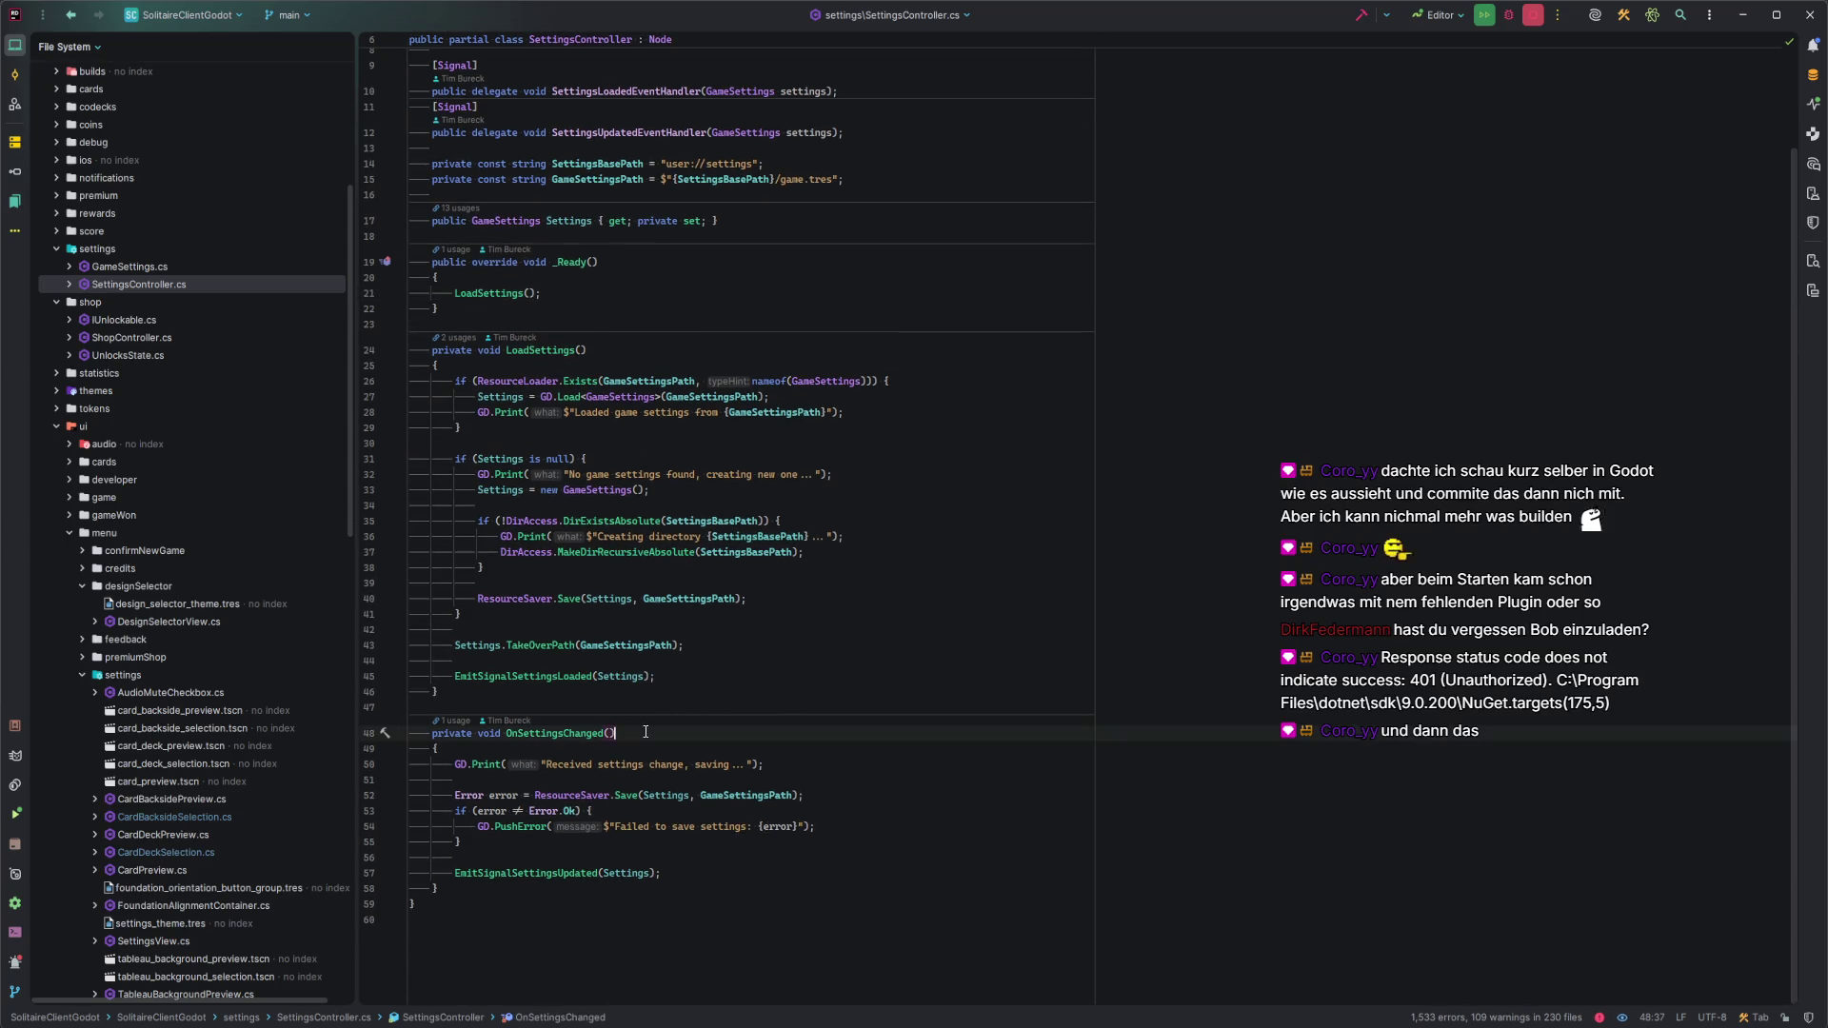
pyautogui.click(619, 709)
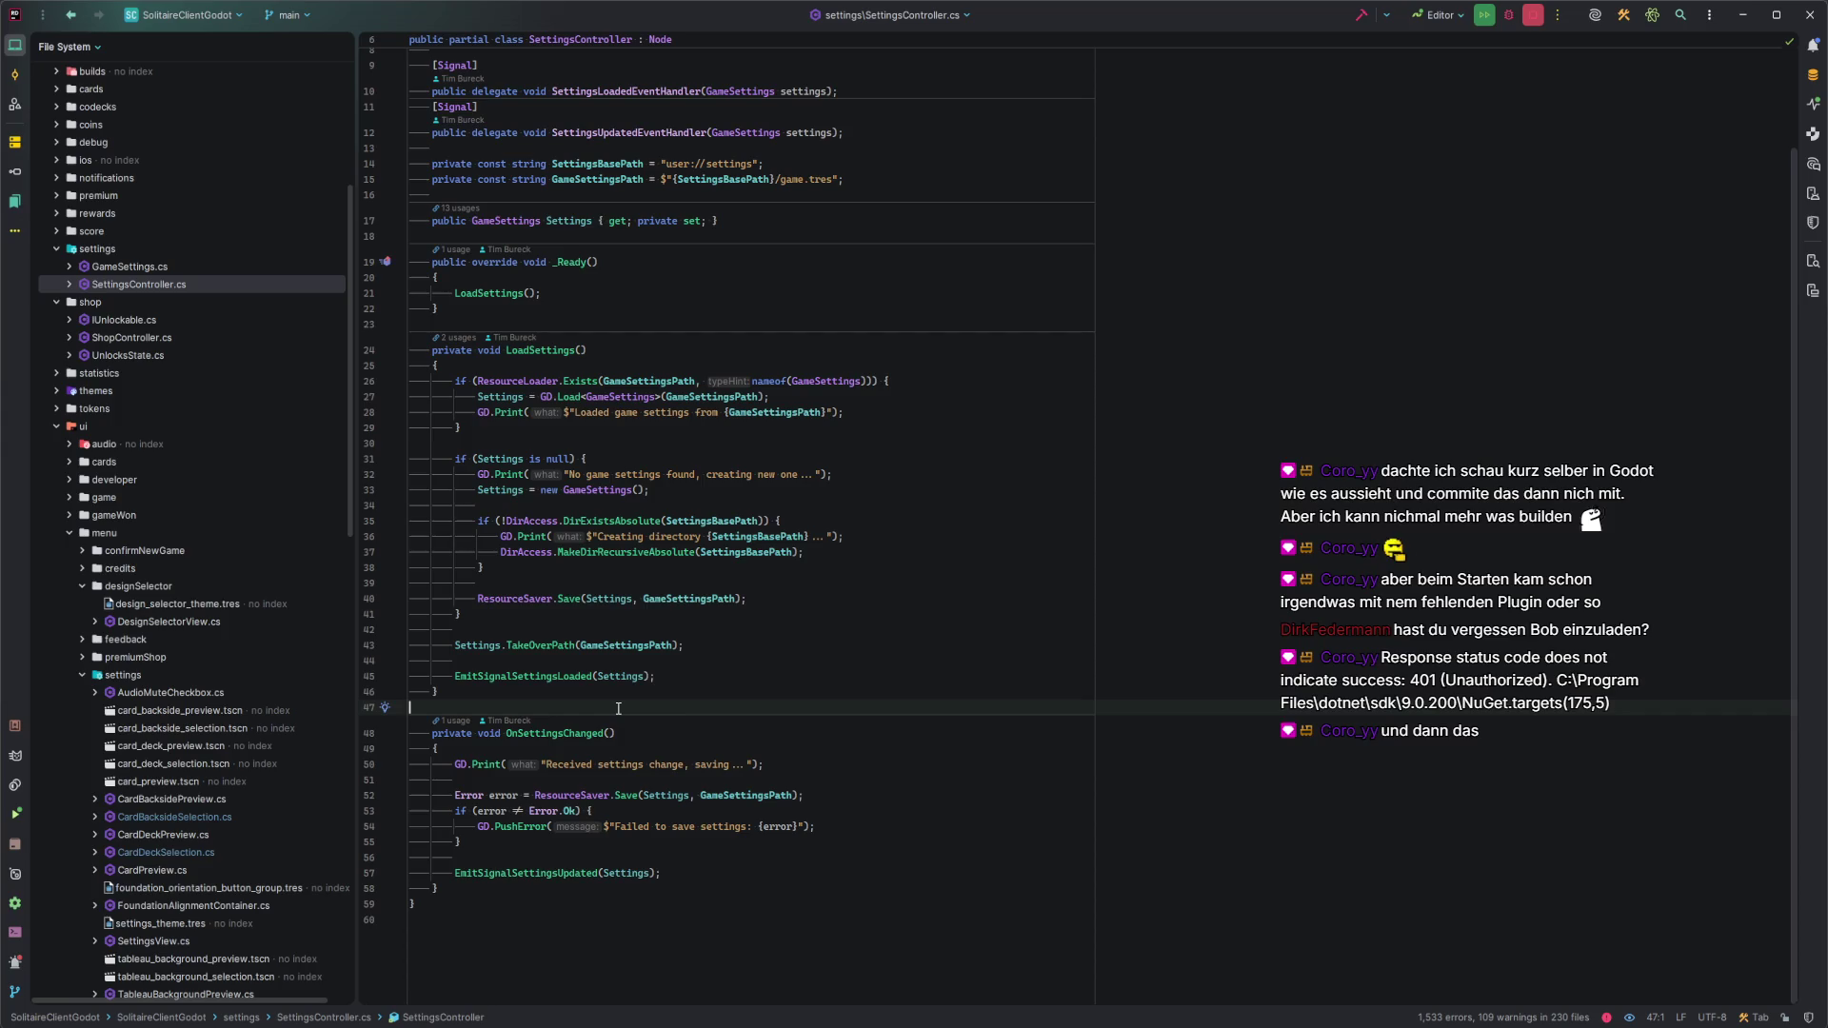
# Navigate back to DesignSelectorView.cs.
pyautogui.scroll(4, 618, 708)
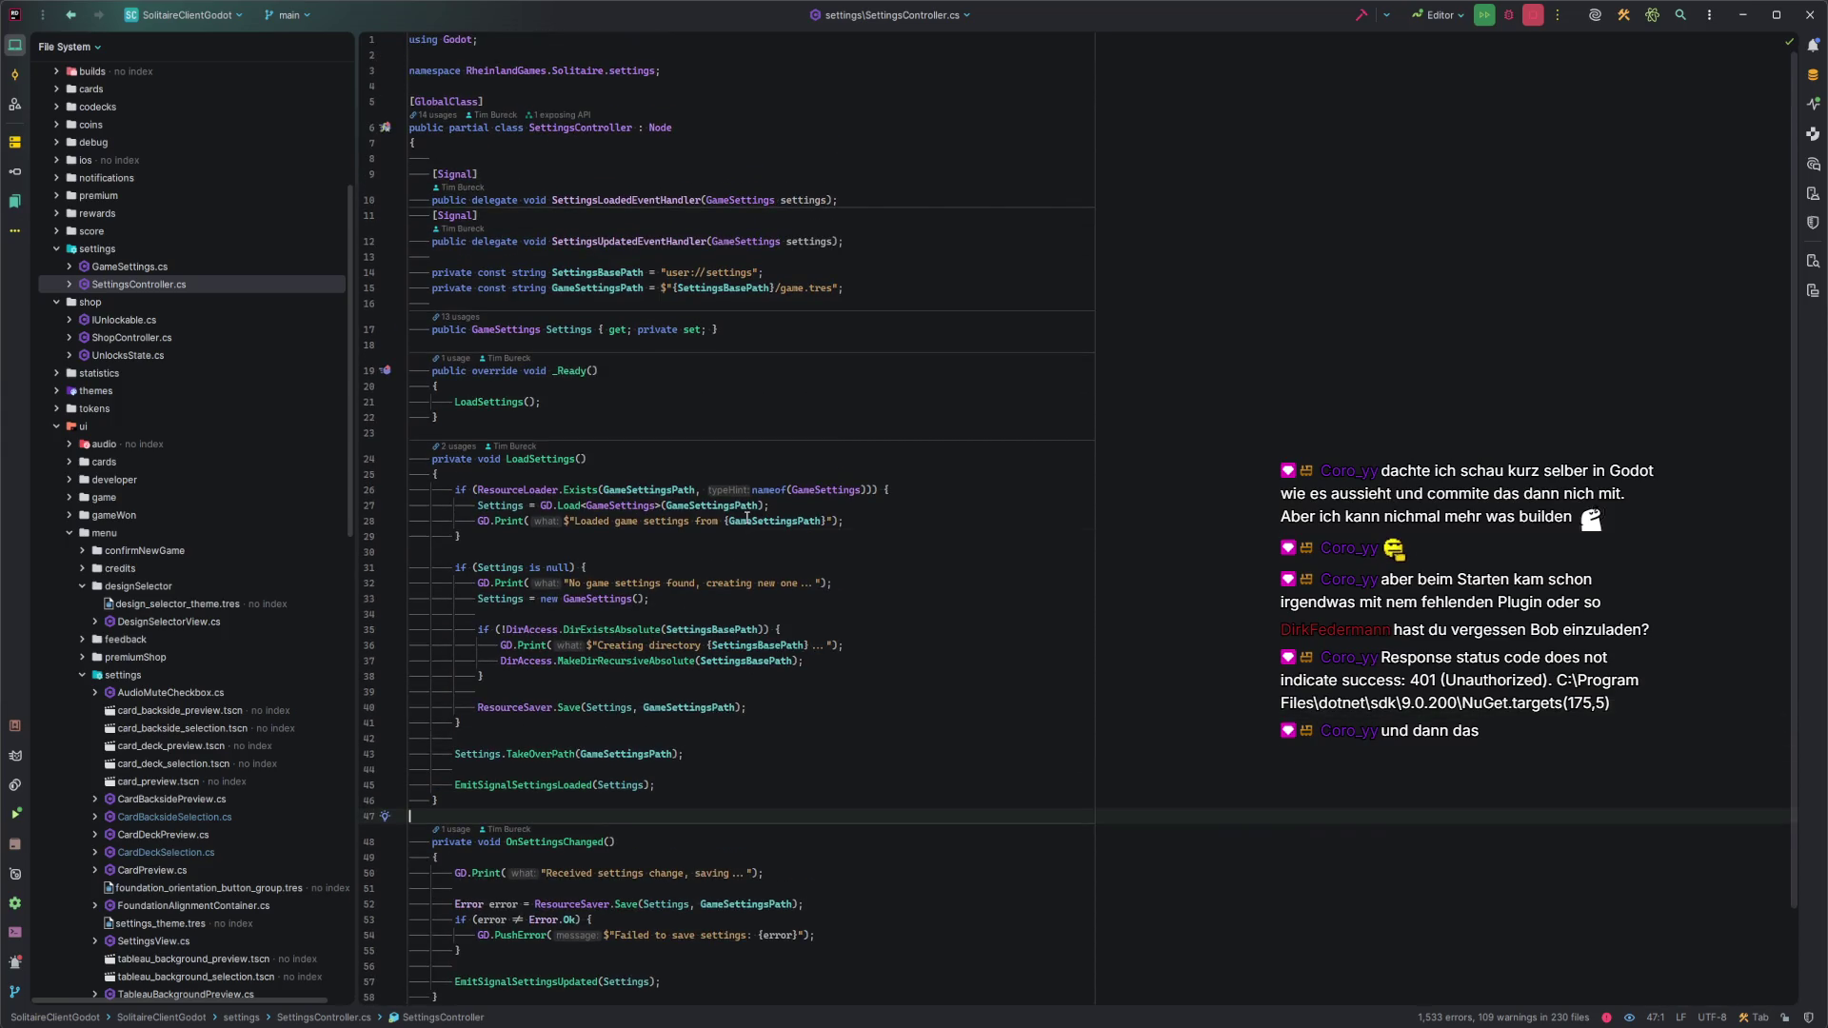
pyautogui.moveTo(747, 517)
pyautogui.hotkey('ctrl', 'alt', 'Left')
pyautogui.hotkey('ctrl', 'alt', 'Left')
pyautogui.hotkey('ctrl', 'alt', 'Left')
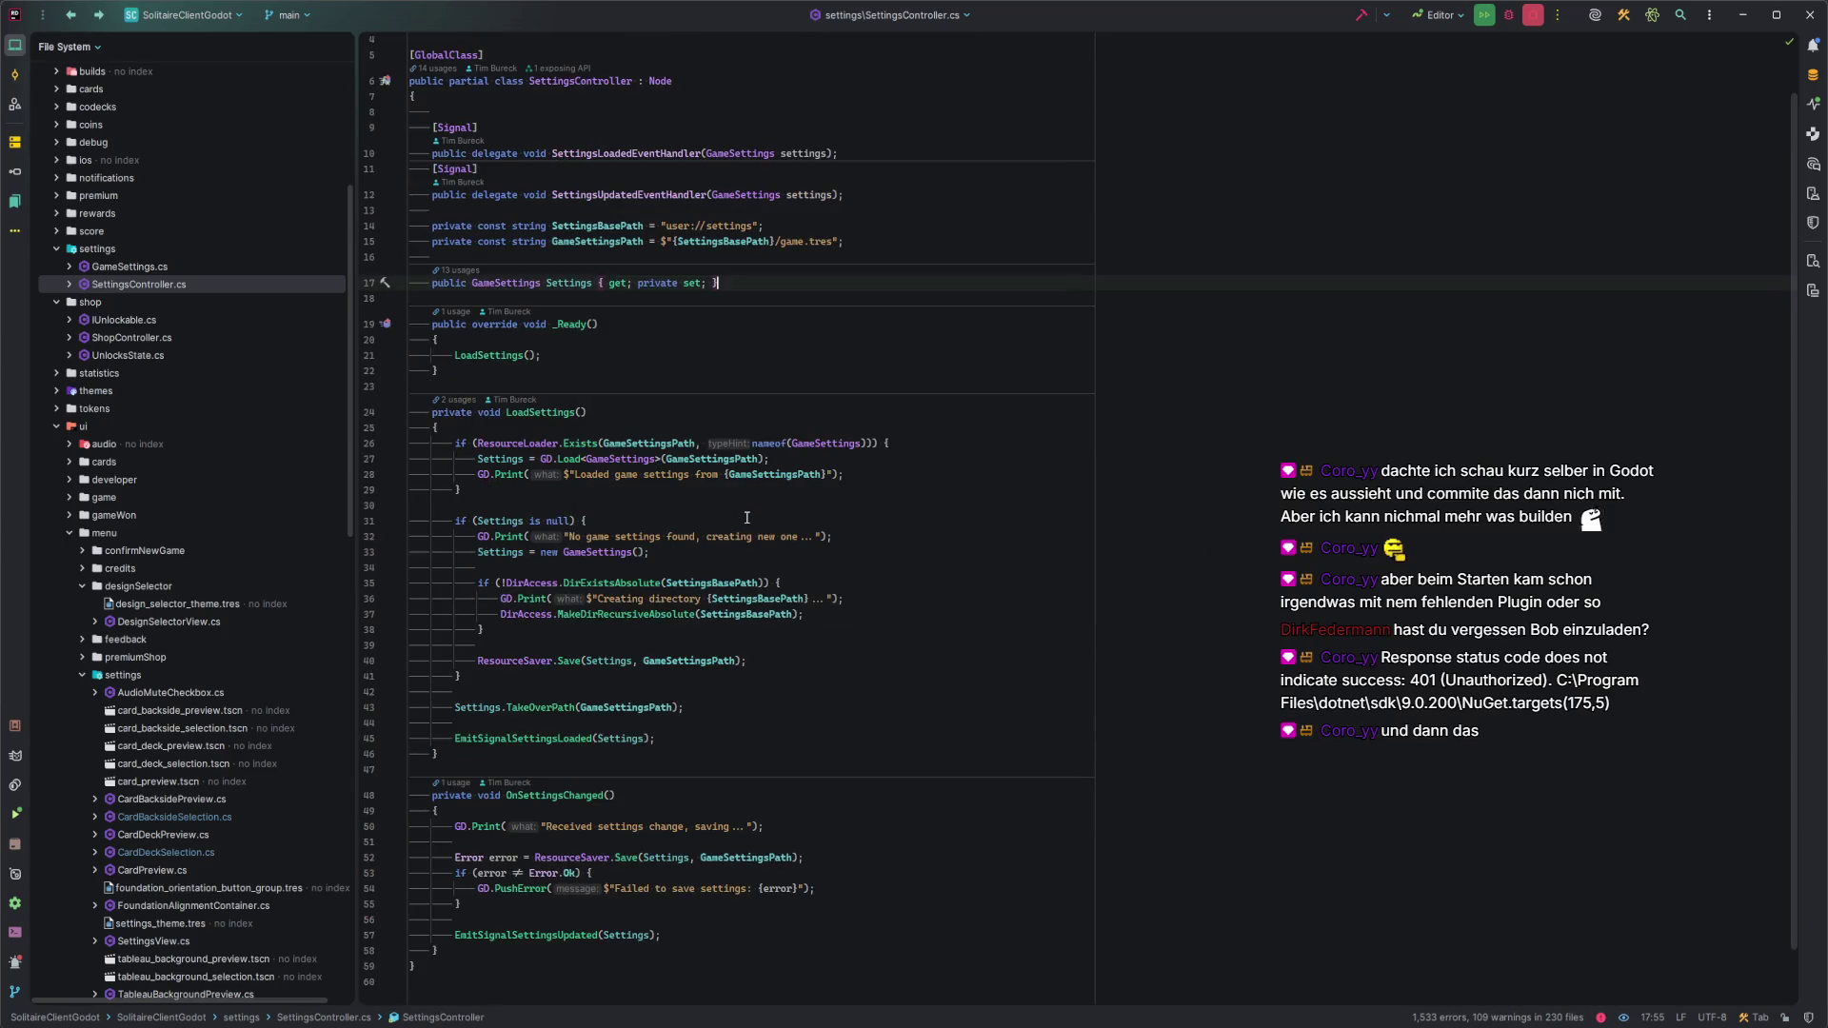
pyautogui.press('Down')
pyautogui.press('Down')
pyautogui.press('Down')
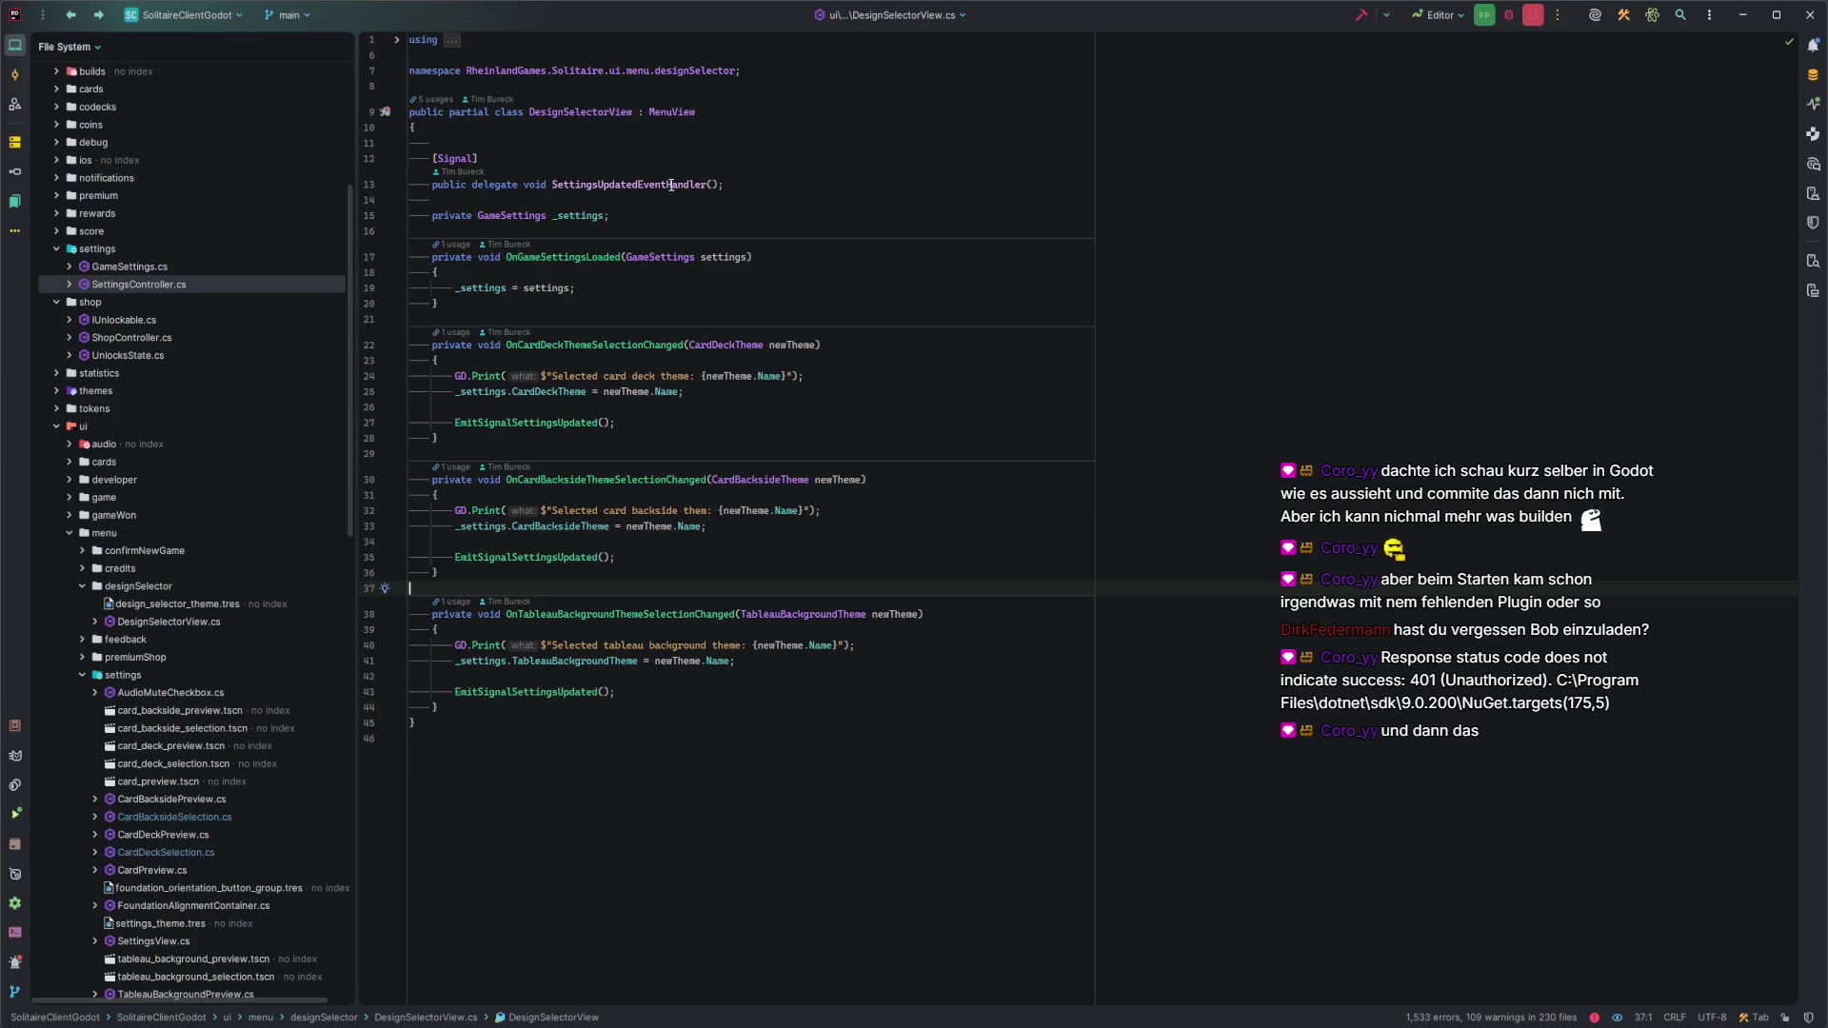
# Paste the [Signal] SettingsUpdatedEventHandler declaration into UseUnlockedDesignOverlay.cs.
pyautogui.hotkey('ctrl', 'alt', 'Left')
pyautogui.hotkey('ctrl', 'alt', 'Left')
pyautogui.hotkey('ctrl', 'alt', 'Left')
pyautogui.click(633, 188)
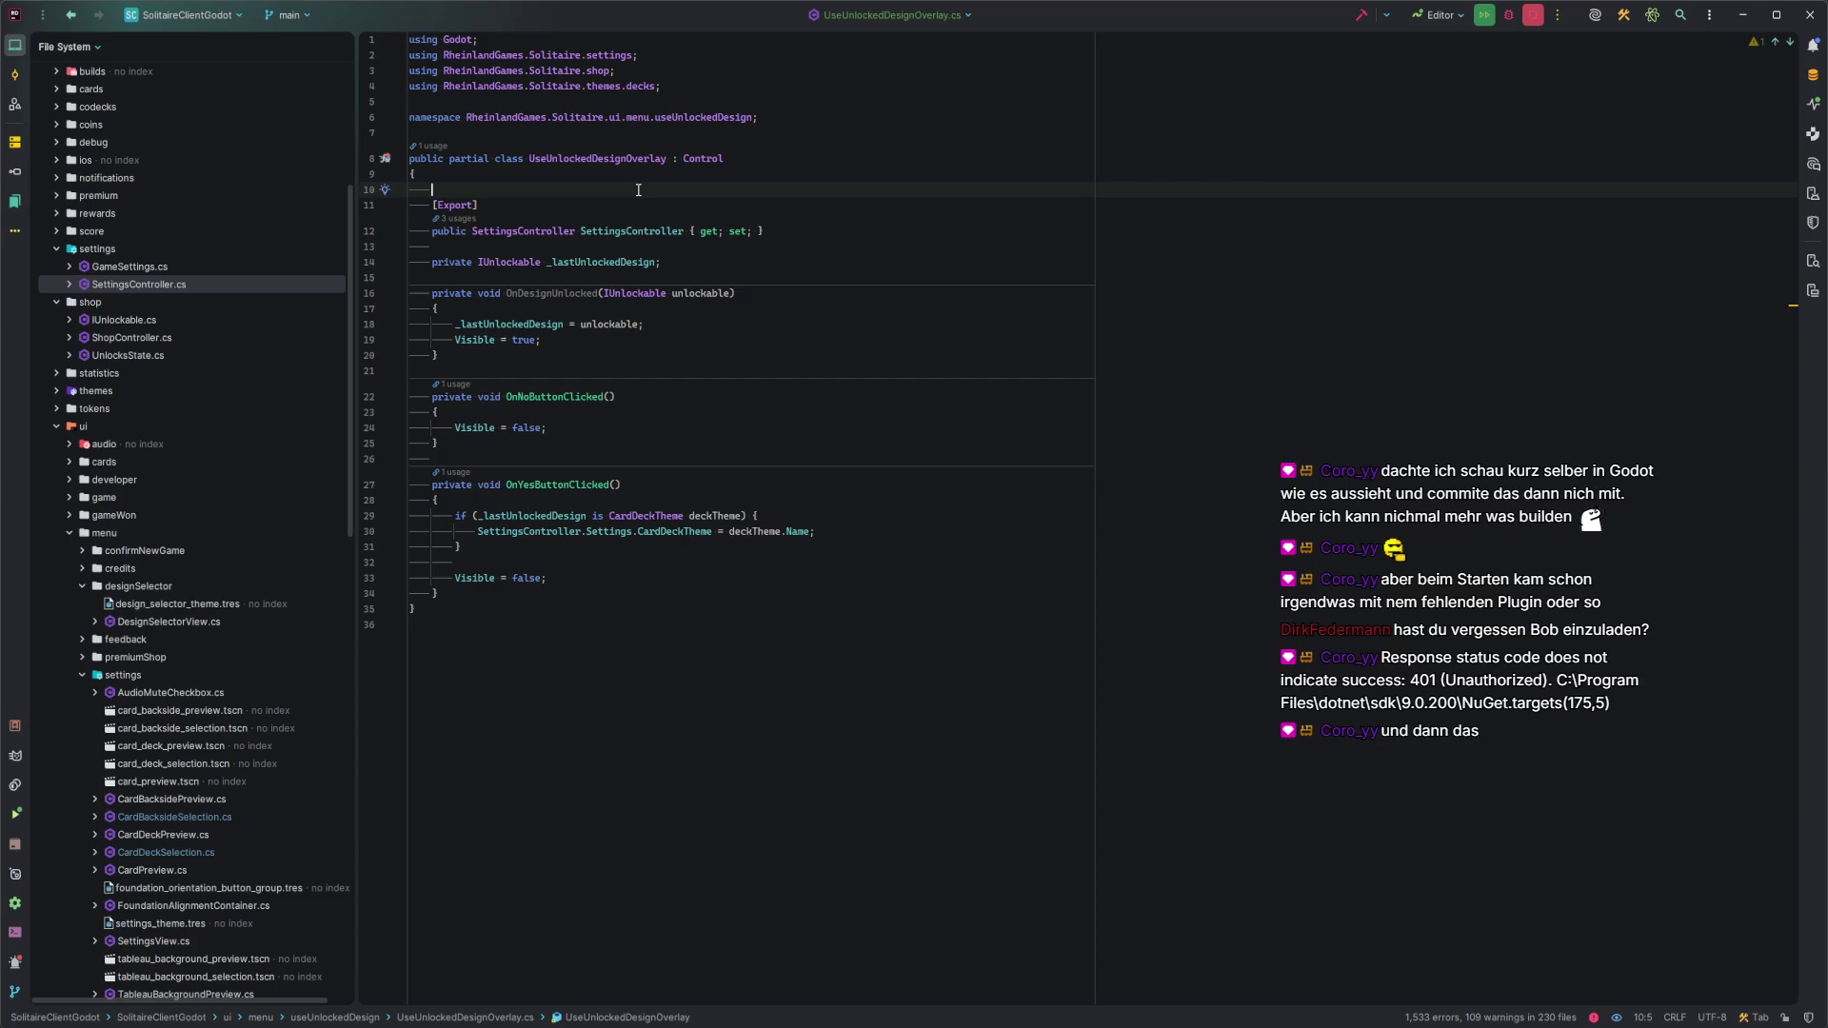
pyautogui.write('[Signal] public delegate void SettingsUpdatedEventHandler();')
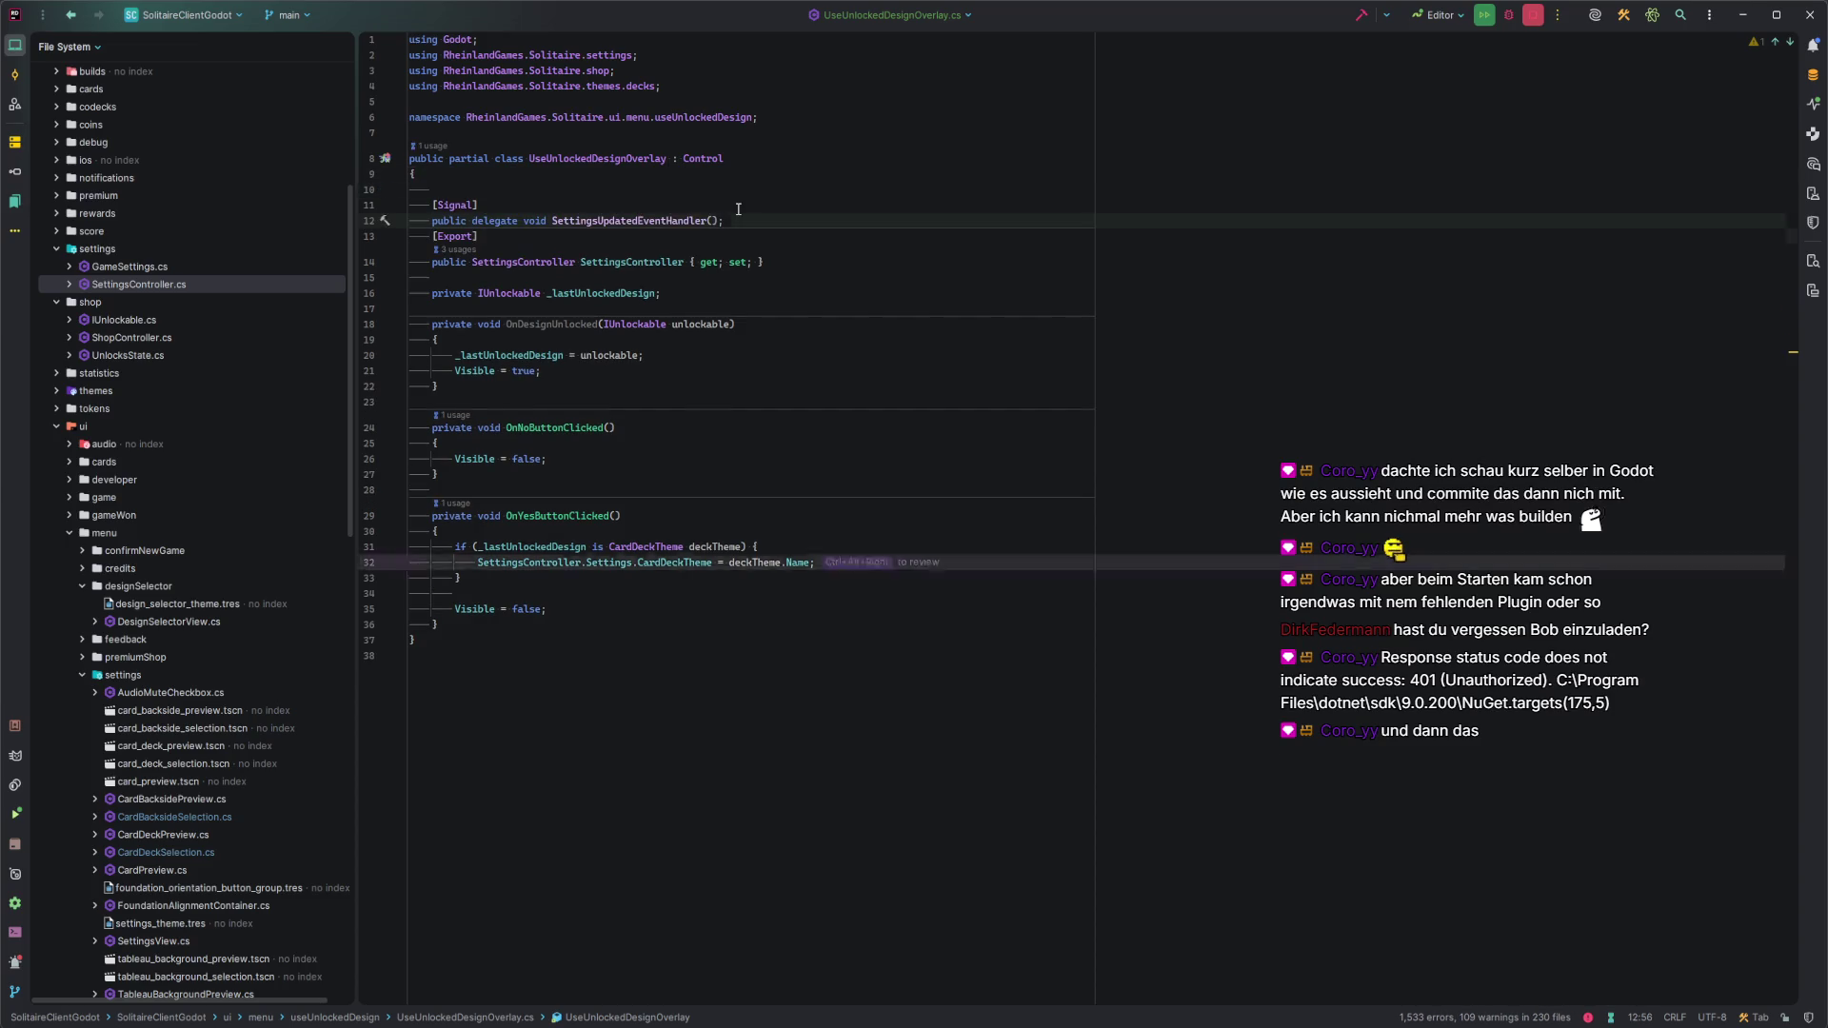
pyautogui.press('Return')
# Add EmitSignalSettingsUpdated(); after Visible = false in OnYesButtonClicked.
pyautogui.click(579, 623)
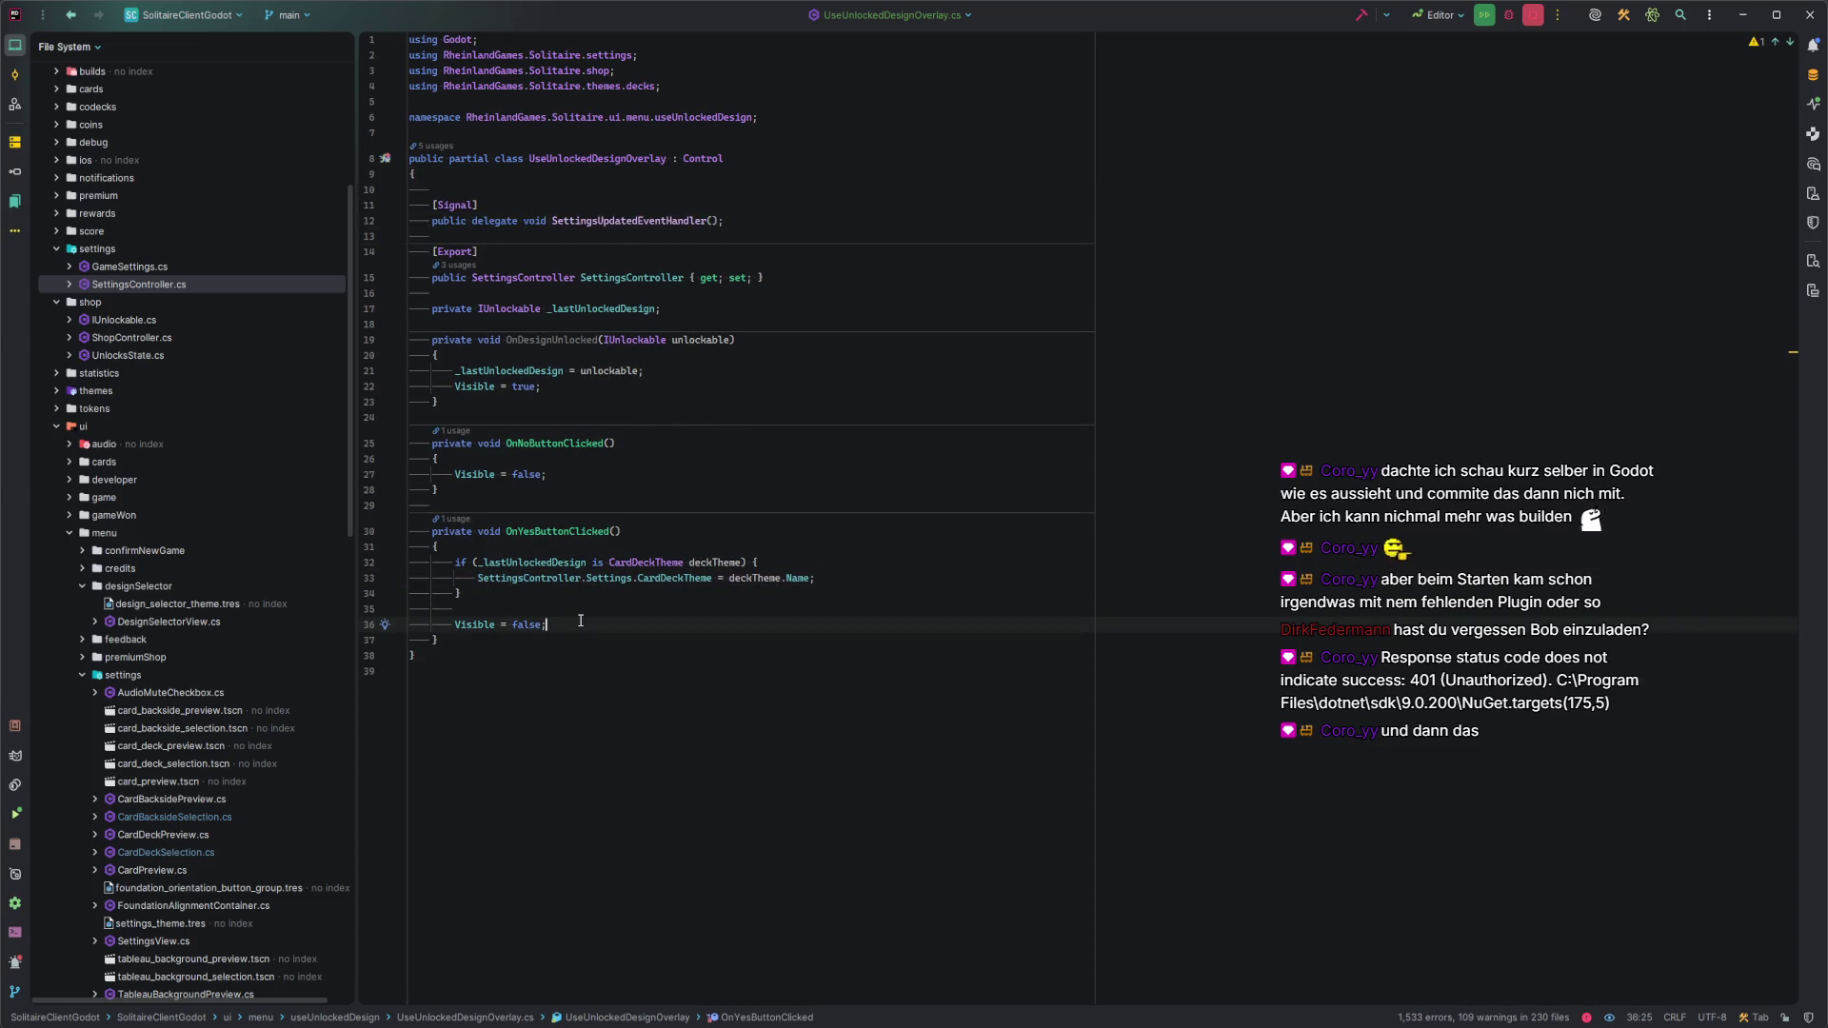
pyautogui.press('Return')
pyautogui.press('Return')
pyautogui.write('En')
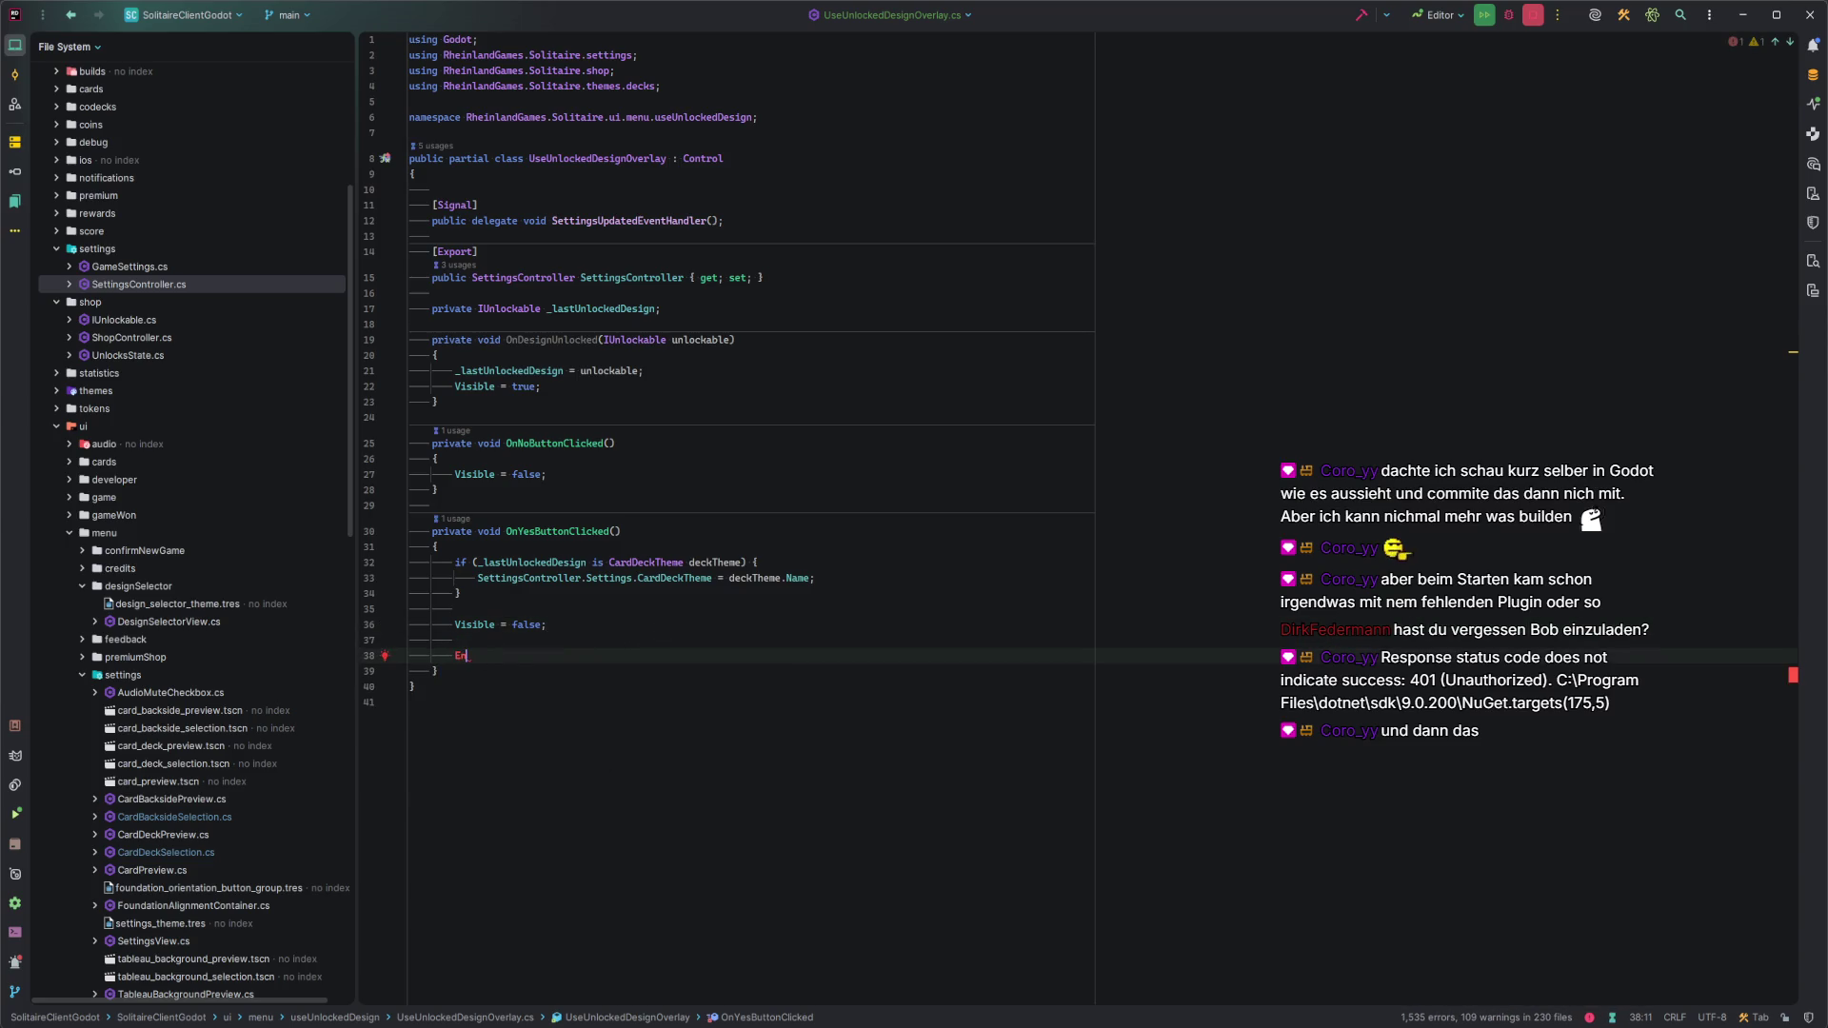
pyautogui.press('BackSpace')
pyautogui.write('mitSignal')
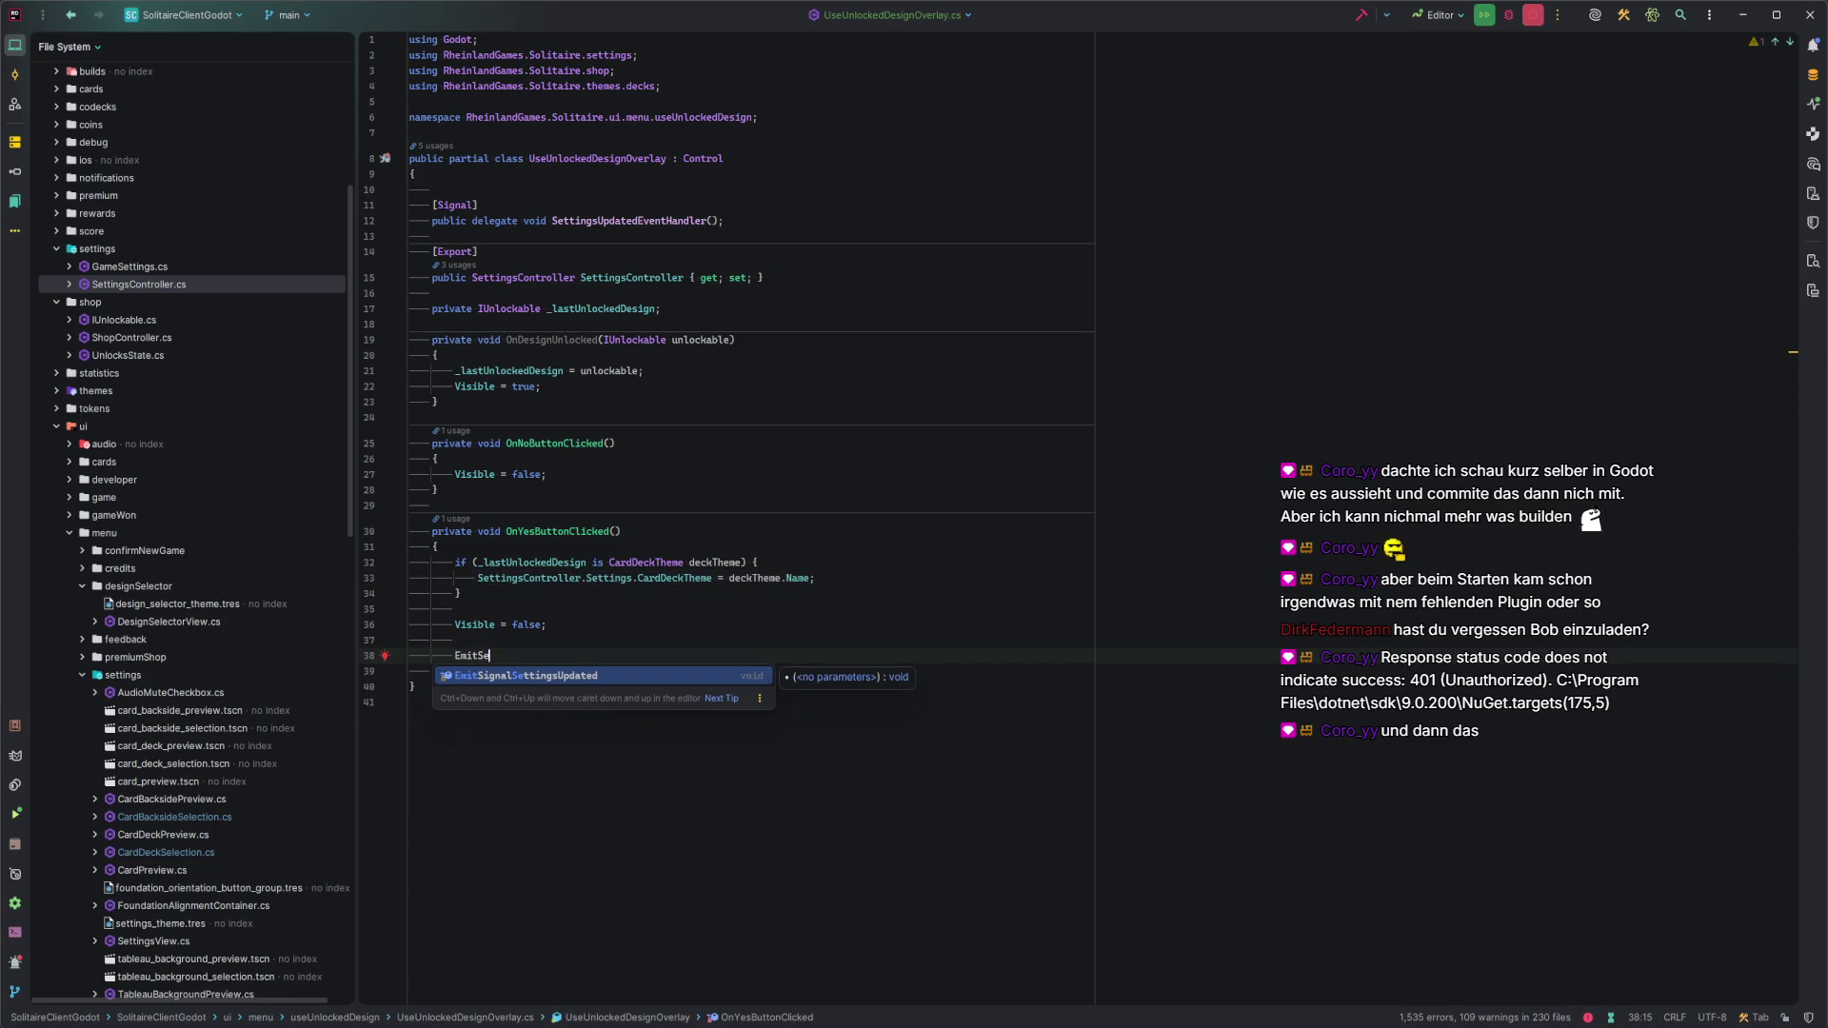
pyautogui.press('Return')
pyautogui.press('Up')
pyautogui.press('Up')
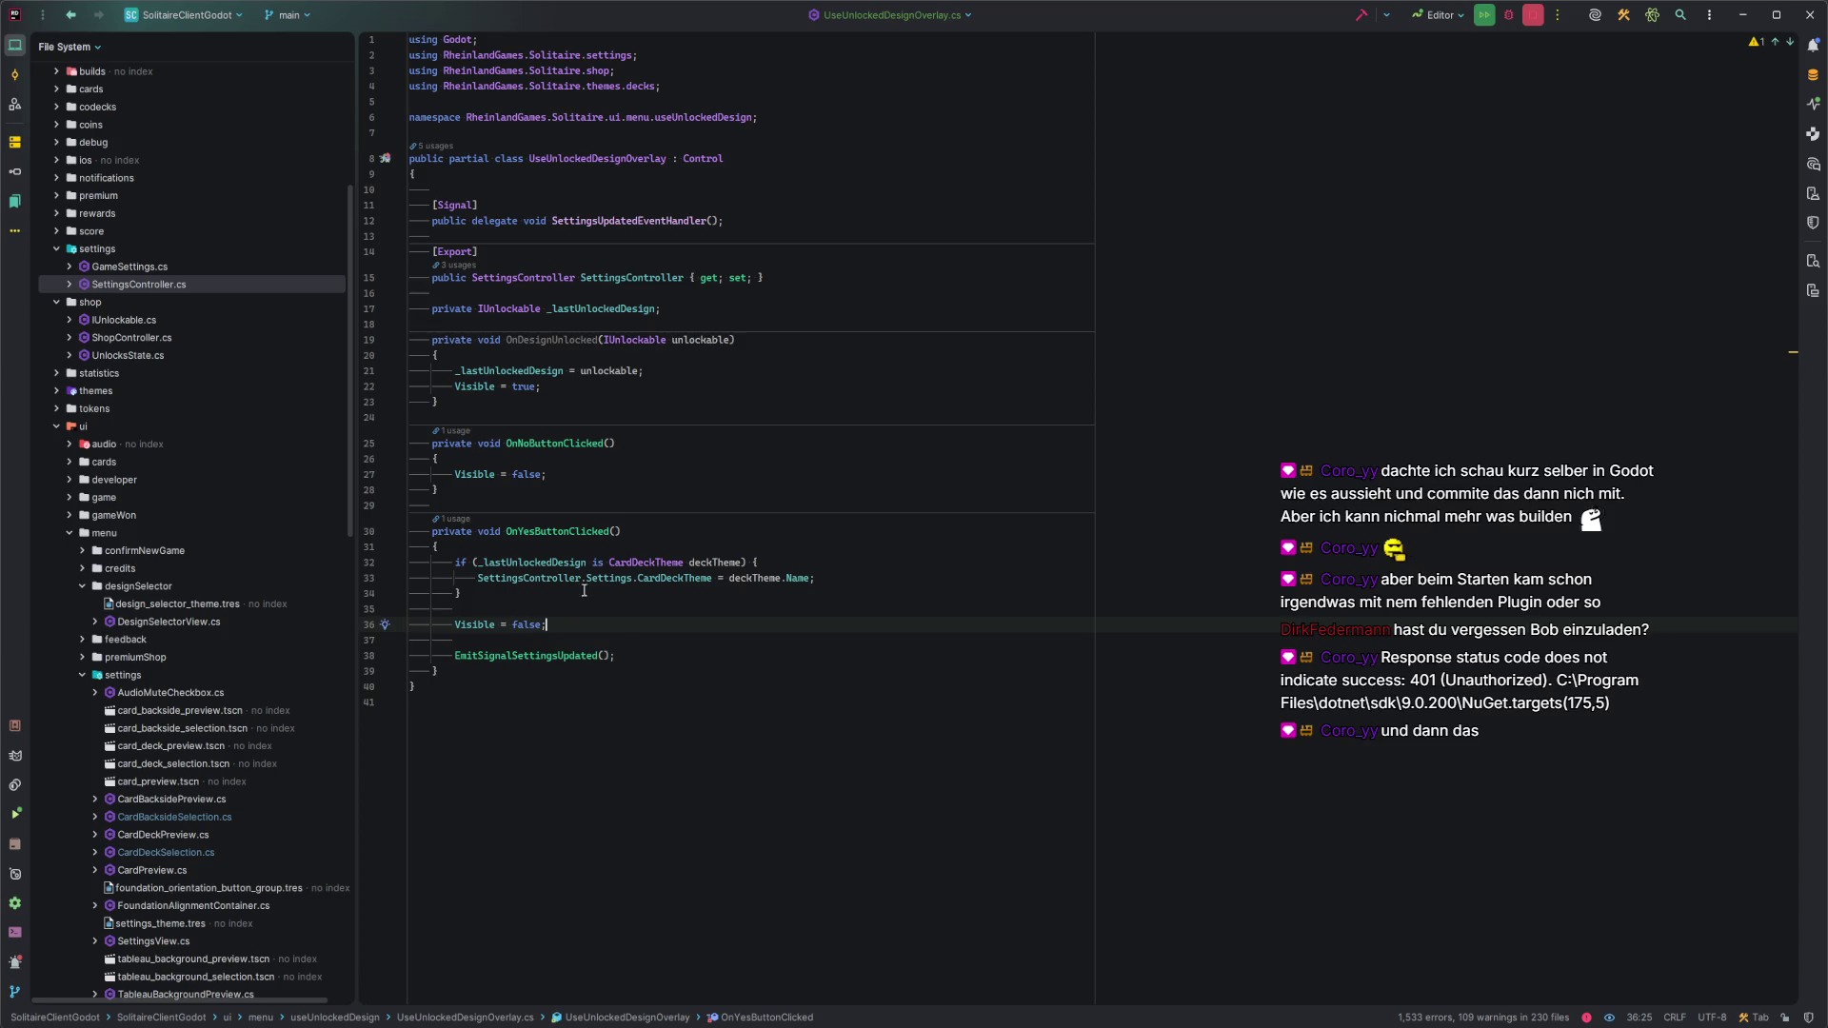
# Review OnDesignUnlocked, then begin an 'else if (' branch after the deck-theme if block.
pyautogui.click(569, 341)
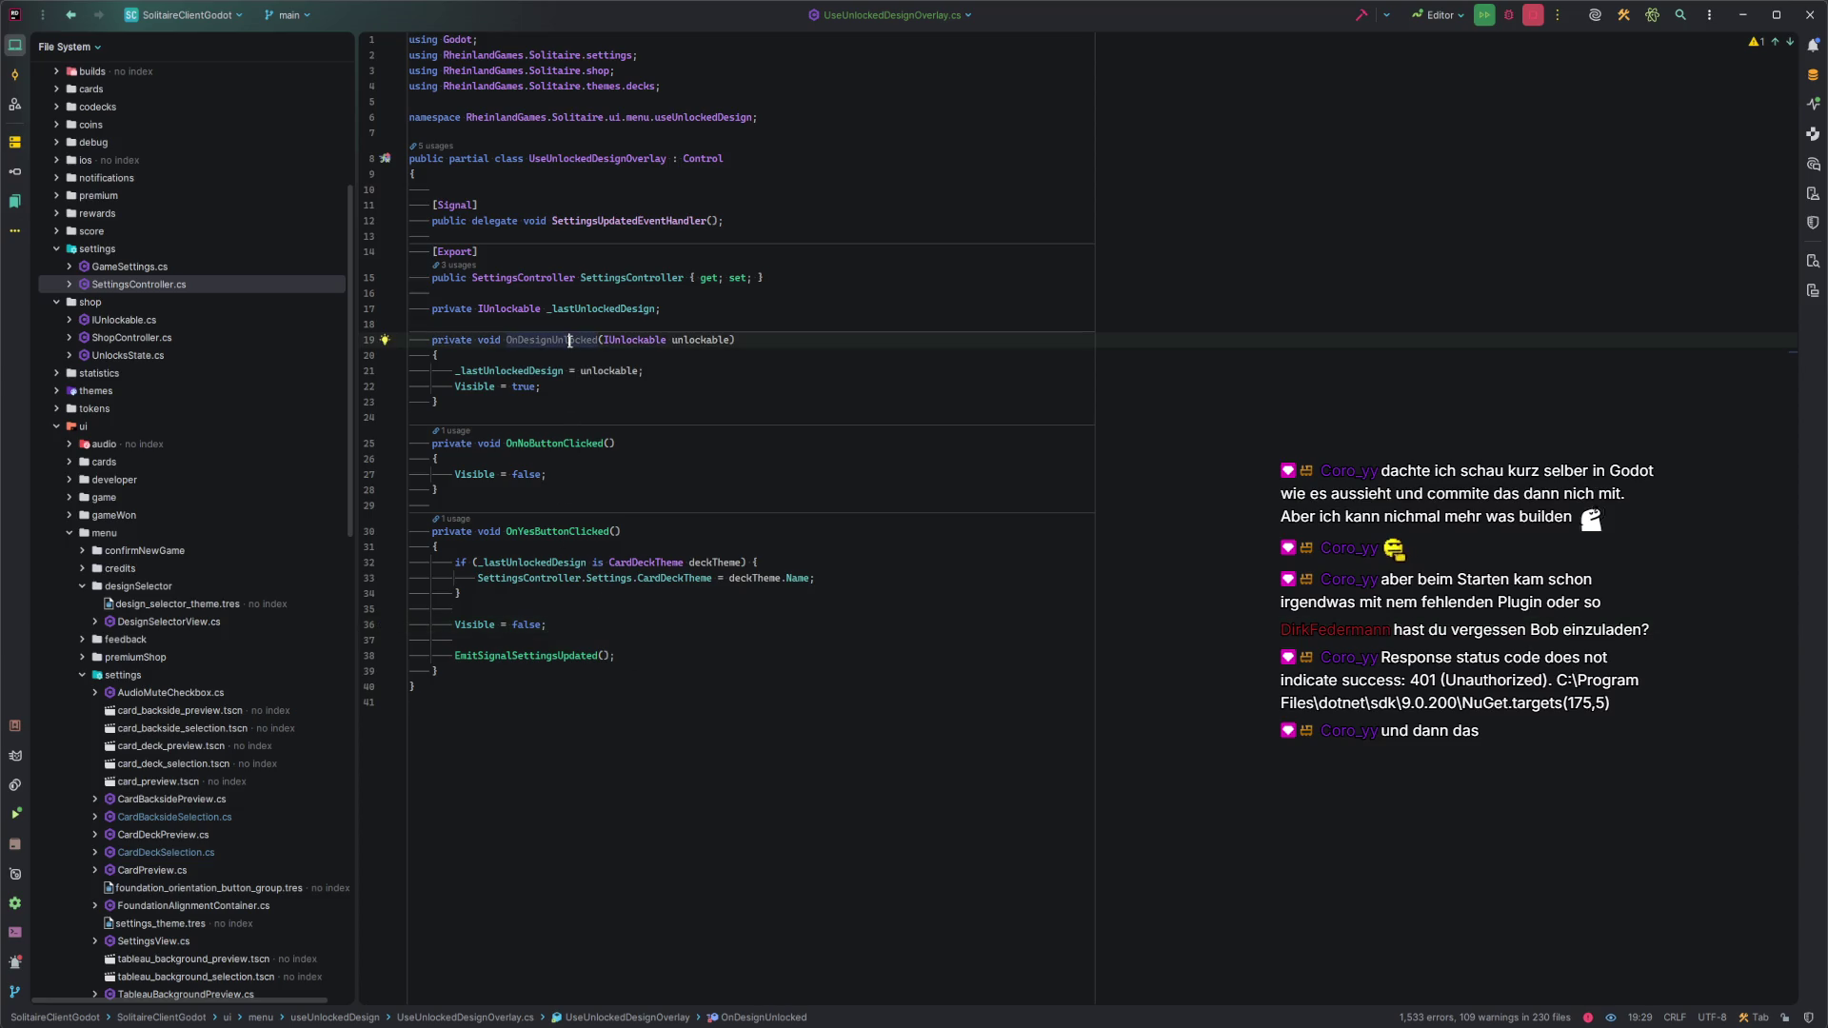
pyautogui.click(638, 386)
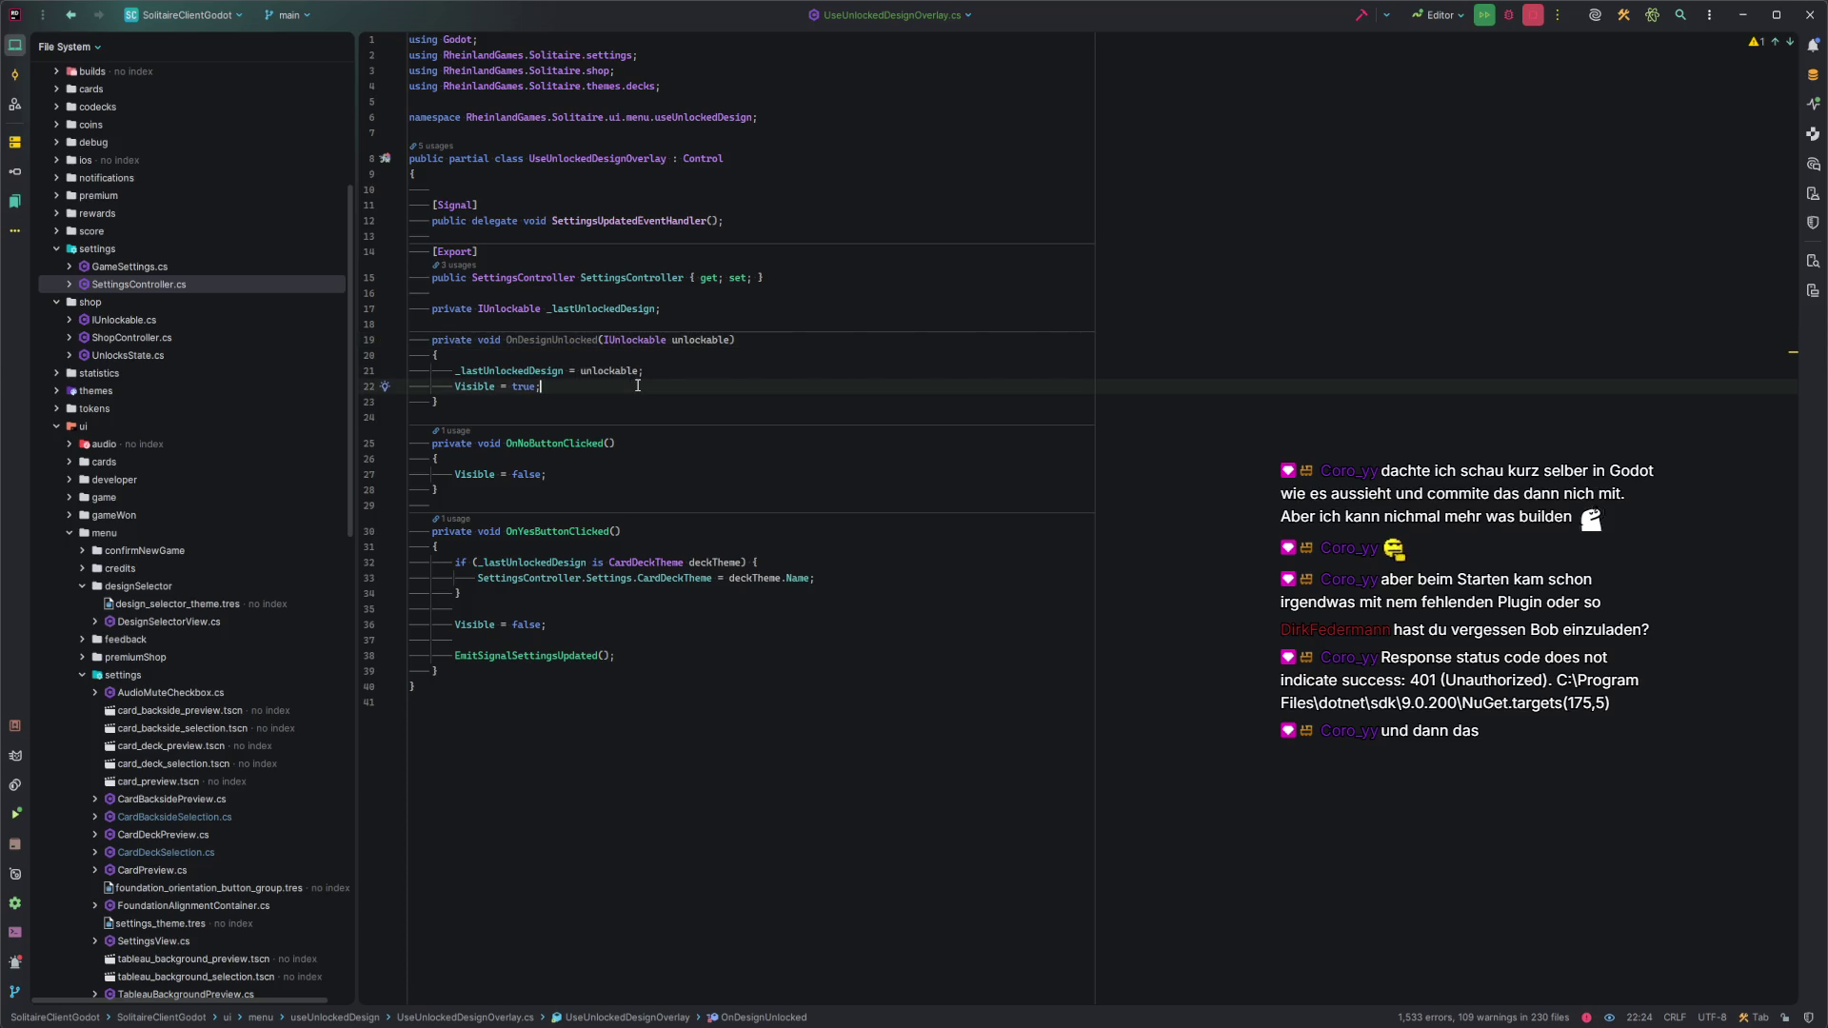
pyautogui.click(535, 593)
pyautogui.write('else if (')
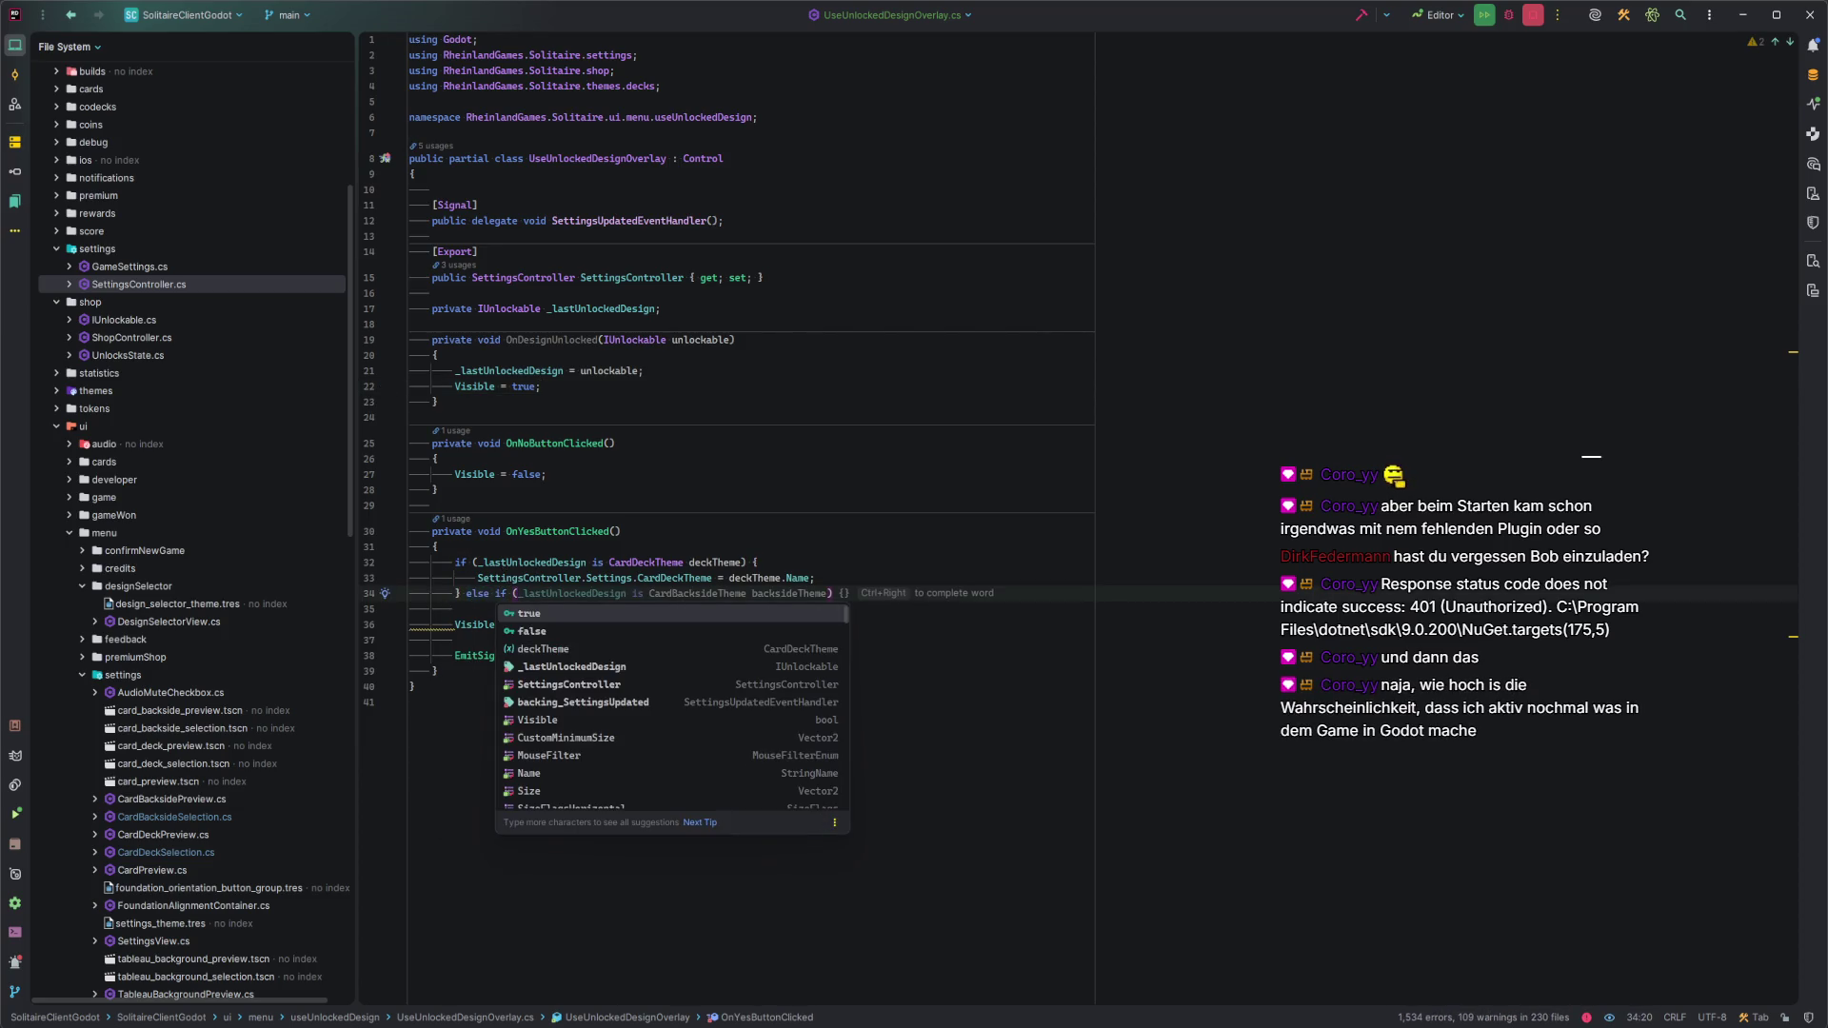
# Add else-if branches assigning CardBacksideTheme and TableauBackgroundTheme from each theme's Name.
pyautogui.press('Tab')
pyautogui.press('Return')
pyautogui.hotkey('shift', 'Right')
pyautogui.press('Down')
pyautogui.write('else if (')
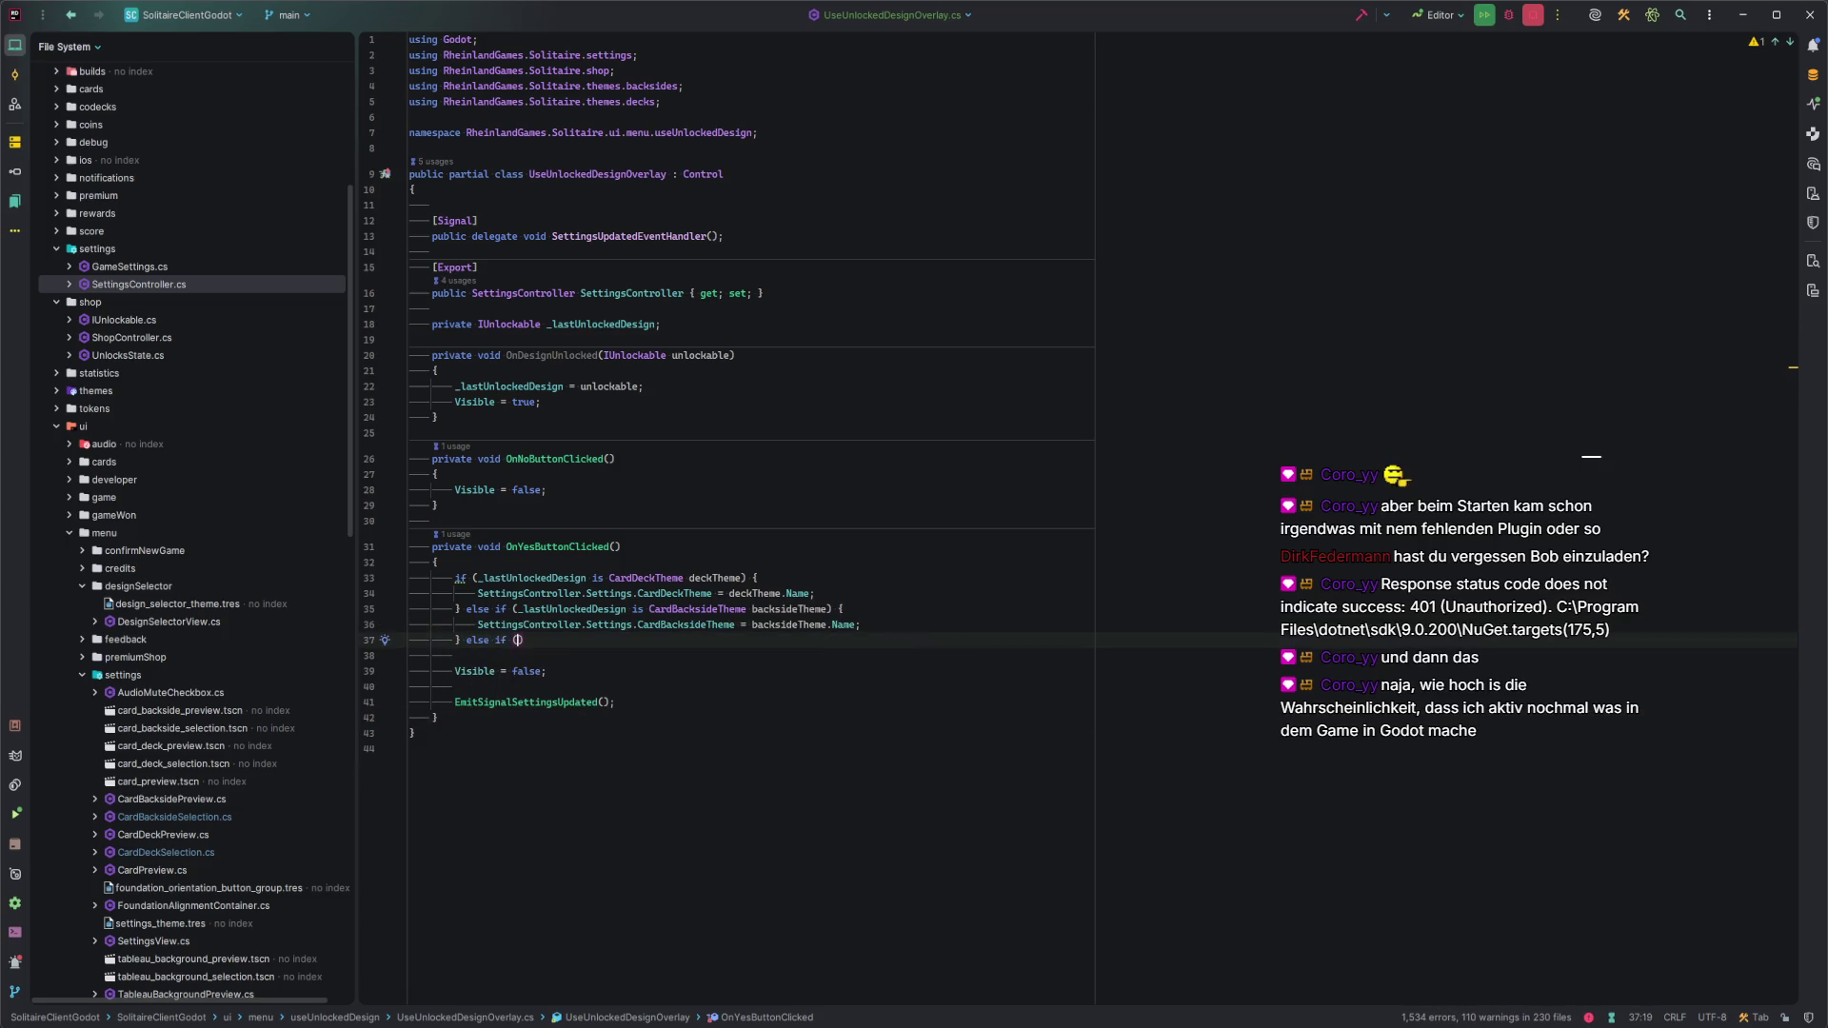
pyautogui.press('Tab')
pyautogui.press('Return')
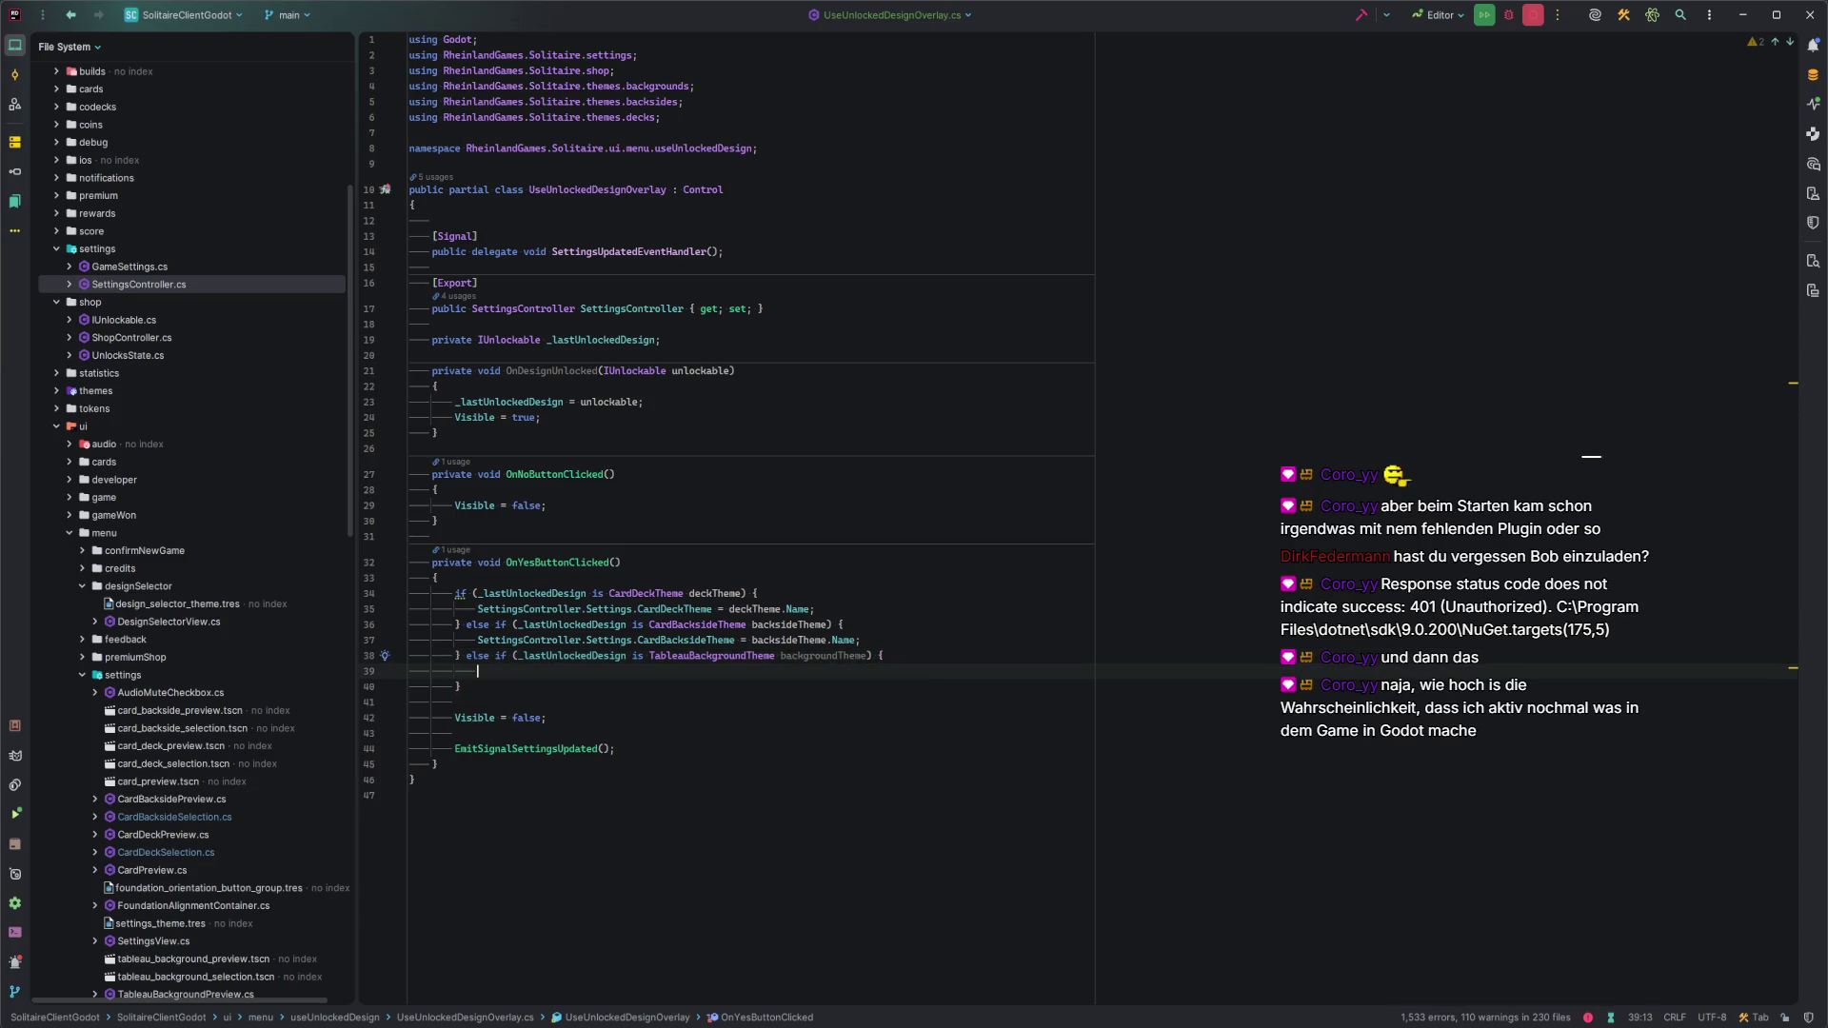
pyautogui.press('Tab')
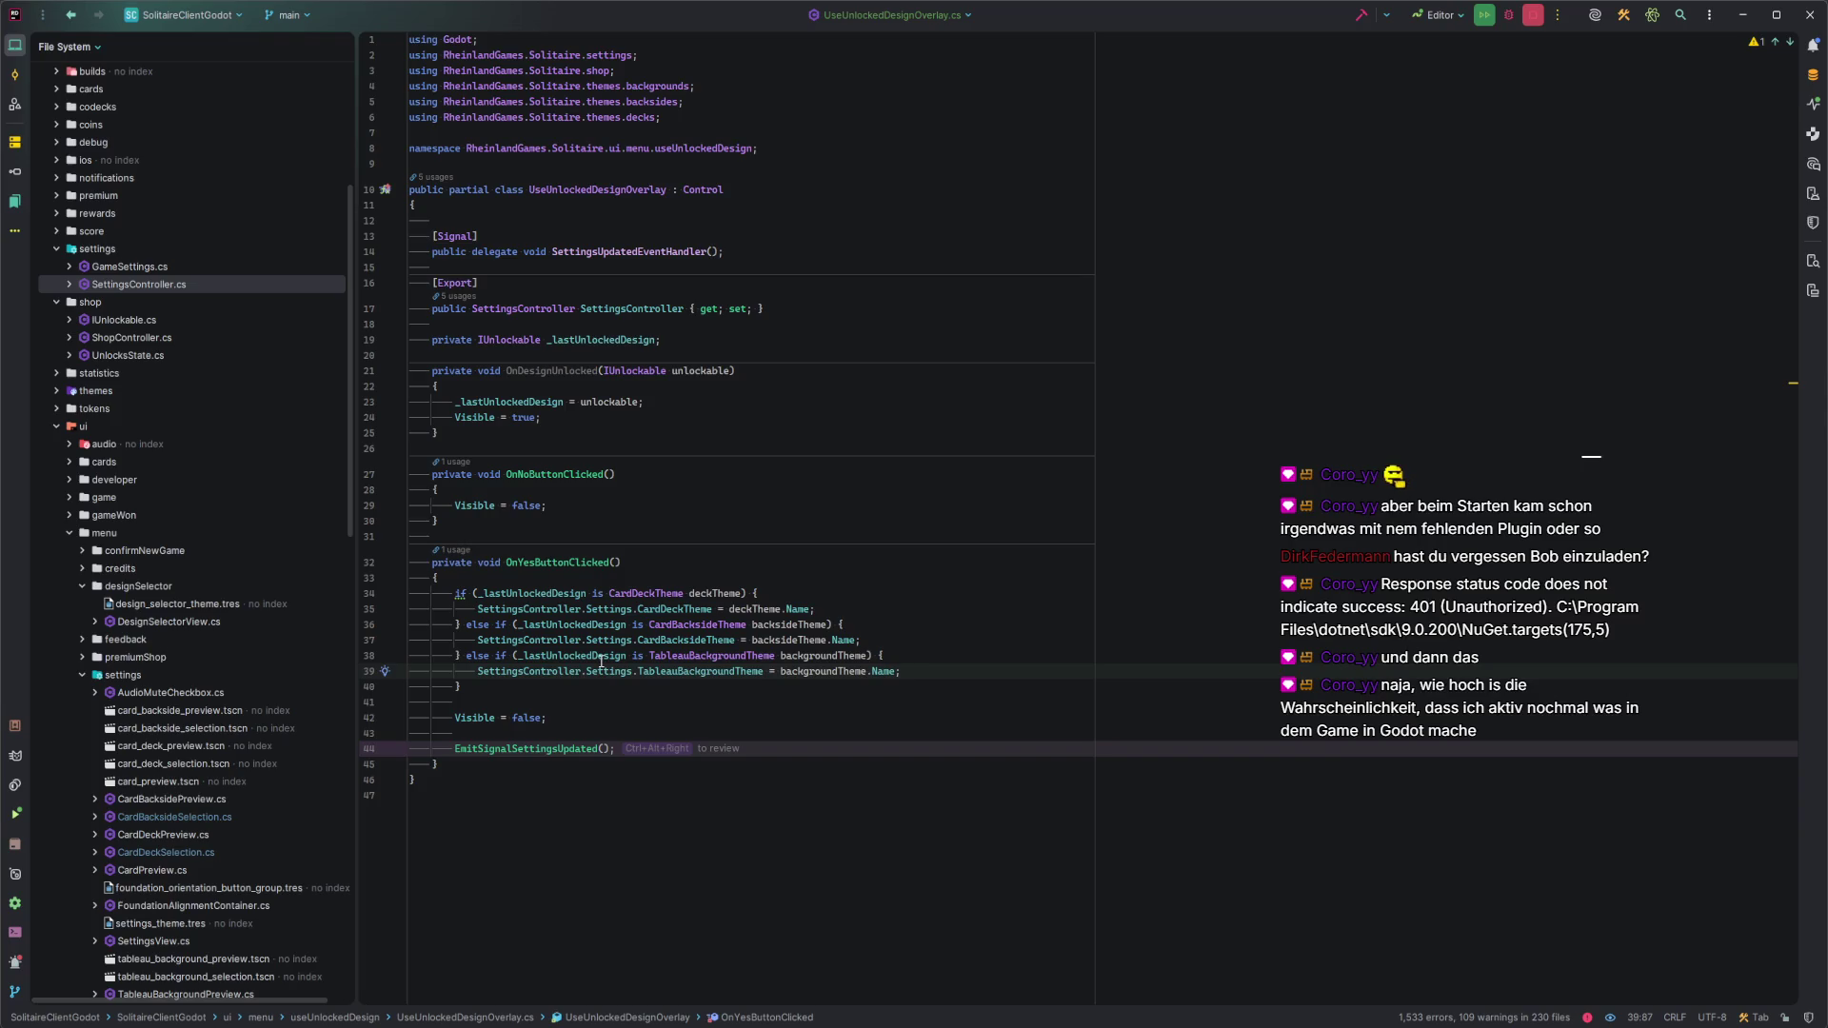
# Convert the if/else chain into a switch statement via Alt+Enter.
pyautogui.click(588, 714)
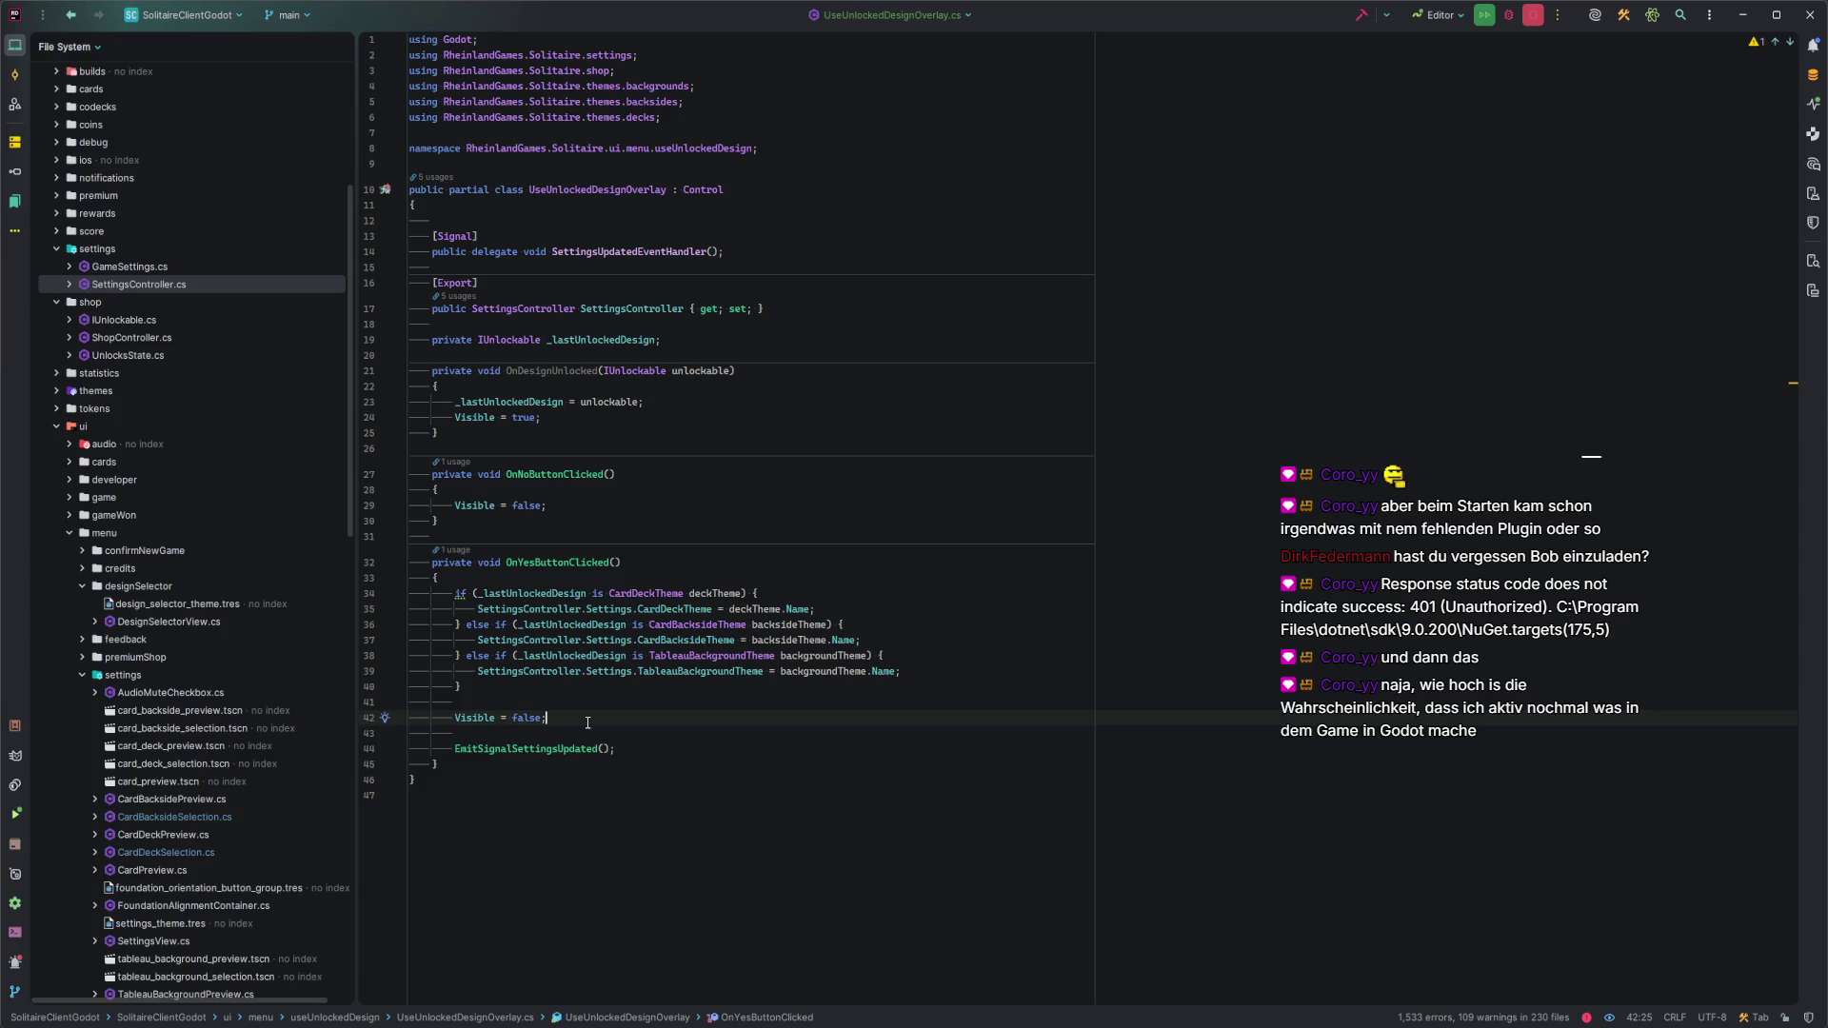
pyautogui.press('Up')
pyautogui.press('Up')
pyautogui.press('Up')
pyautogui.press('Home')
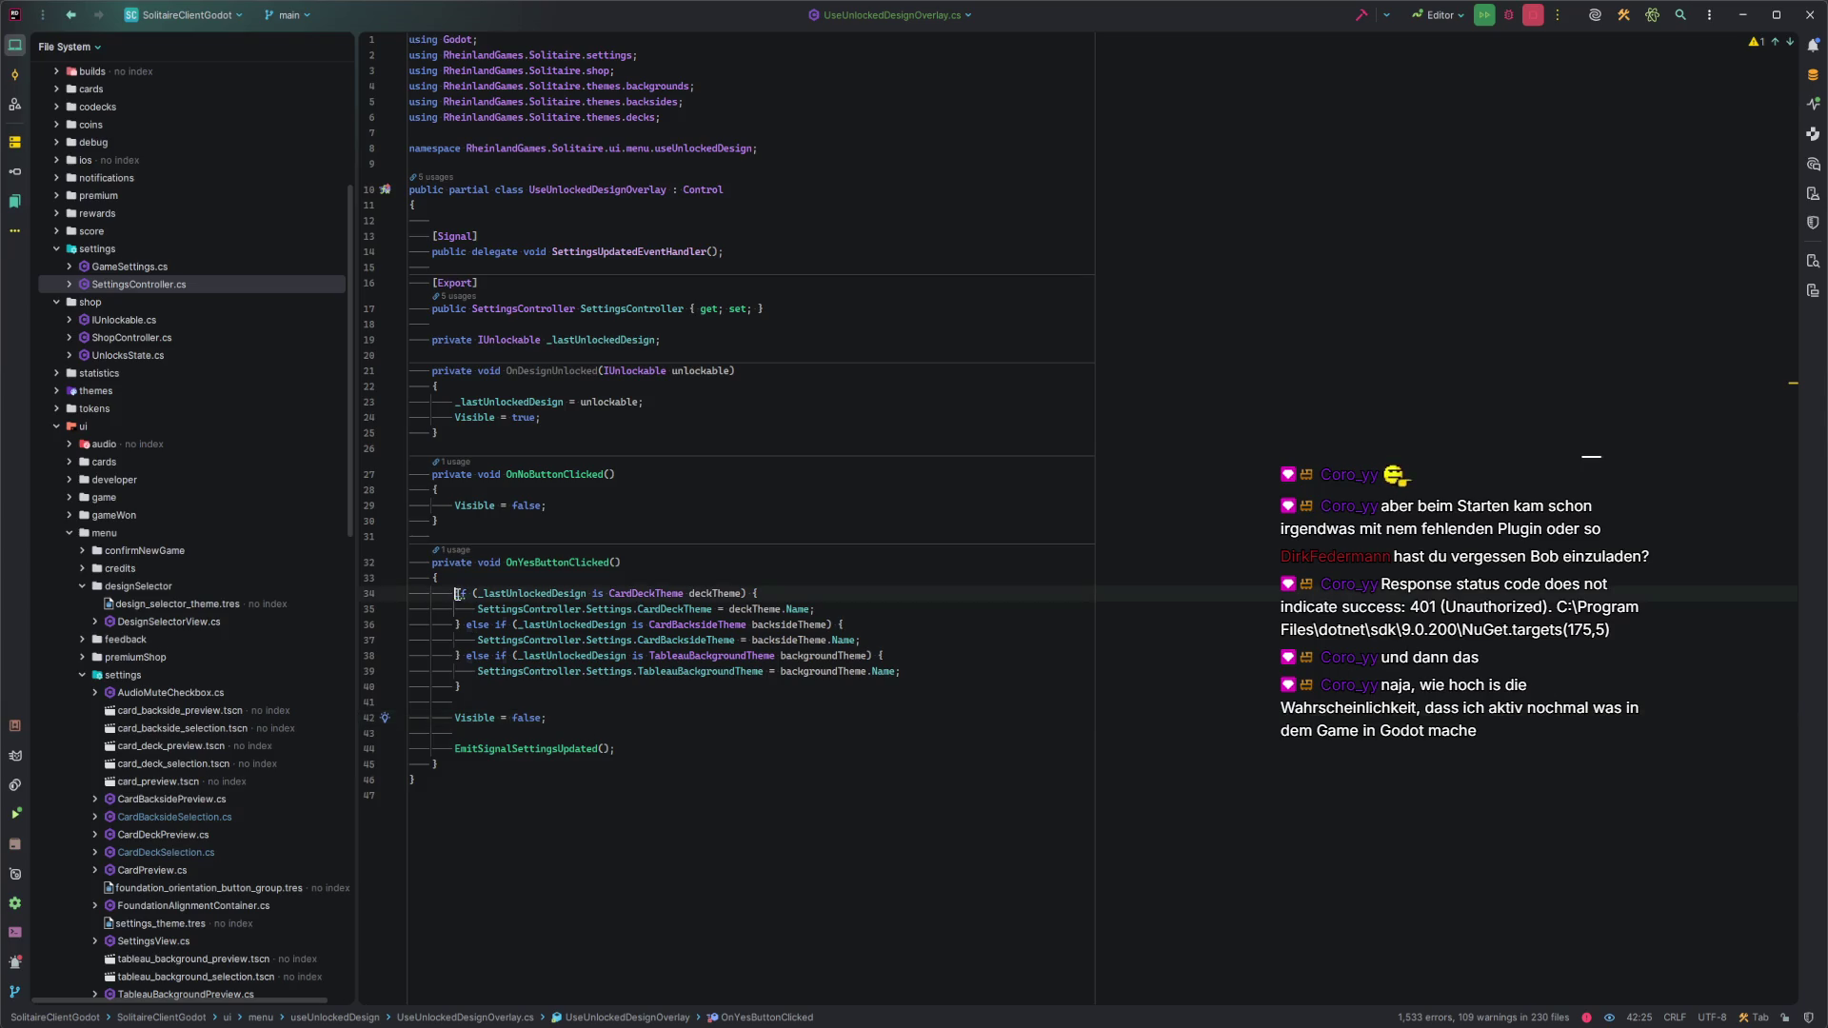
pyautogui.hotkey('alt', 'Return')
pyautogui.press('Return')
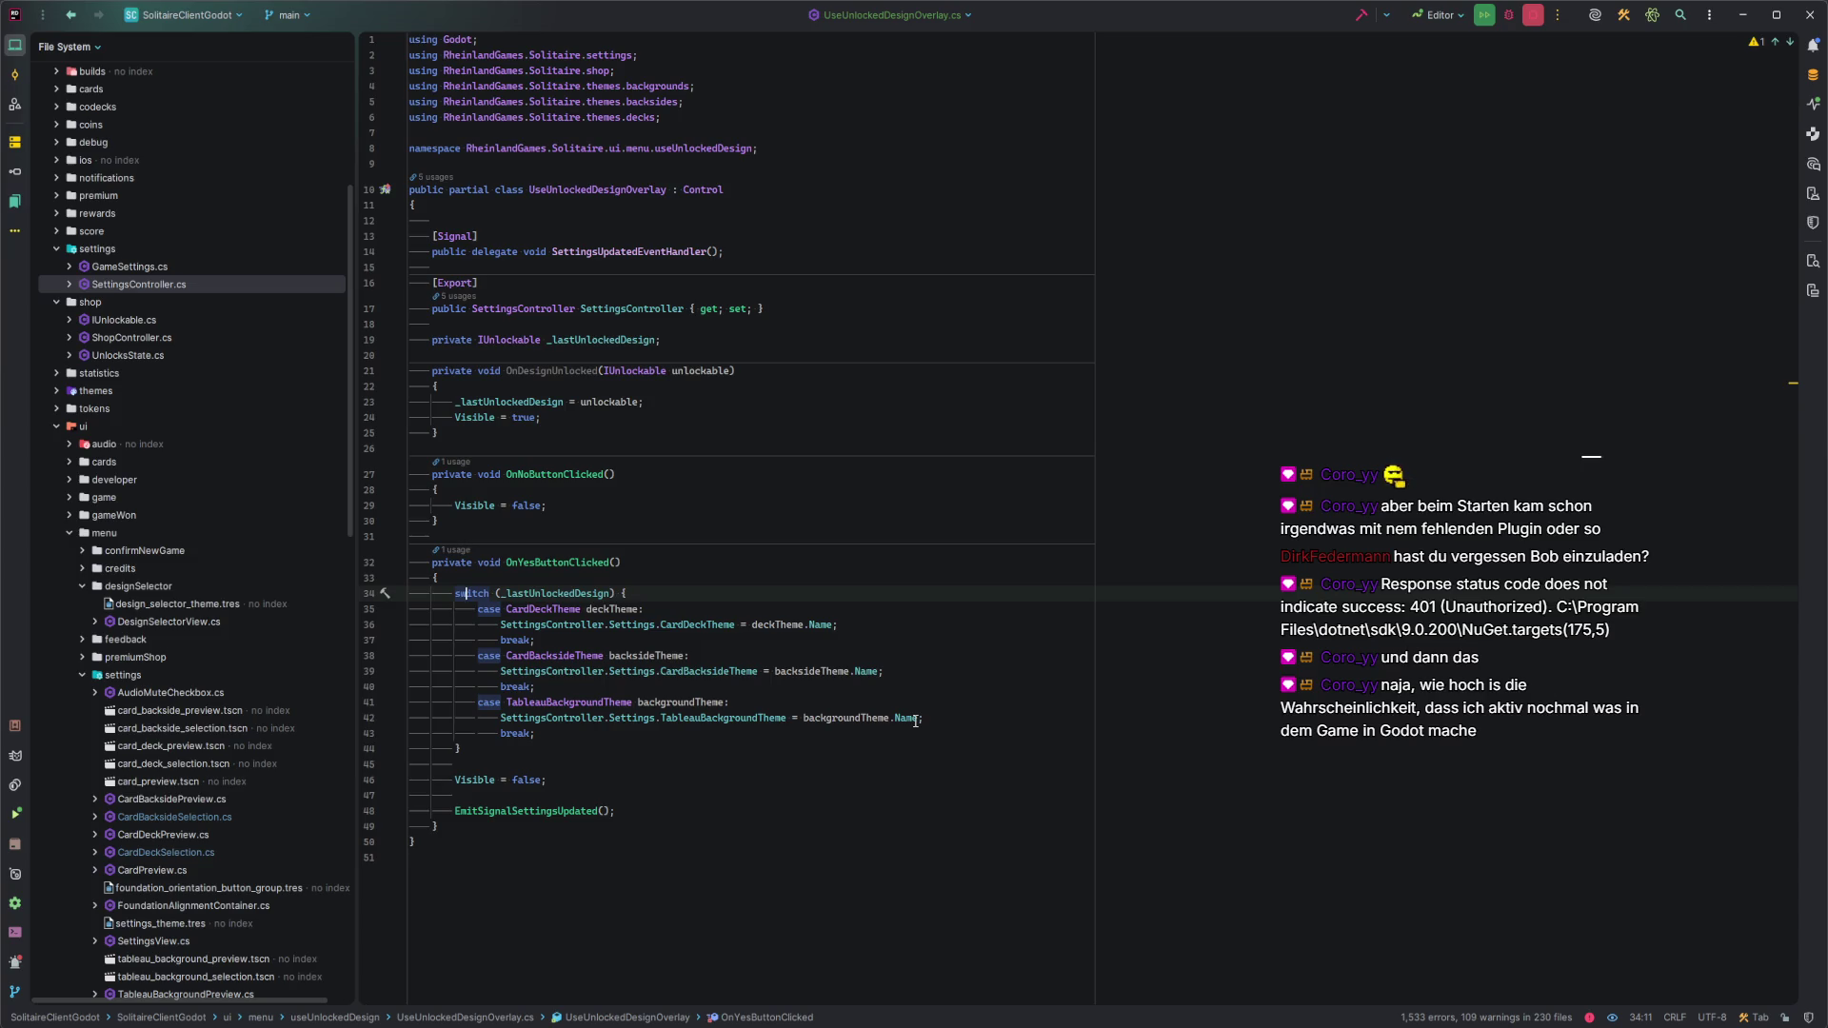
pyautogui.click(676, 795)
pyautogui.click(675, 810)
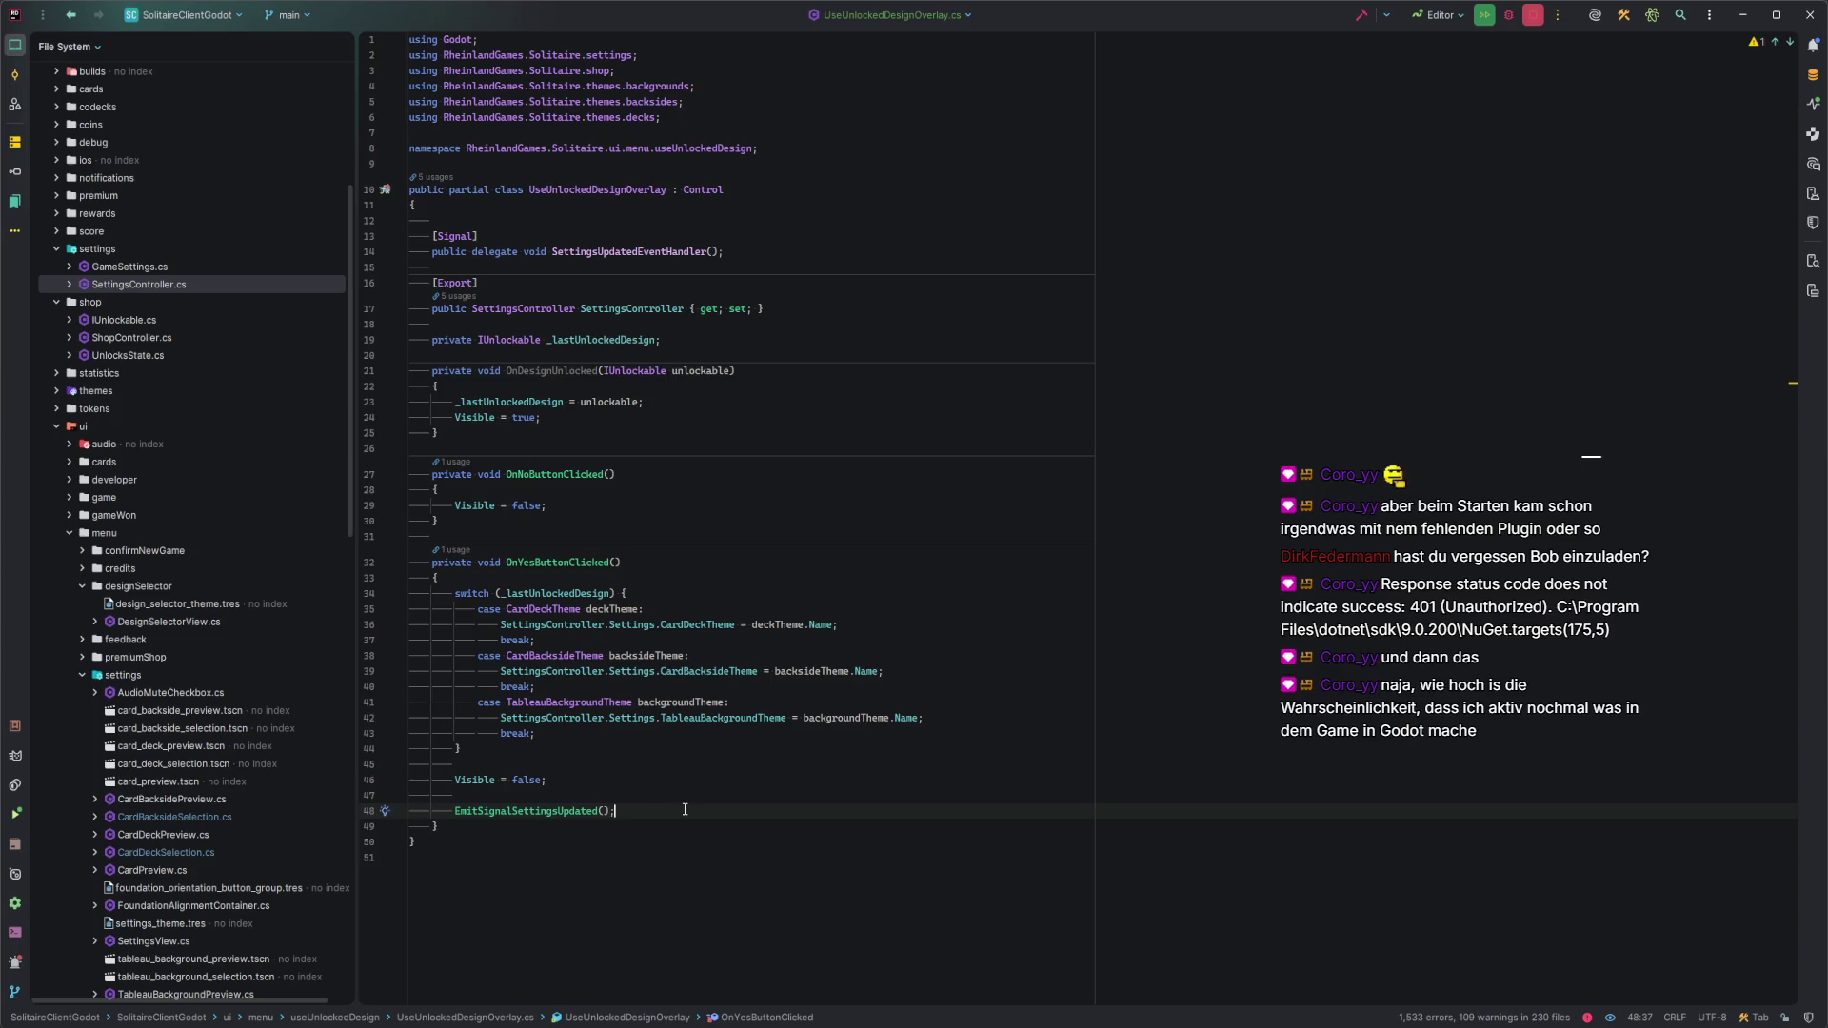
pyautogui.click(552, 371)
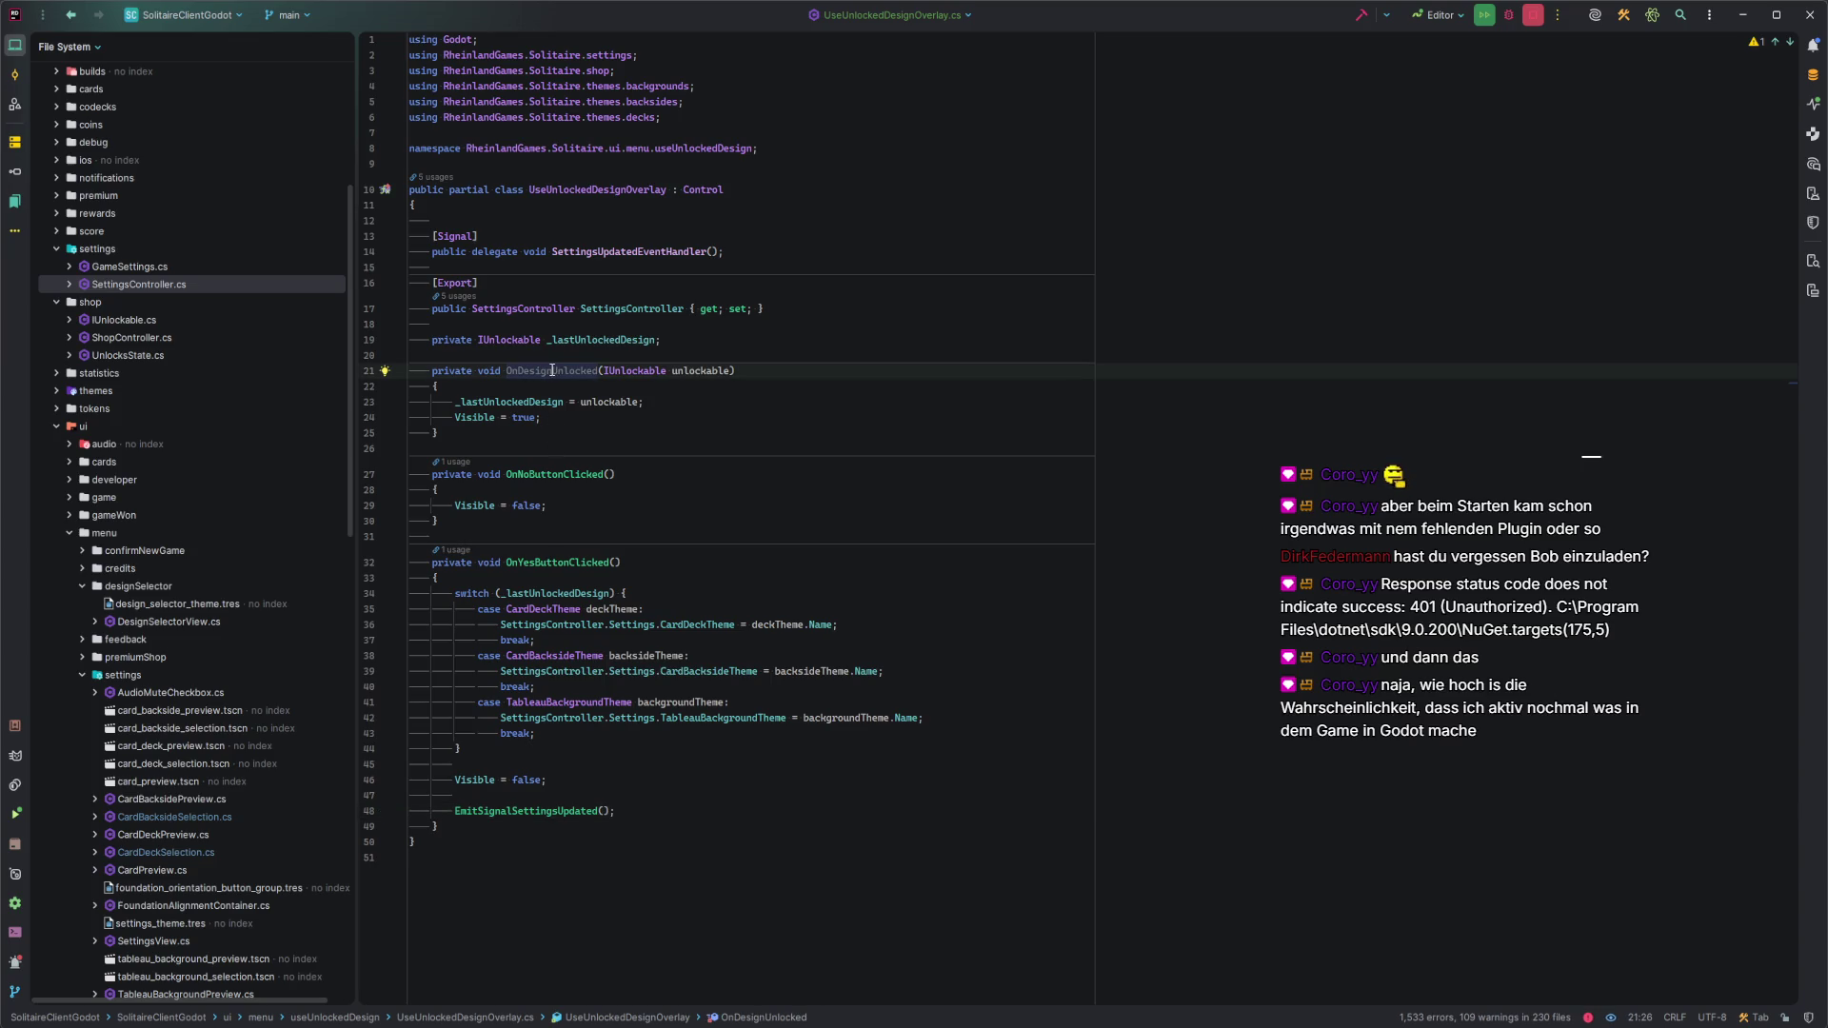
pyautogui.click(657, 417)
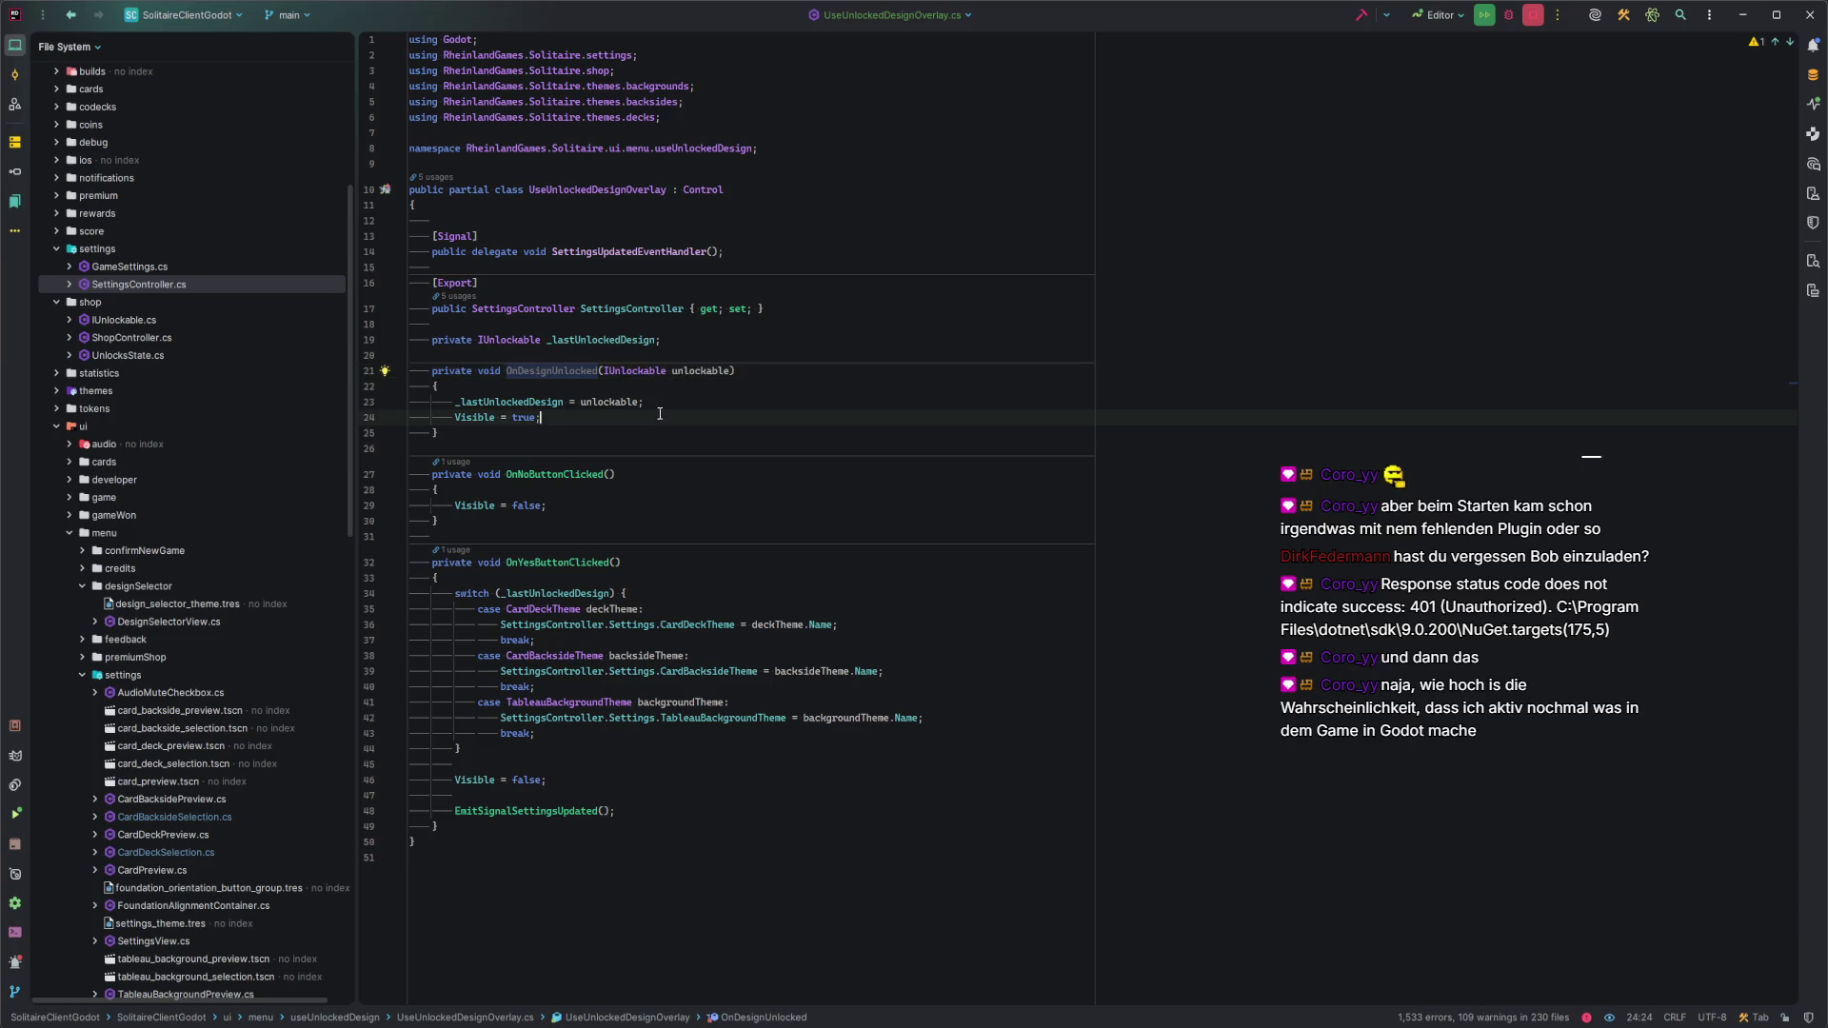
pyautogui.click(657, 402)
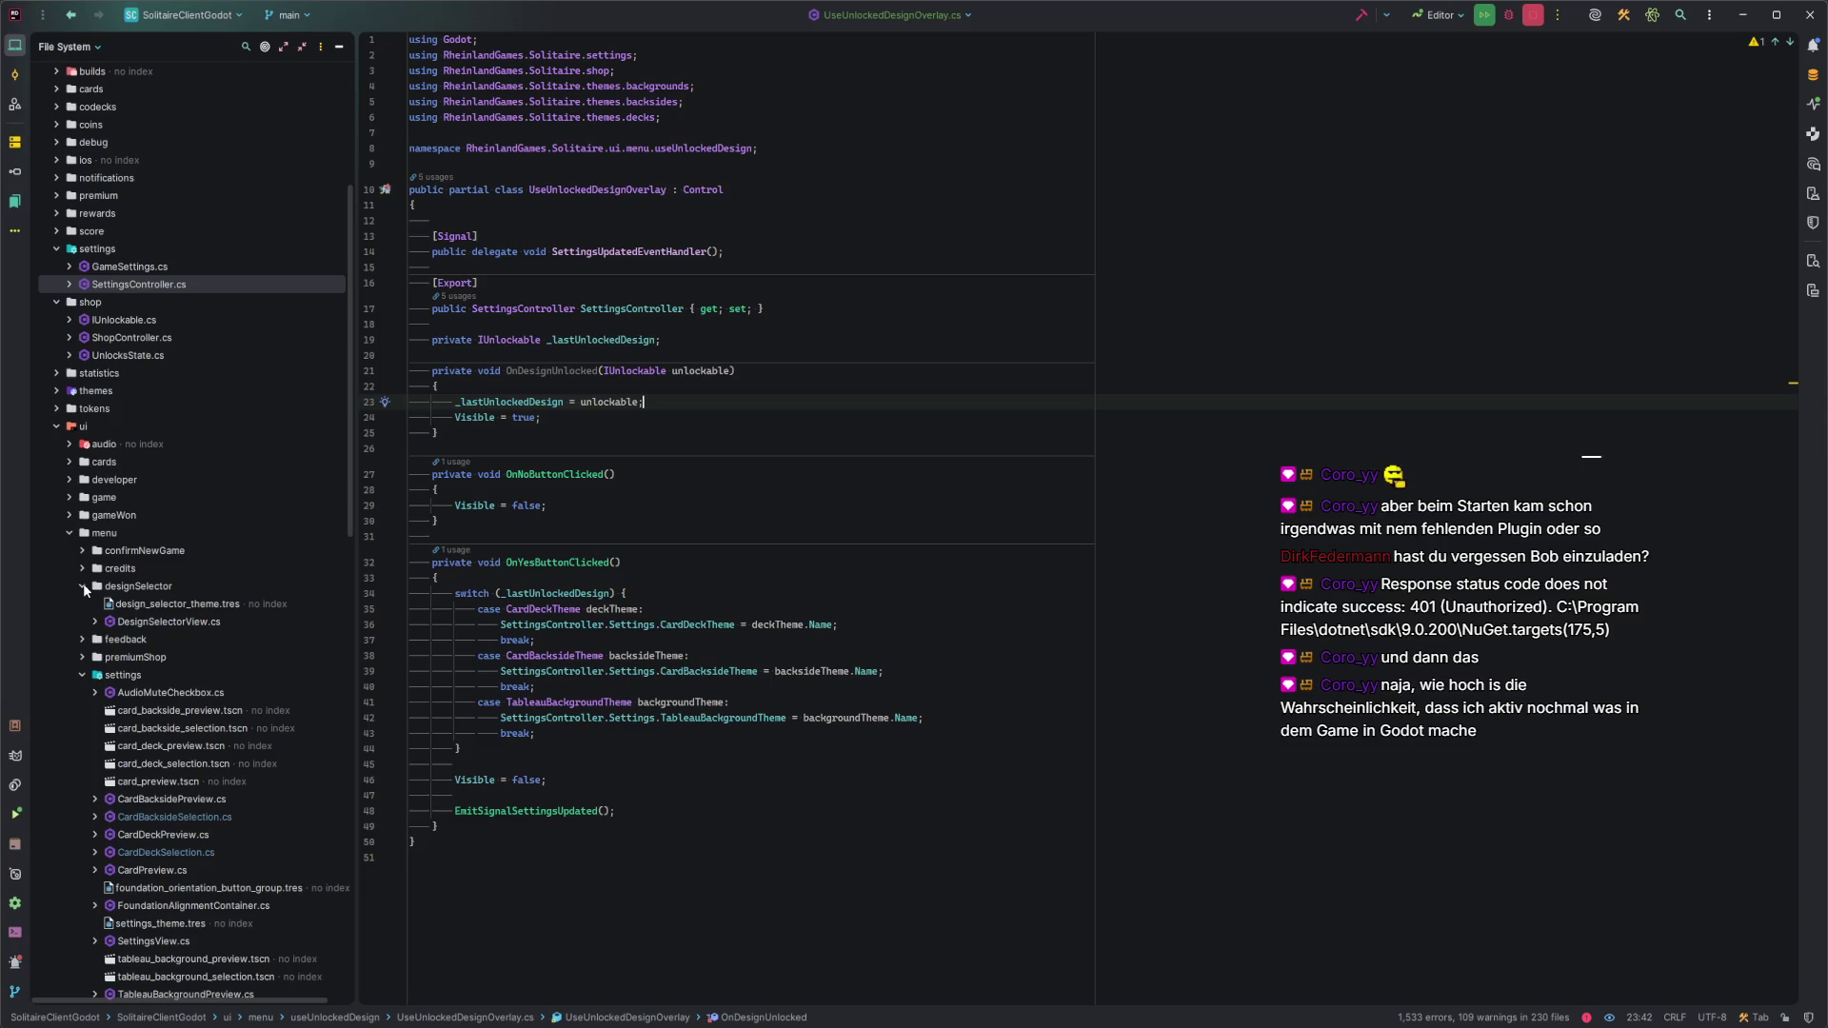
pyautogui.click(181, 800)
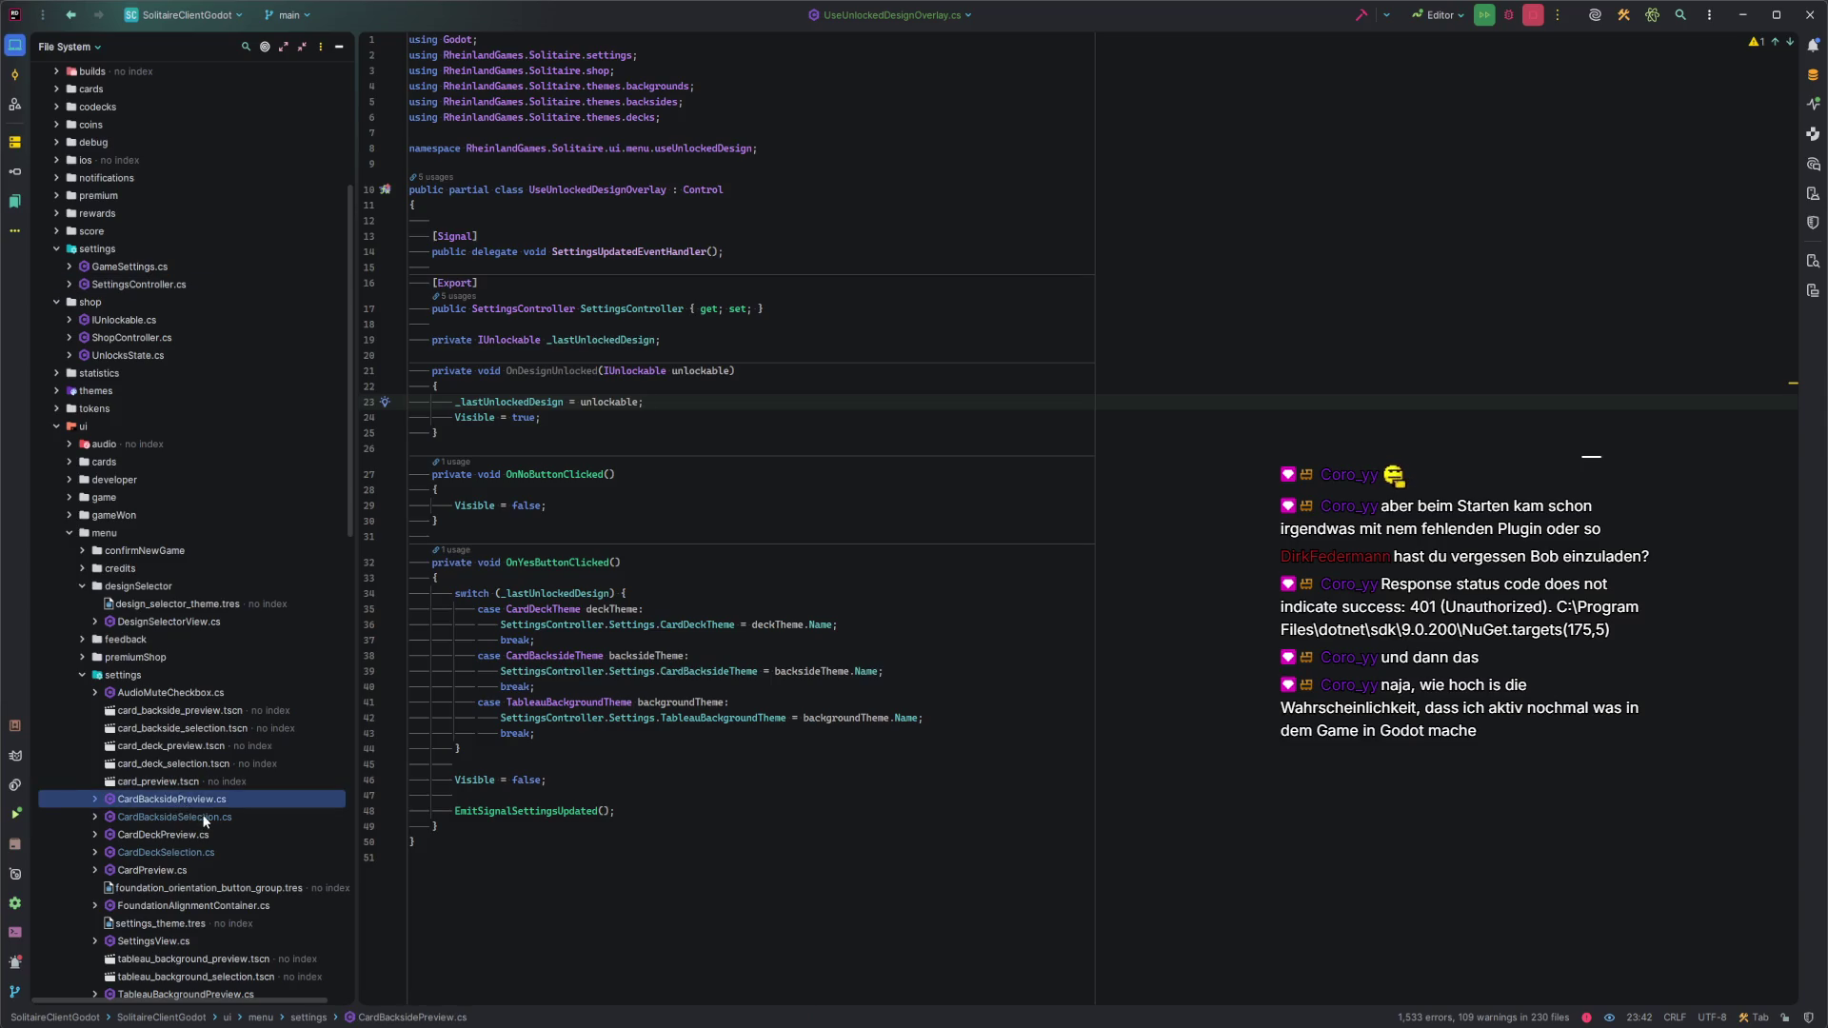
# Open CardBacksideSelection.cs and review the end of its Select method.
pyautogui.doubleClick(202, 816)
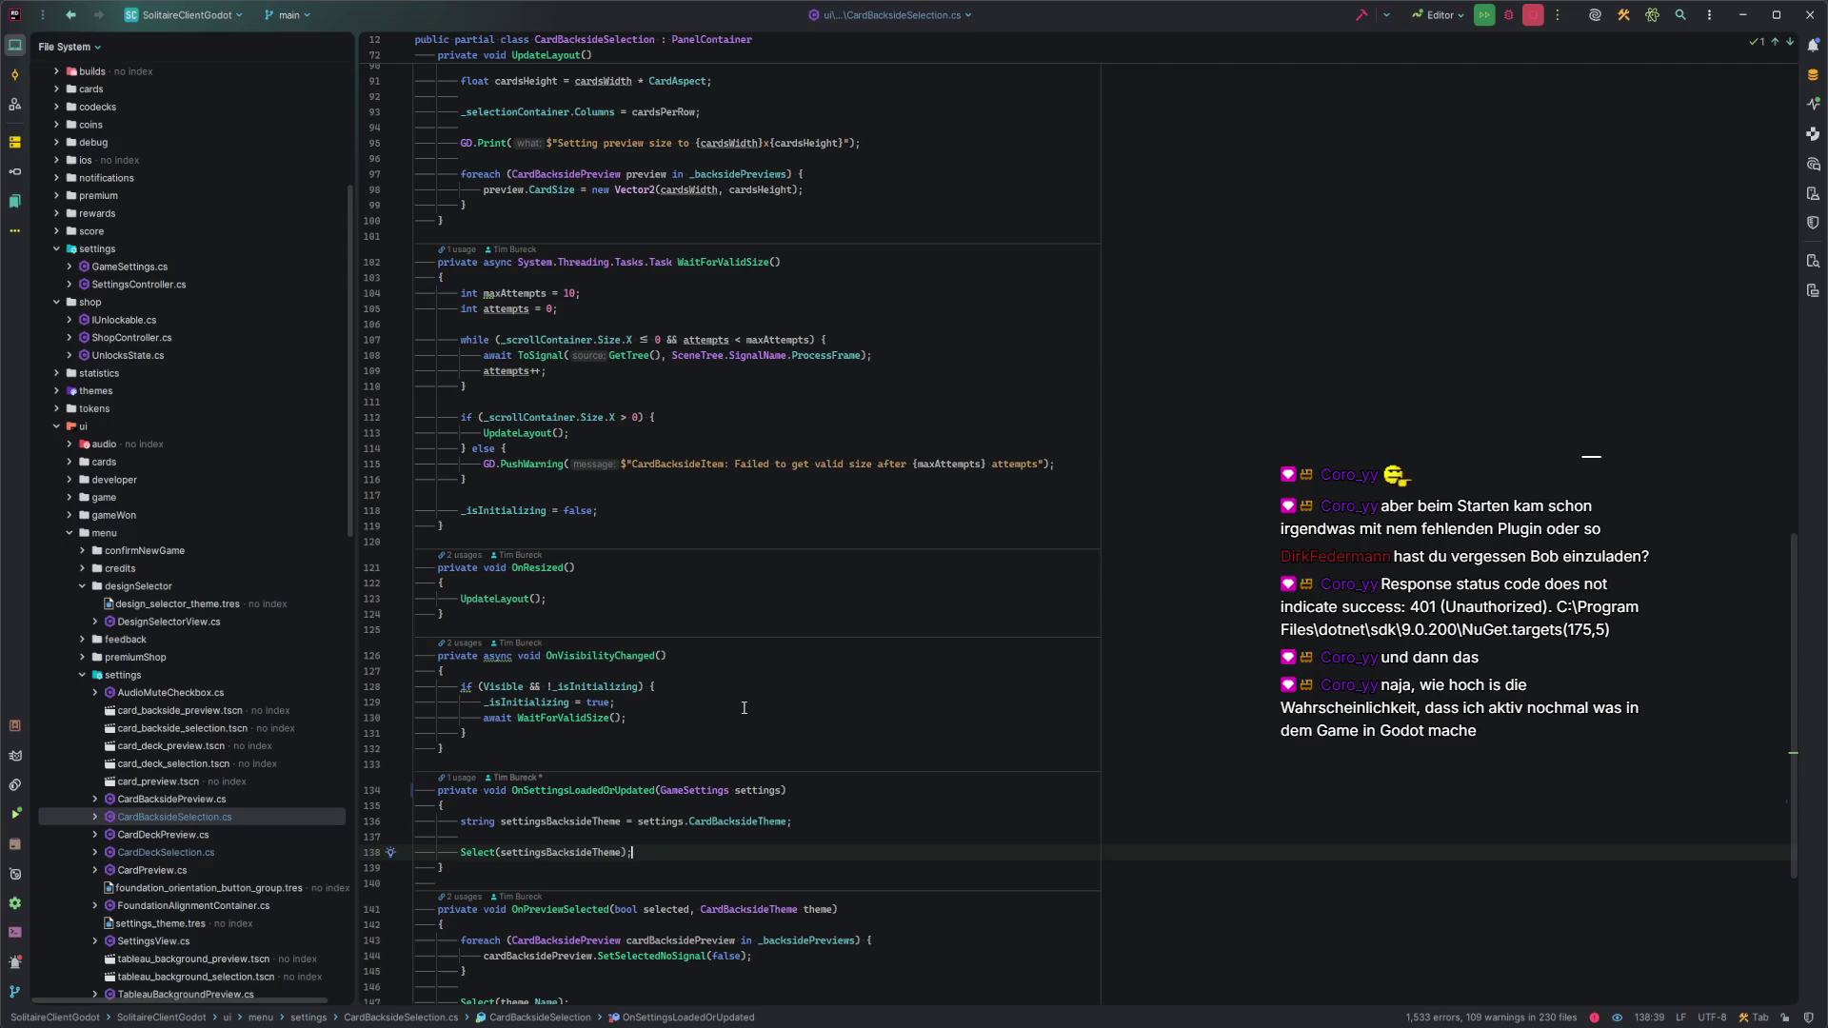
pyautogui.scroll(5, 742, 690)
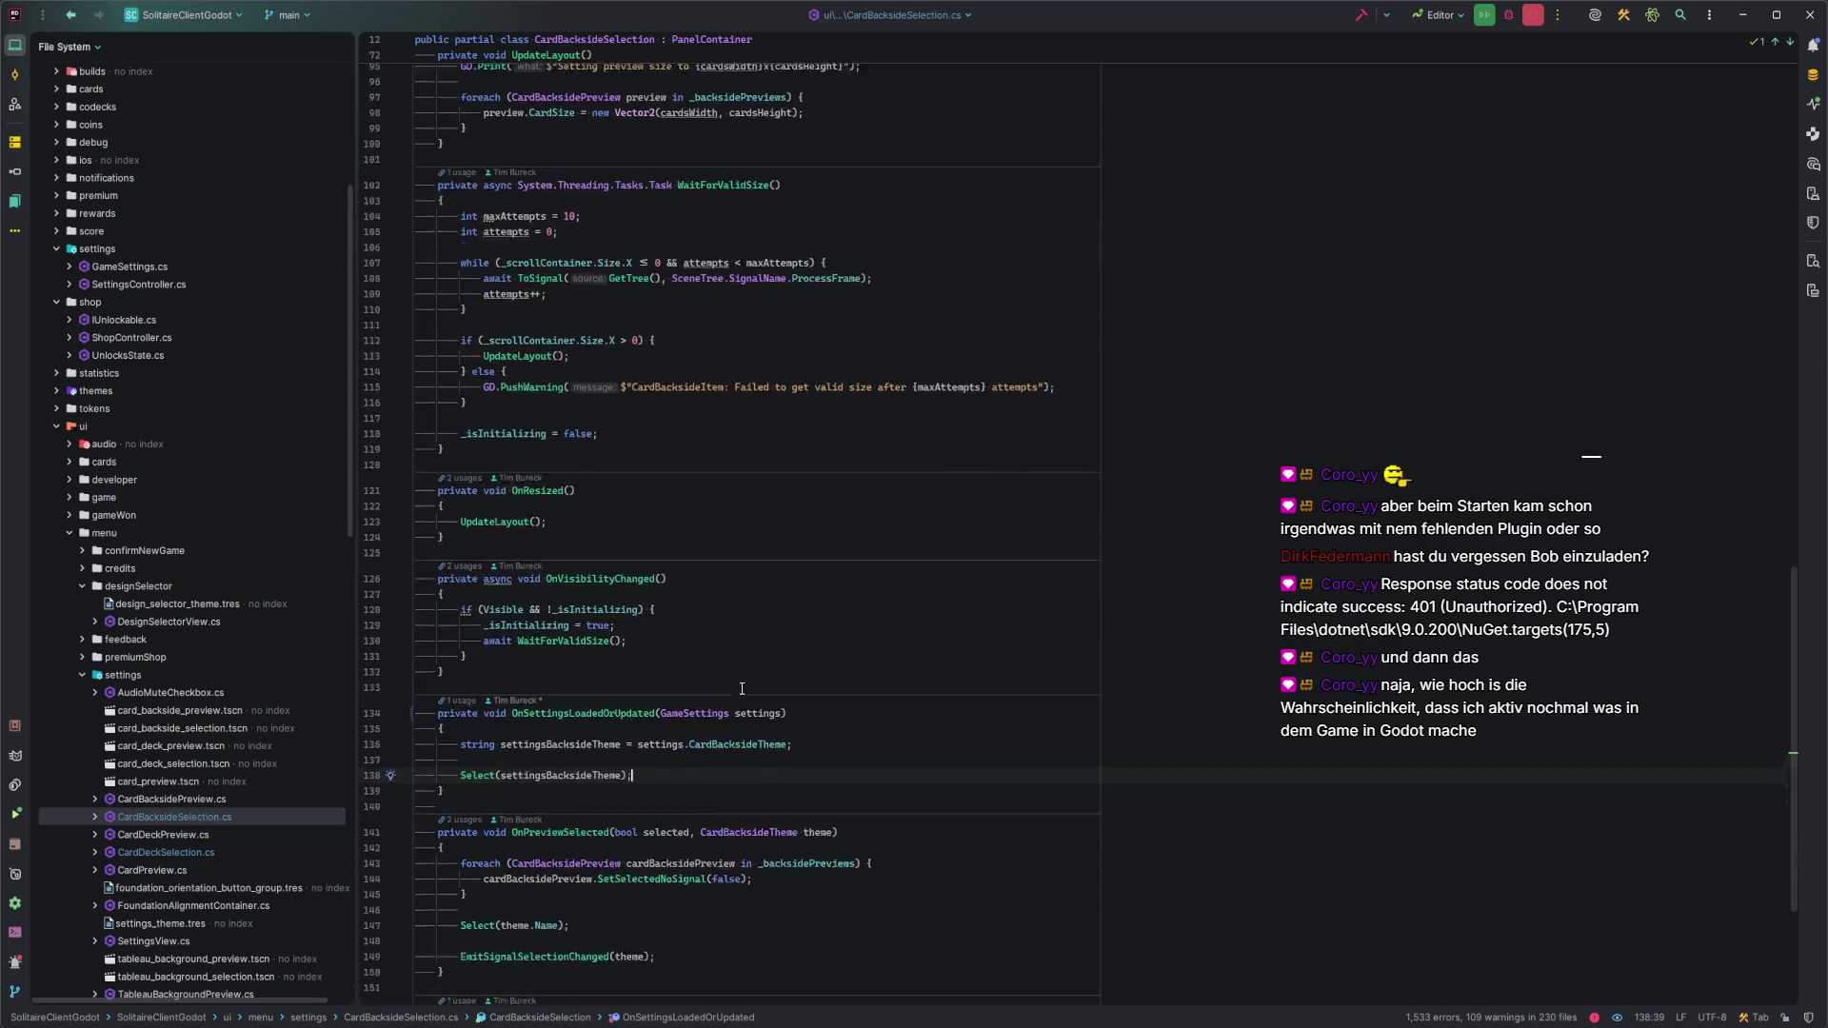
pyautogui.scroll(15, 739, 682)
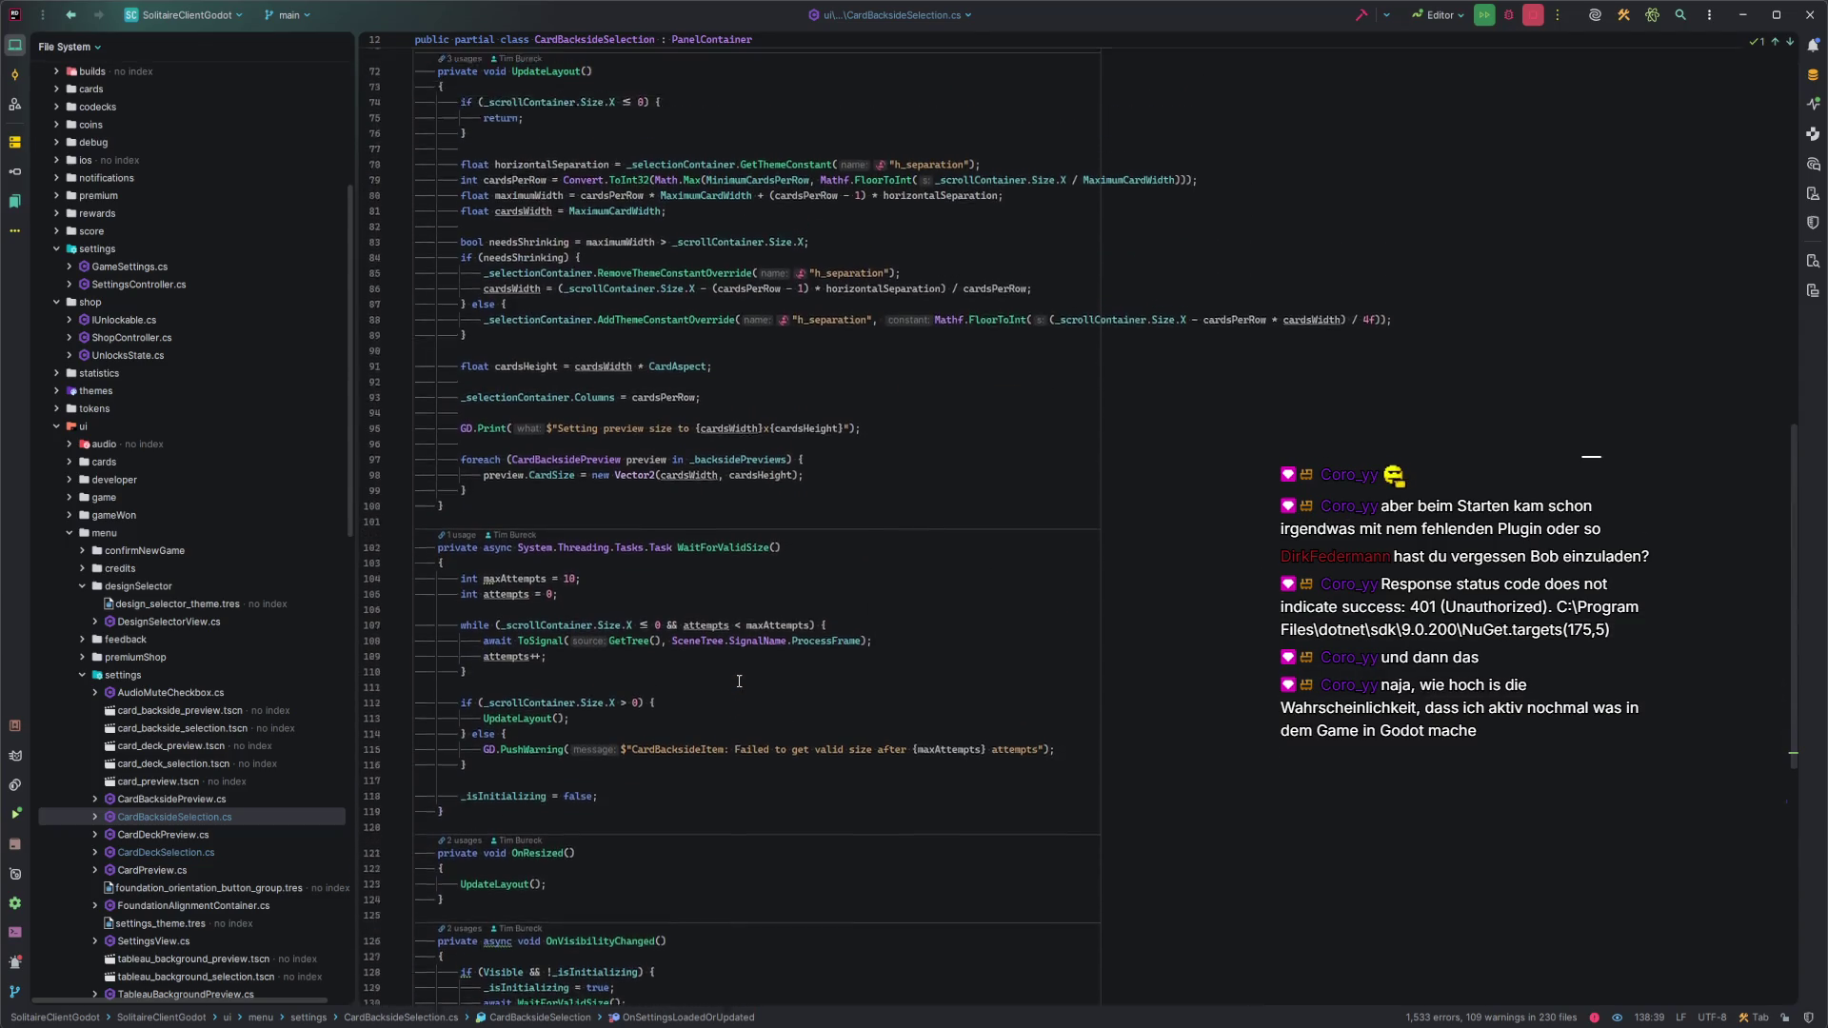
pyautogui.click(736, 664)
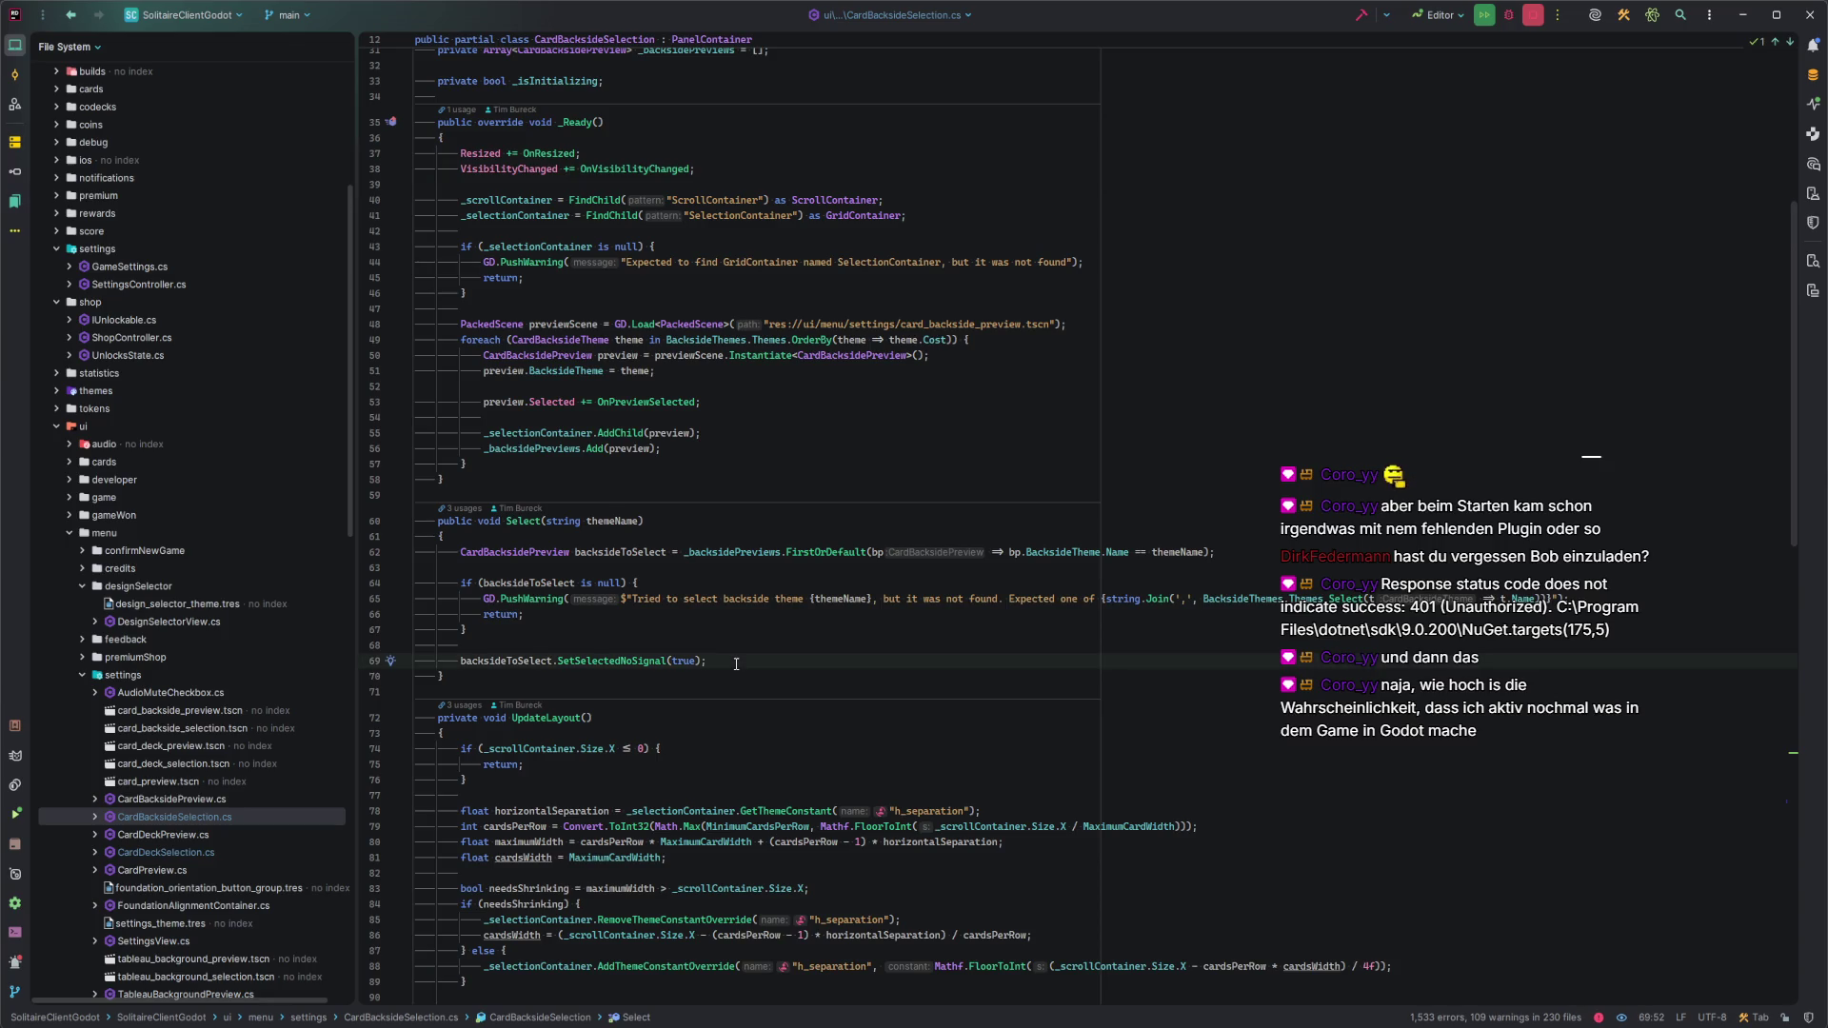
pyautogui.scroll(10, 736, 664)
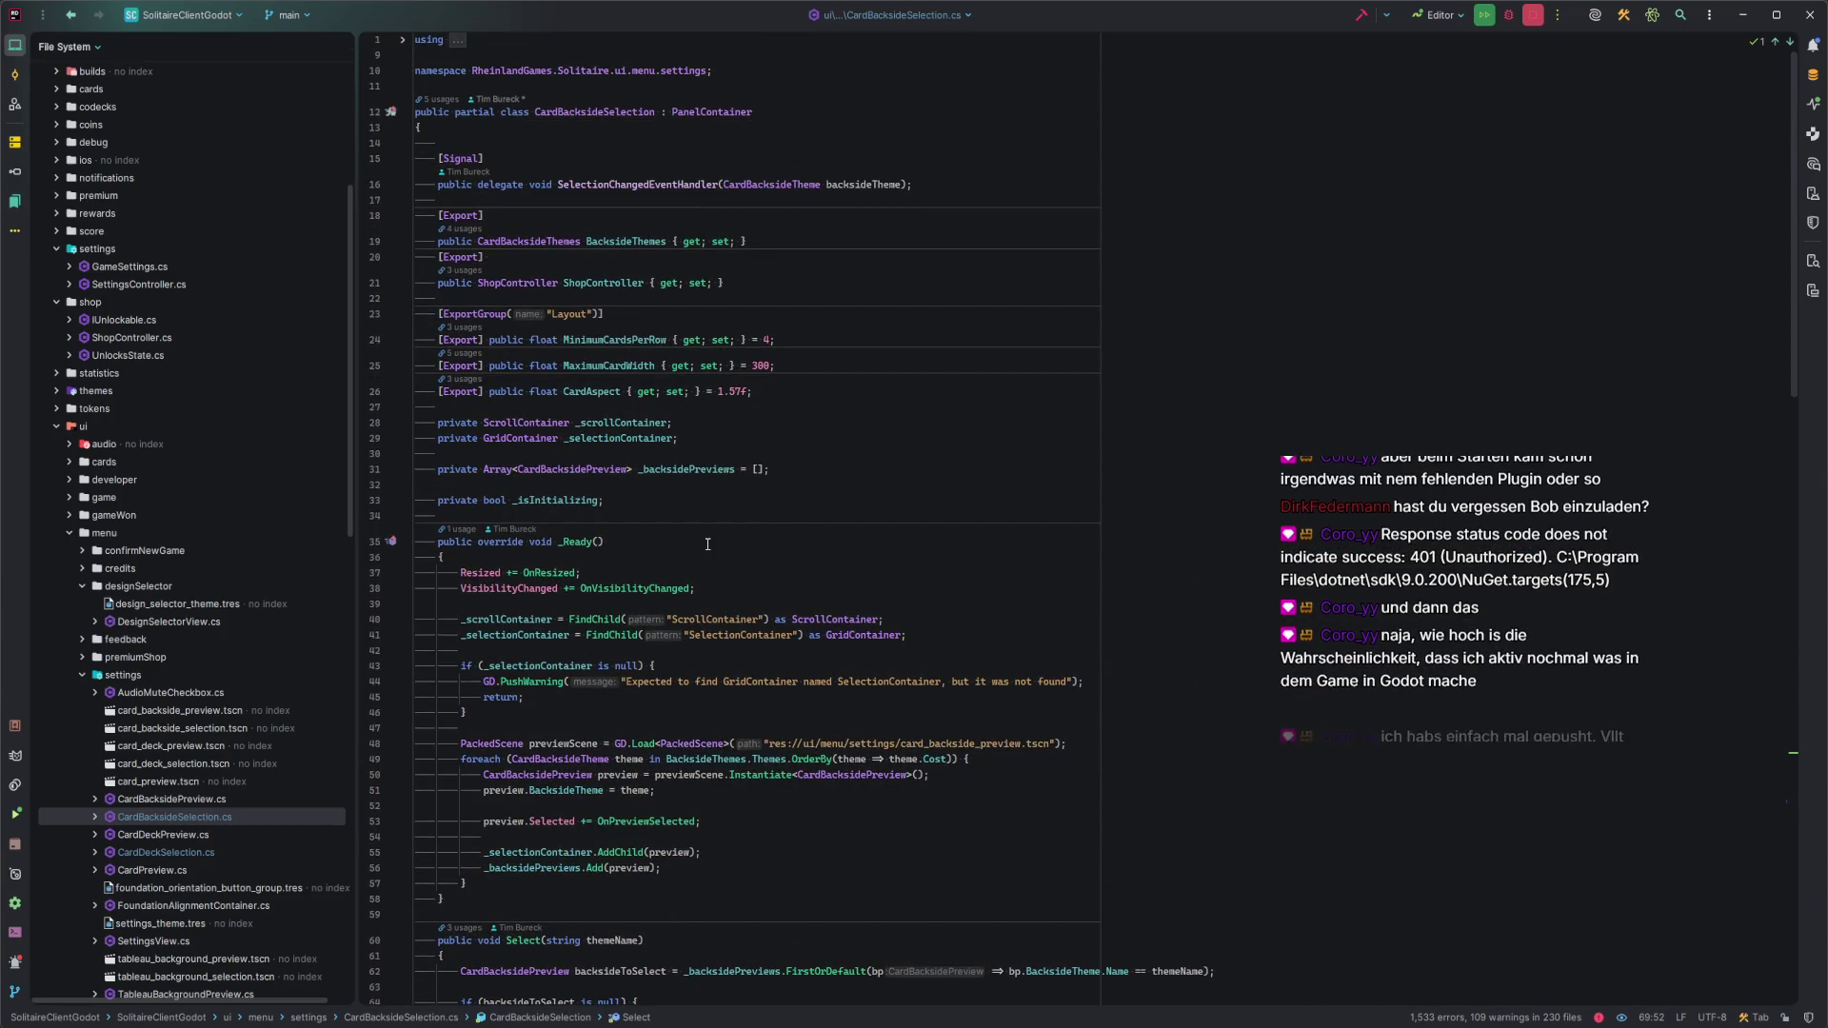
pyautogui.scroll(-1, 700, 644)
pyautogui.scroll(1, 700, 643)
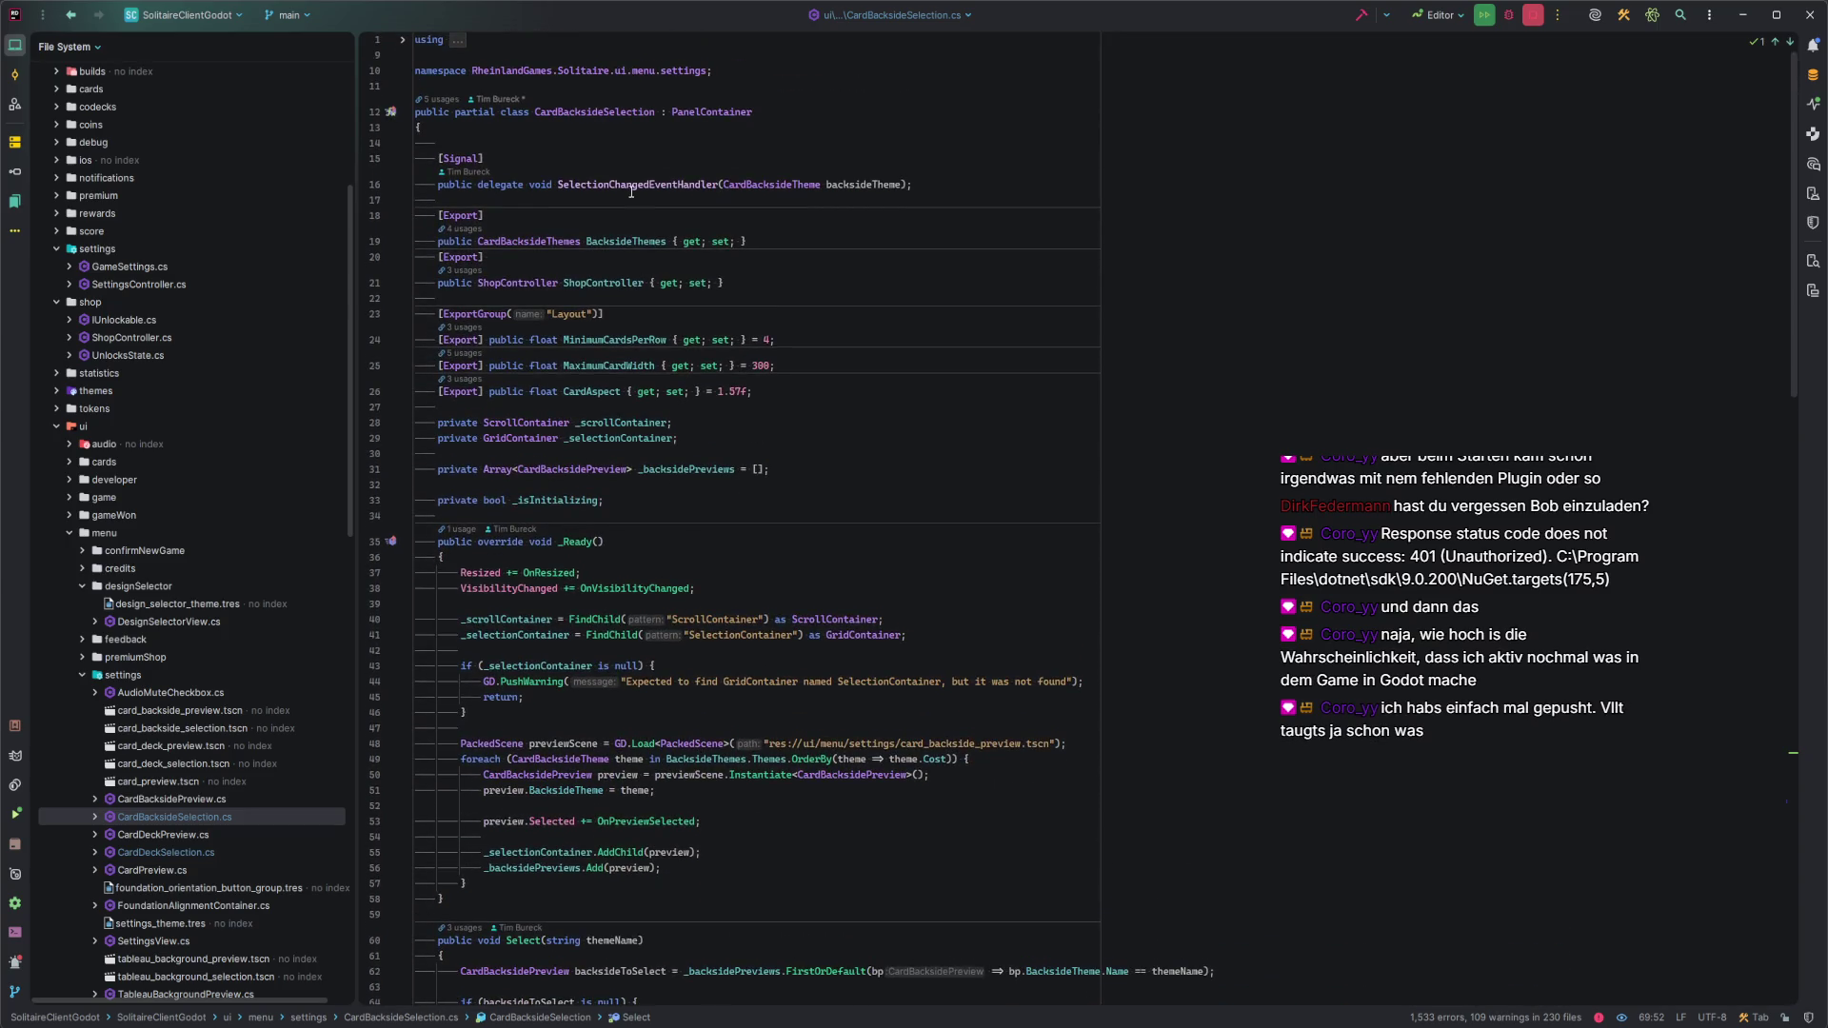
# Inspect the SelectionChangedEventHandler declaration and its EmitSignalSelectionChanged(theme) call, then open DesignSelectorView.cs.
pyautogui.click(643, 184)
pyautogui.click(650, 184)
pyautogui.scroll(-20, 694, 526)
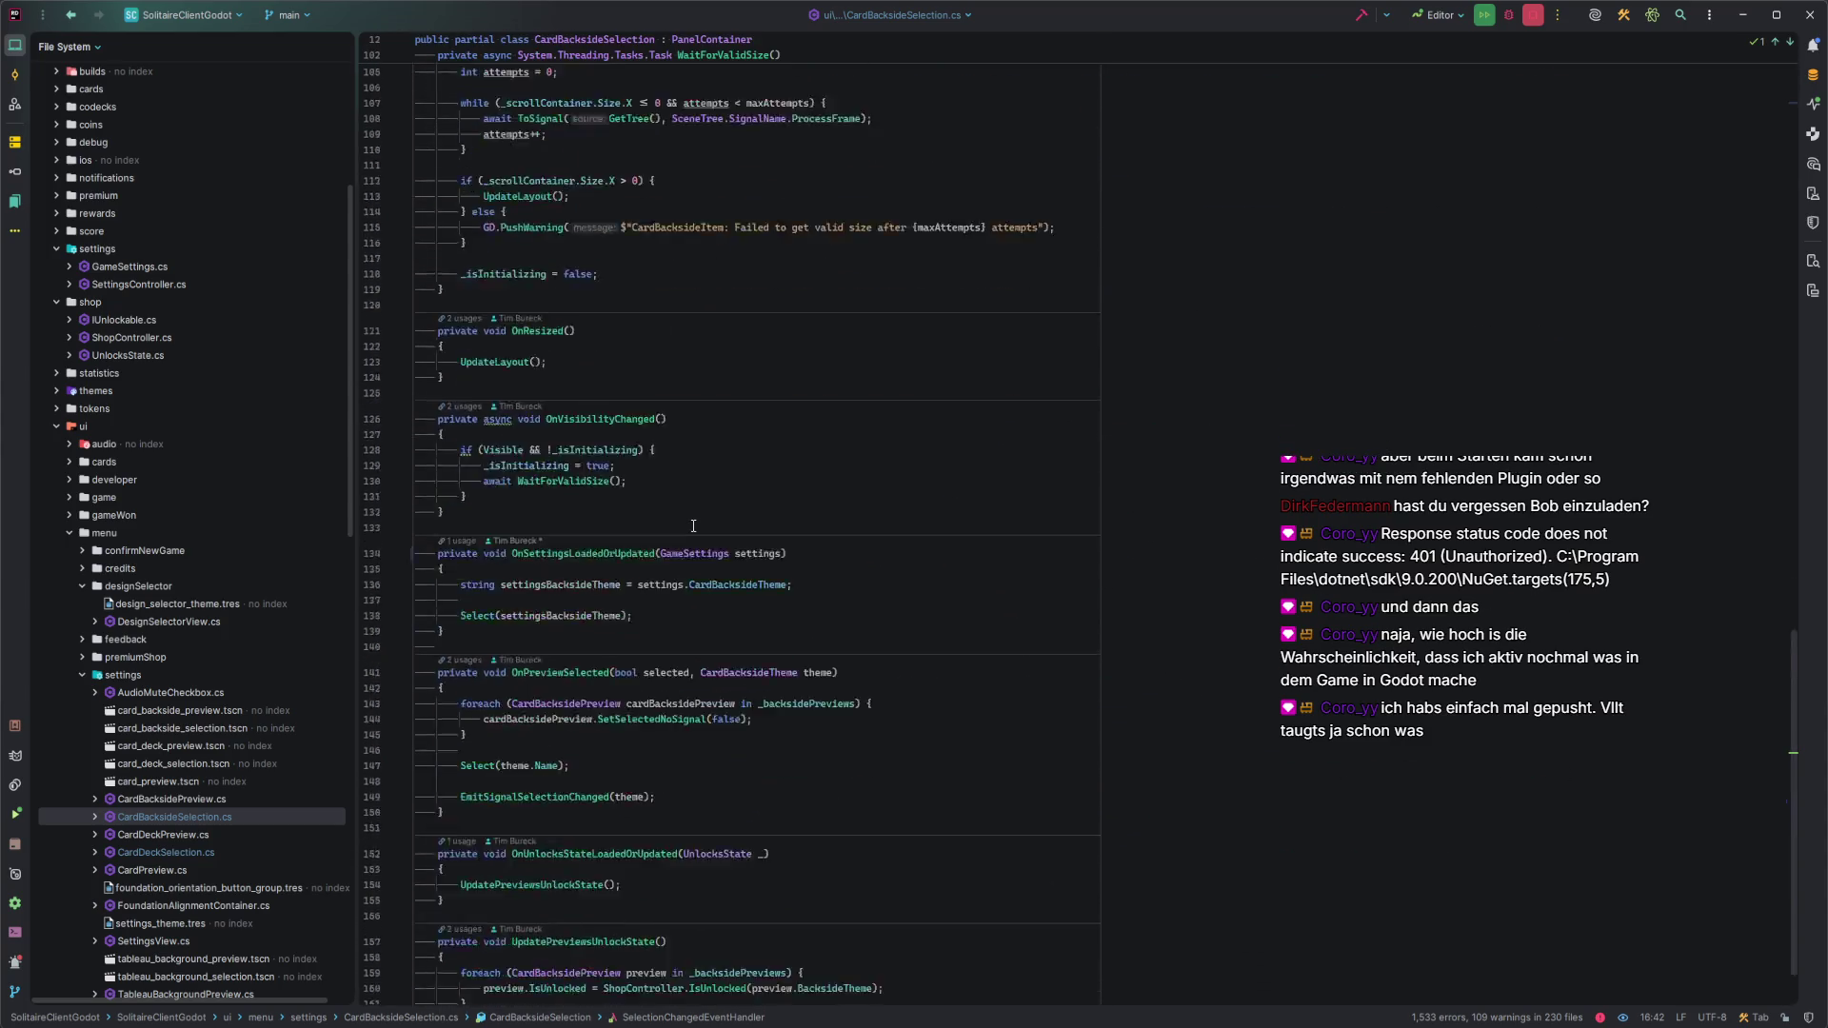
pyautogui.scroll(-2, 693, 526)
pyautogui.click(566, 684)
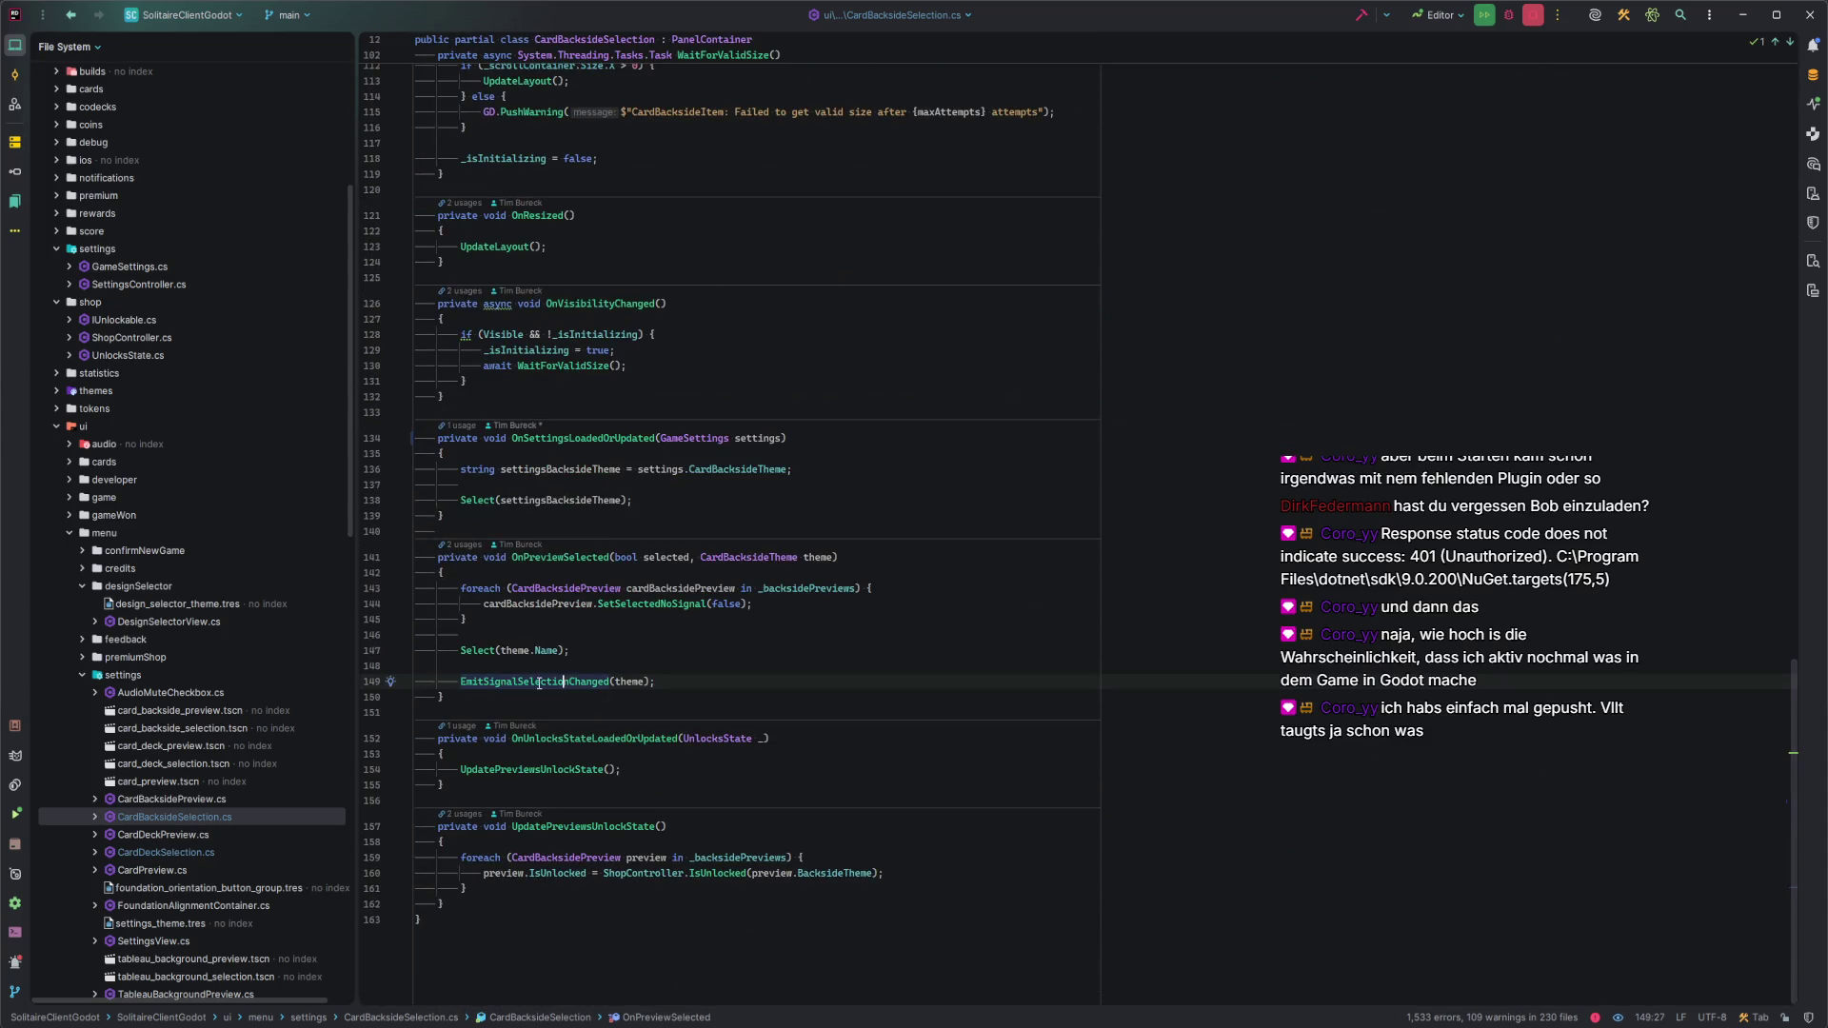
pyautogui.click(646, 682)
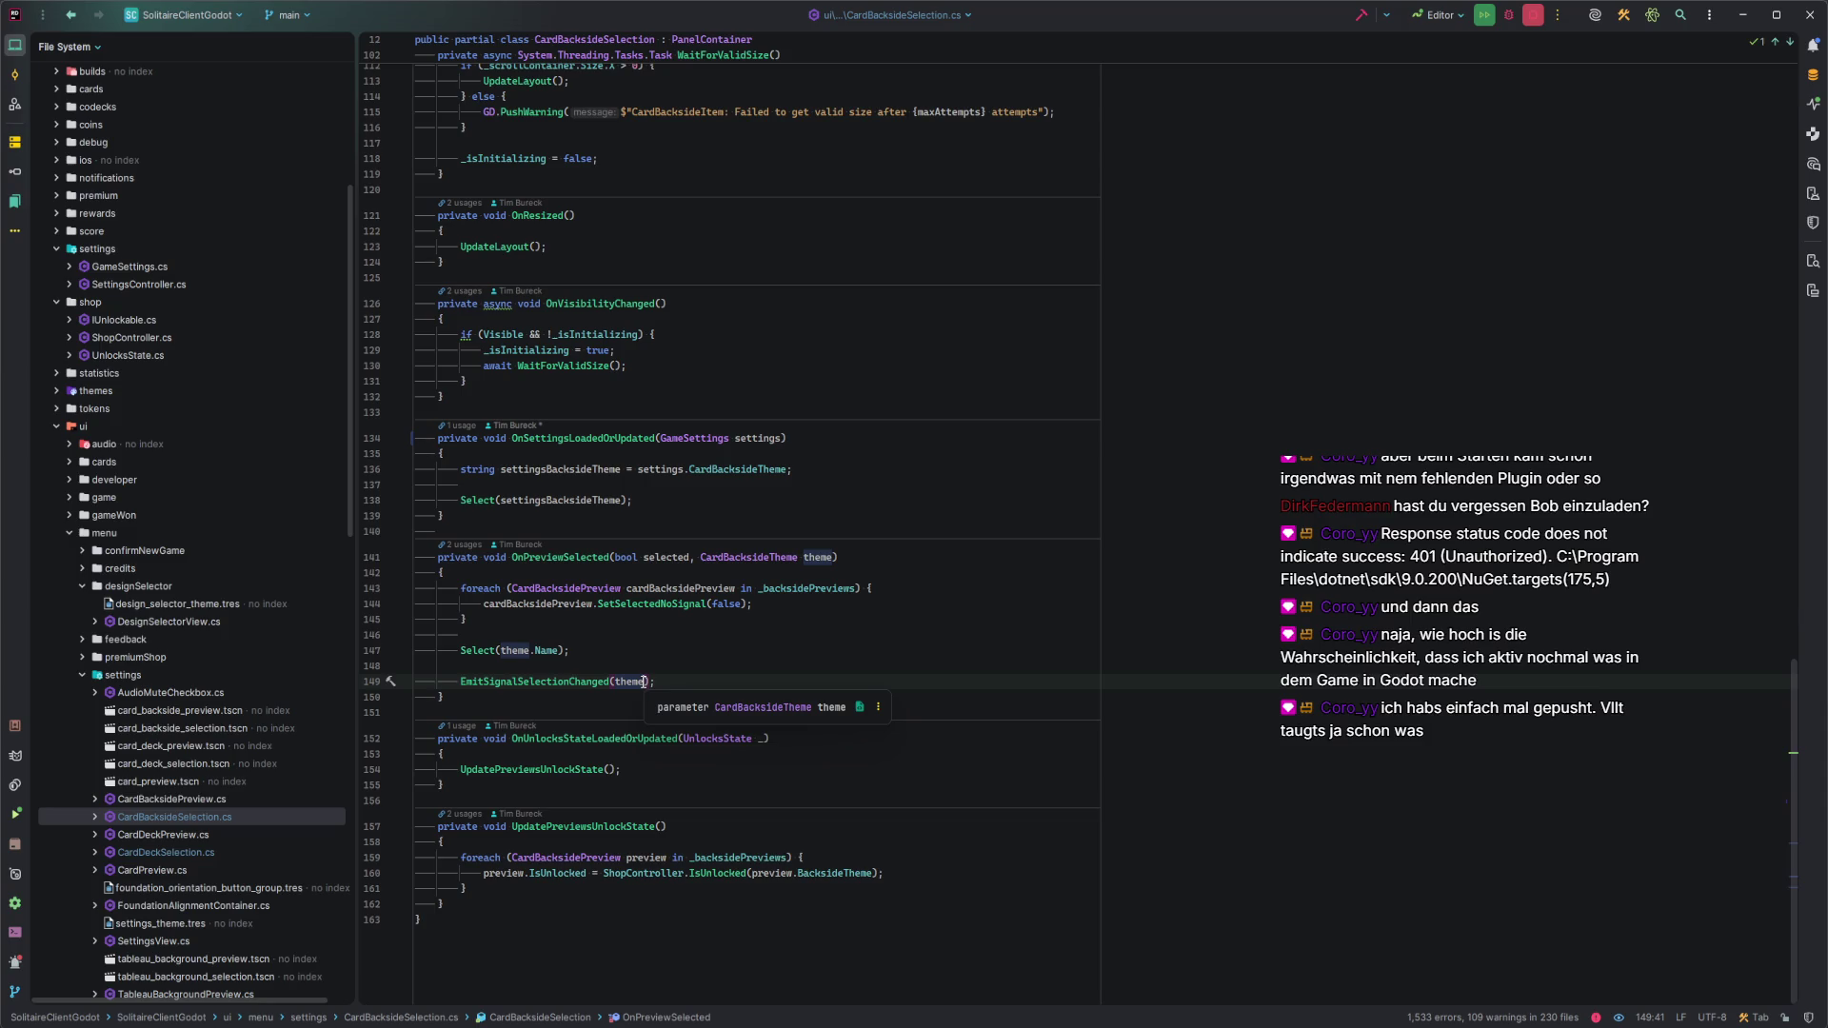
pyautogui.click(678, 683)
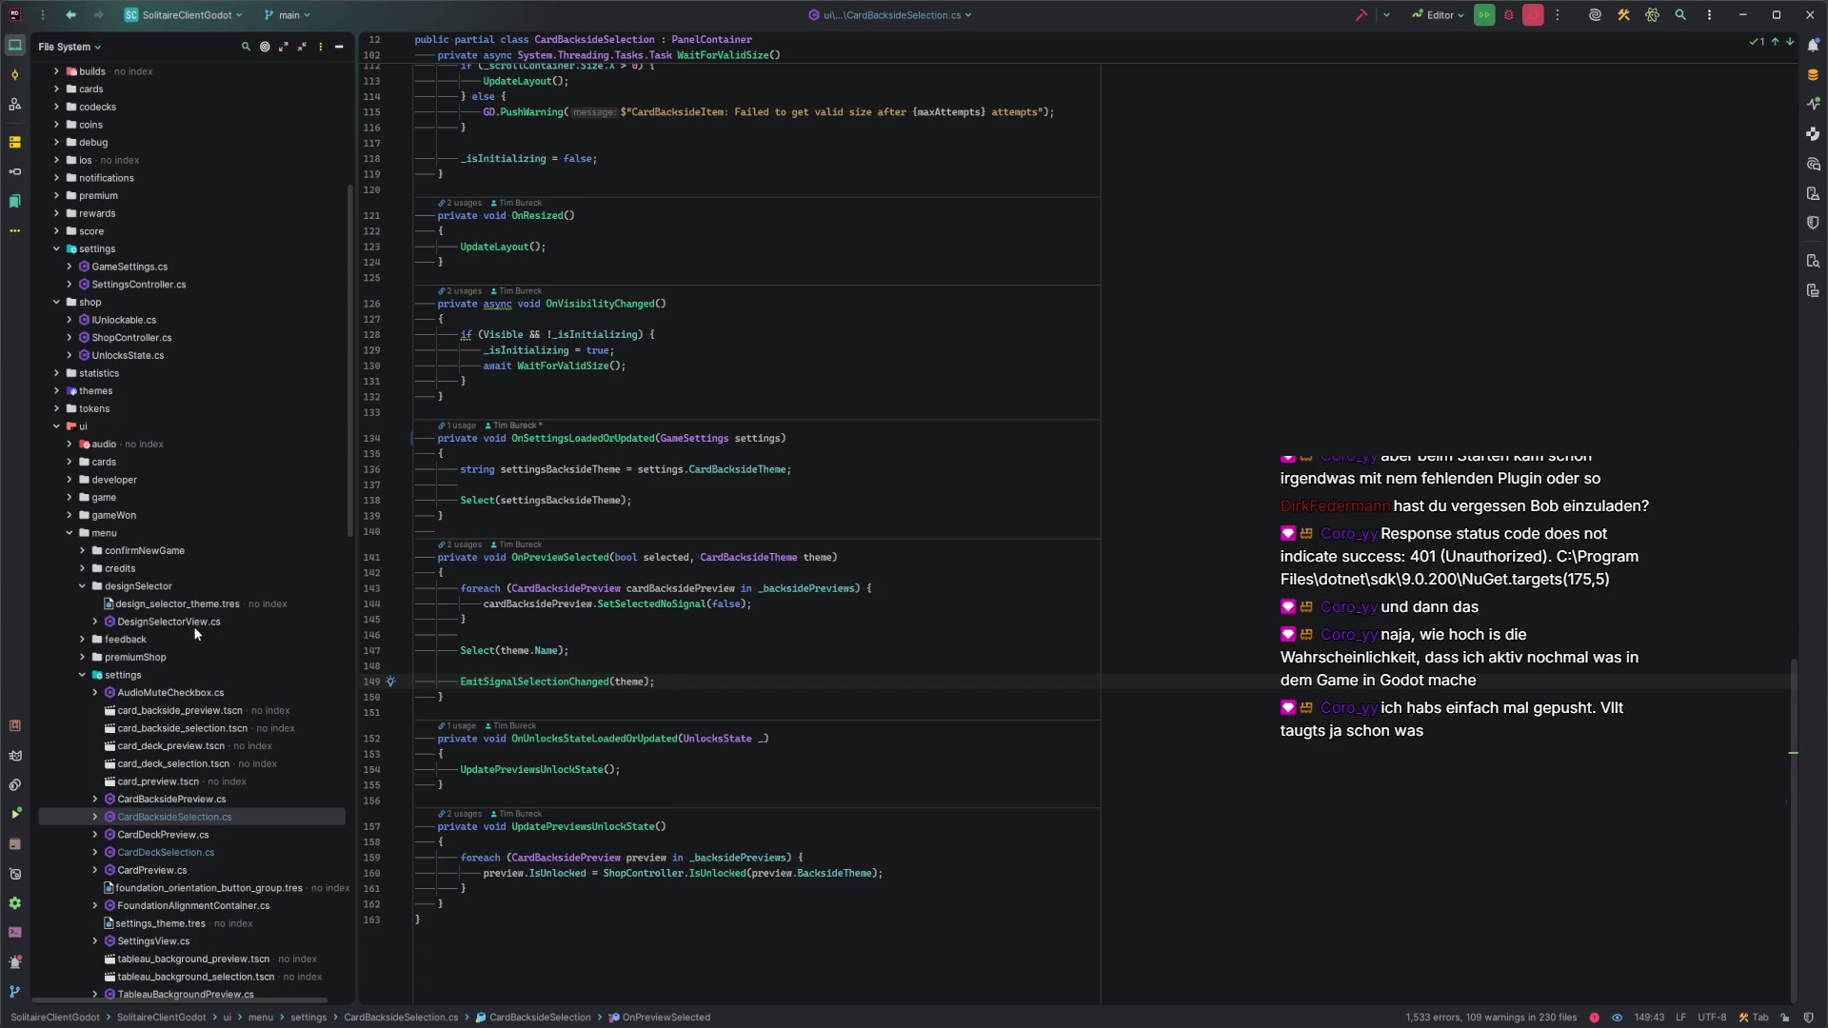
pyautogui.doubleClick(191, 621)
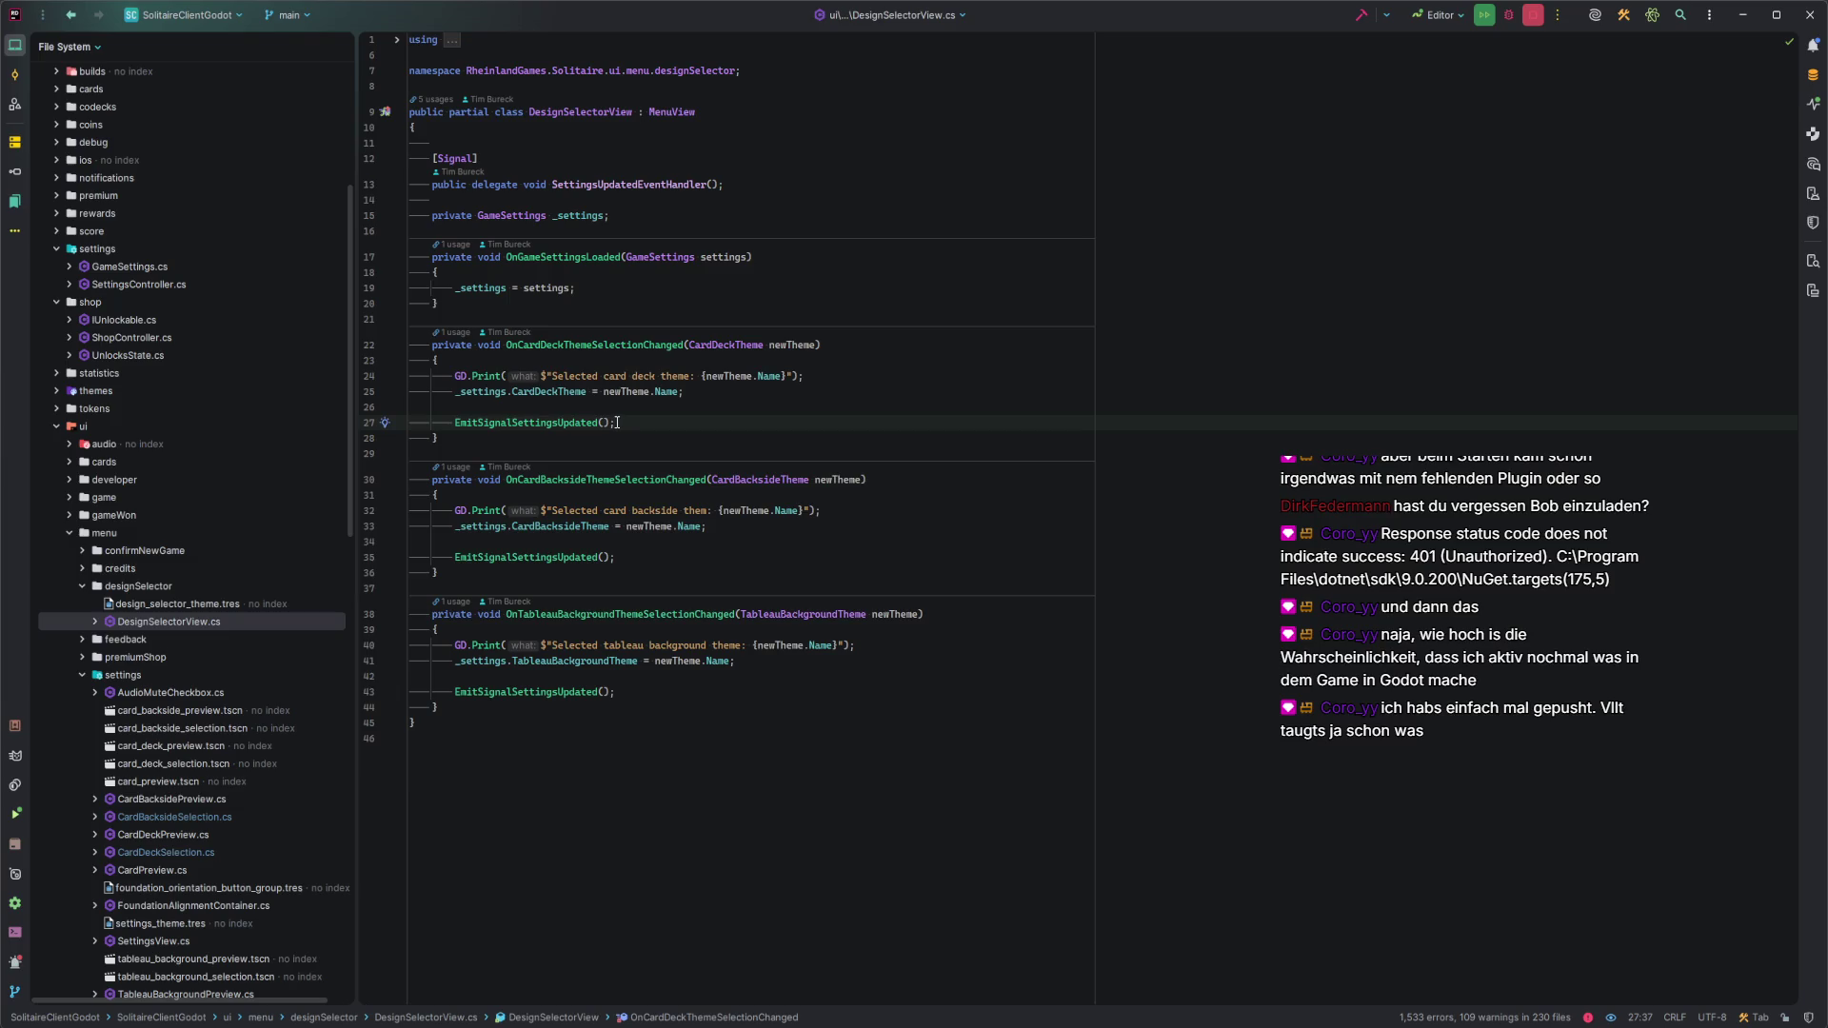
# Update the project from the remote using Rebase with Ctrl+T.
pyautogui.hotkey('ctrl', 't')
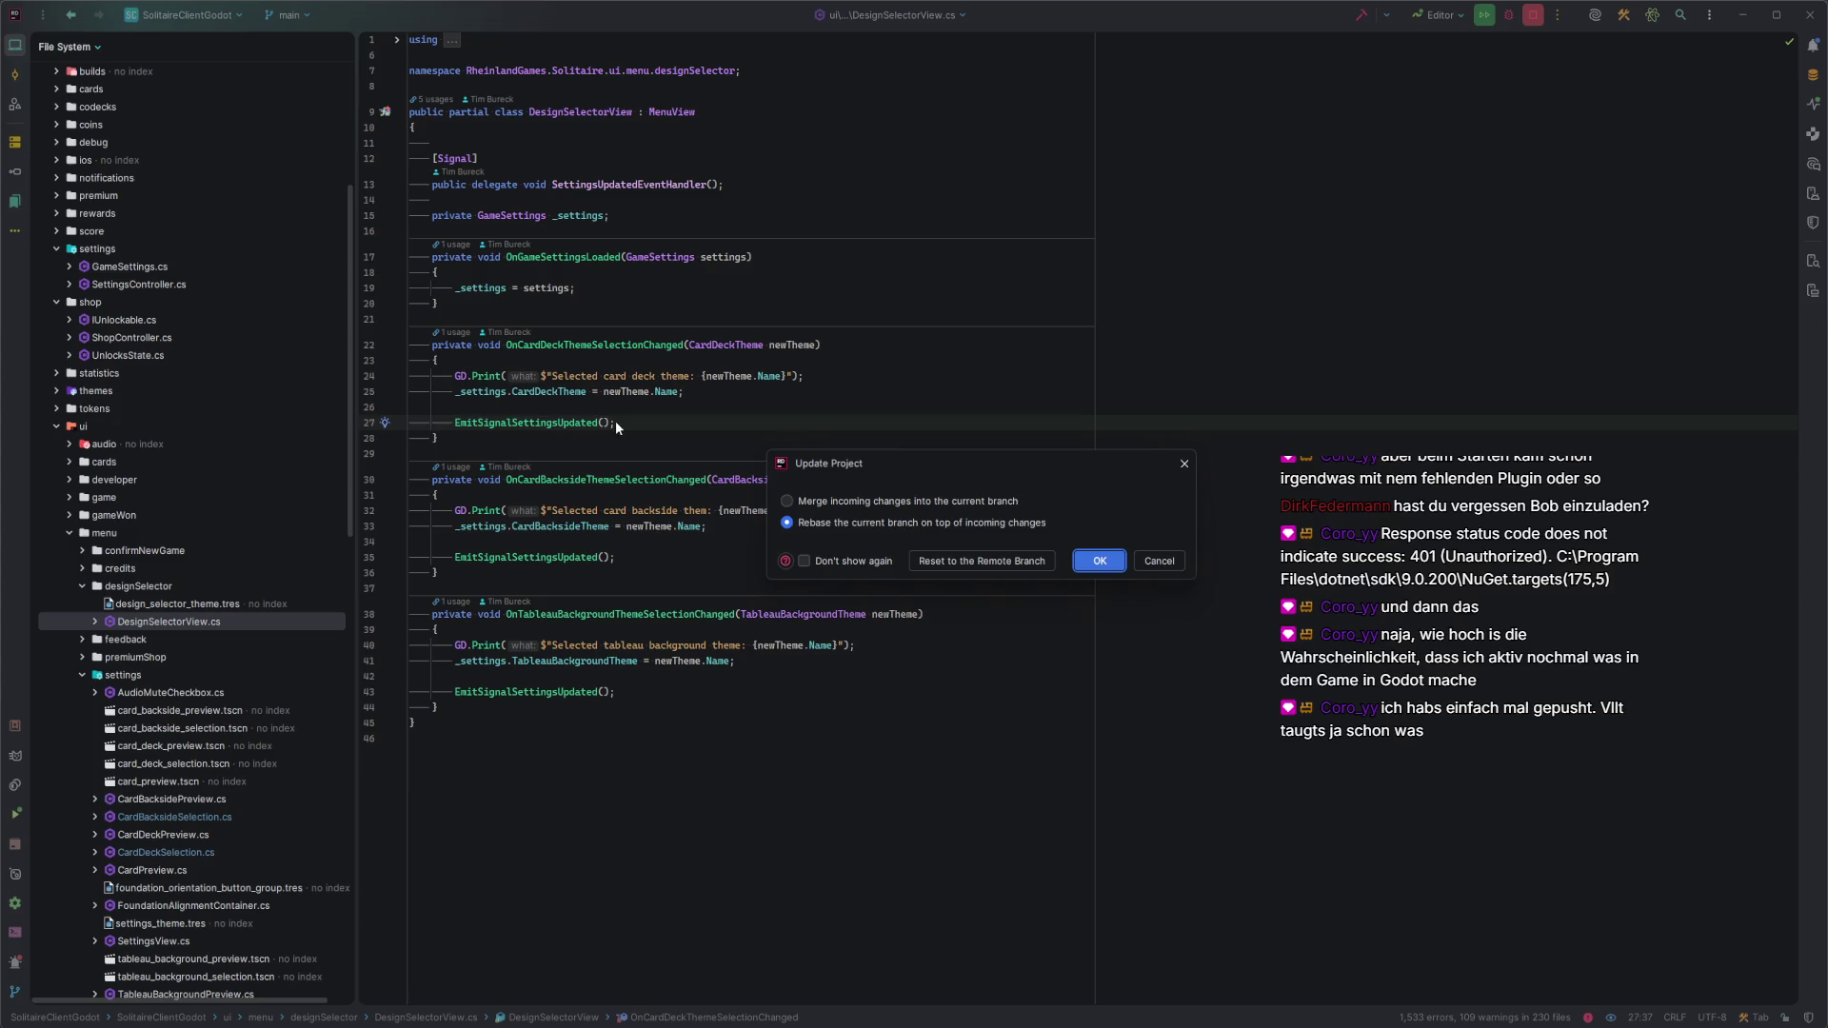
pyautogui.press('Return')
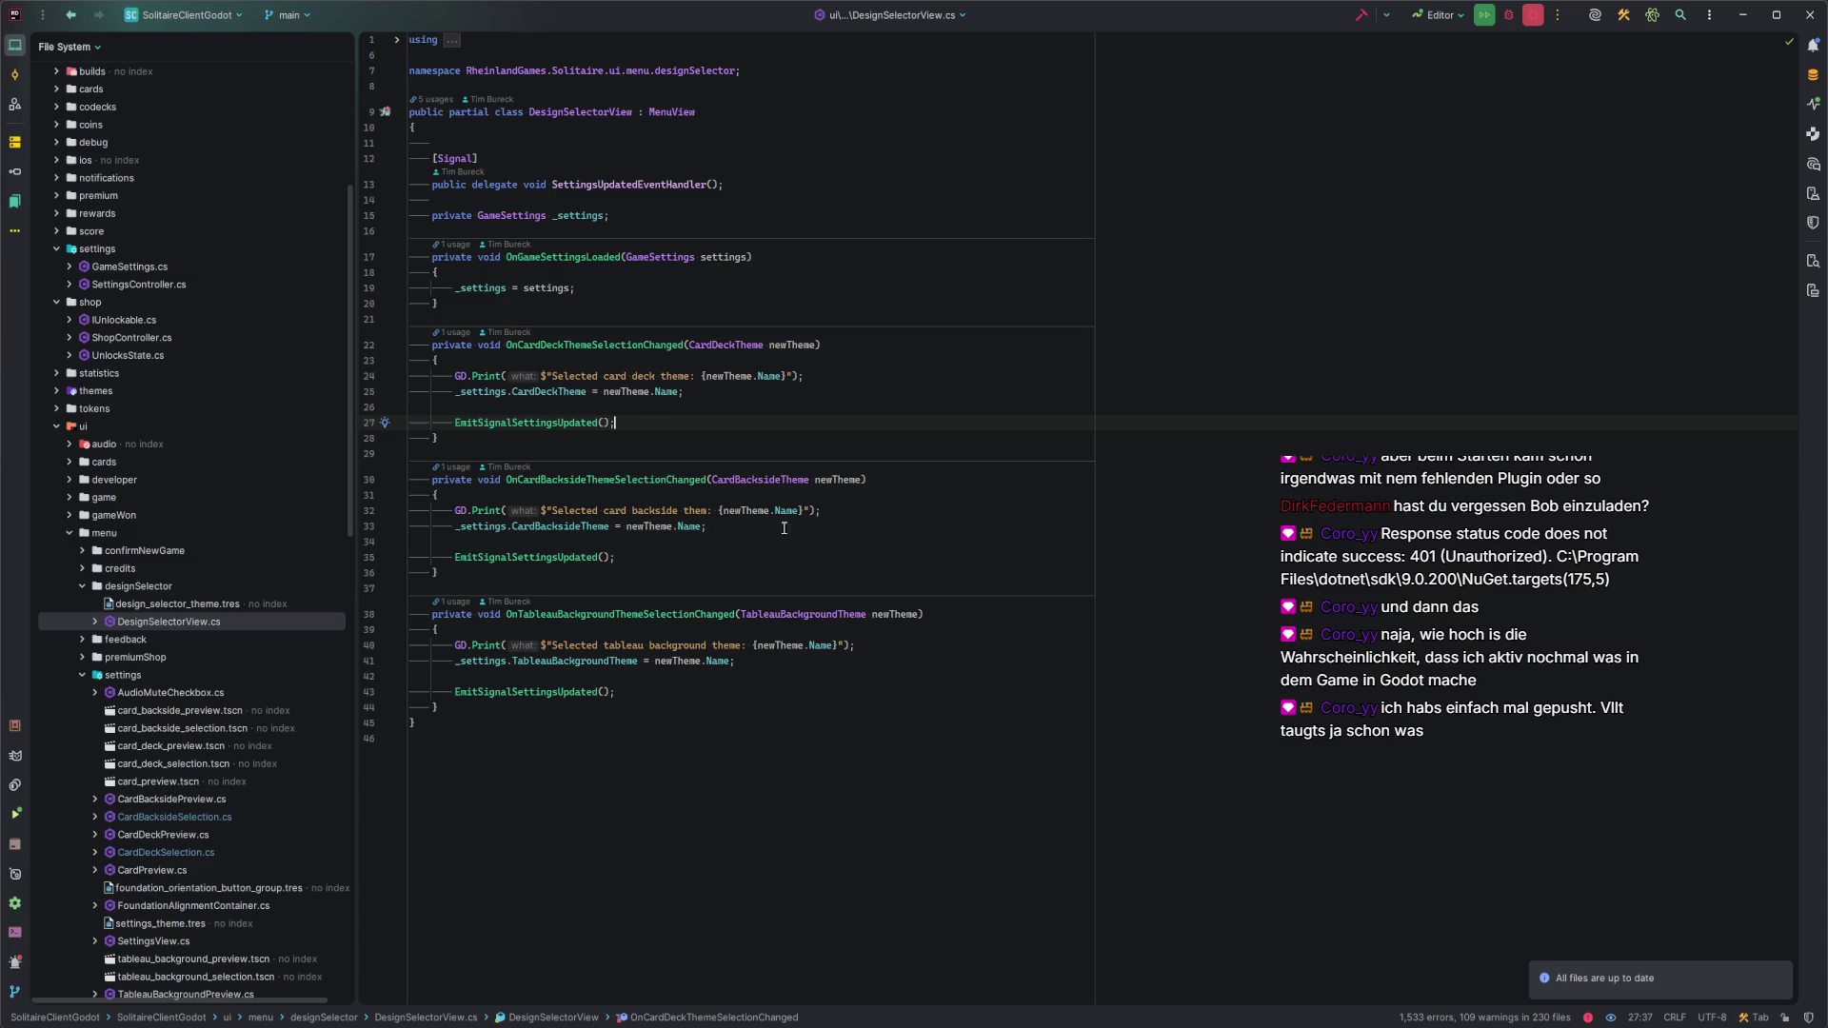
pyautogui.moveTo(1573, 988)
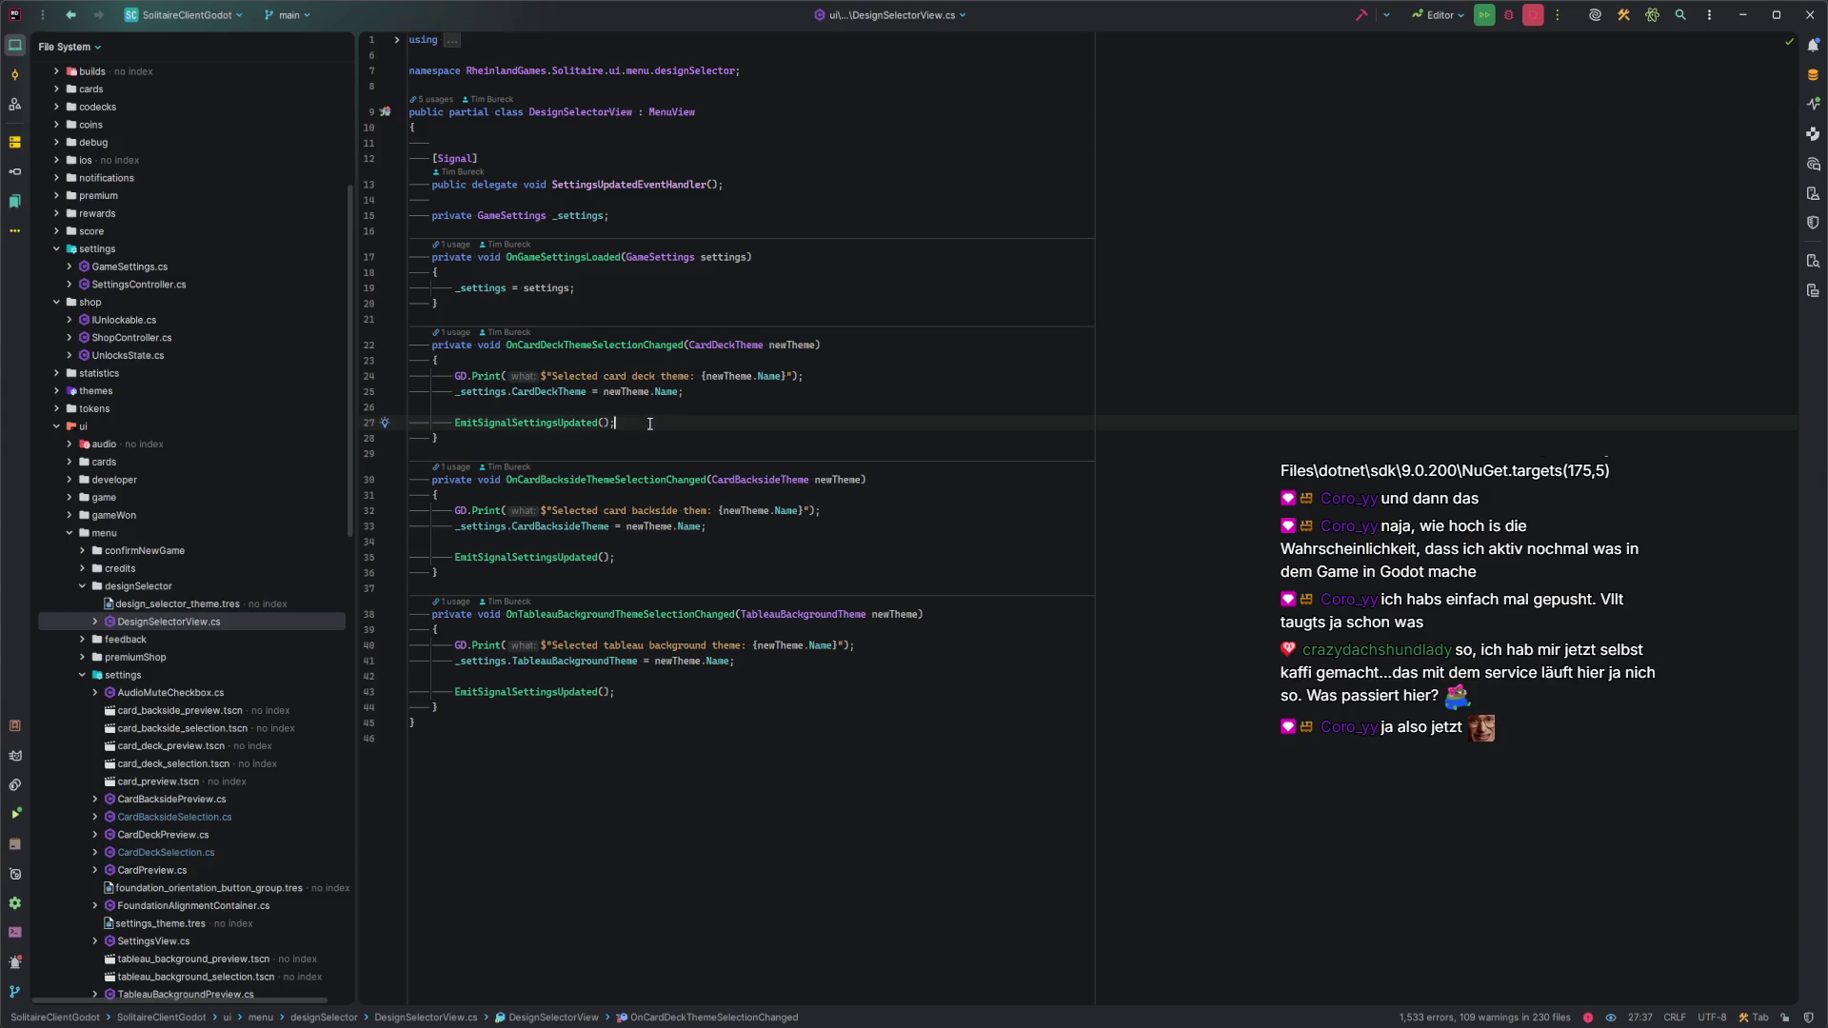
pyautogui.click(83, 586)
pyautogui.press('Escape')
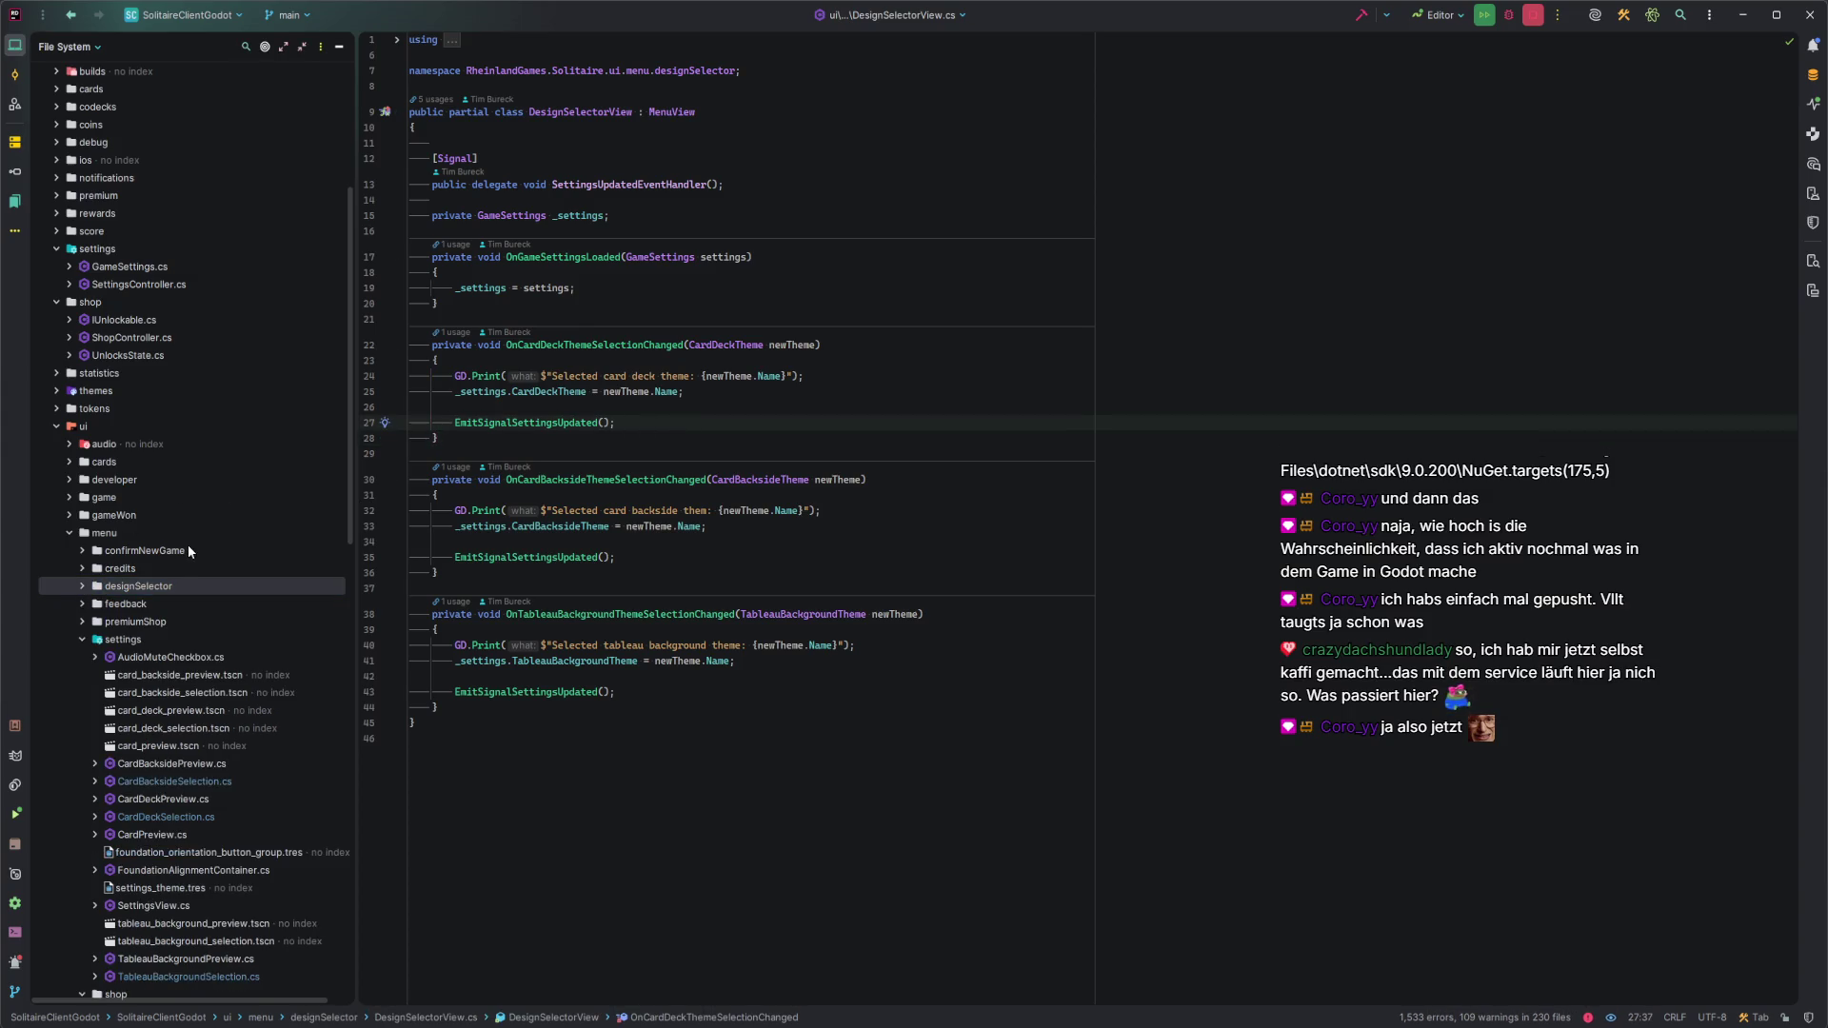
pyautogui.scroll(-1, 187, 549)
pyautogui.click(168, 586)
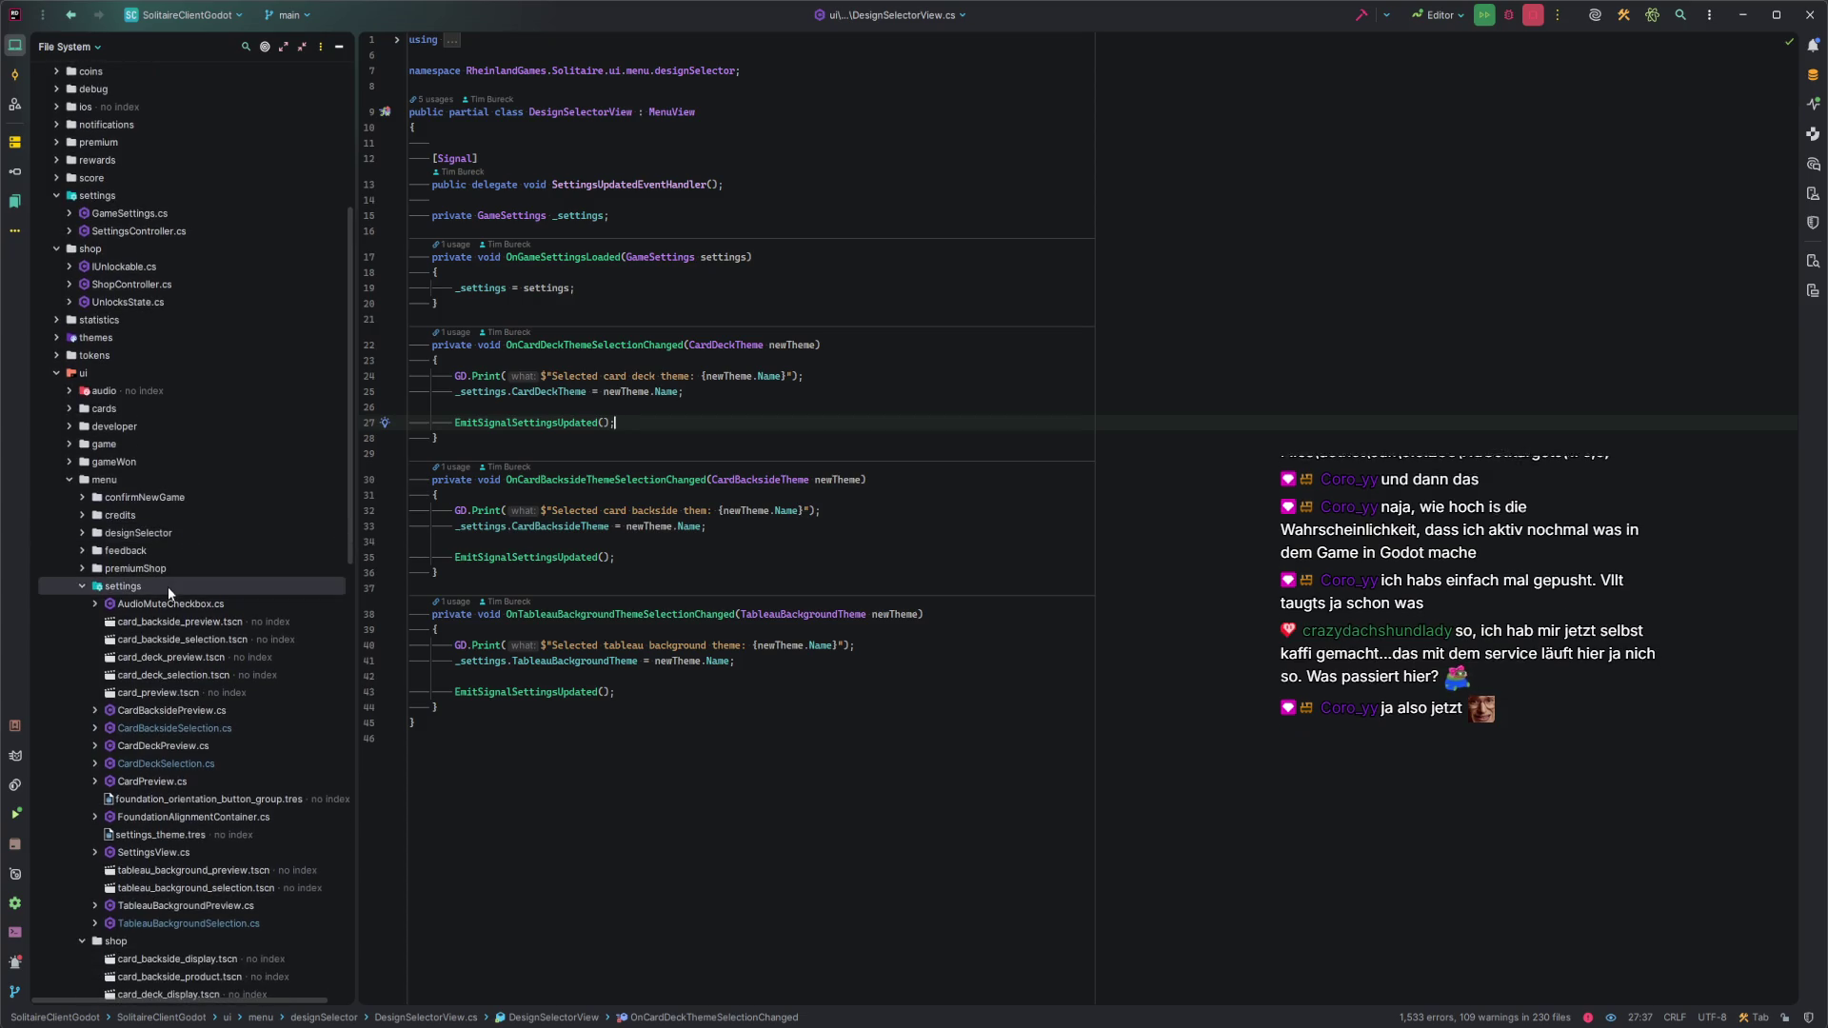
pyautogui.click(82, 585)
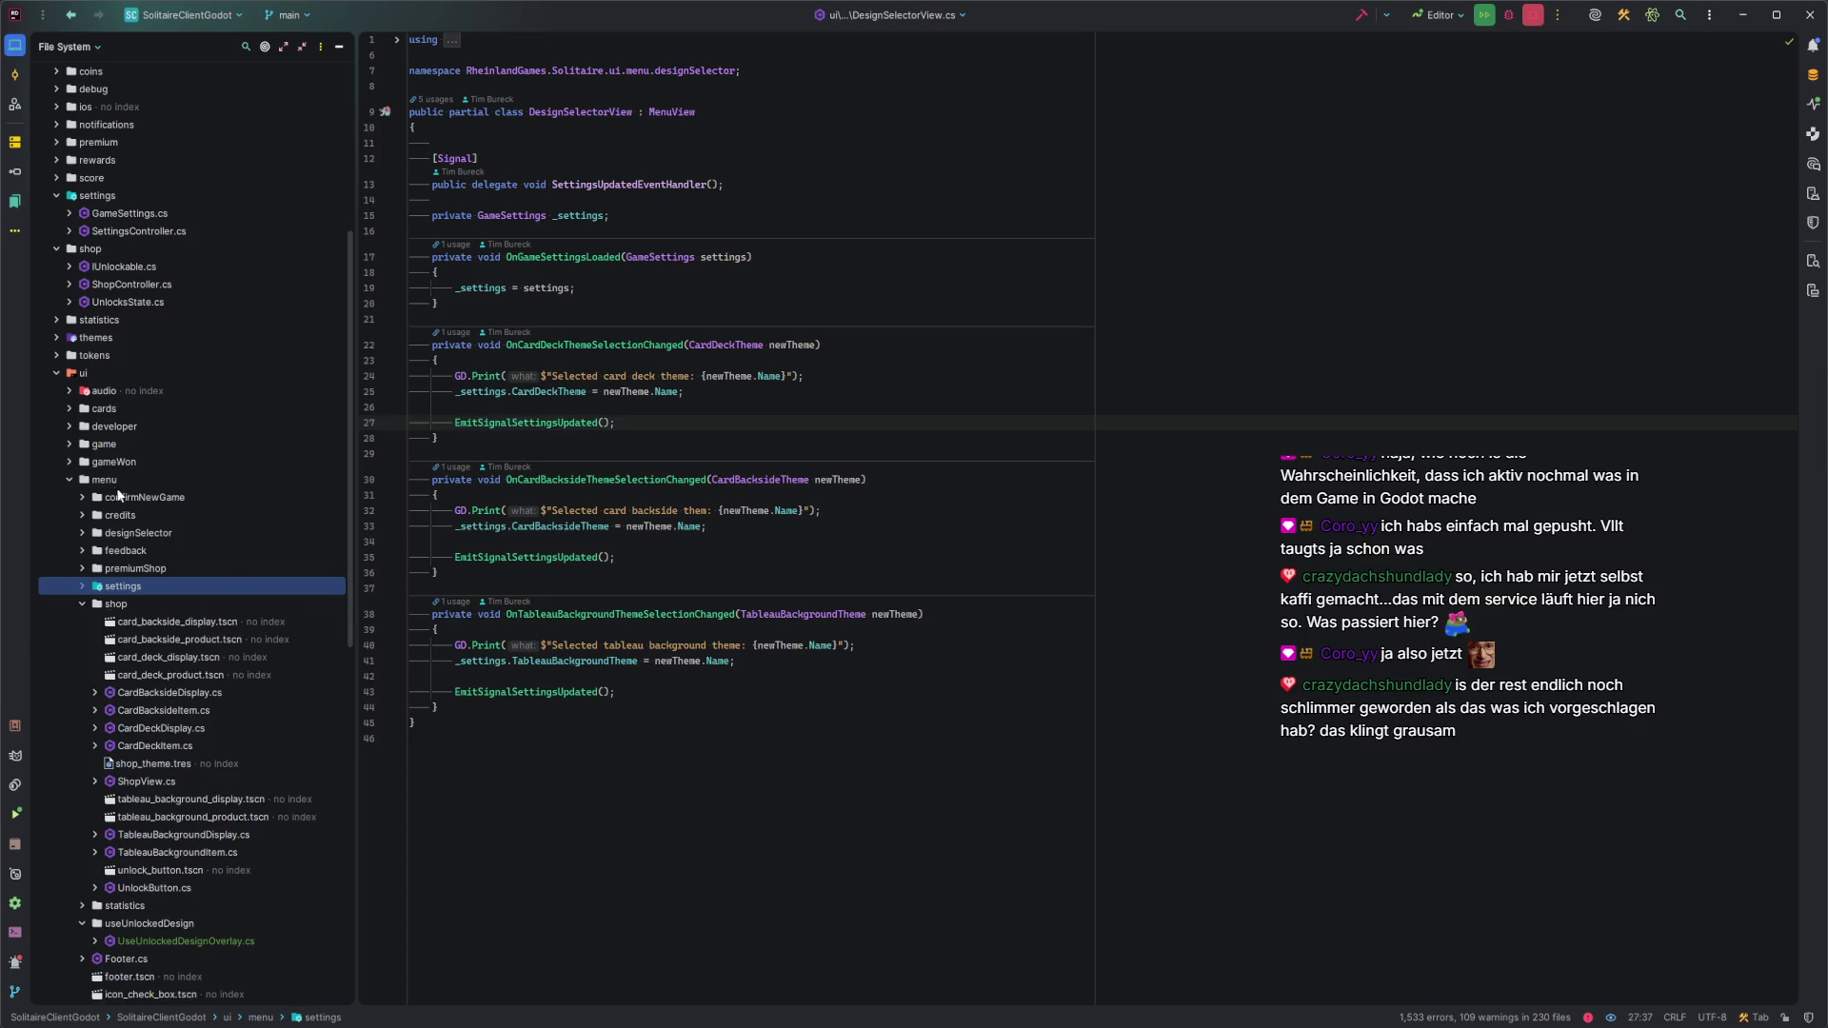
pyautogui.scroll(-1, 276, 634)
pyautogui.doubleClick(208, 656)
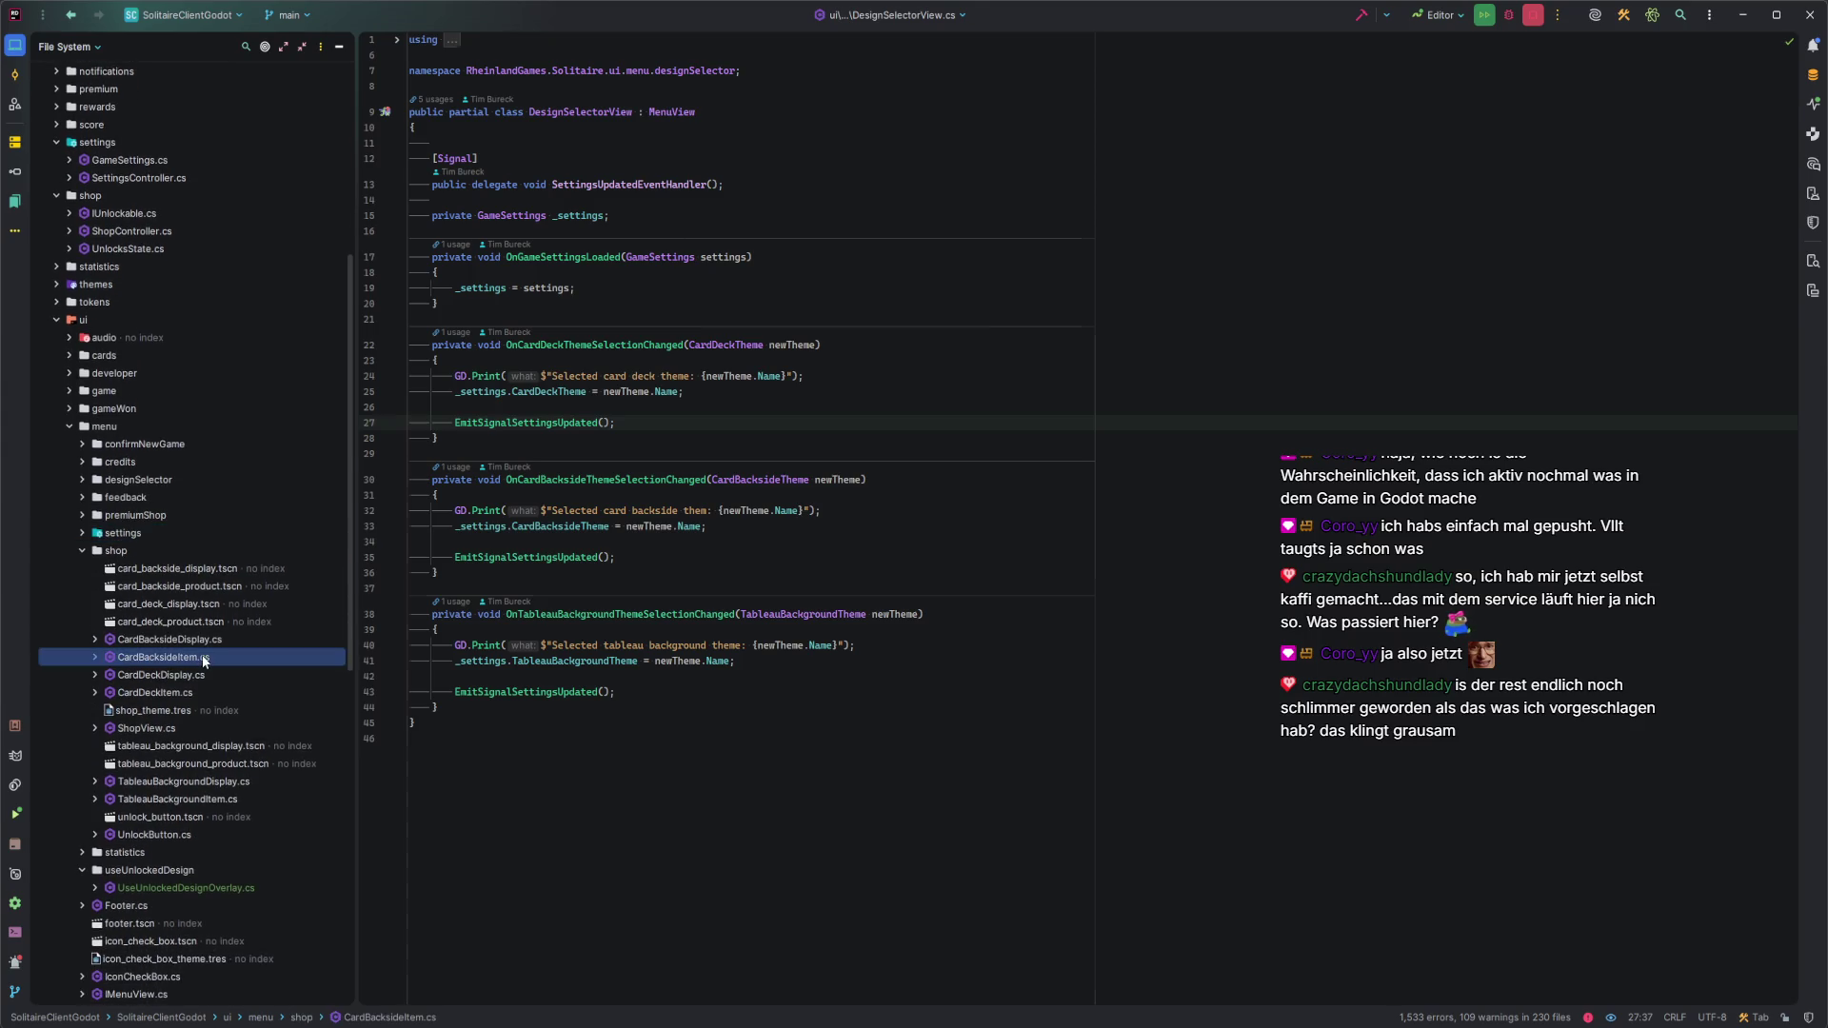
pyautogui.click(686, 812)
pyautogui.click(688, 828)
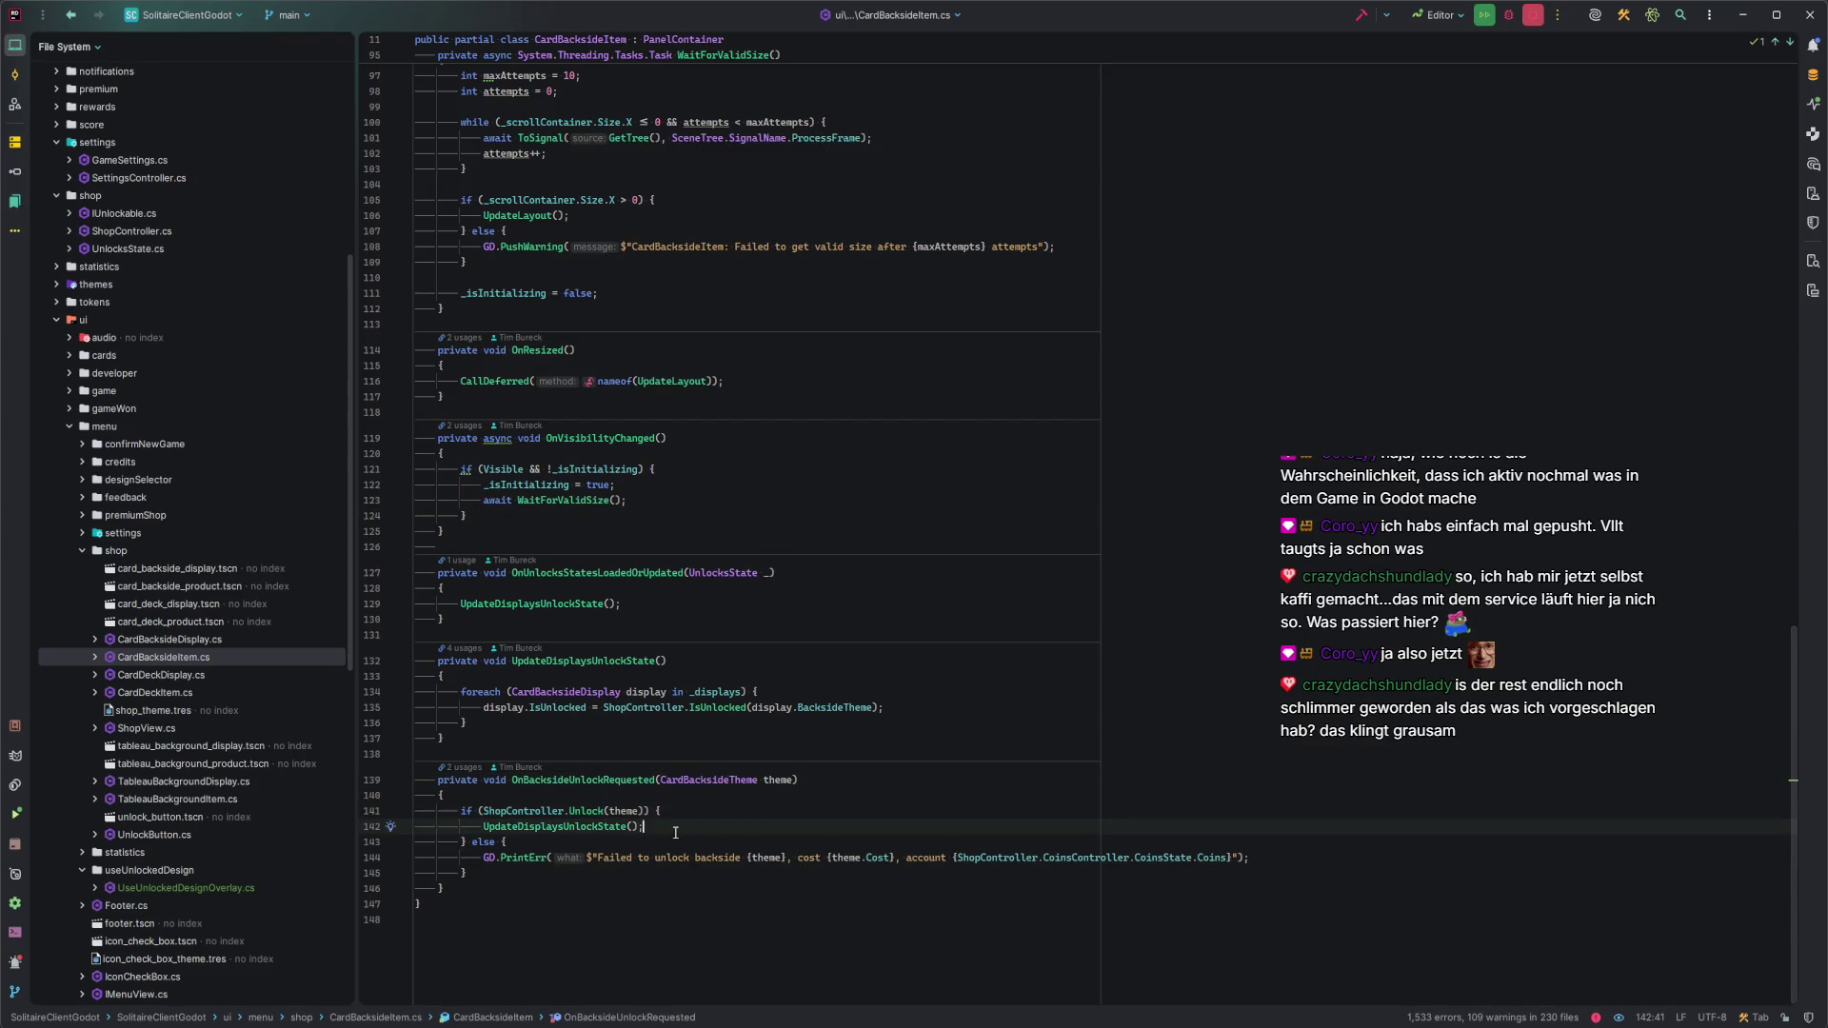
pyautogui.click(586, 811)
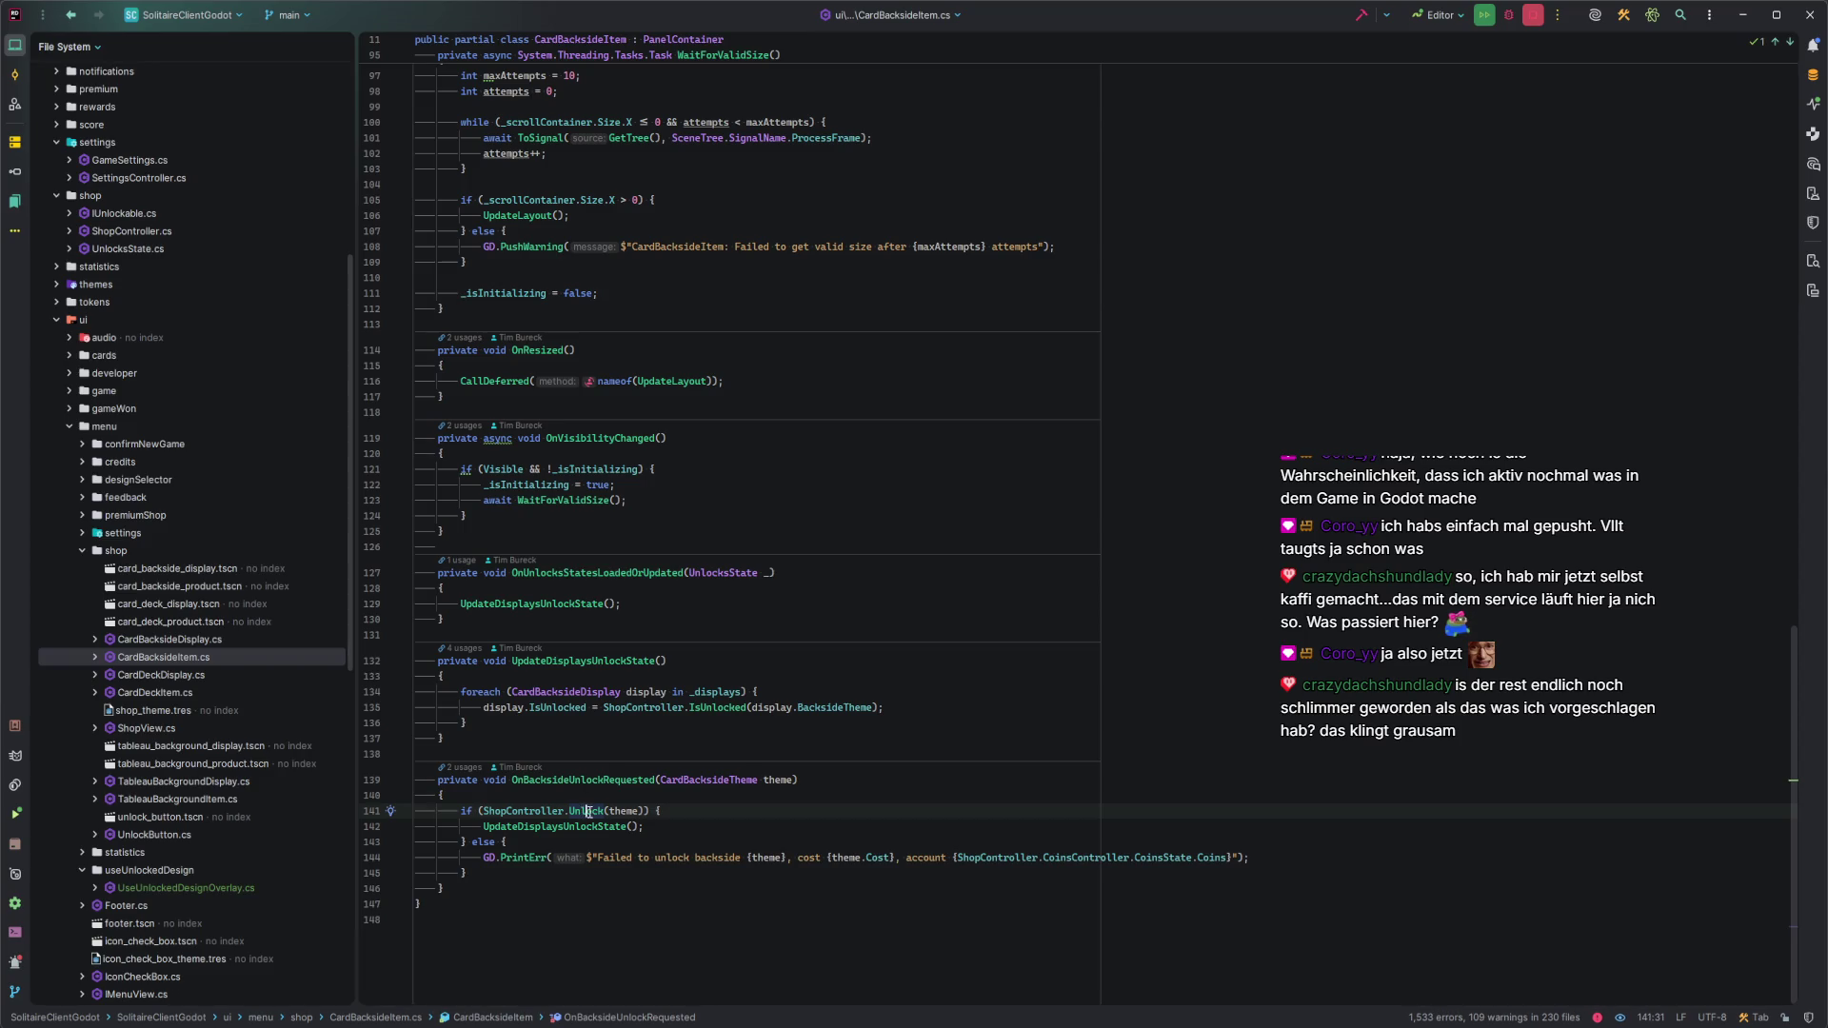
pyautogui.keyDown('ctrl'); pyautogui.click(586, 811); pyautogui.keyUp('ctrl')
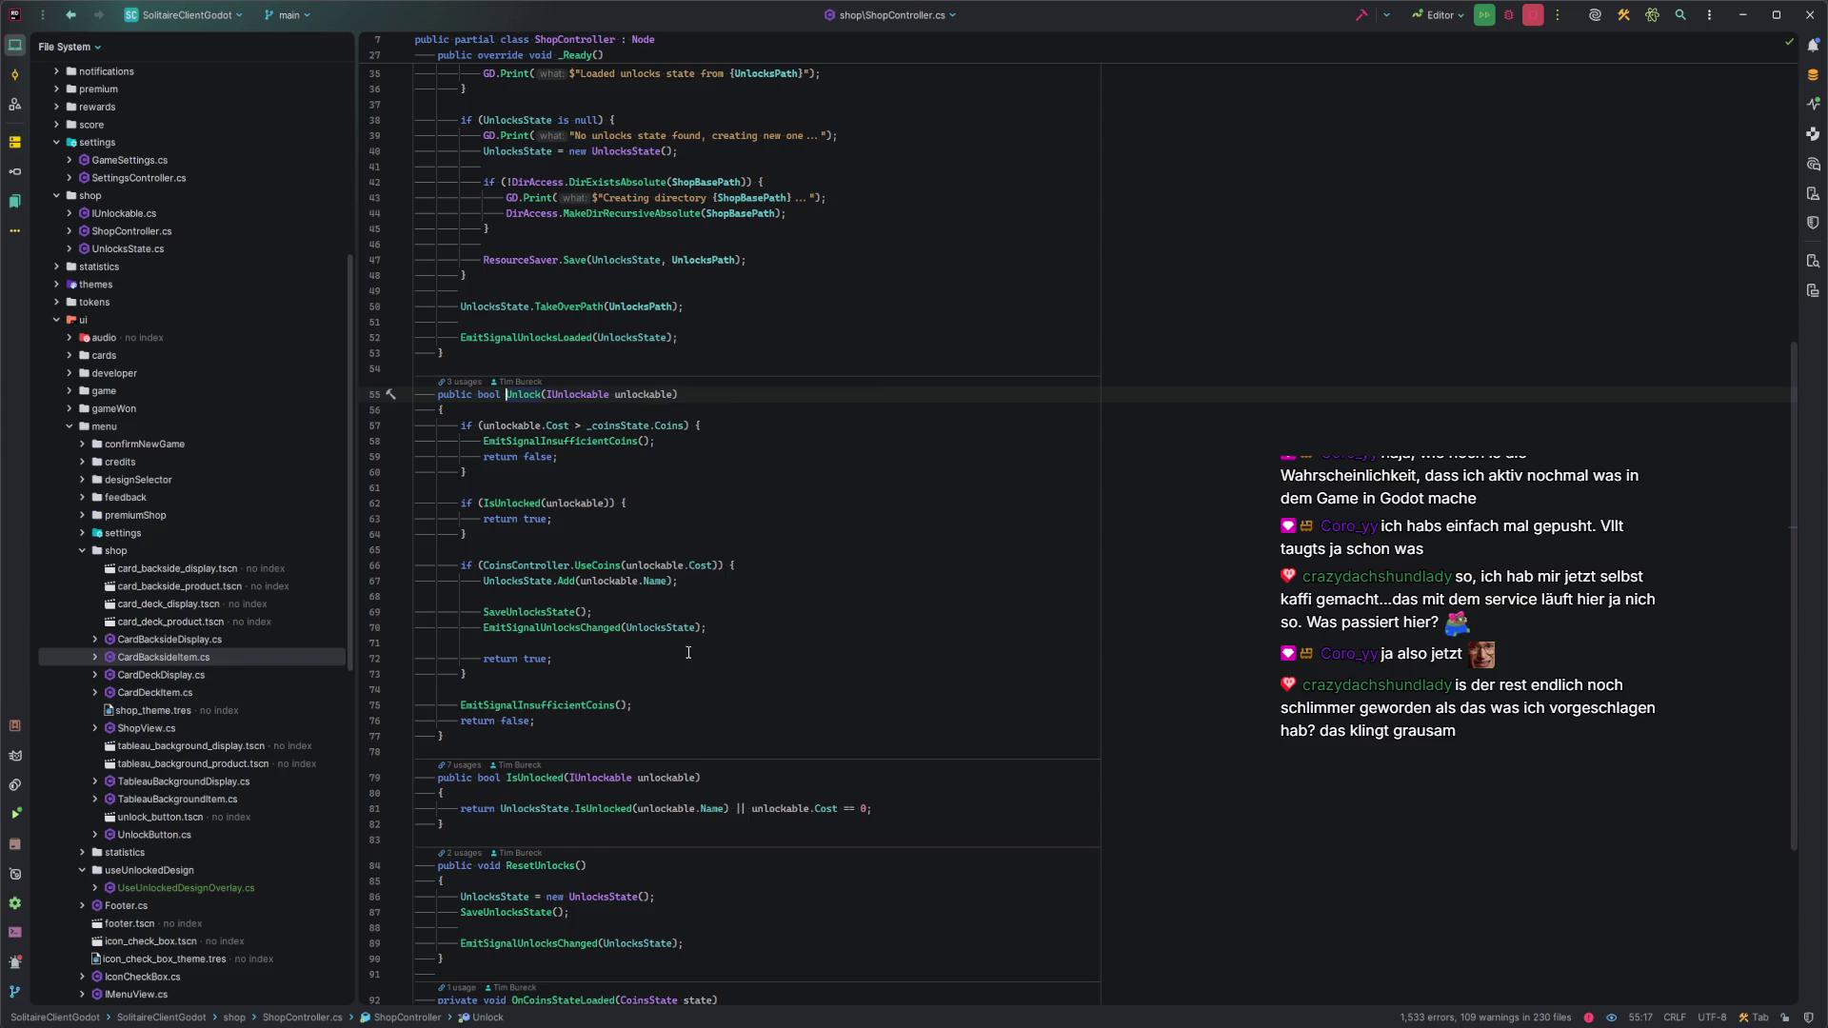
# Add a [Signal] attribute on a new line below ShopController's UnlocksChanged signal.
pyautogui.click(747, 632)
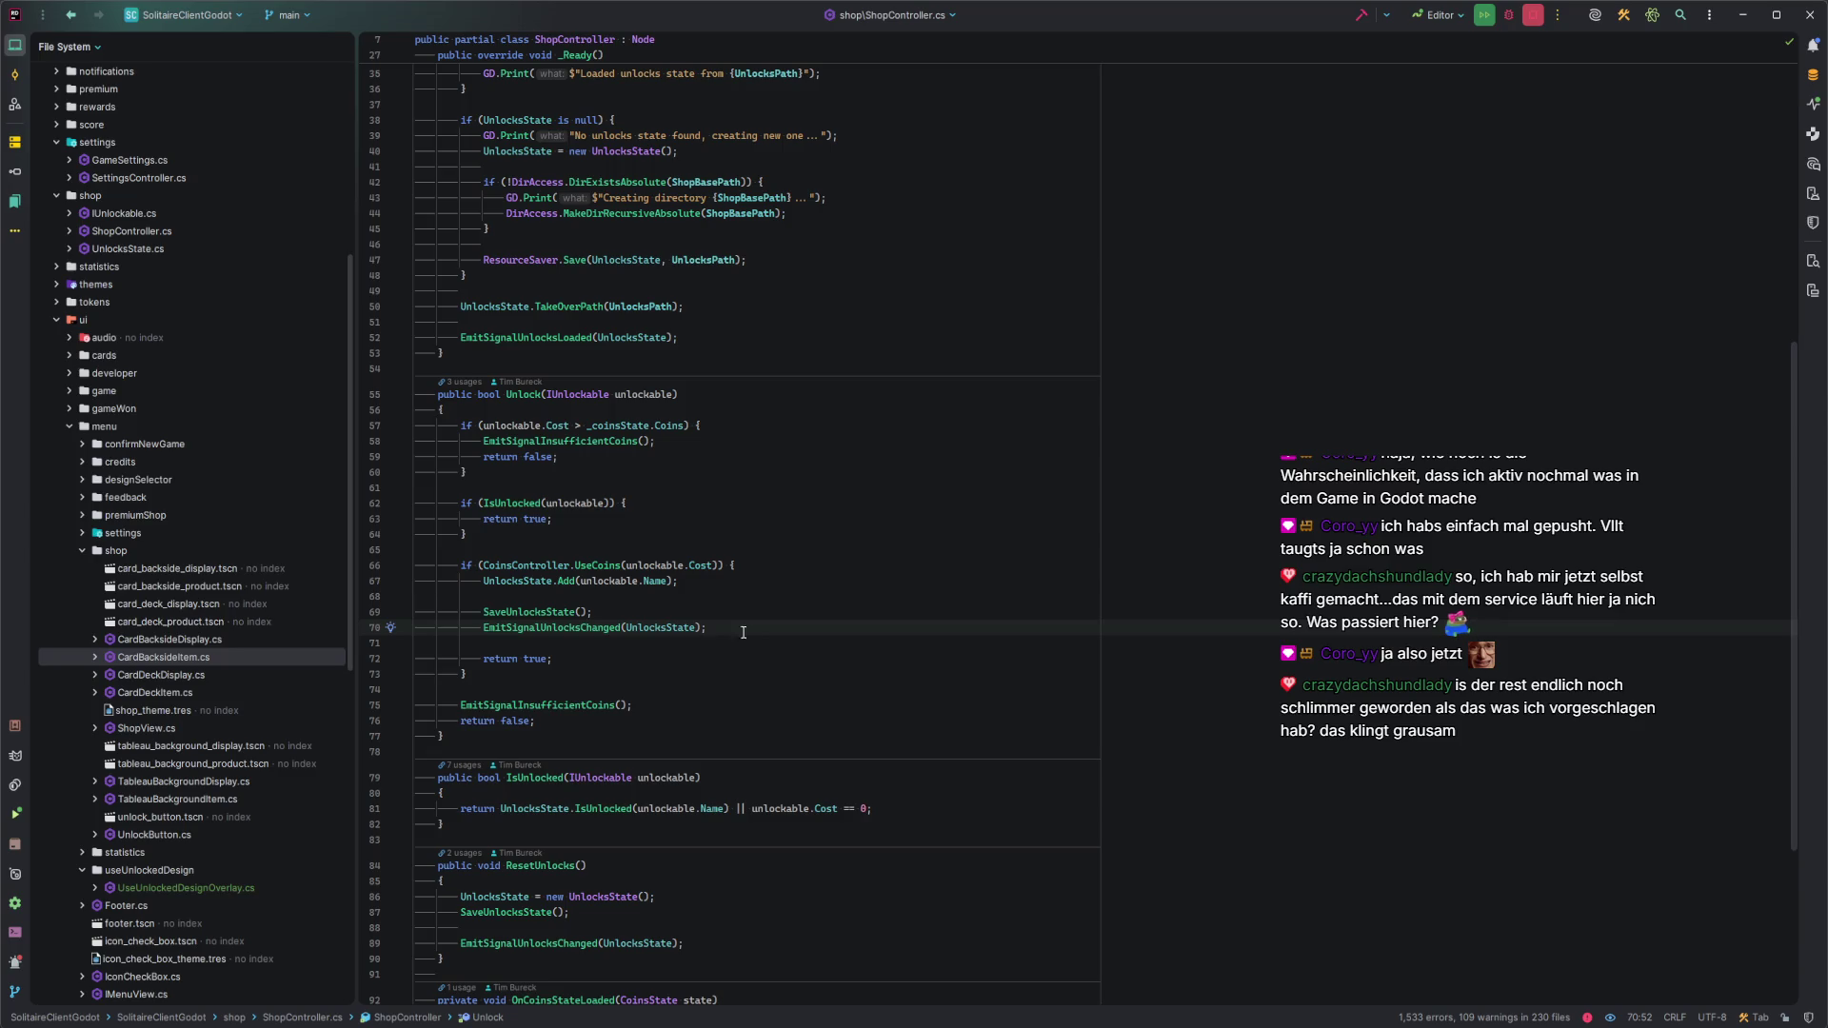
pyautogui.scroll(5, 748, 631)
pyautogui.click(938, 242)
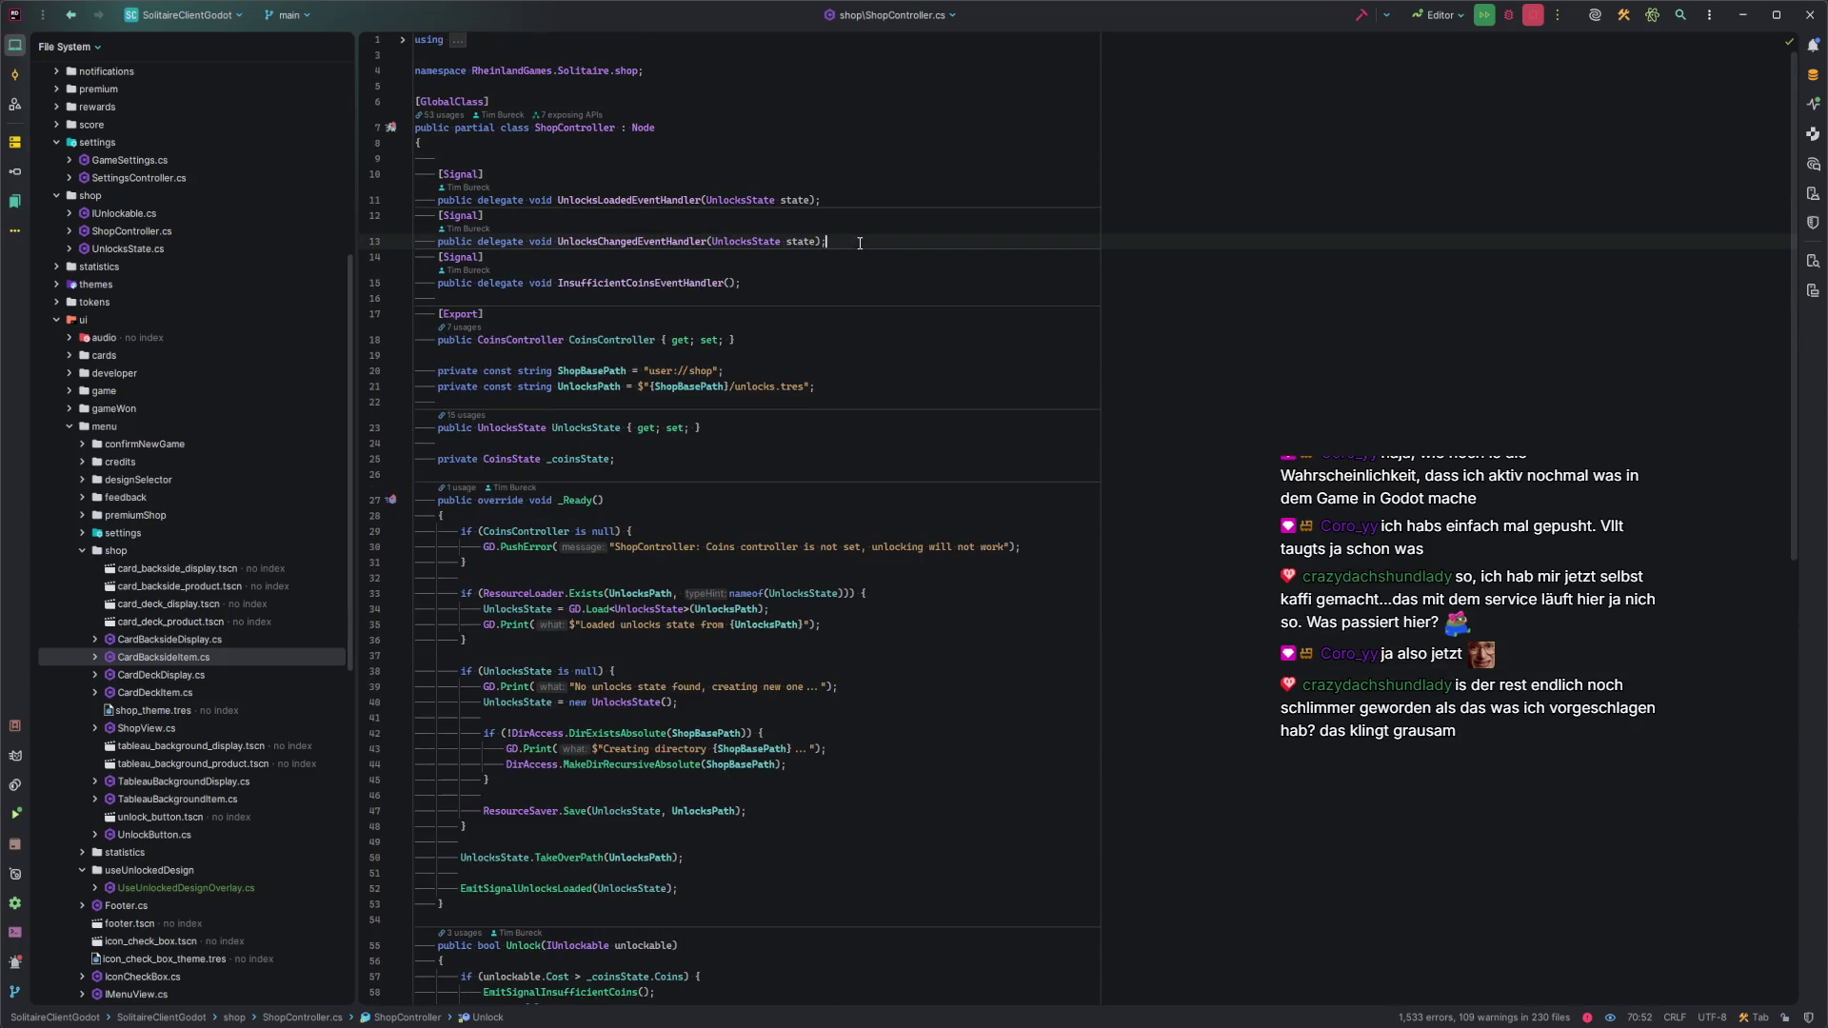
pyautogui.press('Return')
pyautogui.write('[S')
pyautogui.press('Return')
pyautogui.press('Return')
# Declare UnlockableUnlockedEventHandler(IUnlockable unlockable) and check the IUnlockable interface definition.
pyautogui.write('pub')
pyautogui.press('BackSpace')
pyautogui.press('BackSpace')
pyautogui.write('ublic del')
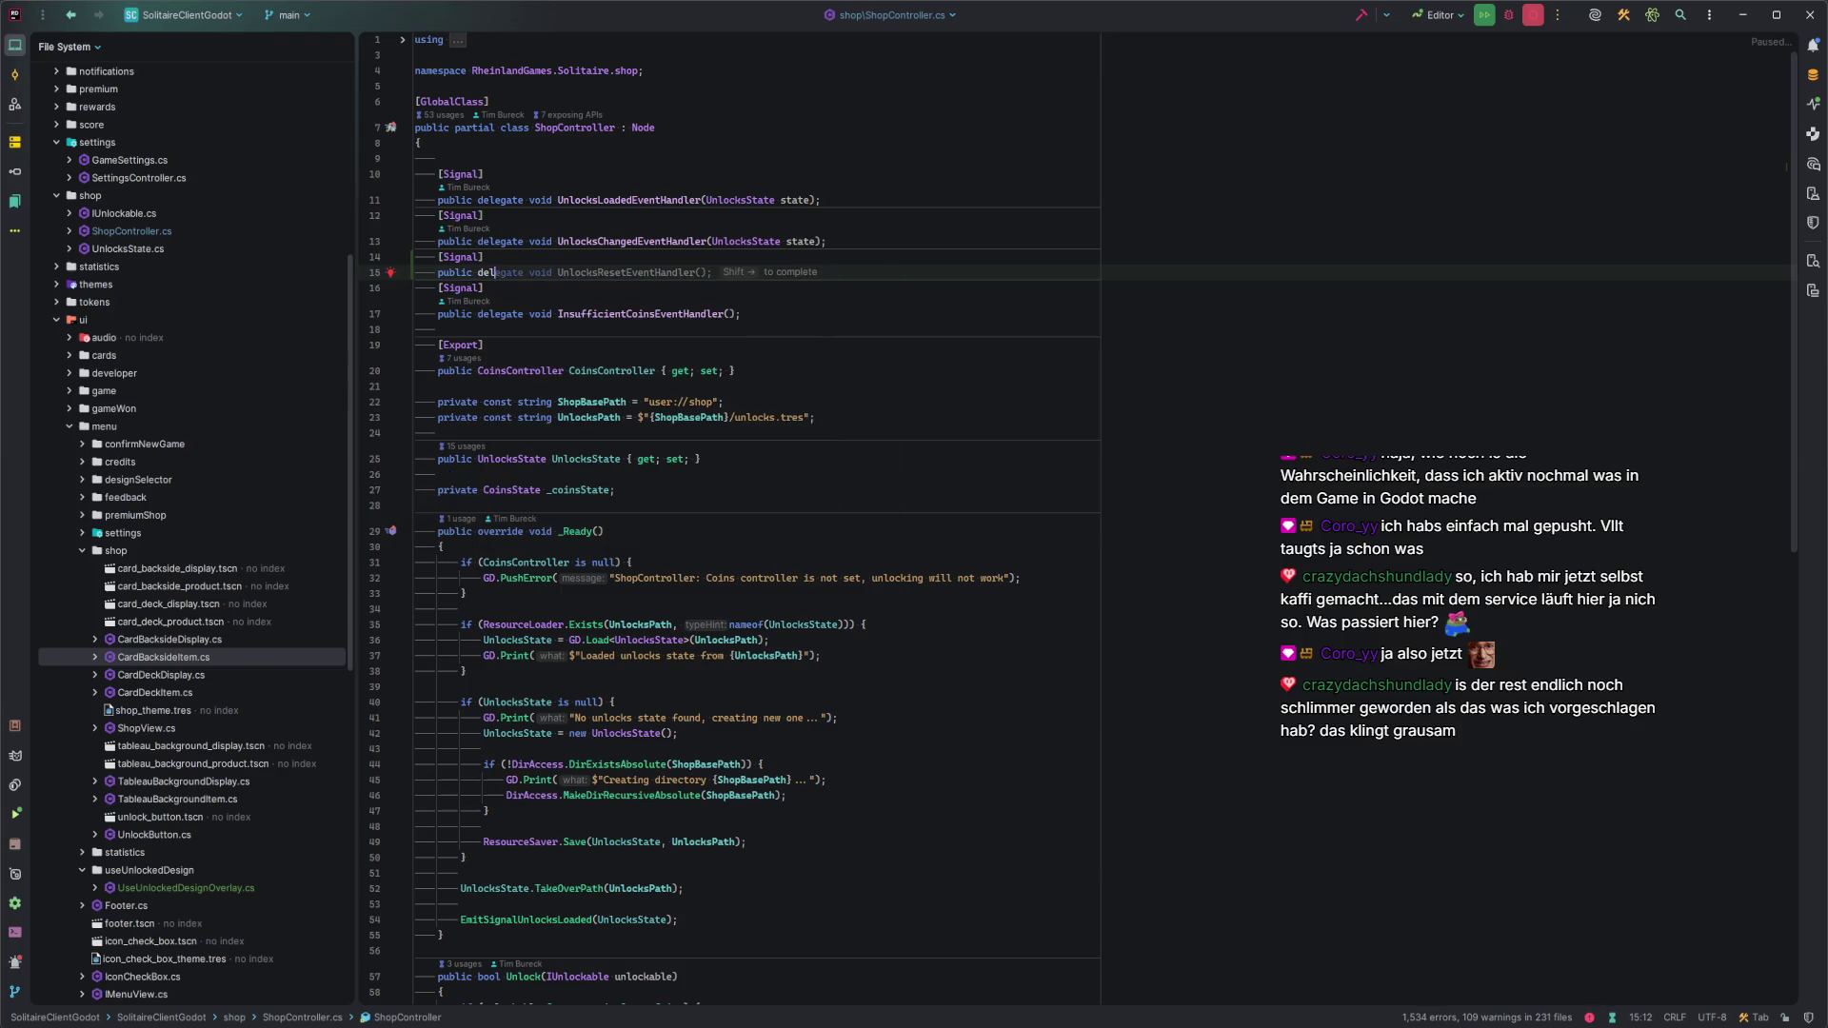
pyautogui.write('egate void Unlockab')
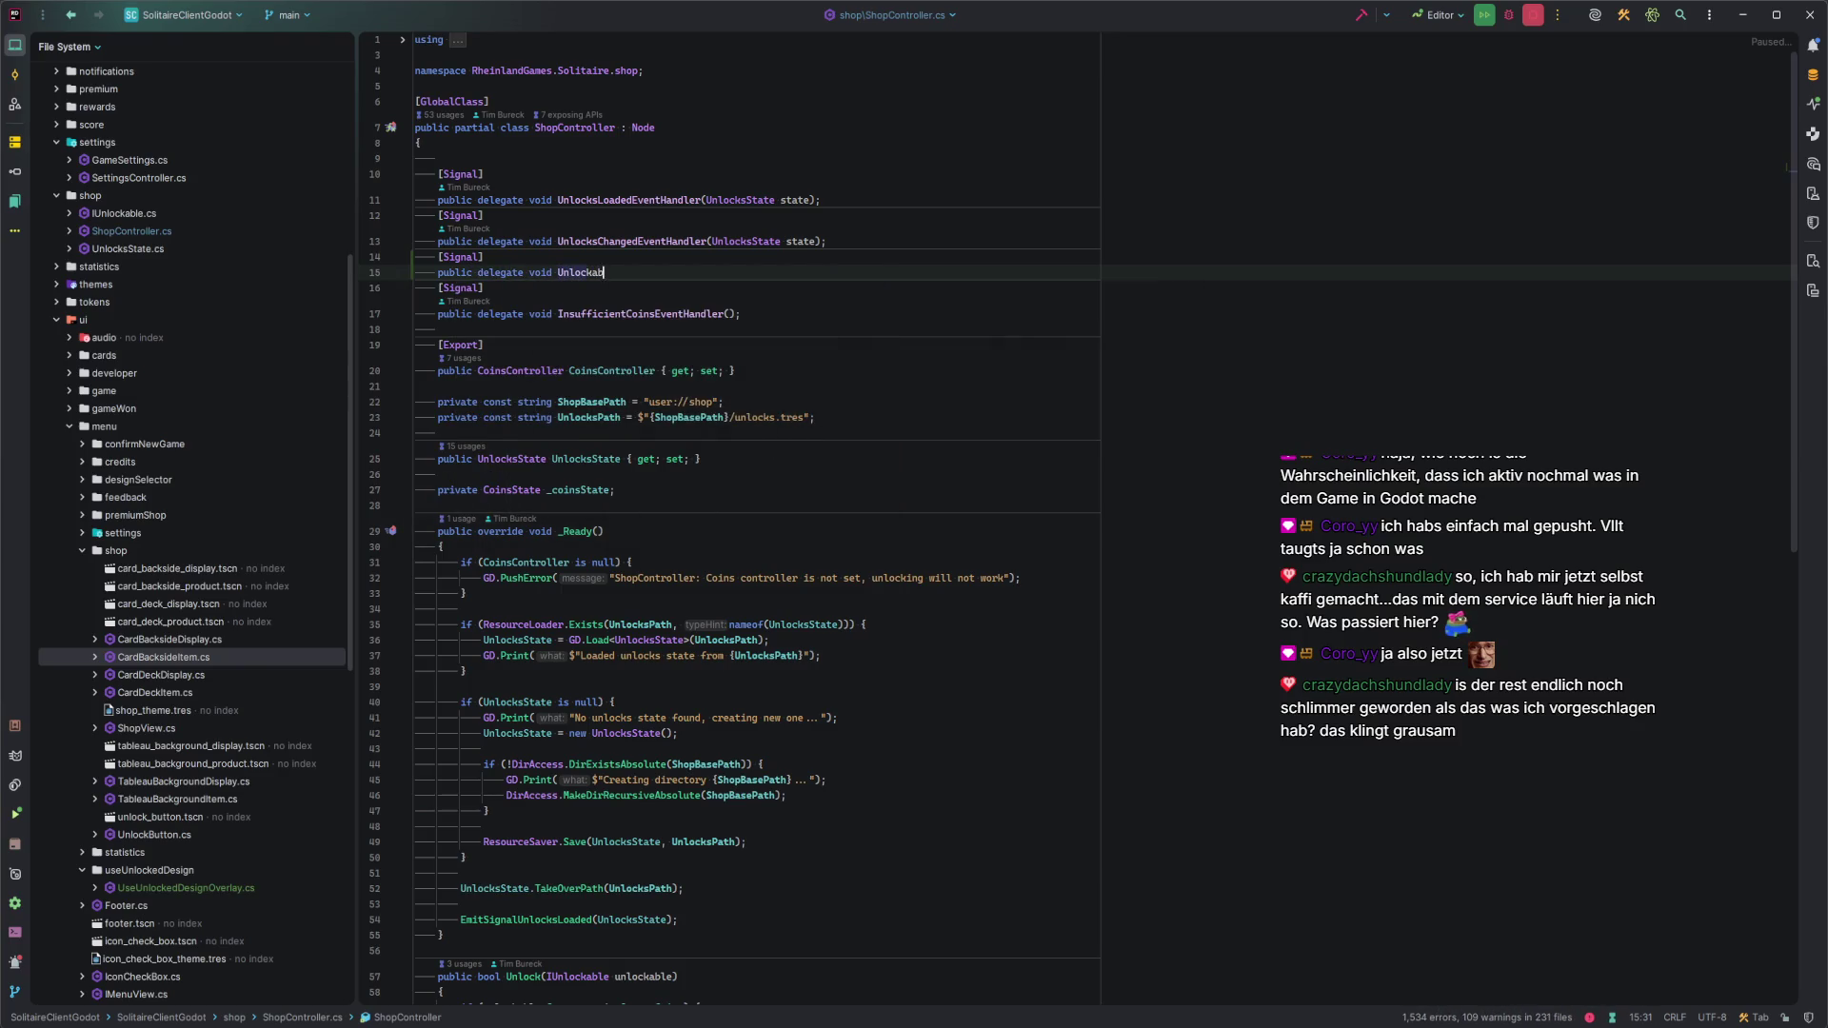
pyautogui.write('leUnlocked')
pyautogui.hotkey('shift', 'Right')
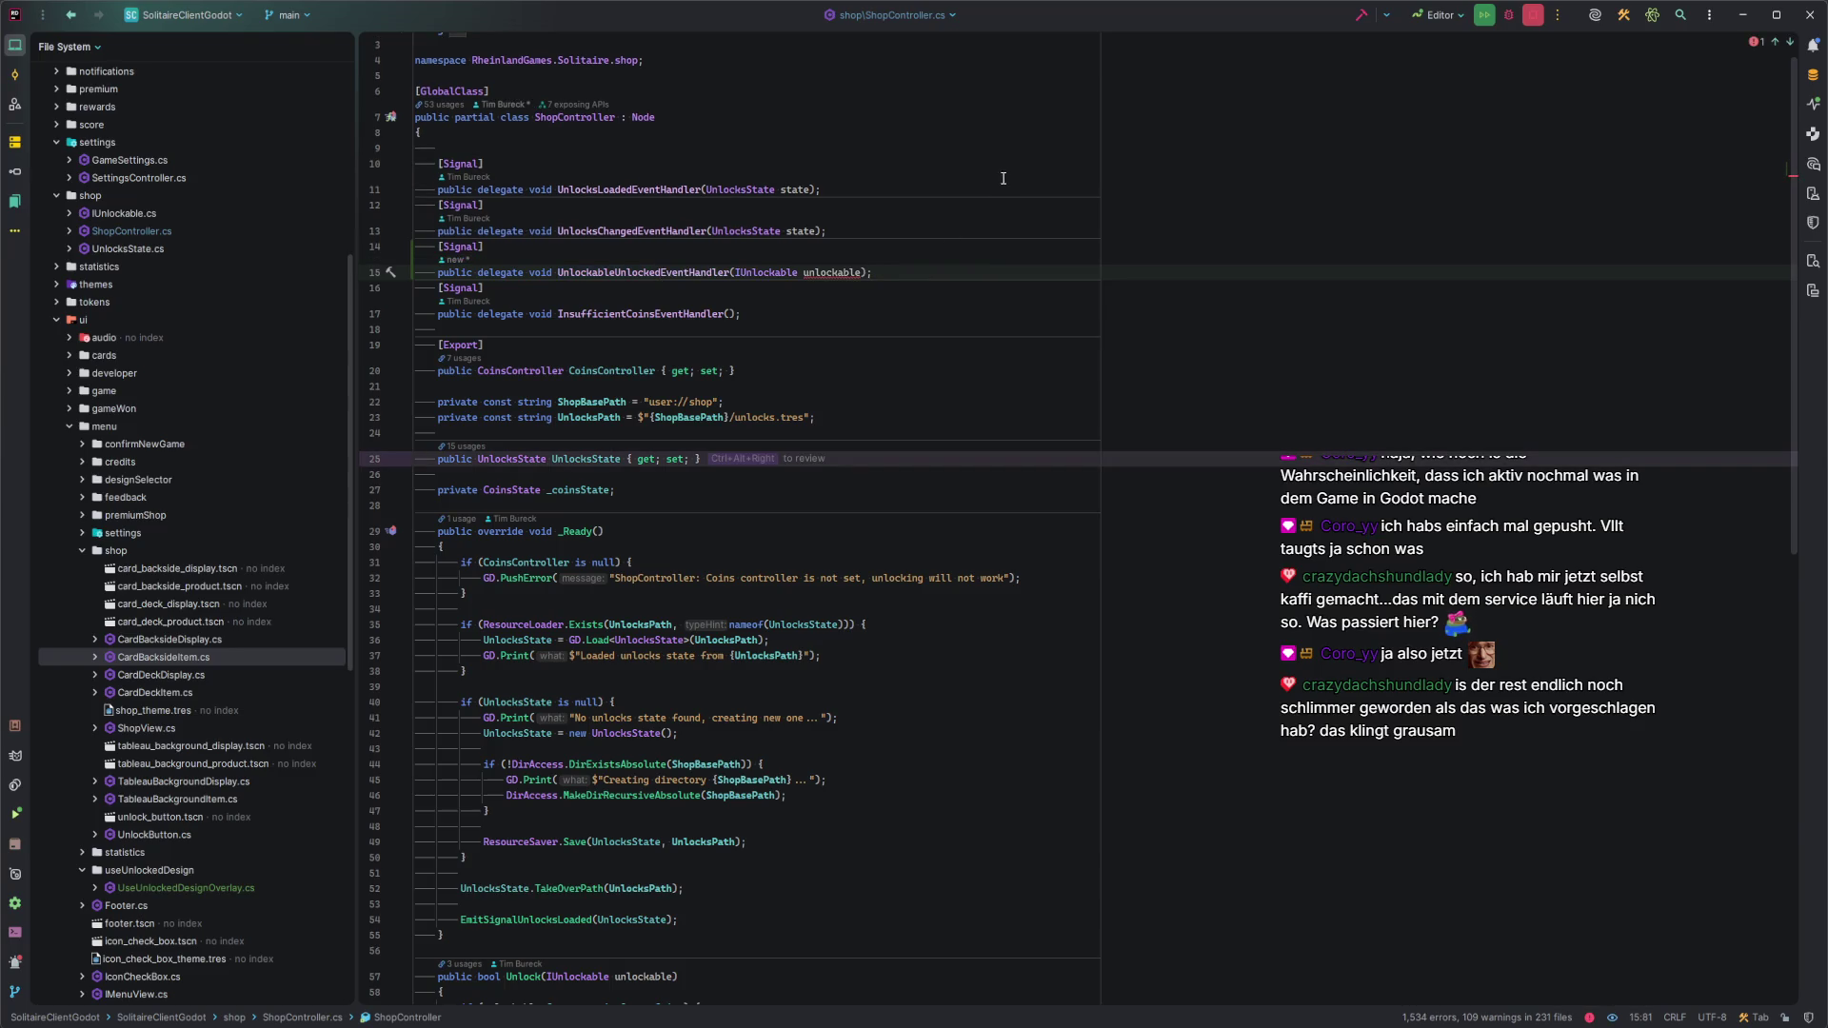
pyautogui.click(837, 275)
pyautogui.click(784, 274)
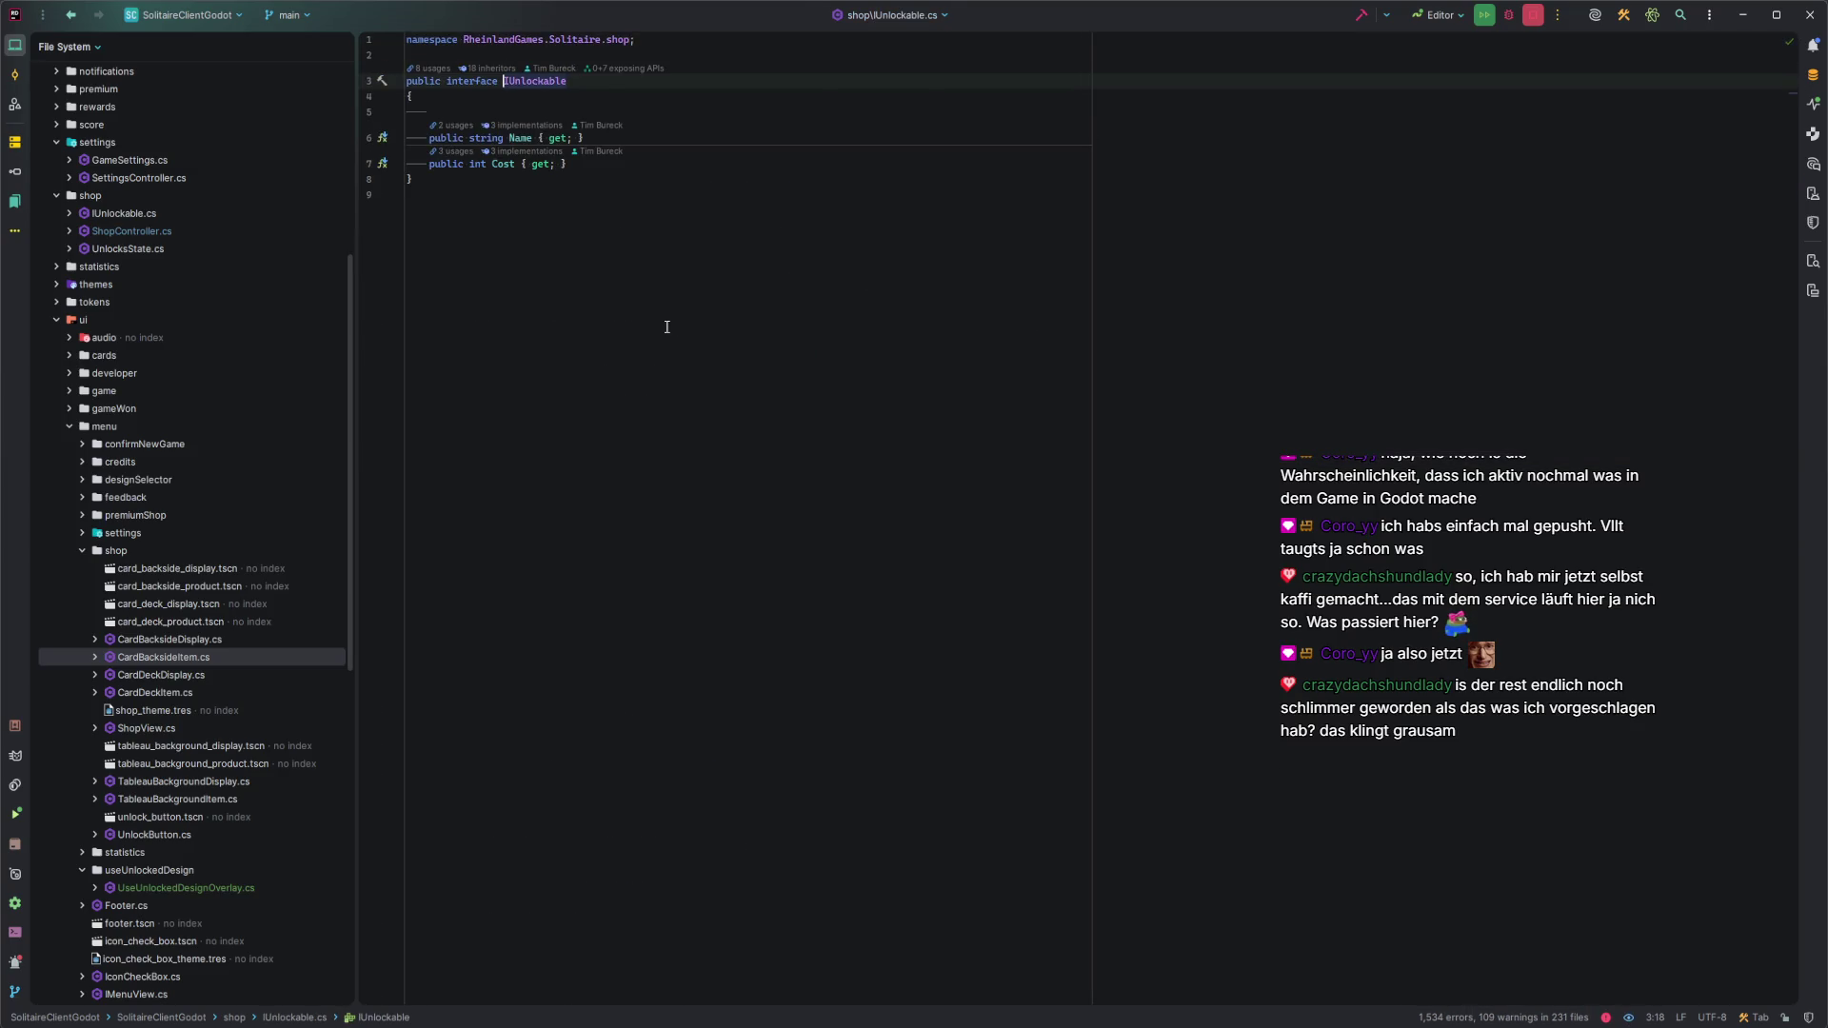
pyautogui.click(873, 253)
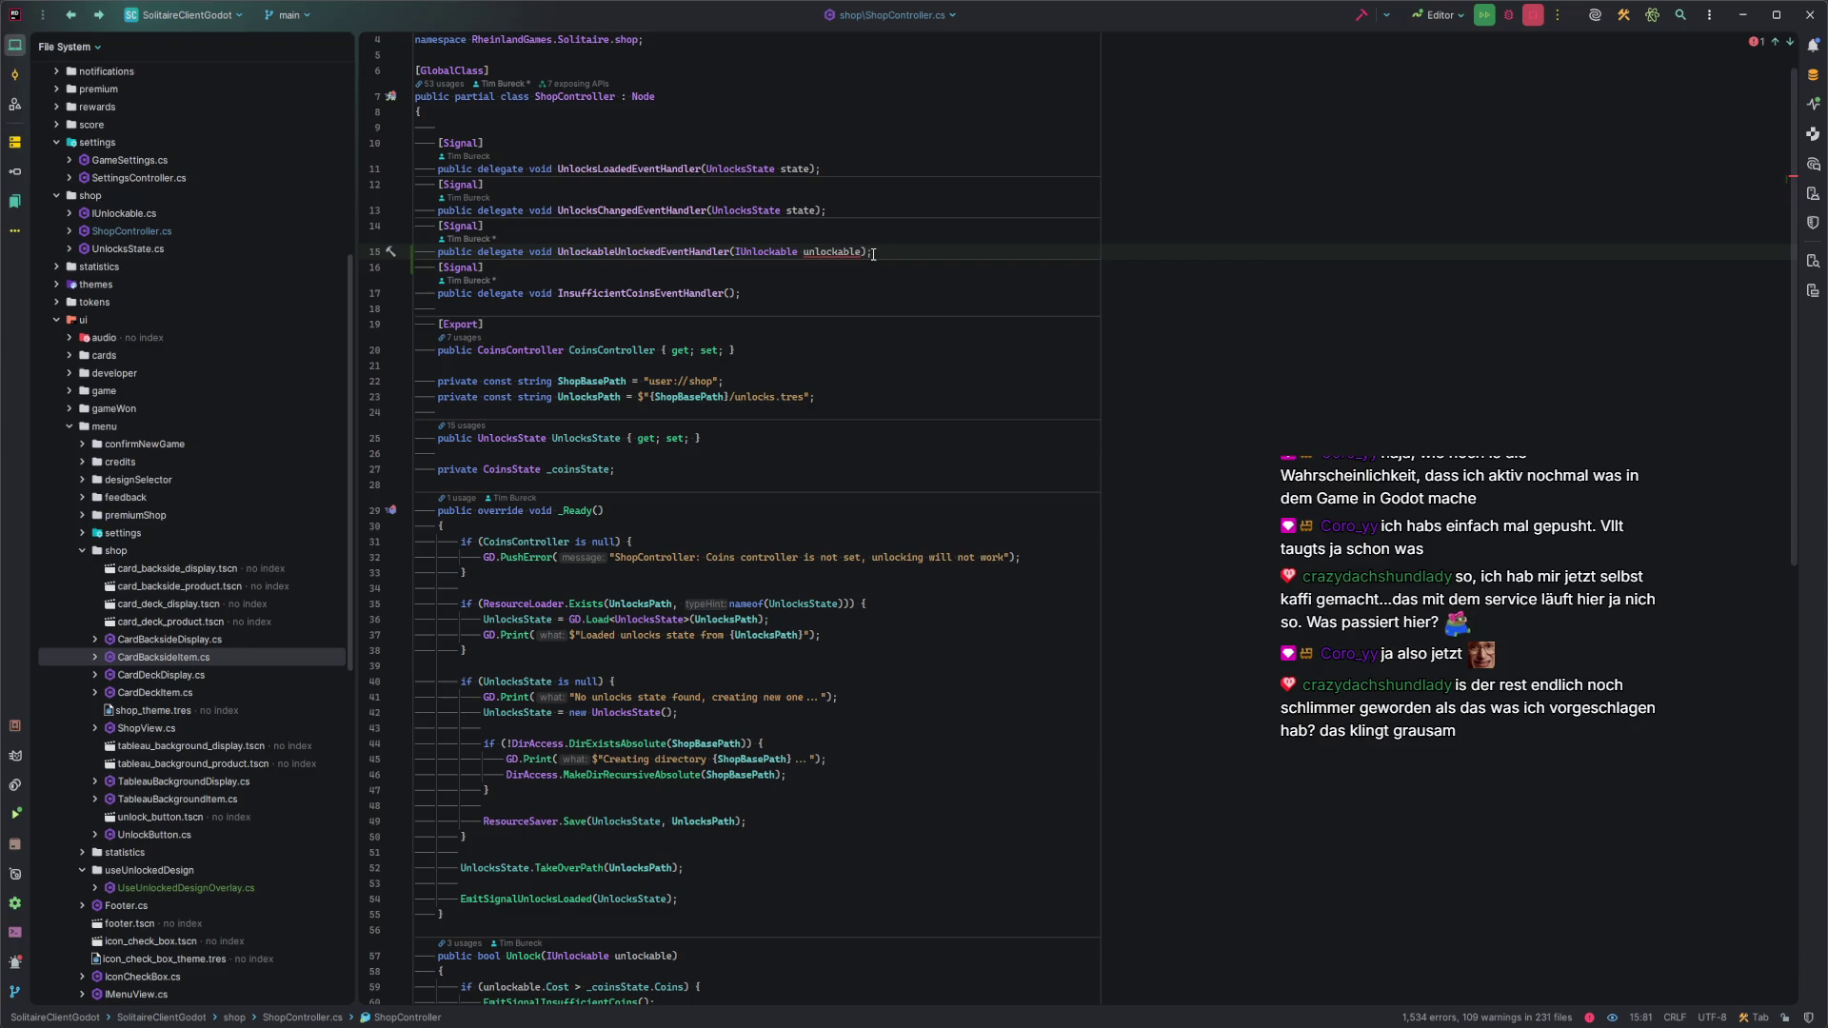
pyautogui.moveTo(825, 222); pyautogui.dragTo(873, 215)
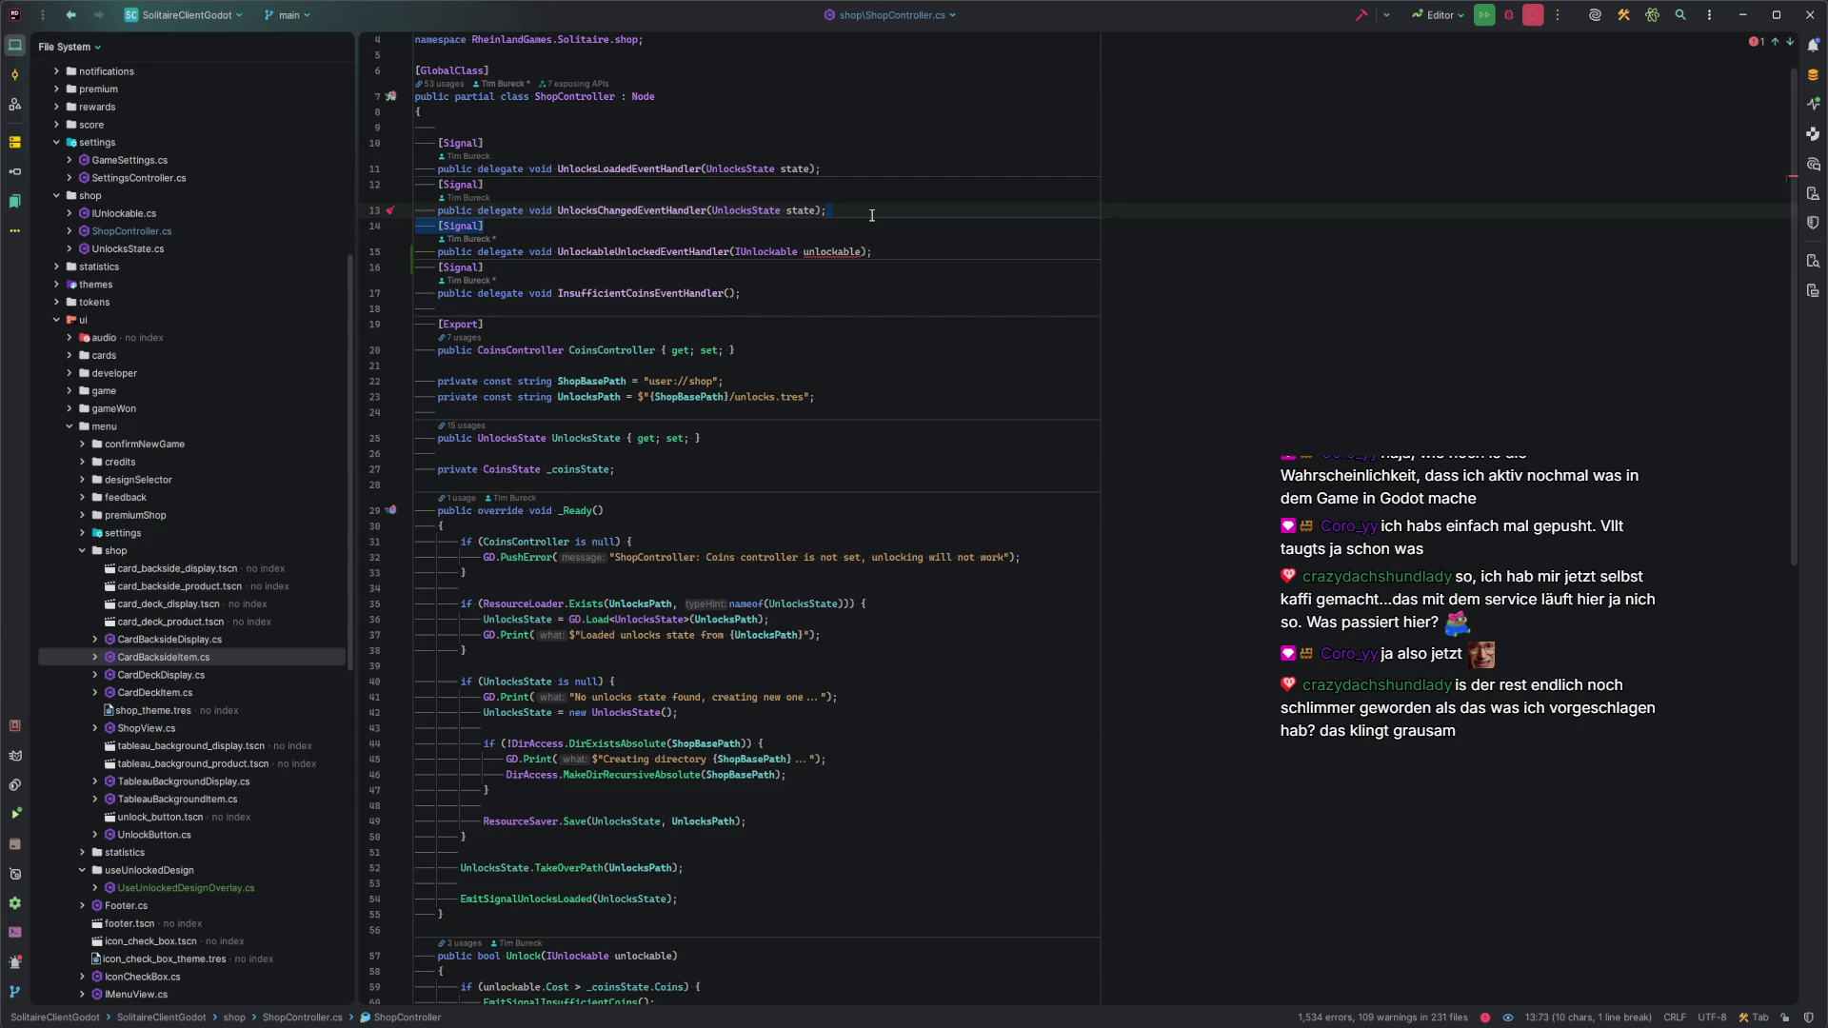
pyautogui.click(914, 362)
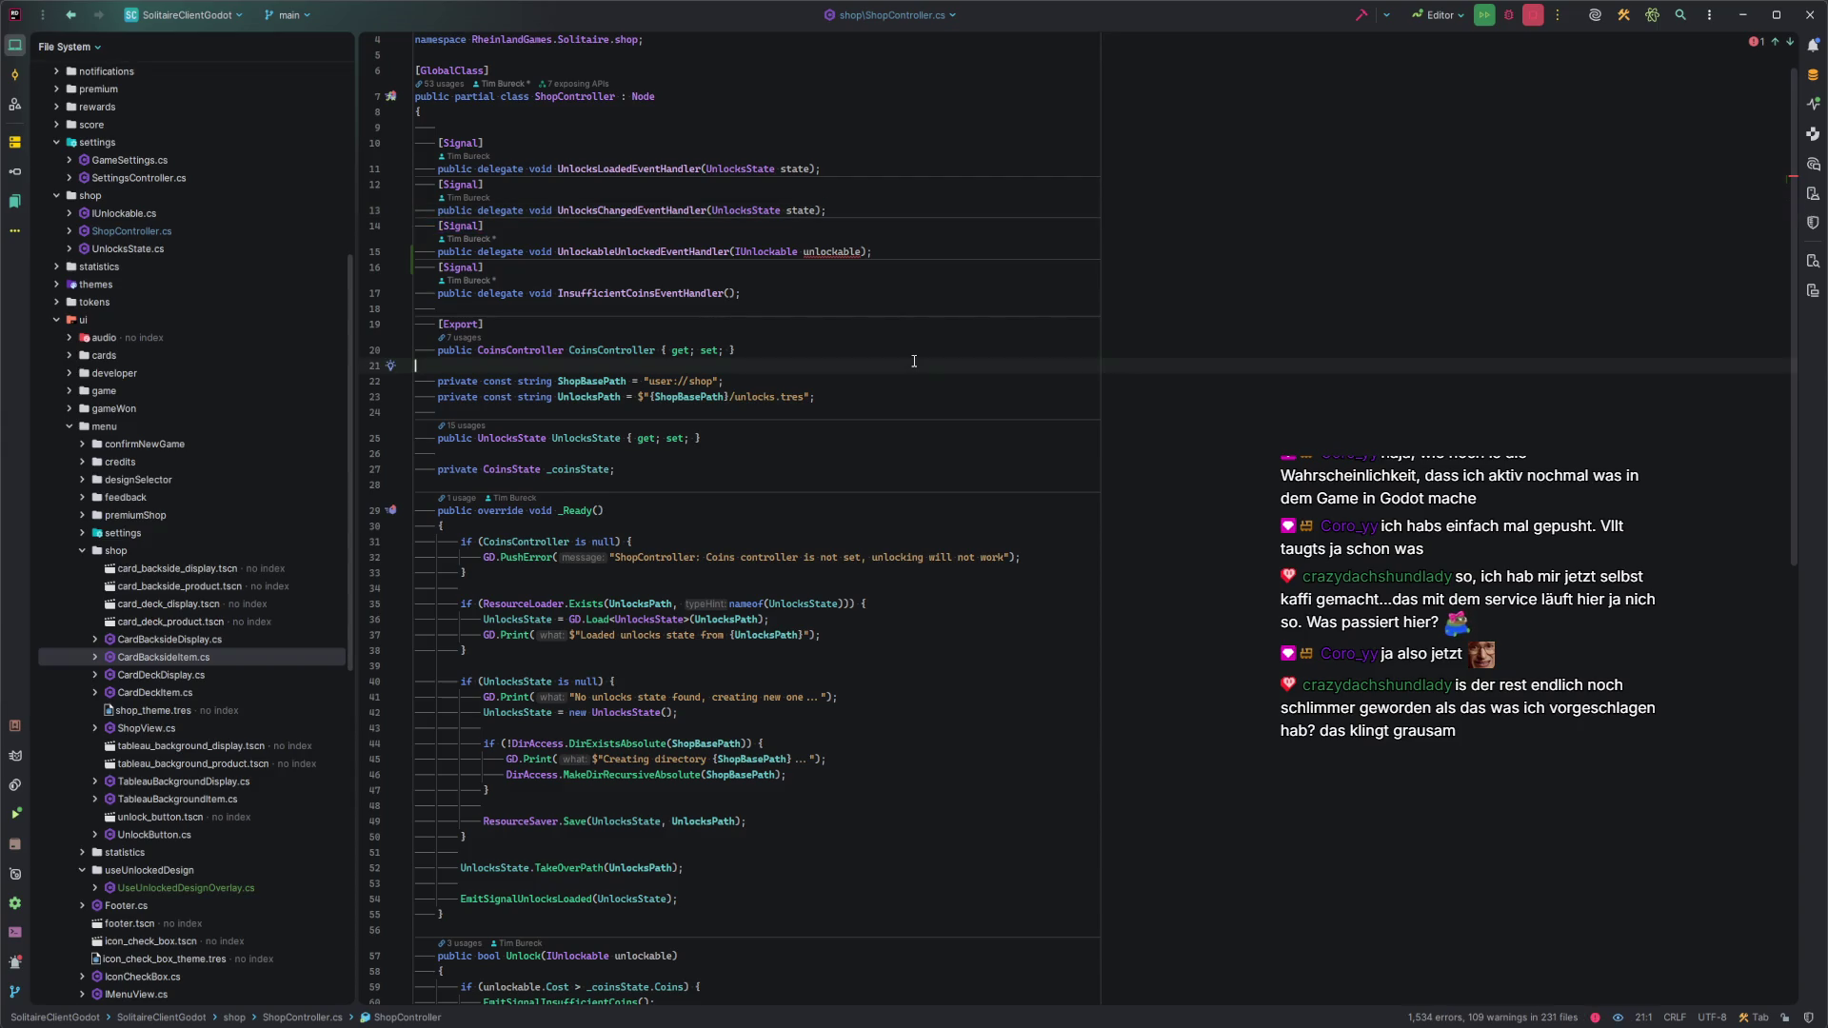
# Update the project from Git, pulling 2 updated files from 1 commit.
pyautogui.hotkey('ctrl', 't')
pyautogui.press('Return')
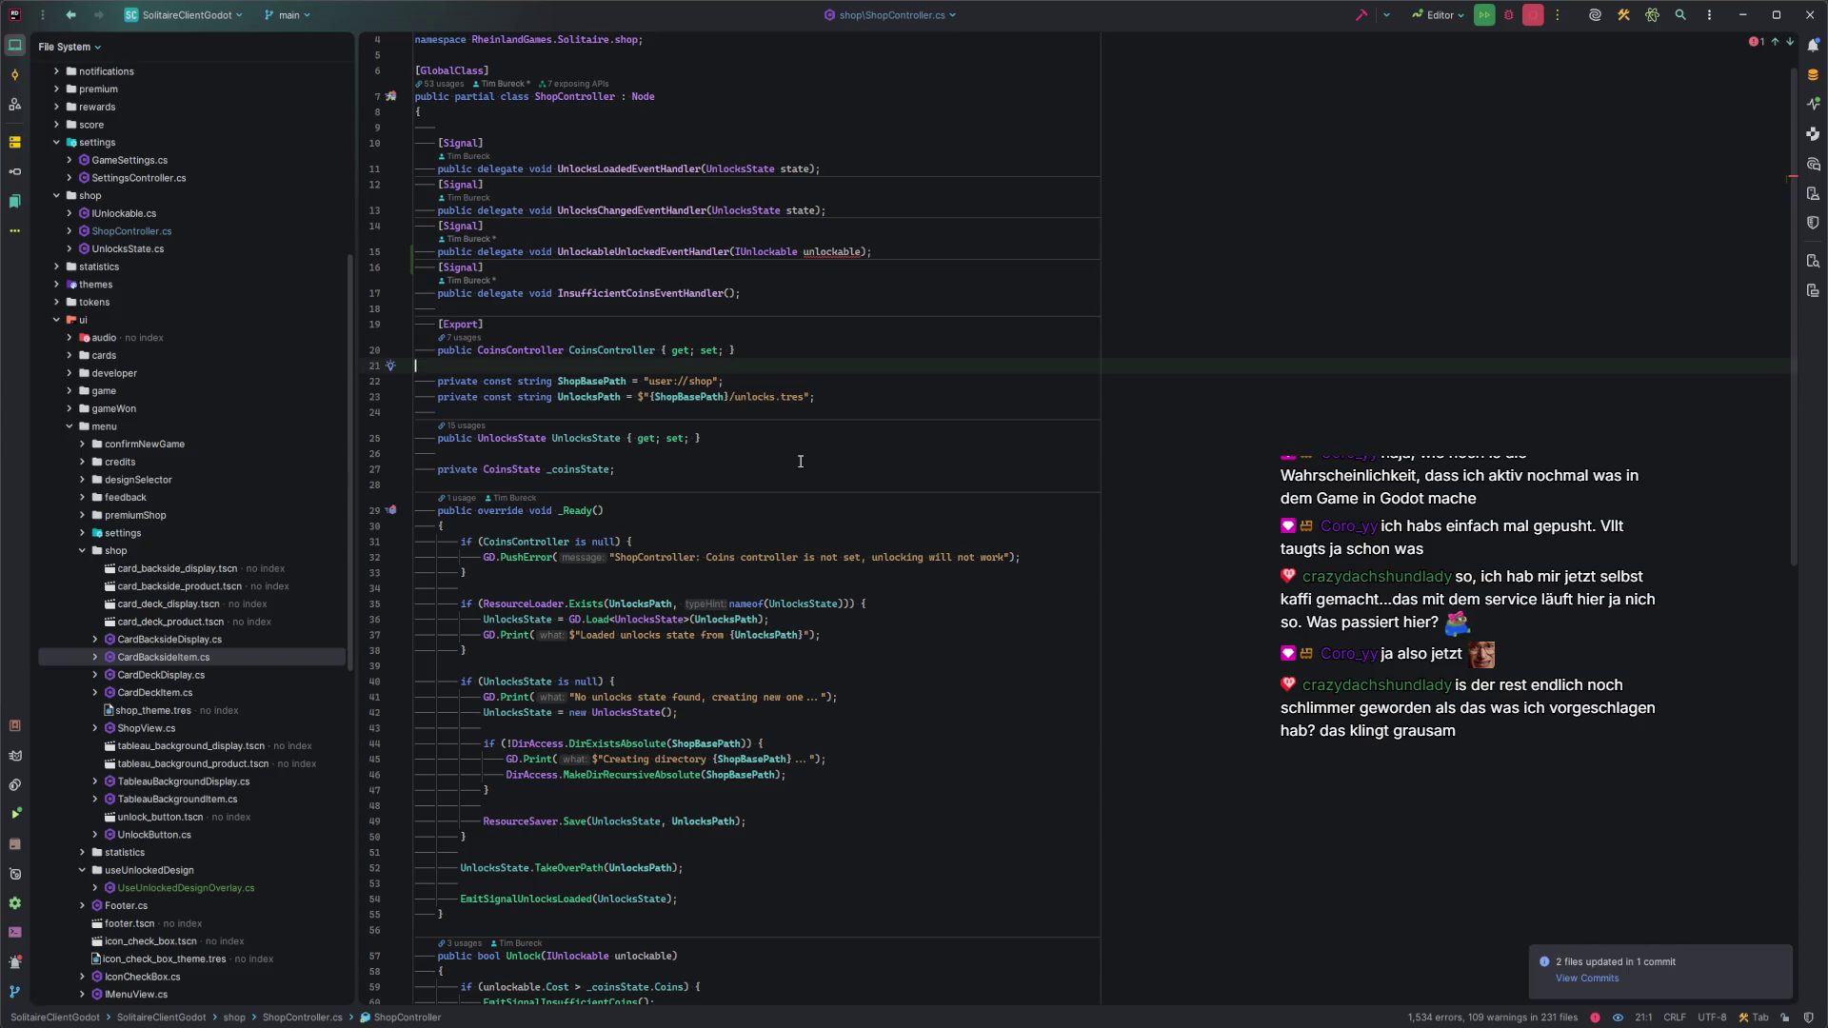
pyautogui.click(799, 380)
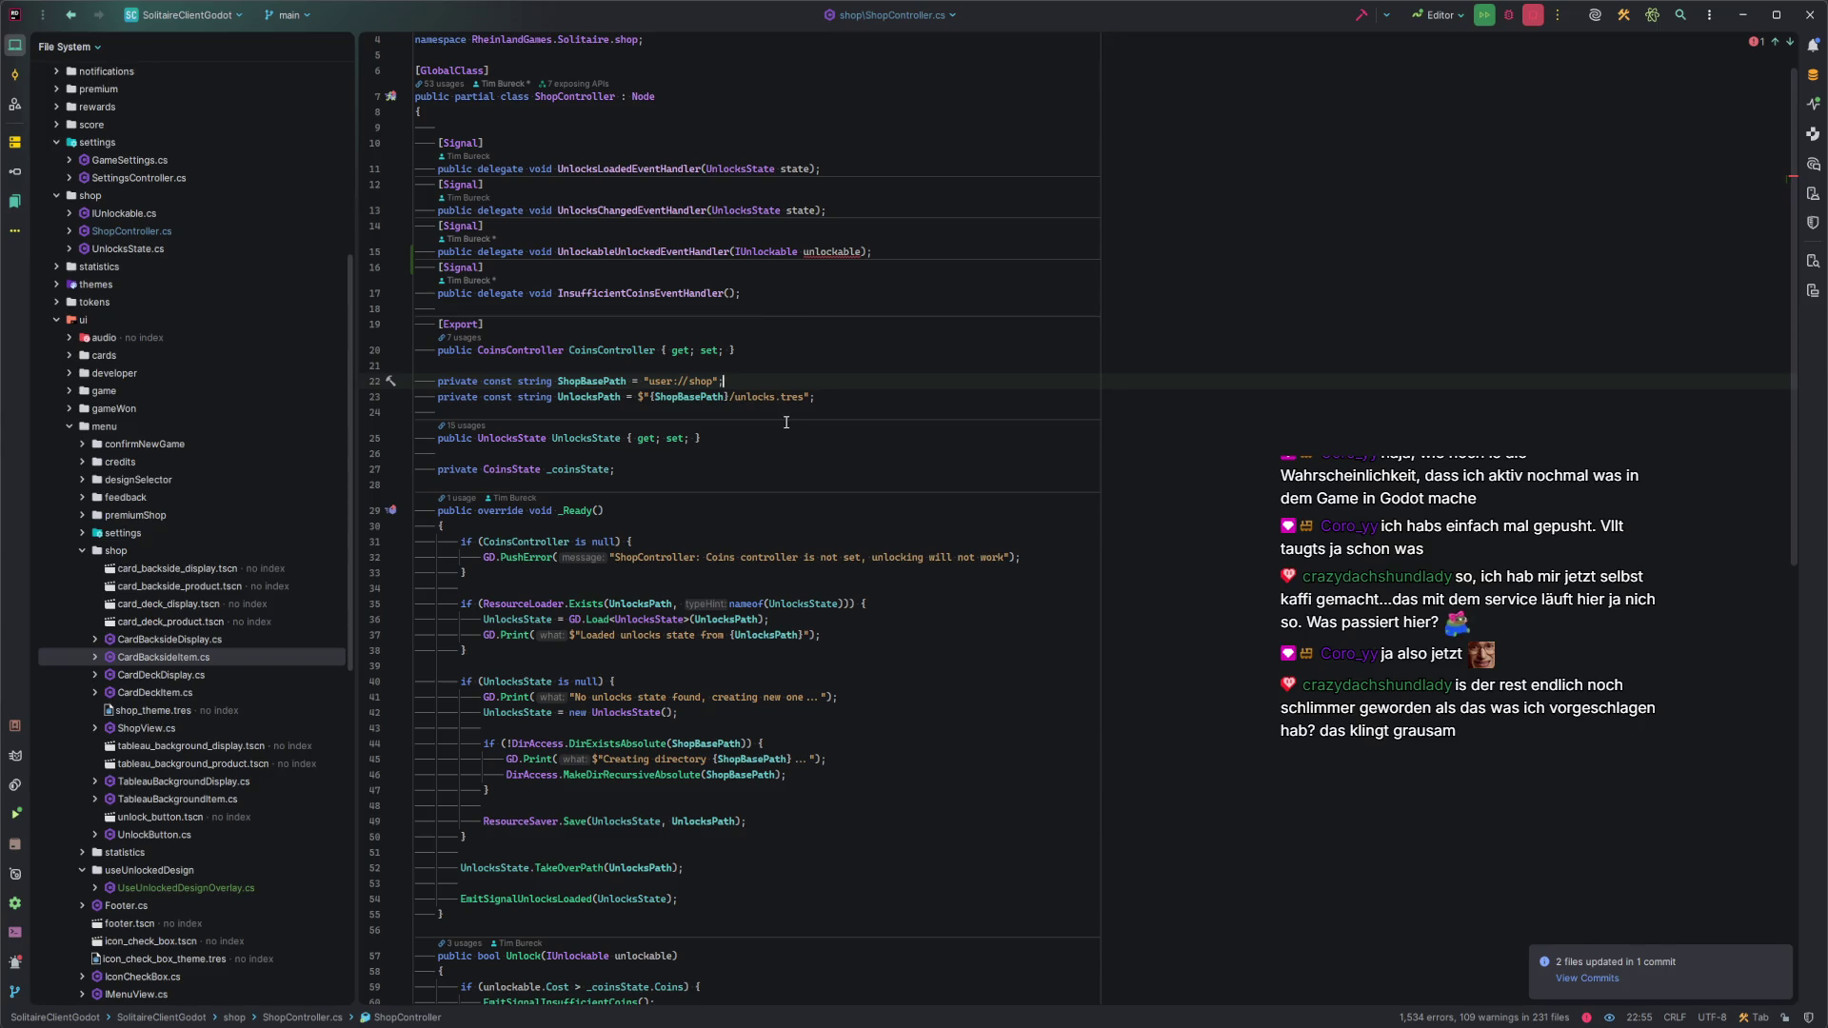
# Examine the GD0202 unsupported-parameter error on the new signal's unlockable parameter.
pyautogui.click(800, 252)
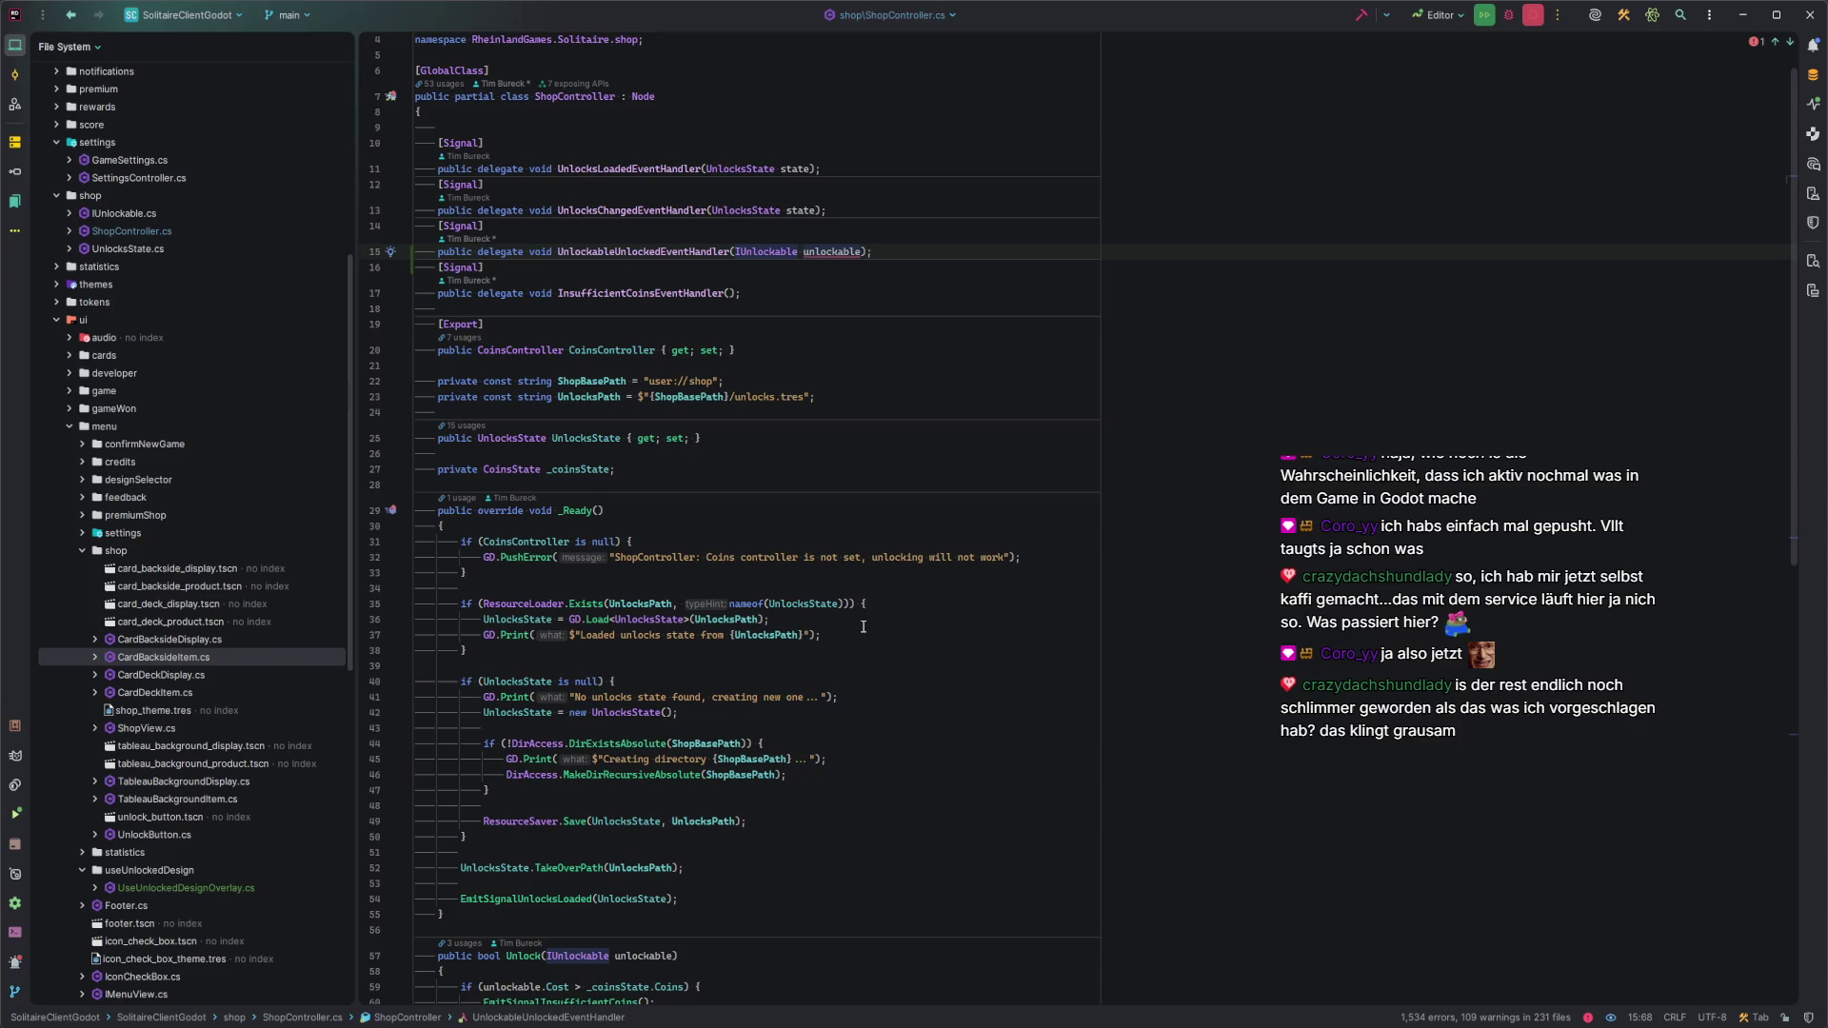
pyautogui.scroll(-10, 863, 626)
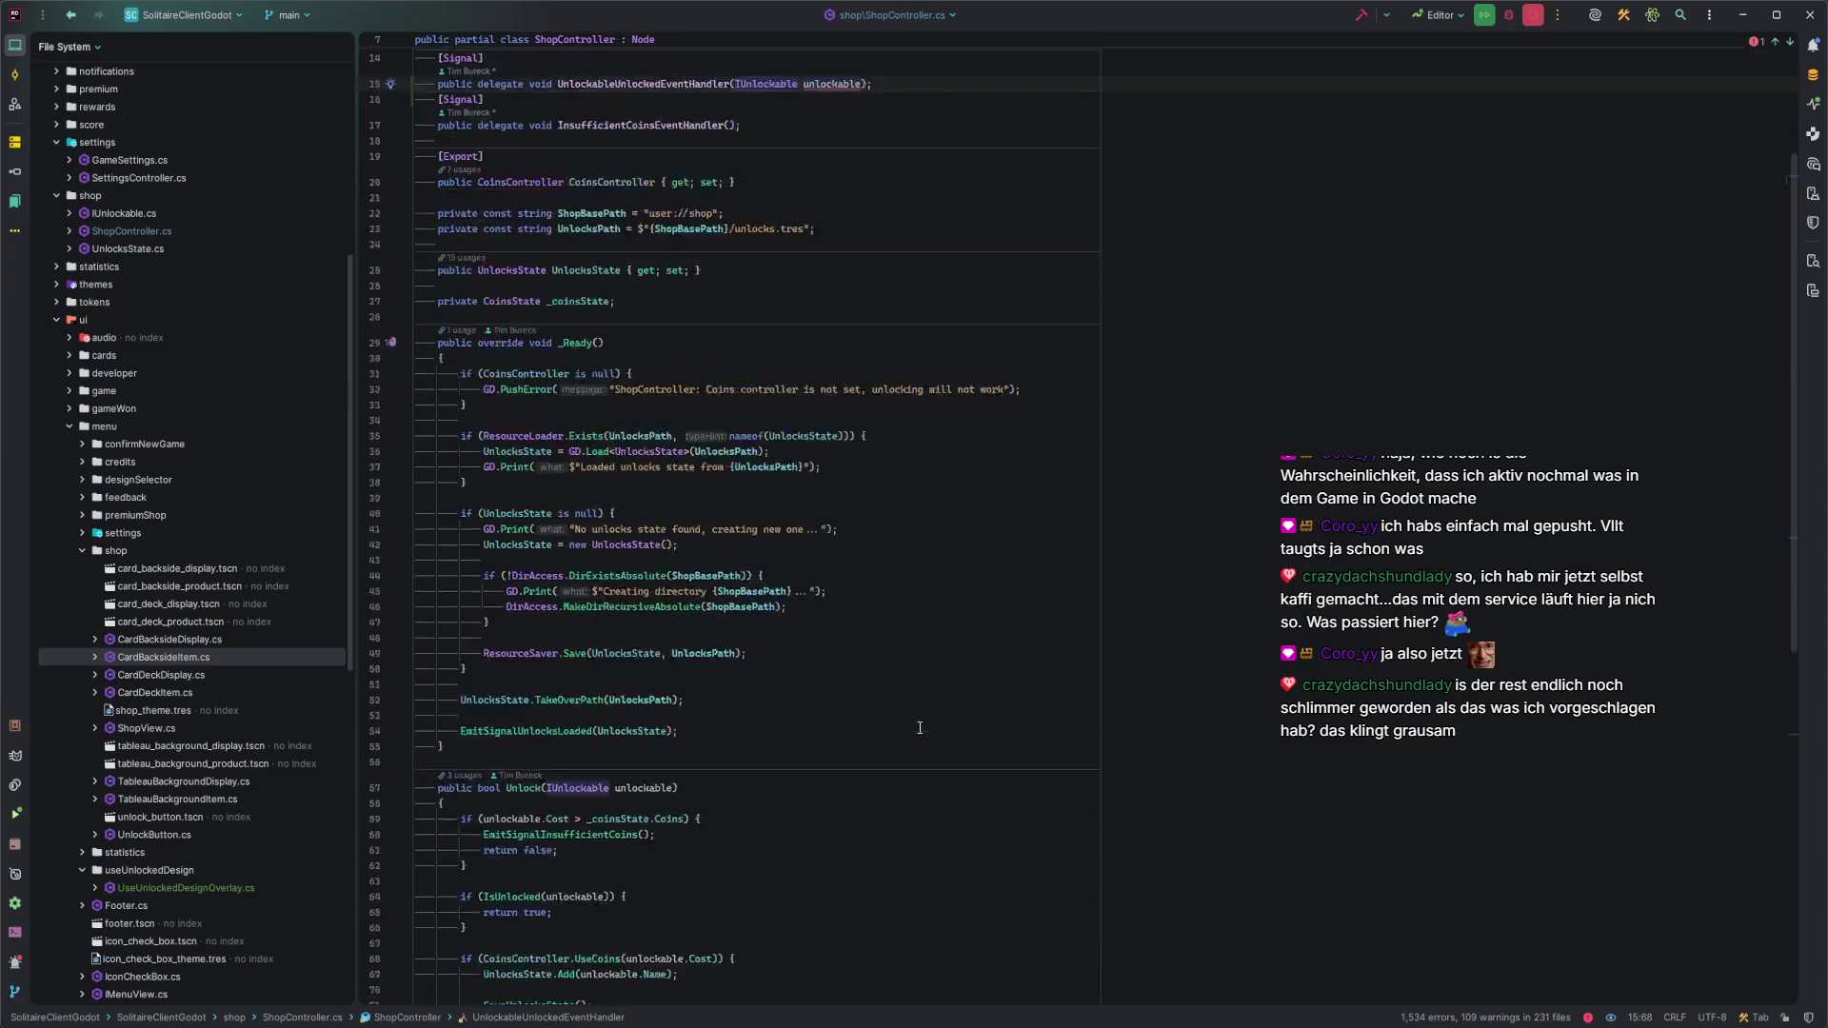
pyautogui.scroll(-3, 920, 729)
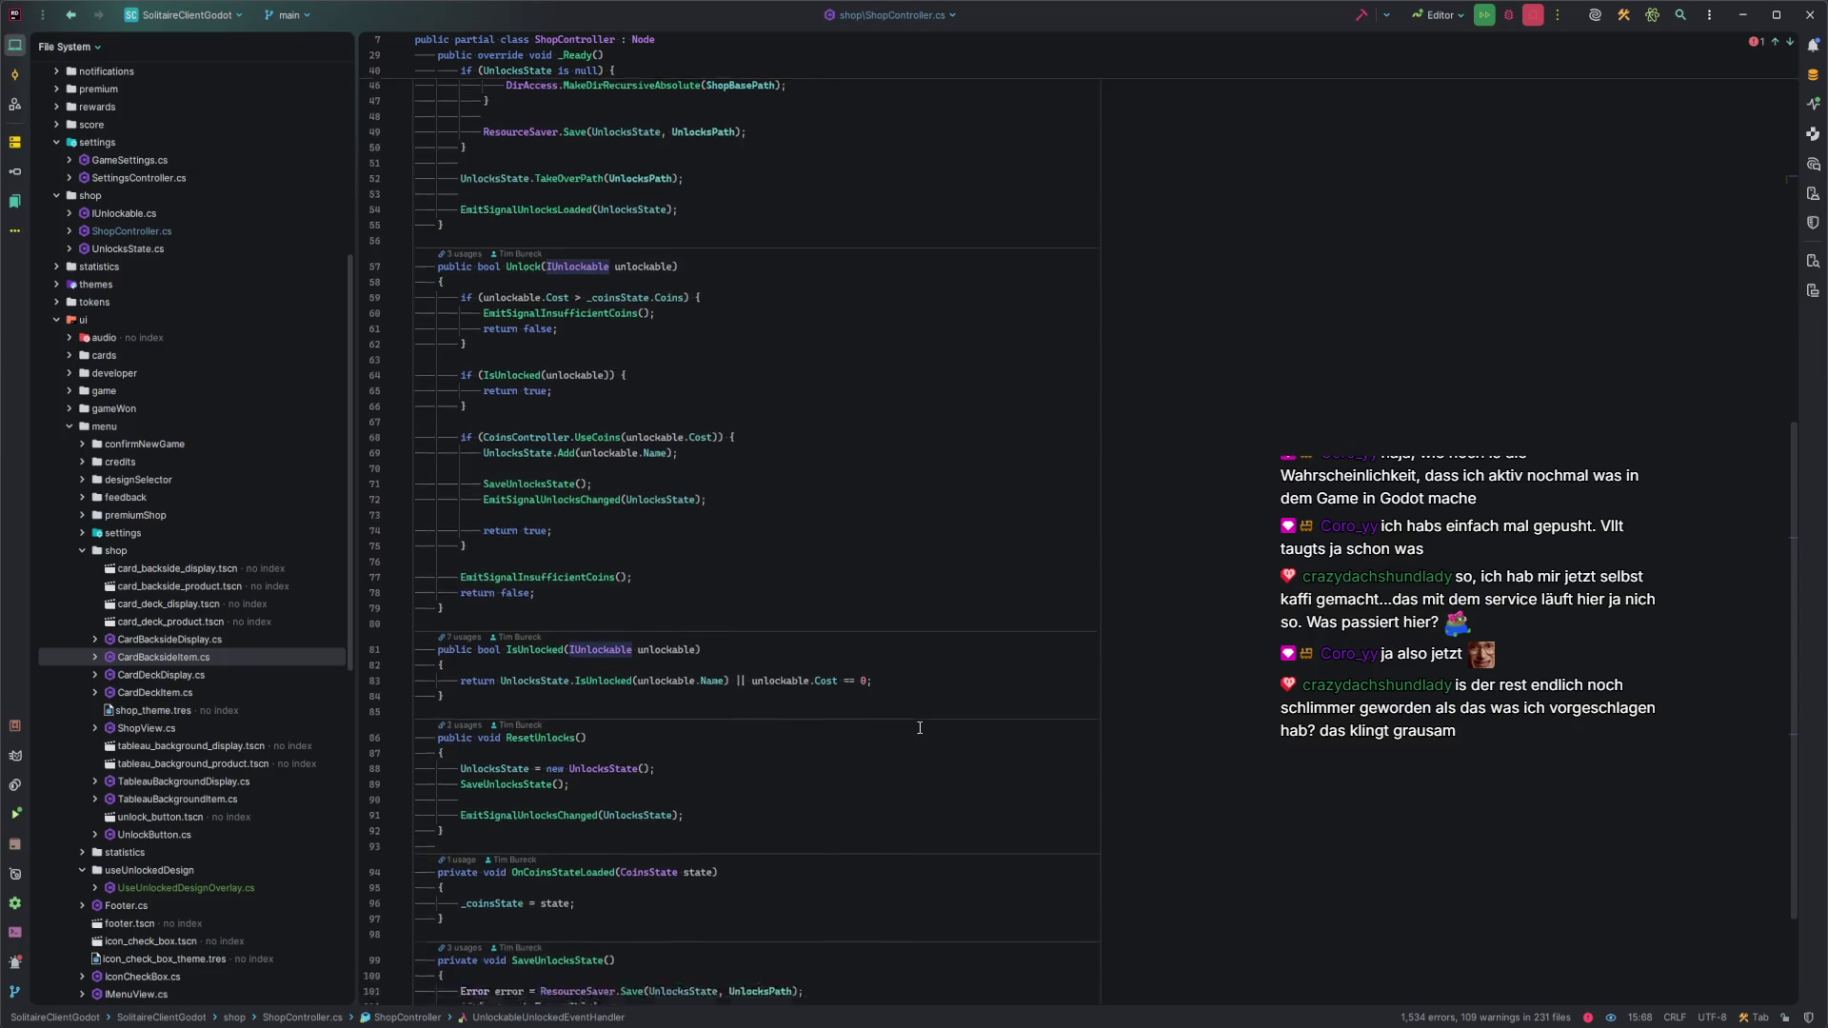
pyautogui.scroll(13, 885, 762)
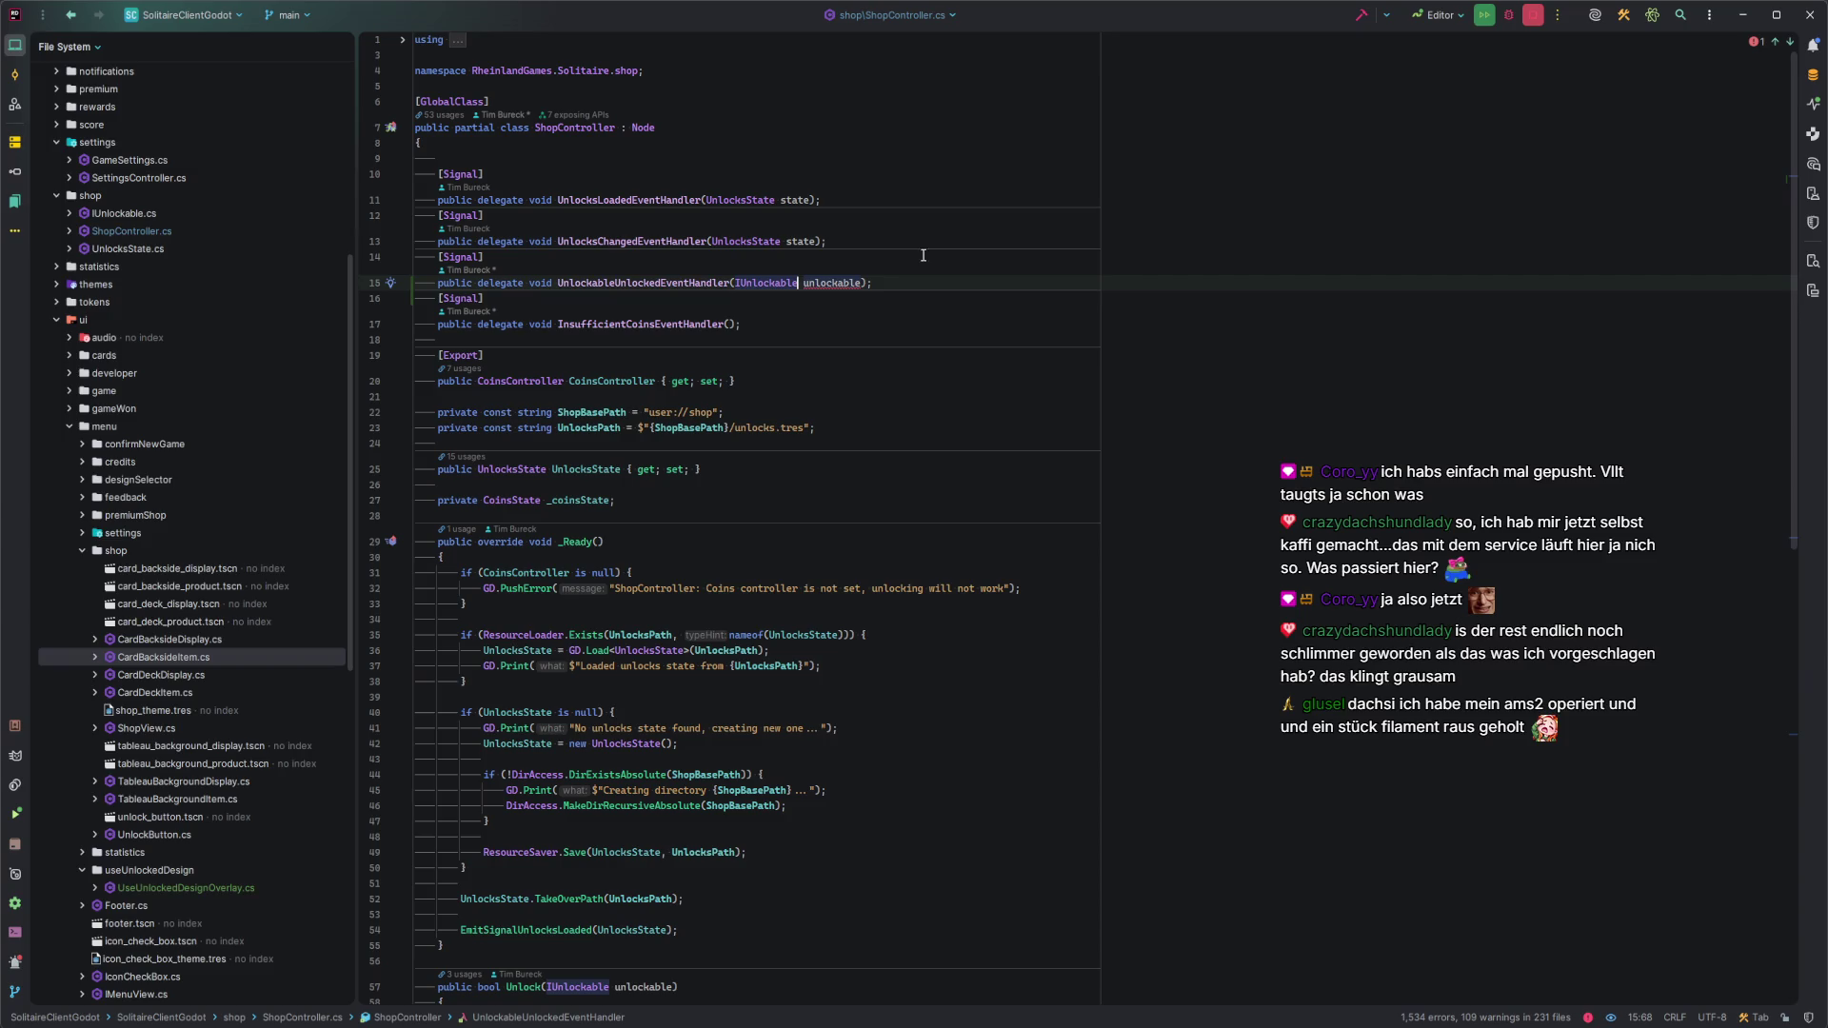
pyautogui.click(907, 283)
pyautogui.click(861, 283)
pyautogui.scroll(4, 146, 521)
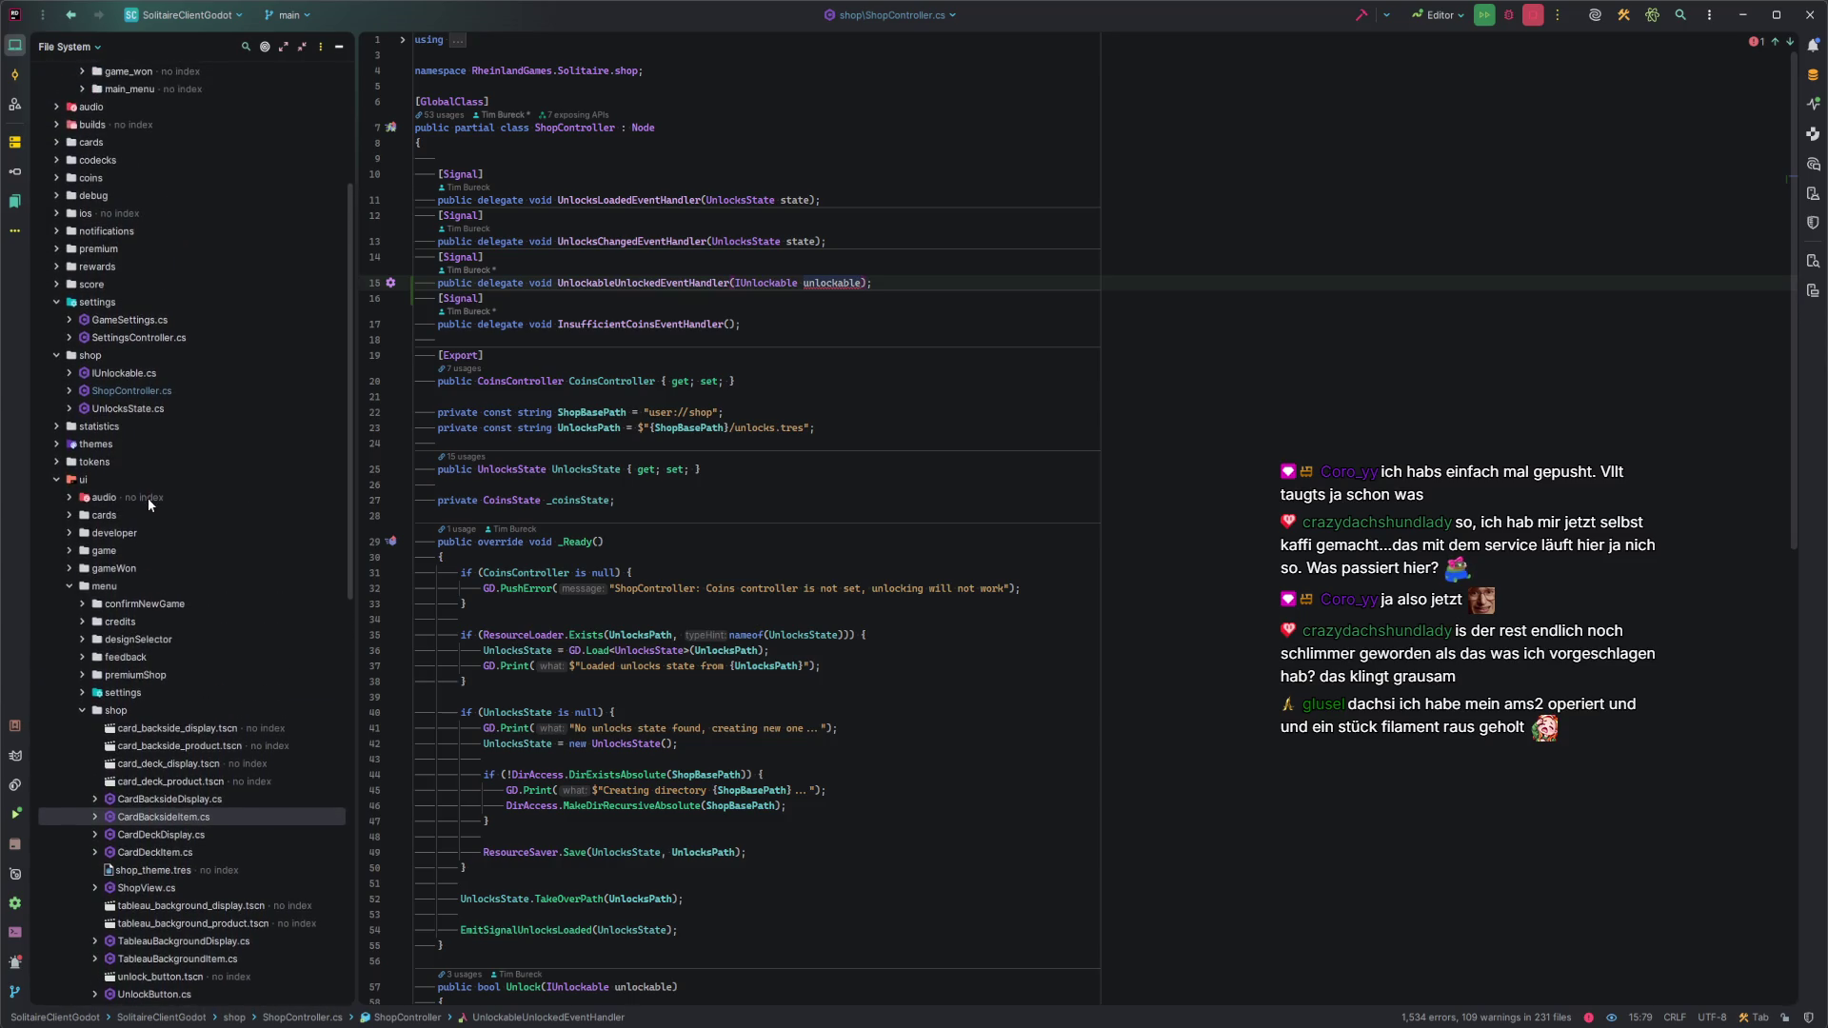
# Look up the CardBacksideTheme class in CardBacksideThemes.cs, then navigate back to ShopController.cs.
pyautogui.scroll(1, 147, 505)
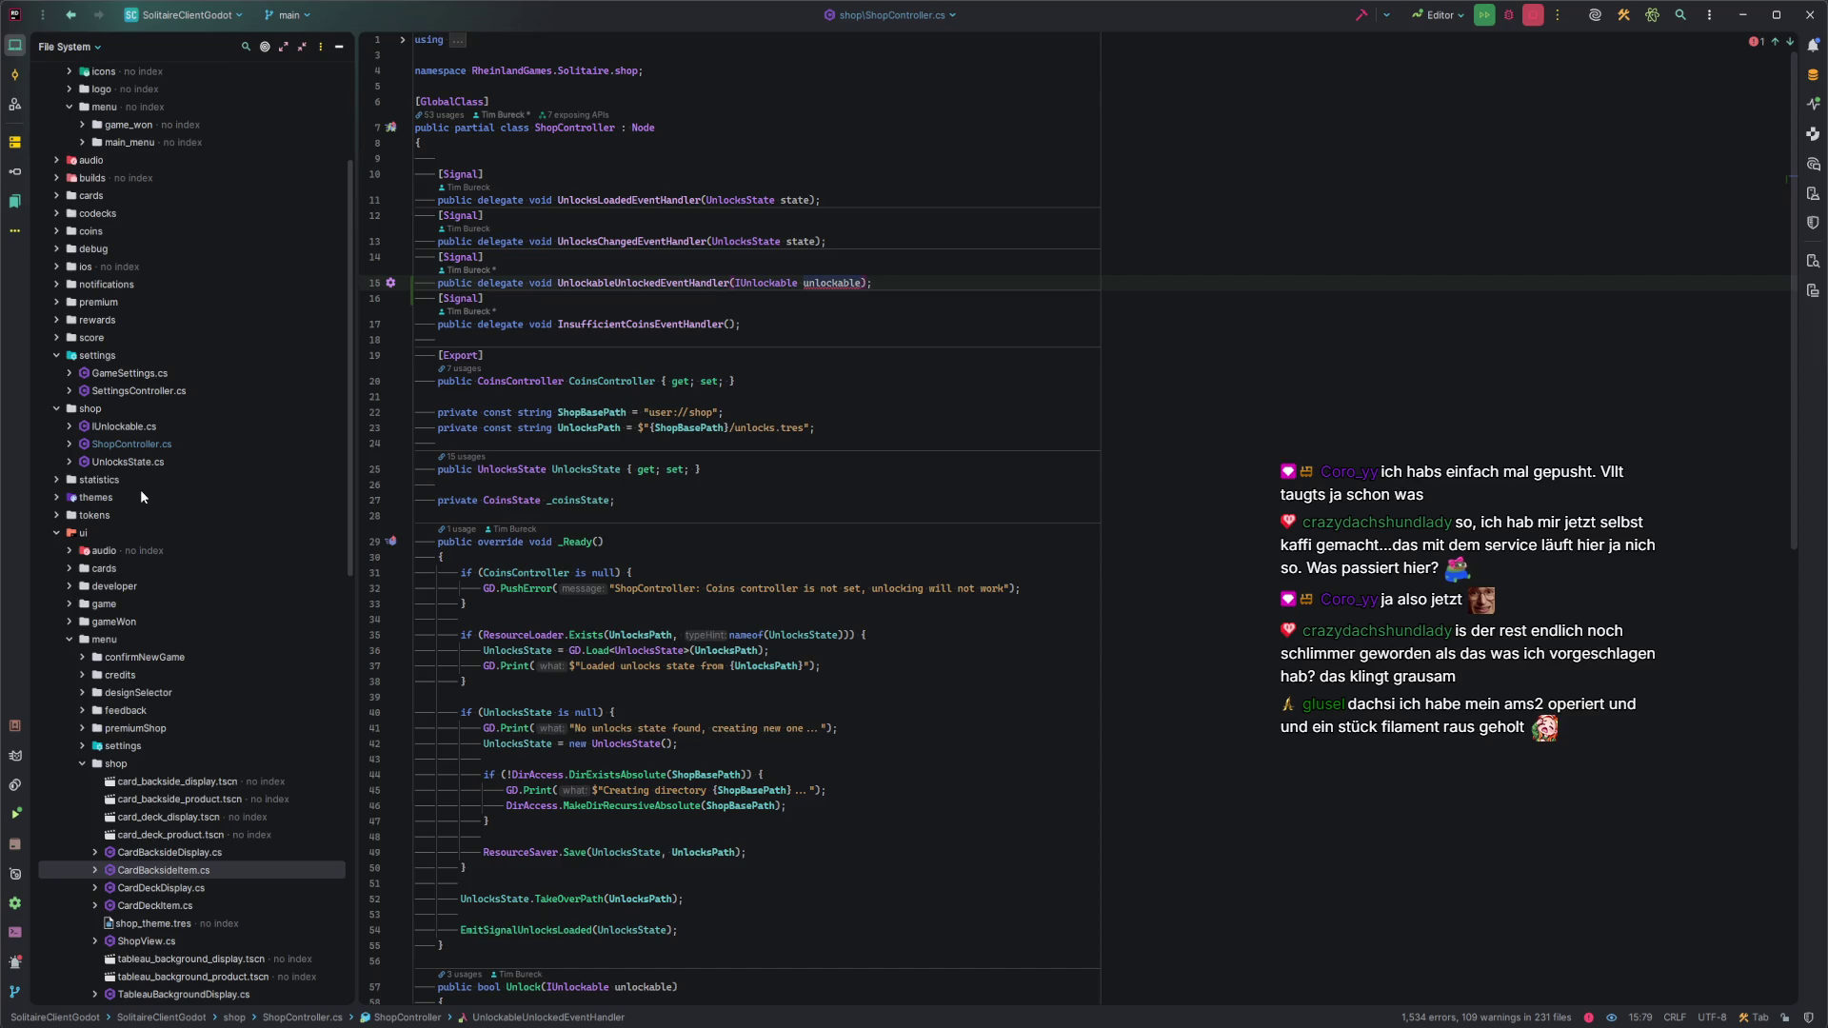
pyautogui.click(55, 498)
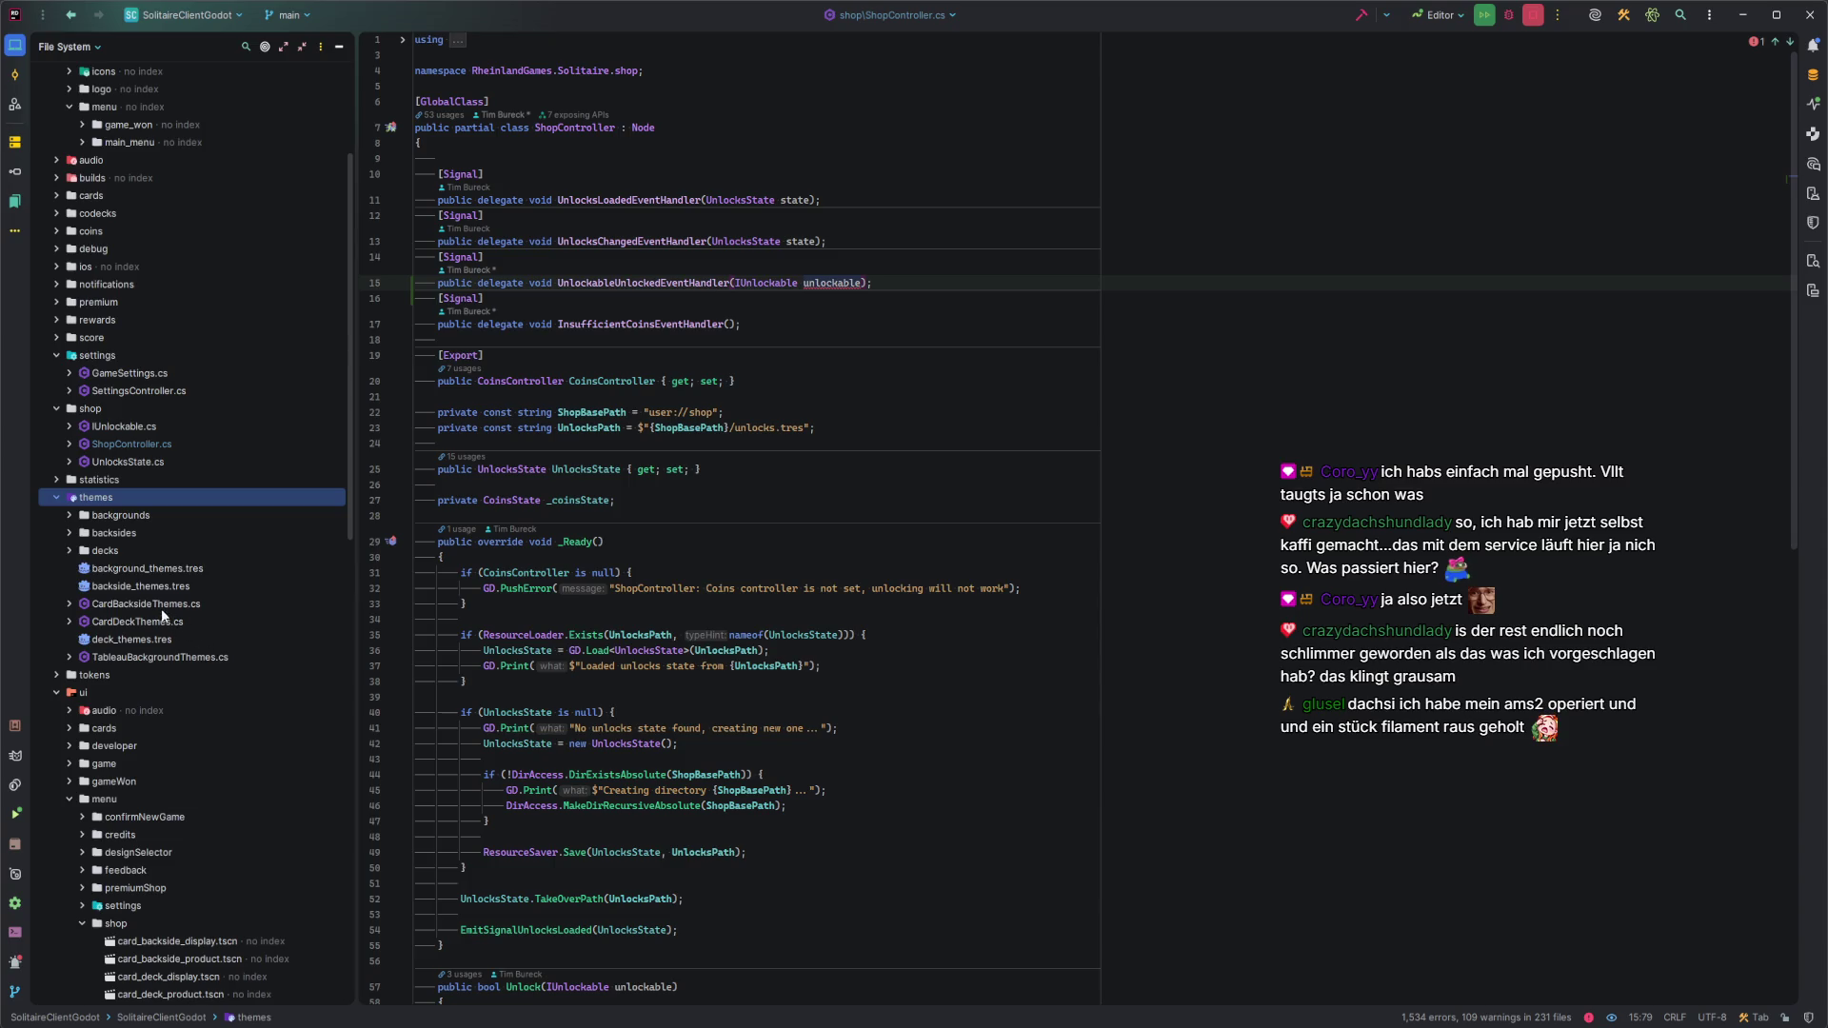
pyautogui.doubleClick(151, 597)
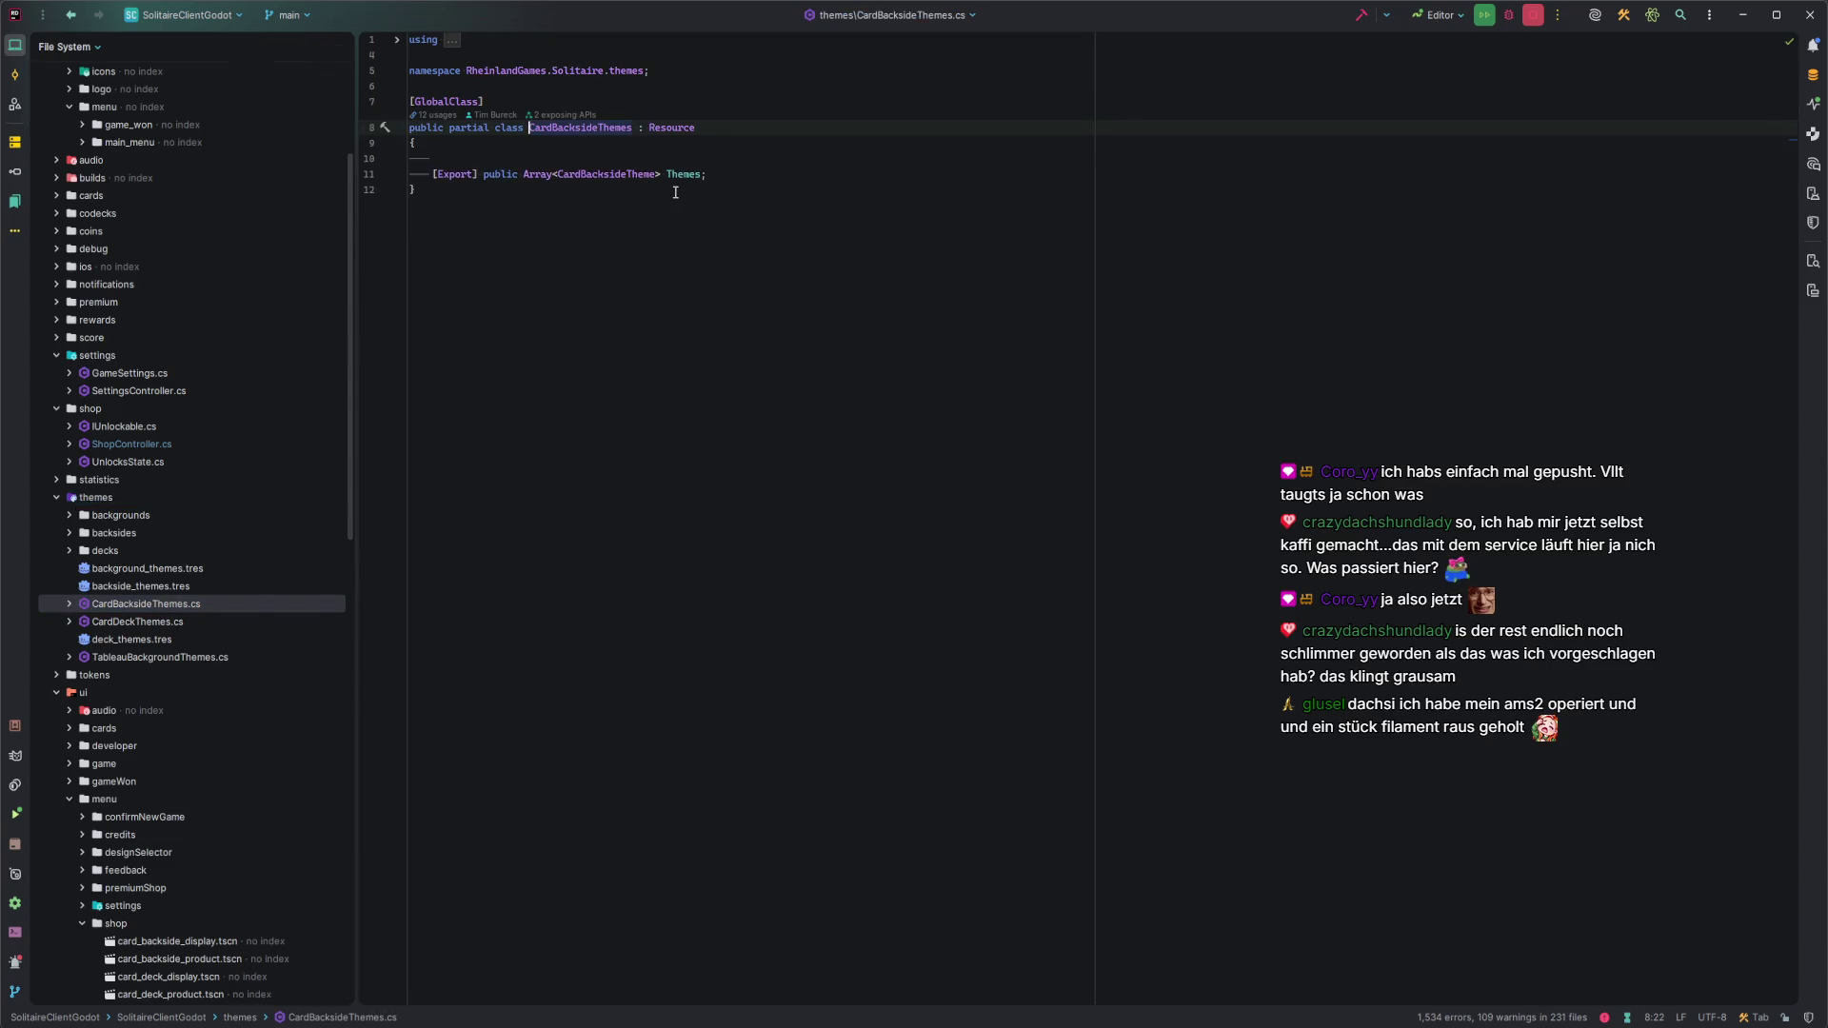
pyautogui.keyDown('ctrl'); pyautogui.click(604, 175); pyautogui.keyUp('ctrl')
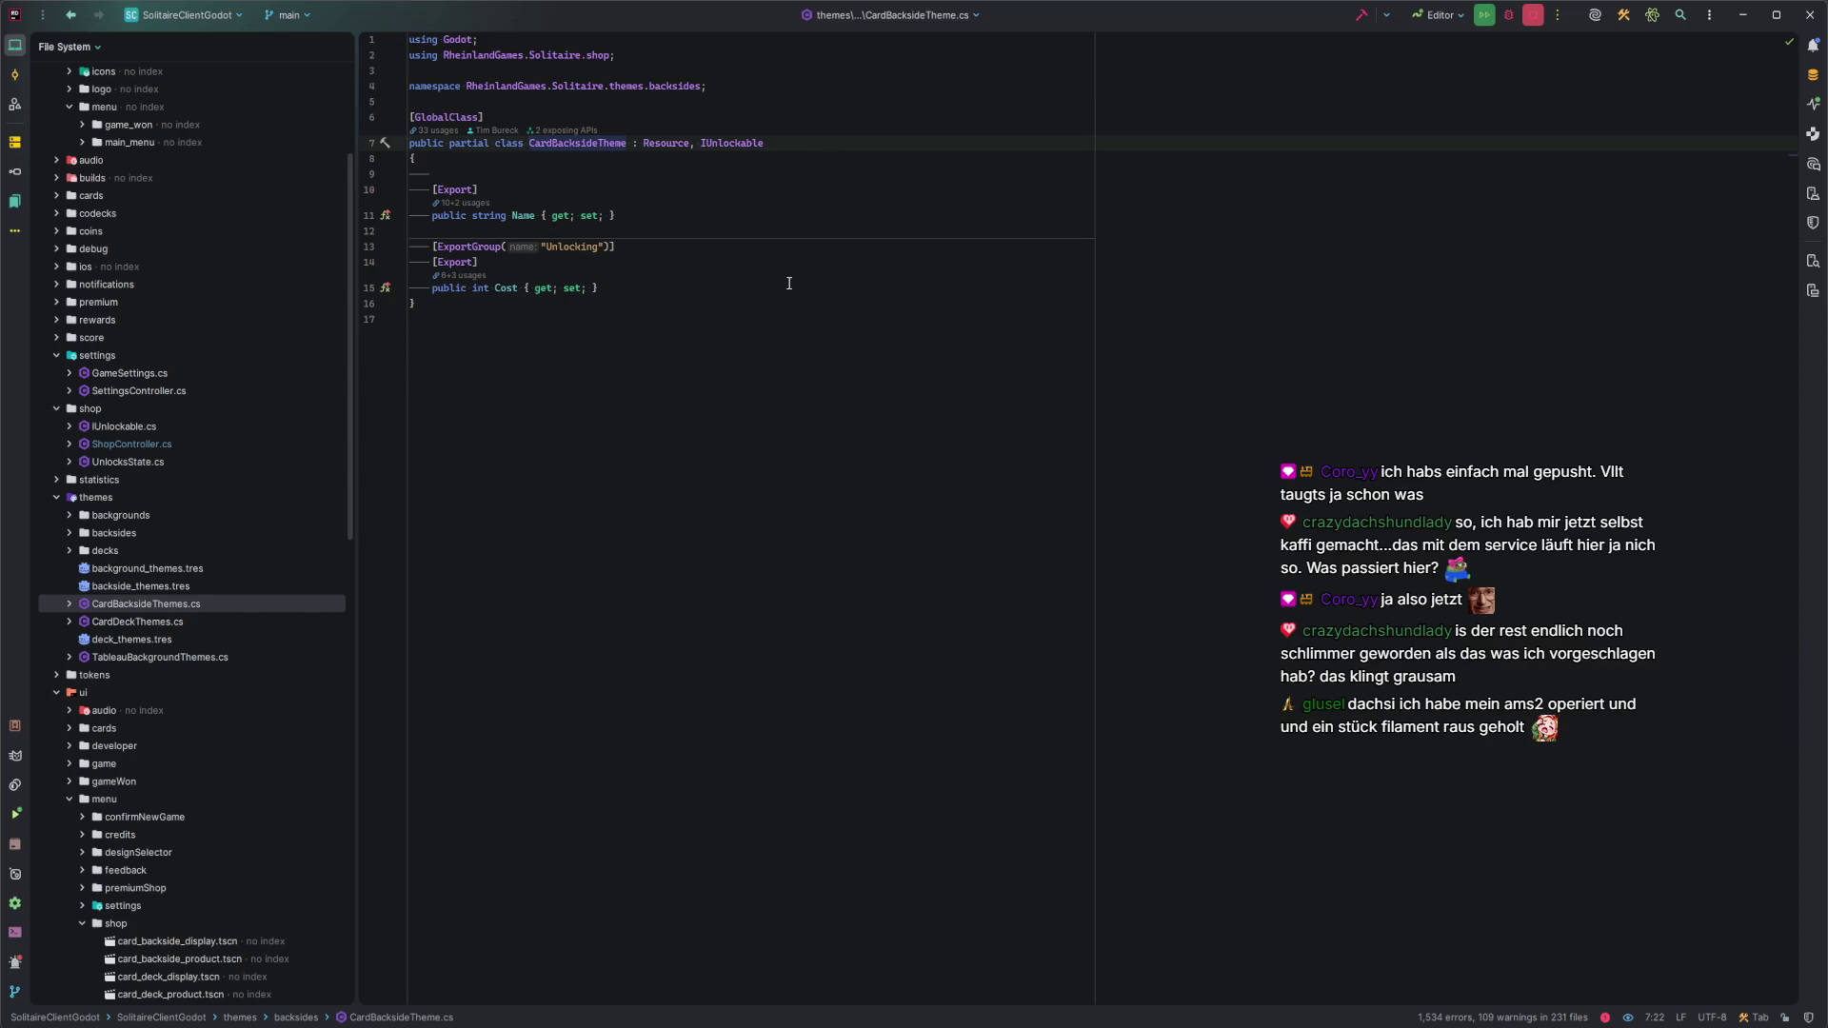
pyautogui.hotkey('ctrl', 'alt', 'Left')
pyautogui.hotkey('ctrl', 'alt', 'Left')
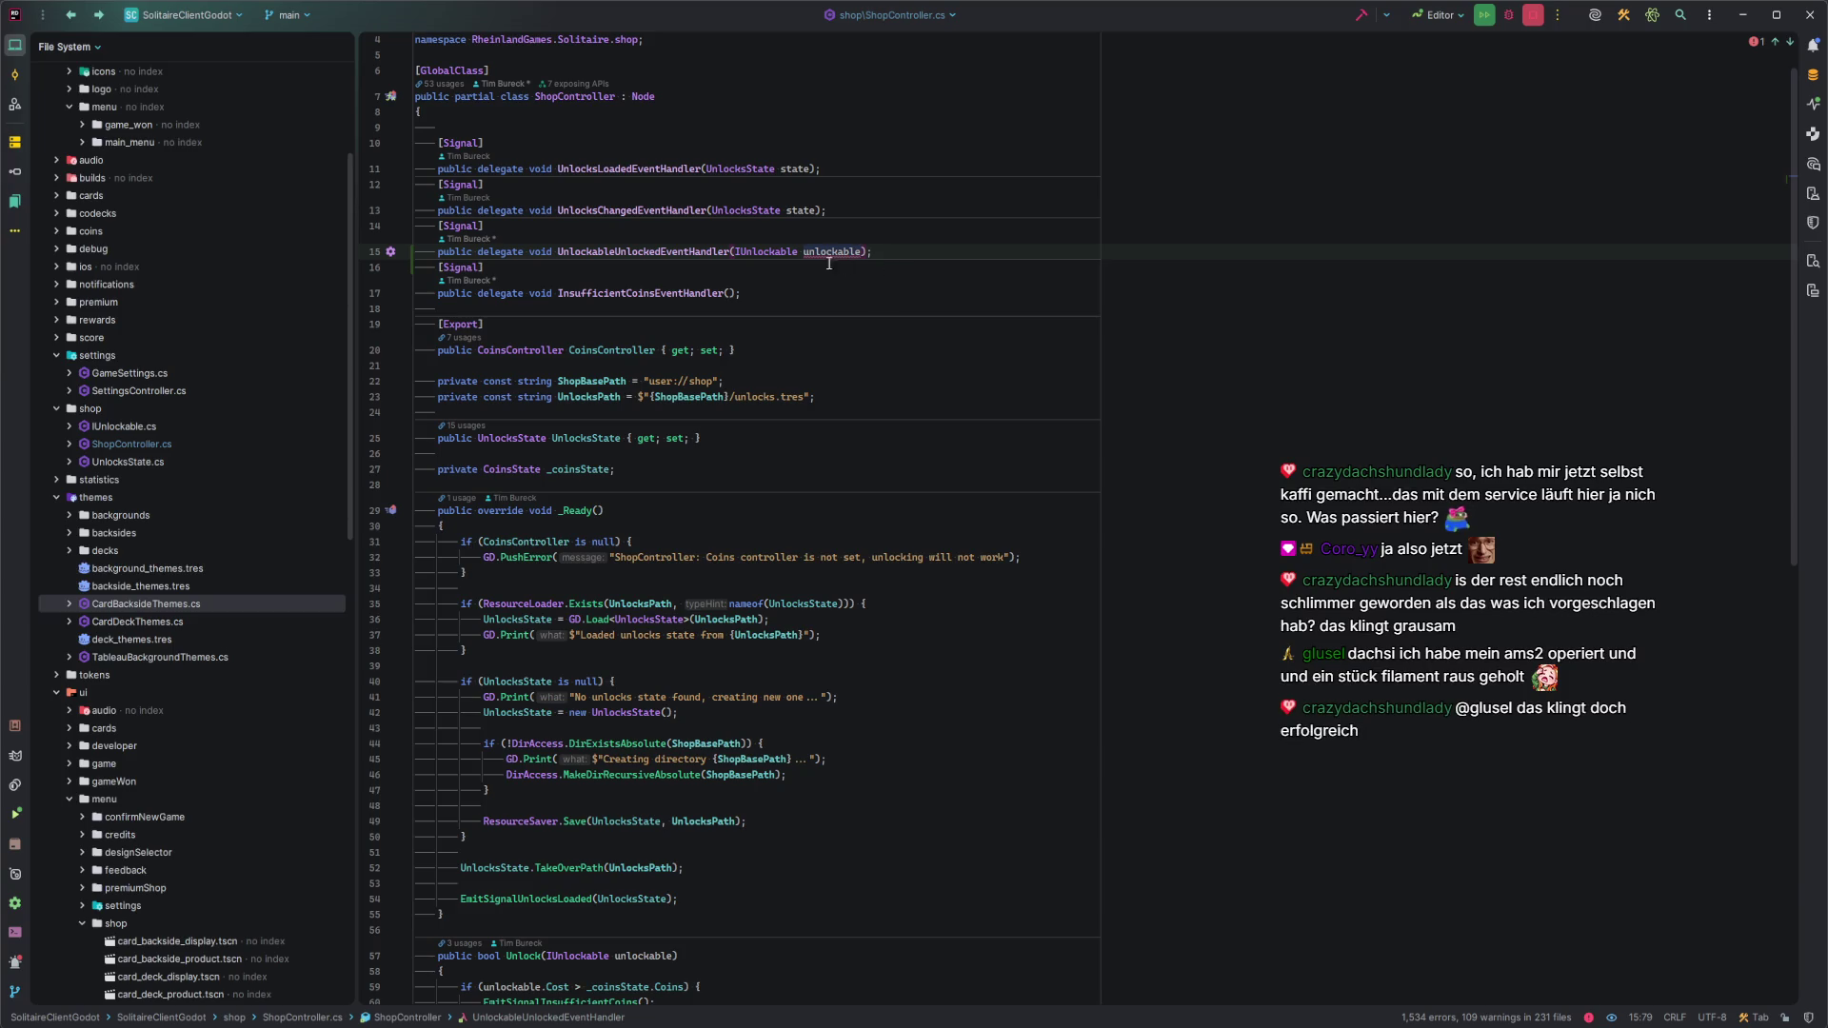
# Rename the new signal to CardDeckUnlockedEventHandler(CardDeckTheme theme).
pyautogui.doubleClick(605, 251)
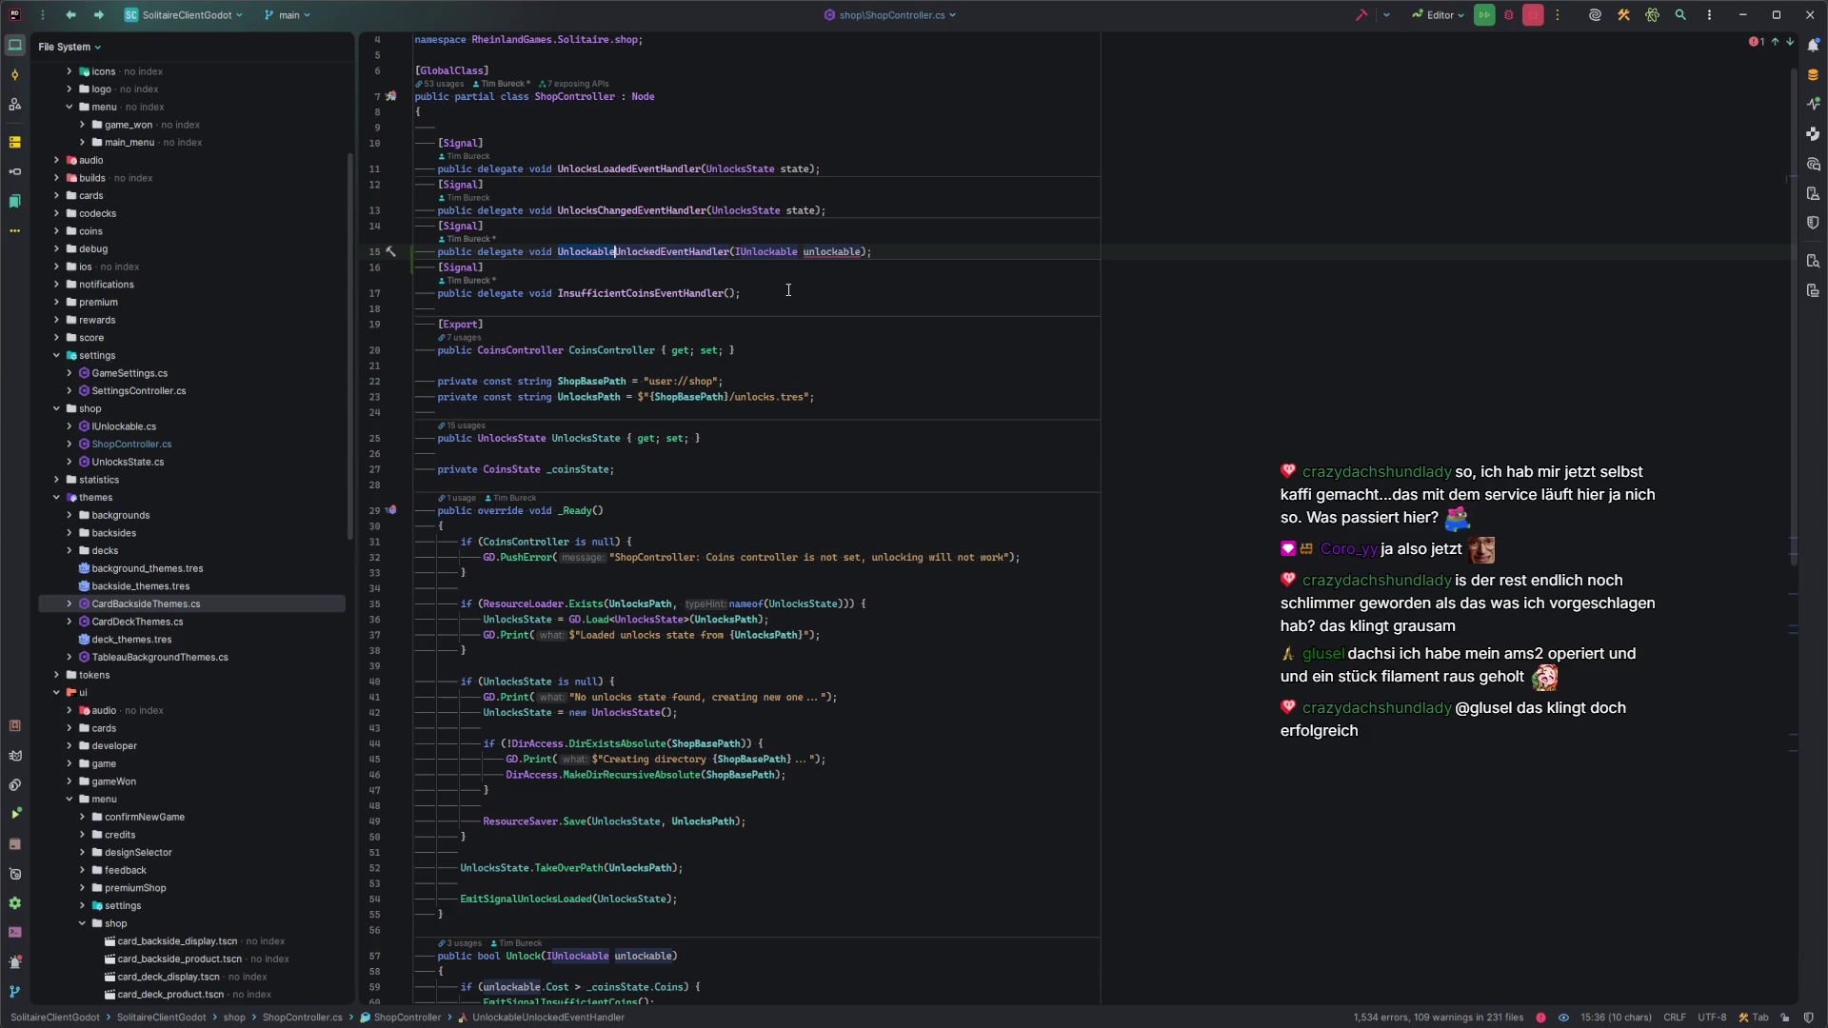
pyautogui.write('CardDeck')
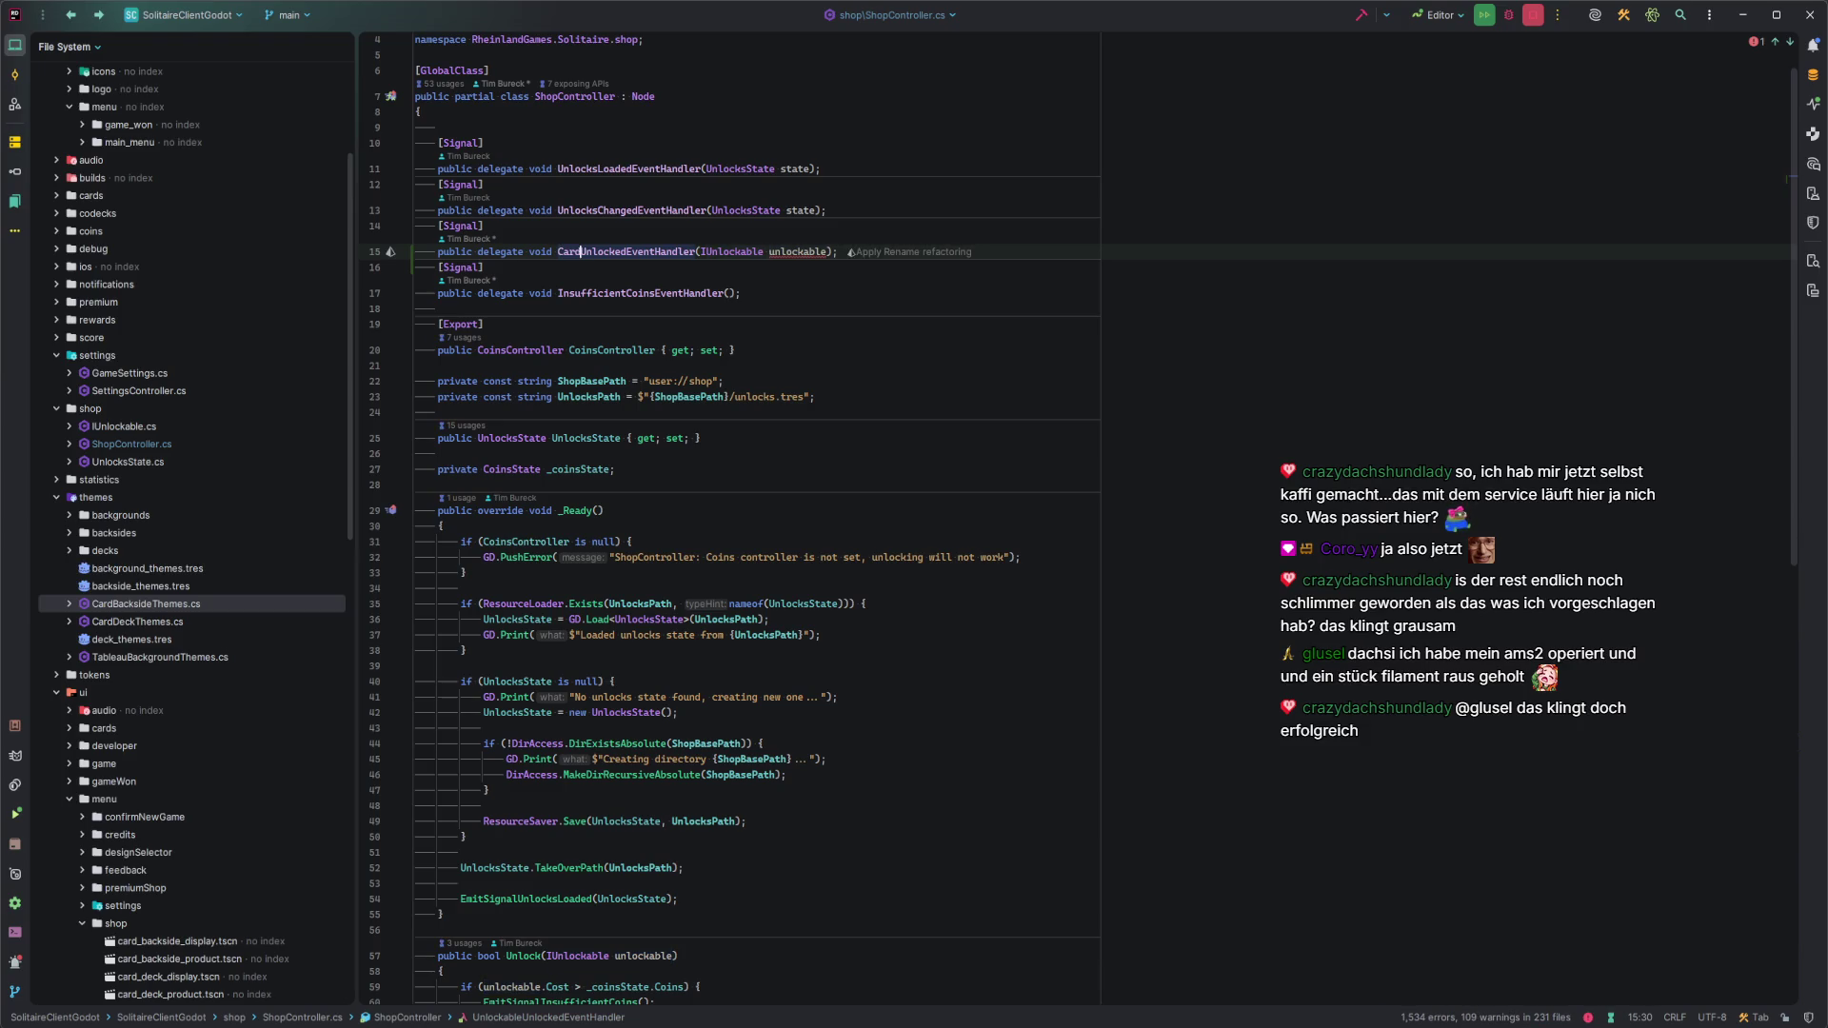
pyautogui.moveTo(724, 252); pyautogui.dragTo(855, 252)
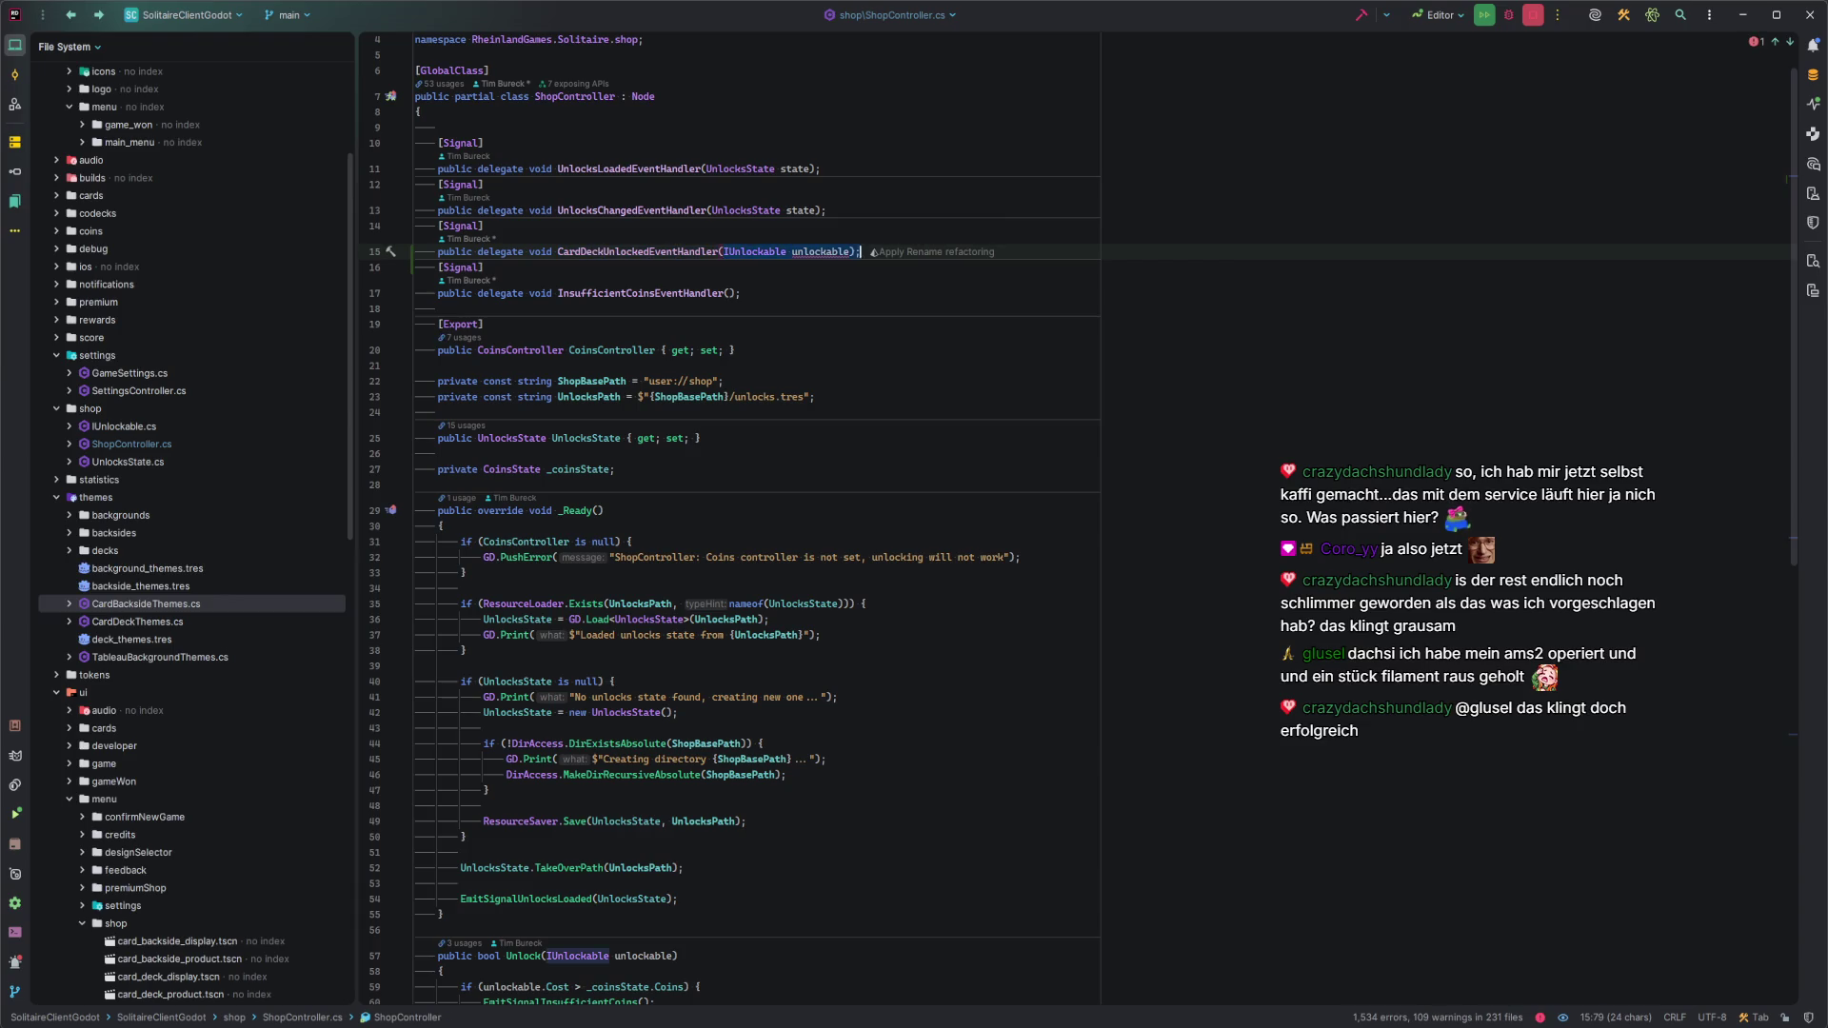
pyautogui.write('CDTh')
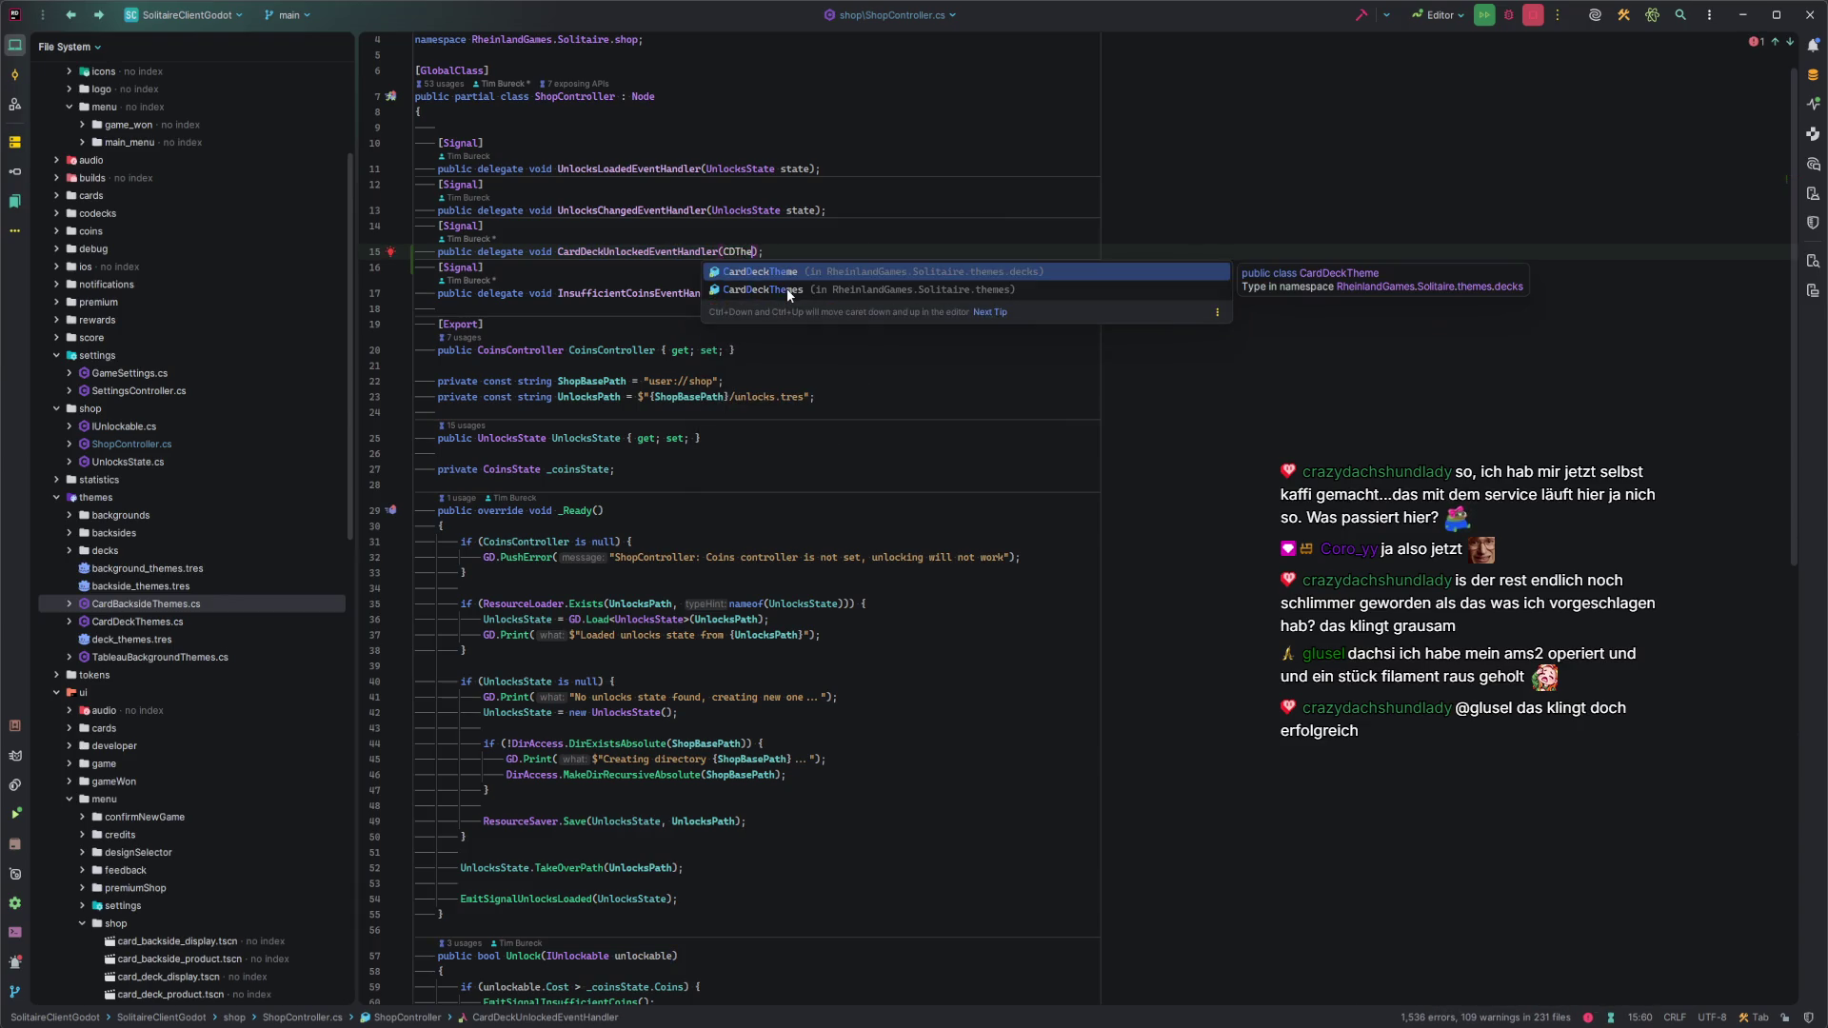
pyautogui.press('Return')
pyautogui.write('t')
pyautogui.press('Return')
pyautogui.press('End')
pyautogui.scroll(-3, 794, 644)
pyautogui.scroll(-7, 794, 644)
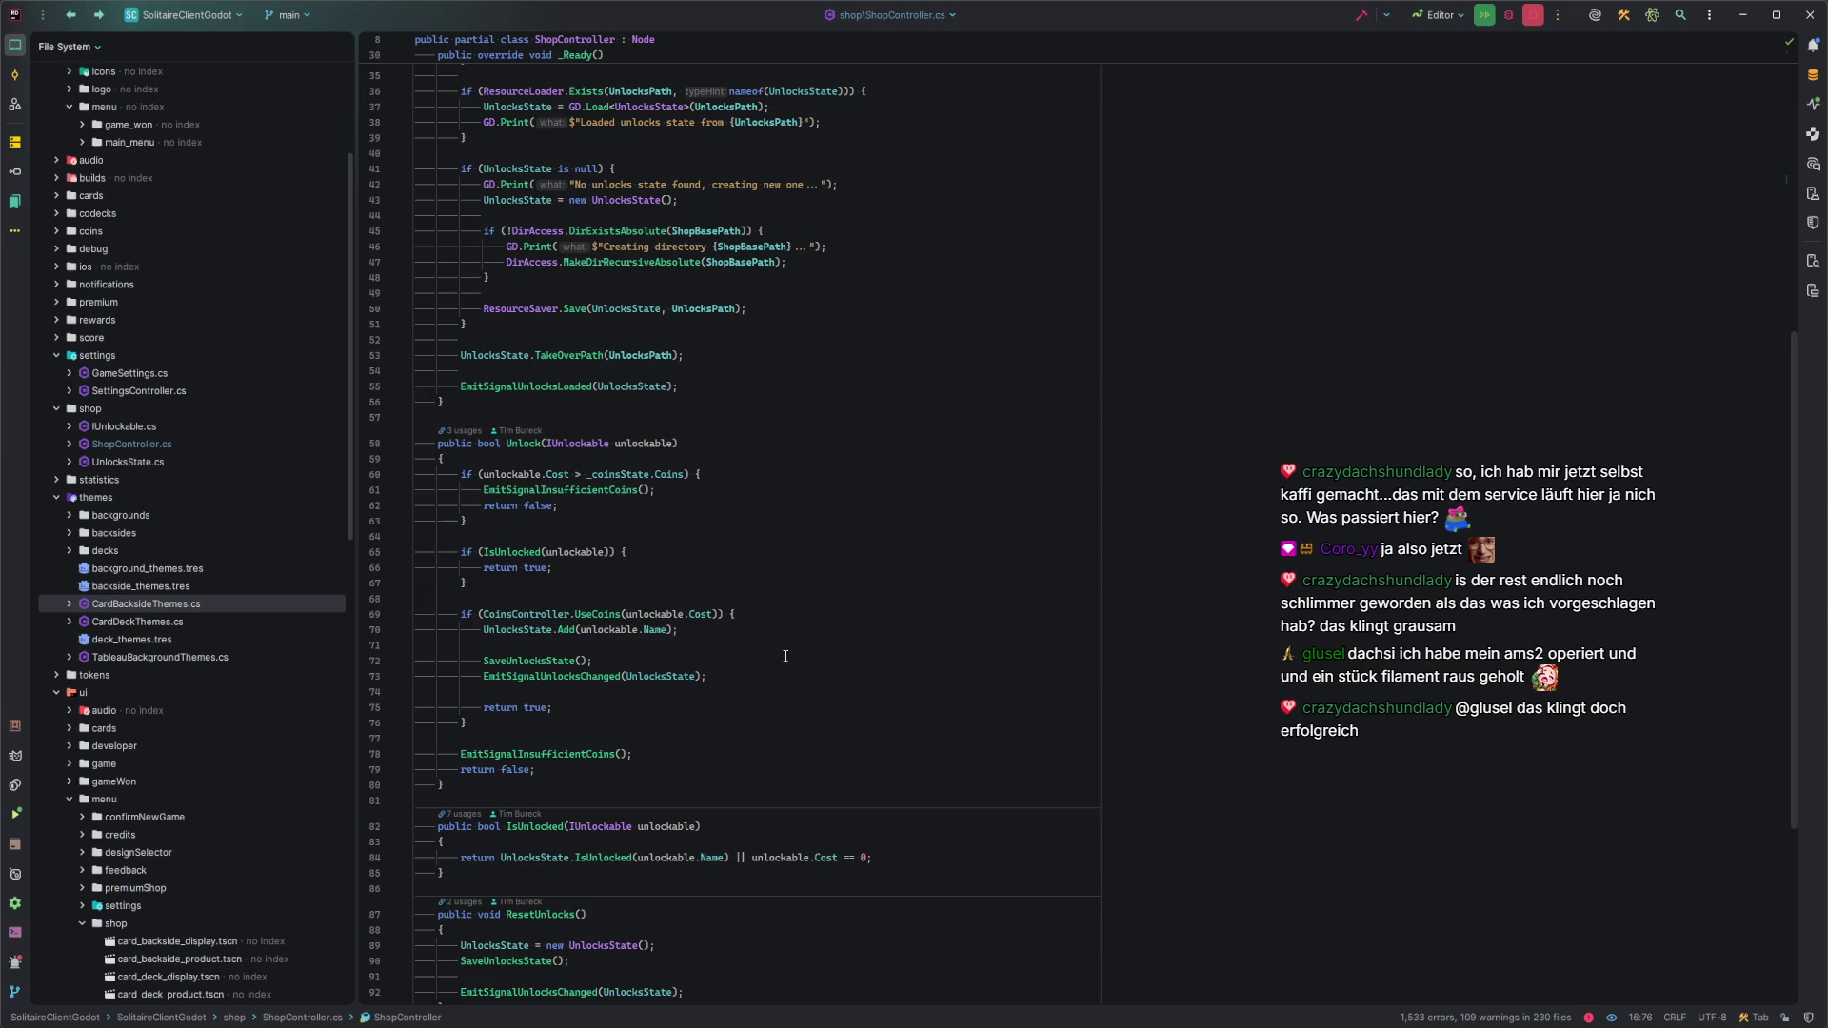
pyautogui.scroll(7, 786, 657)
# Delete the CardDeckUnlocked signal and open CardDeckItem.cs at its Unlock call via usages.
pyautogui.moveTo(858, 207); pyautogui.dragTo(883, 171)
pyautogui.press('BackSpace')
pyautogui.scroll(-12, 590, 548)
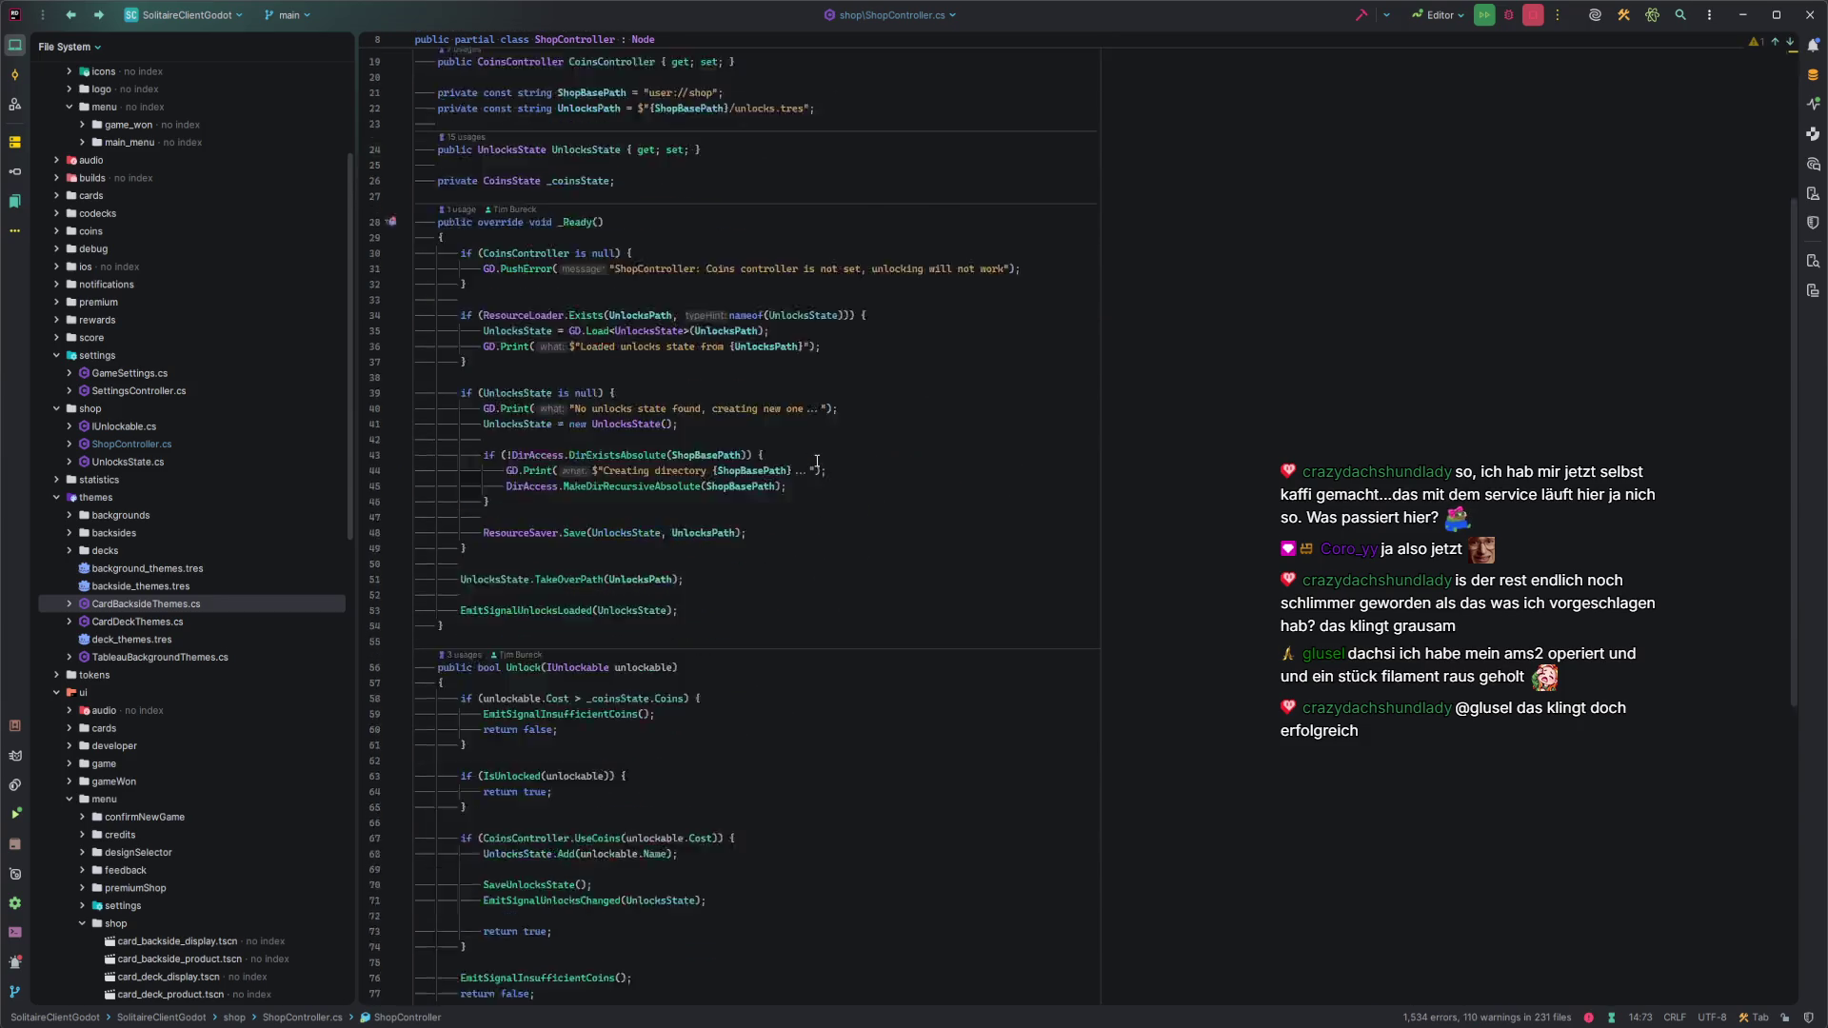
pyautogui.scroll(4, 590, 548)
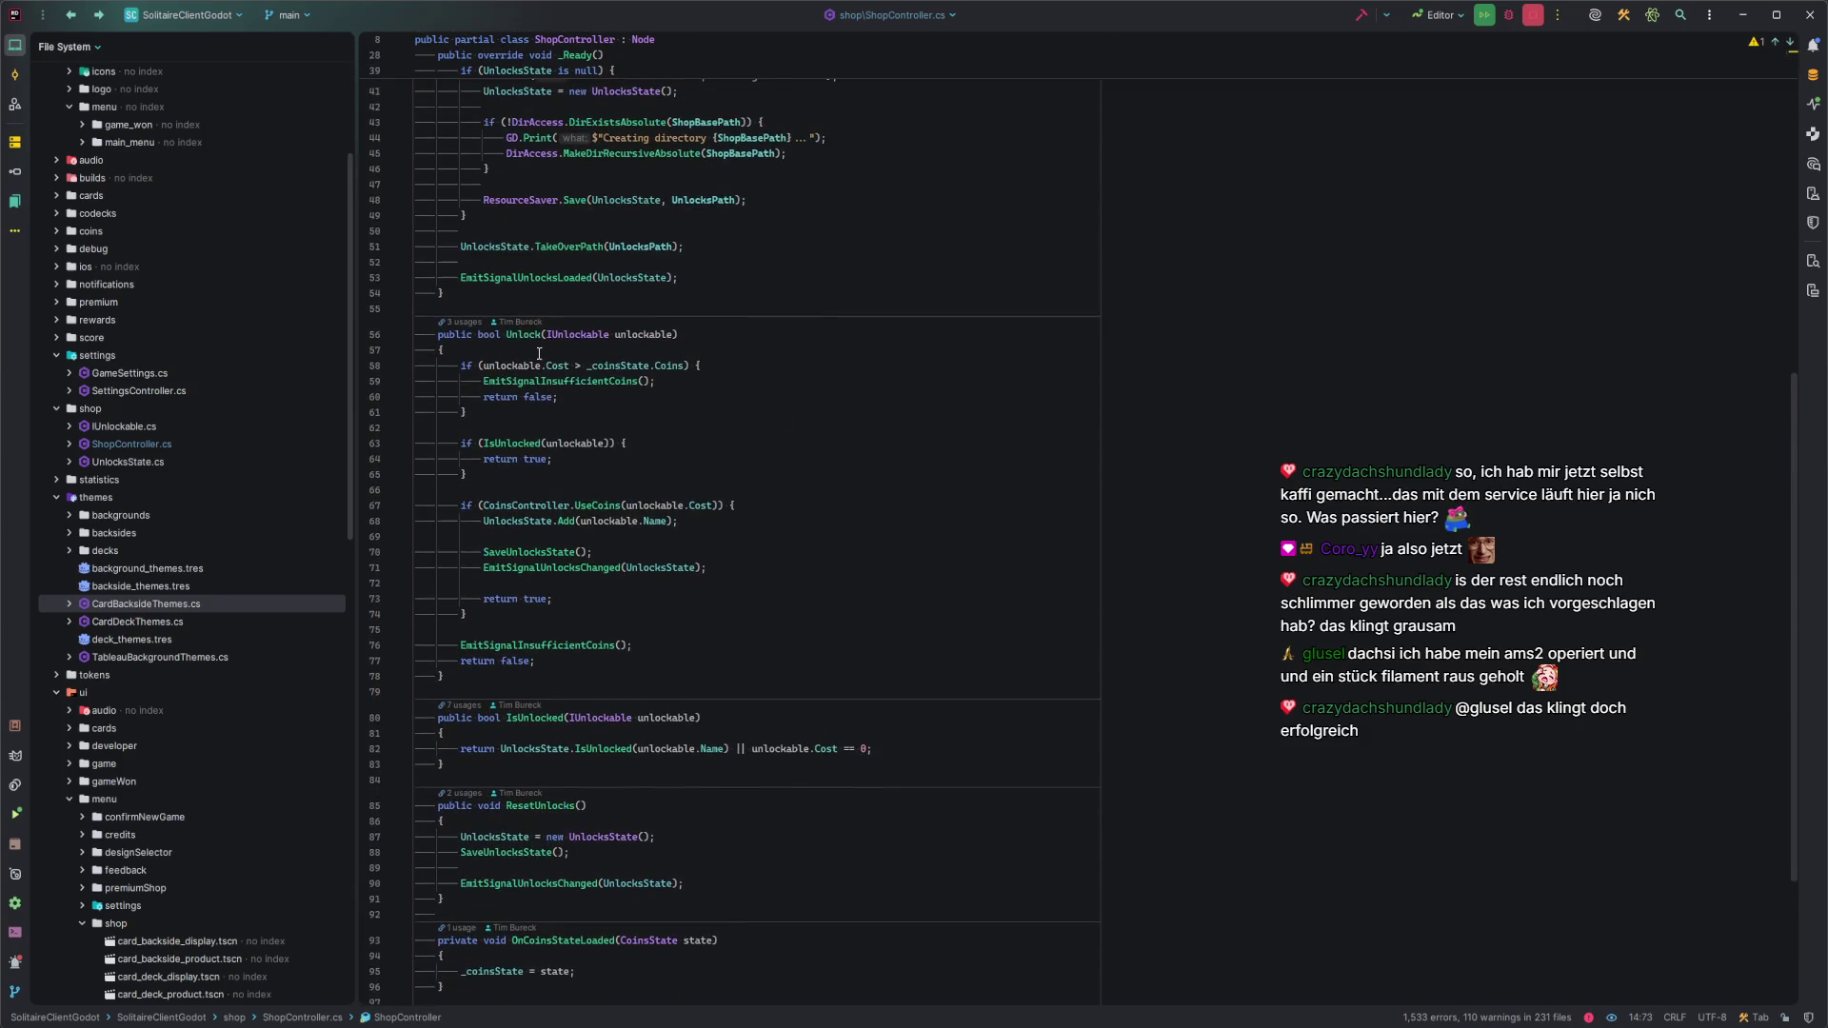
pyautogui.click(463, 322)
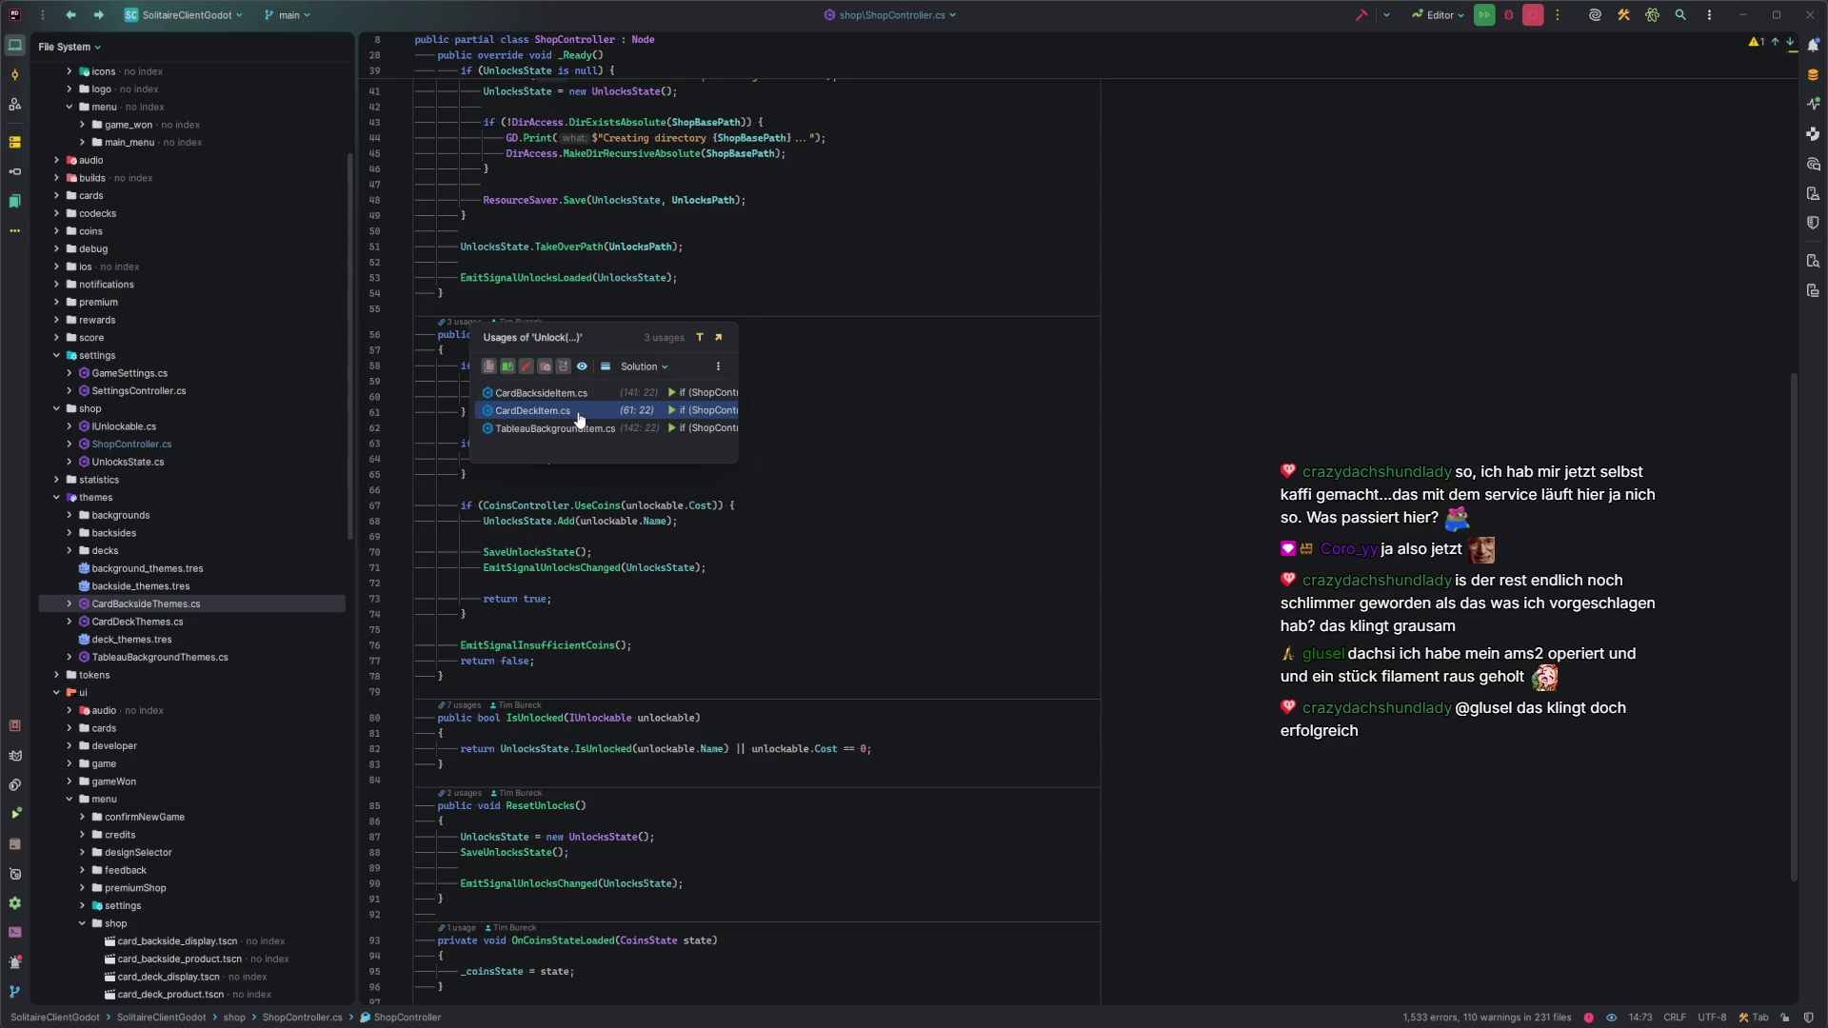
pyautogui.click(578, 415)
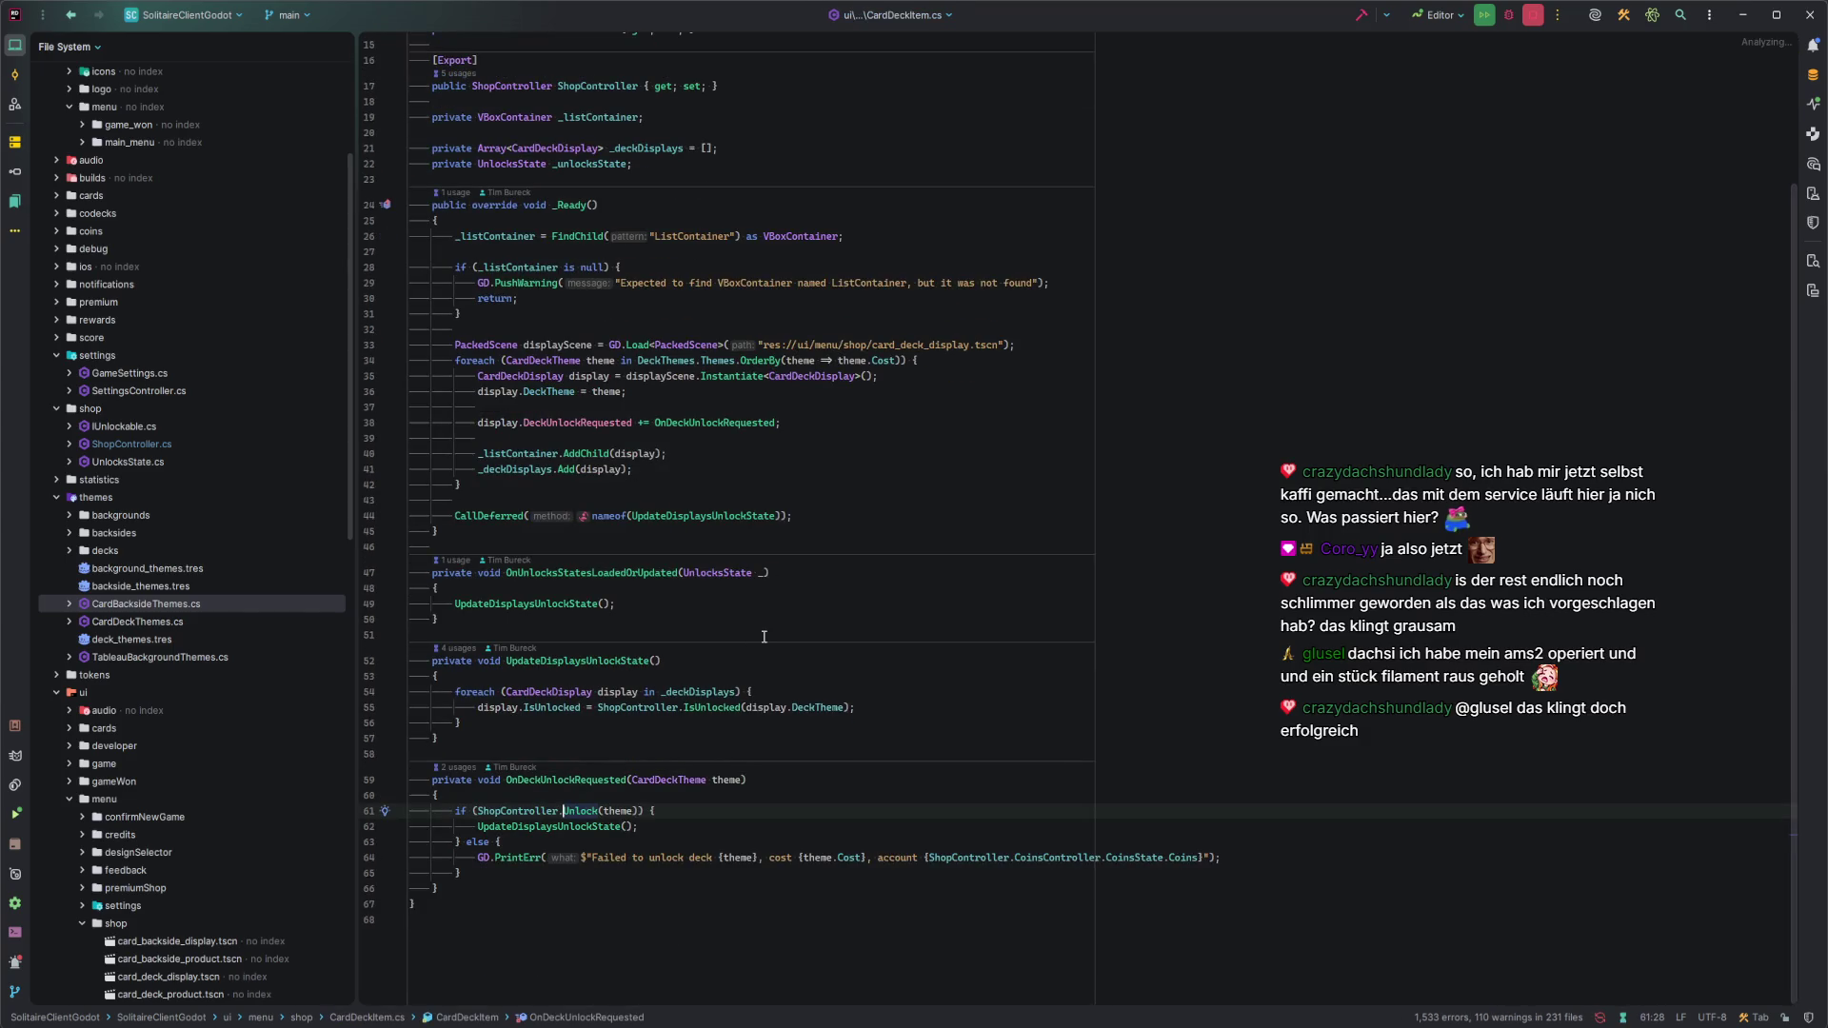
# Paste the CardDeckUnlockedEventHandler(CardDeckTheme theme) signal at the top of CardDeckItem's class.
pyautogui.click(707, 826)
pyautogui.scroll(3, 736, 406)
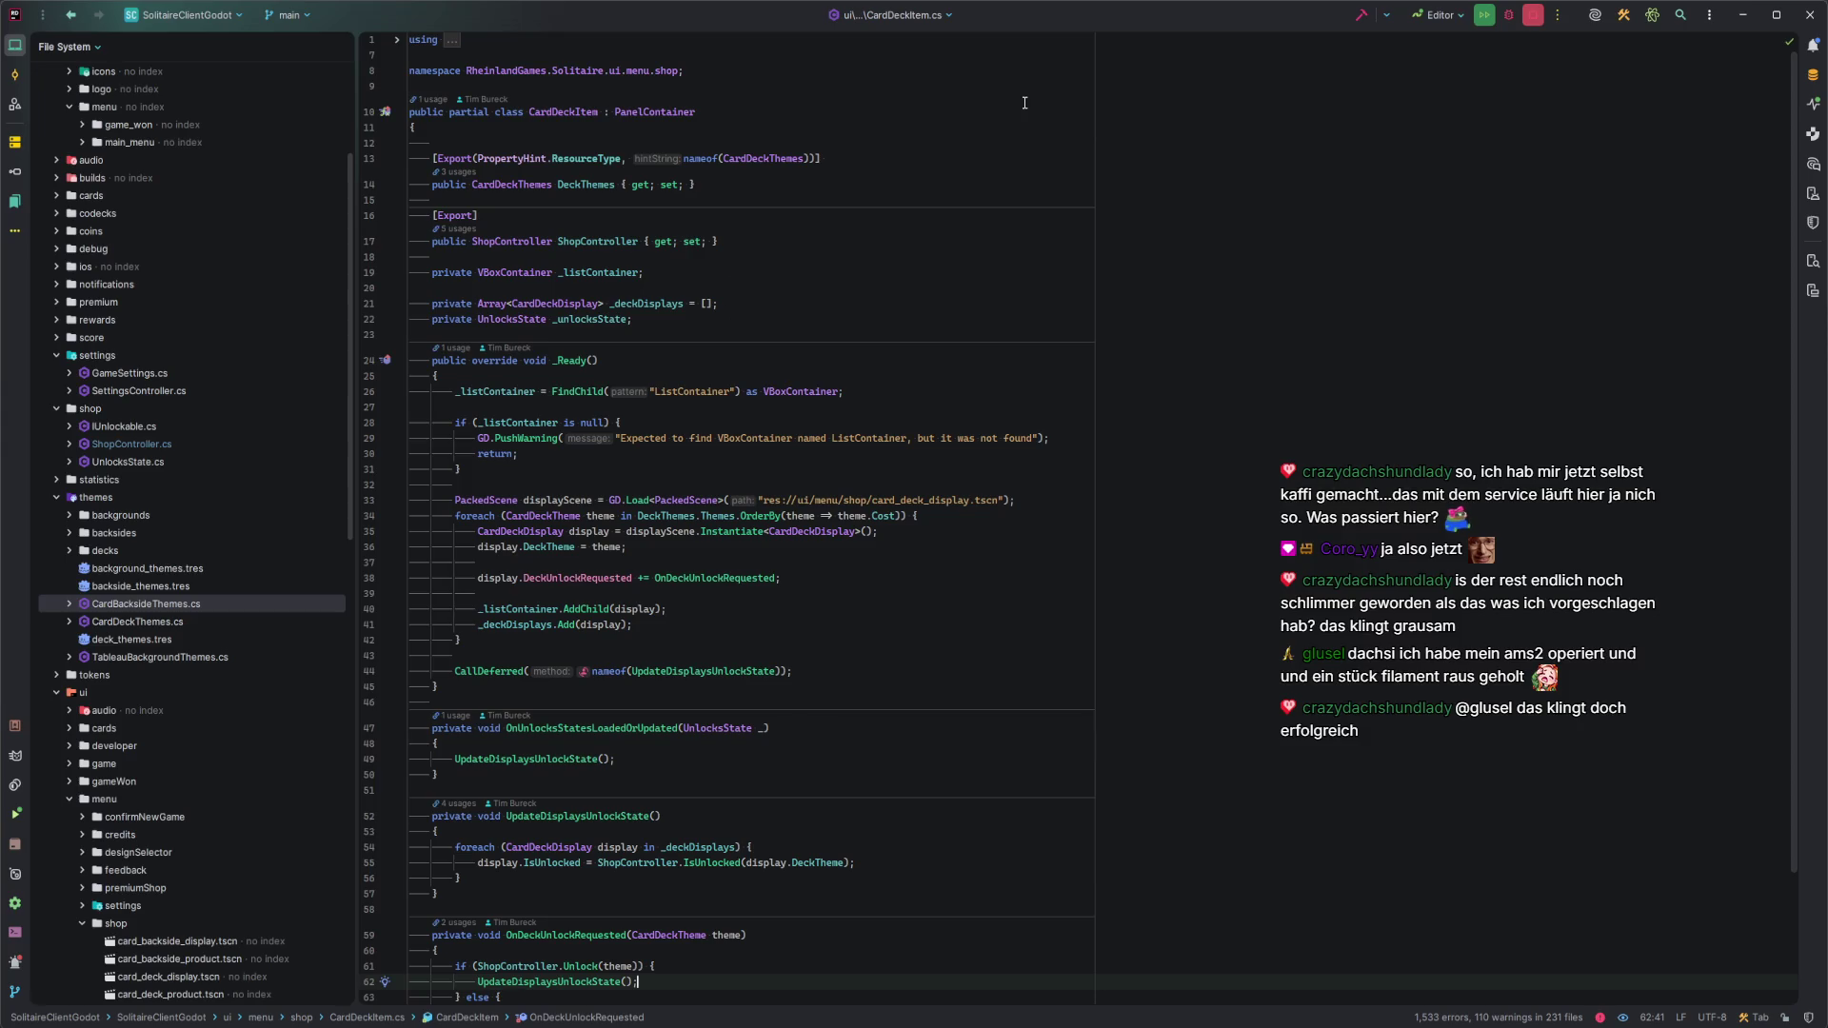
pyautogui.click(952, 129)
pyautogui.press('Return')
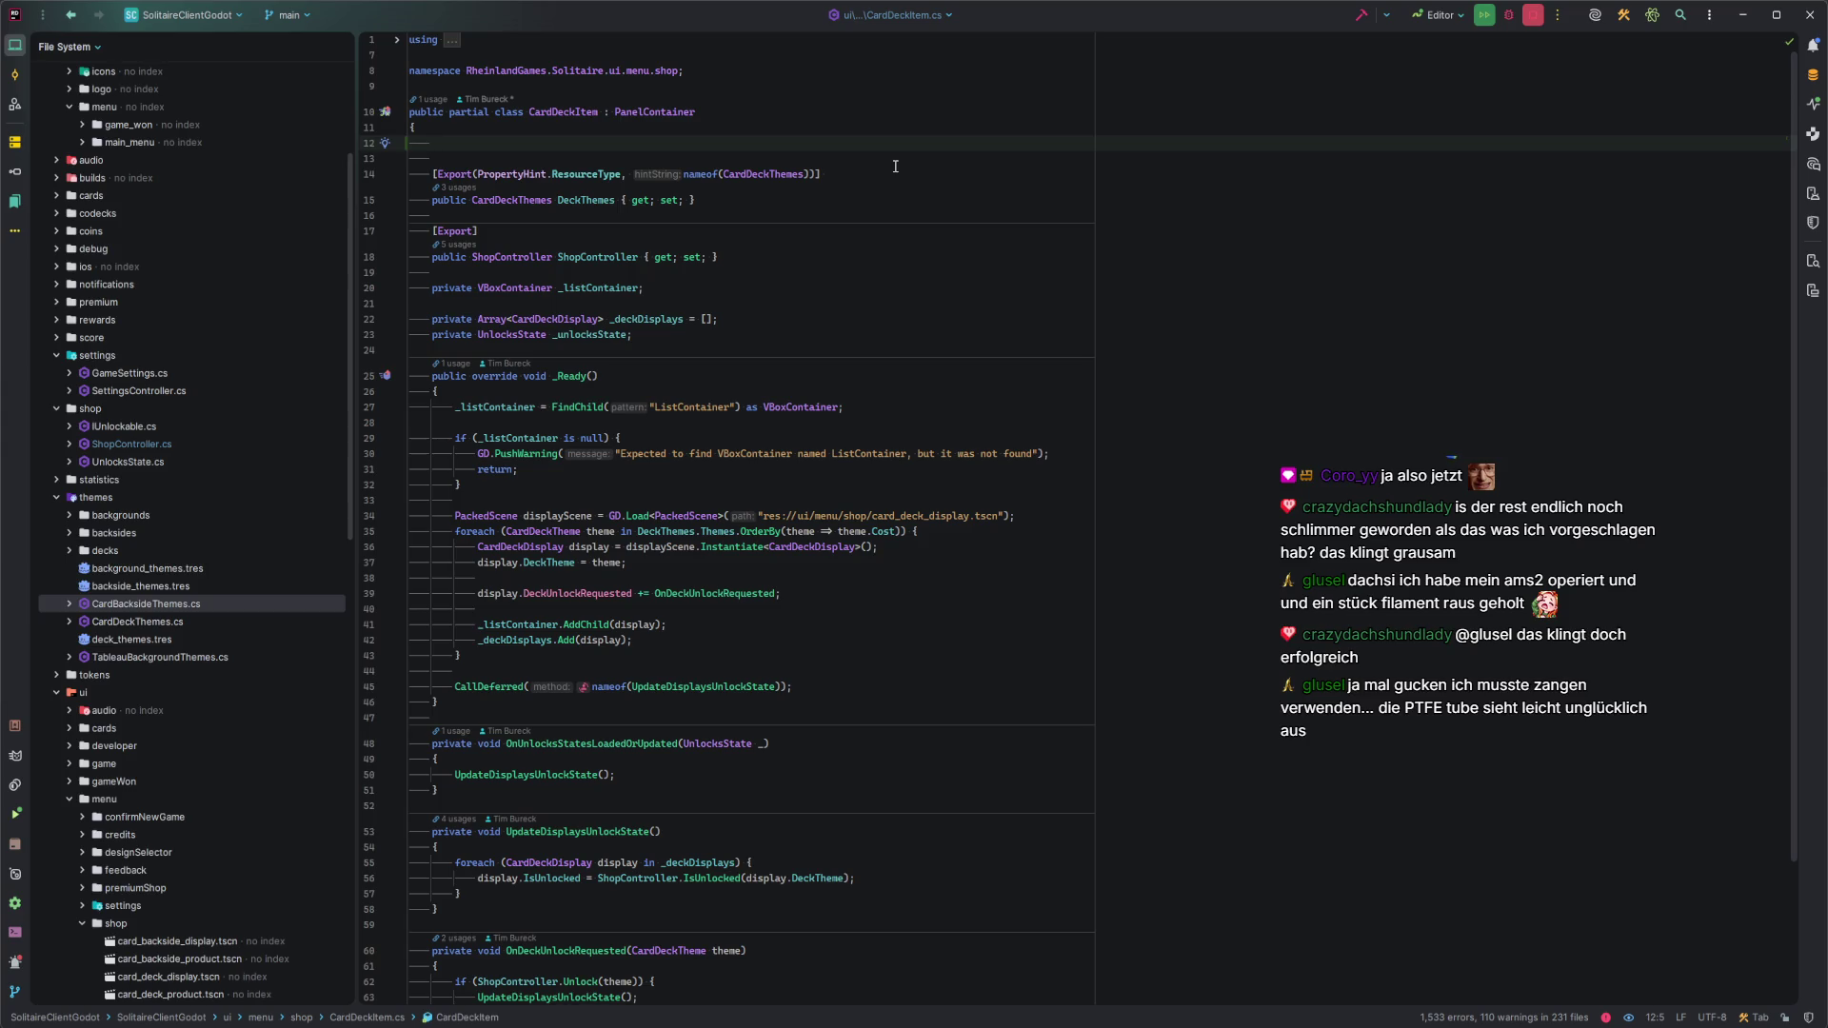
pyautogui.click(57, 498)
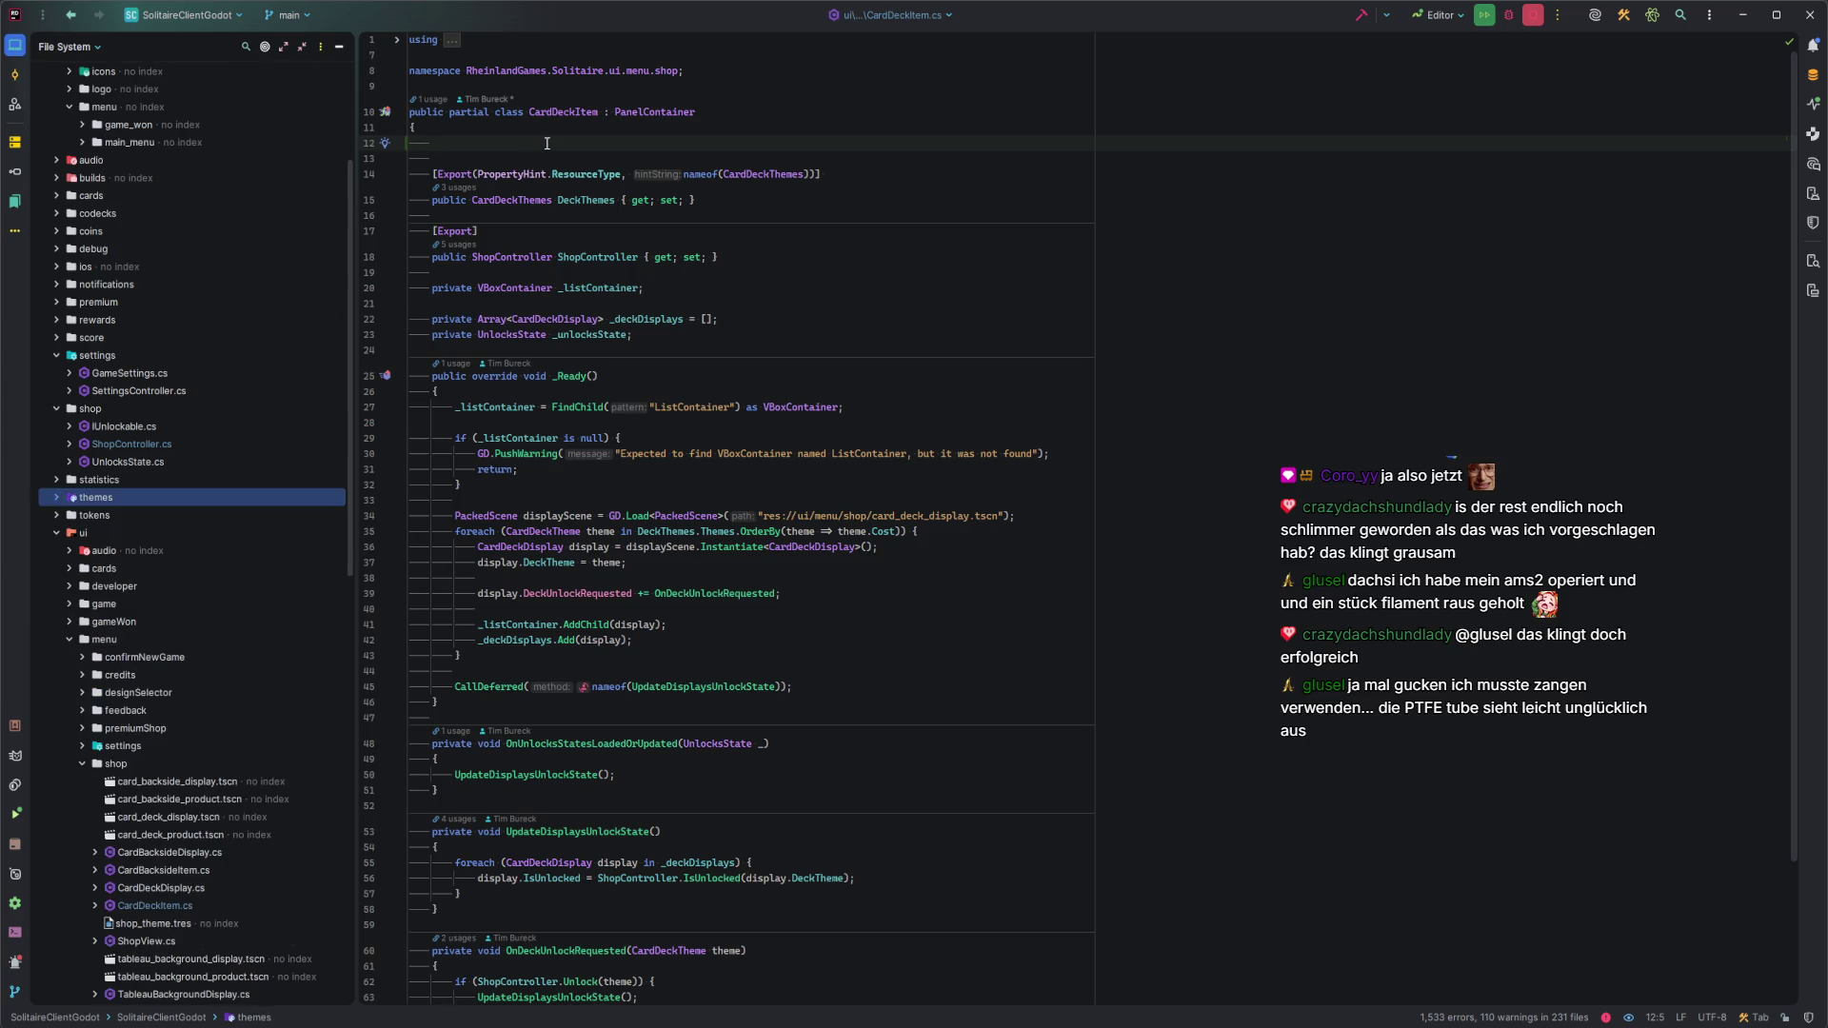
pyautogui.write('[Signal] public delegate void CardDeckUnlockedEventHandler(CardDeckTheme theme);')
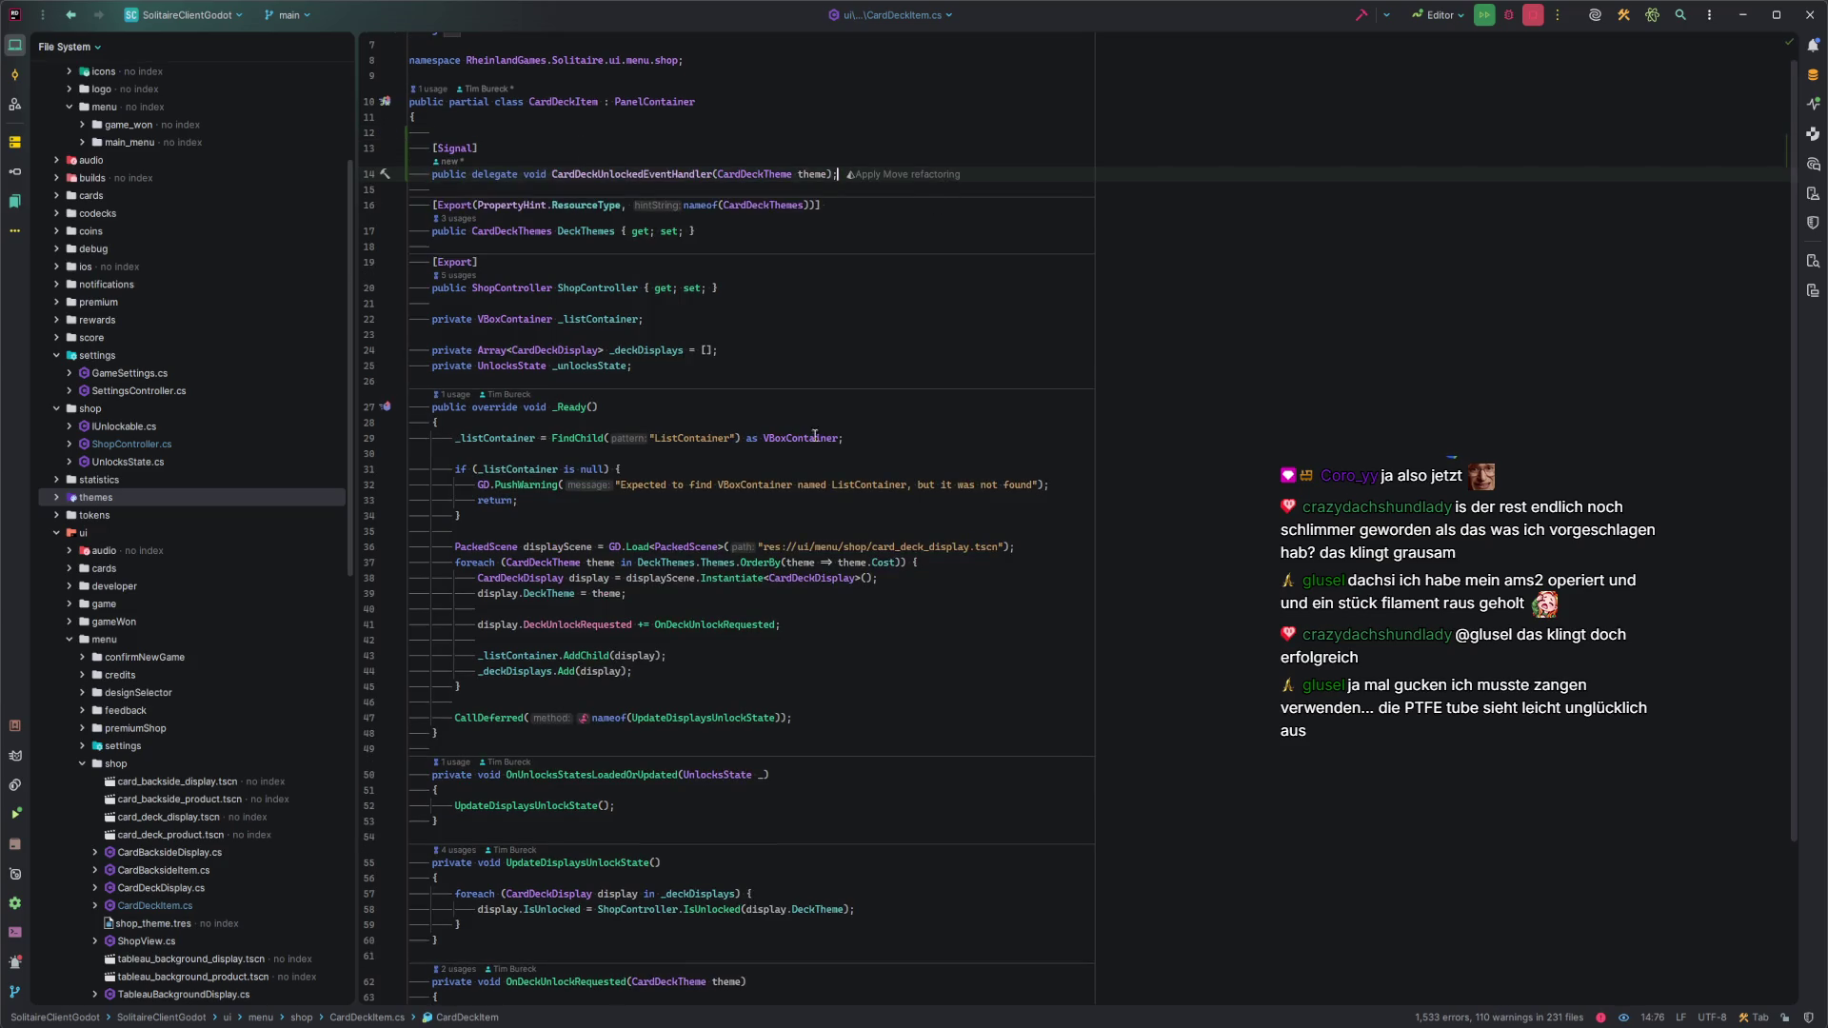
pyautogui.scroll(-1, 400, 285)
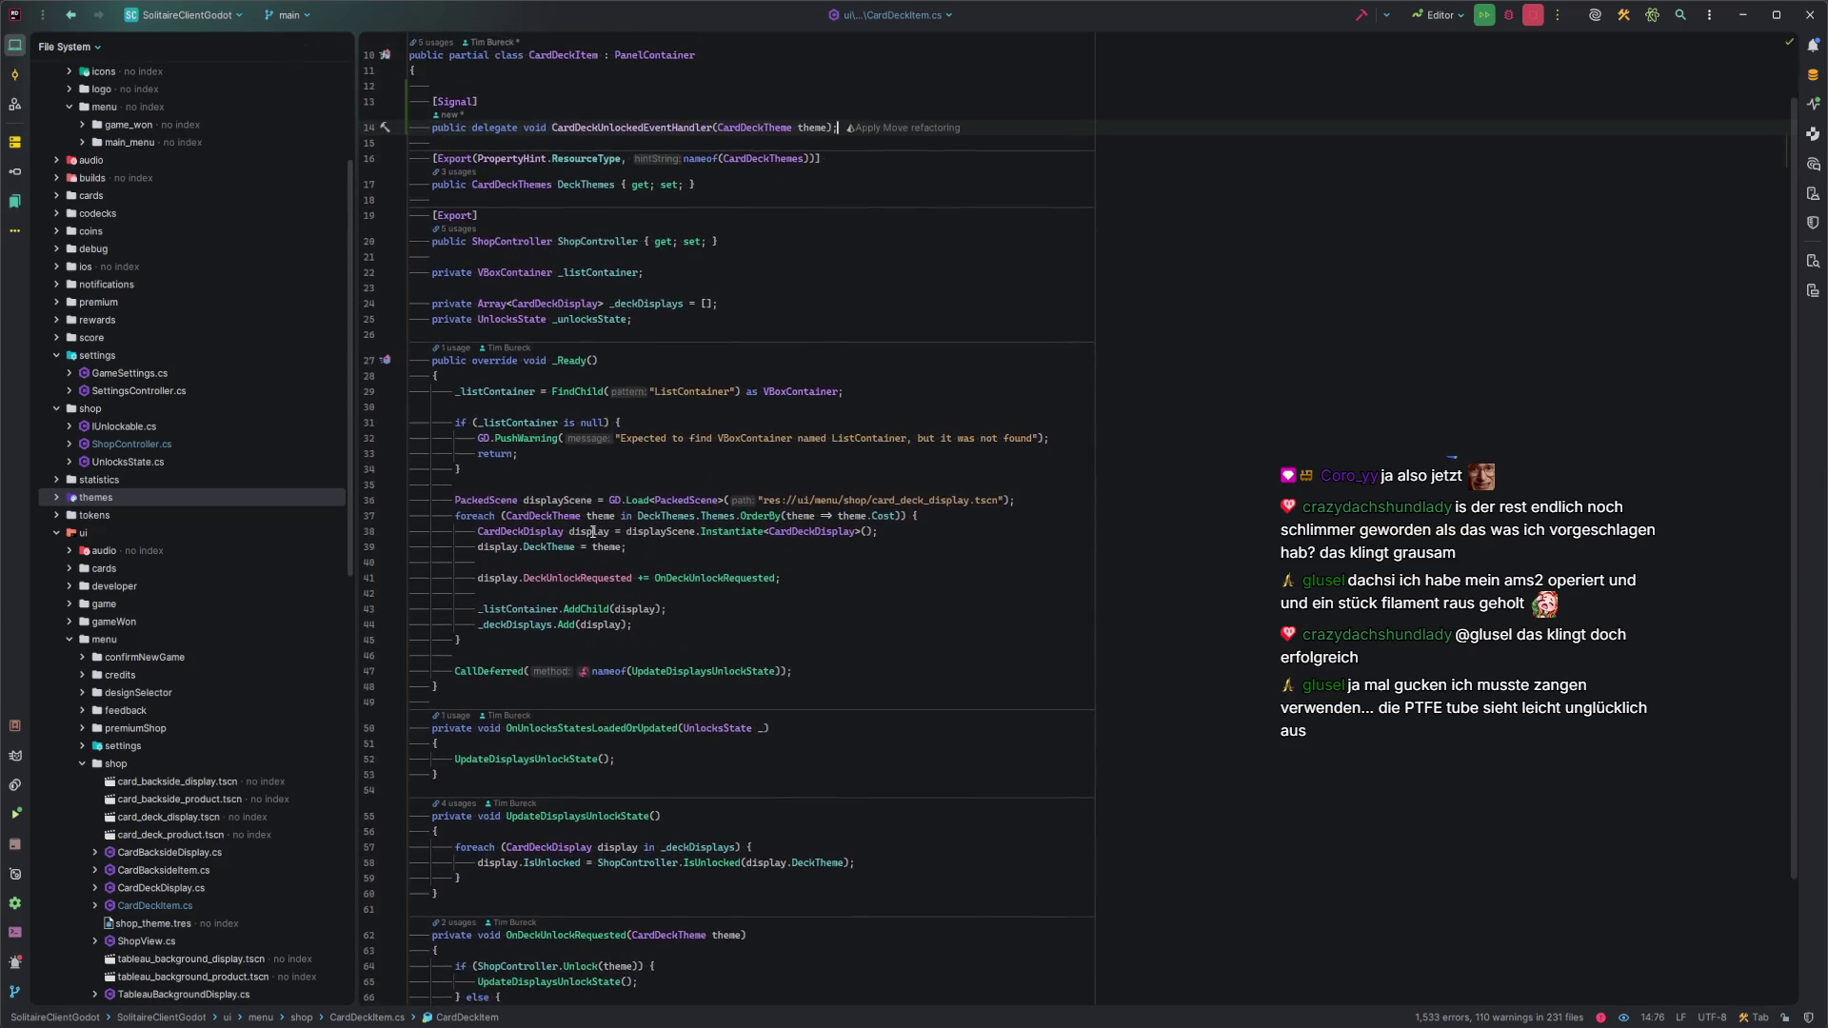
# Open CardBacksideItem.cs from the file tree.
pyautogui.click(264, 45)
pyautogui.scroll(-4, 255, 514)
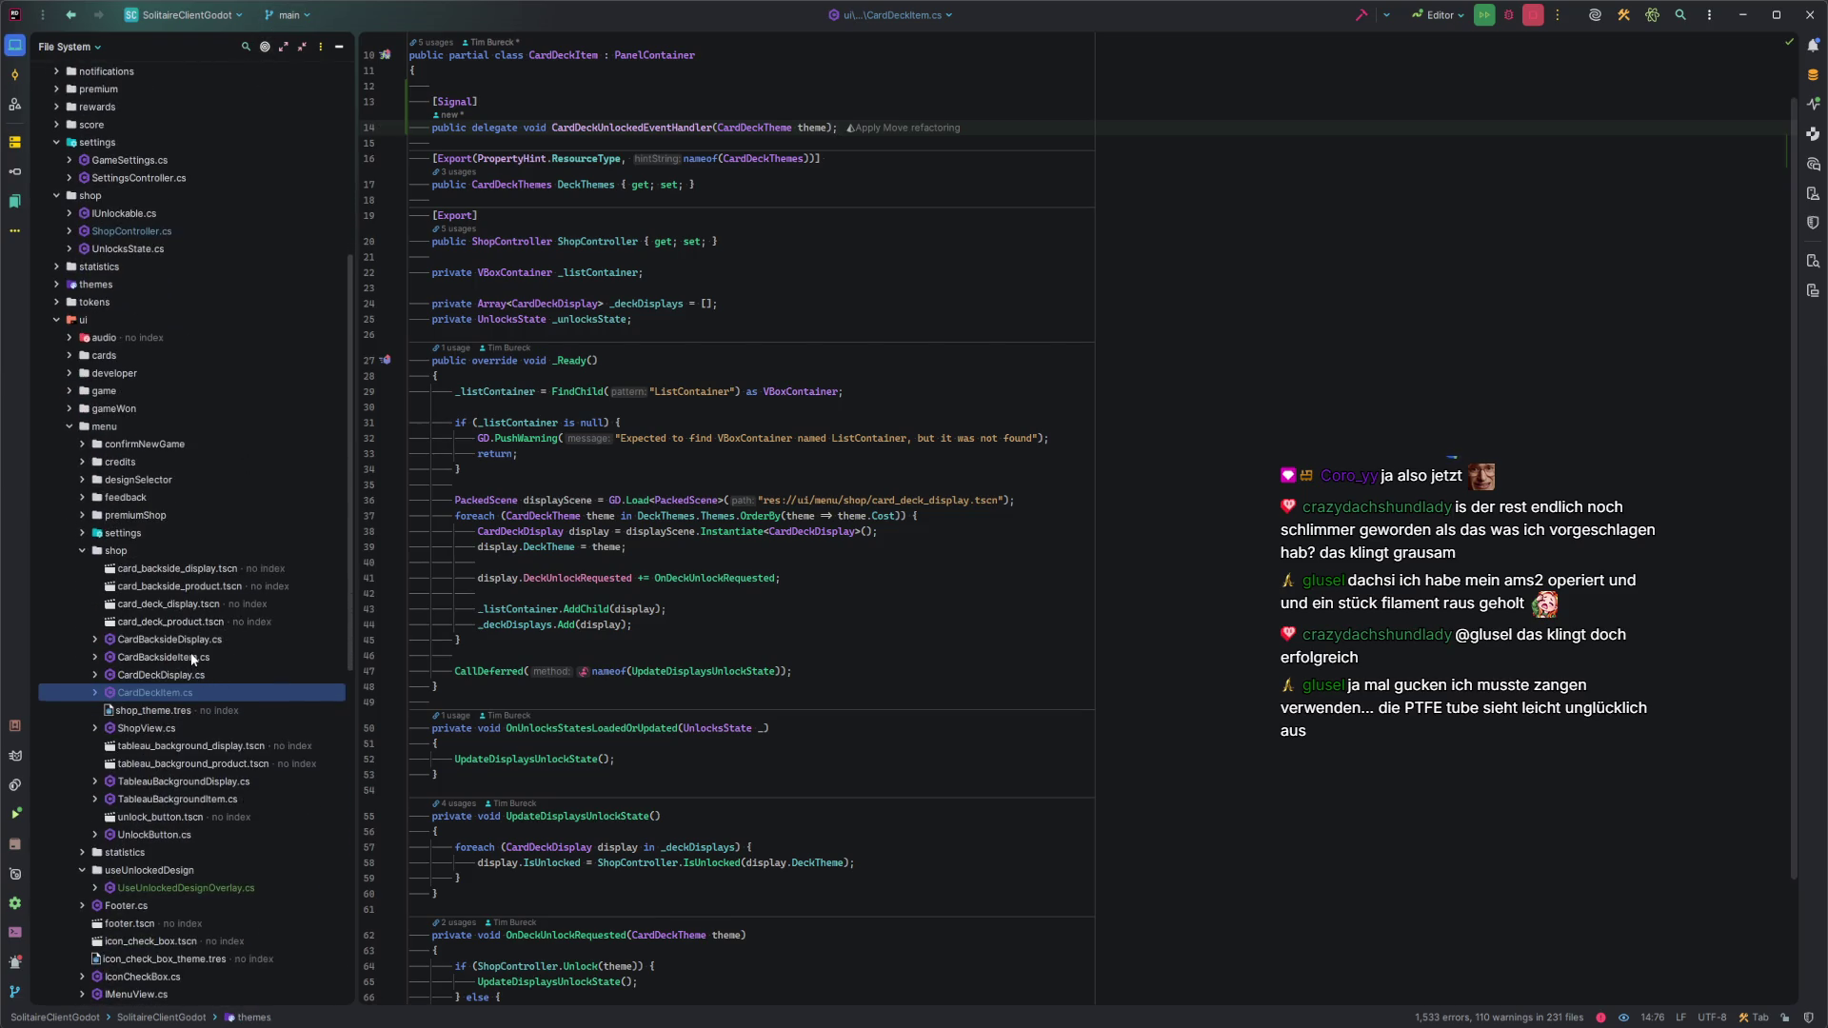
pyautogui.doubleClick(190, 657)
pyautogui.scroll(15, 771, 384)
# Paste the signal delegate into CardBacksideItem with a CardBacksideTheme parameter.
pyautogui.click(554, 145)
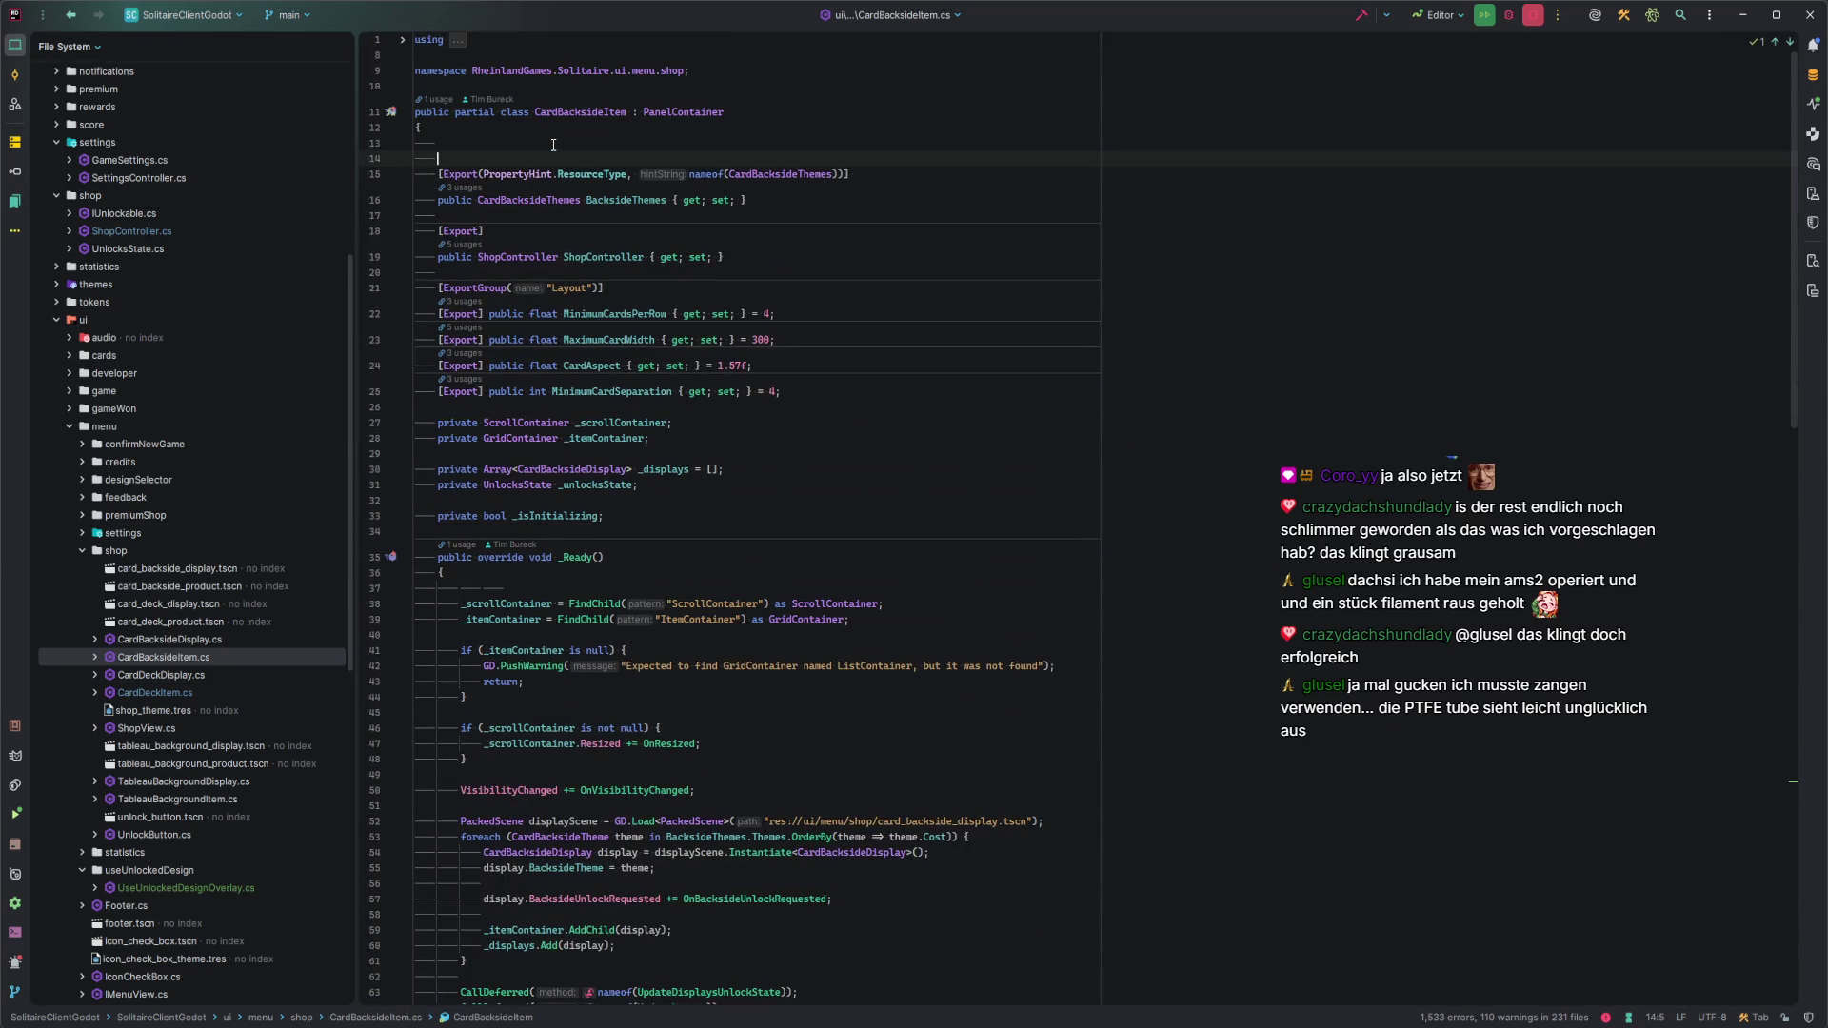
pyautogui.write('[Signal] public delegate void CardDeckUnlockedEventHandler(CardDeckTheme theme);')
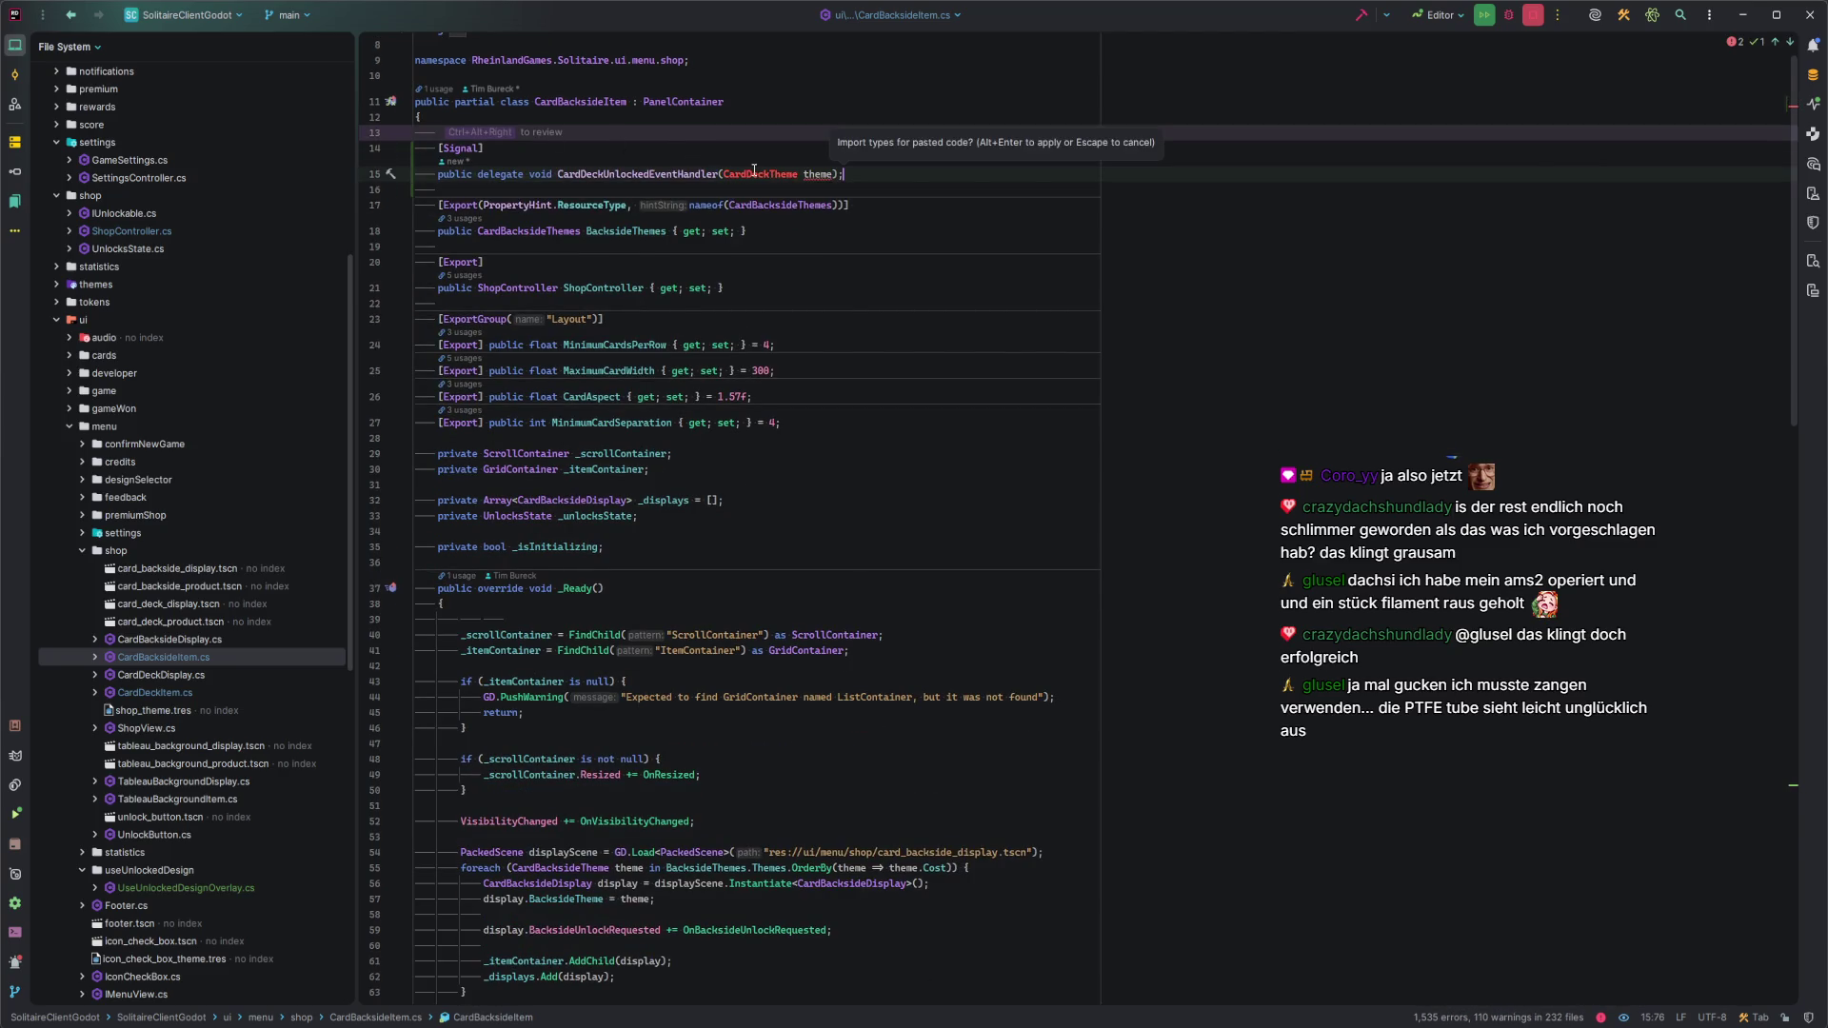
pyautogui.doubleClick(754, 175)
pyautogui.write('Backside')
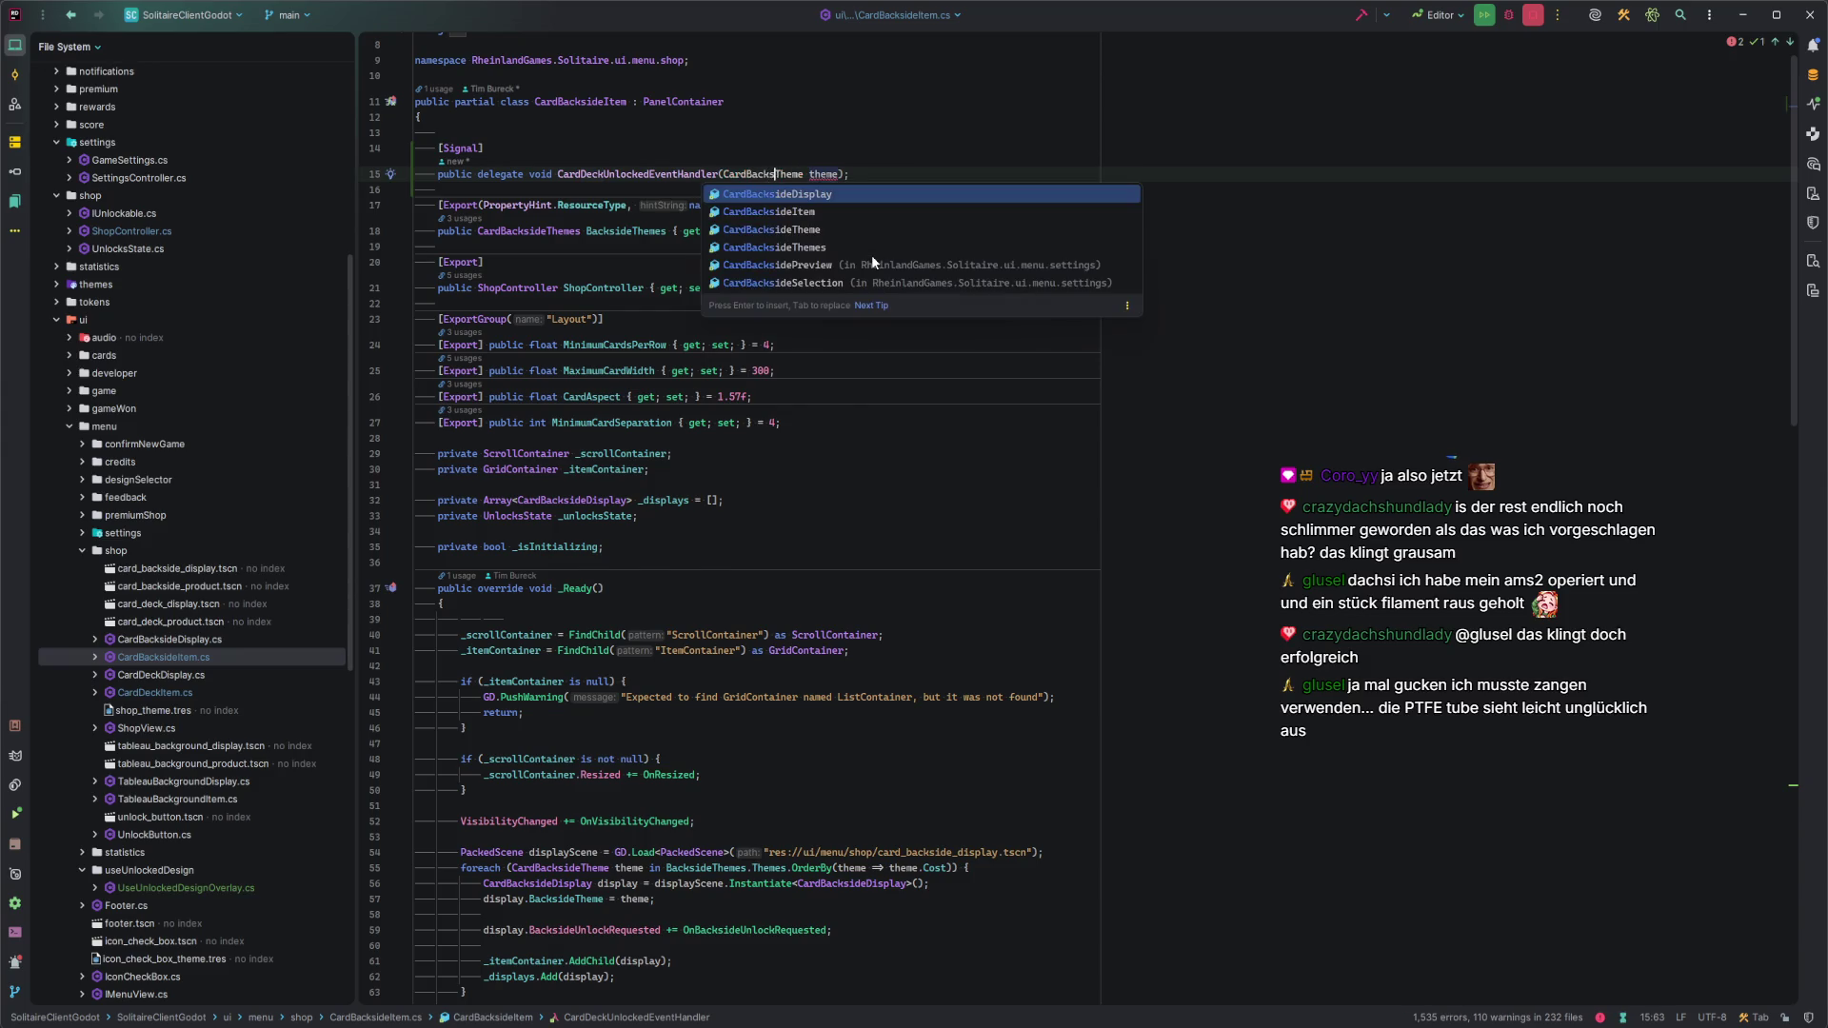
pyautogui.press('End')
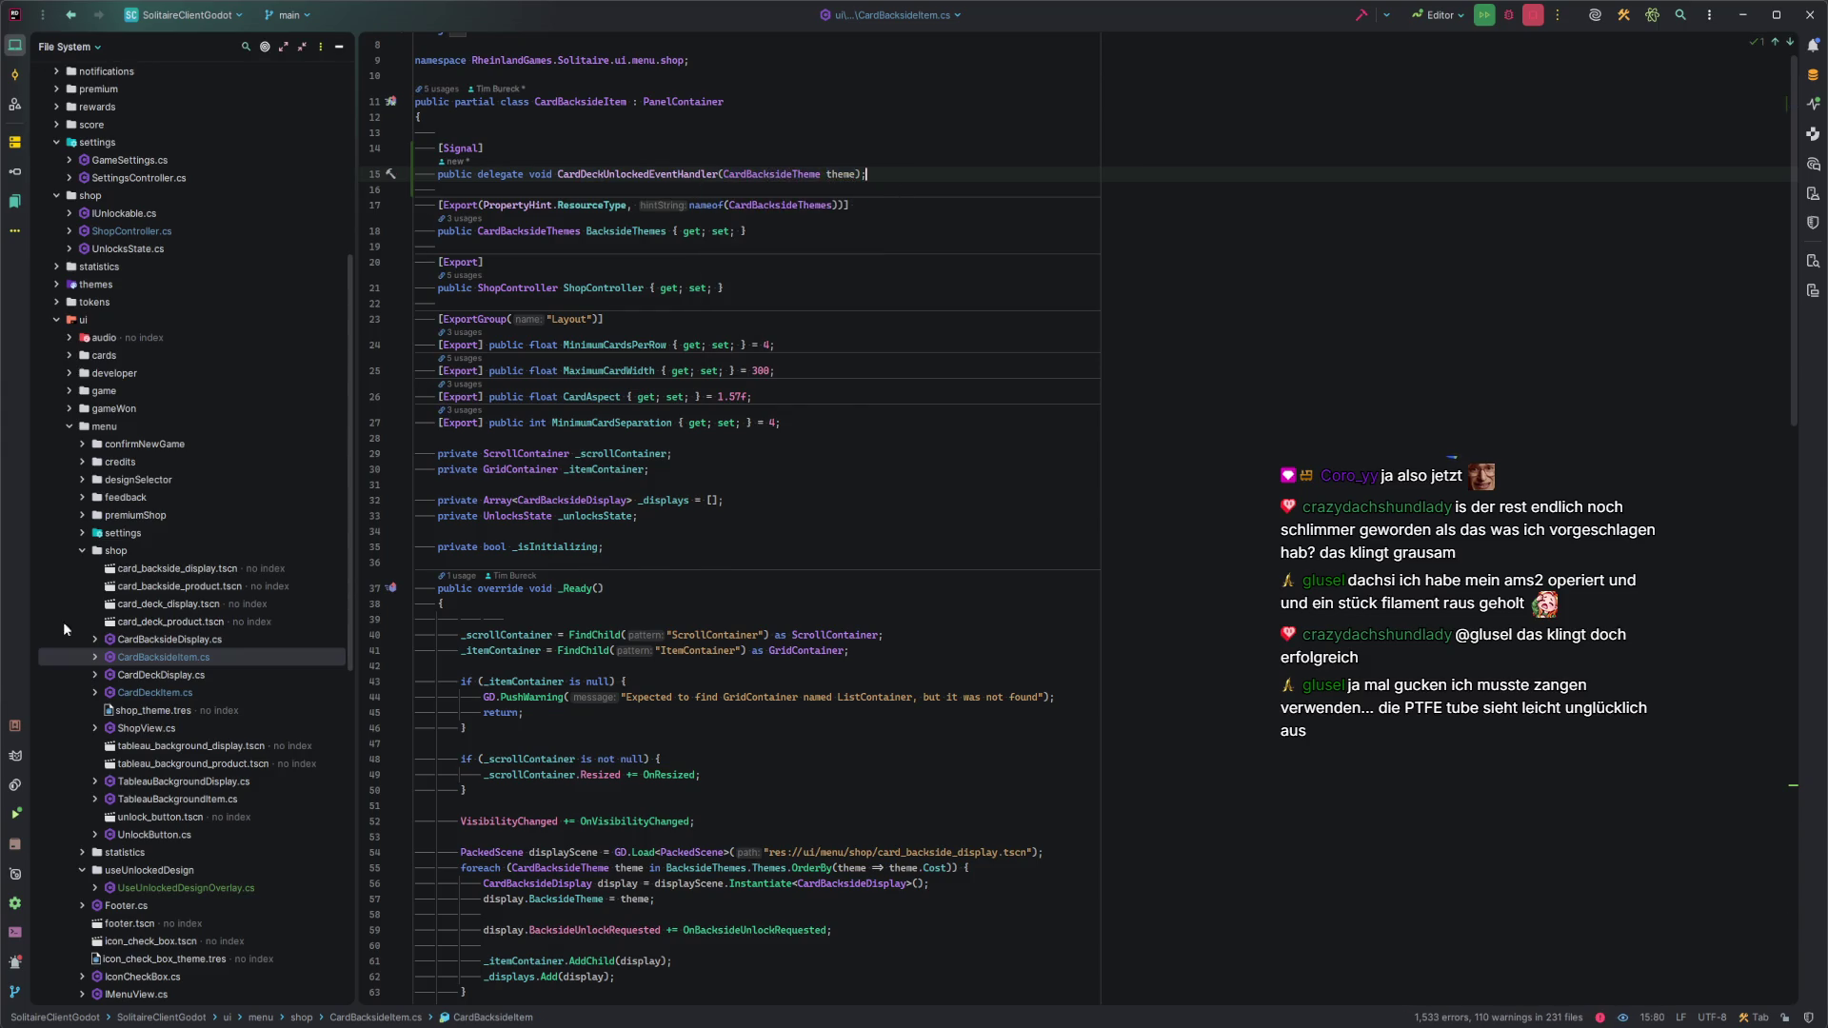
# Paste the signal delegate into TableauBackgroundItem.cs with a TableauBackgroundTheme parameter.
pyautogui.doubleClick(193, 800)
pyautogui.click(488, 132)
pyautogui.write('[Signal]     public delegate void CardDeckUnlockedEventHandler(CardDeckTheme theme);')
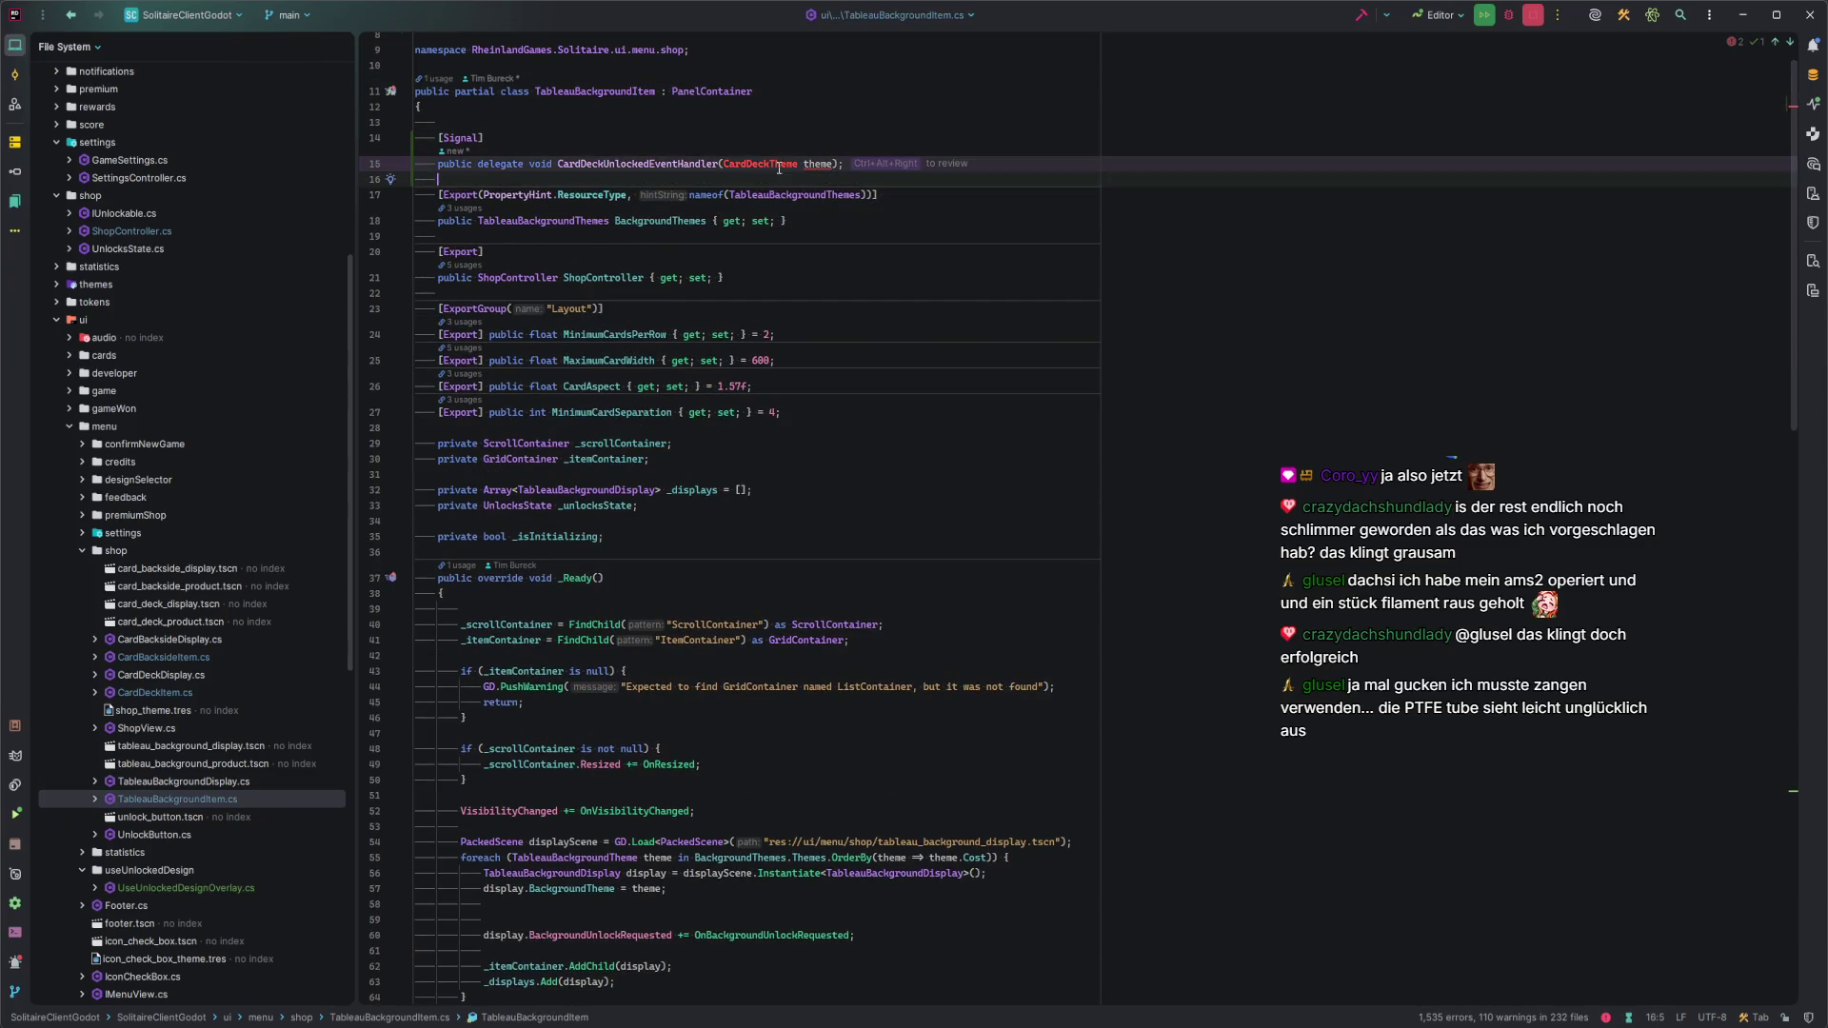
pyautogui.click(727, 166)
pyautogui.hotkey('ctrl', 'shift', 'Right')
pyautogui.hotkey('ctrl', 'shift', 'Right')
pyautogui.write('Tablba')
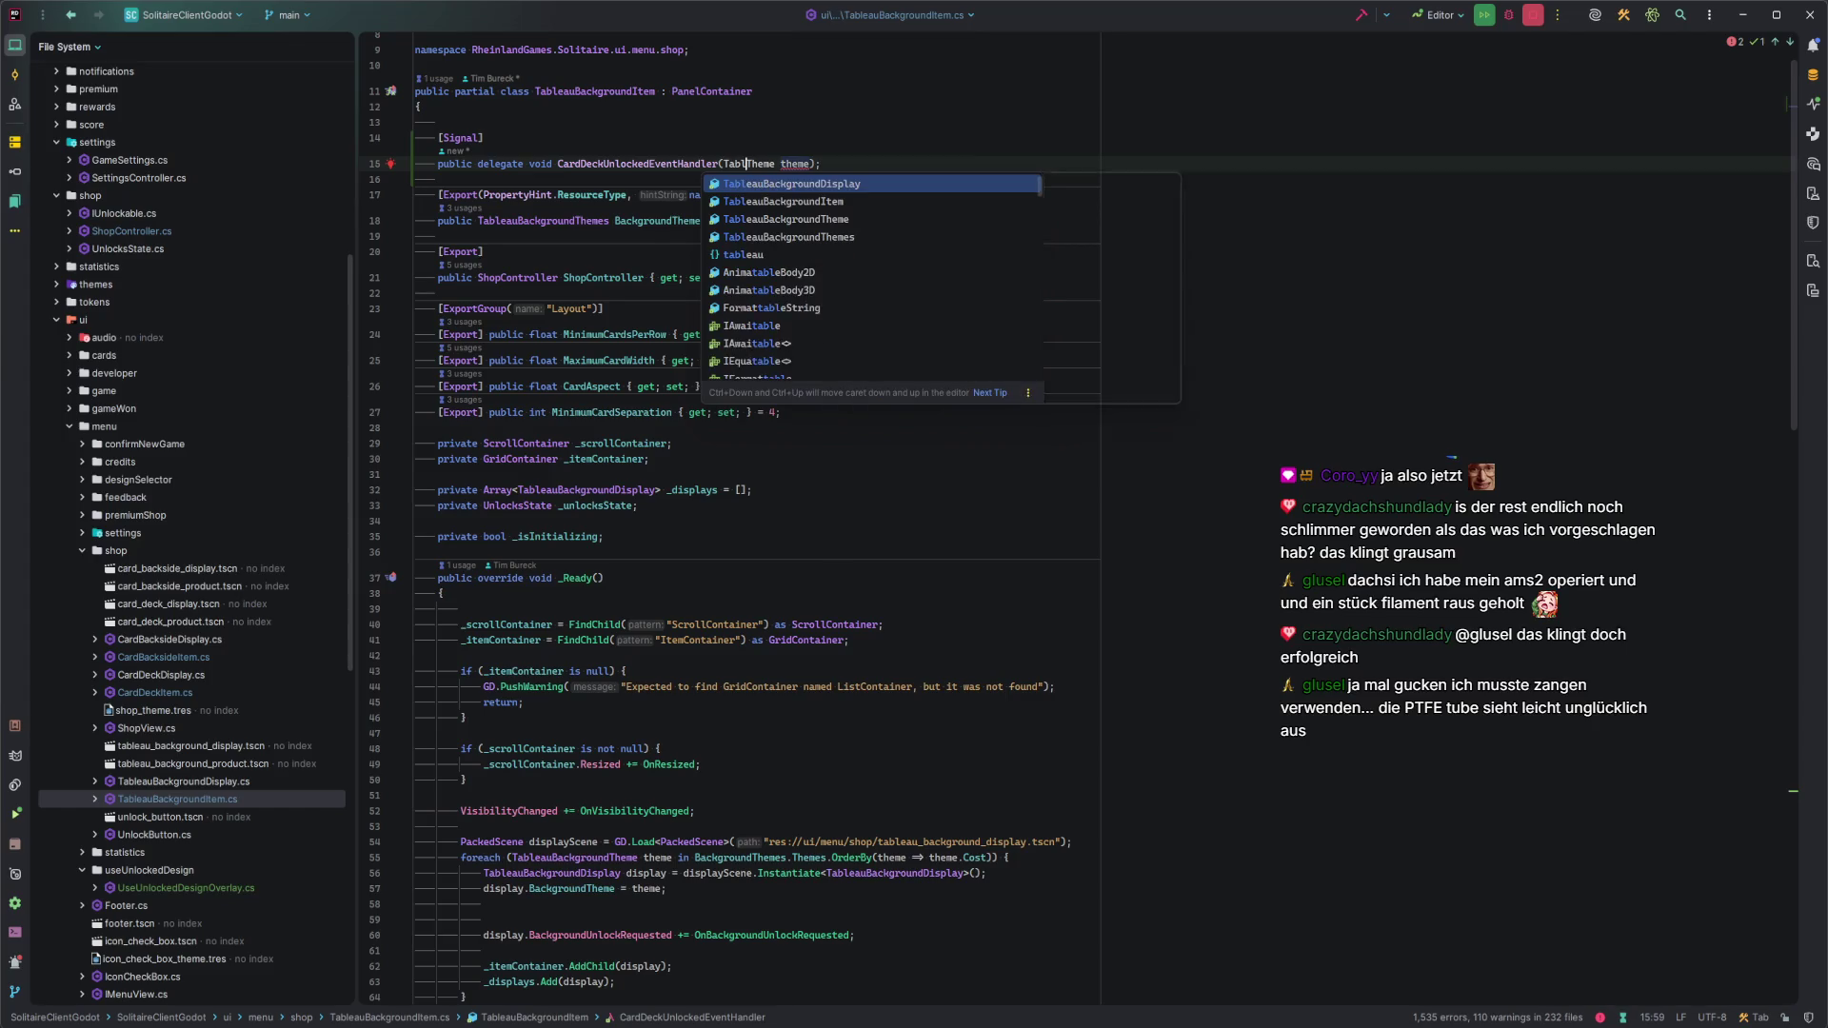
pyautogui.press('Down')
pyautogui.press('Down')
pyautogui.press('Tab')
pyautogui.press('End')
# Begin an emit call after the display update in TableauBackgroundItem's unlock handler.
pyautogui.scroll(-15, 727, 630)
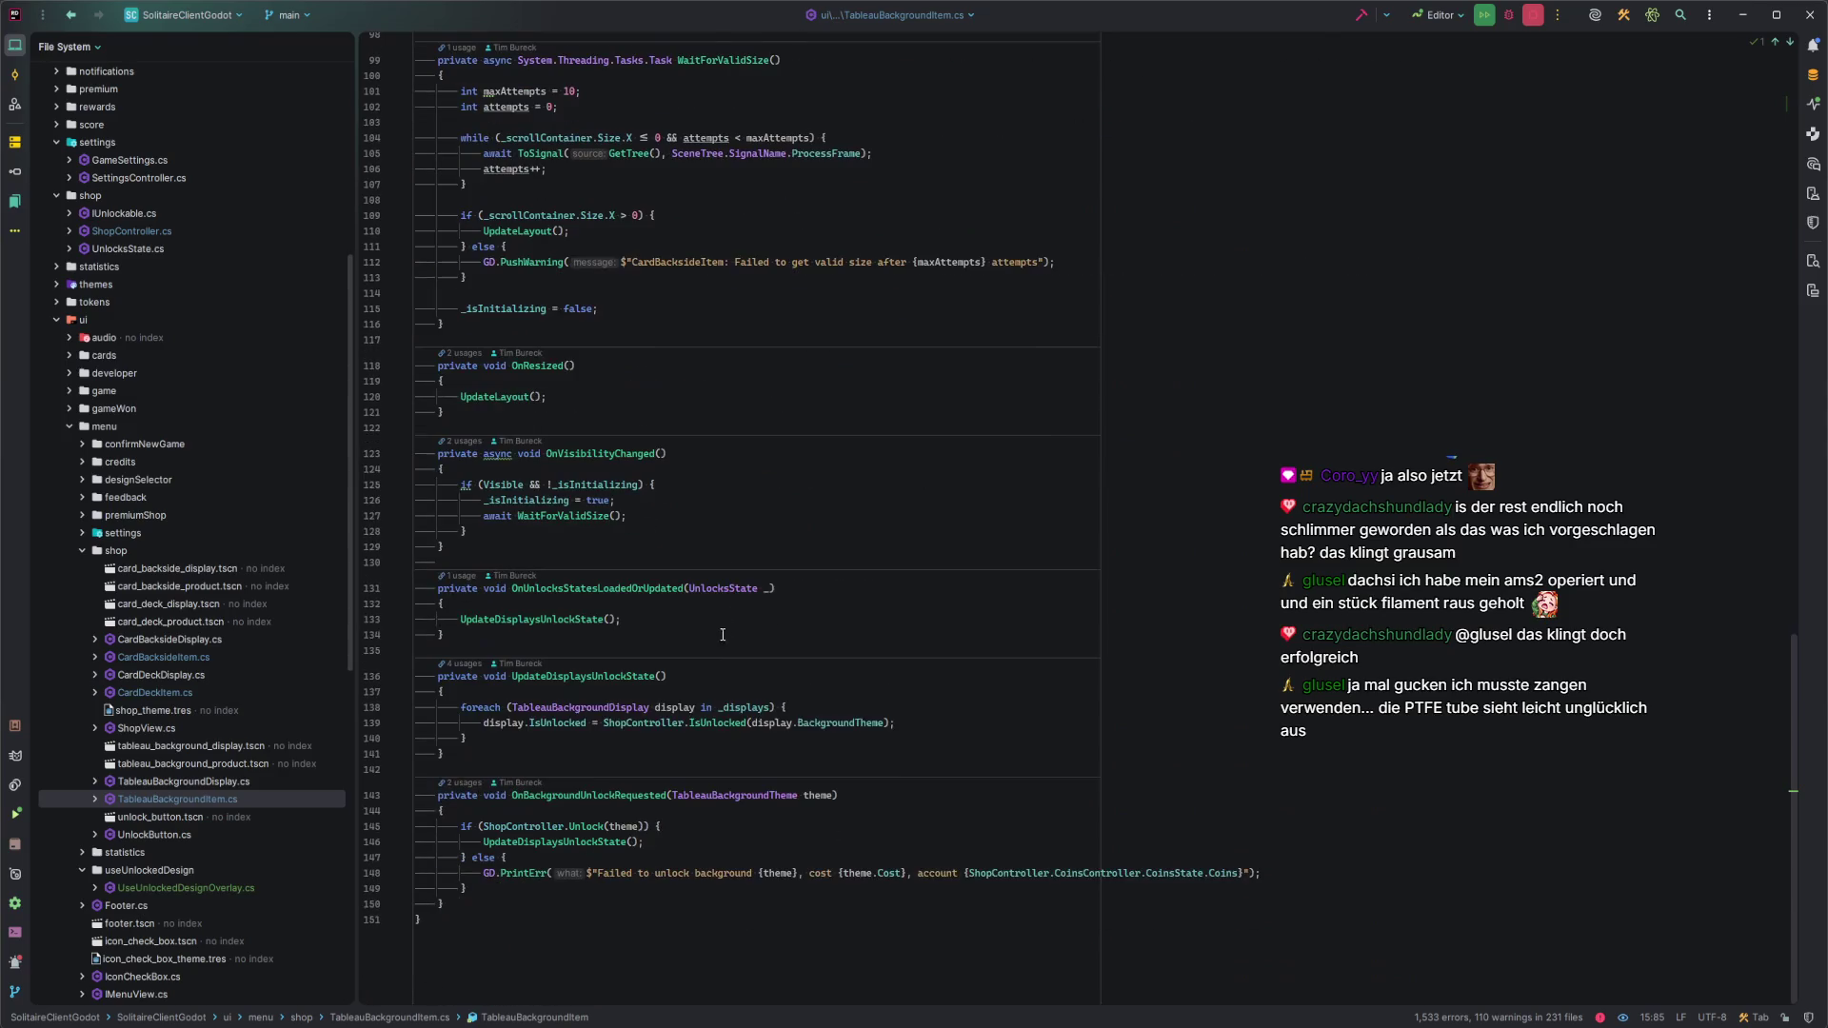
pyautogui.click(717, 844)
pyautogui.press('Return')
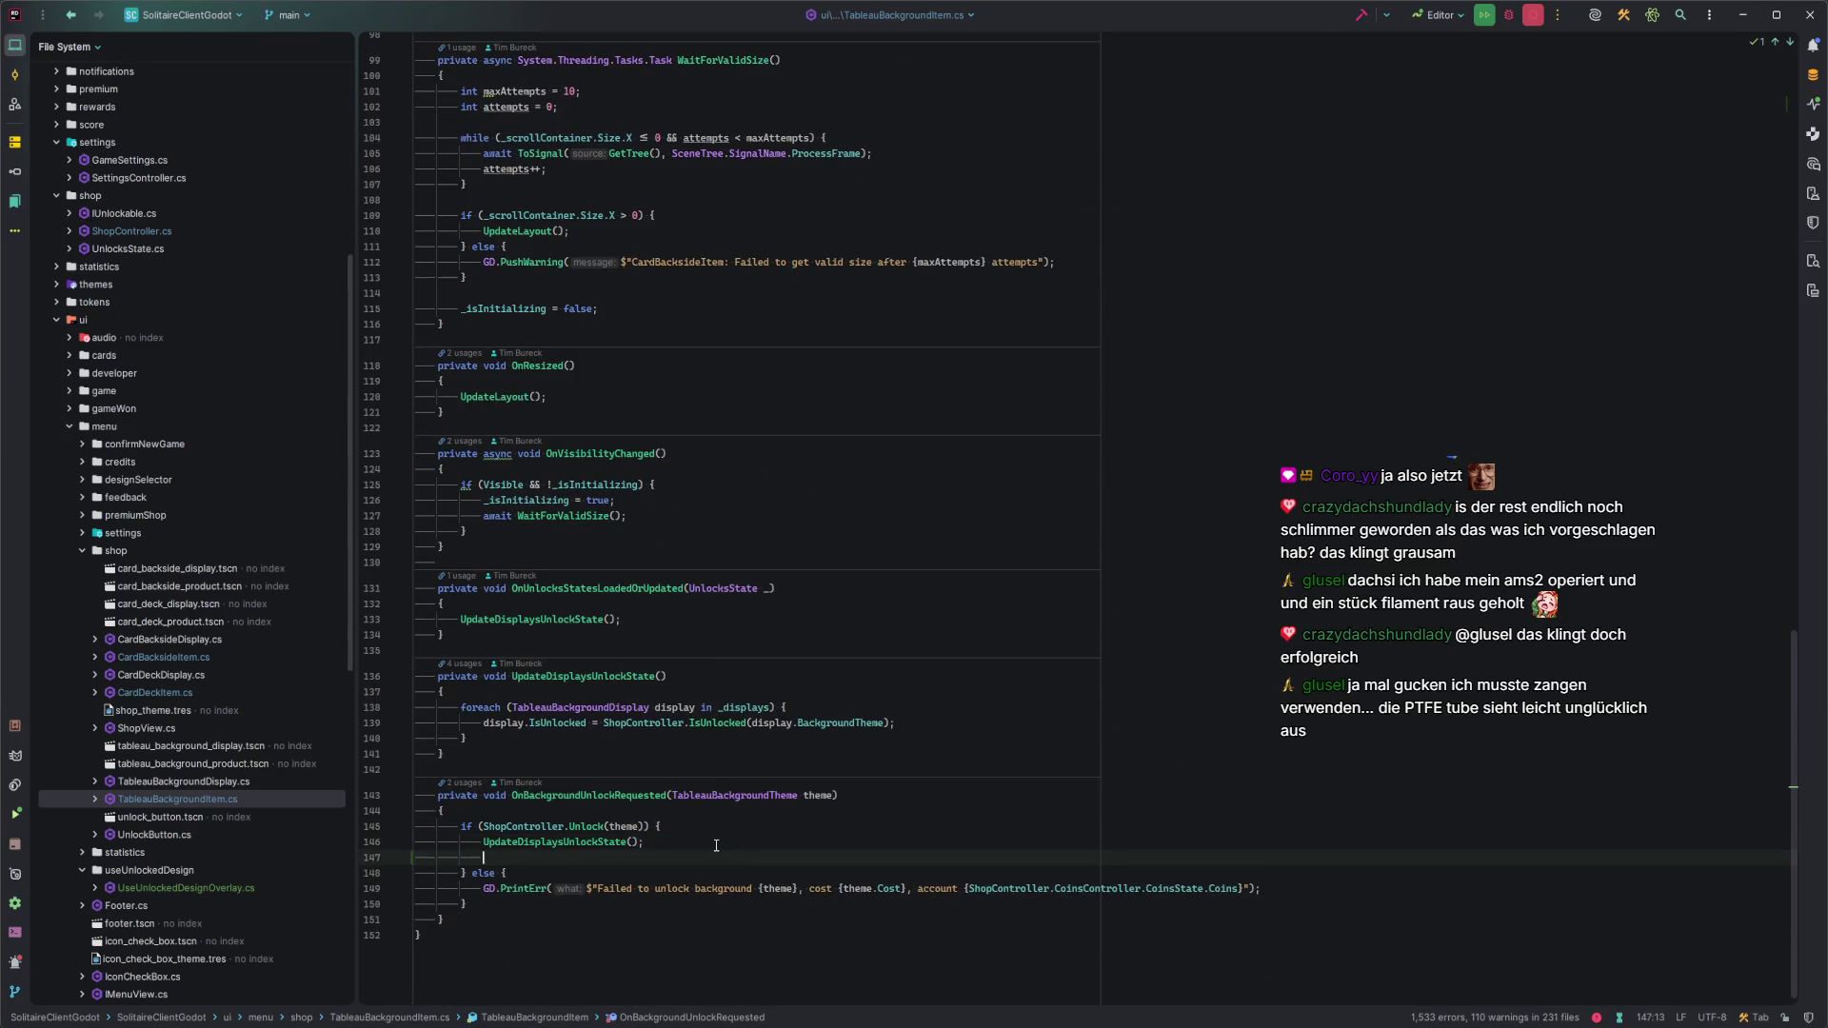
pyautogui.write('Emit')
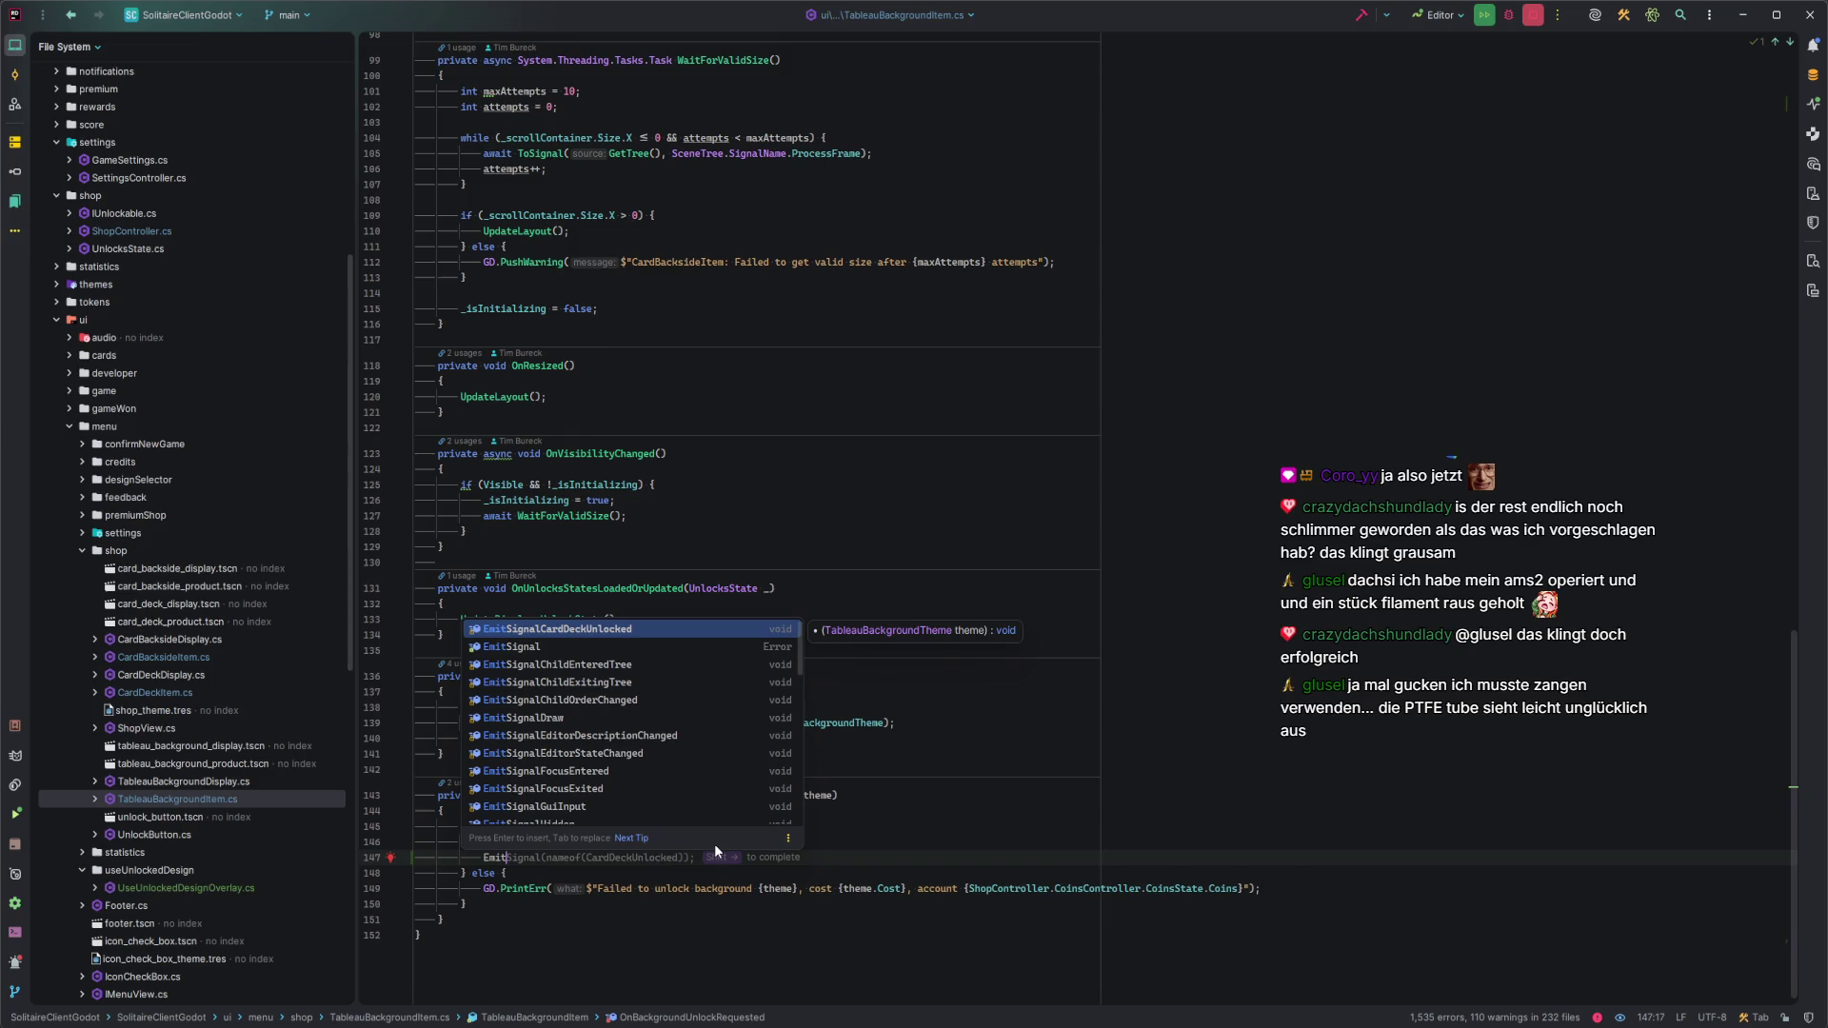
pyautogui.write('Them')
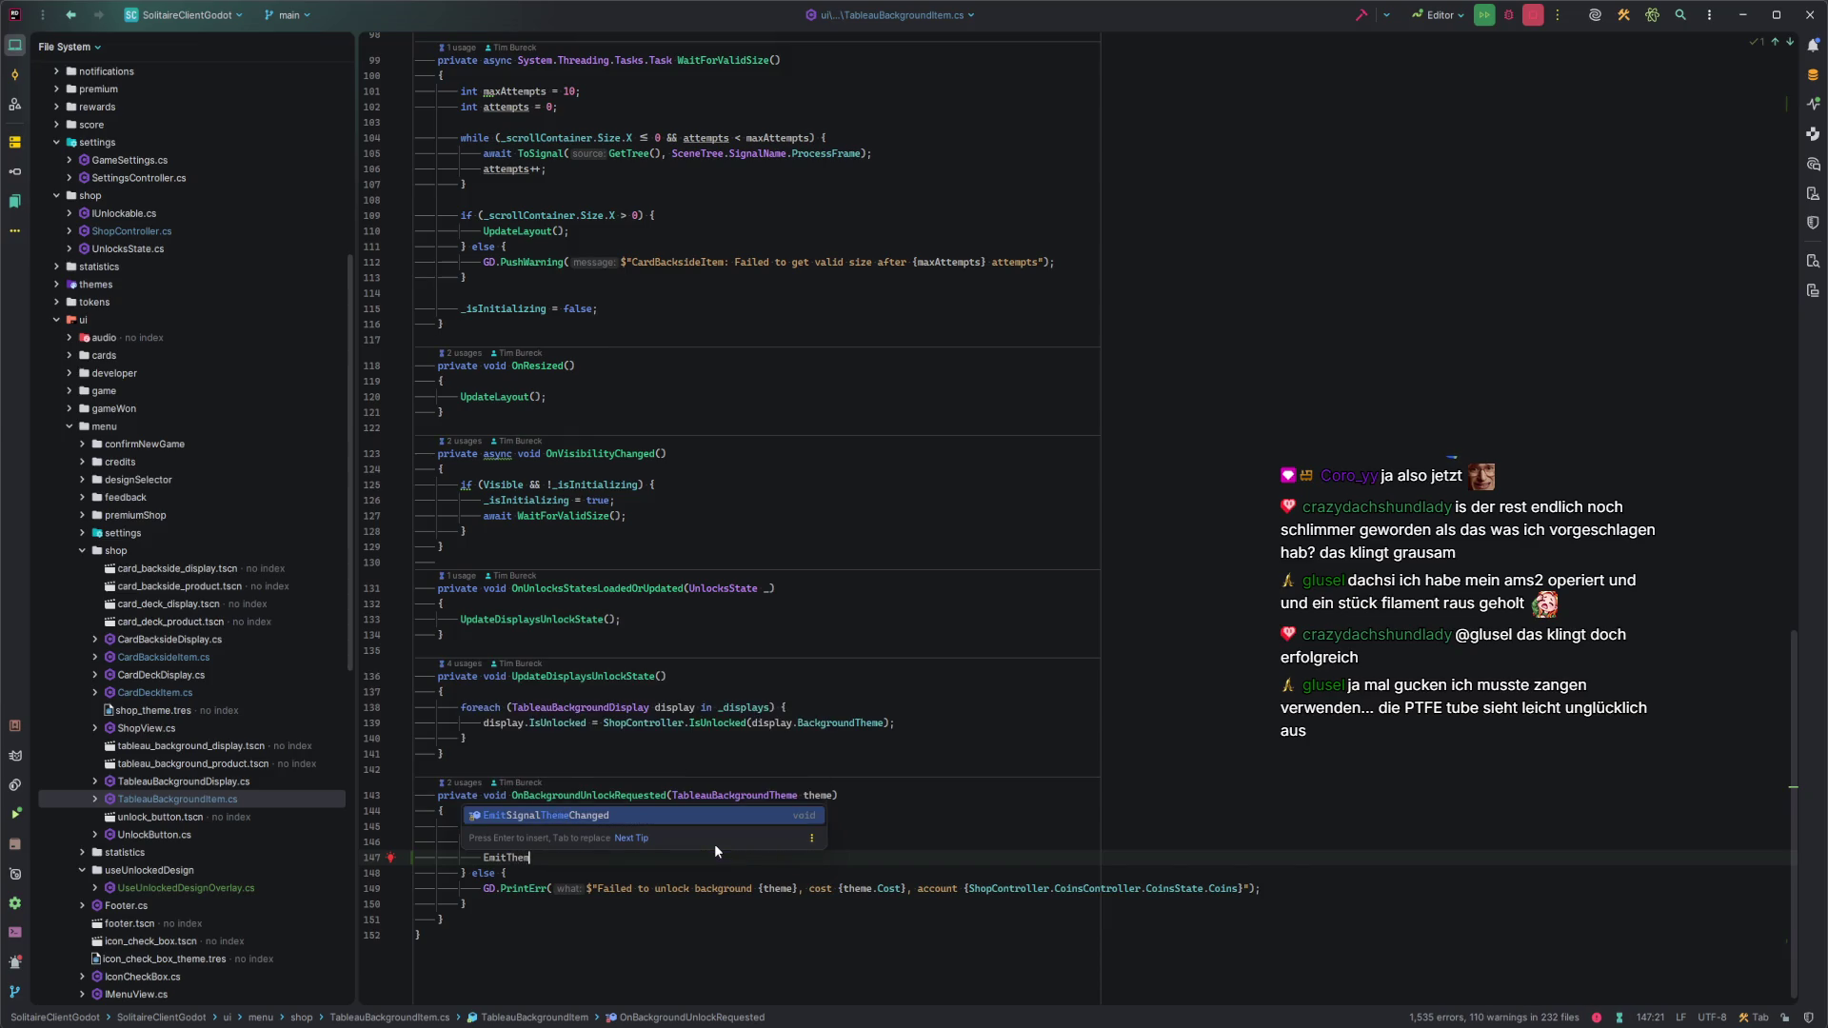
# Rename TableauBackgroundItem's signal delegate to TableauBackgroundUnlockedEventHandler.
pyautogui.press('BackSpace')
pyautogui.press('BackSpace')
pyautogui.press('BackSpace')
pyautogui.press('BackSpace')
pyautogui.write('Unlocked')
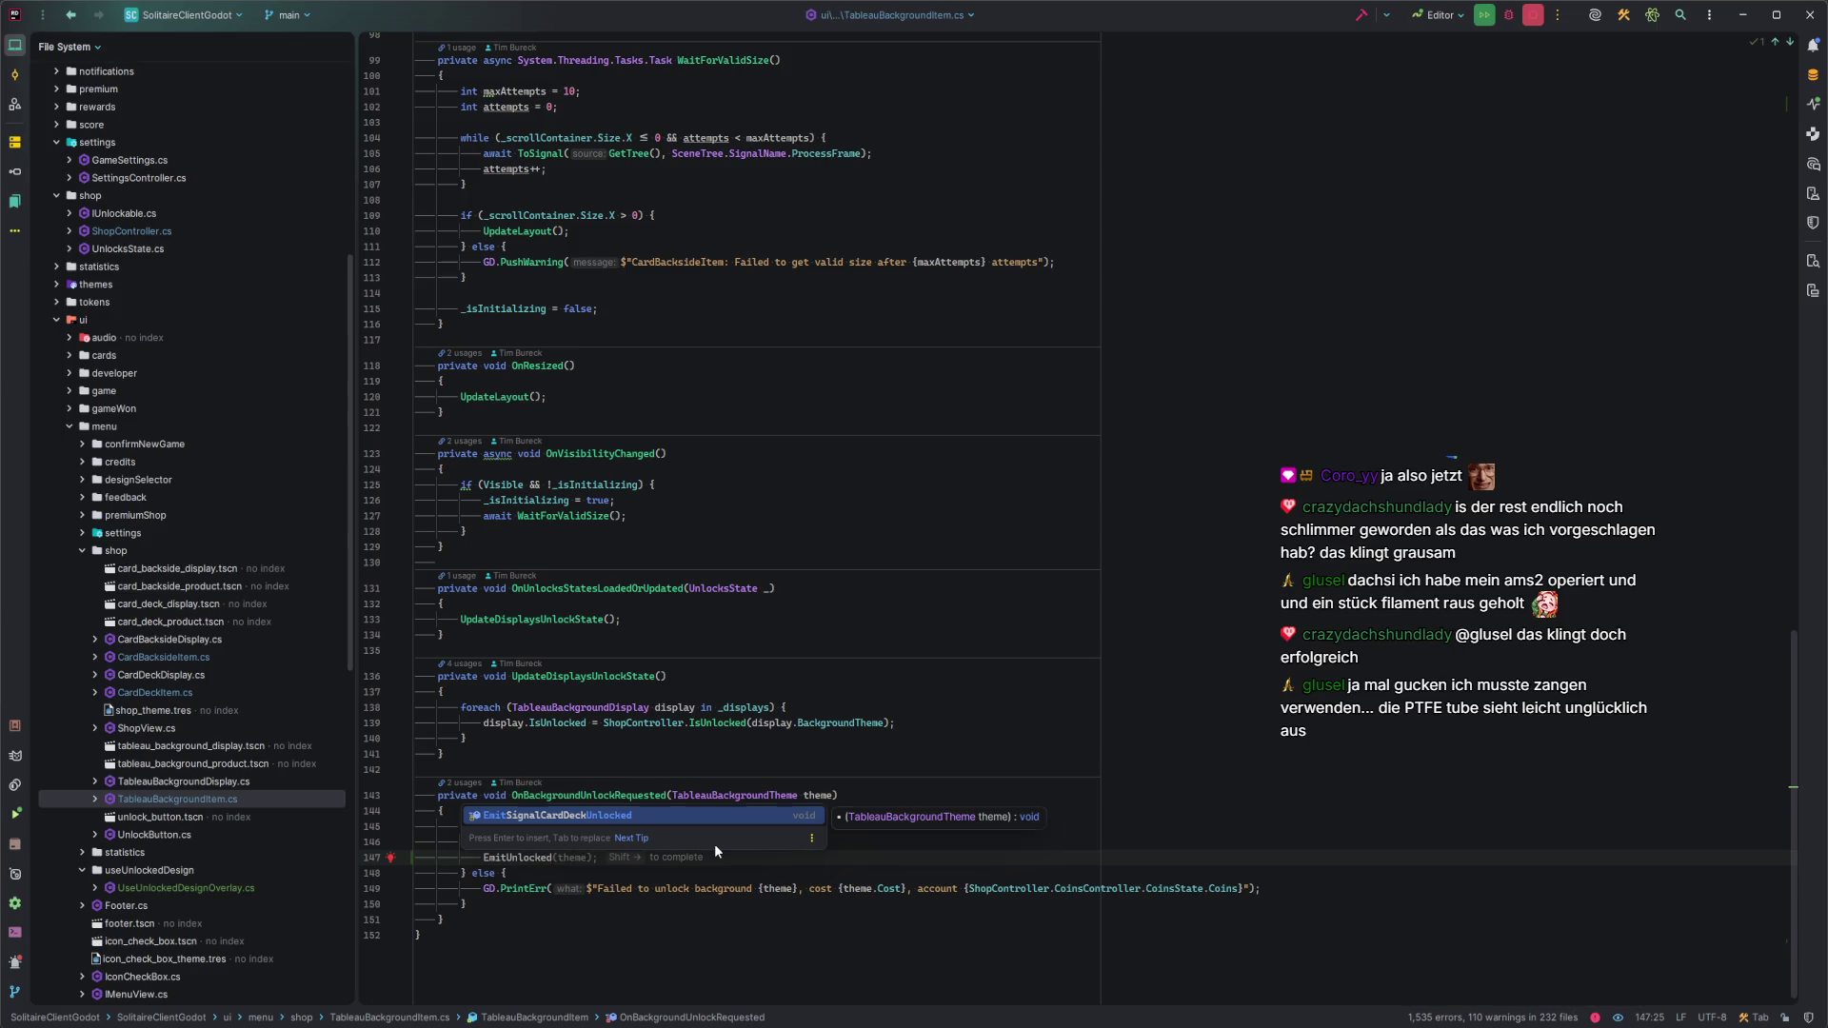
pyautogui.press('Escape')
pyautogui.scroll(5, 827, 597)
pyautogui.scroll(20, 827, 597)
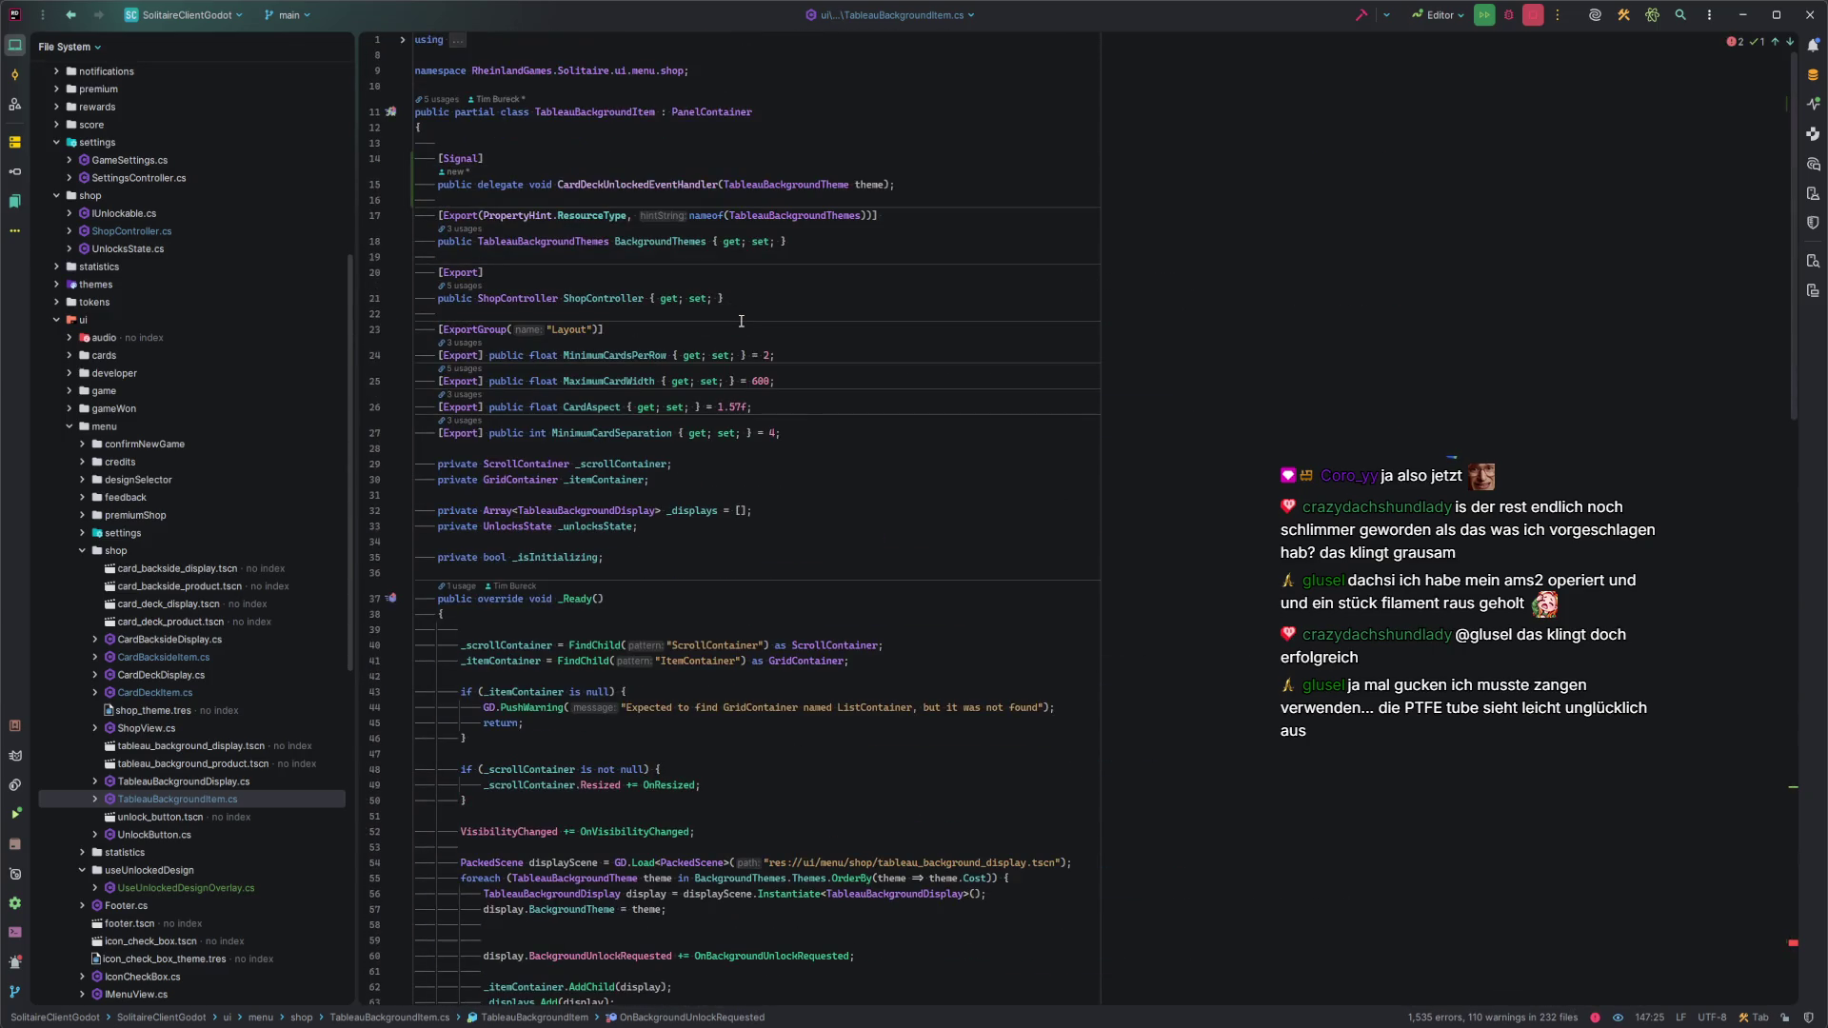
pyautogui.doubleClick(569, 184)
pyautogui.write('TableauBackground')
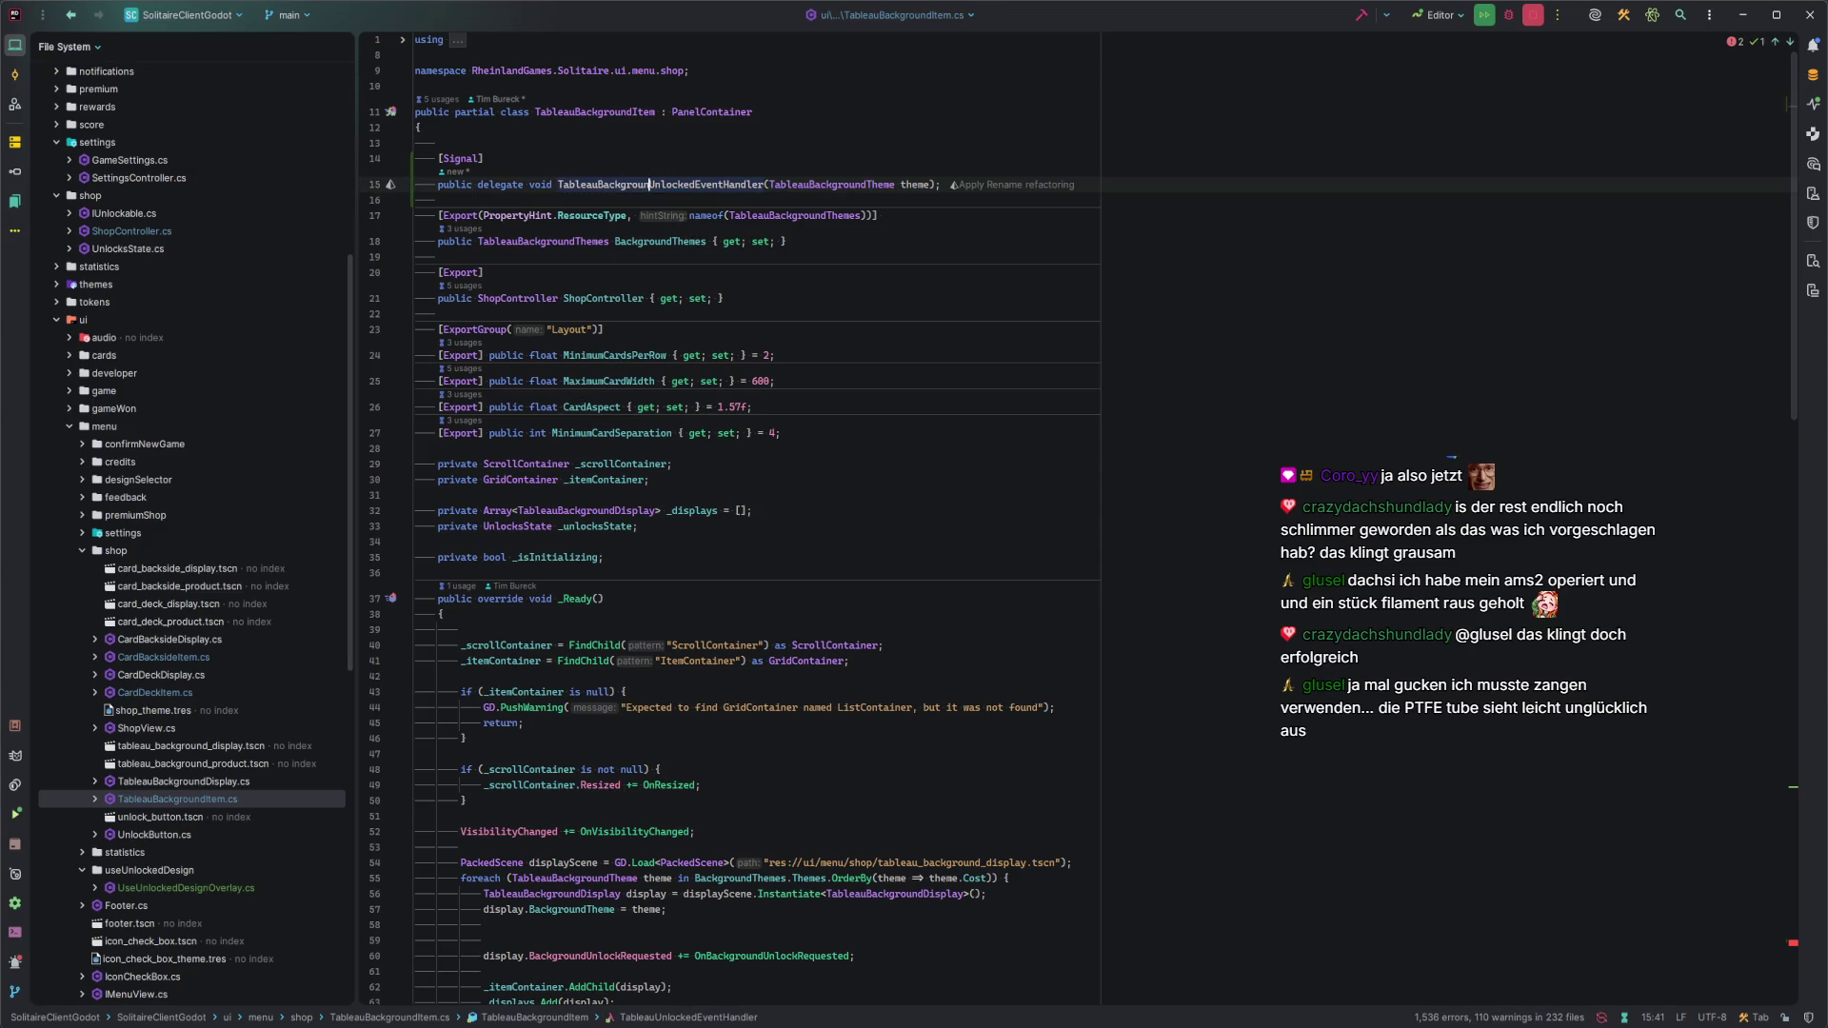
# Add EmitSignalTableauBackgroundUnlocked(theme); after UpdateDisplaysUnlockState() in the unlock handler.
pyautogui.hotkey('ctrl', 'shift', 'BackSpace')
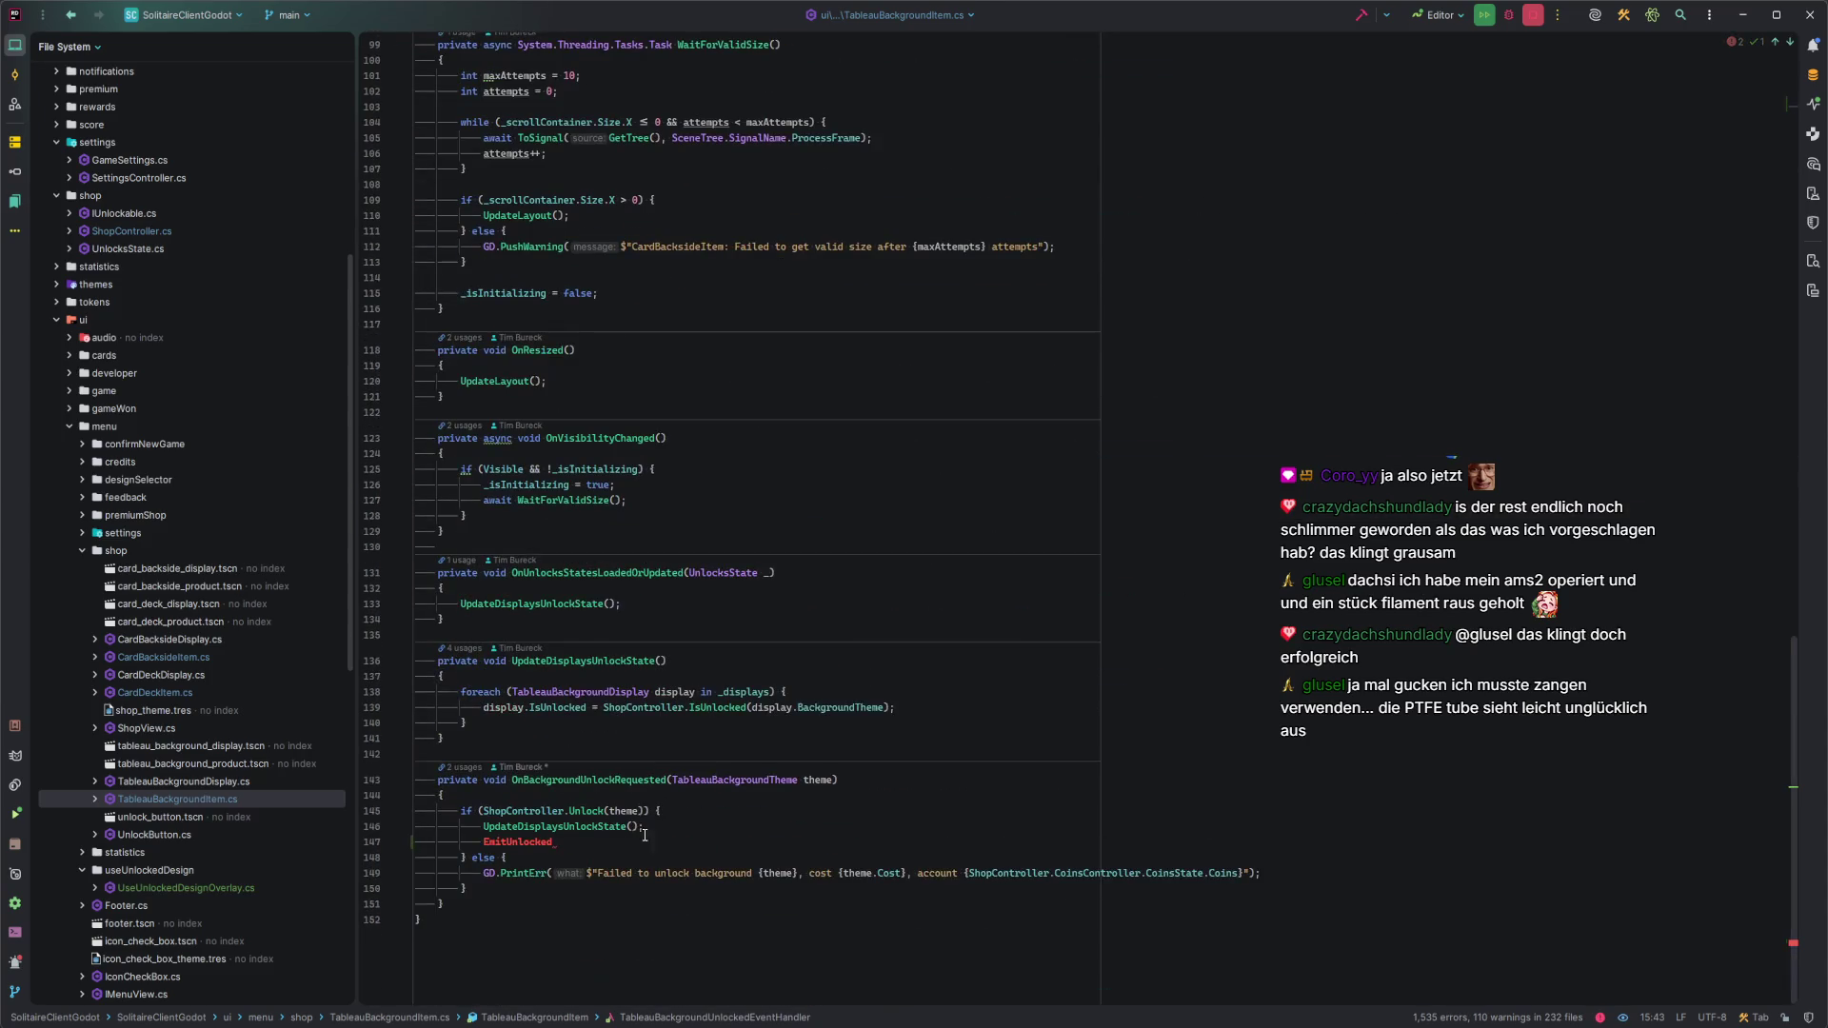
pyautogui.hotkey('ctrl', 'space')
pyautogui.press('Return')
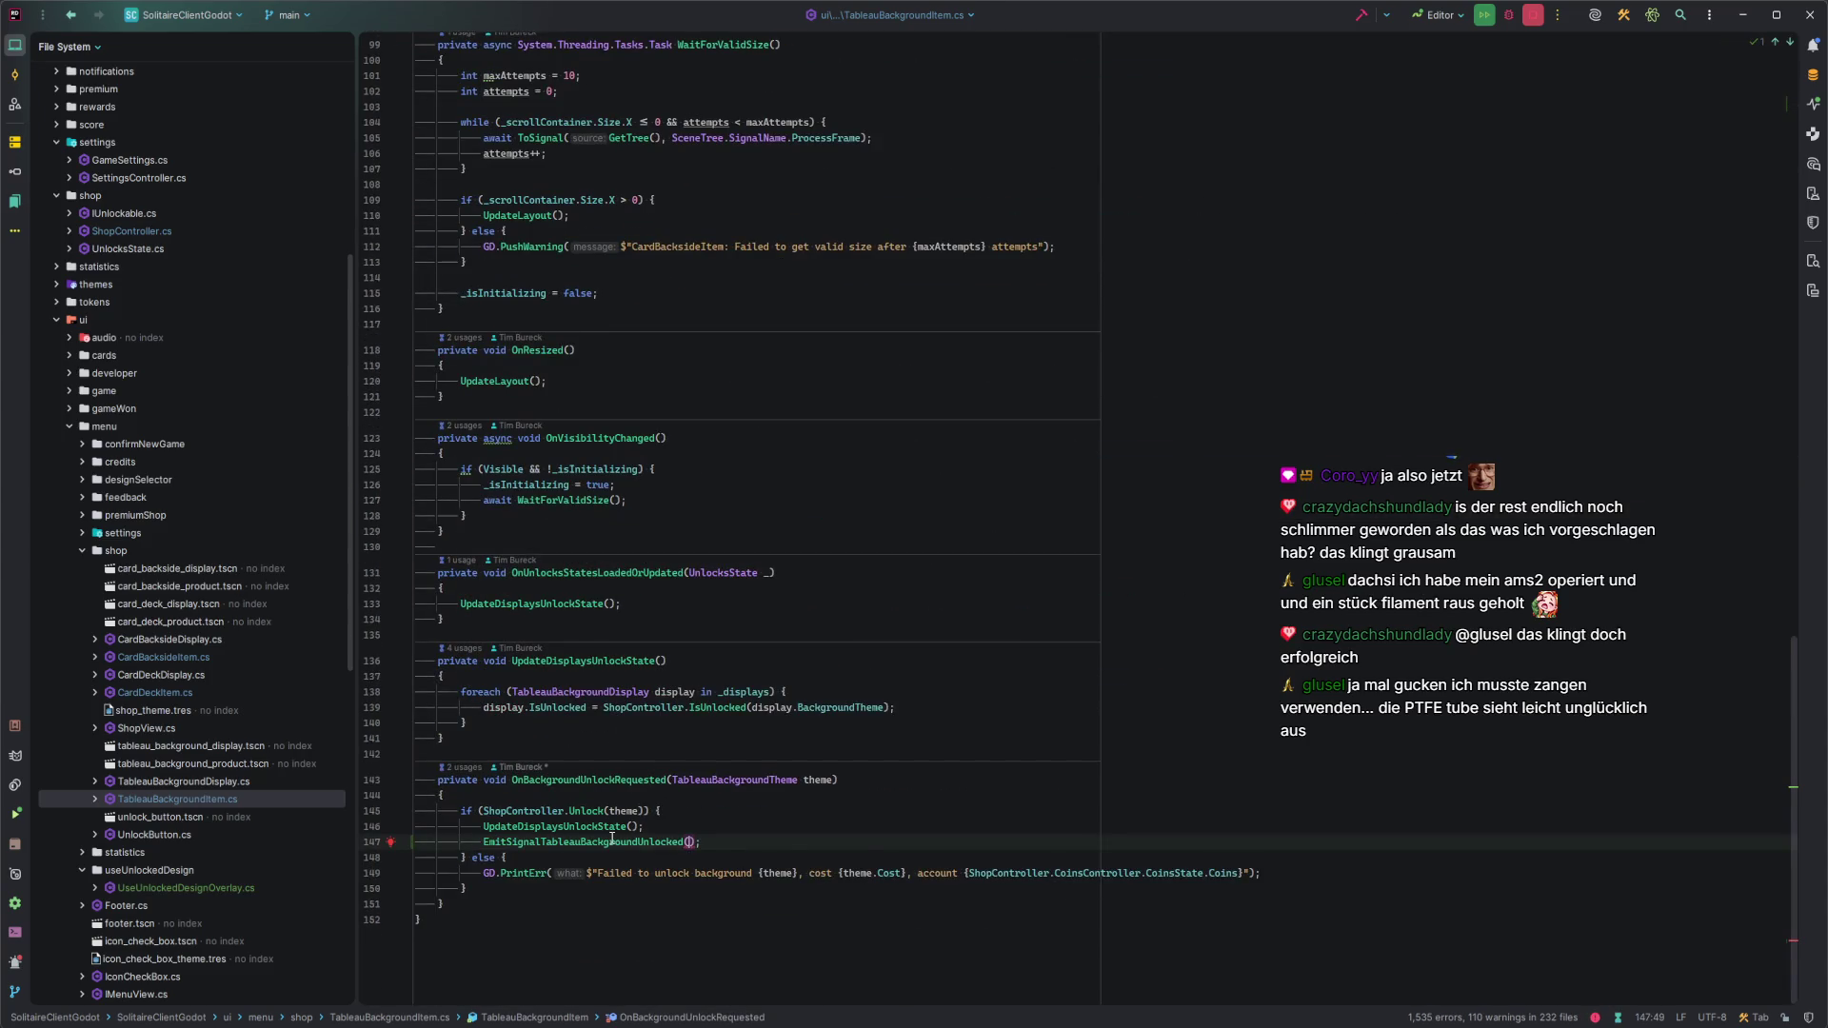
pyautogui.write('theme);')
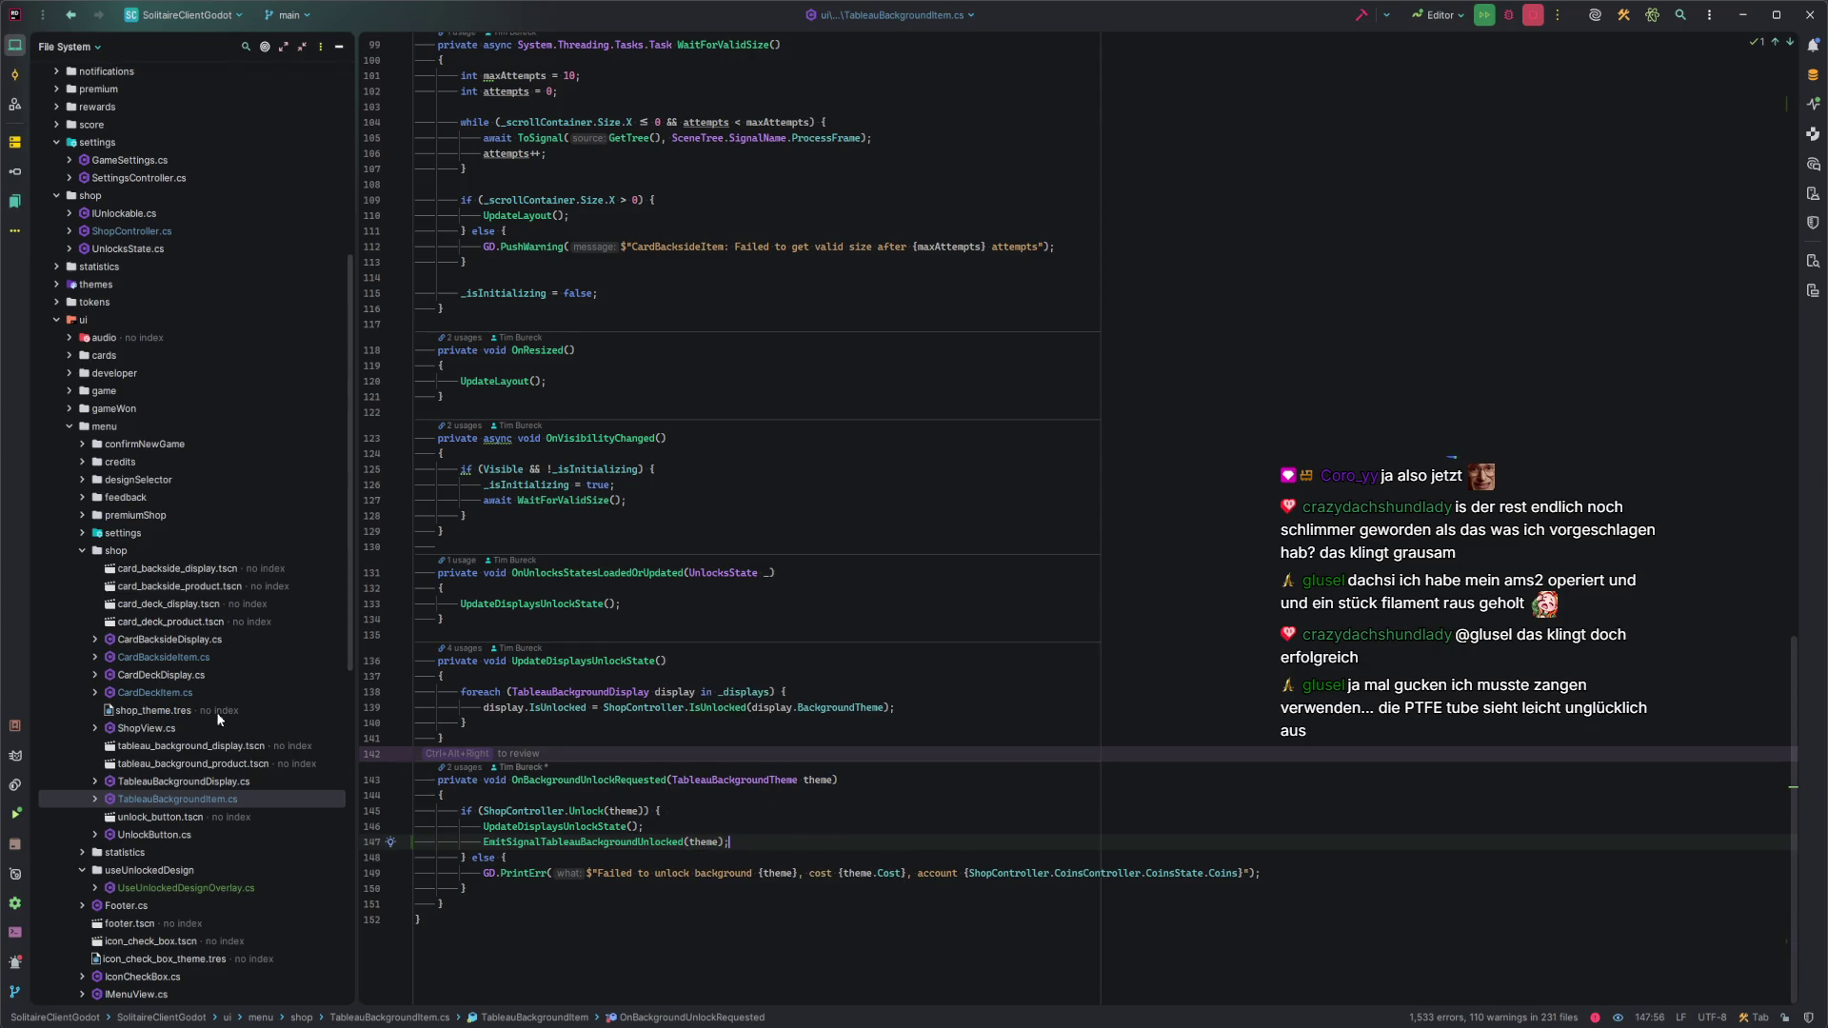
pyautogui.doubleClick(191, 691)
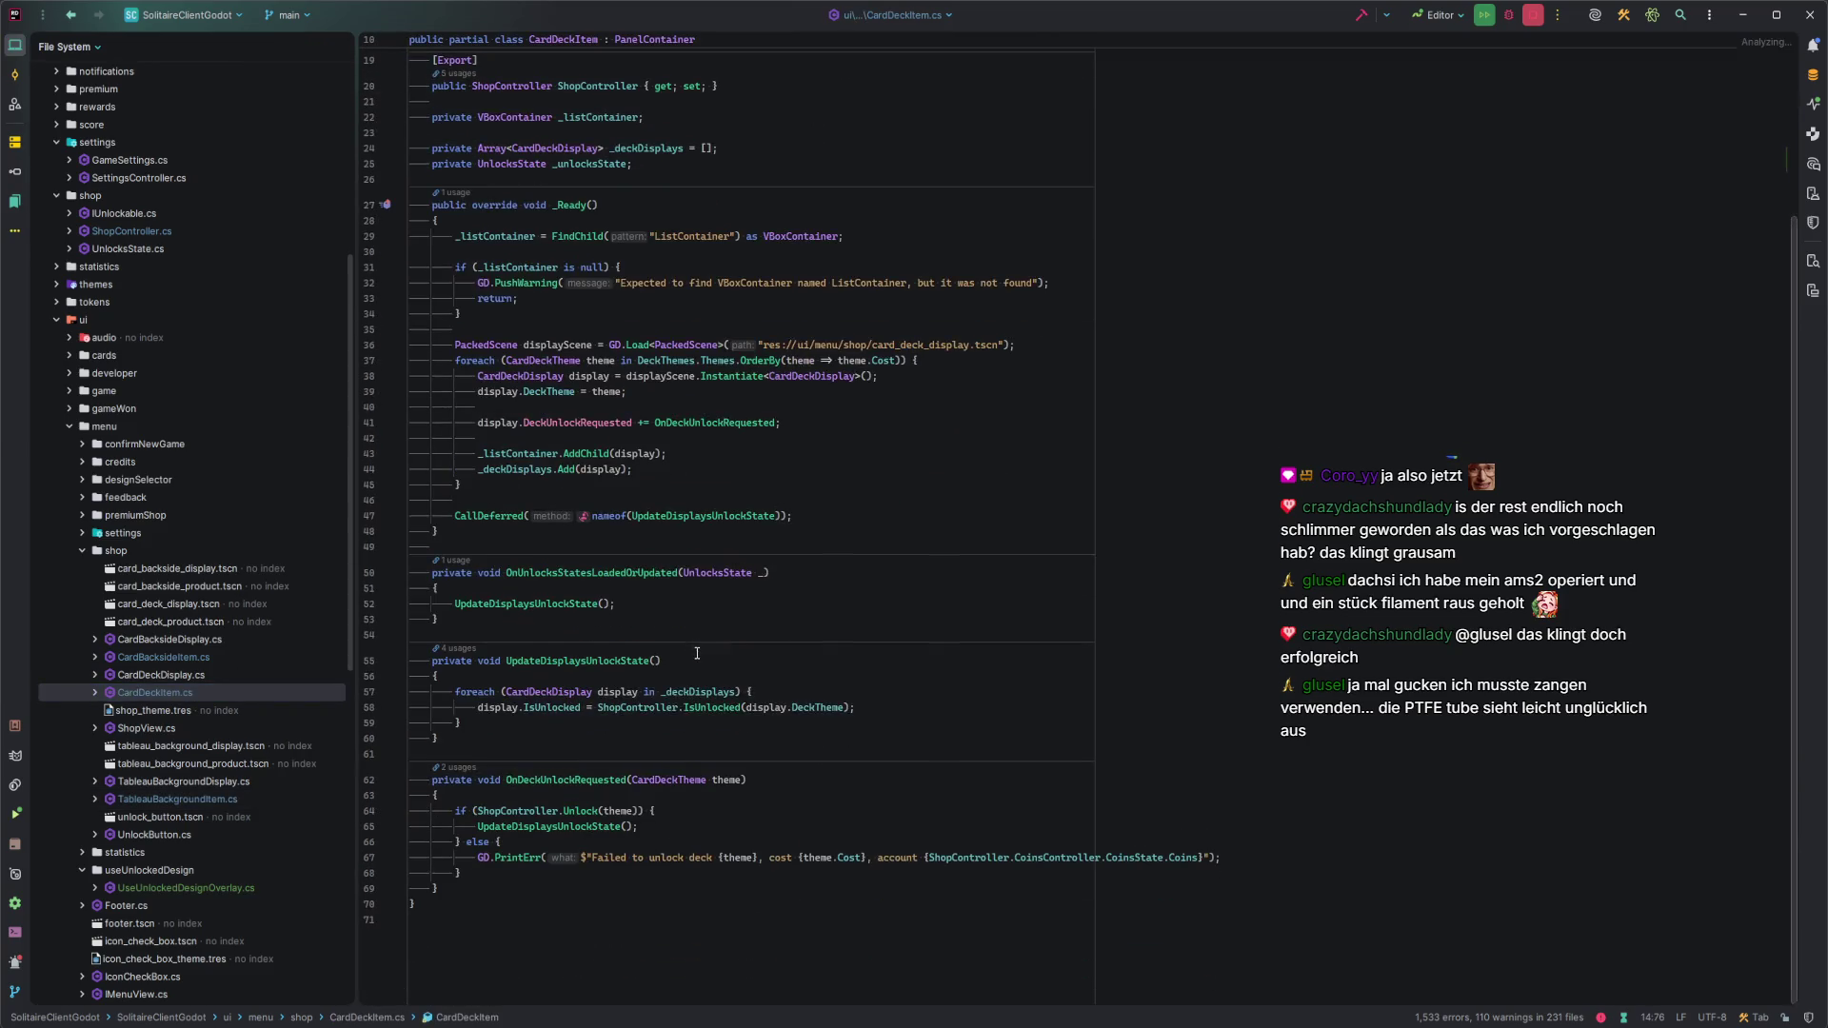
# Add EmitSignalCardDeckUnlocked(theme); after the display update in CardDeckItem.
pyautogui.click(659, 824)
pyautogui.press('Return')
pyautogui.write('EmitCarDec')
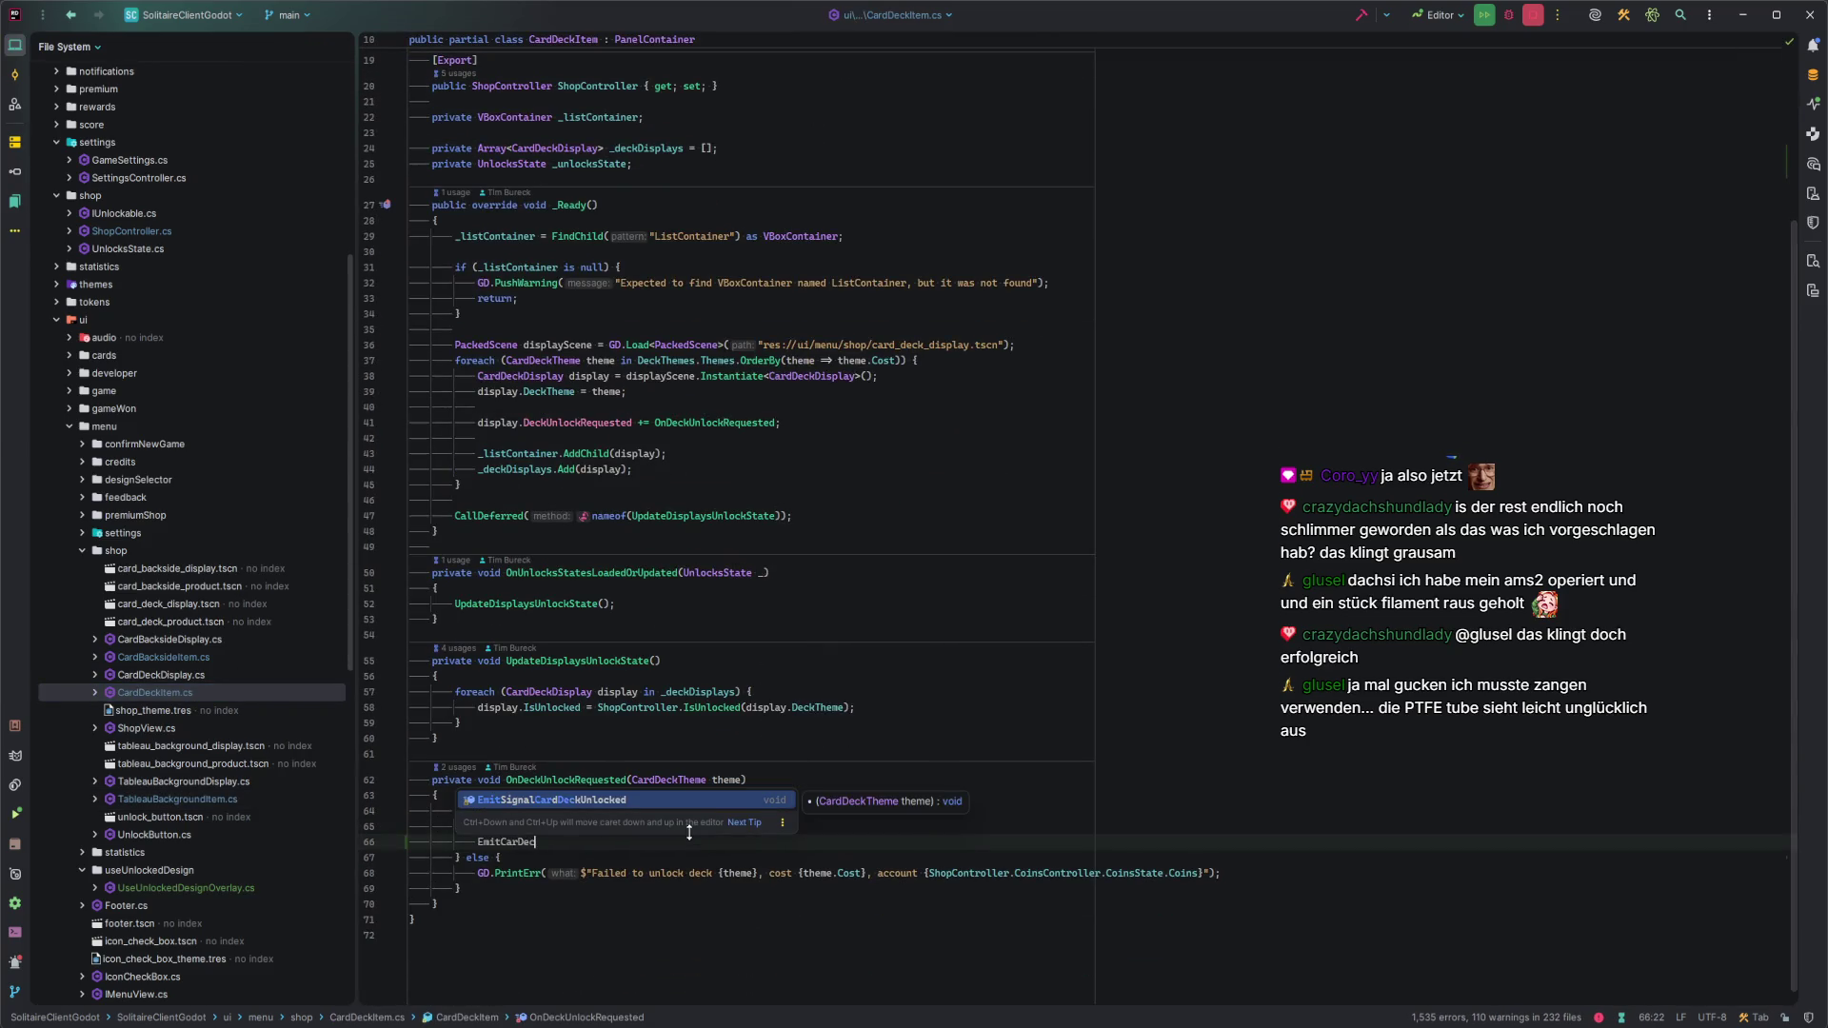
pyautogui.press('Return')
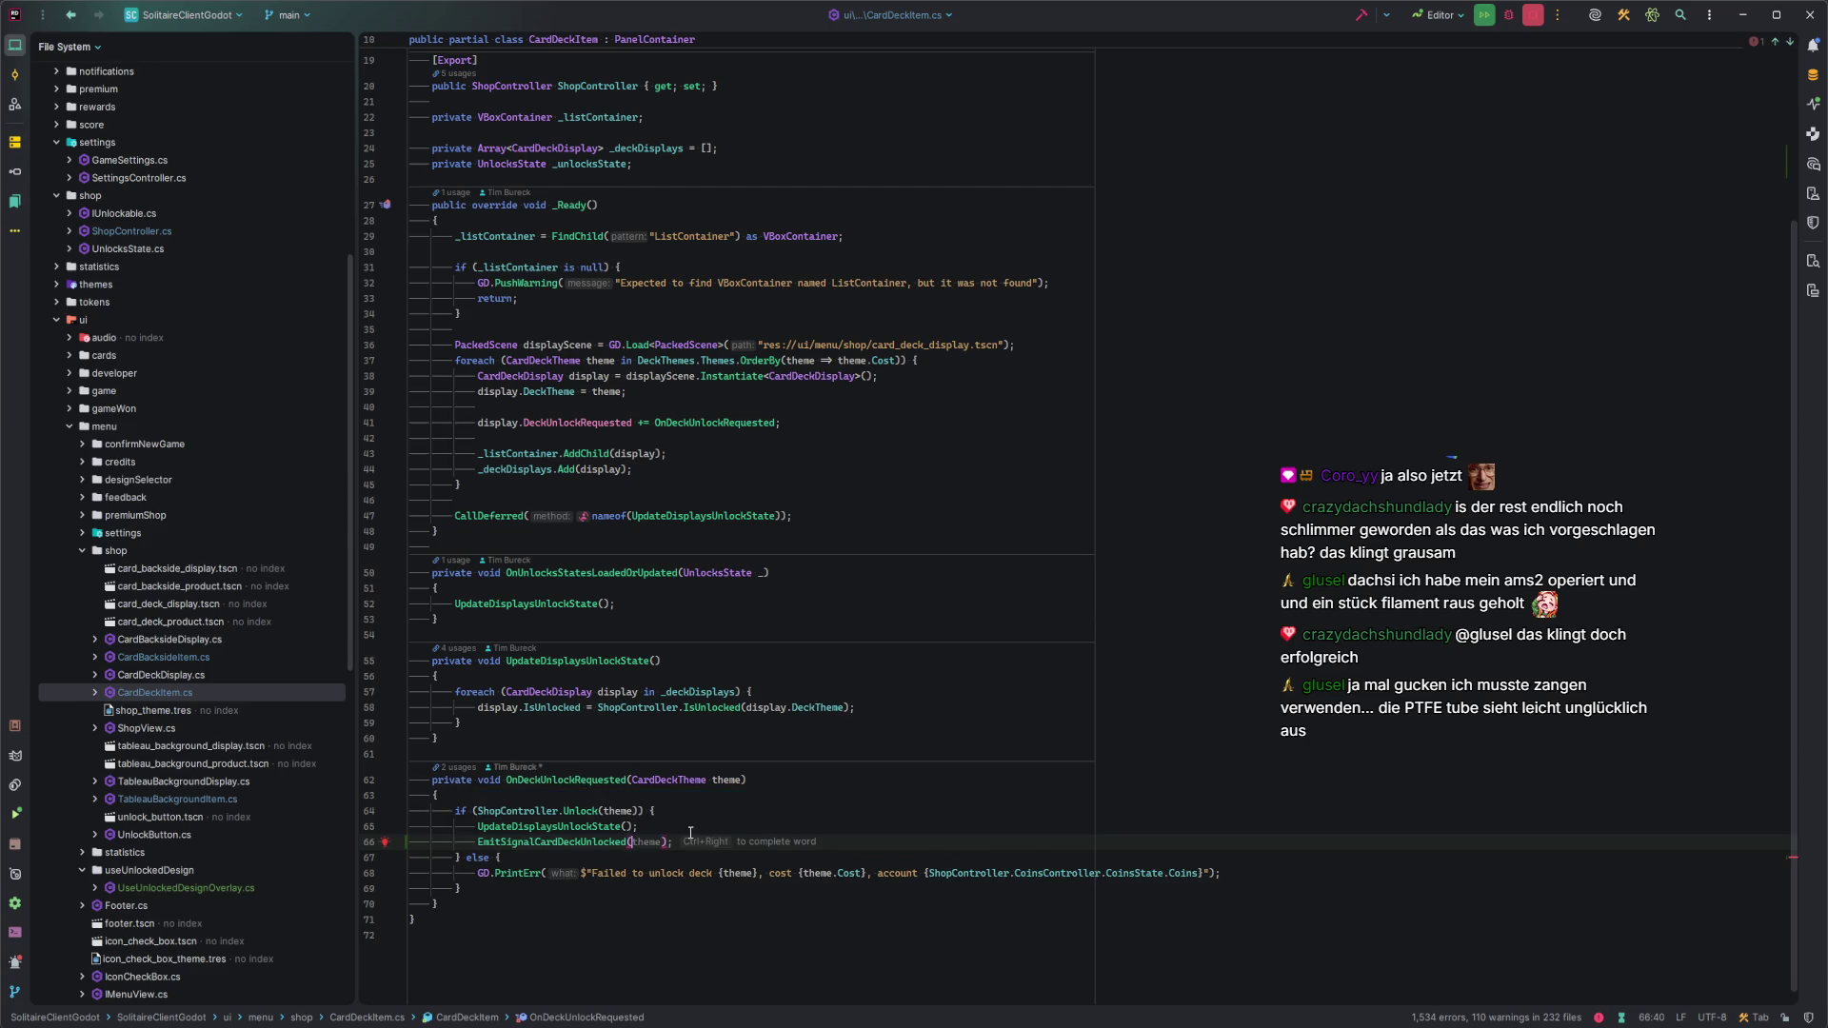
pyautogui.hotkey('ctrl', 'Right')
# Rename CardBacksideItem's signal to CardBacksideUnlockedEventHandler and emit EmitSignalCardBacksideUnlocked(theme) after unlocking.
pyautogui.doubleClick(163, 657)
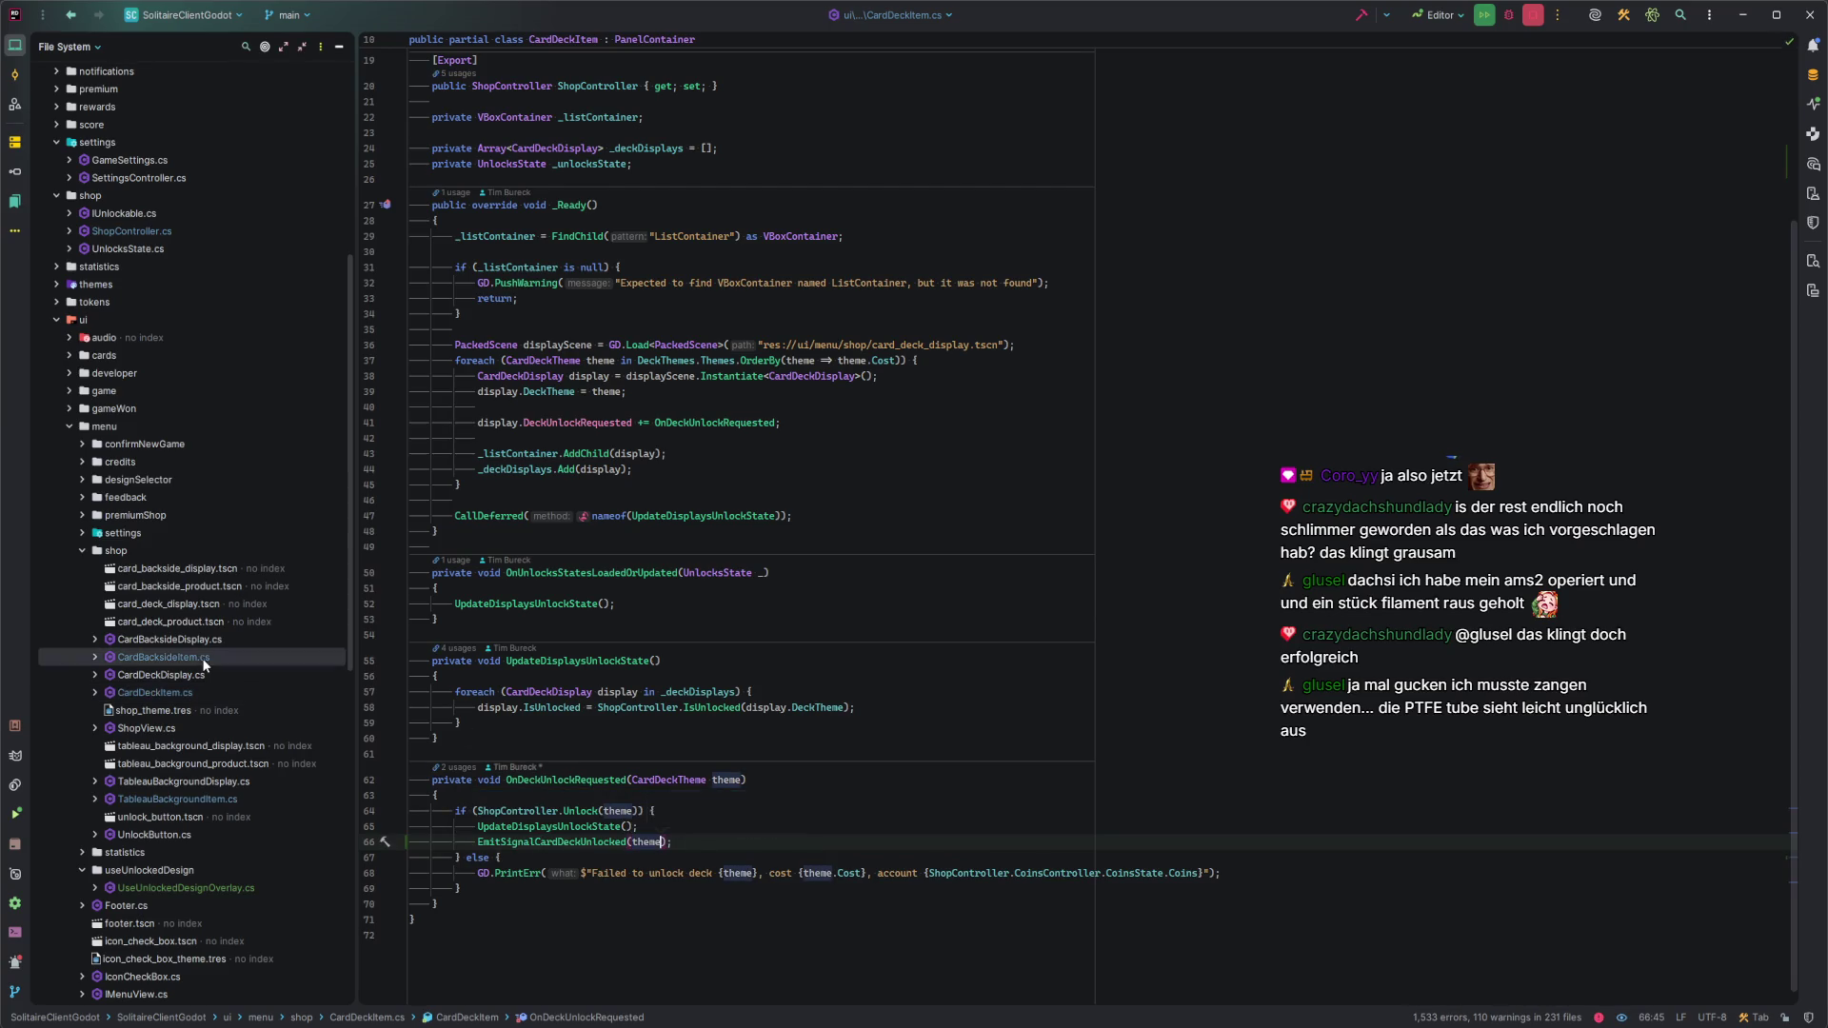
pyautogui.doubleClick(604, 171)
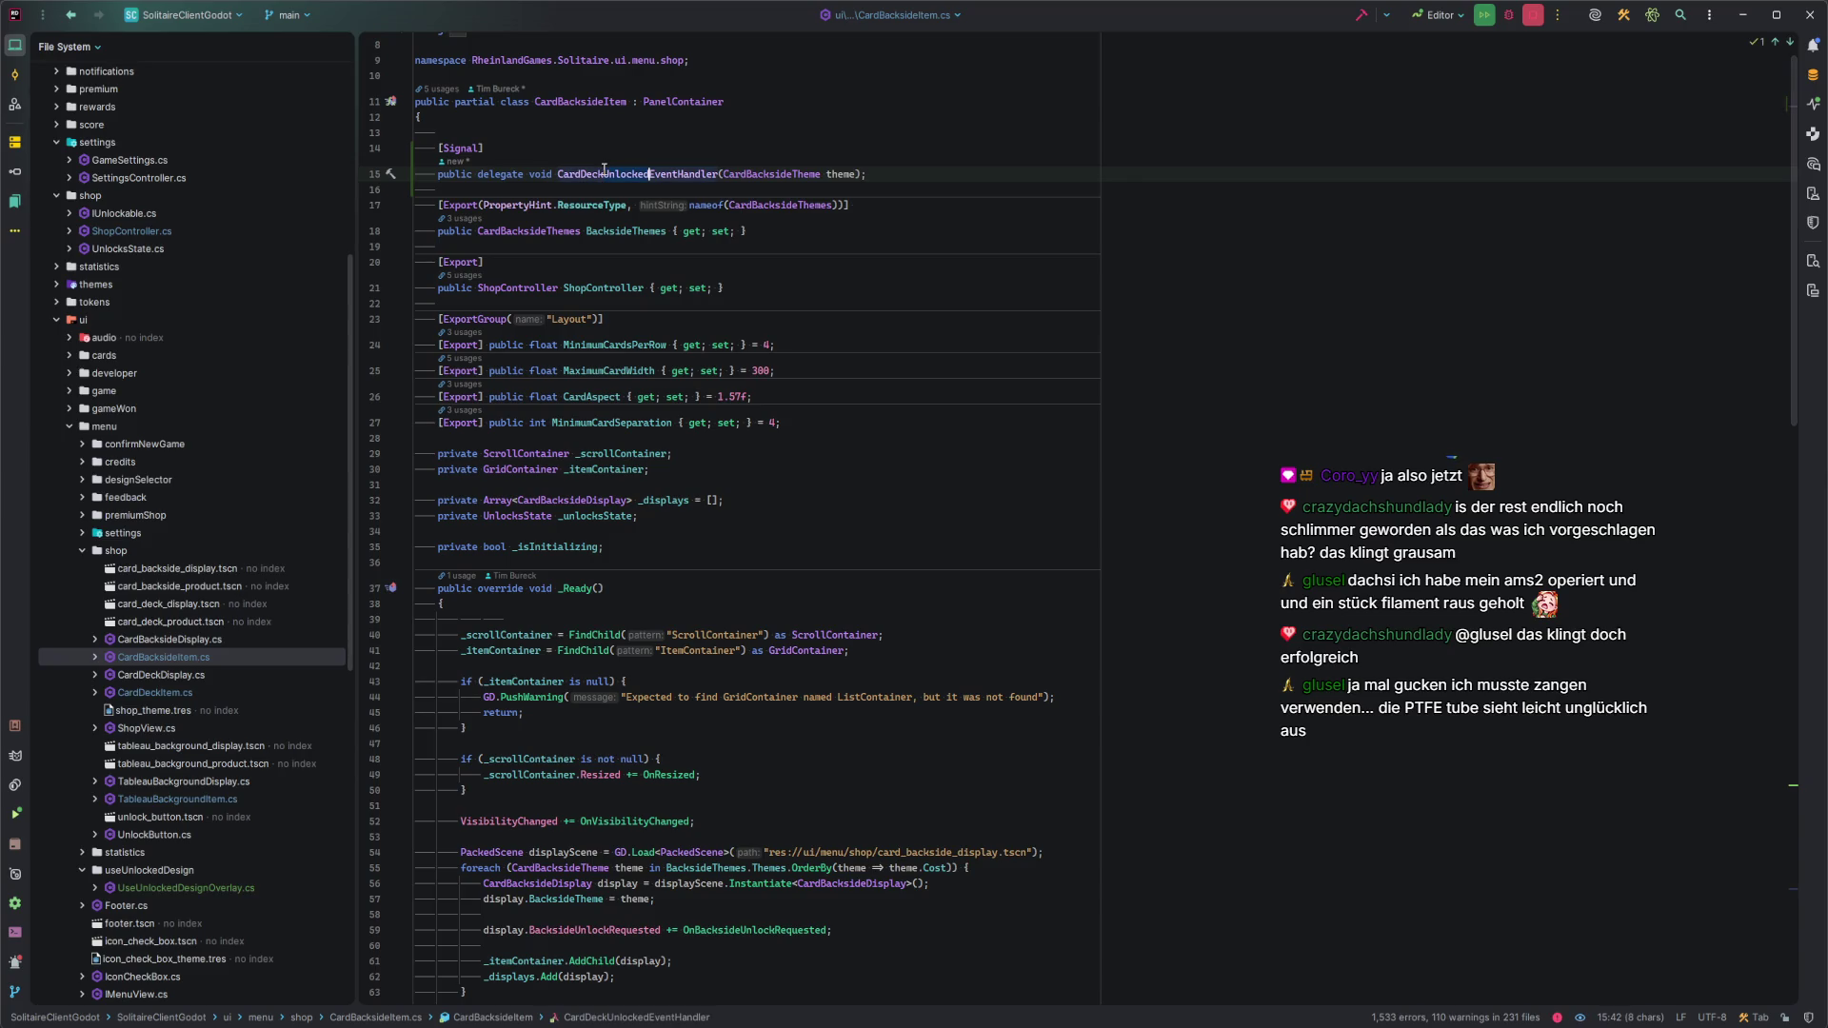
pyautogui.write('Backsides')
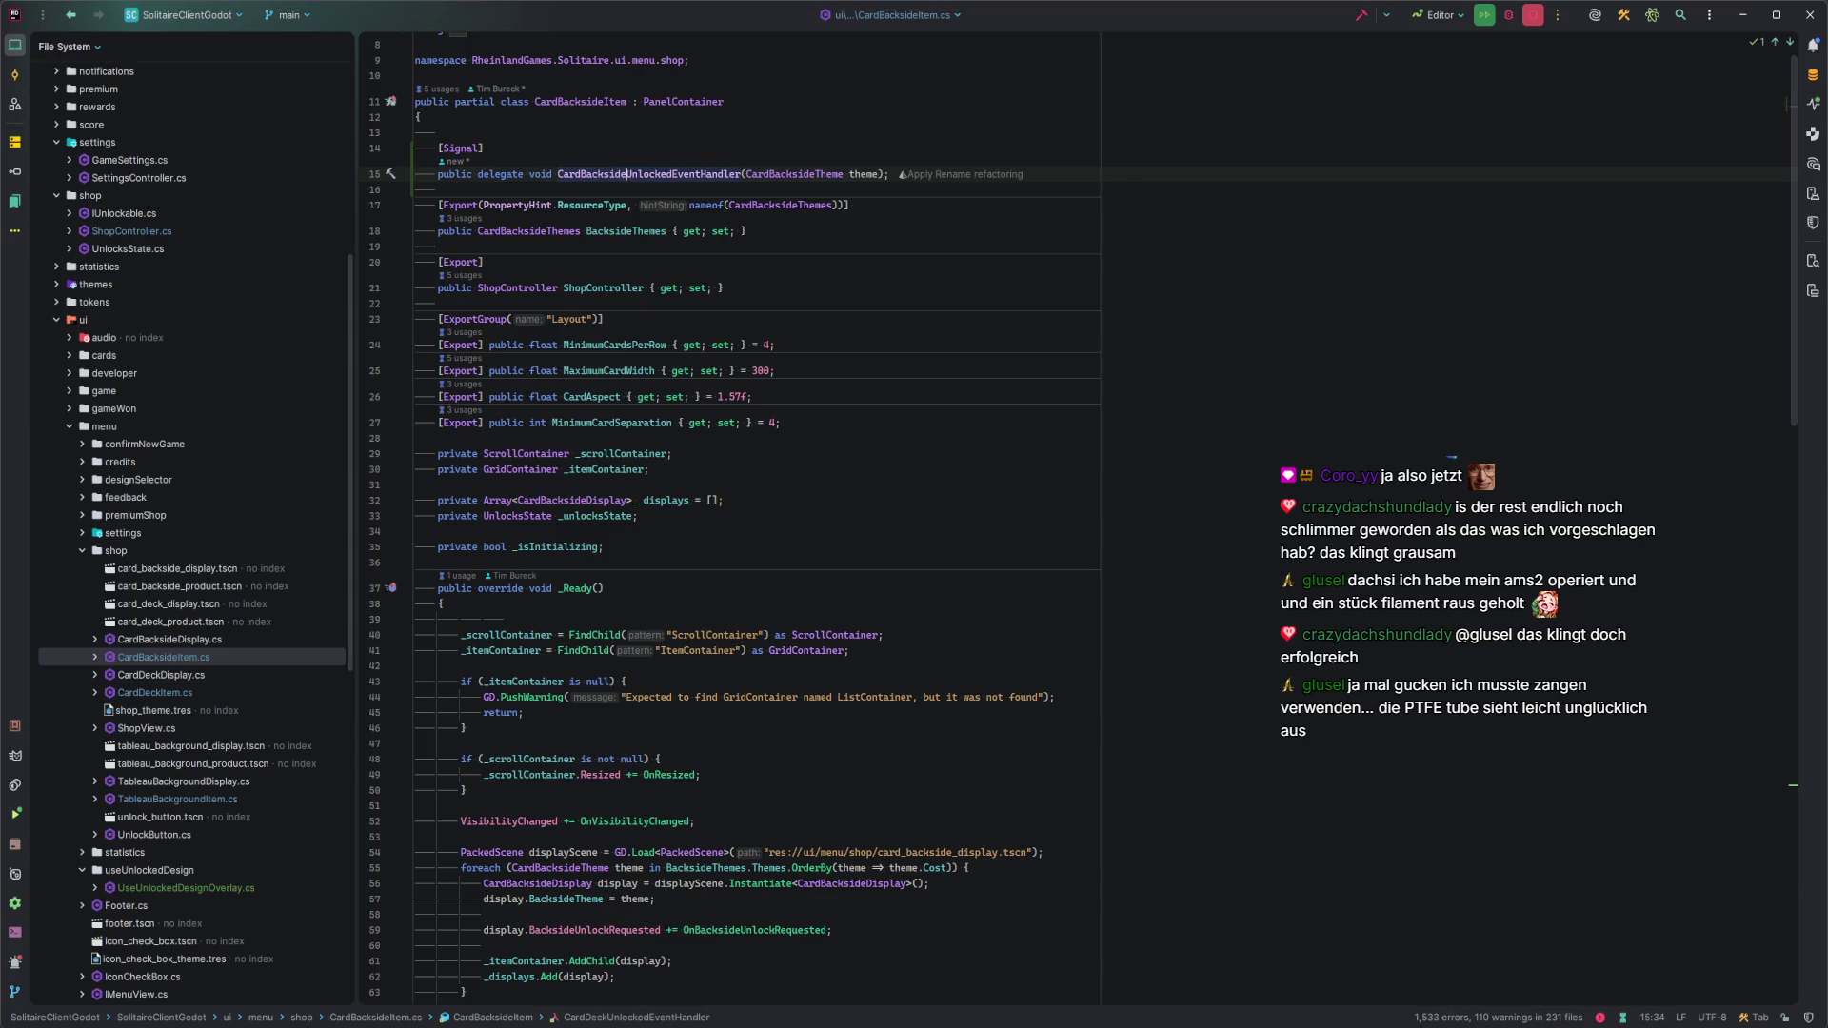
pyautogui.scroll(-15, 666, 802)
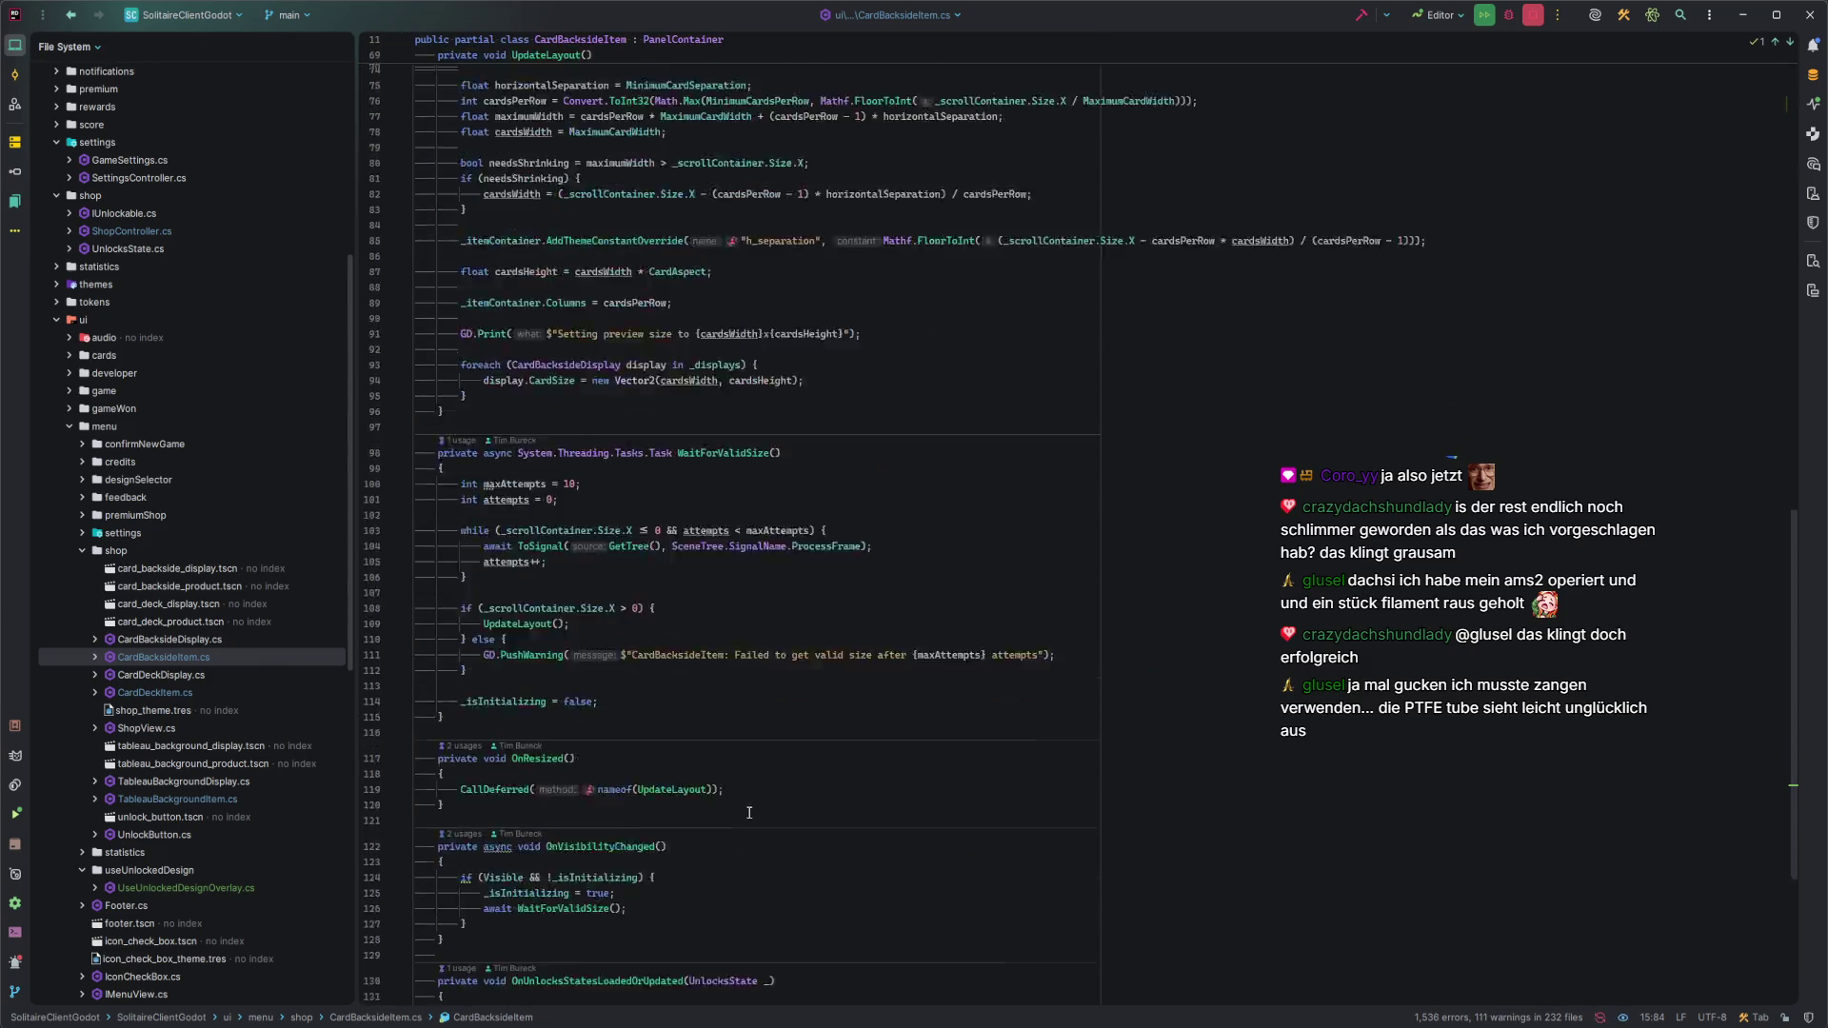
pyautogui.click(667, 826)
pyautogui.press('Return')
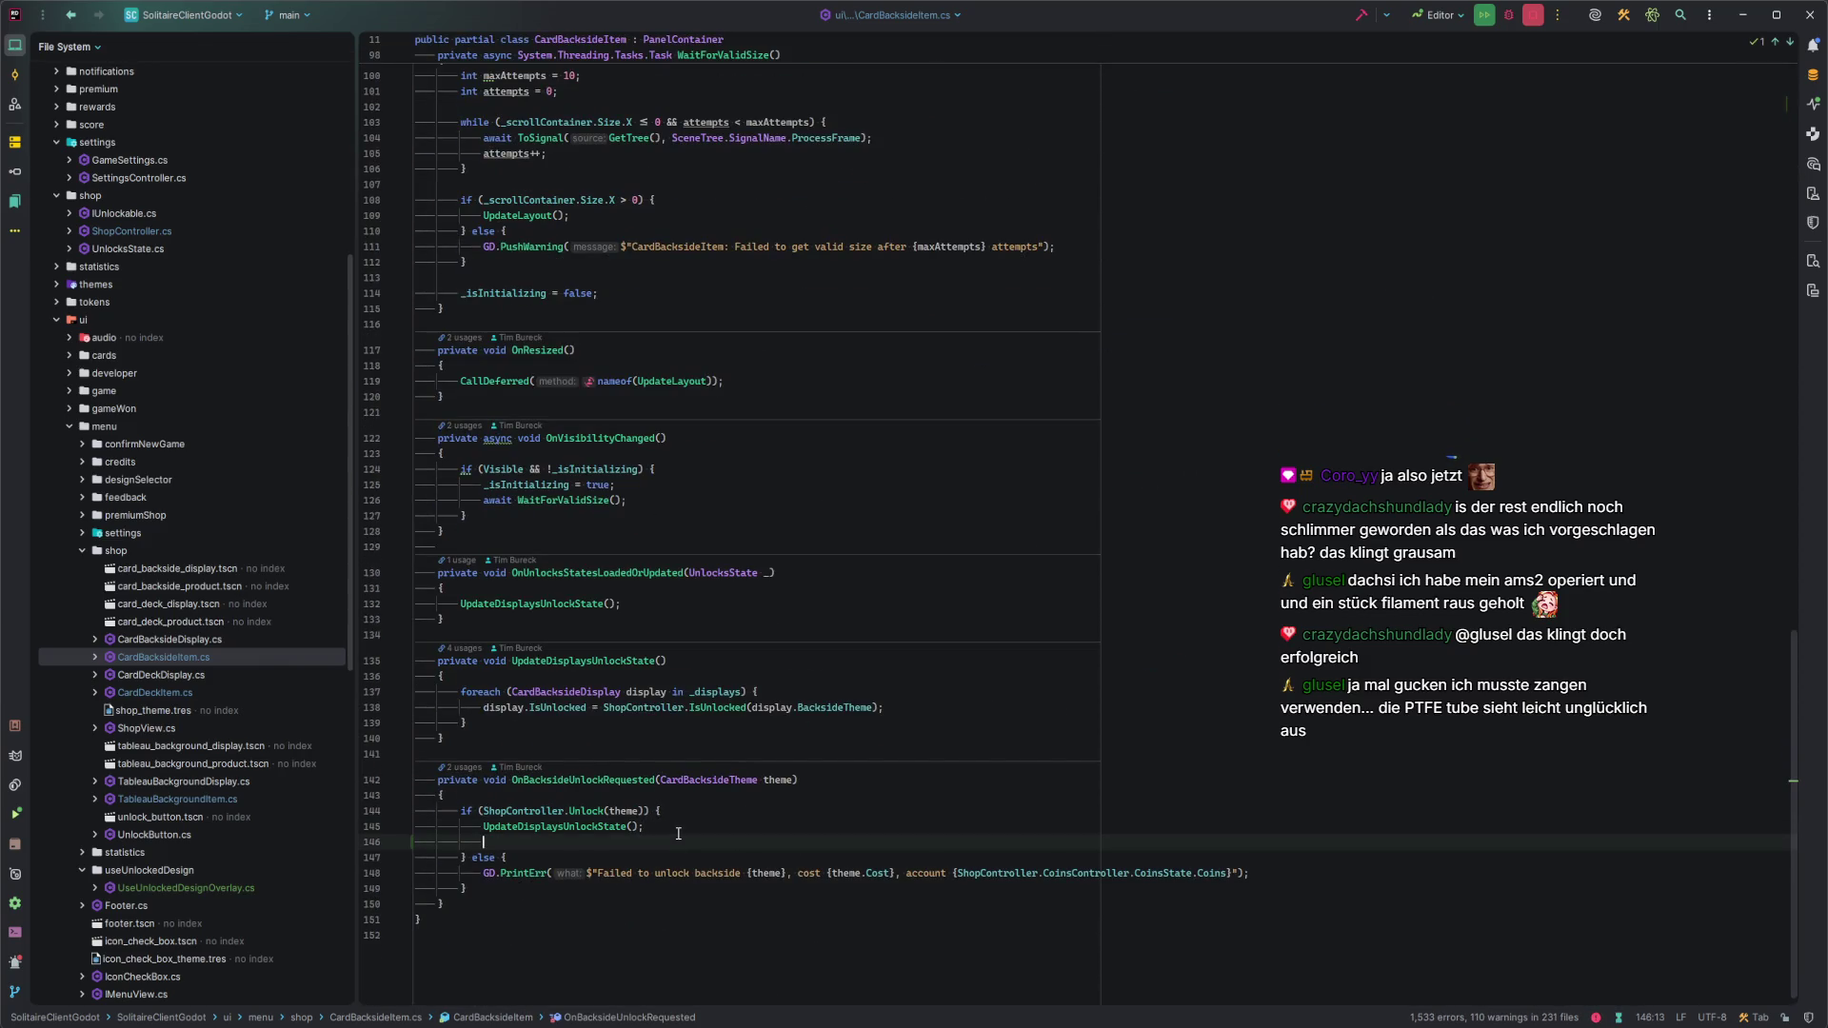
pyautogui.write('EmitSignalCardBack')
pyautogui.press('Return')
pyautogui.press('Left')
pyautogui.press('Left')
pyautogui.write('th')
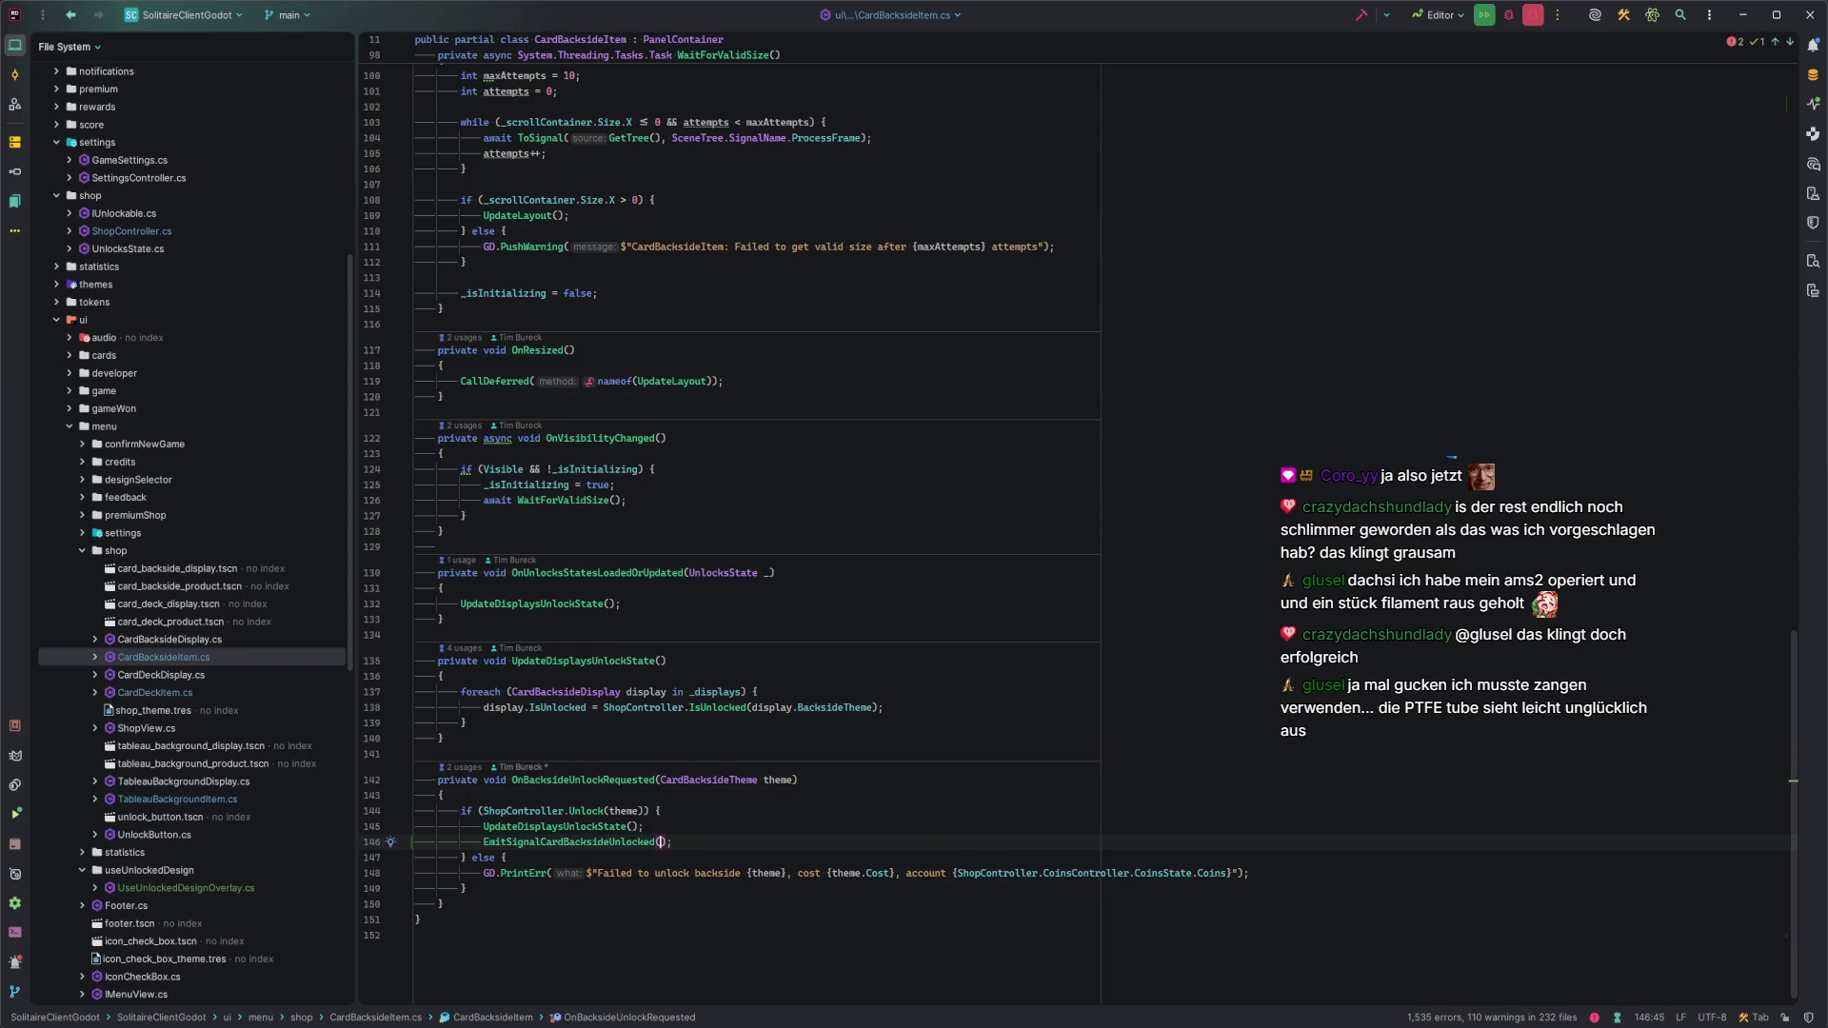
pyautogui.press('Return')
pyautogui.press('End')
# Open ShopController.cs and go to the end of its existing signal declarations.
pyautogui.doubleClick(133, 232)
pyautogui.click(790, 746)
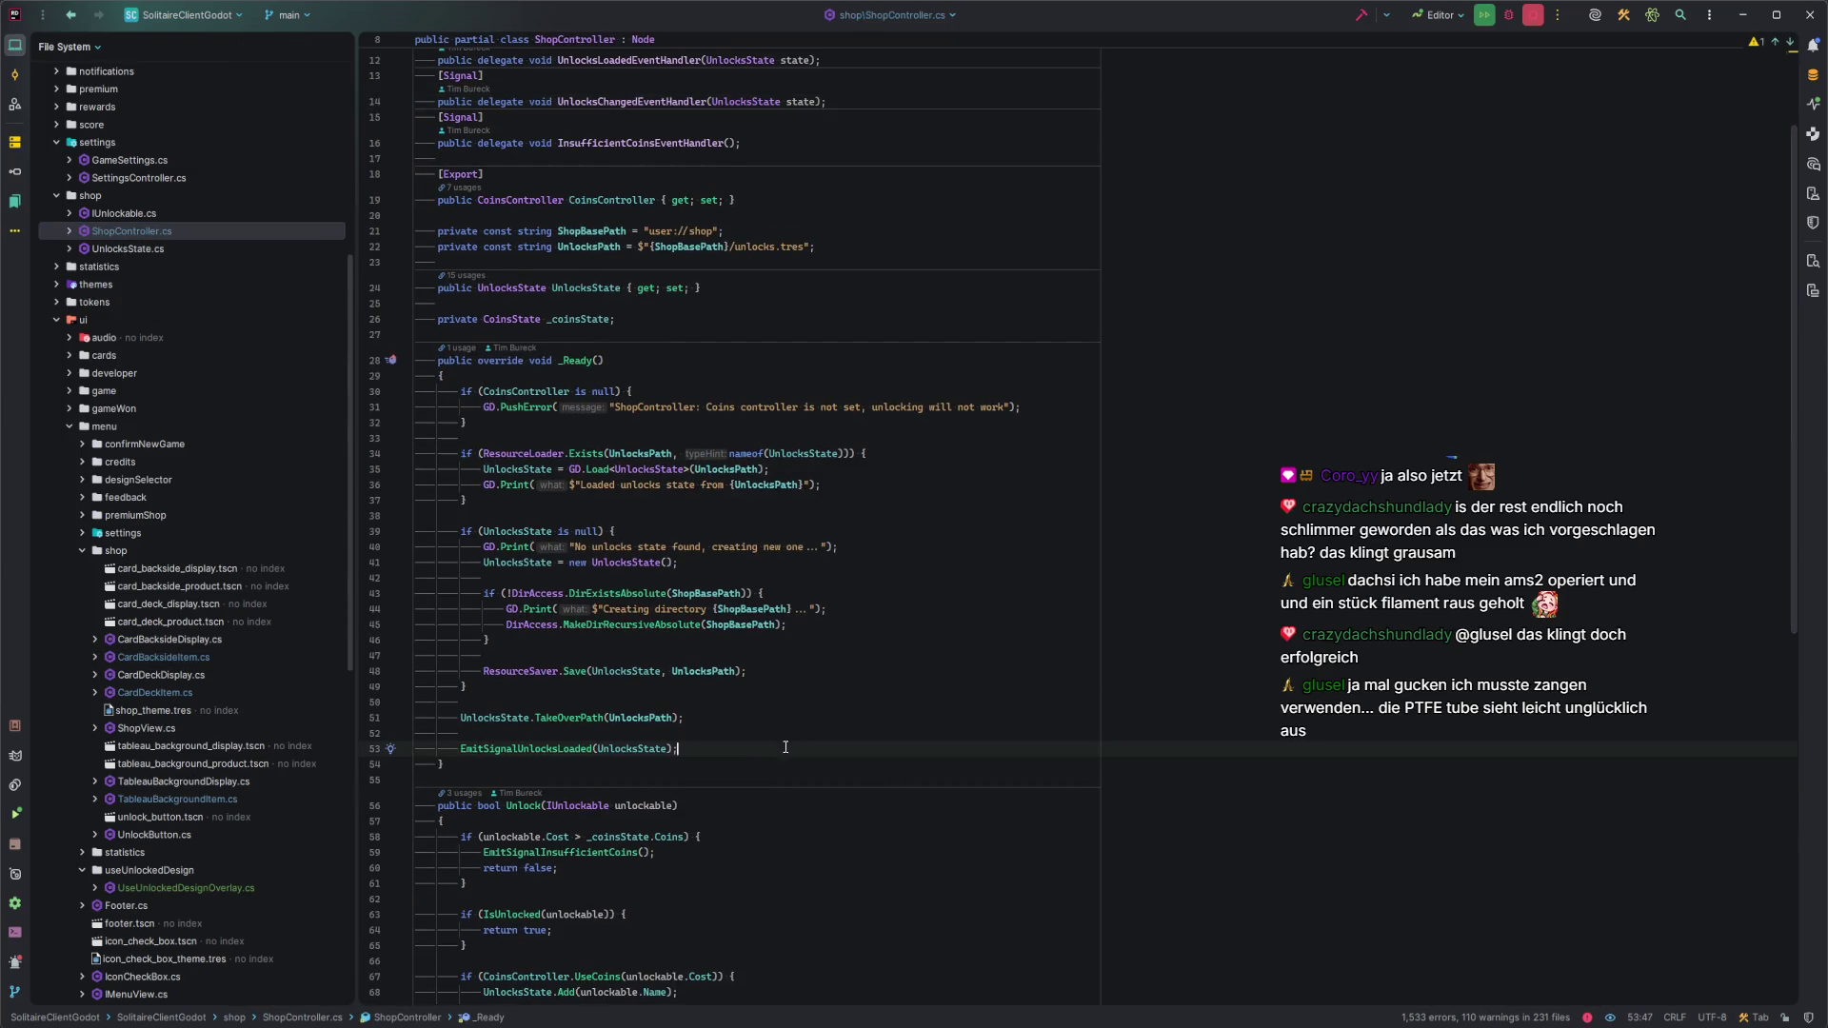
pyautogui.scroll(3, 752, 749)
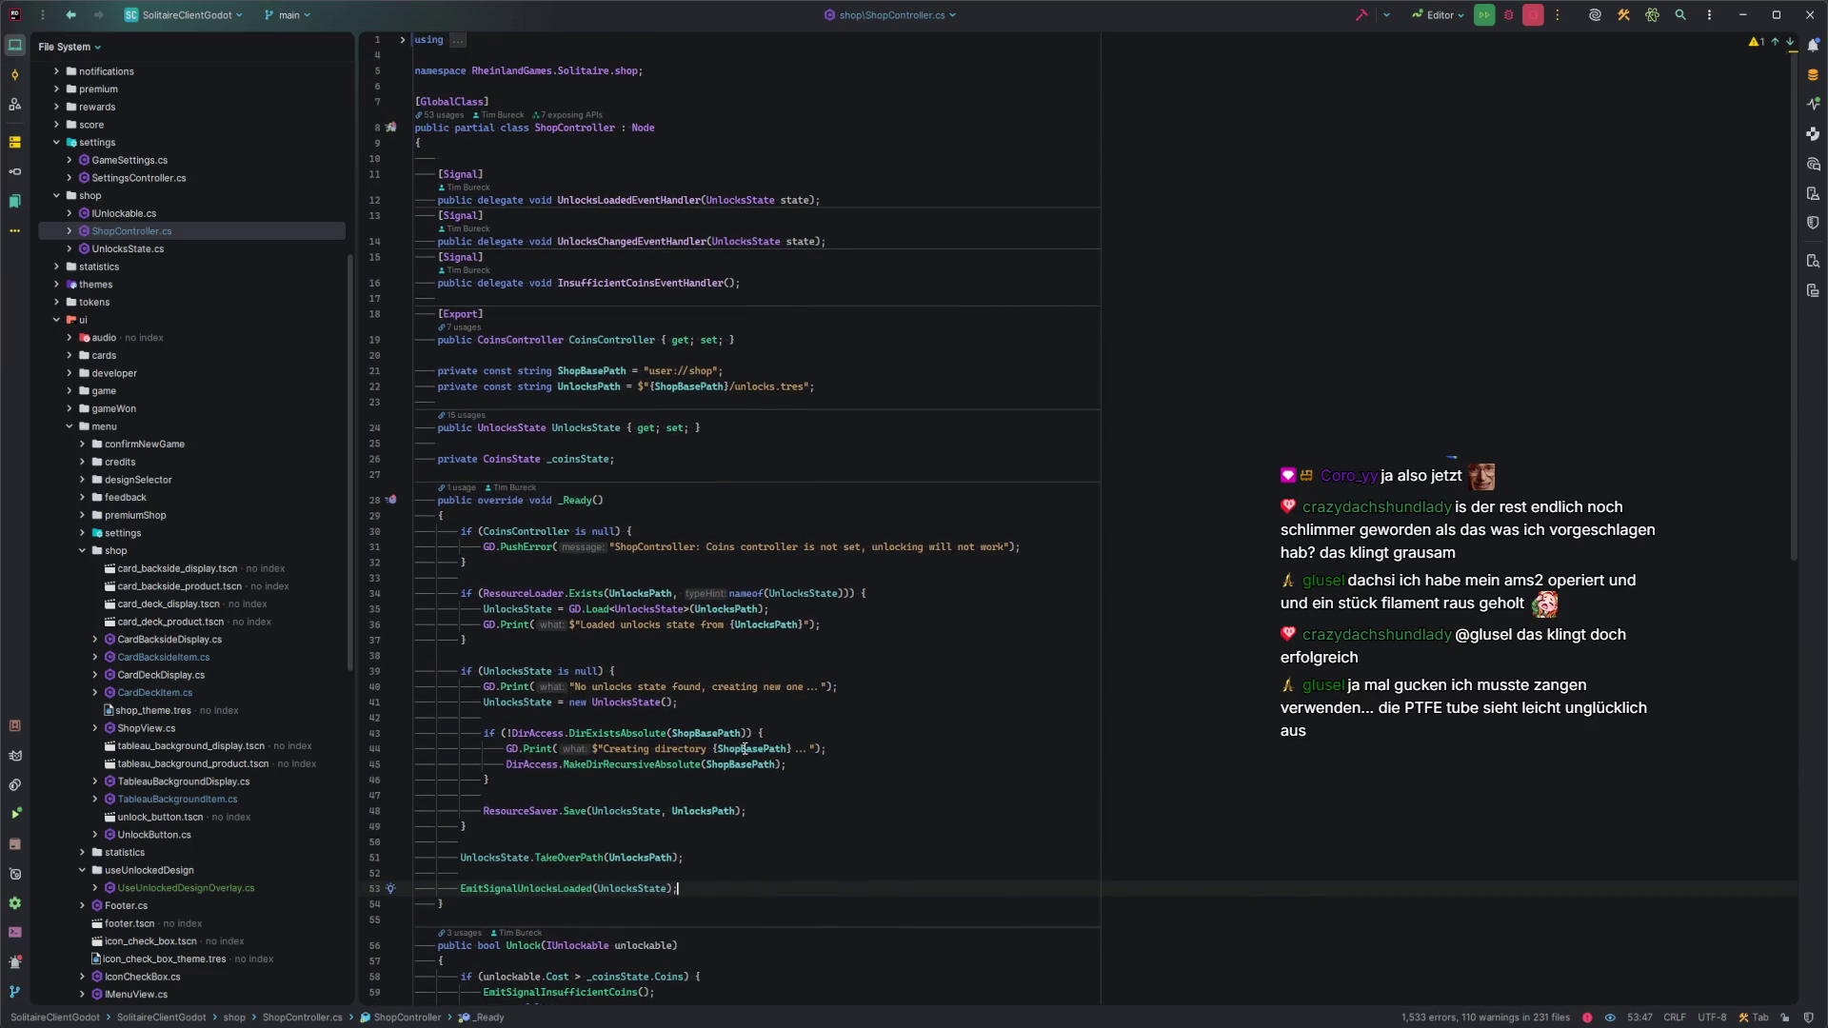
pyautogui.click(862, 239)
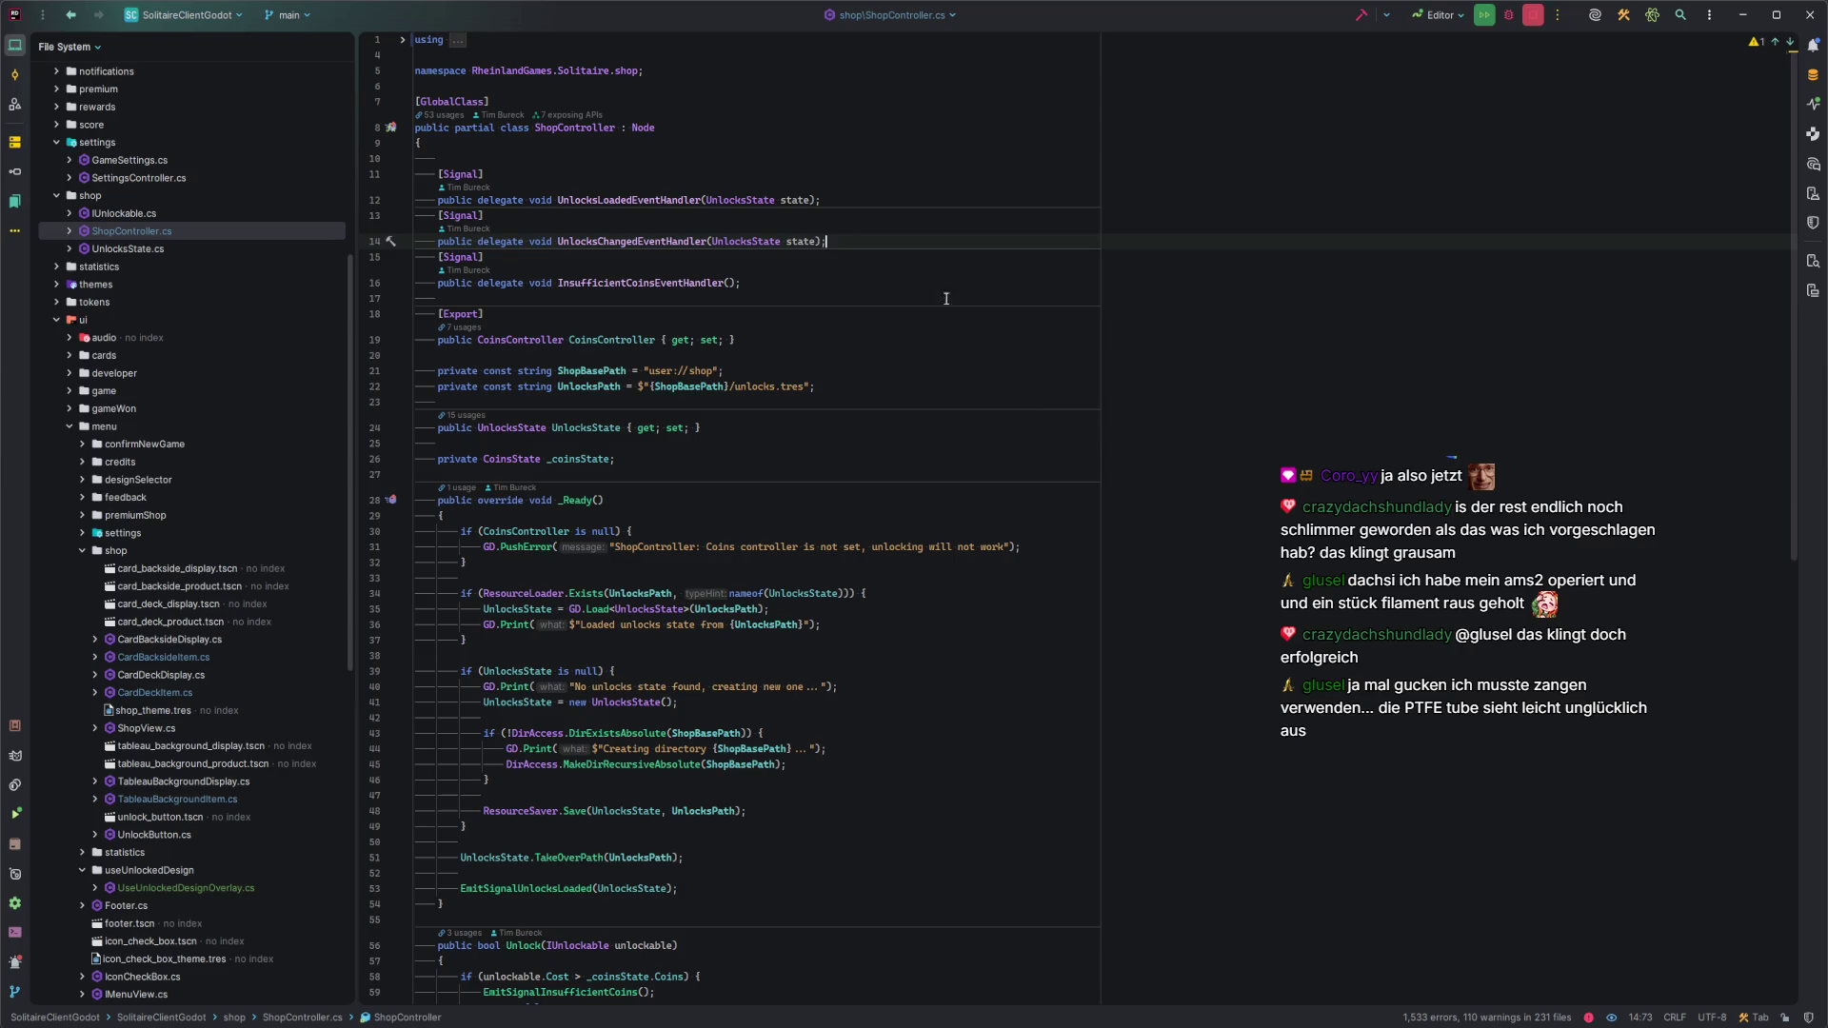
pyautogui.click(906, 275)
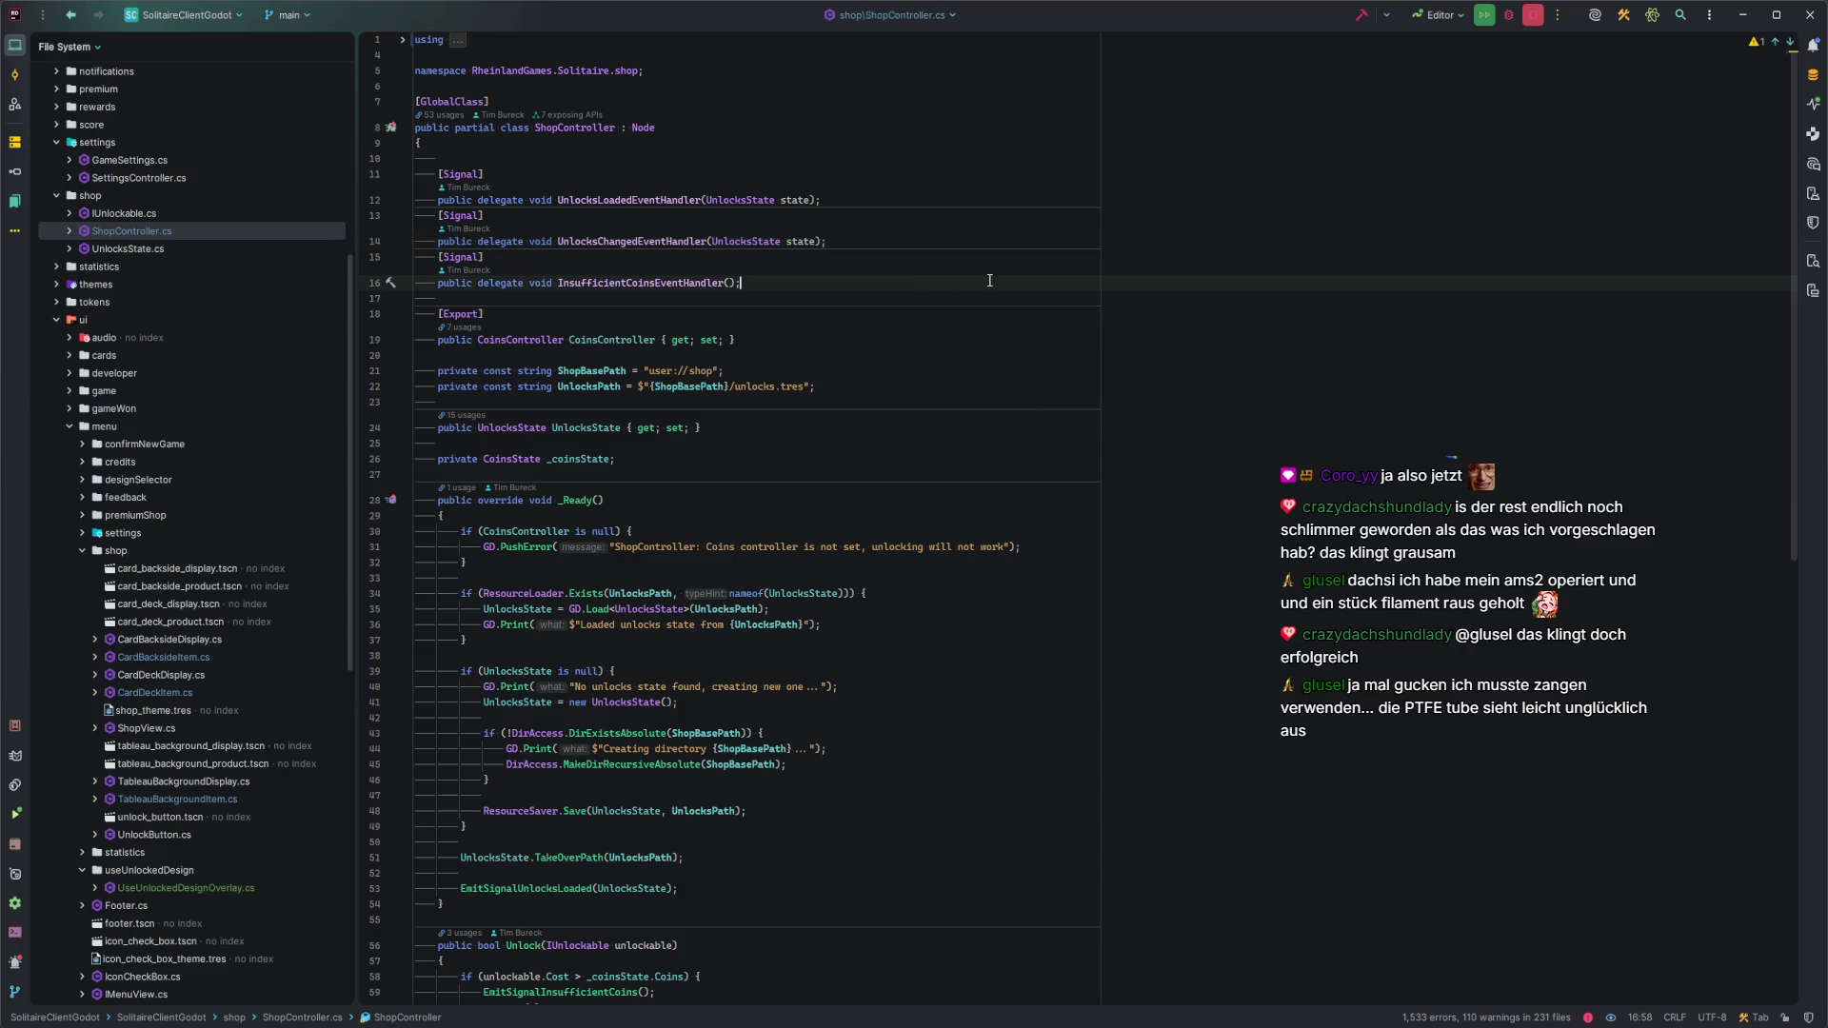
# Add CardDeckUnlocked, CardBacksideUnlocked and TableauBackgroundUnlocked signals with theme parameters and namespace imports.
pyautogui.press('Return')
pyautogui.press('Return')
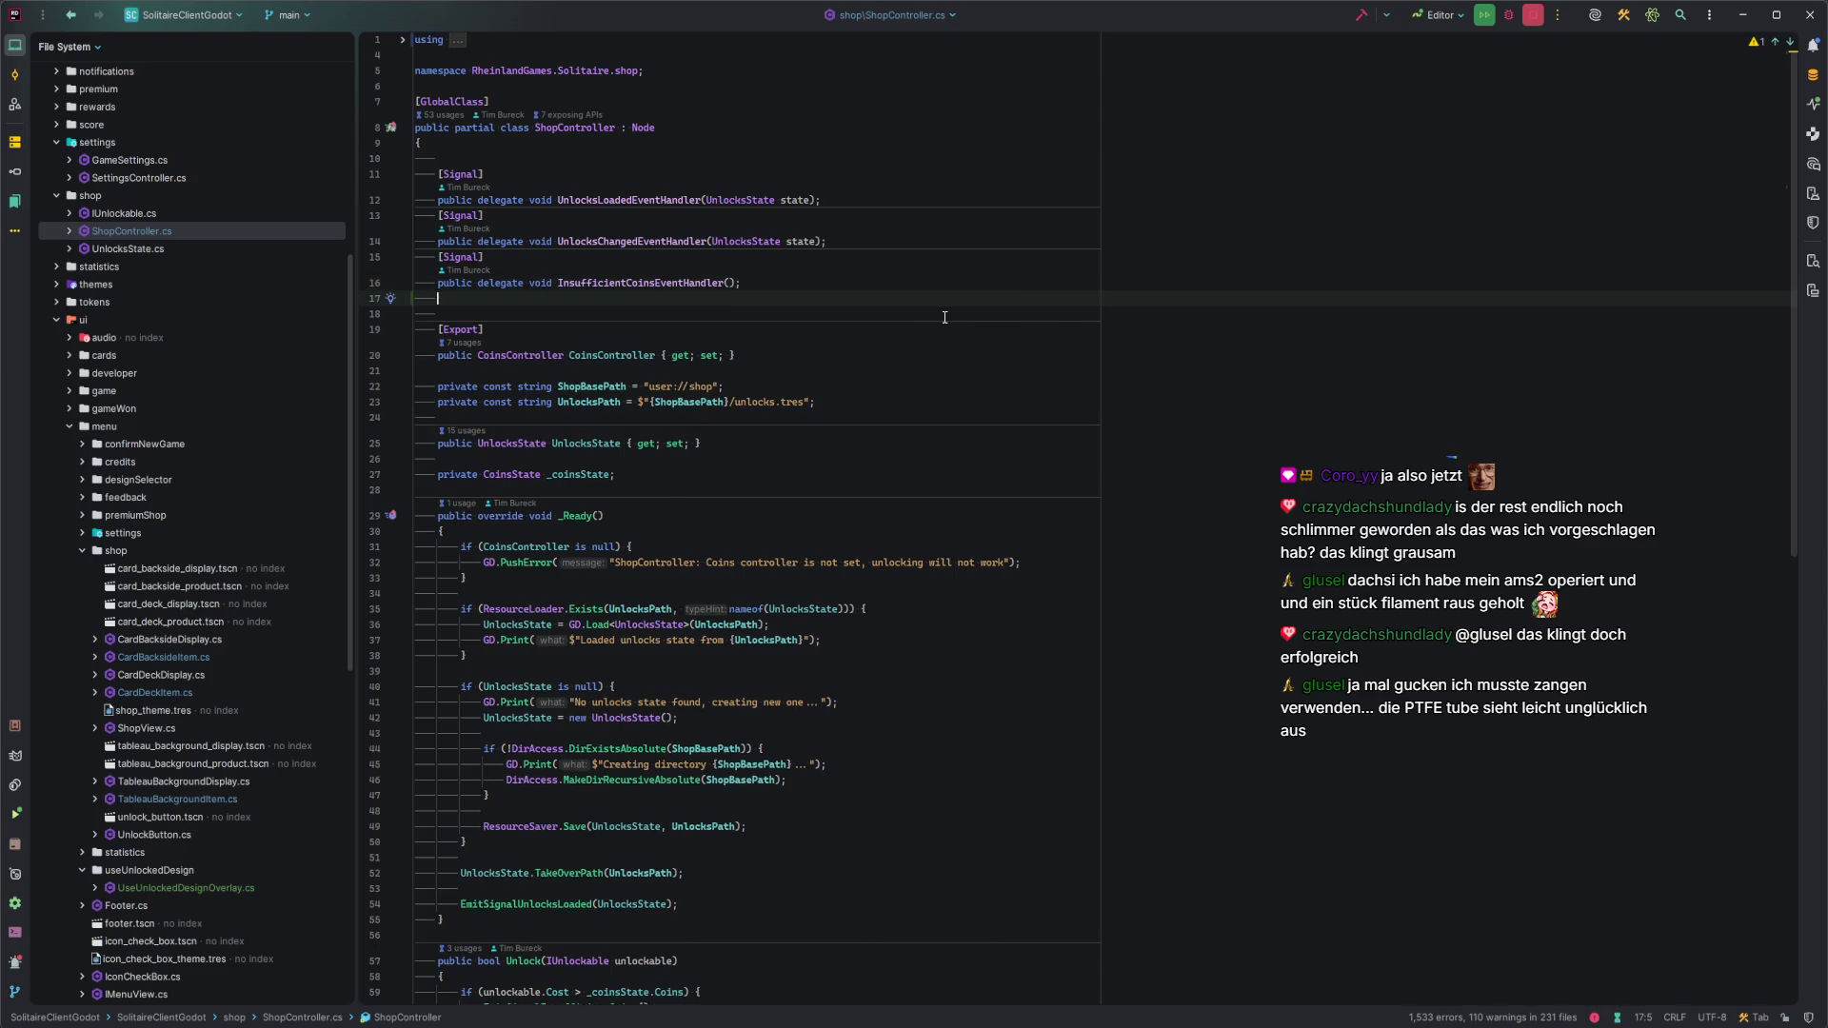
pyautogui.press('Tab')
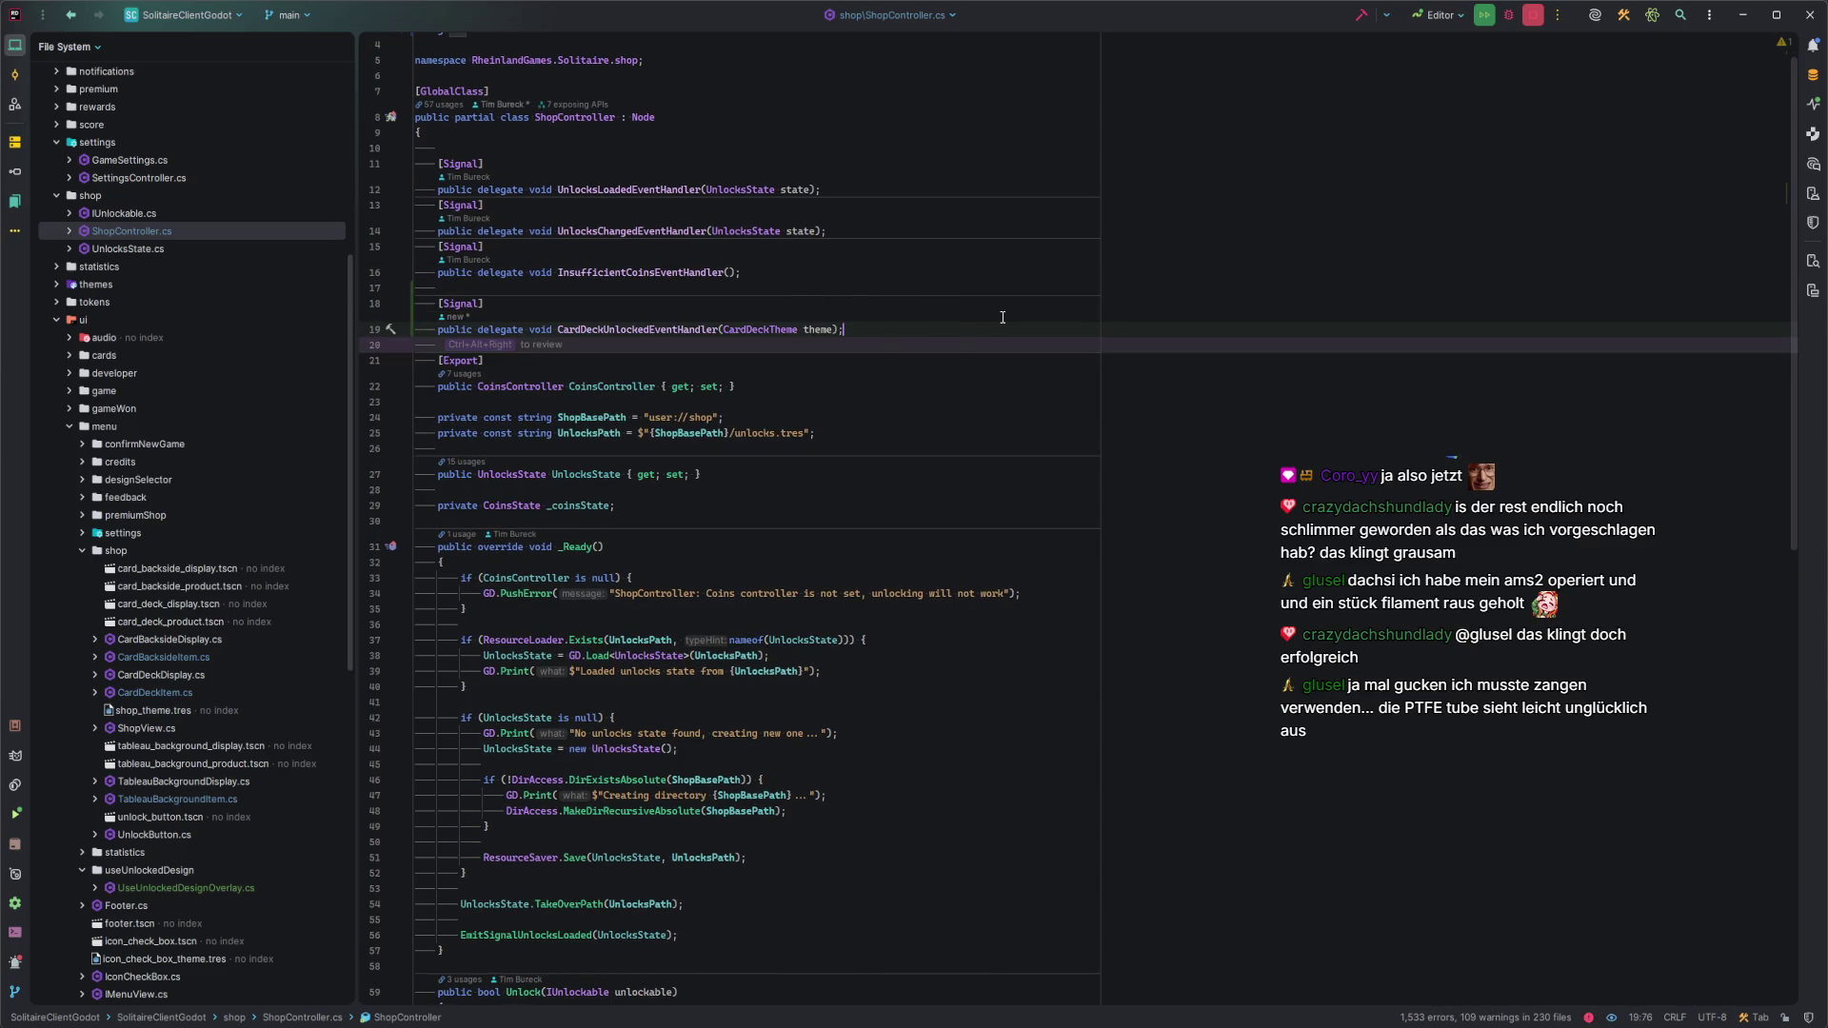
pyautogui.press('Down')
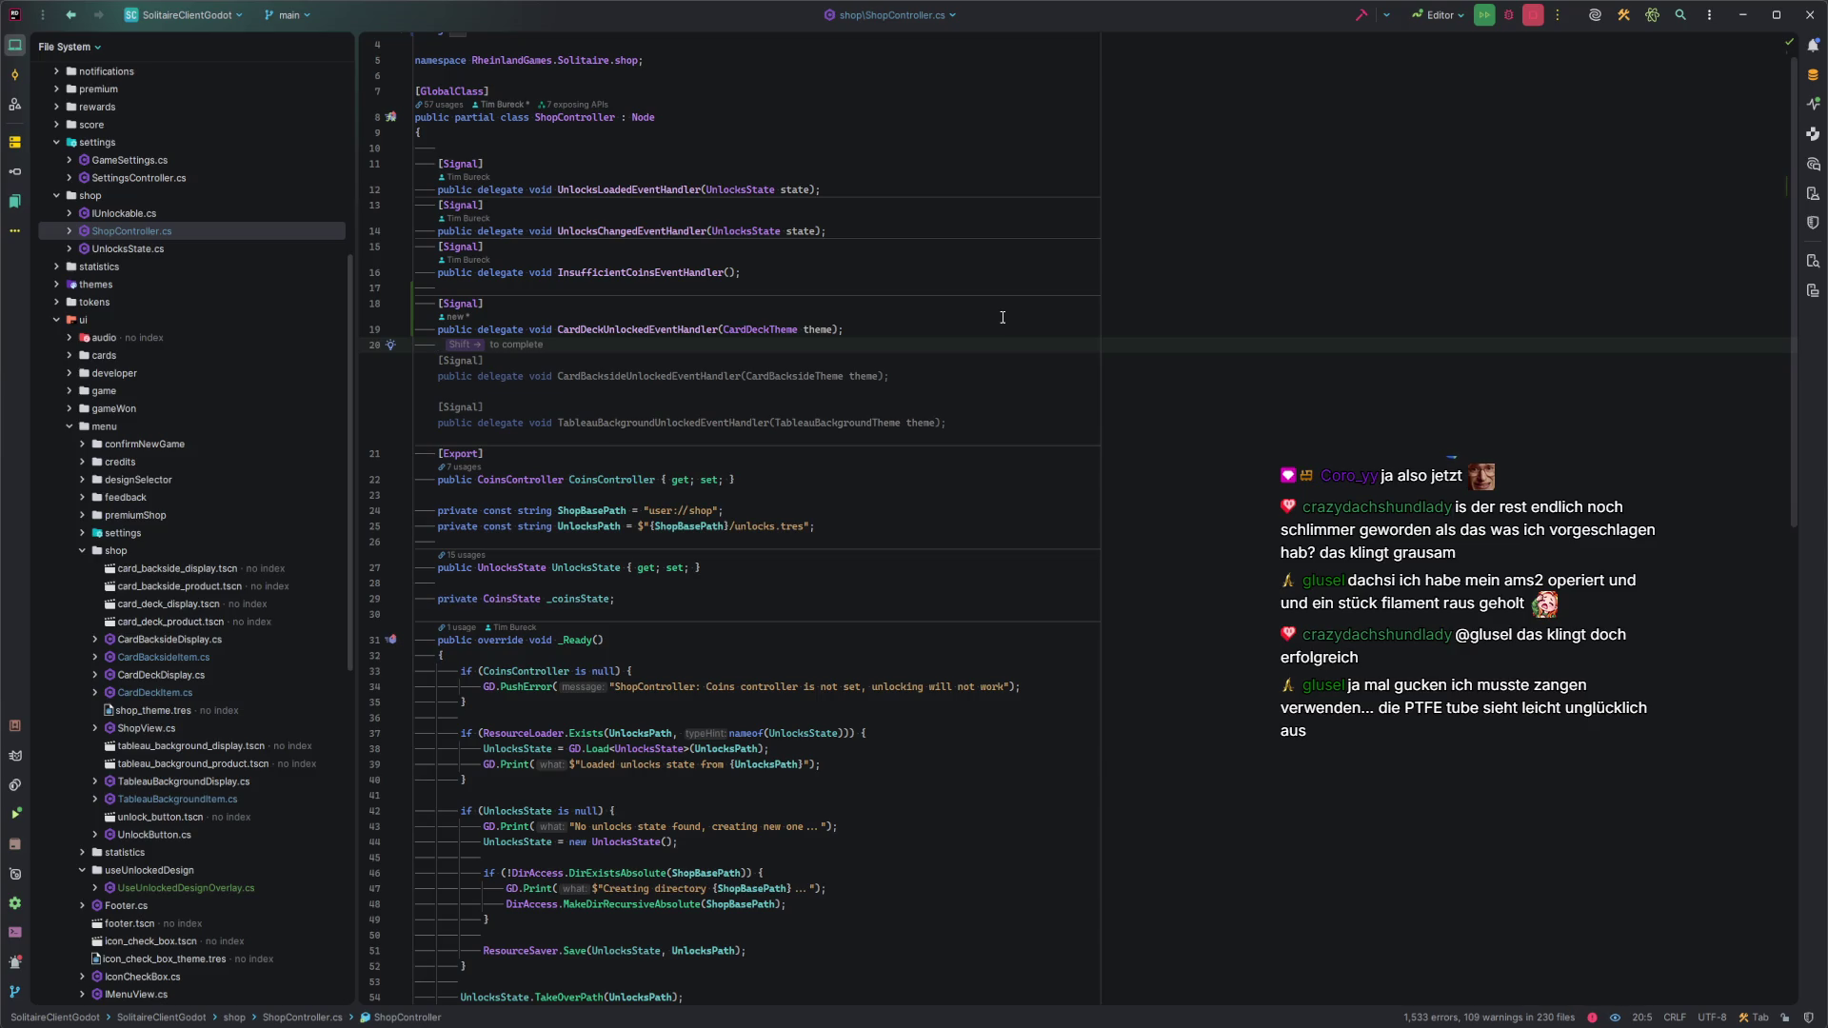
pyautogui.hotkey('shift', 'Right')
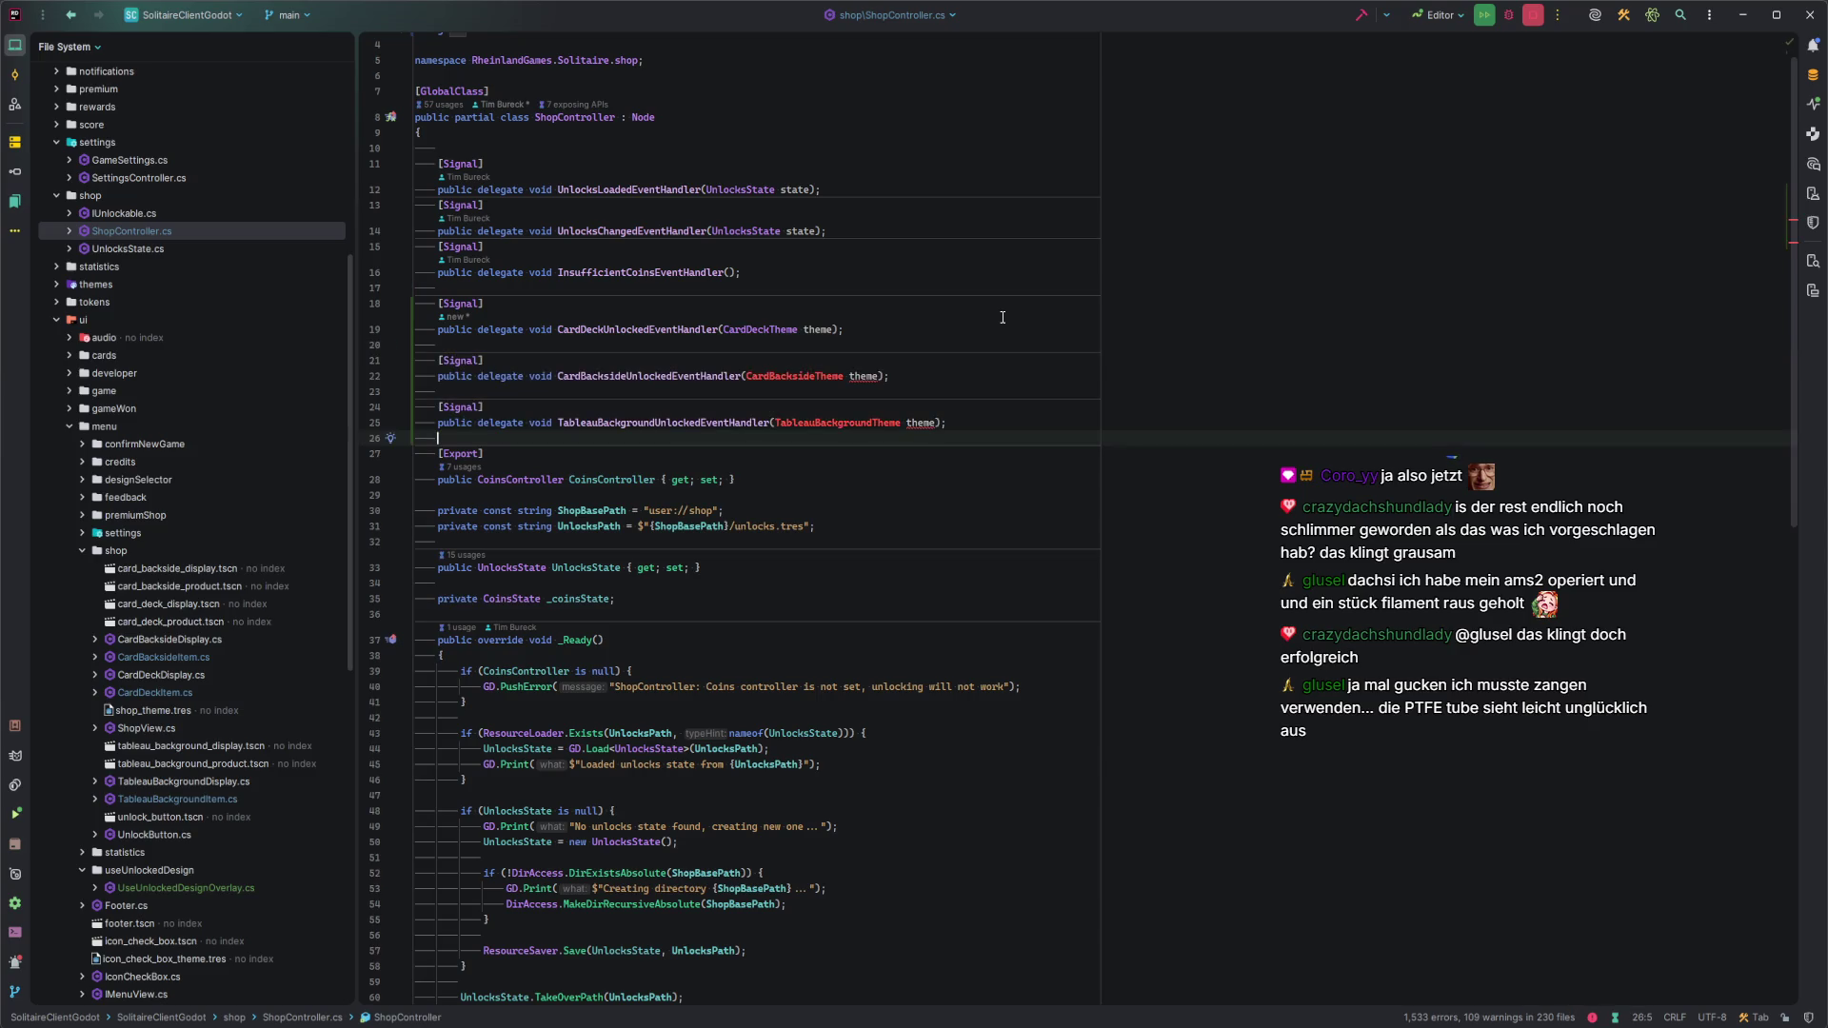
pyautogui.press('Up')
pyautogui.press('Up')
pyautogui.press('Up')
pyautogui.press('Down')
pyautogui.press('BackSpace')
pyautogui.press('Down')
pyautogui.press('Down')
pyautogui.press('Down')
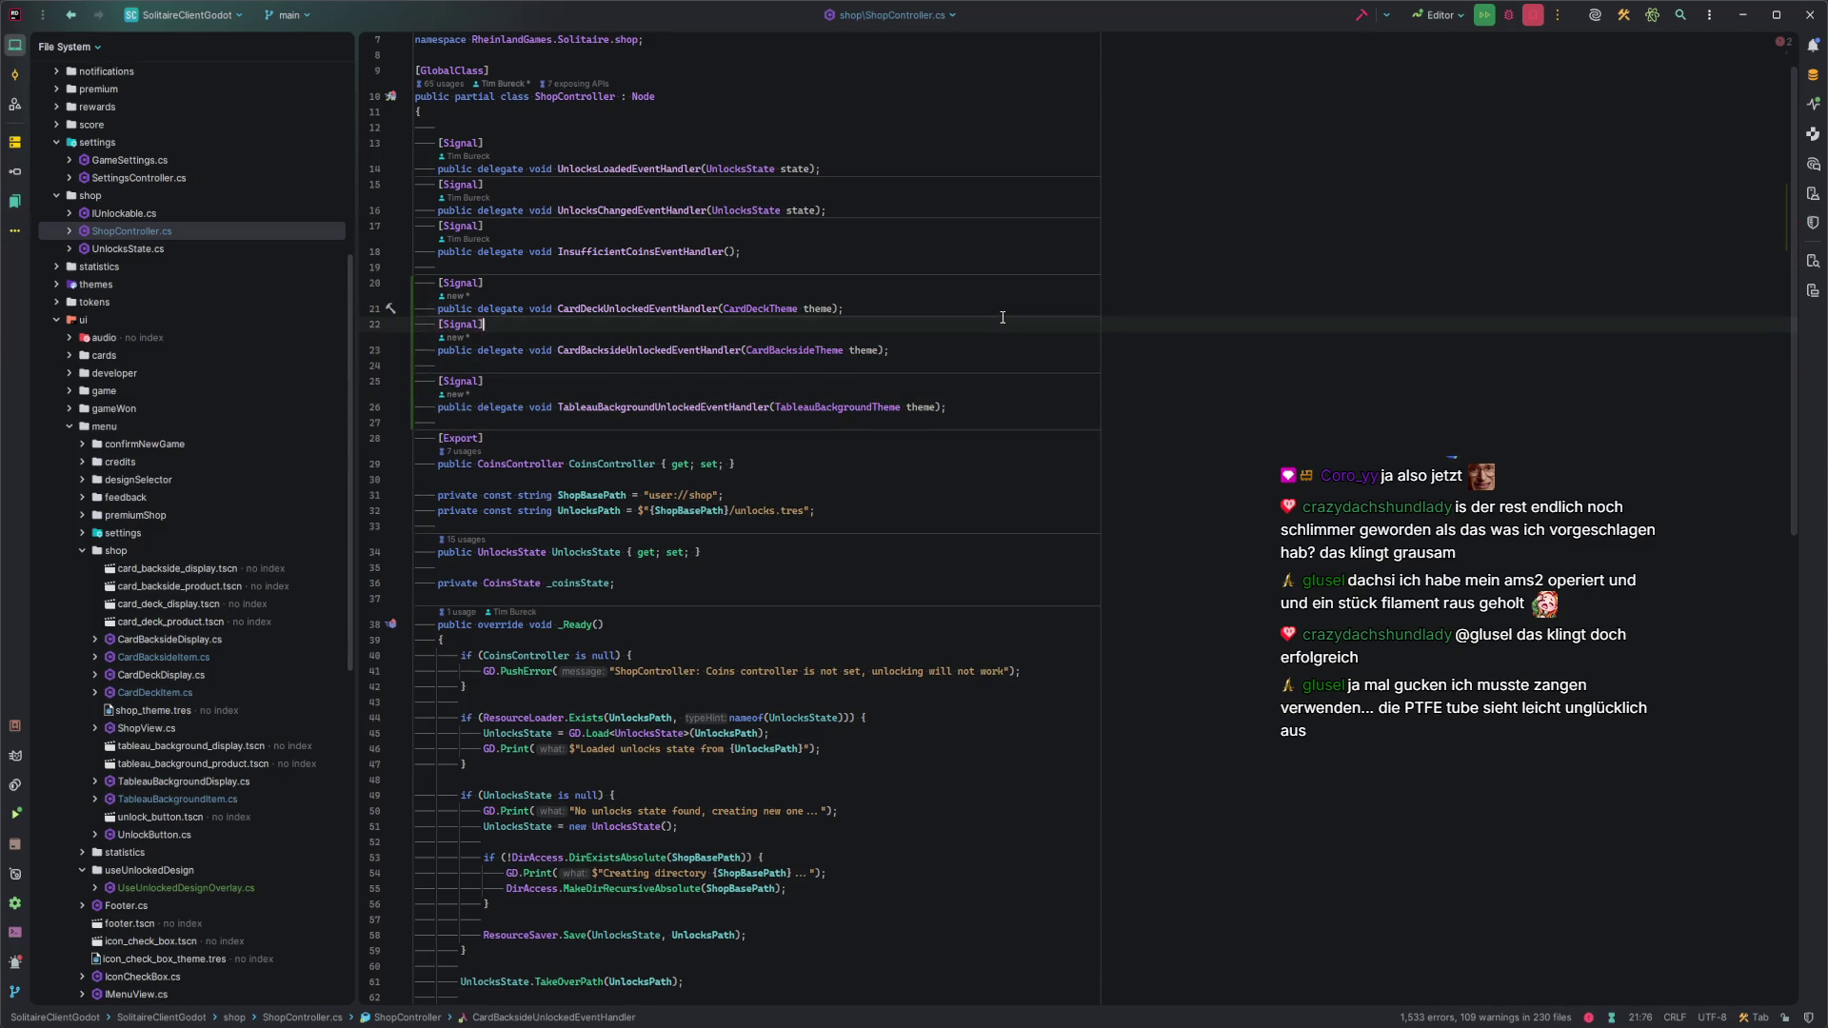
pyautogui.press('BackSpace')
pyautogui.press('Up')
pyautogui.press('Down')
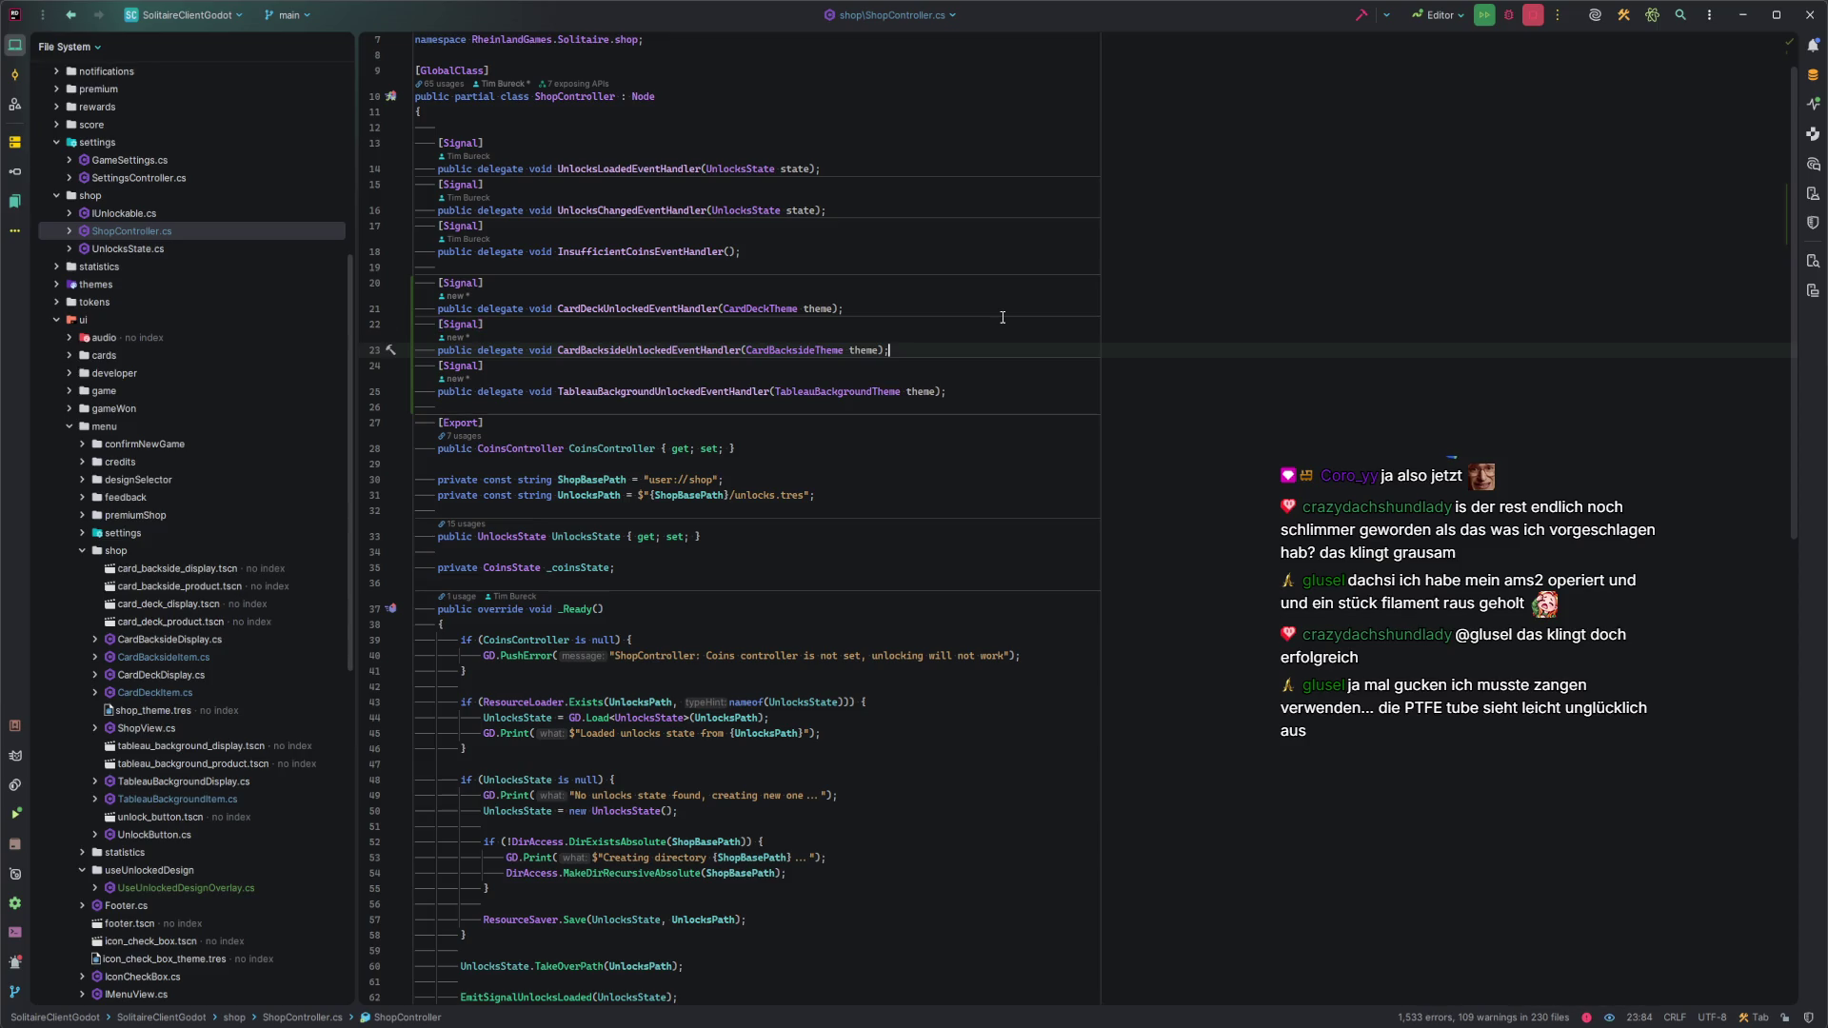
pyautogui.hotkey('ctrl', 'e')
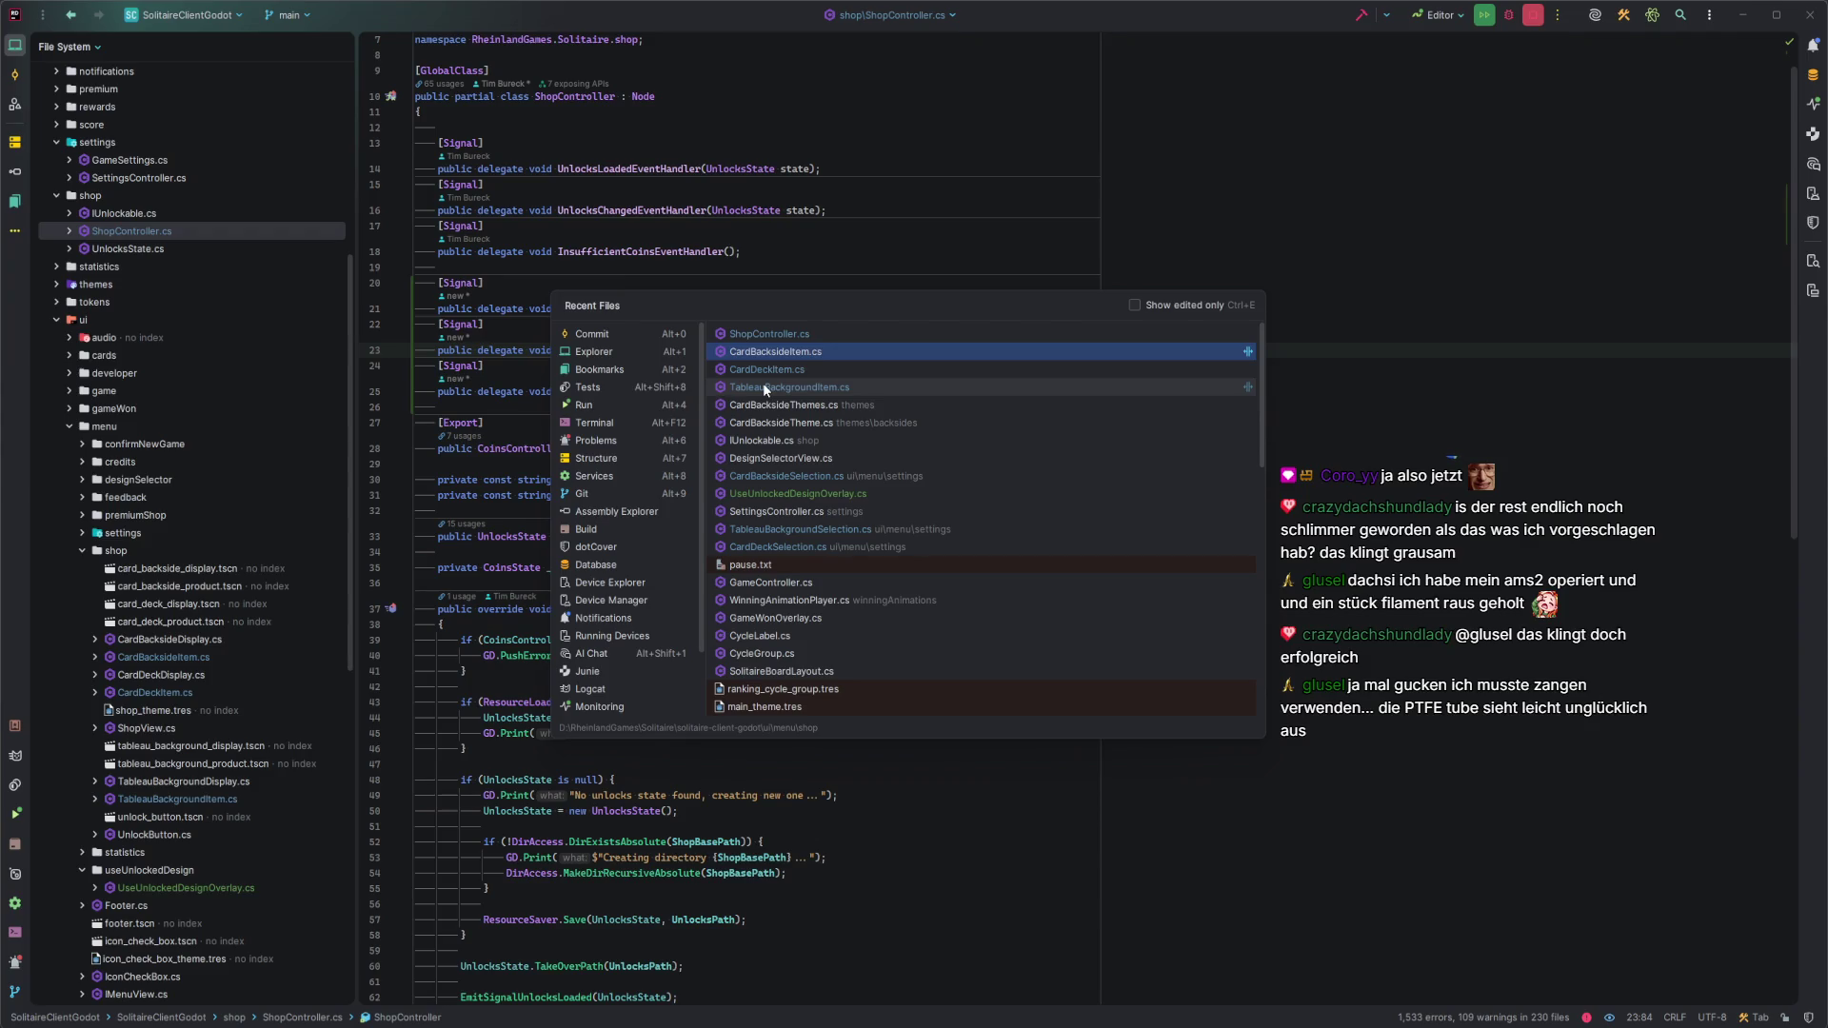
# Open UseUnlockedDesignOverlay.cs from the recent files list.
pyautogui.press('Down')
pyautogui.press('Down')
pyautogui.press('Down')
pyautogui.press('Return')
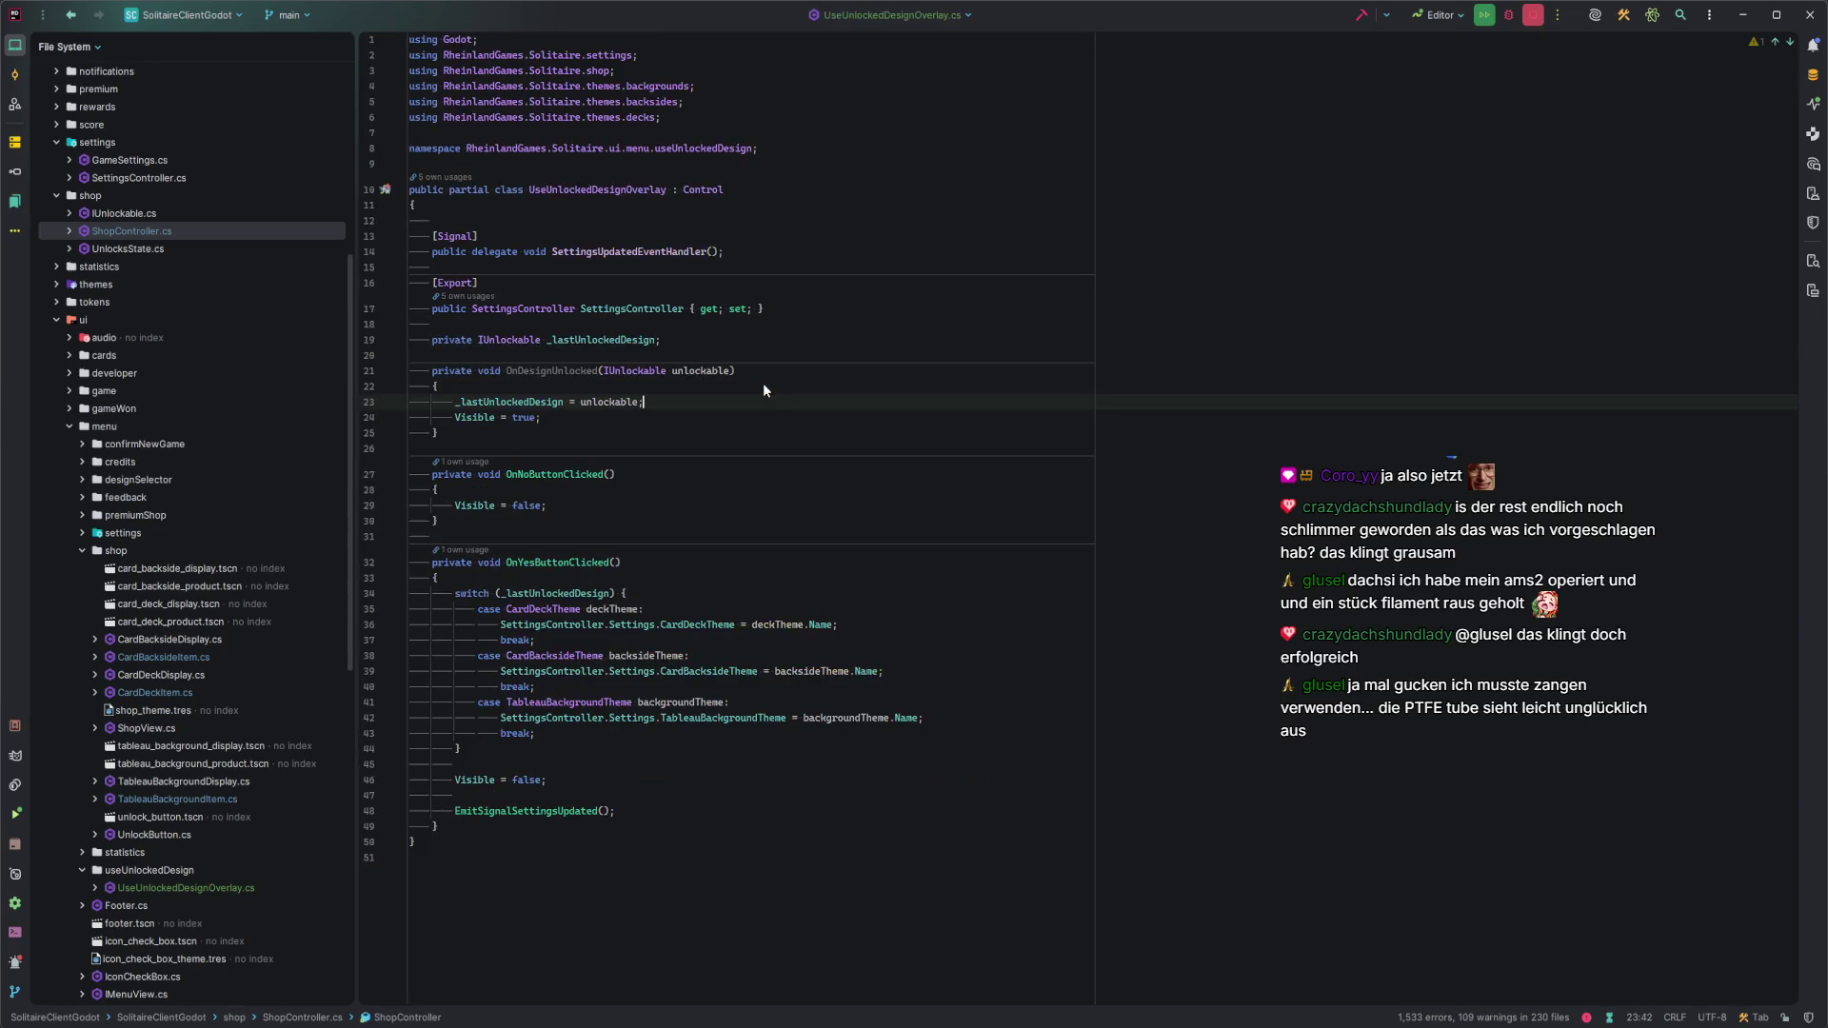
pyautogui.click(650, 553)
pyautogui.click(622, 506)
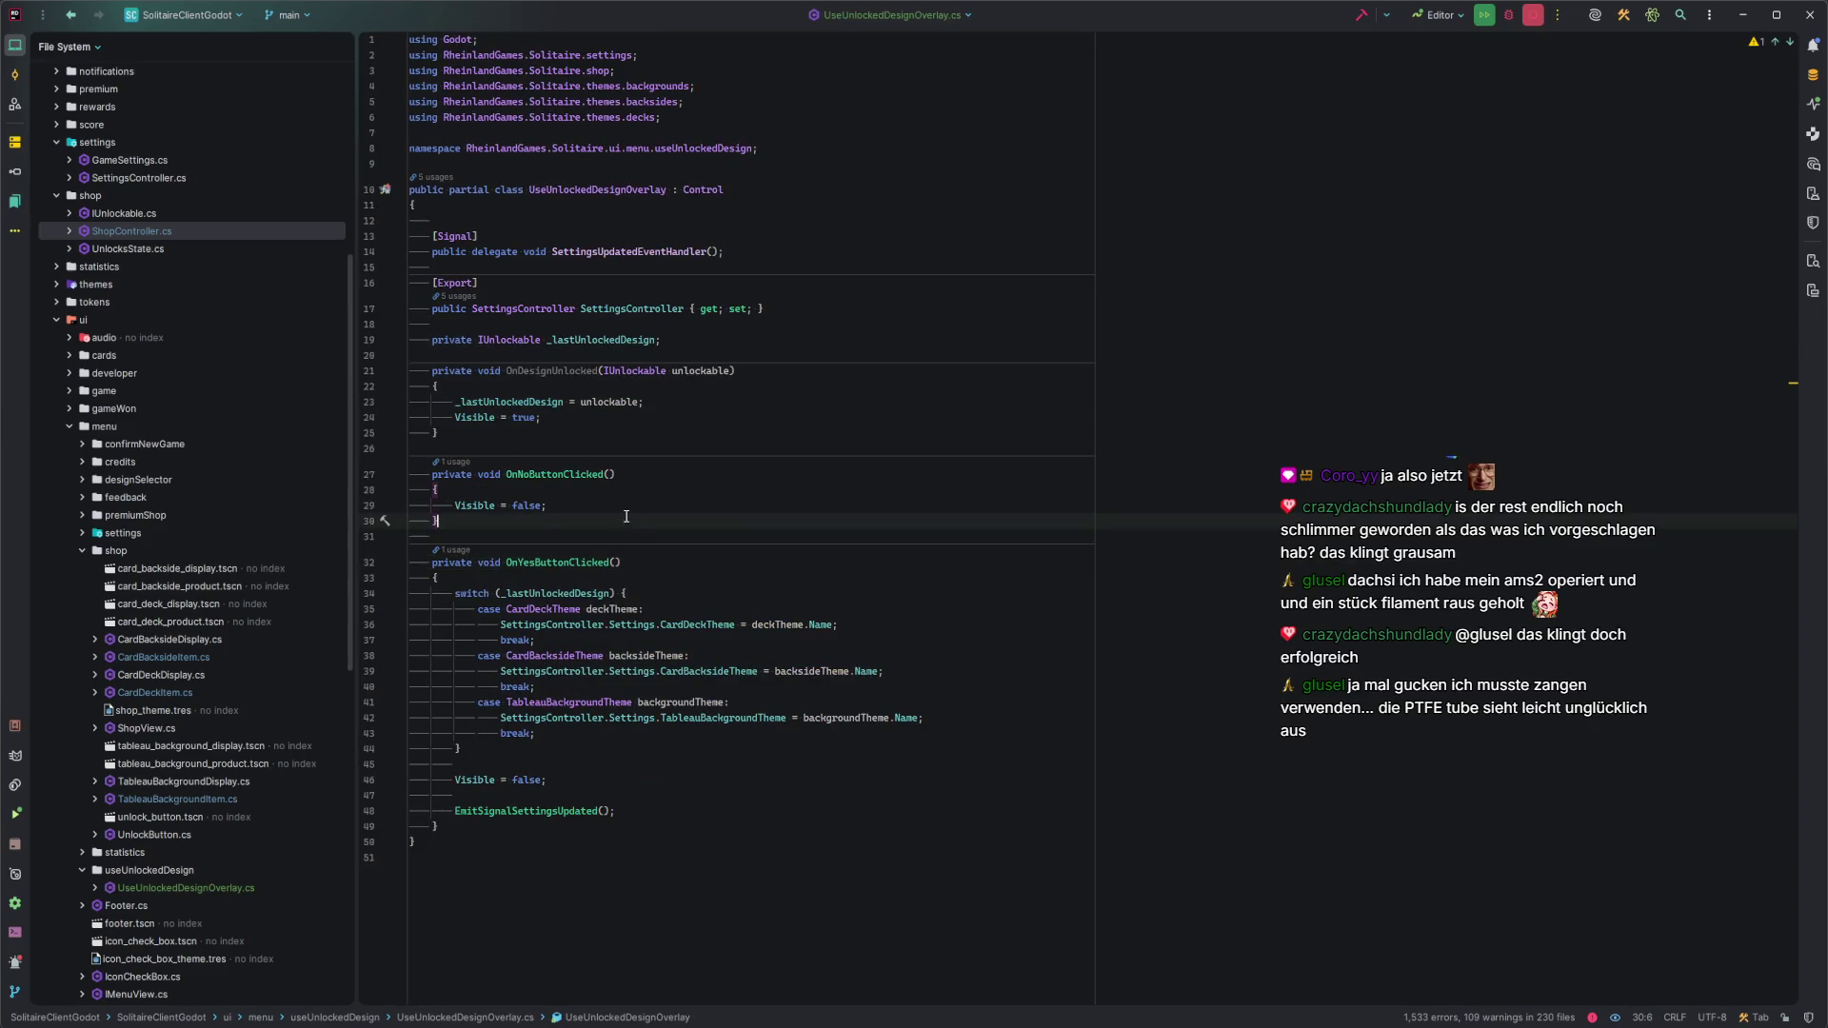
# Trial-rename the handler to OnCardDeckUnlocked taking a CardDeckTheme theme parameter.
pyautogui.doubleClick(539, 370)
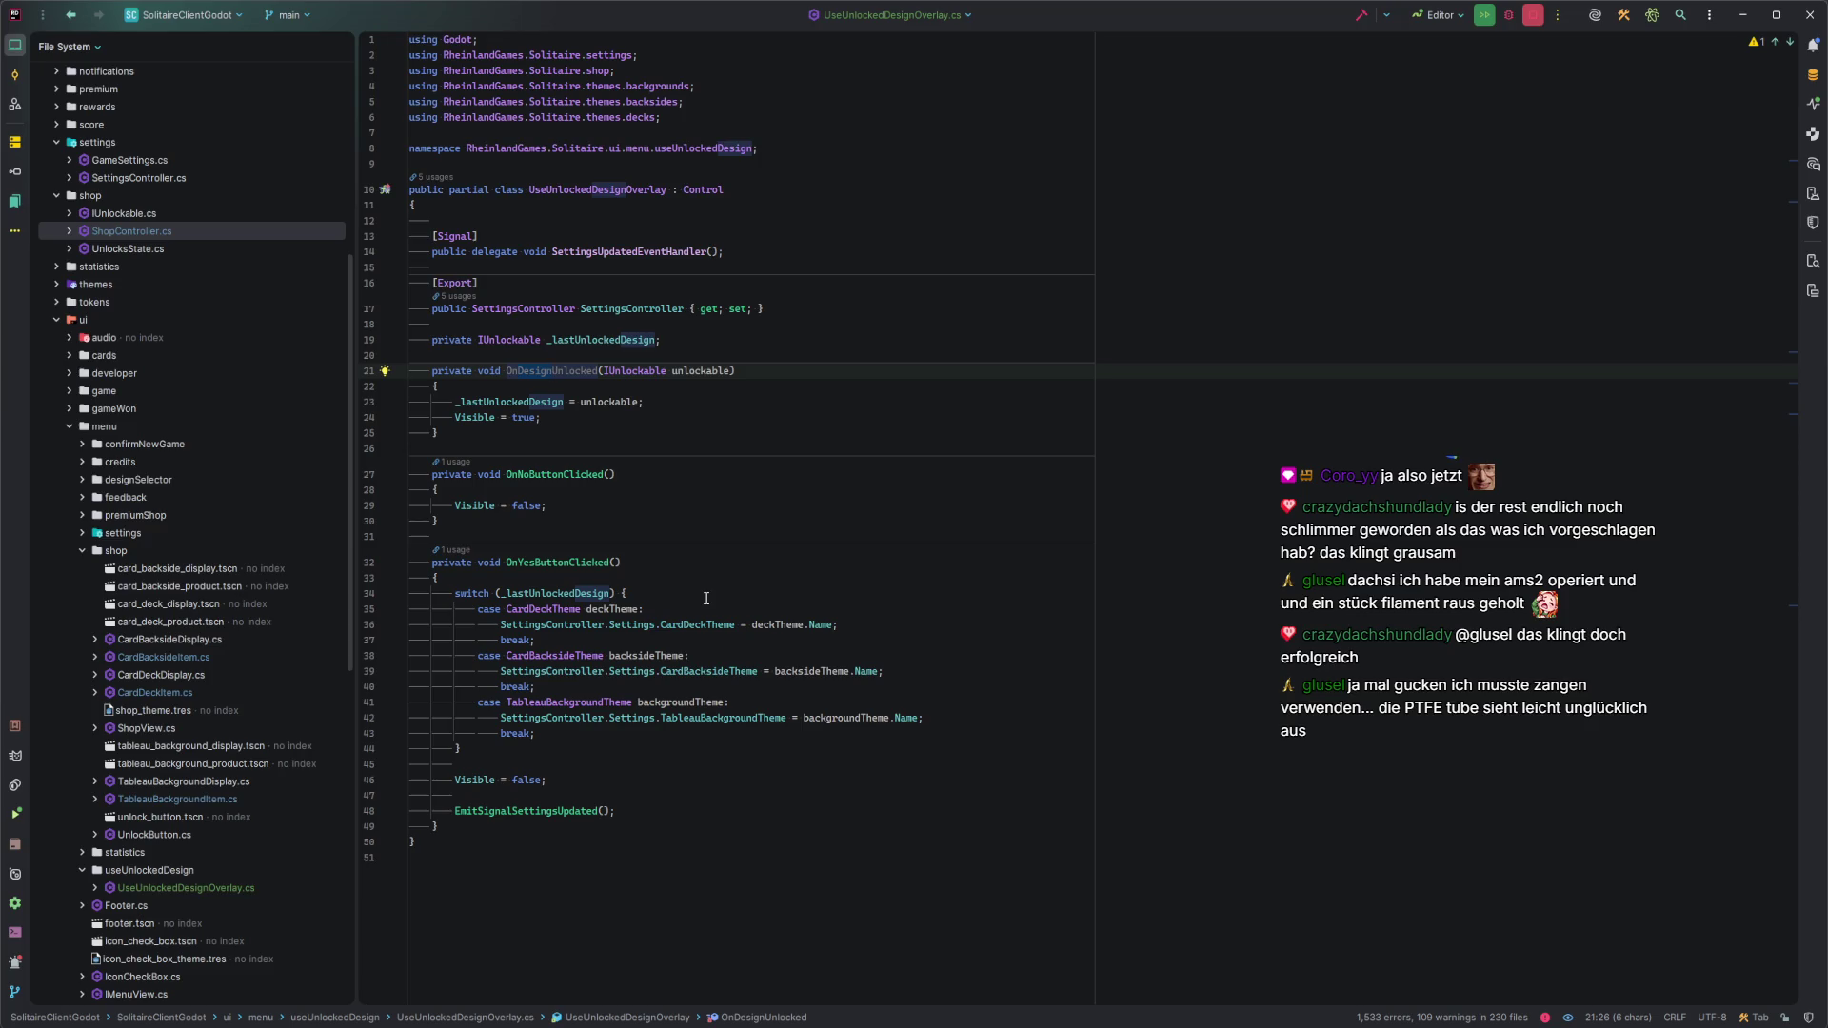
pyautogui.write('Card')
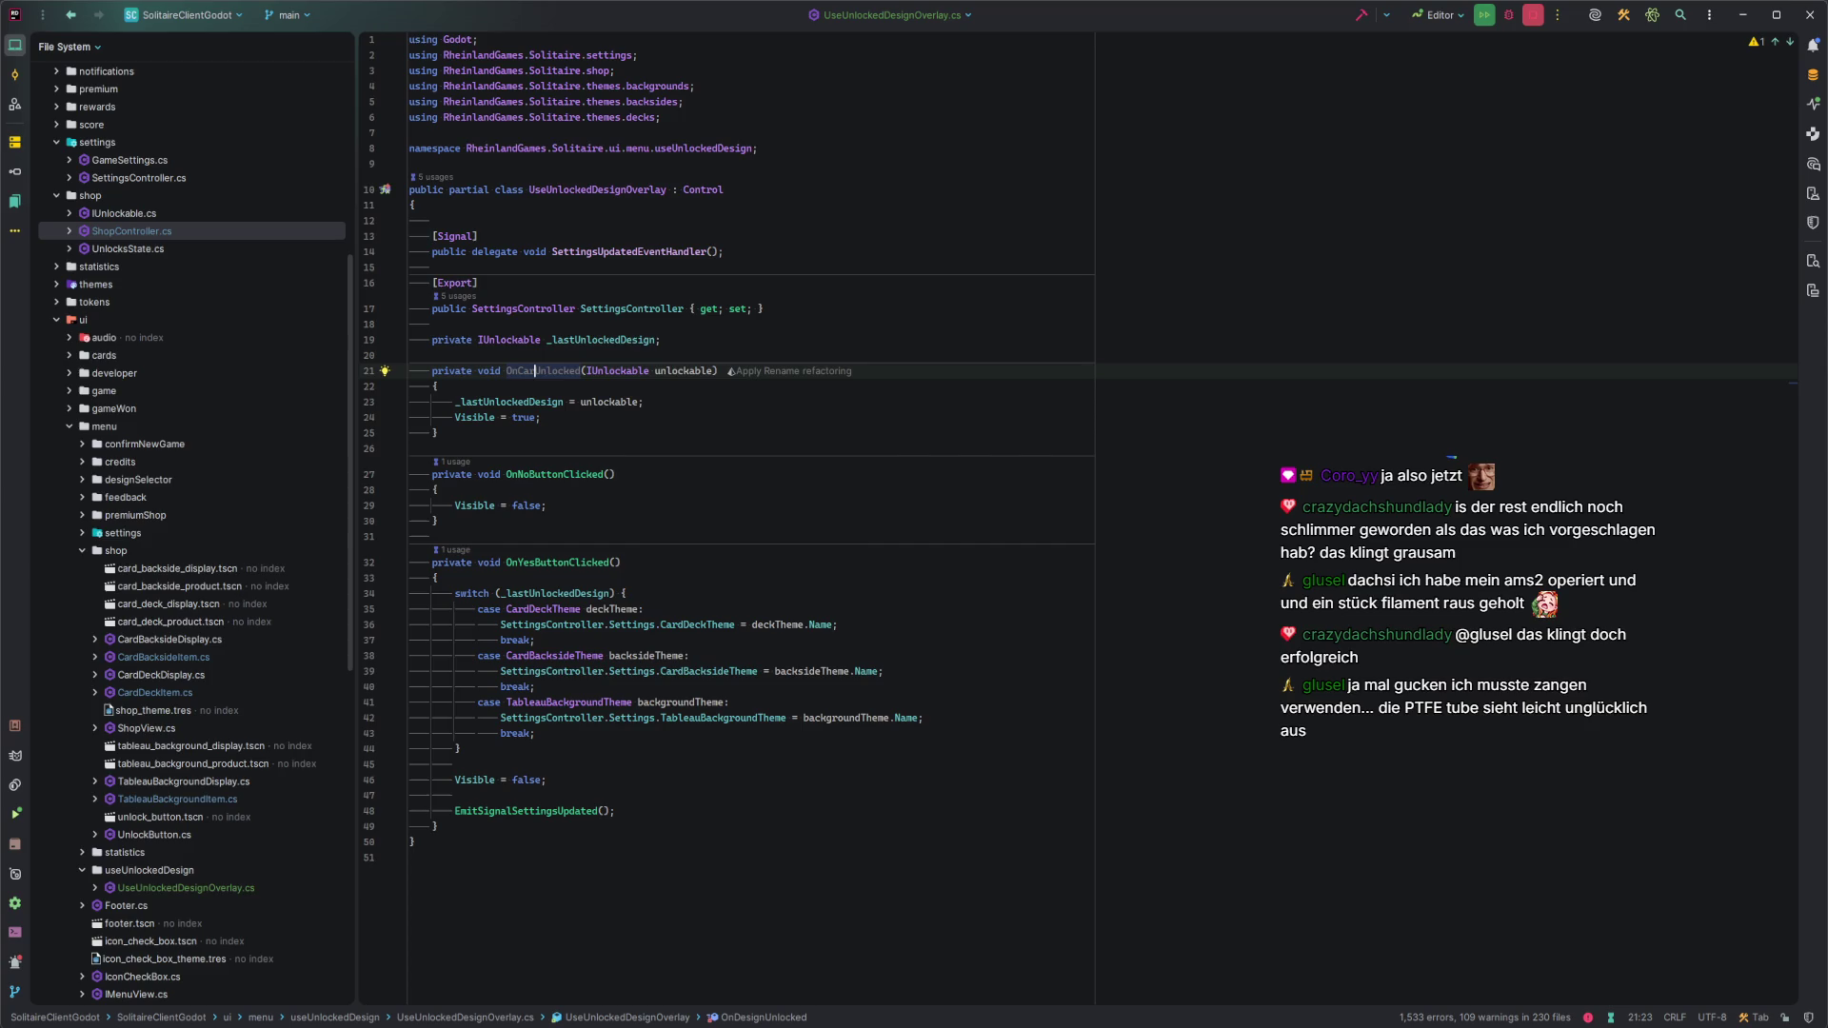
pyautogui.write('Deck')
pyautogui.doubleClick(646, 370)
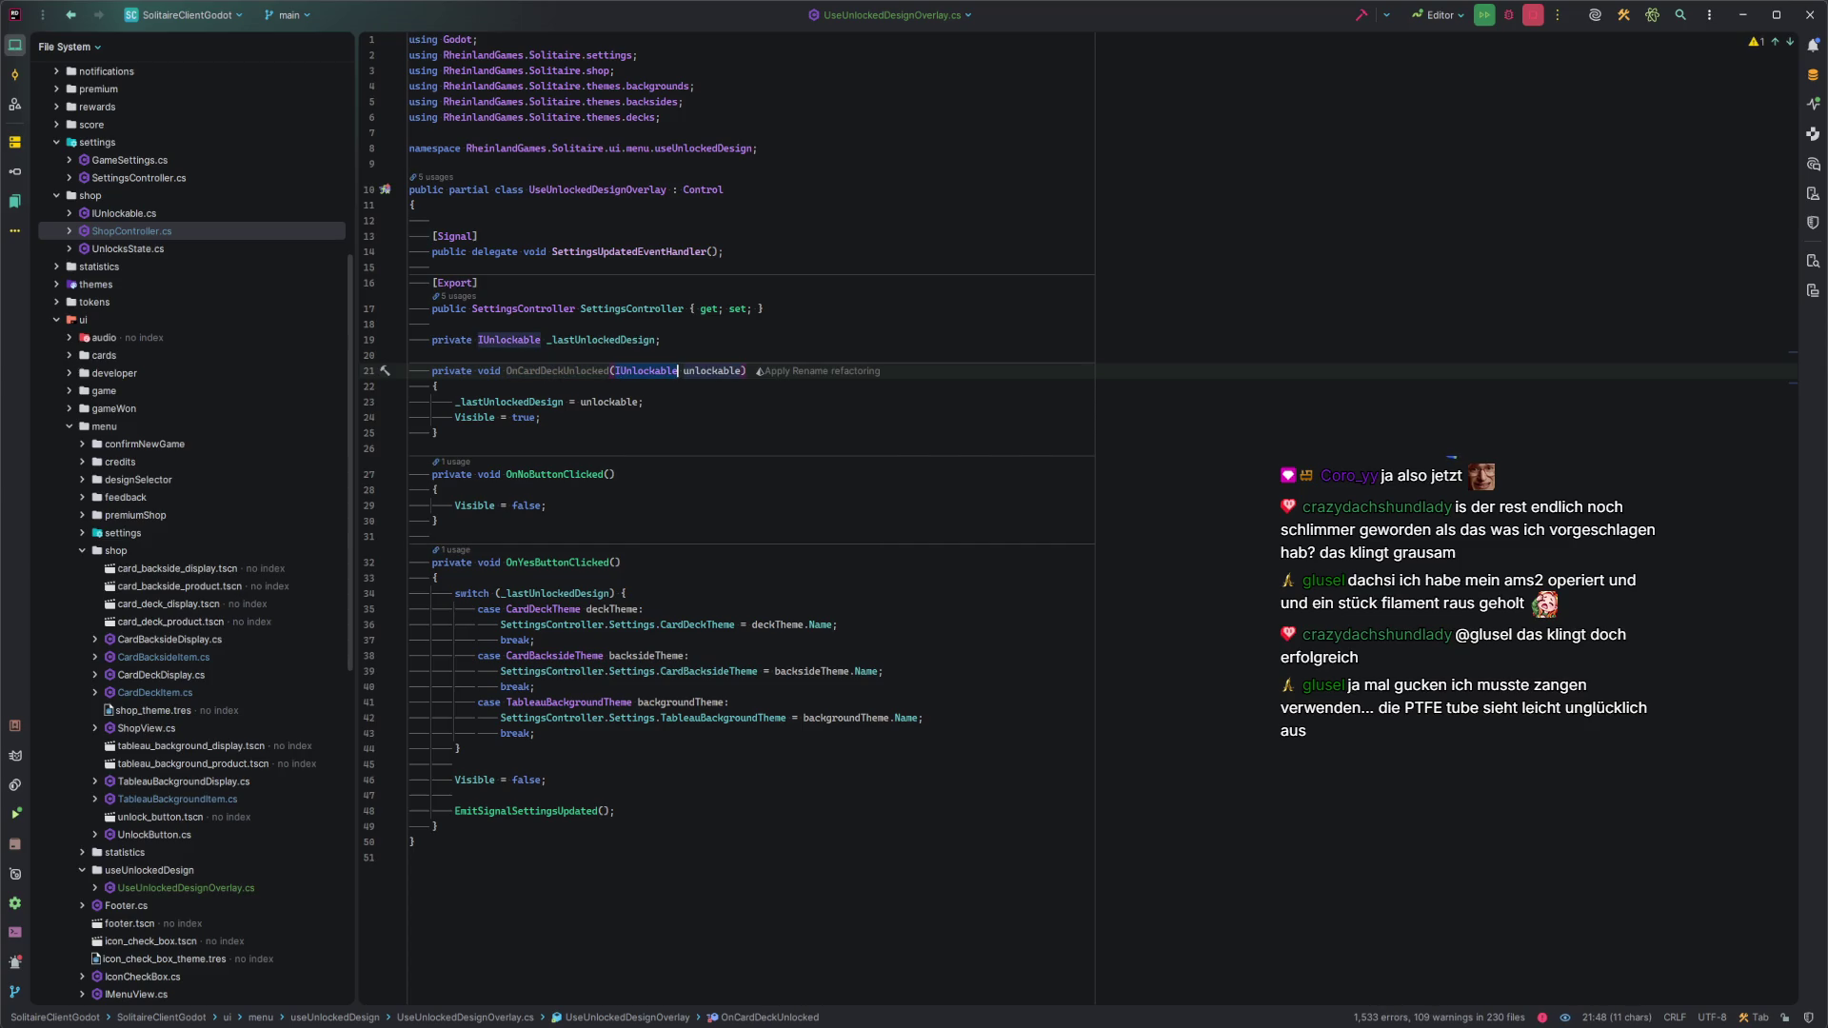
pyautogui.write('CardDeckT')
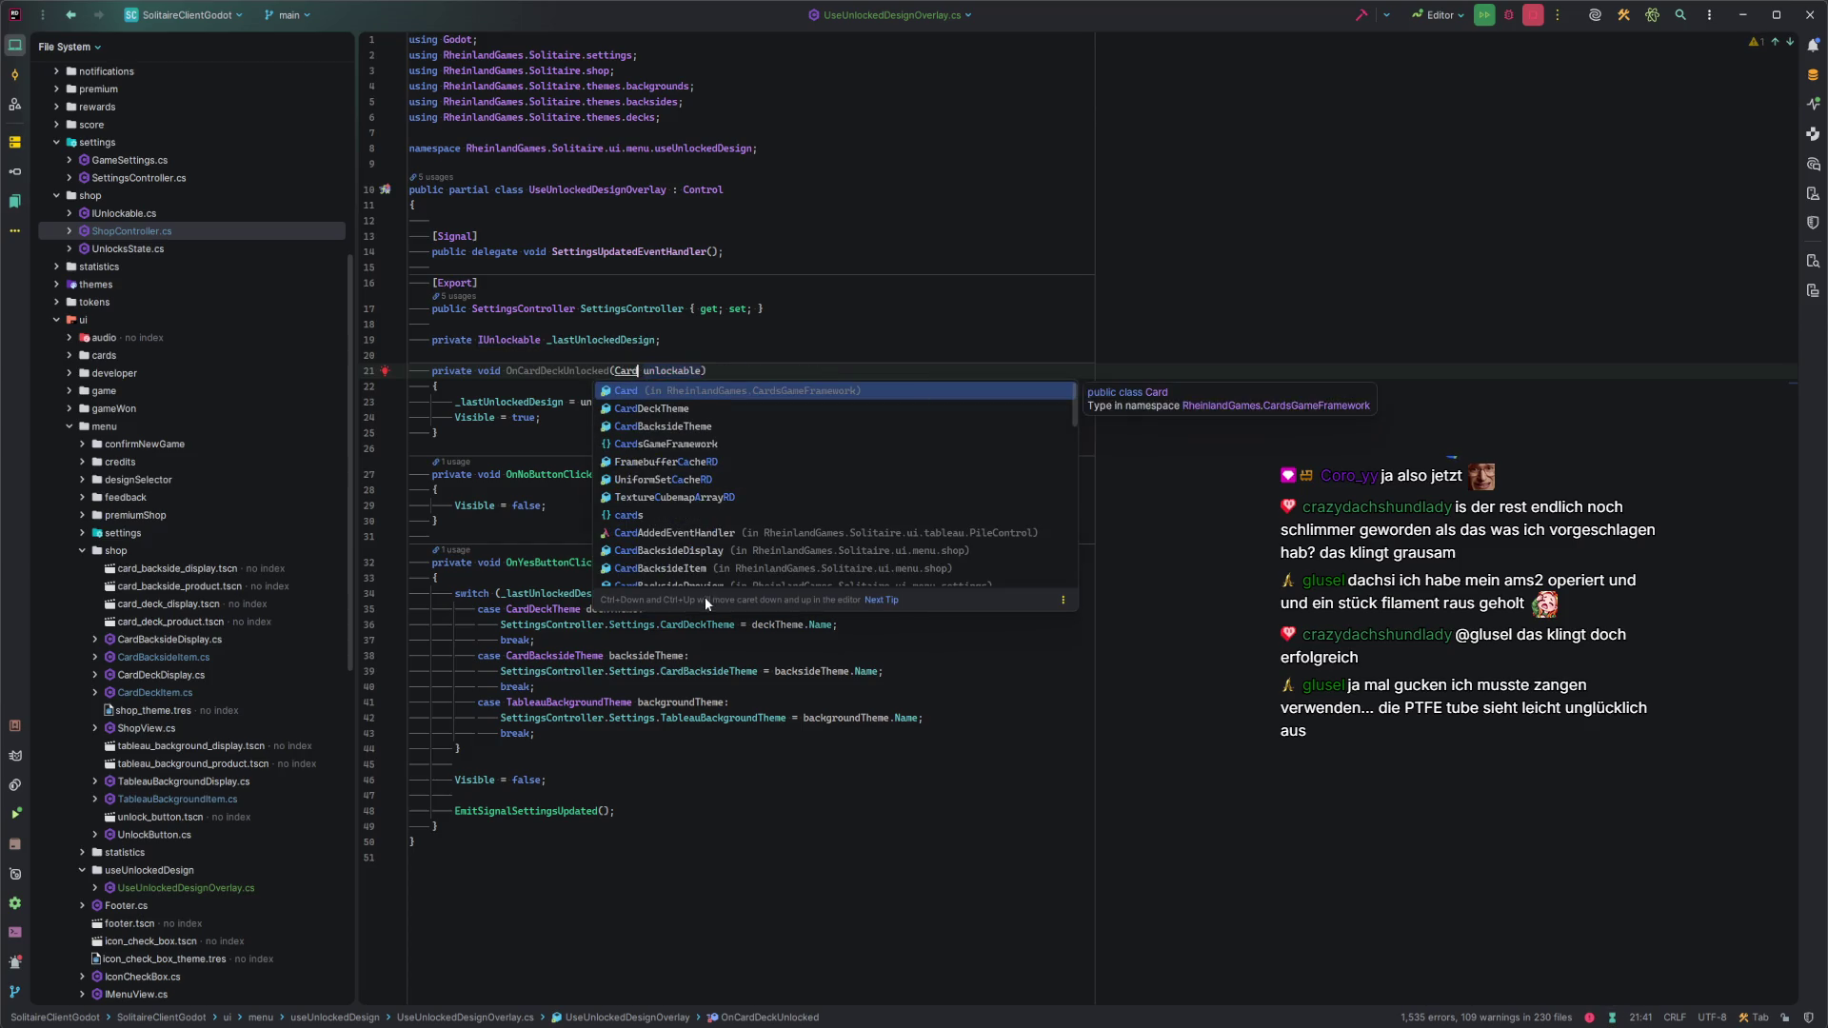
pyautogui.press('Return')
pyautogui.press('Right')
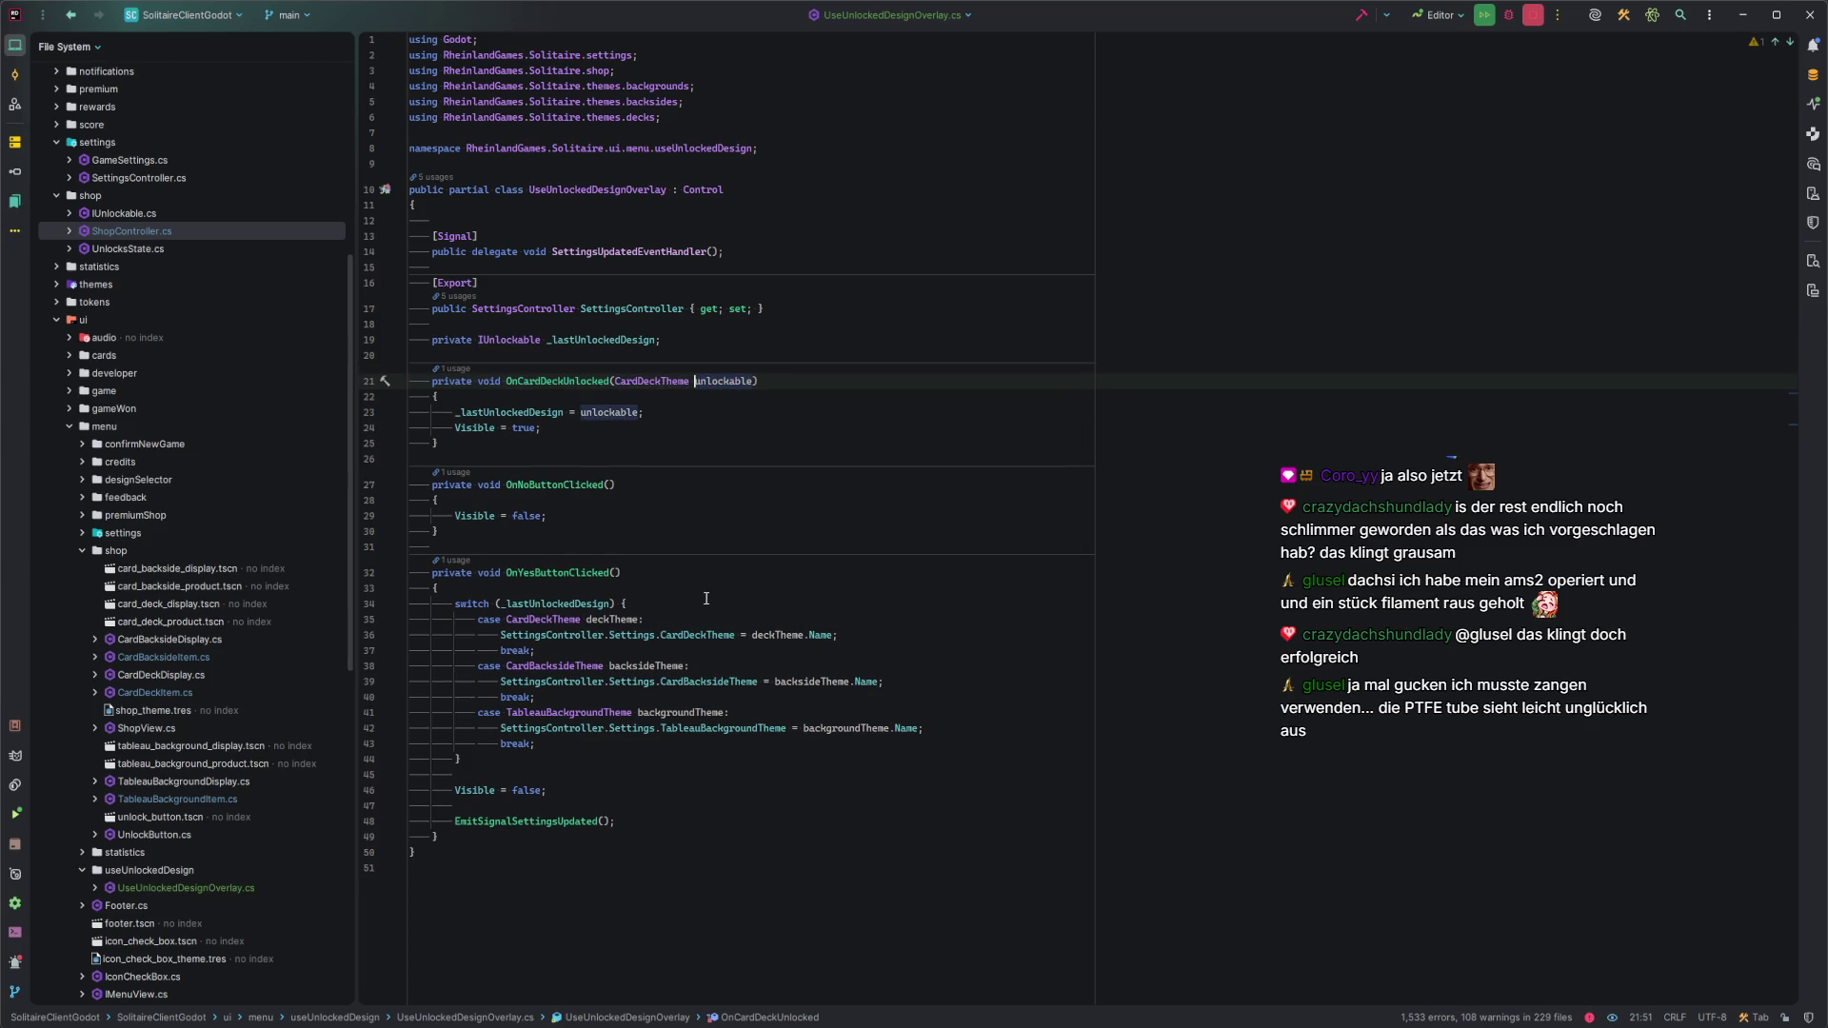
pyautogui.press('F2')
pyautogui.write('theme')
pyautogui.press('Return')
pyautogui.press('Down')
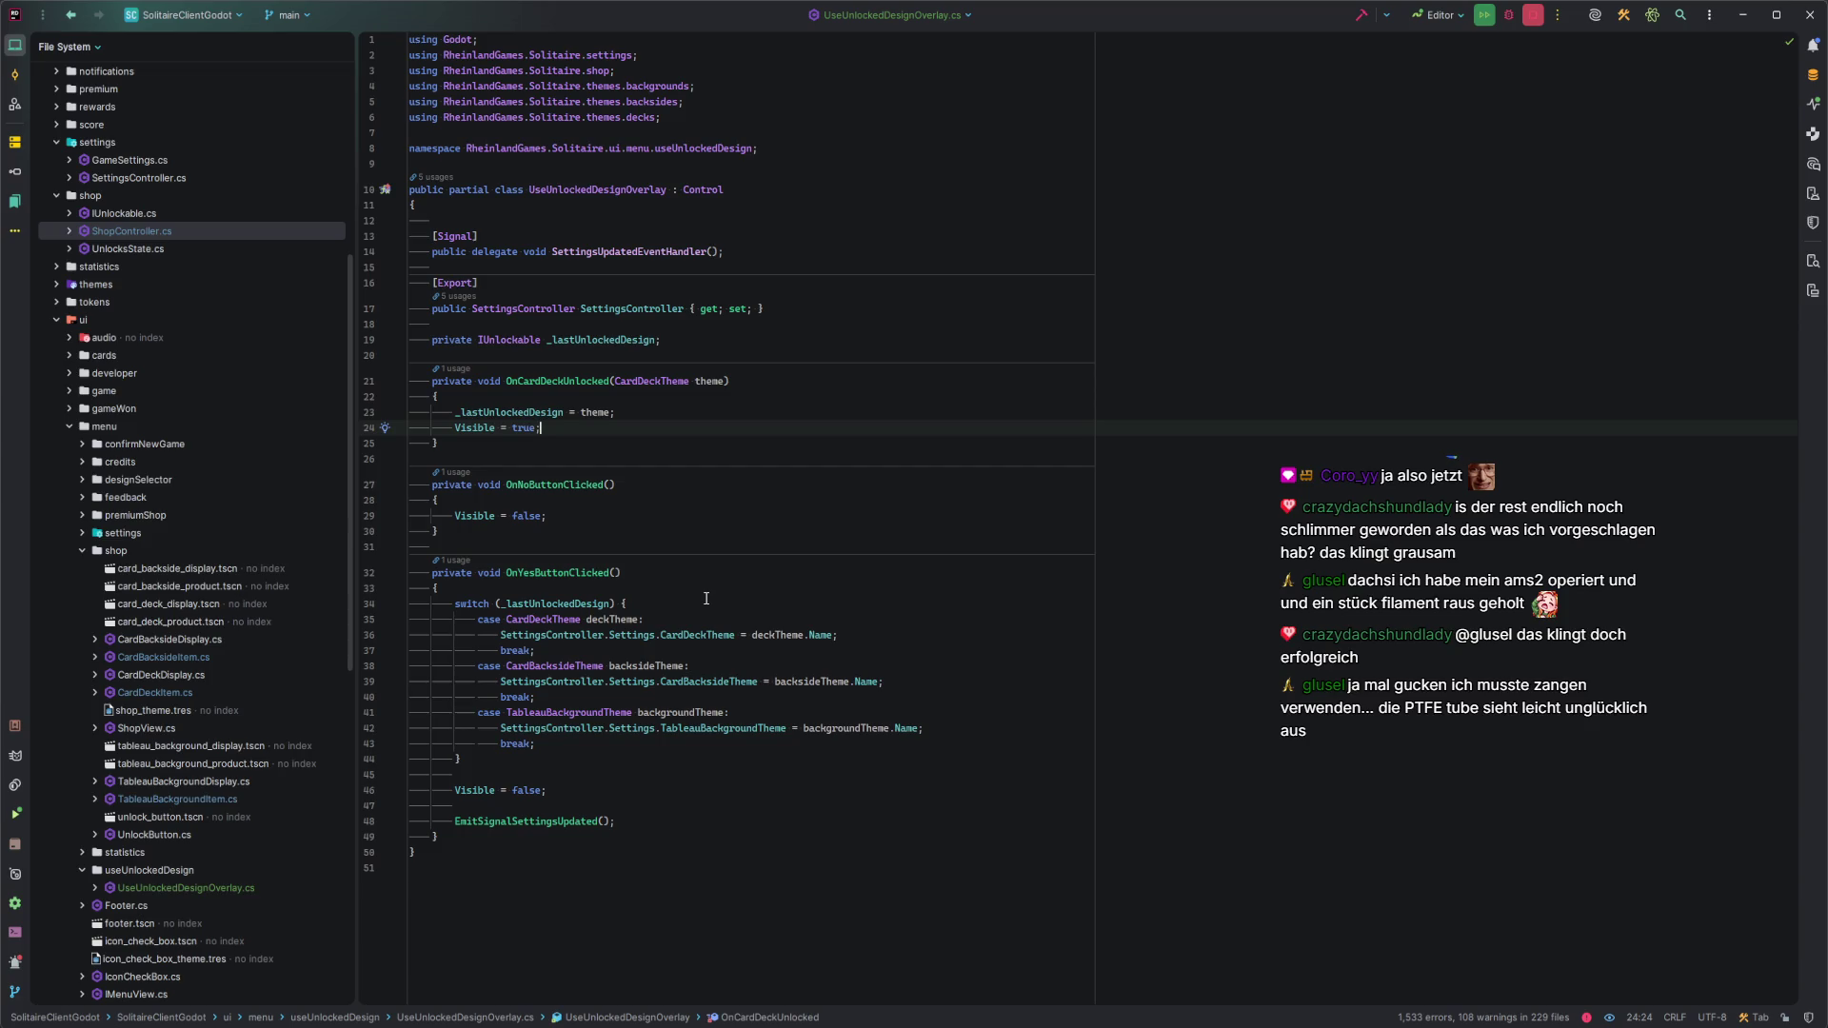
# Restore OnDesignUnlocked(IUnlockable unlockable) and start a new line above it.
pyautogui.hotkey('ctrl', 'z')
pyautogui.hotkey('ctrl', 'z')
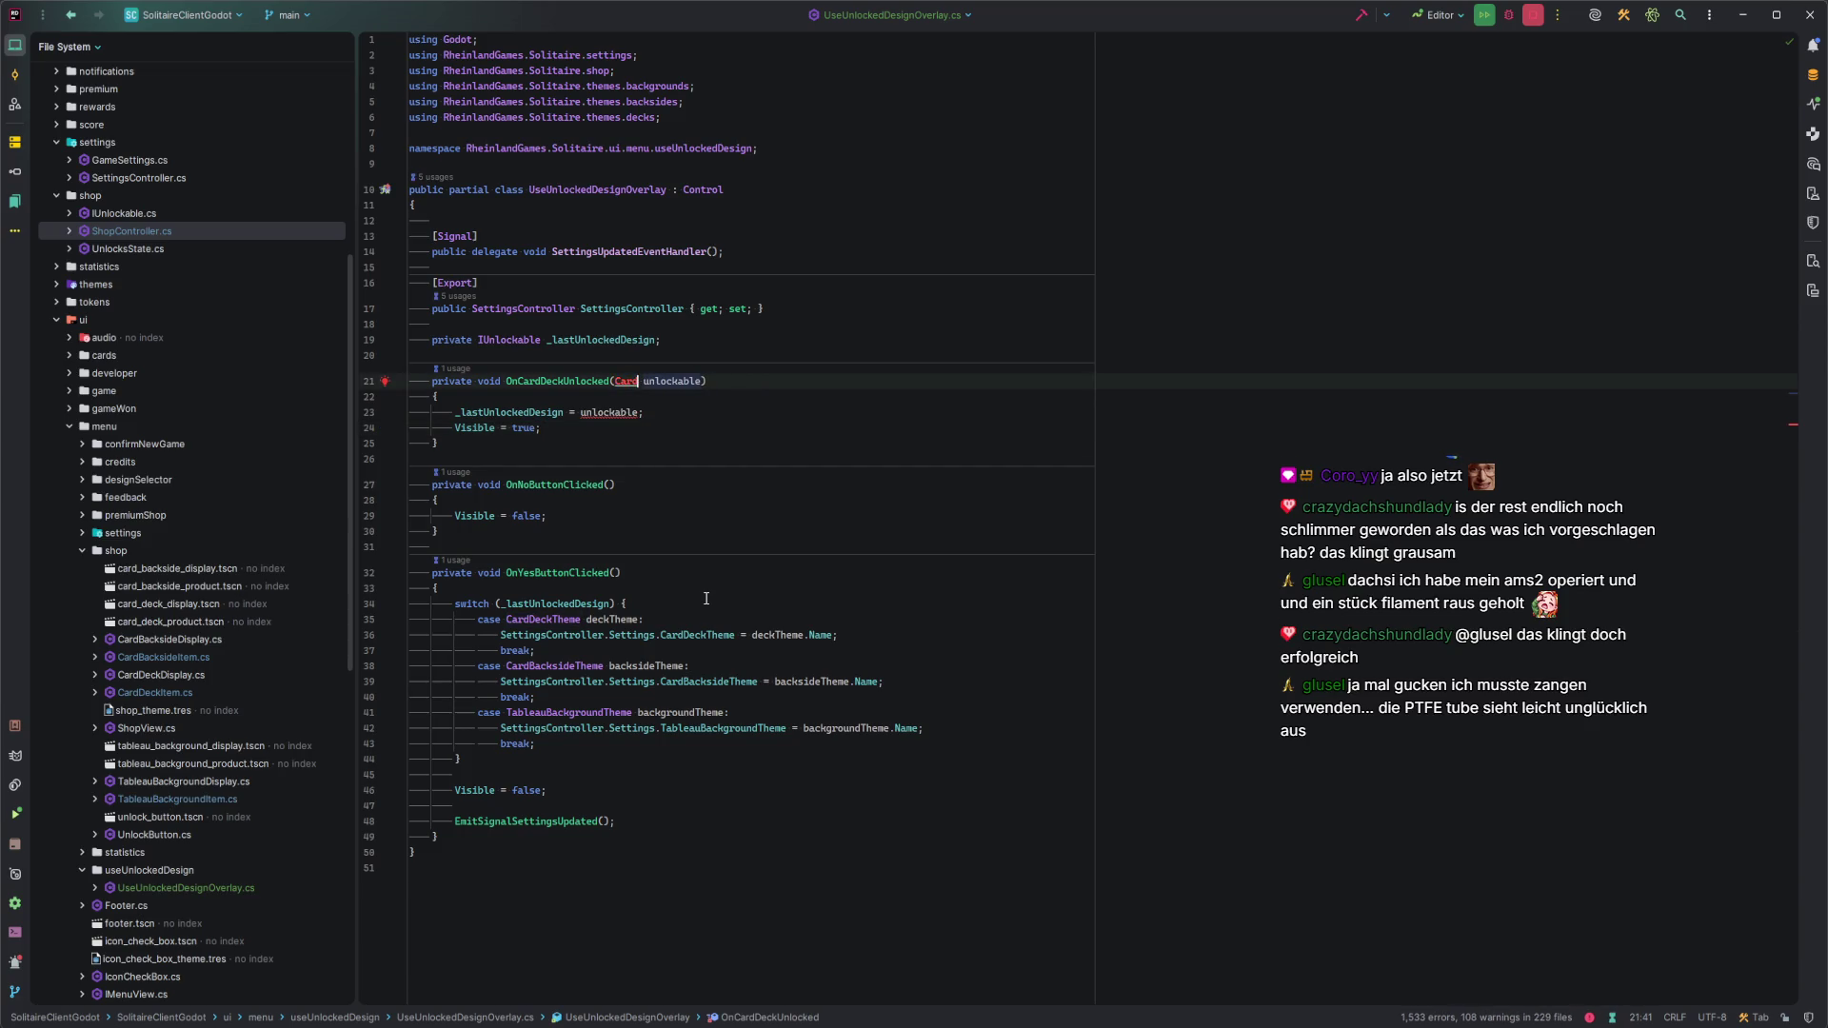
pyautogui.press('BackSpace')
pyautogui.press('BackSpace')
pyautogui.press('BackSpace')
pyautogui.write('Design')
pyautogui.click(706, 598)
pyautogui.press('Up')
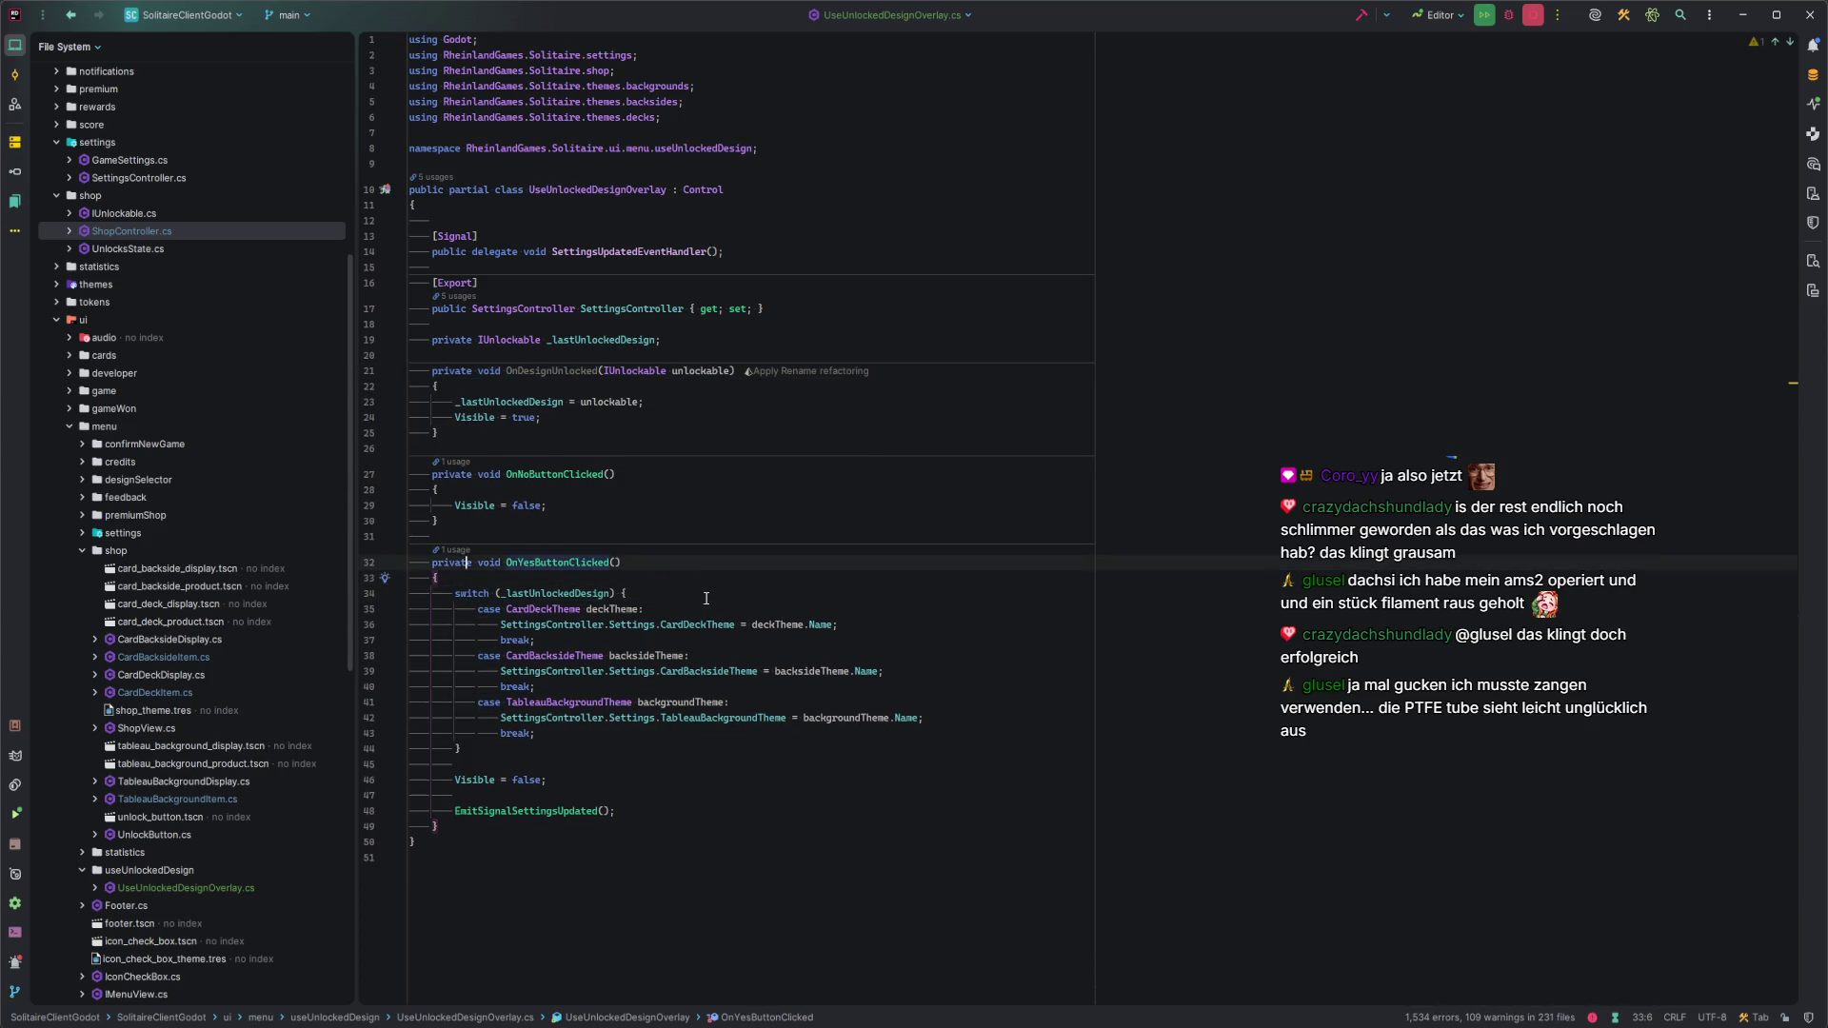
pyautogui.press('Up')
pyautogui.press('Up')
pyautogui.press('Up')
pyautogui.press('End')
pyautogui.press('Return')
pyautogui.press('Return')
# Add OnCardDeckThemeUnlocked, OnCardBacksideThemeUnlocked and tableau handlers forwarding theme to OnDesignUnlocked.
pyautogui.write('private ')
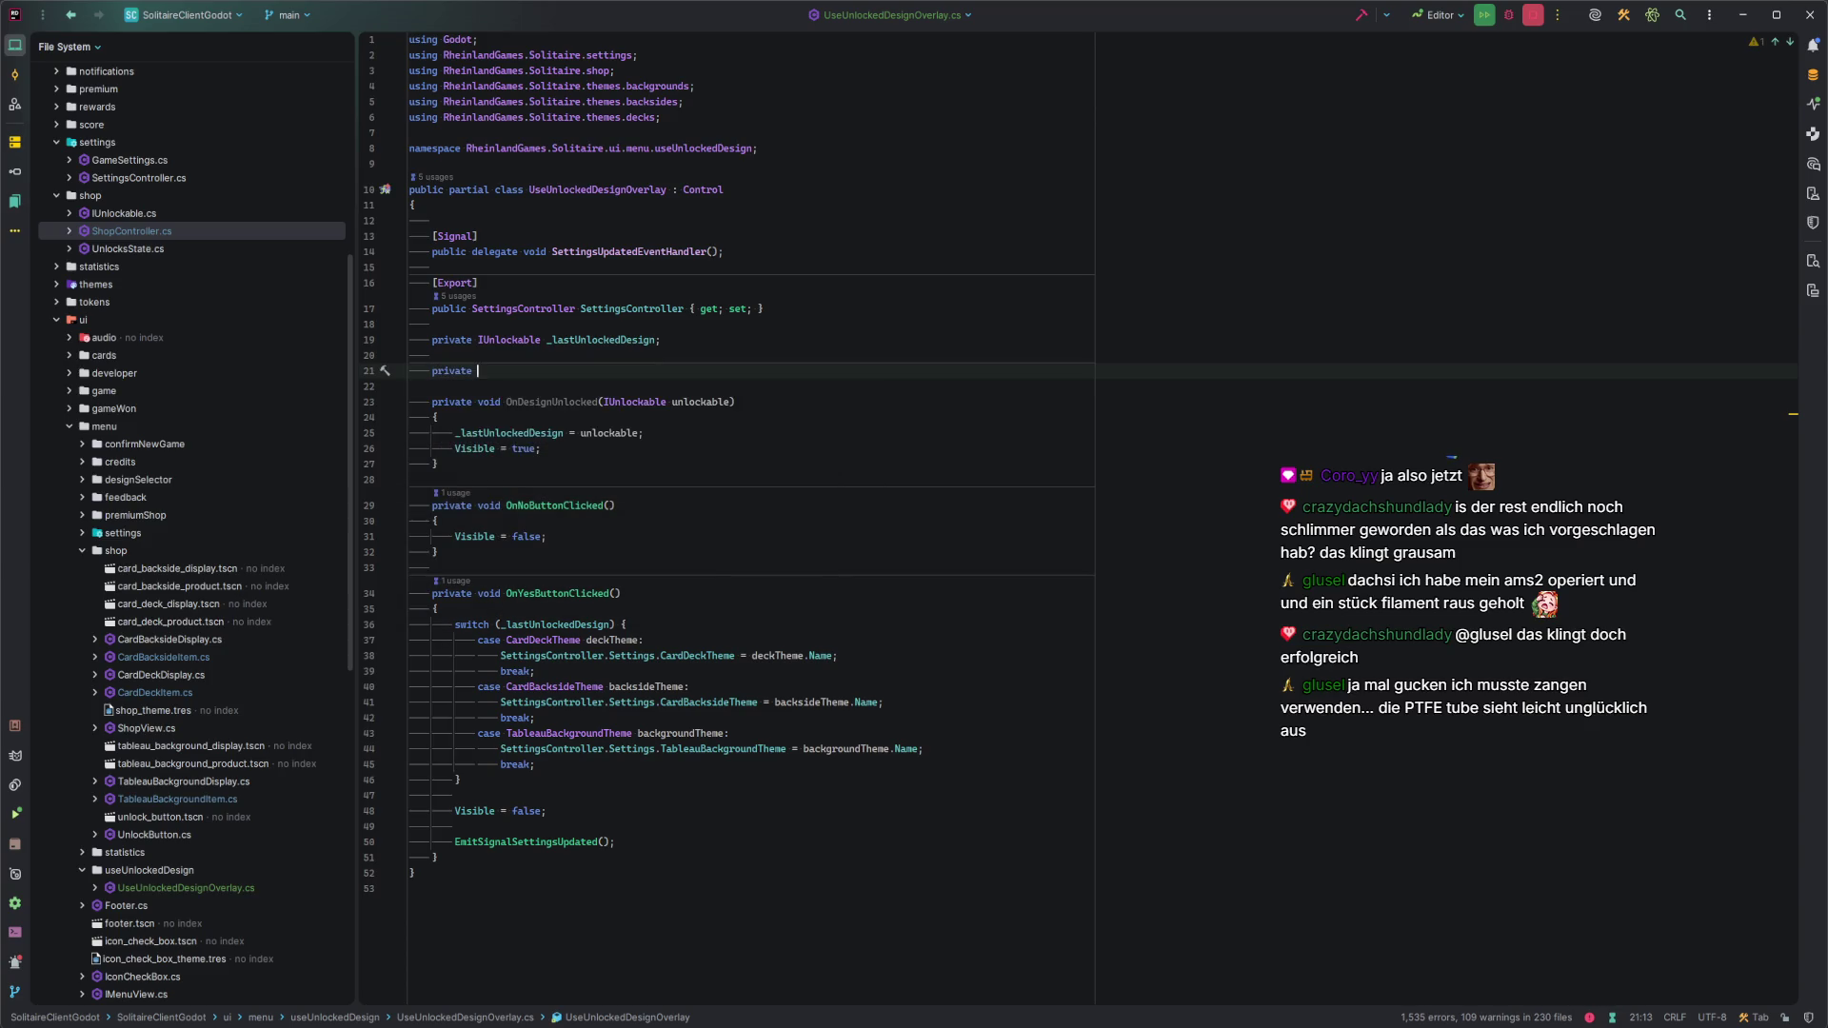
pyautogui.write('void On')
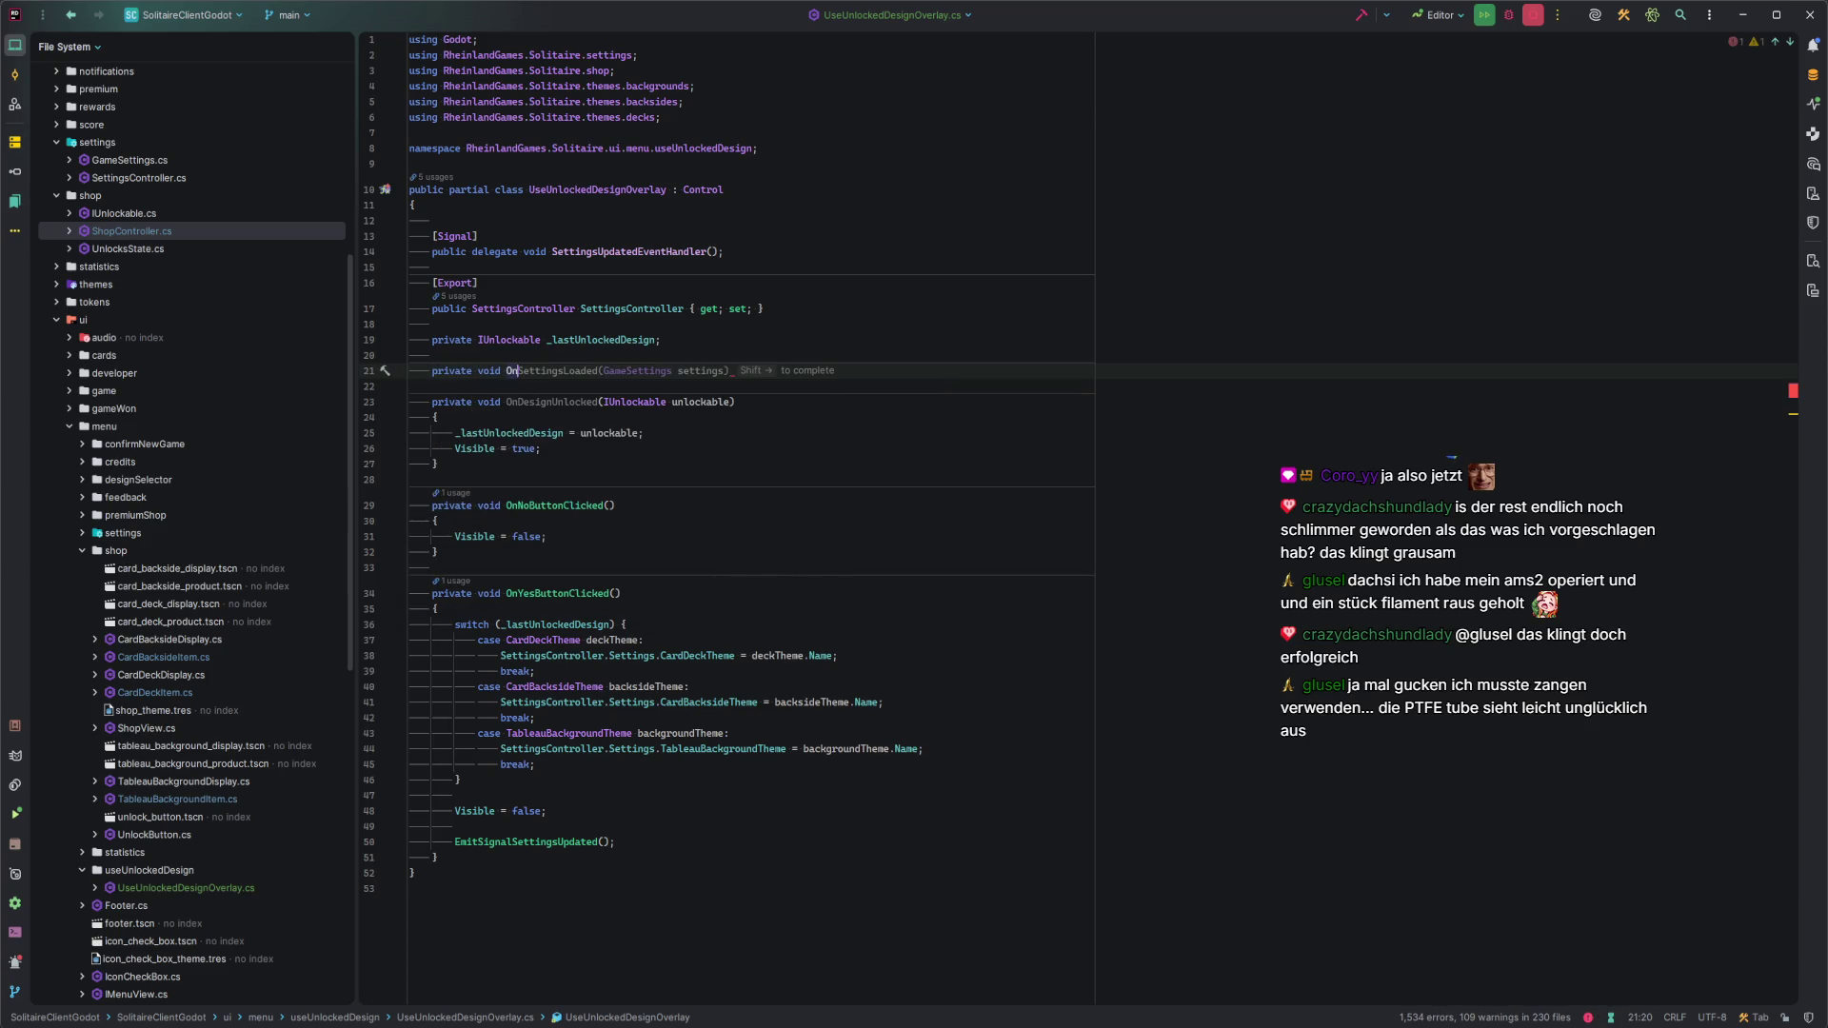
pyautogui.write('CardDeckThem')
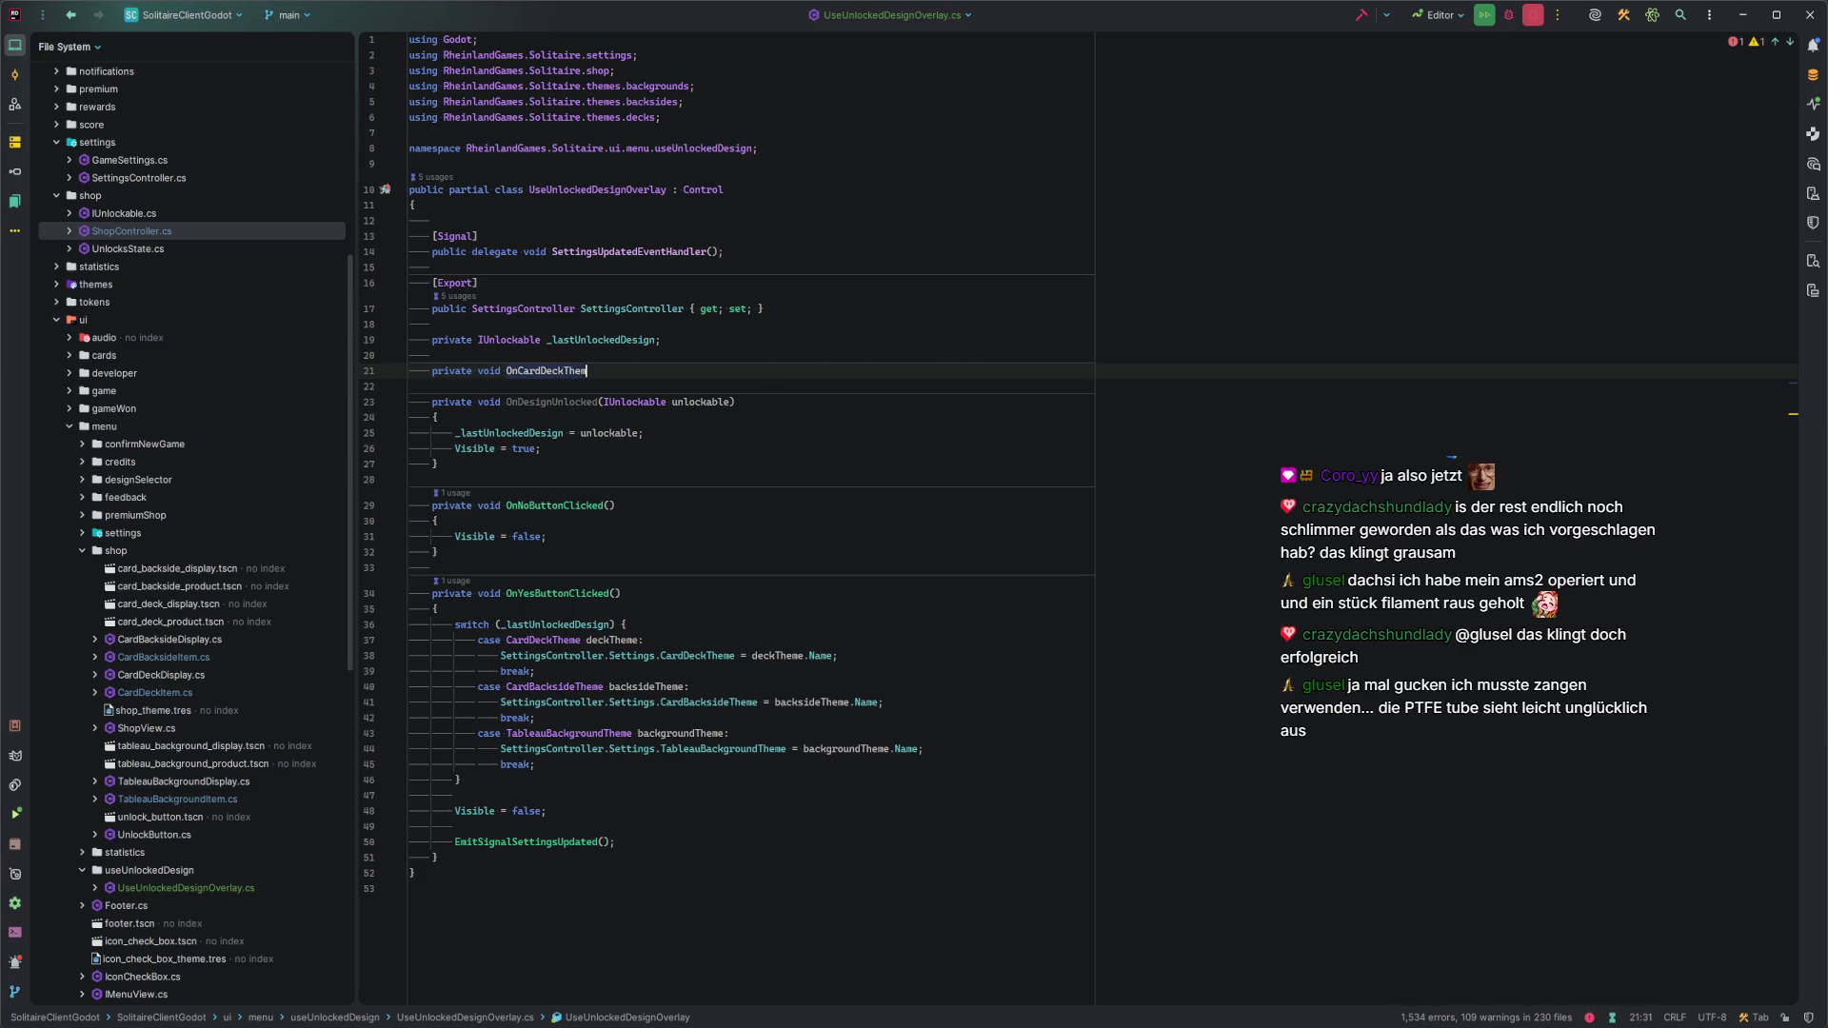
pyautogui.write('eUnlocked')
pyautogui.press('Tab')
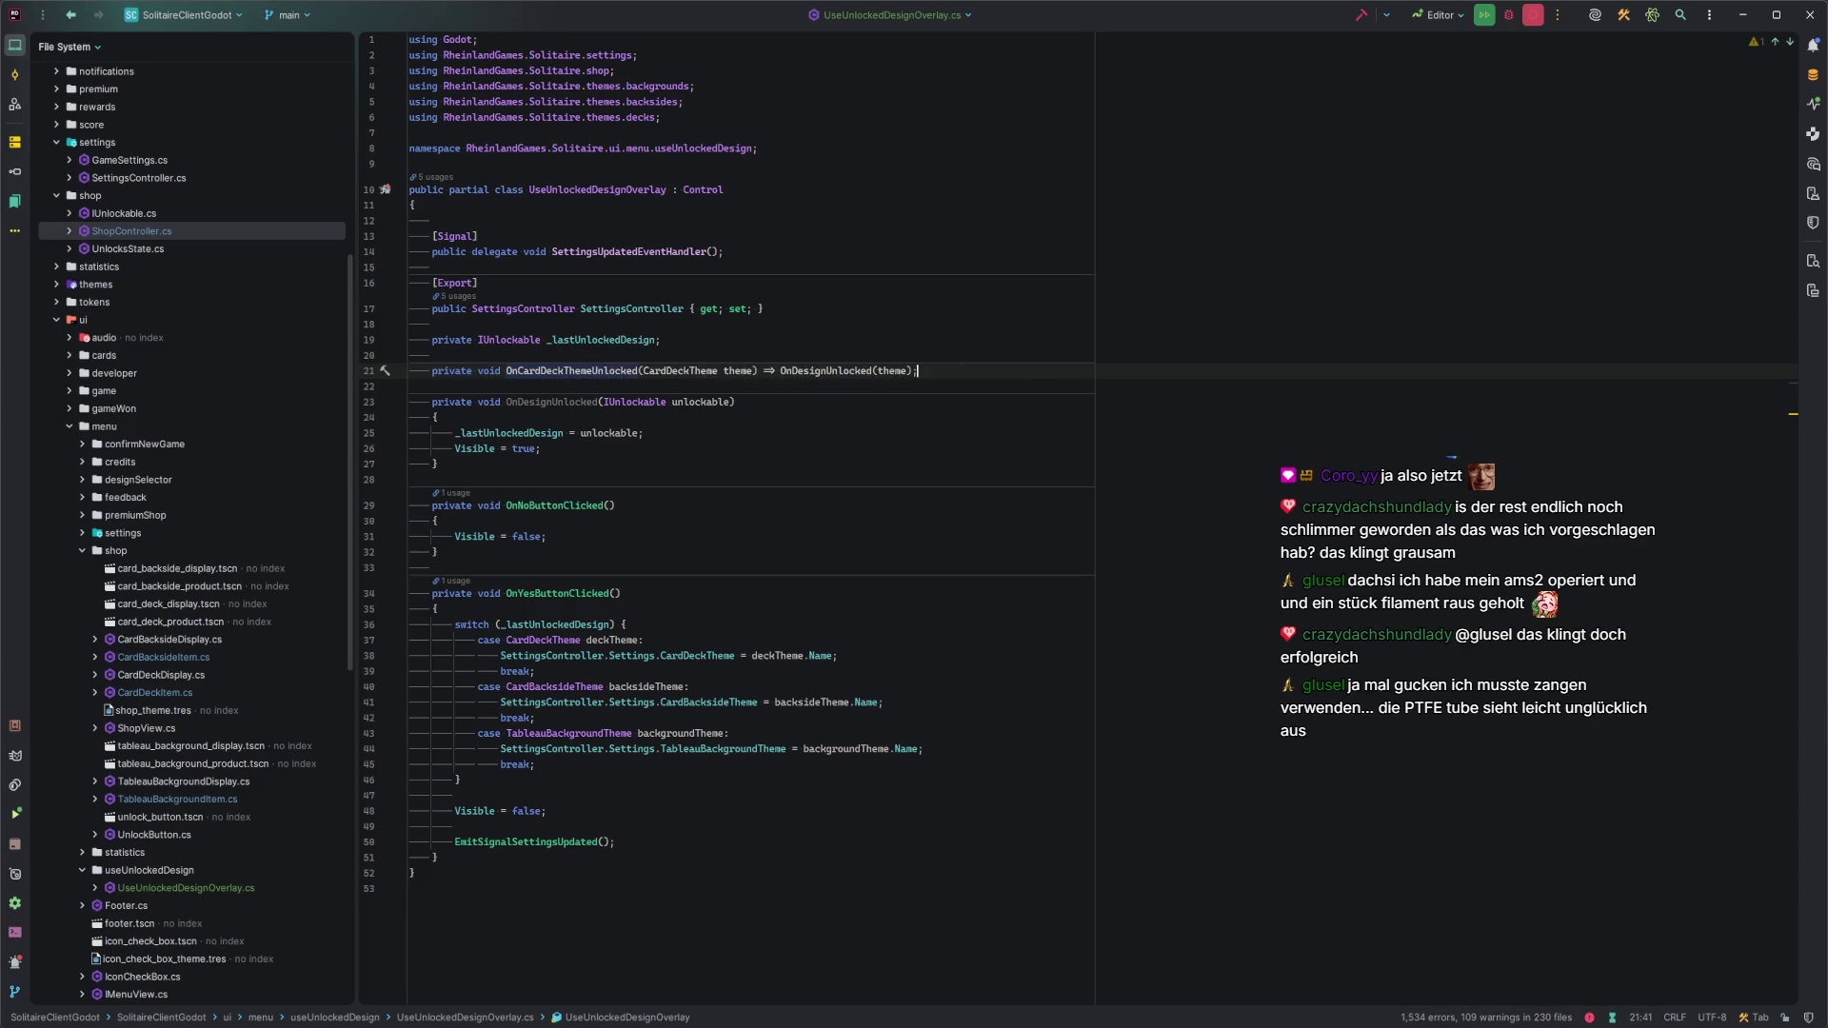
pyautogui.press('Return')
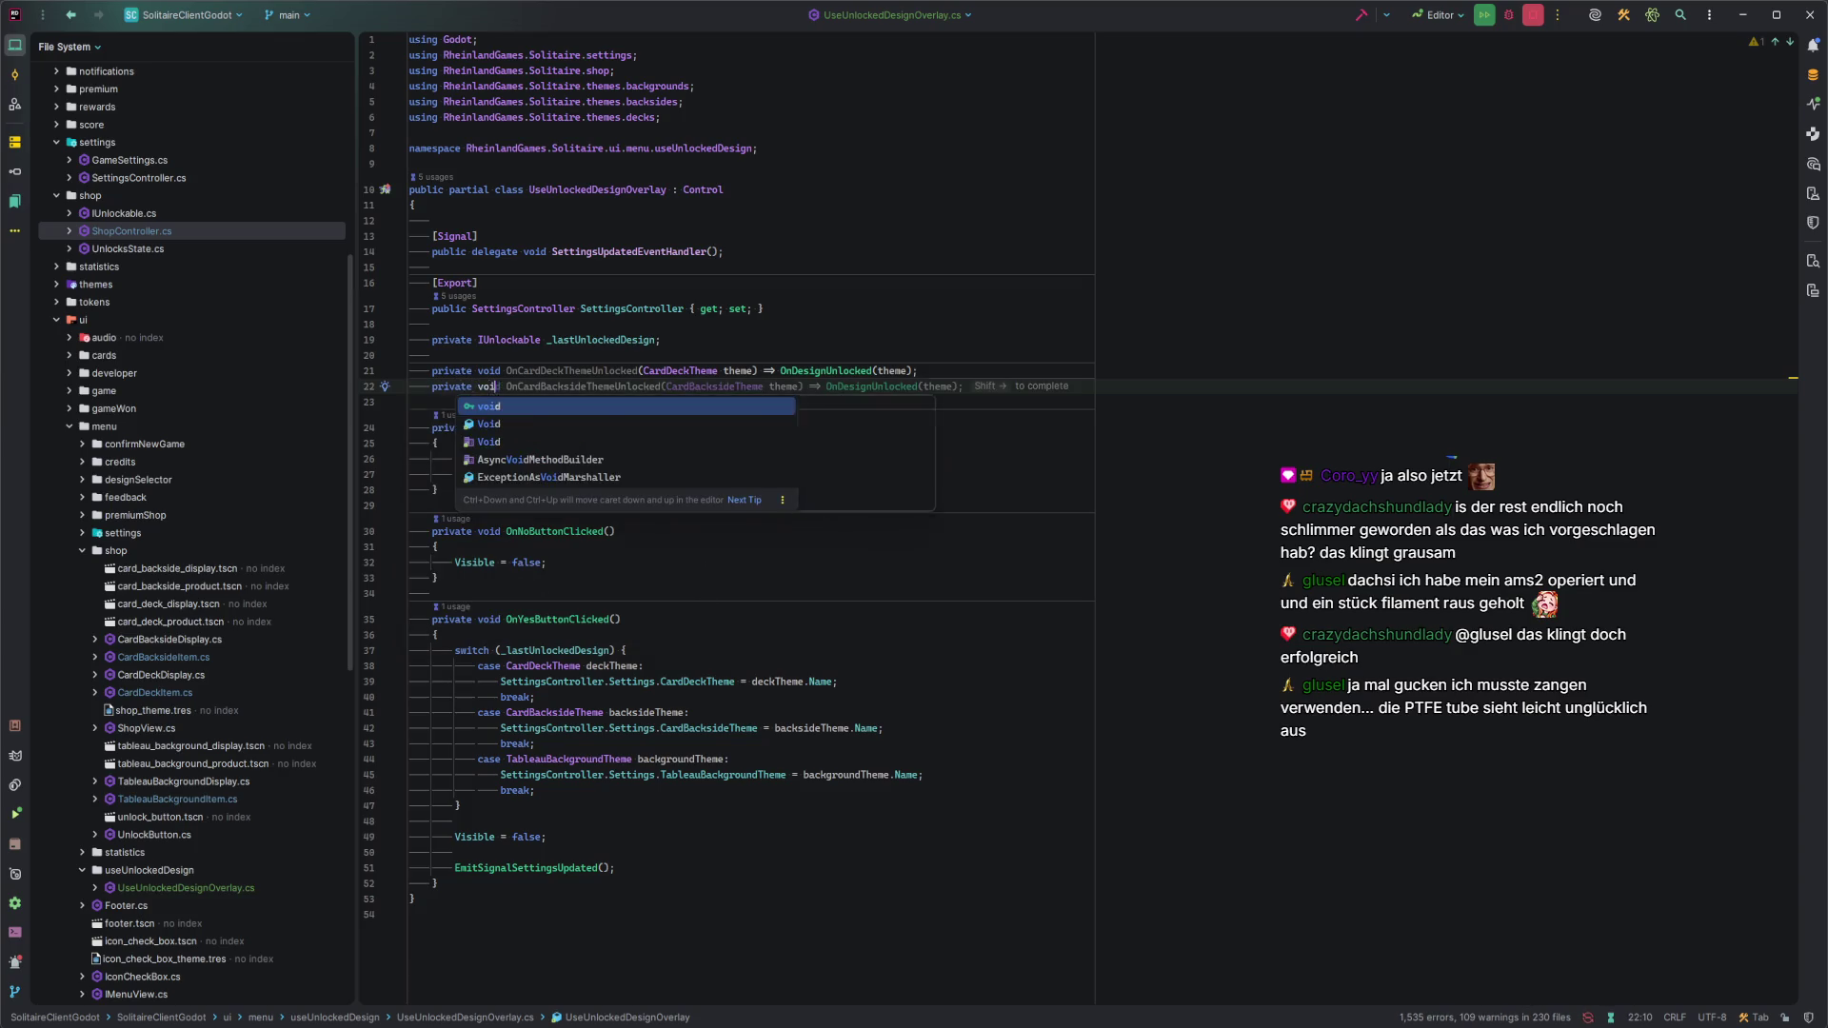
pyautogui.press('Tab')
pyautogui.press('Tab')
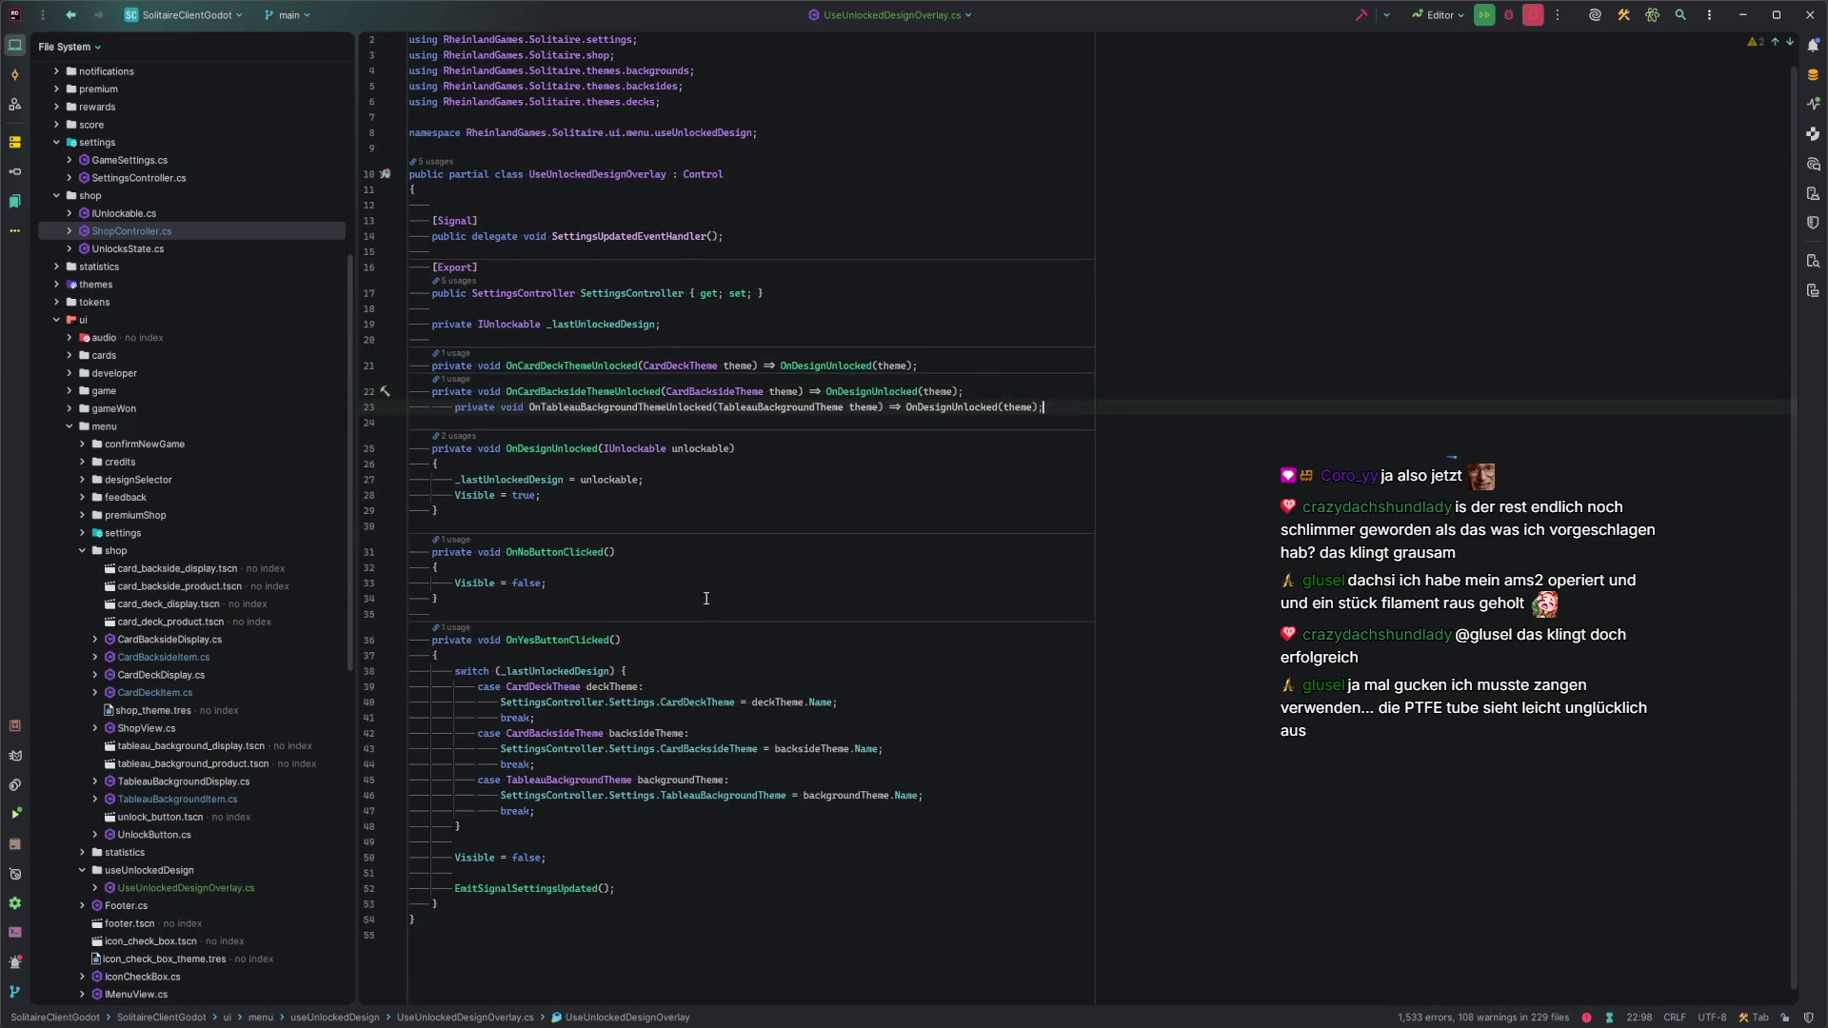
pyautogui.press('Down')
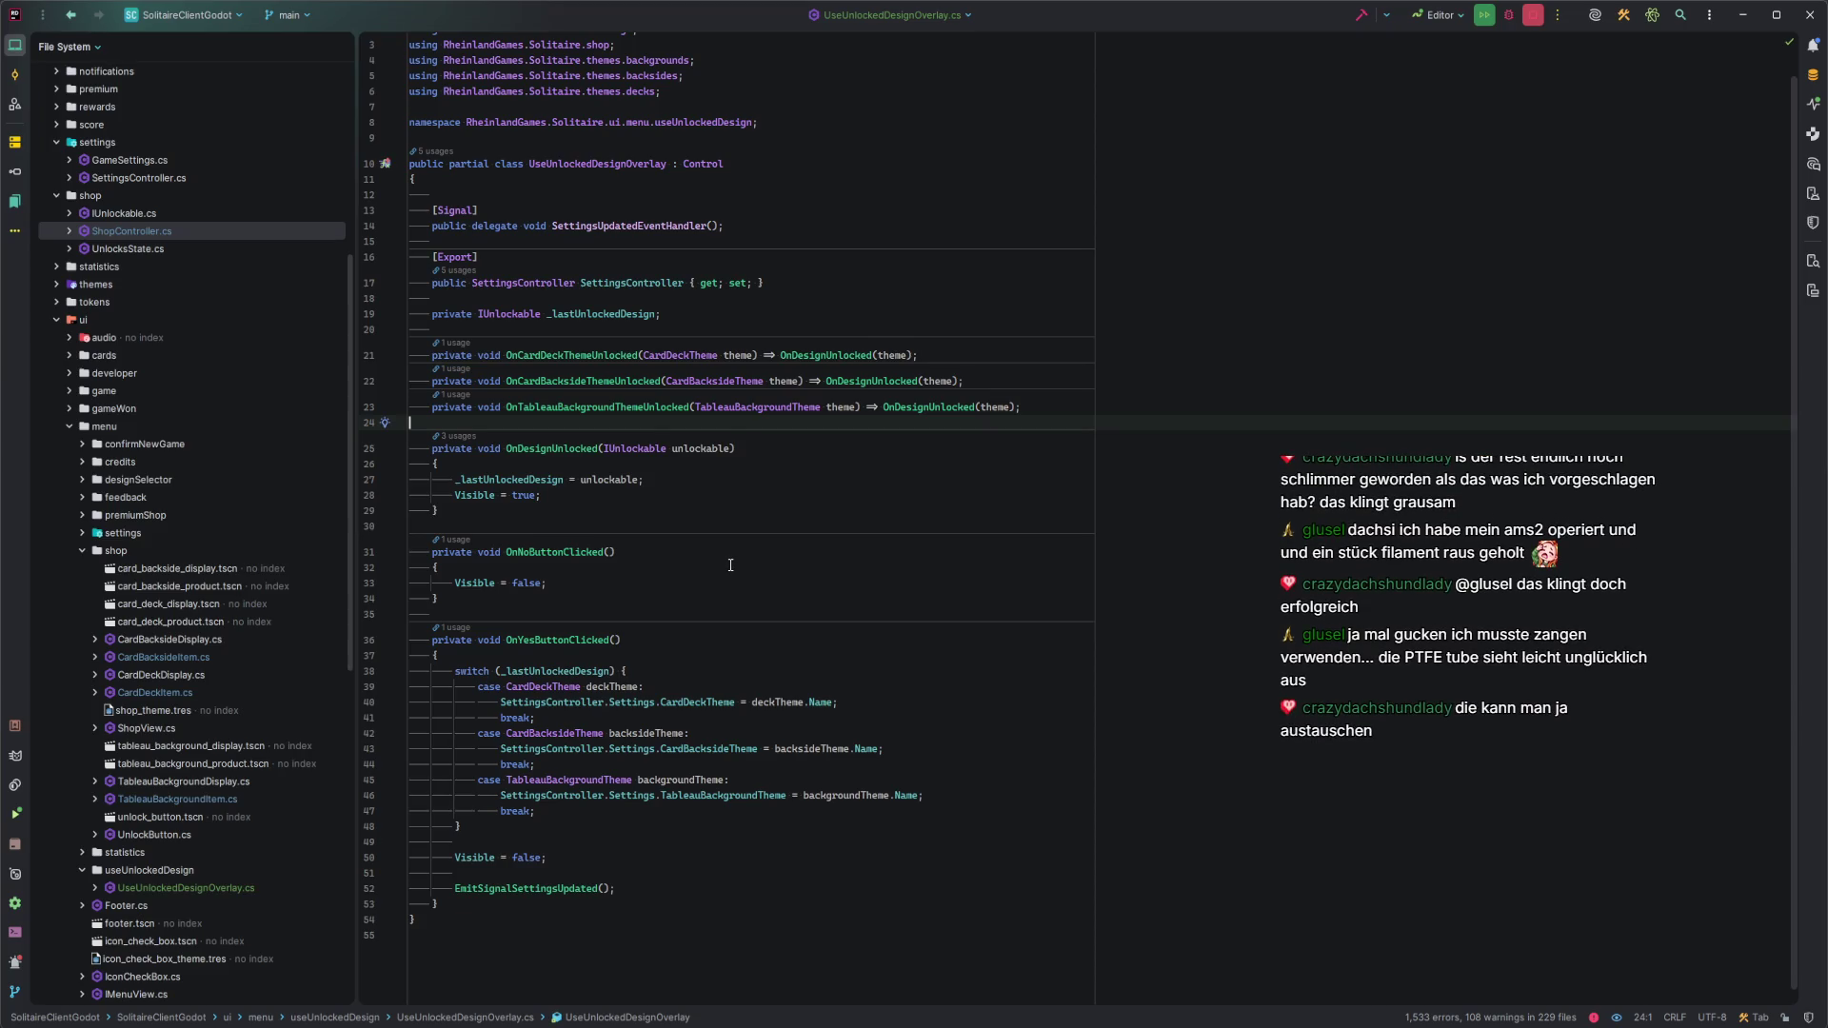
# Leave the overlay script and switch to the Godot editor.
pyautogui.click(573, 493)
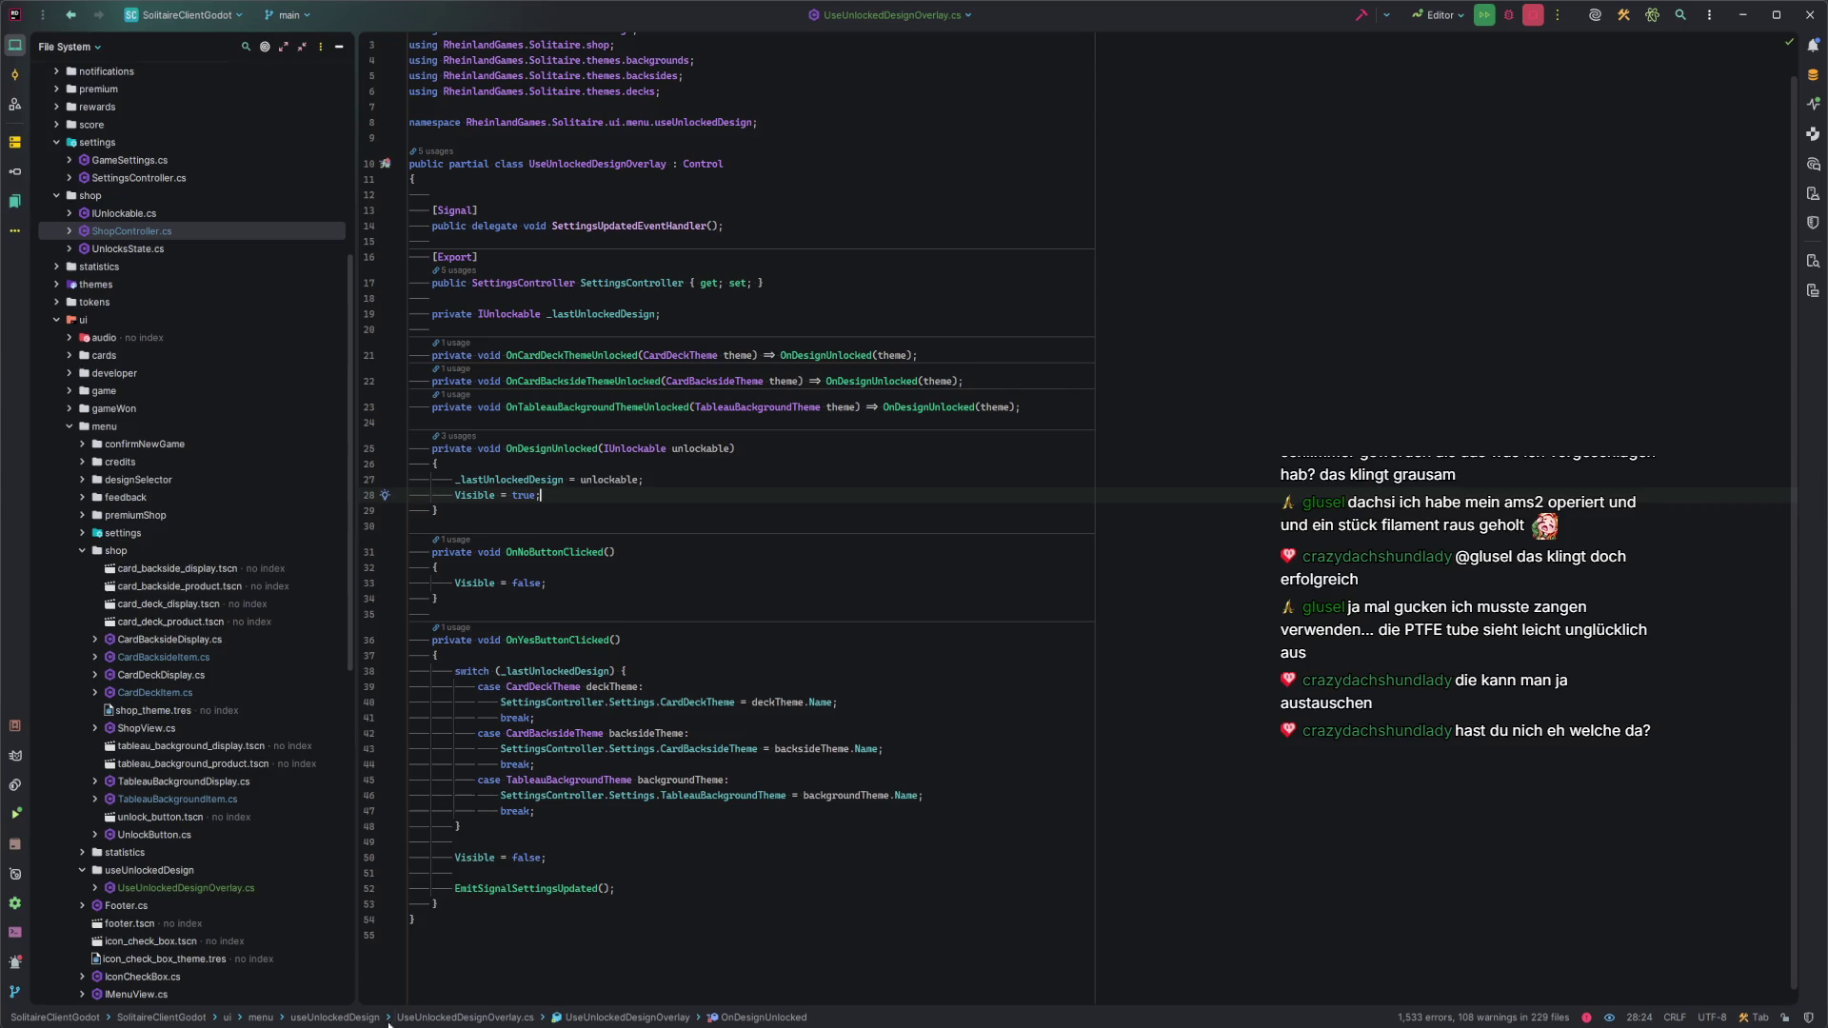
pyautogui.moveTo(224, 1017)
pyautogui.click(236, 957)
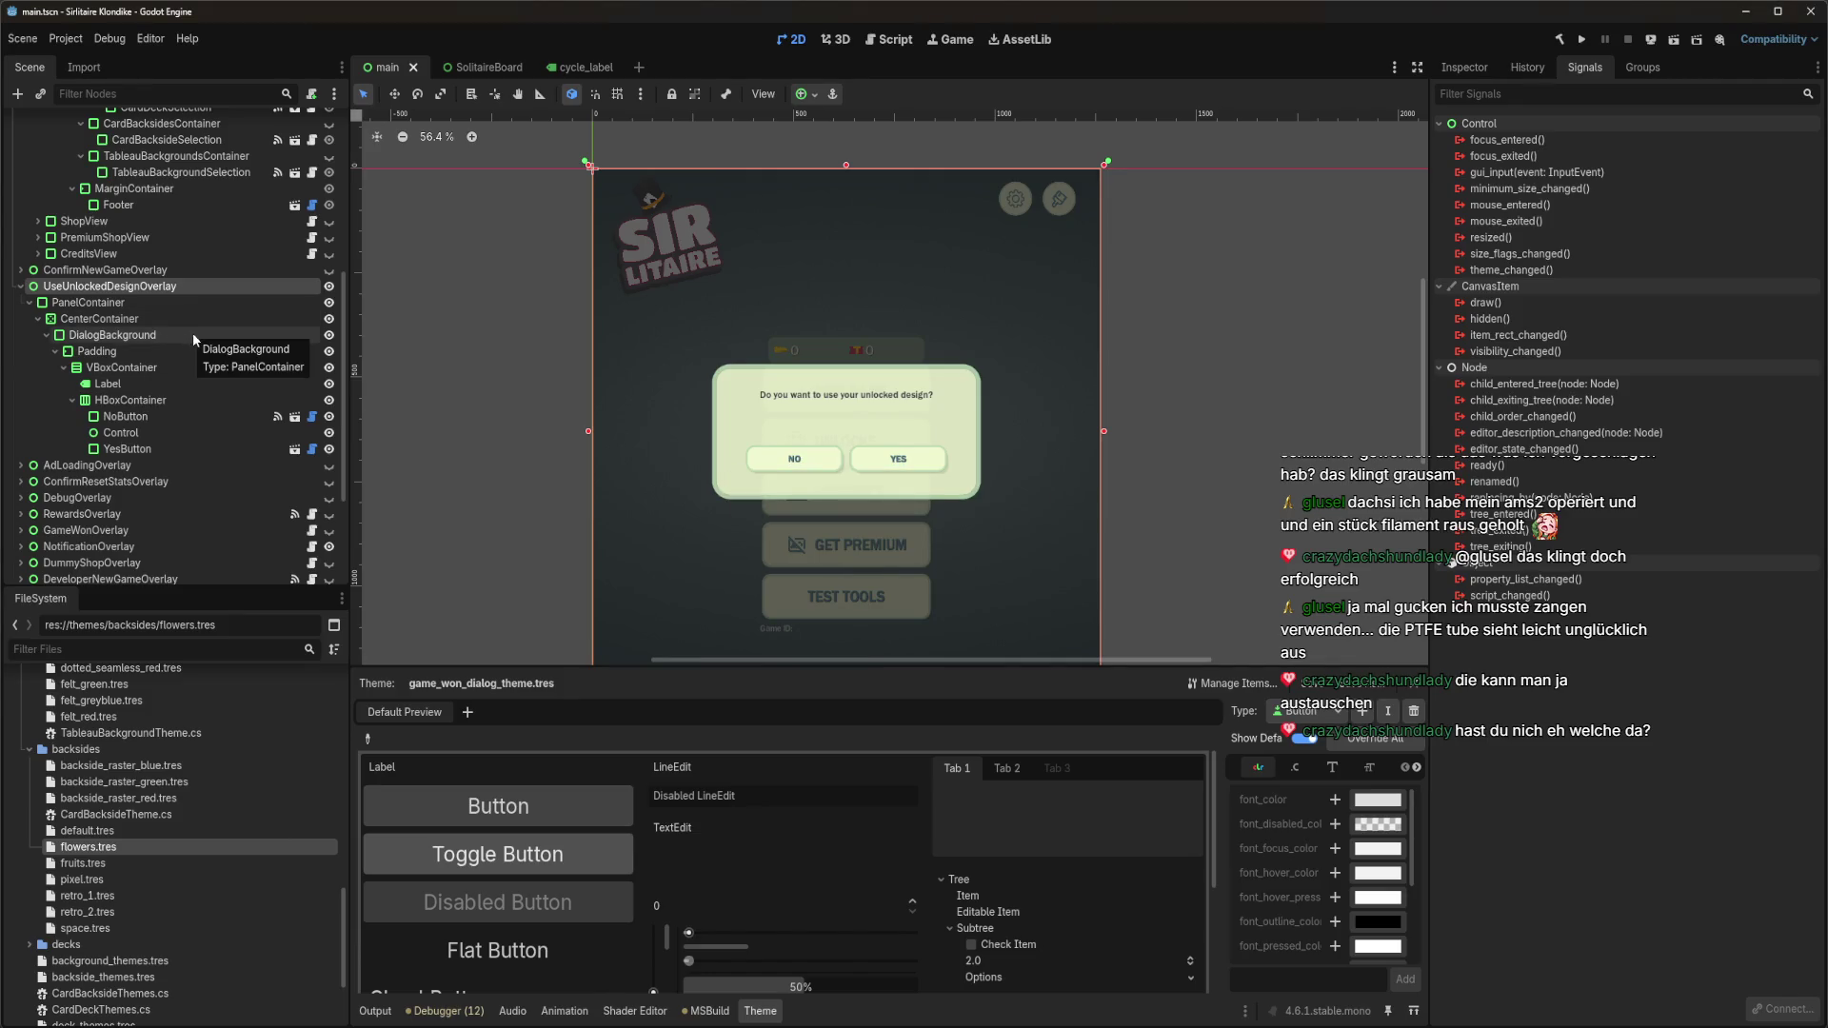
# Select the UseUnlockedDesignOverlay node and rebuild the .NET project.
pyautogui.doubleClick(93, 288)
pyautogui.press('Return')
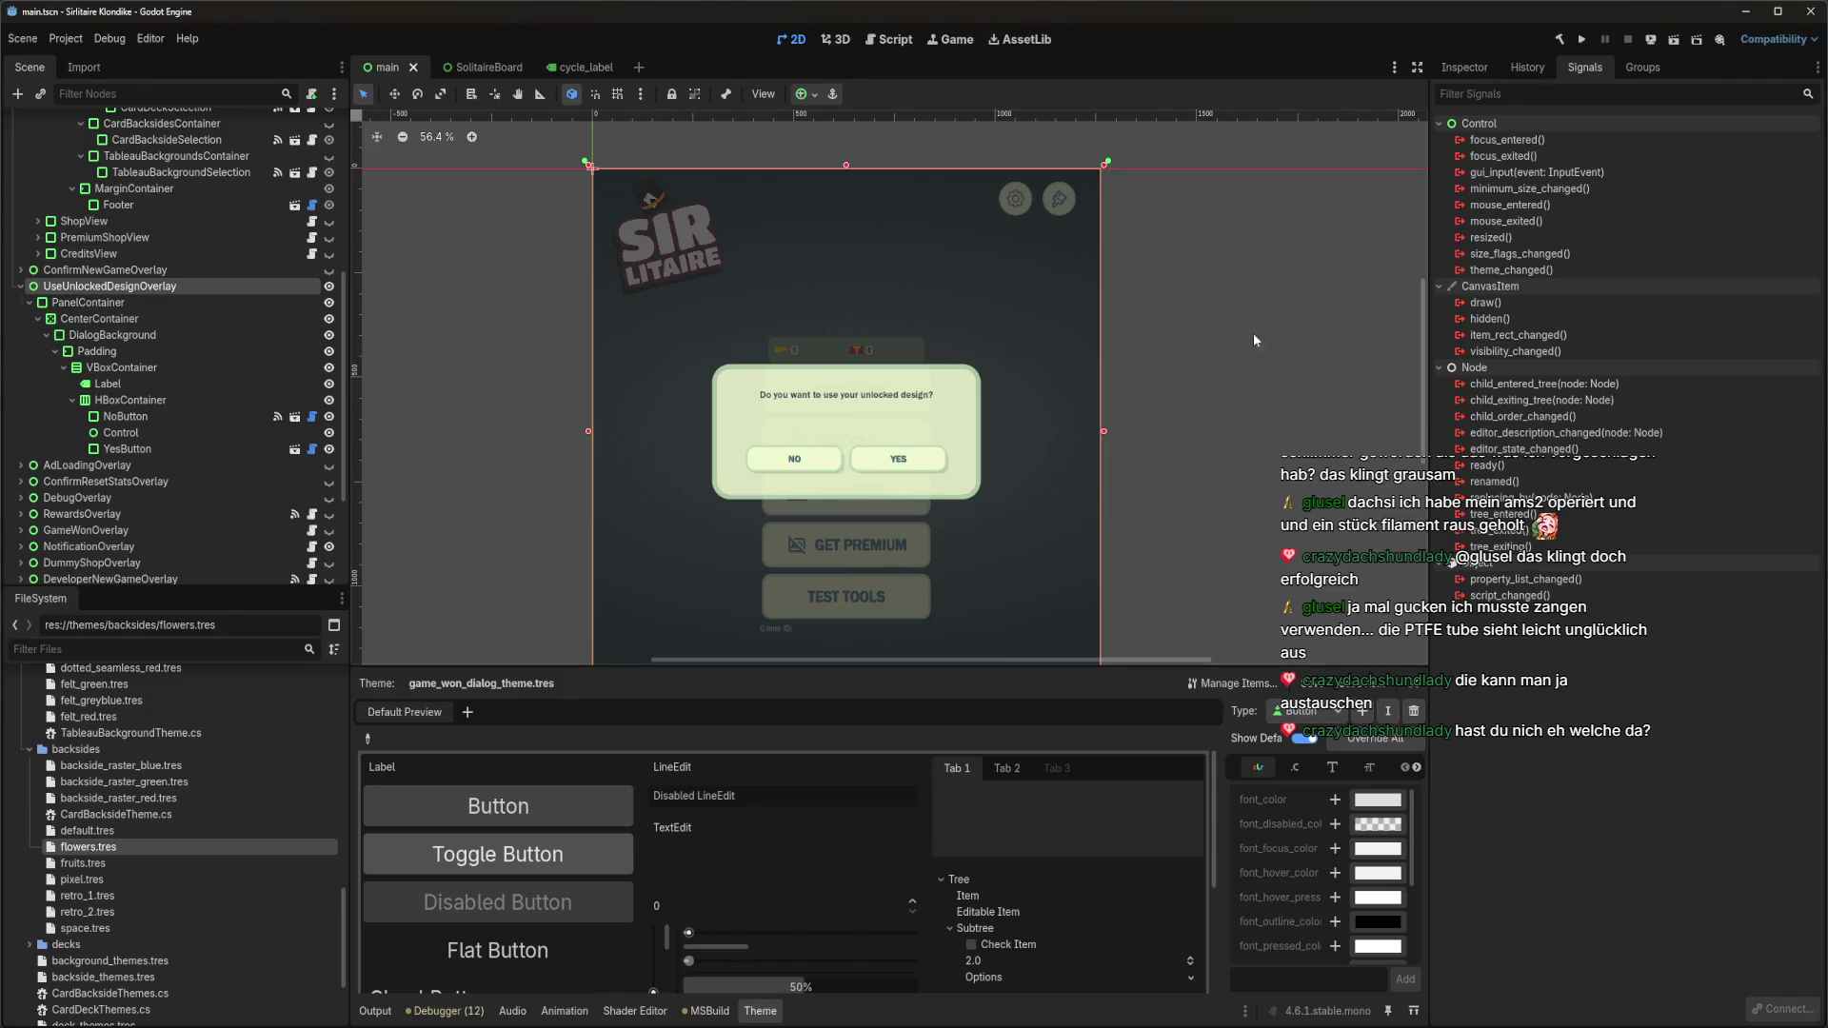
pyautogui.click(1560, 39)
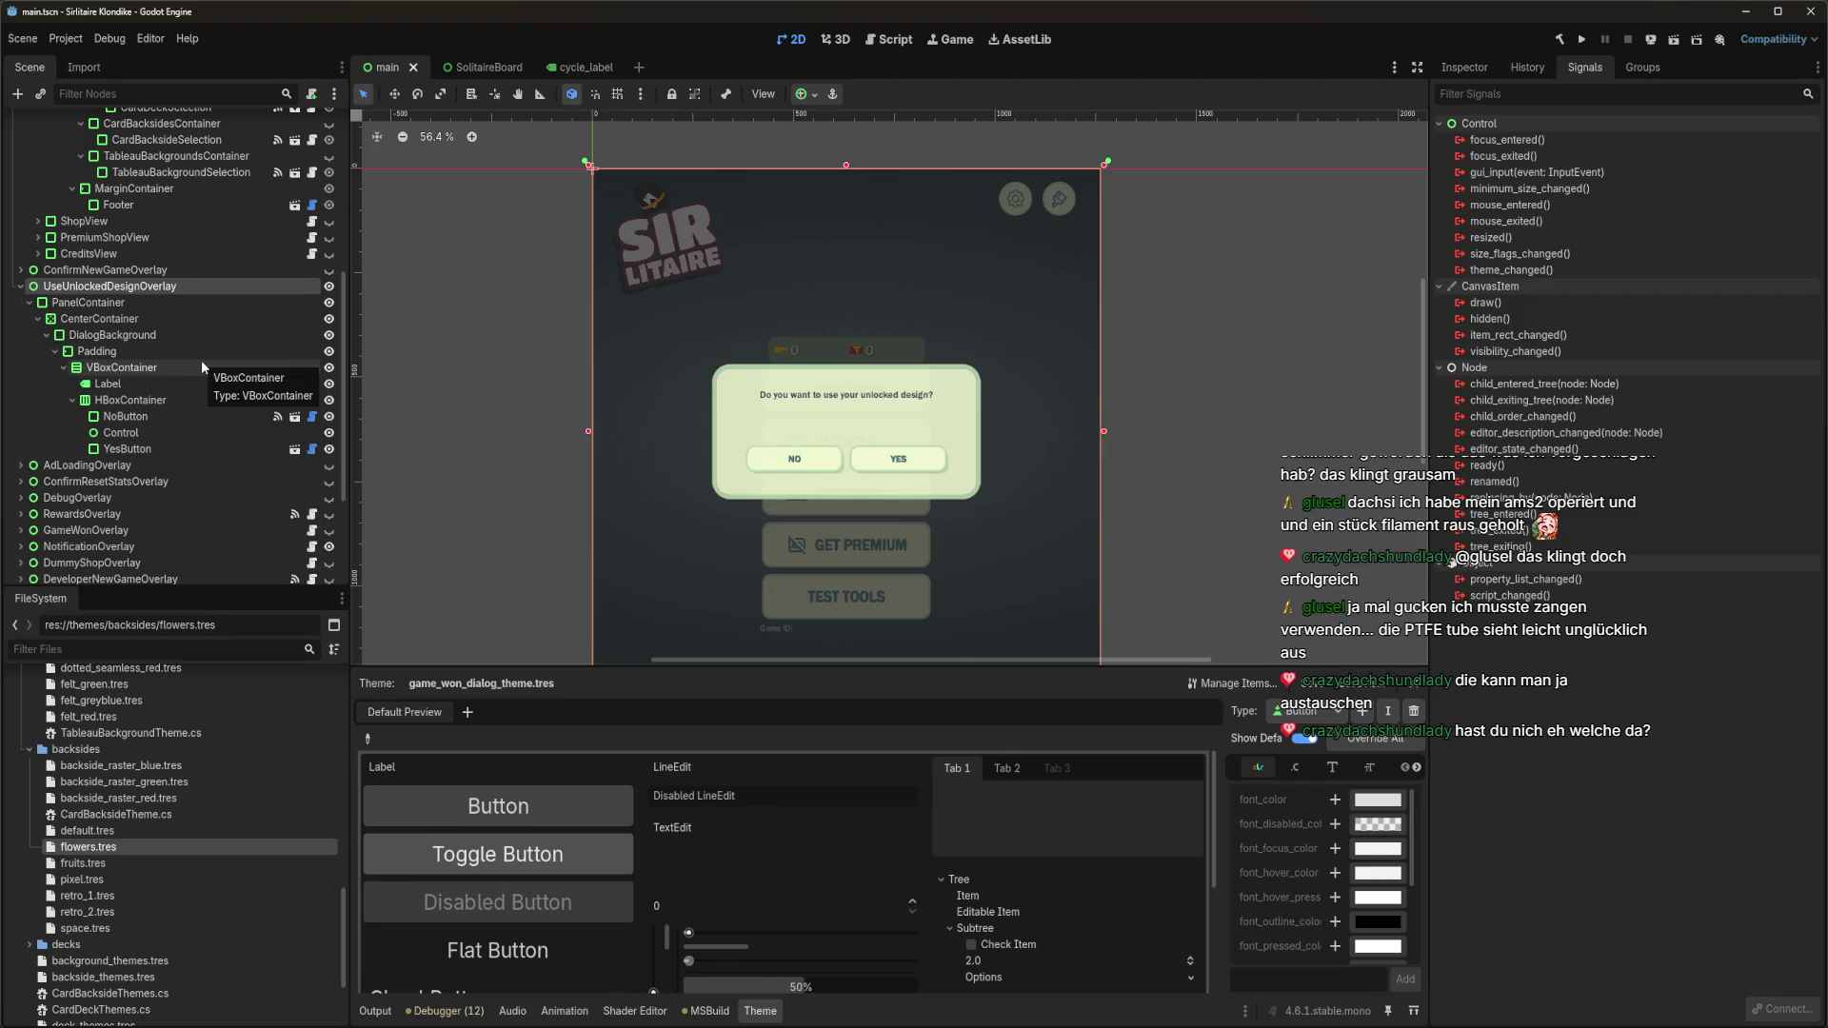
# Collapse DesignSelectorView, expand ShopView and show DesignSelectorButton's signals.
pyautogui.scroll(4, 202, 360)
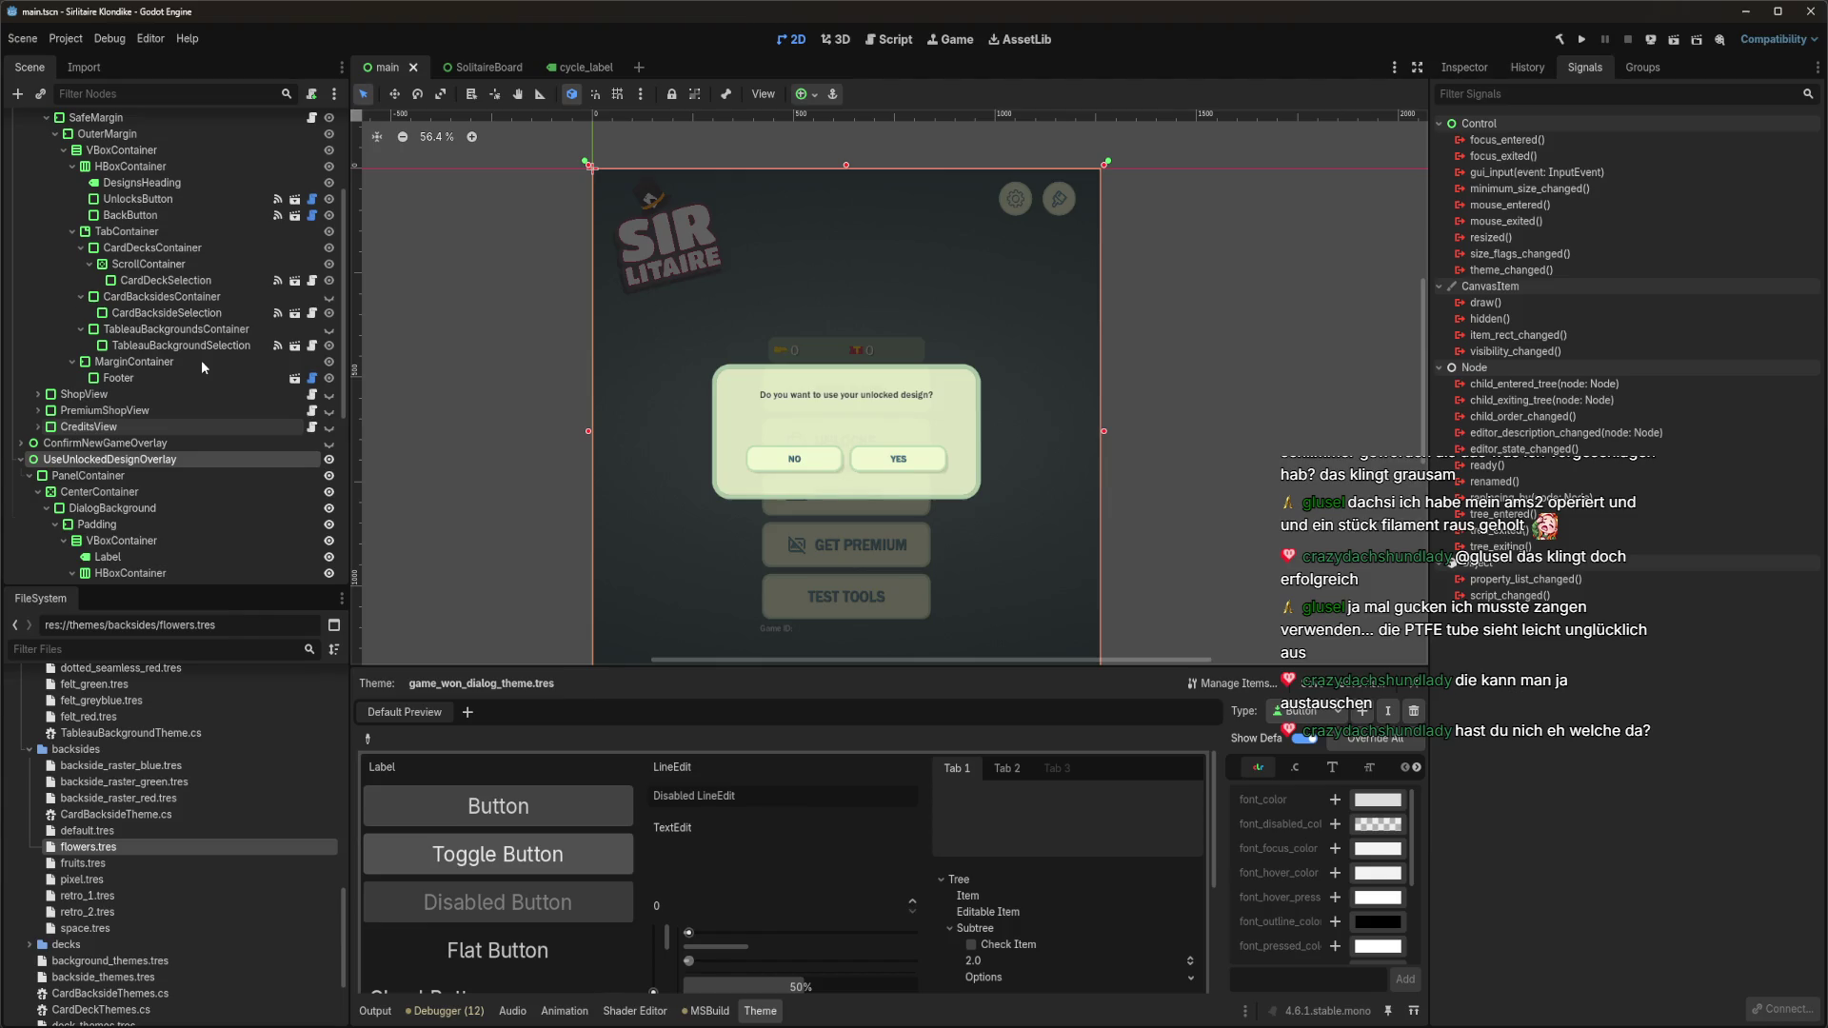
pyautogui.click(38, 217)
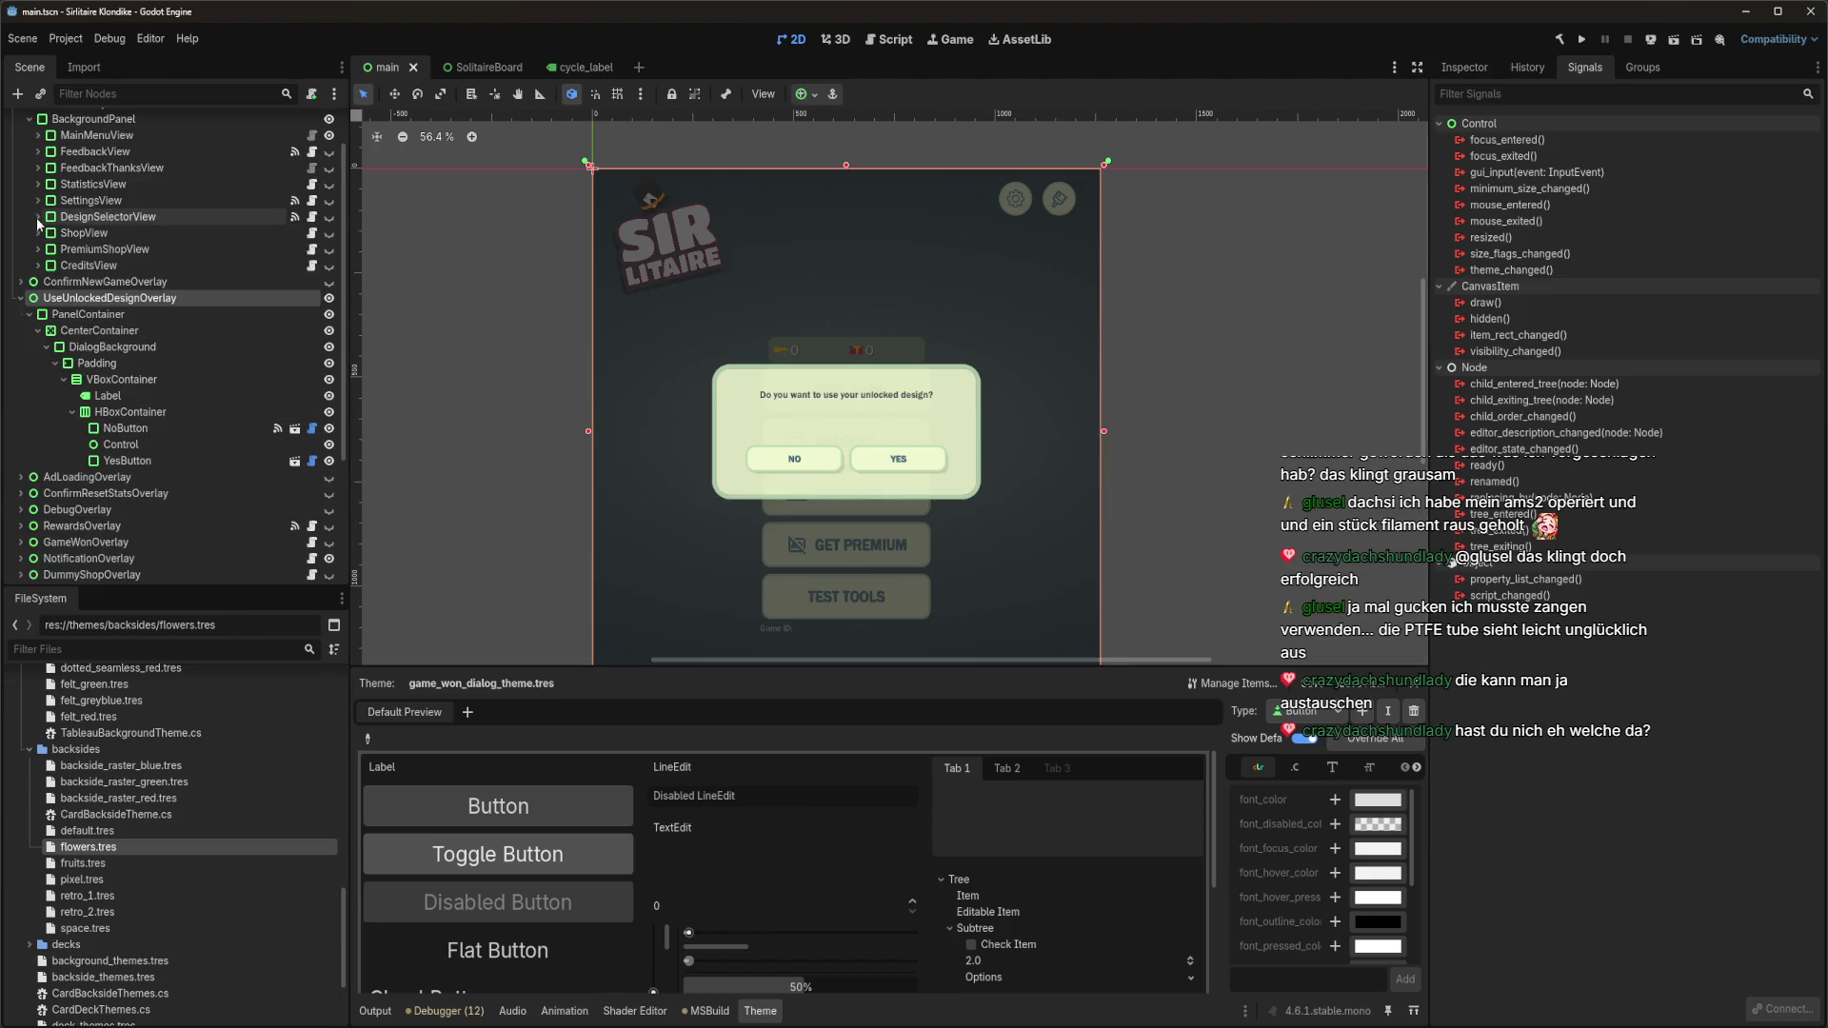
pyautogui.click(38, 233)
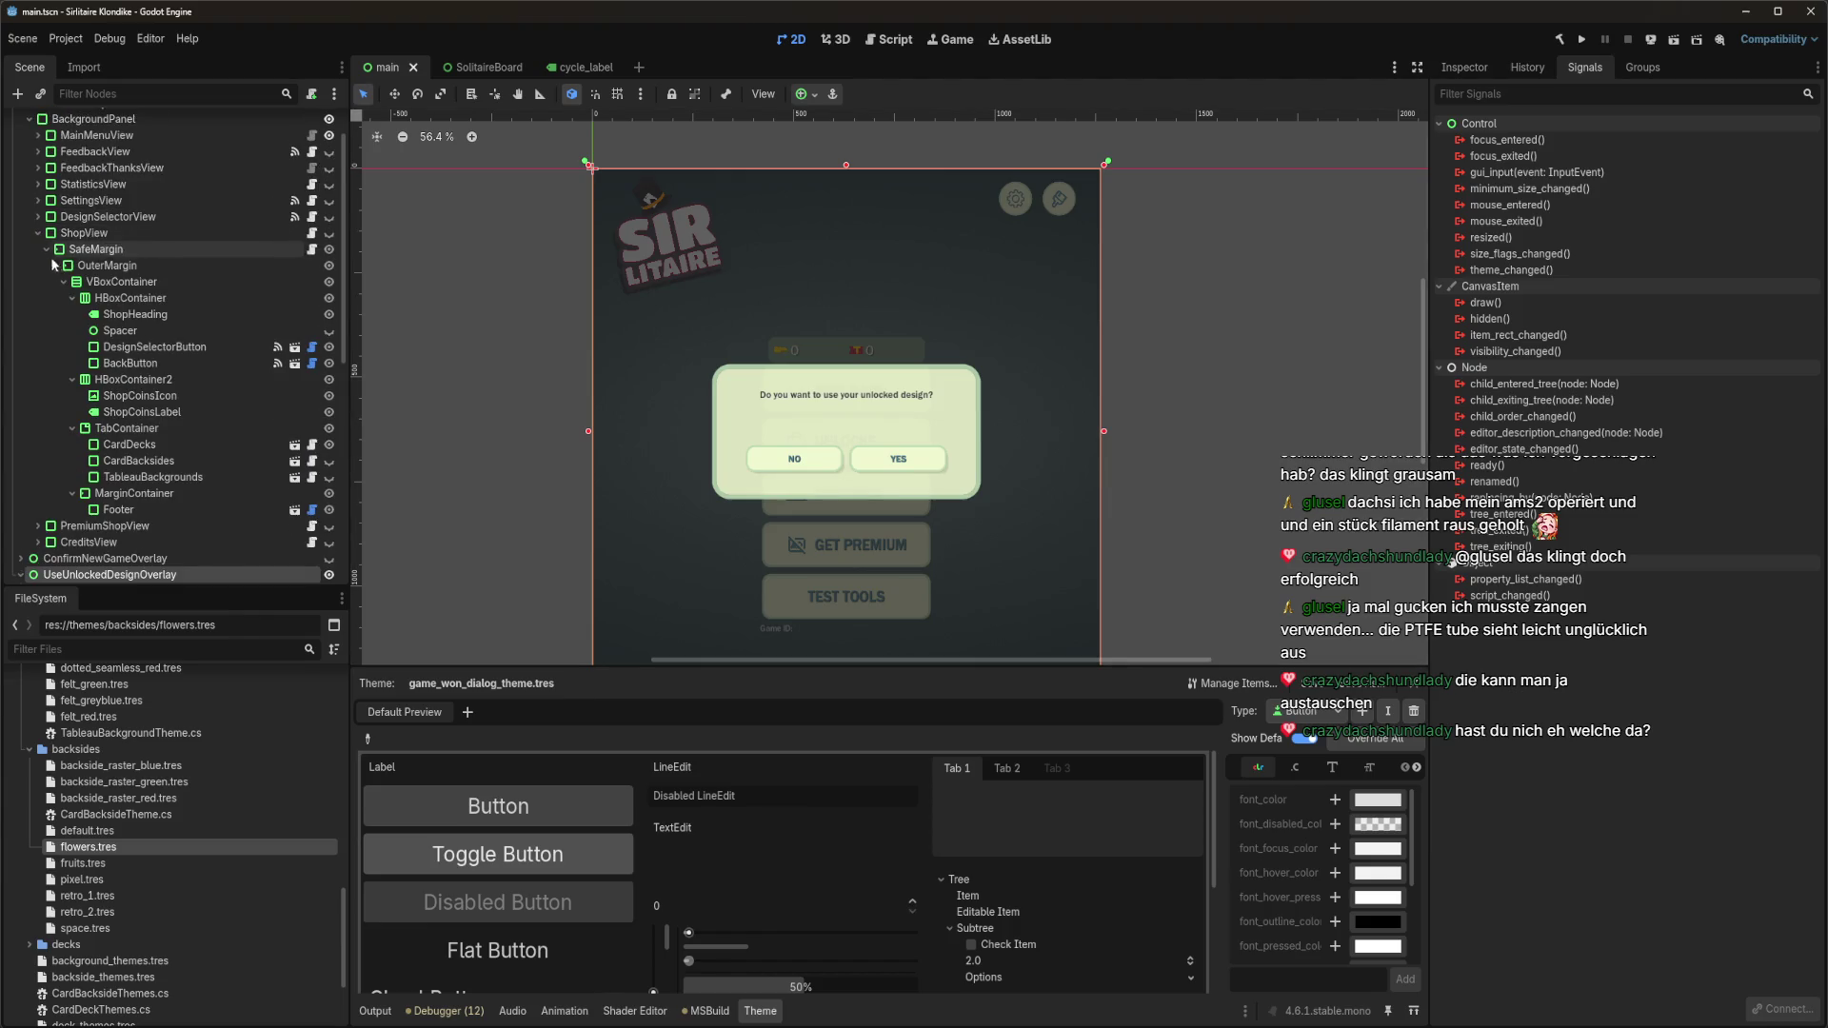
pyautogui.click(153, 348)
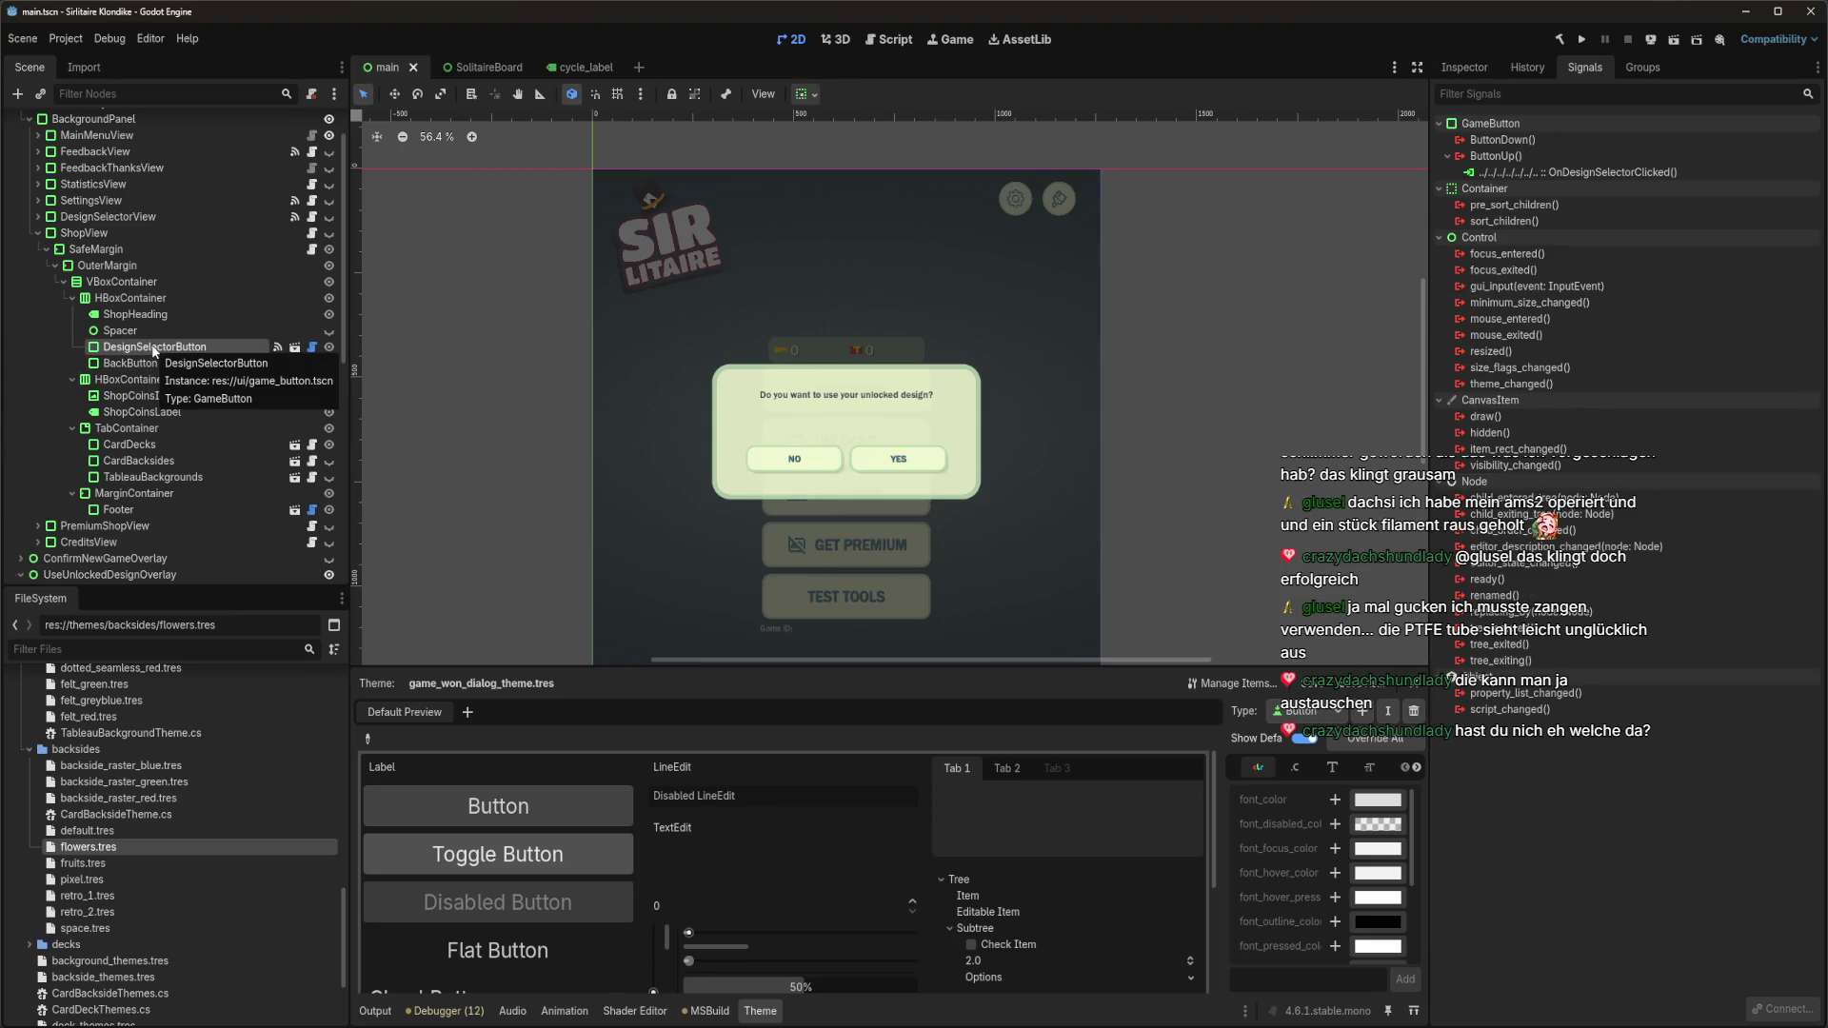
# Try connecting CardDecks' CardDeckUnlocked signal to ShopController, then close the dialog unconnected.
pyautogui.click(174, 447)
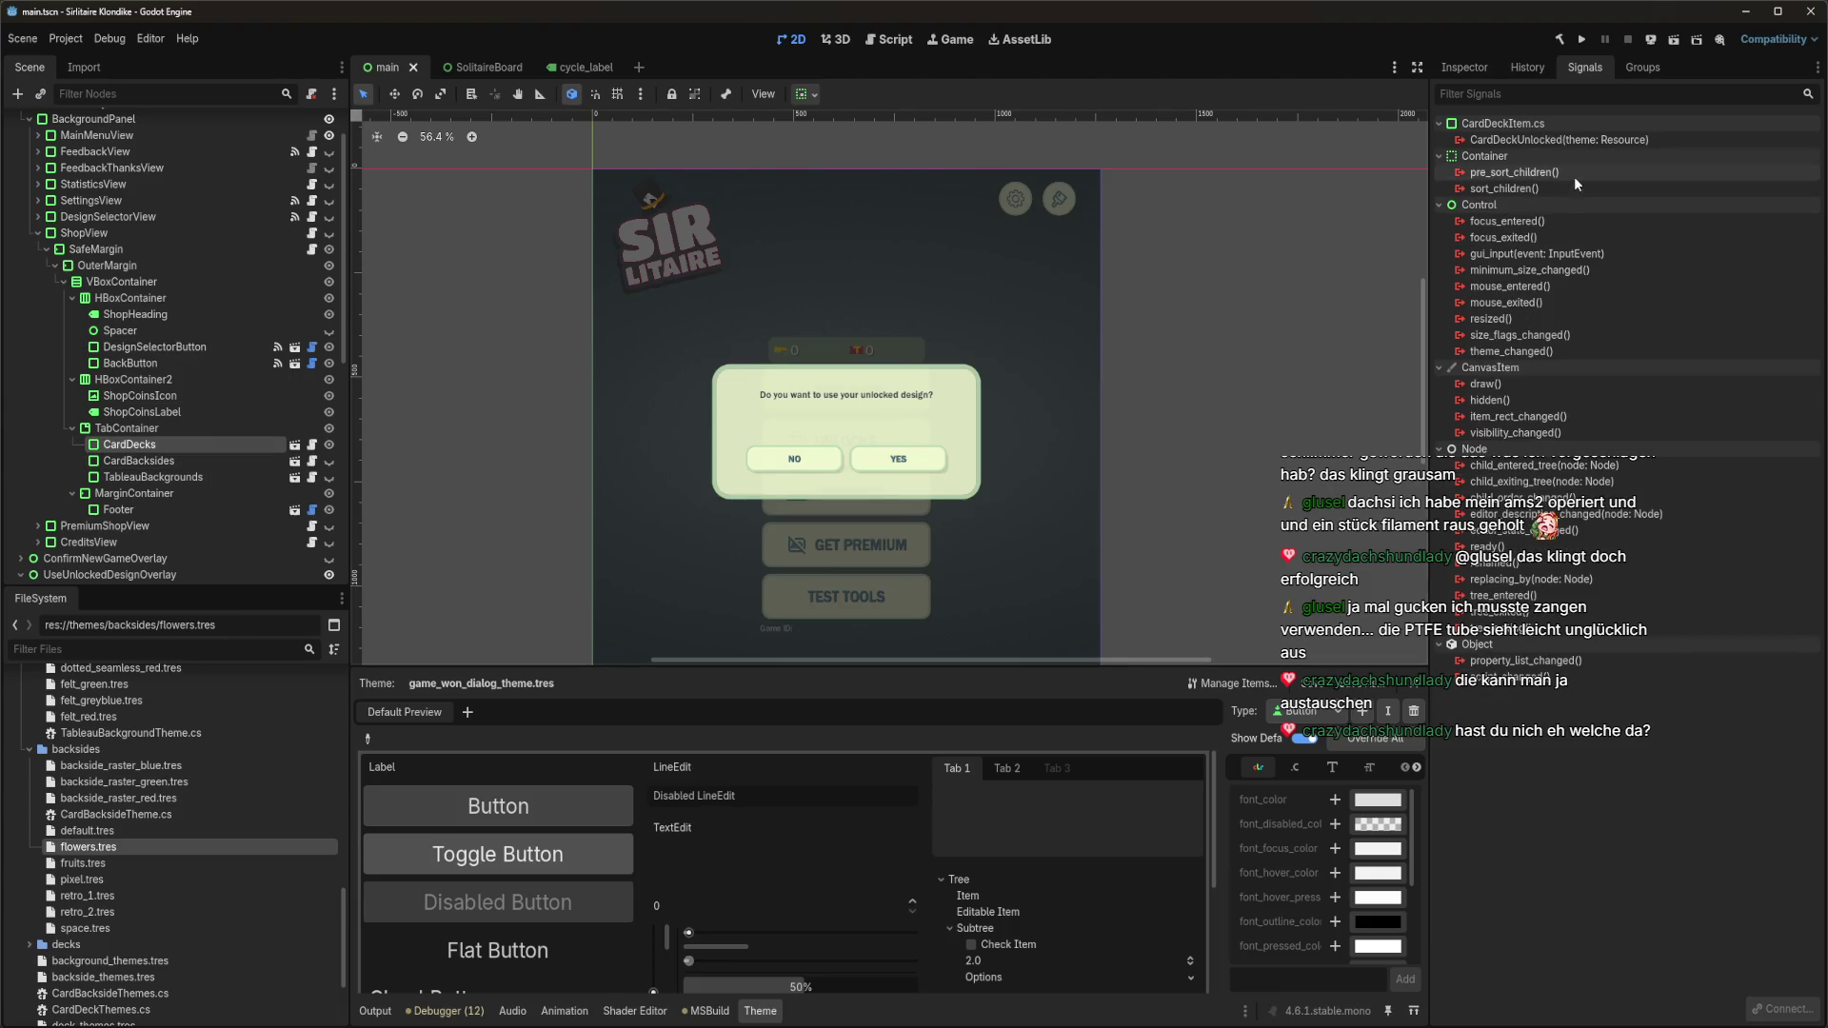
pyautogui.doubleClick(1584, 141)
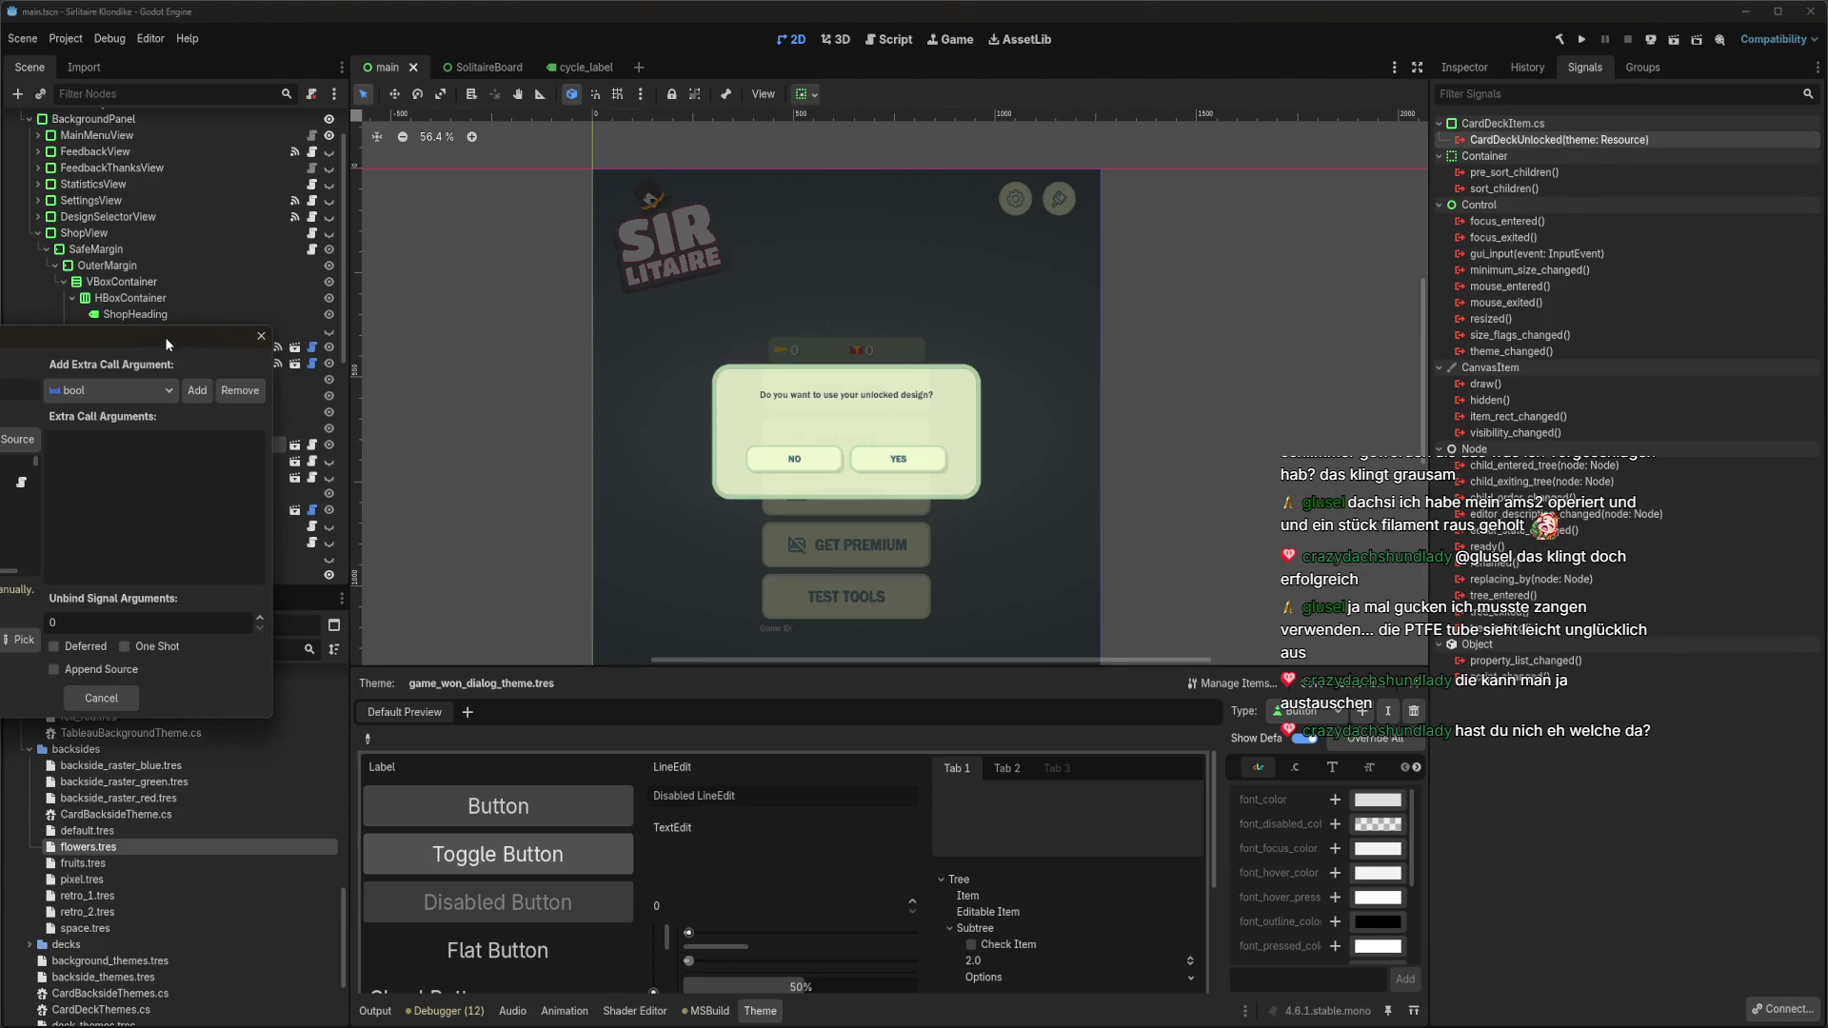
pyautogui.click(227, 447)
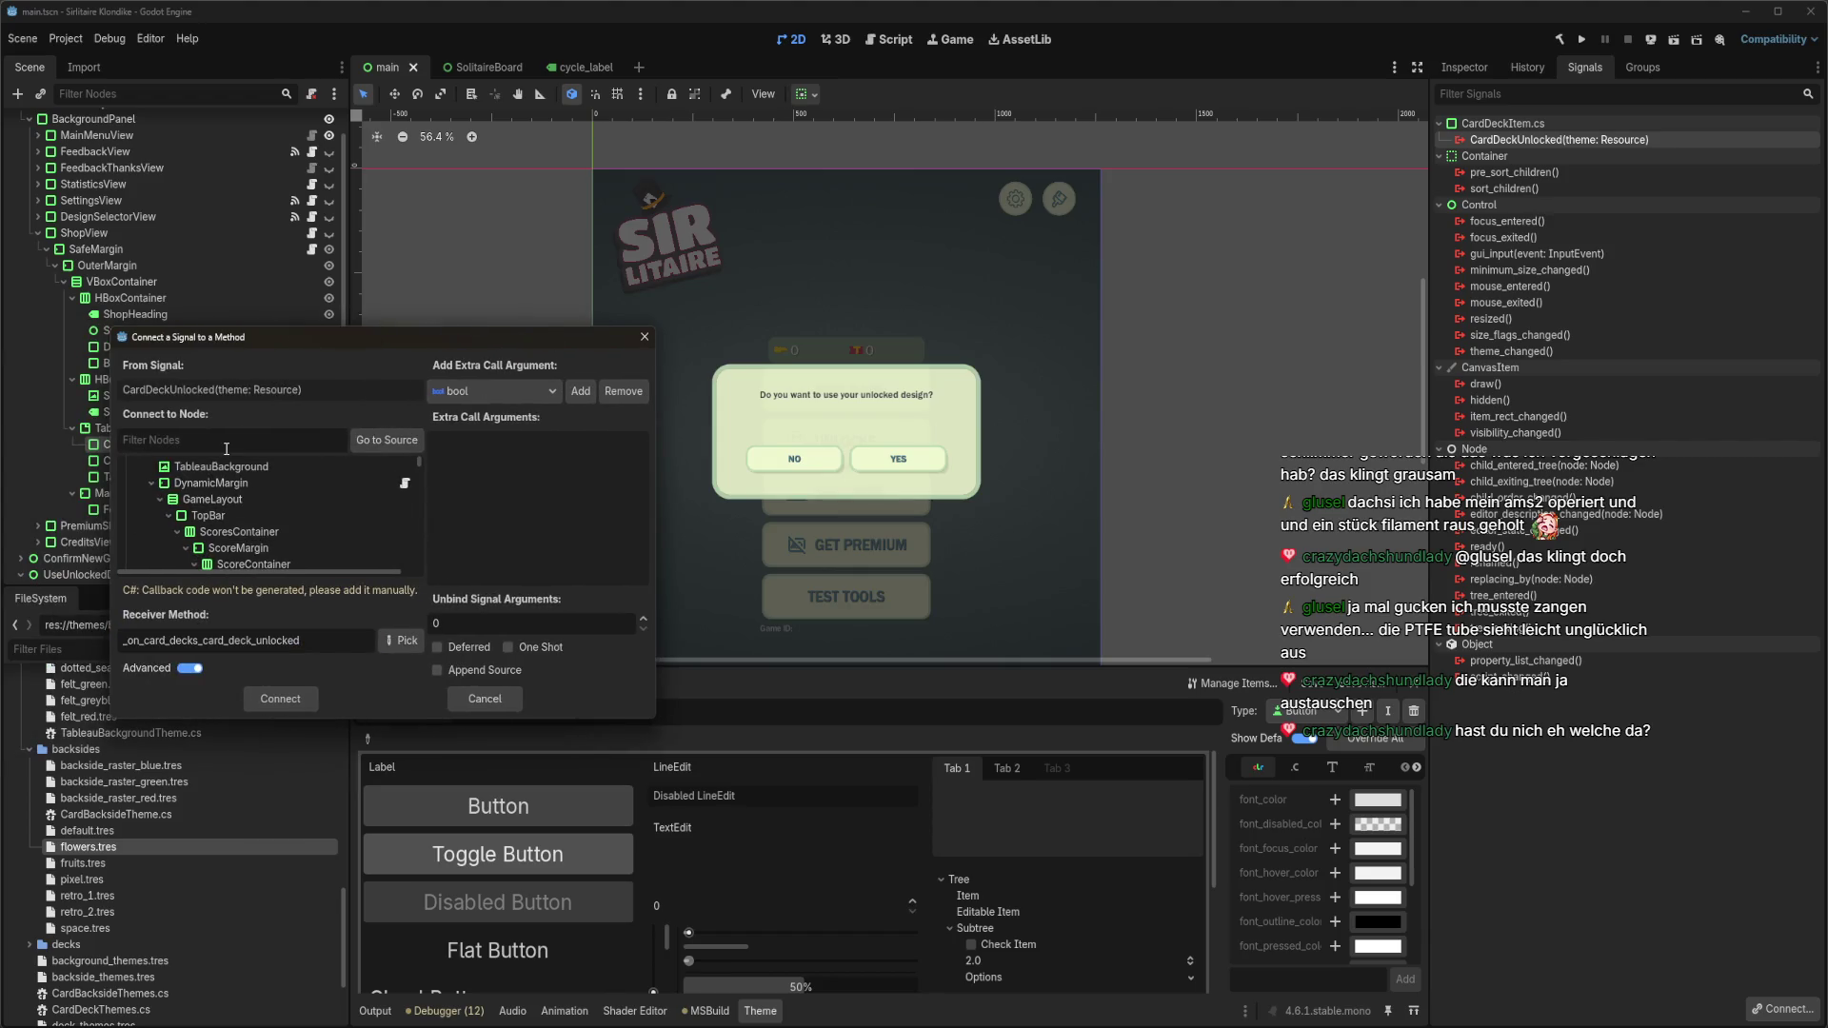
pyautogui.write('shop')
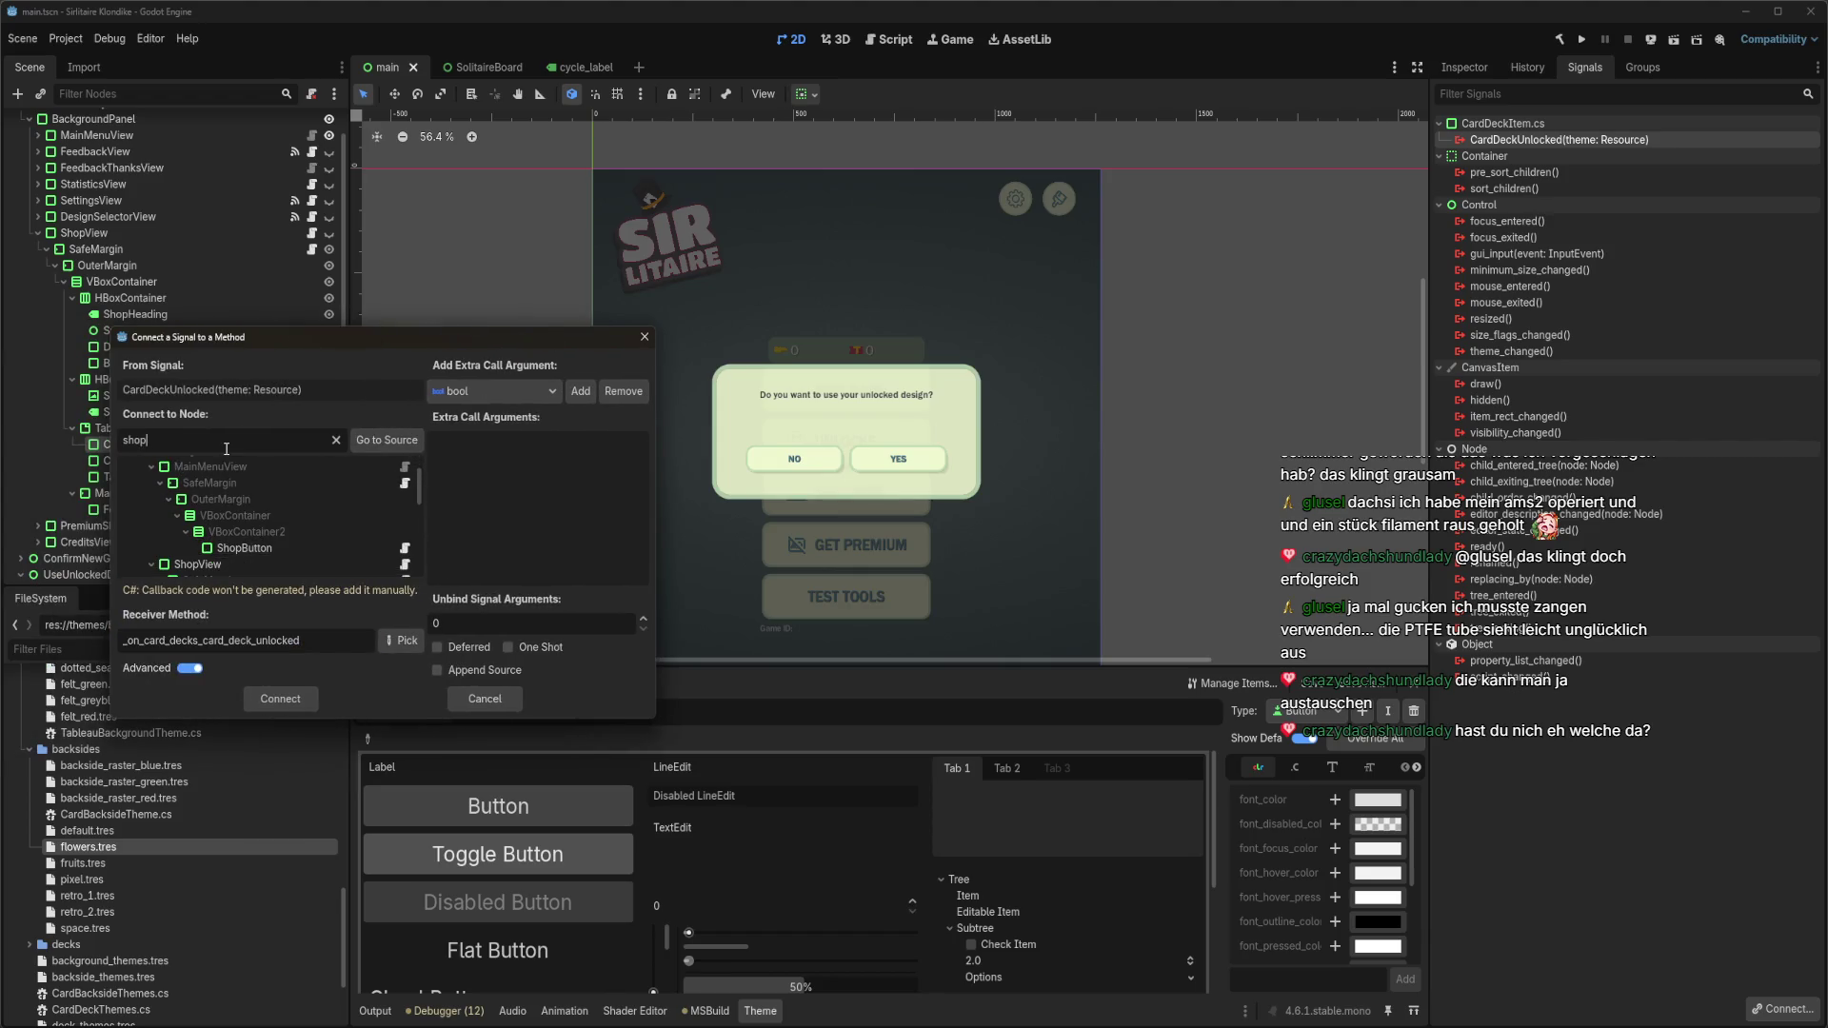
pyautogui.write('contr')
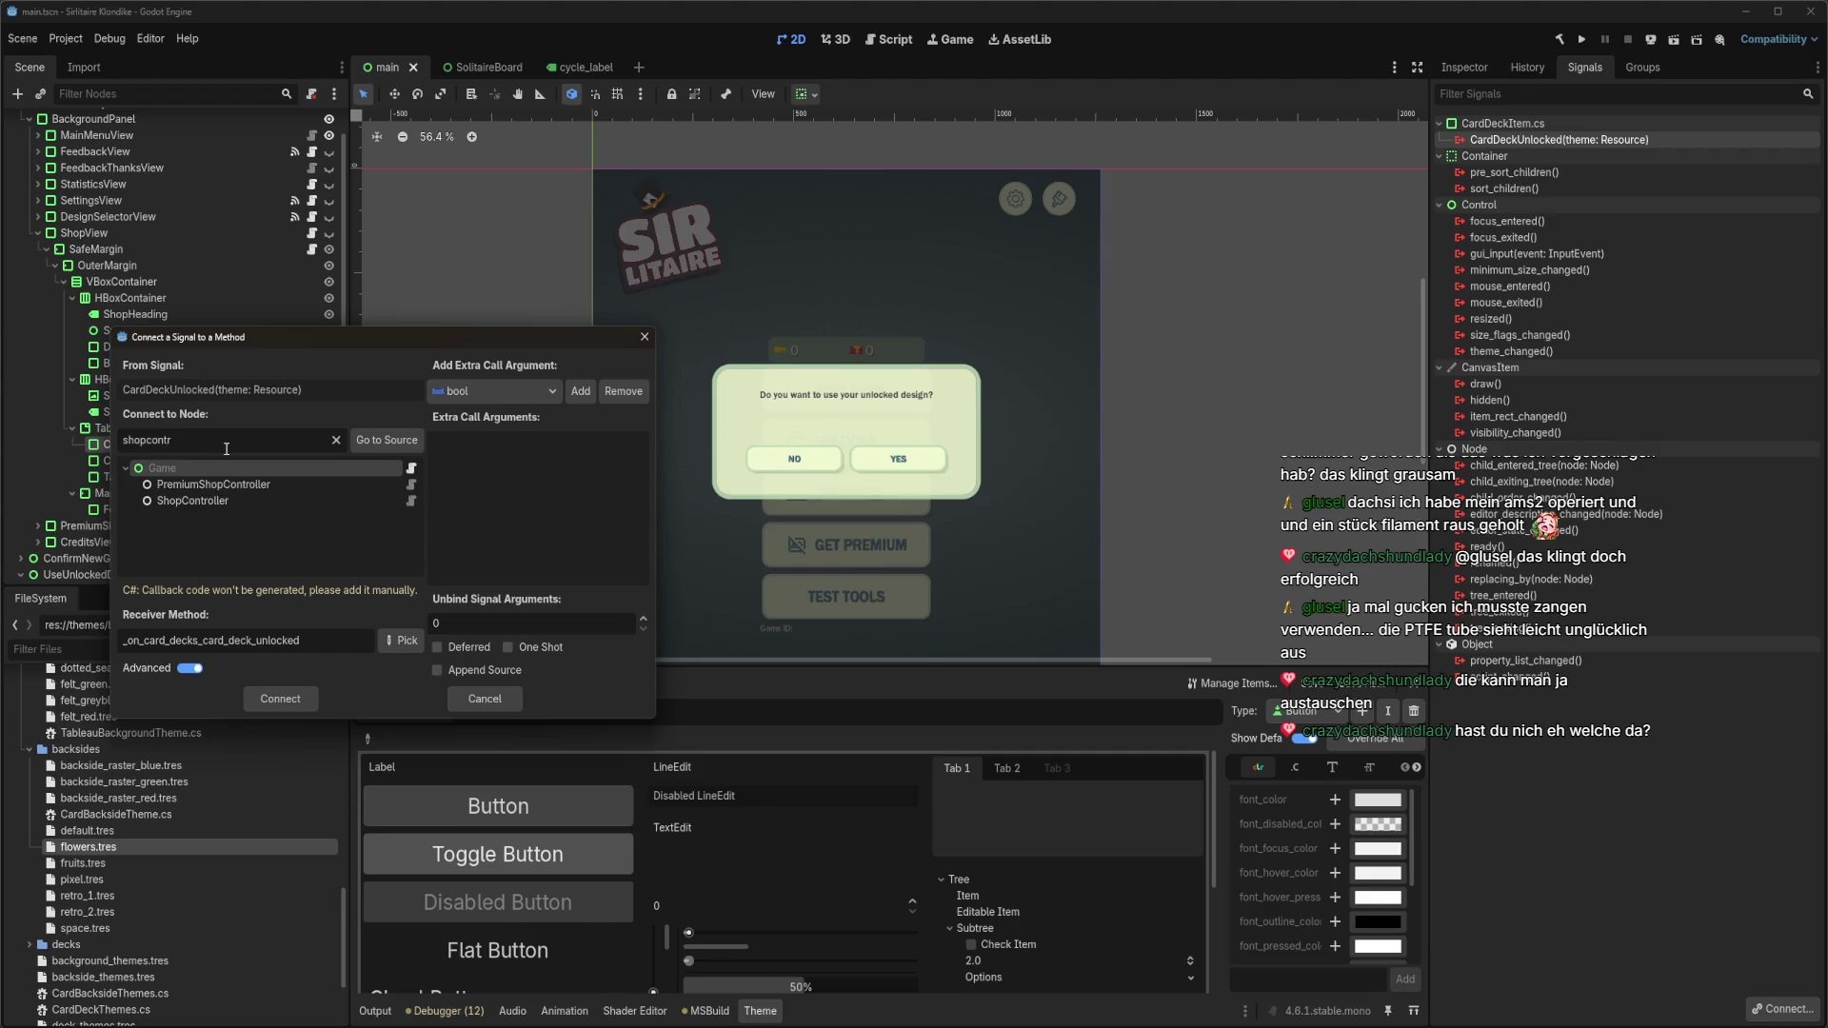
pyautogui.click(266, 501)
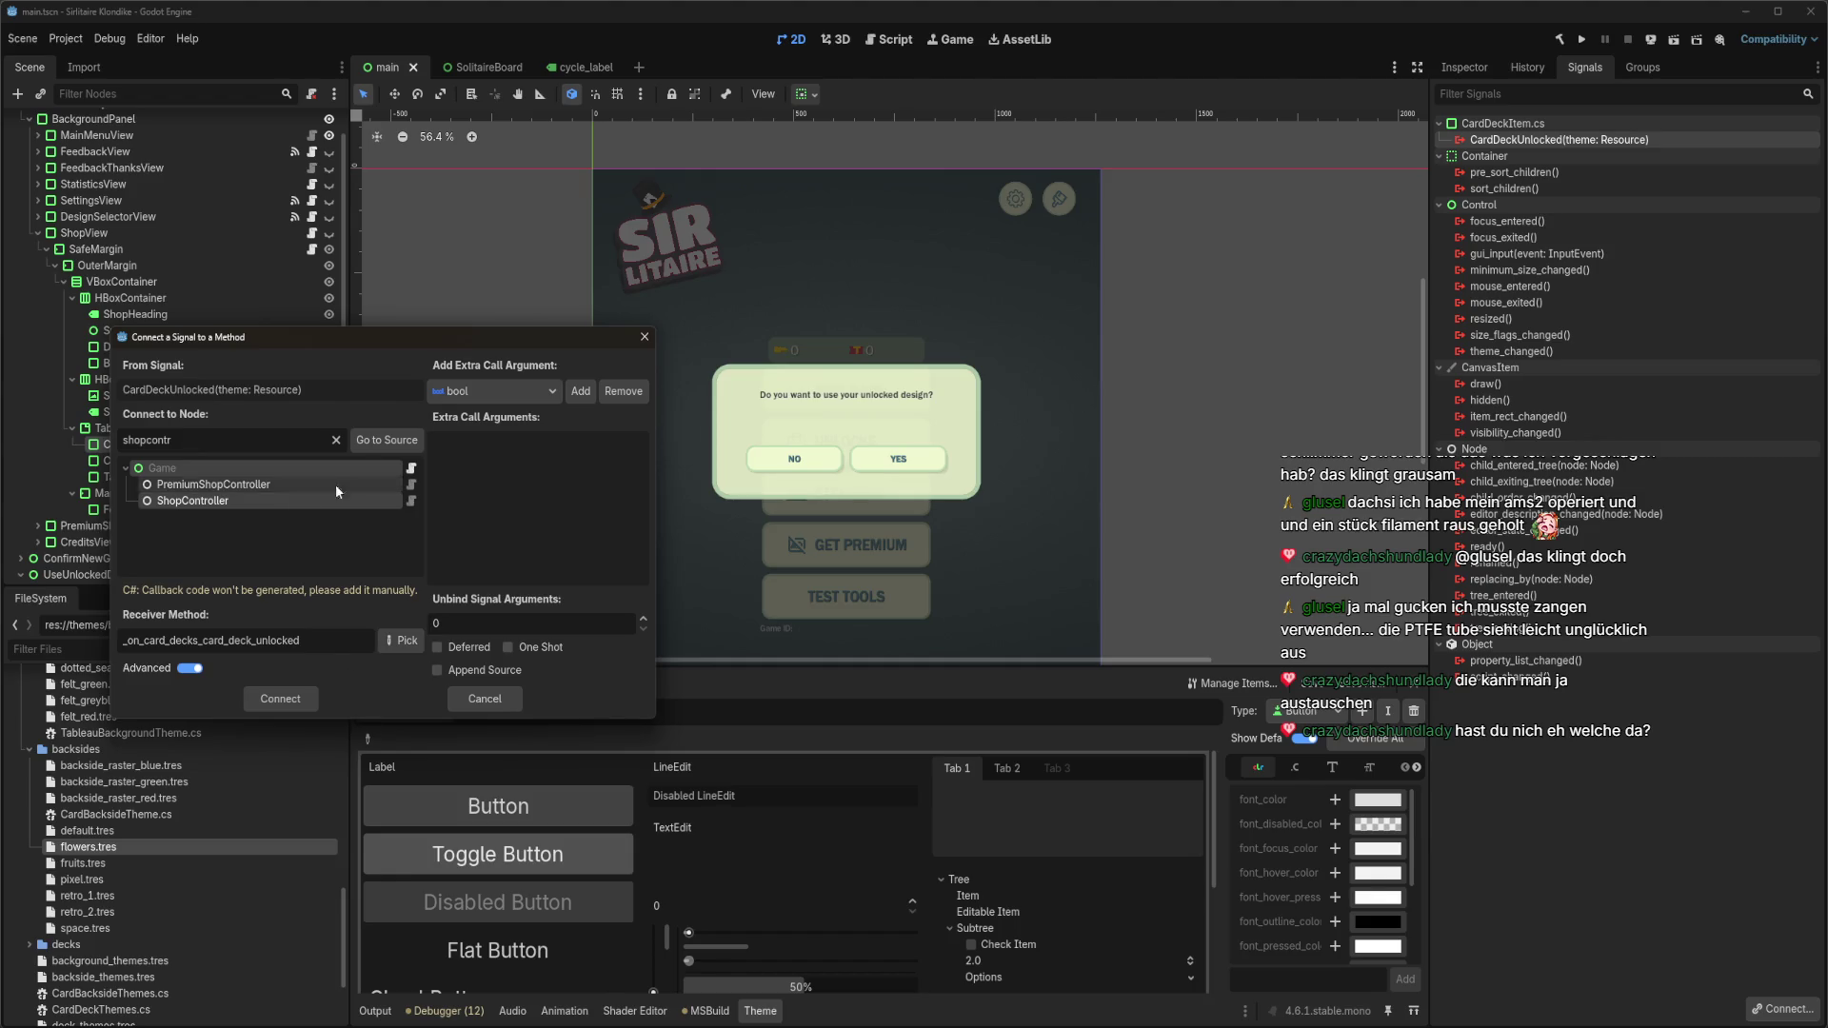
pyautogui.click(642, 338)
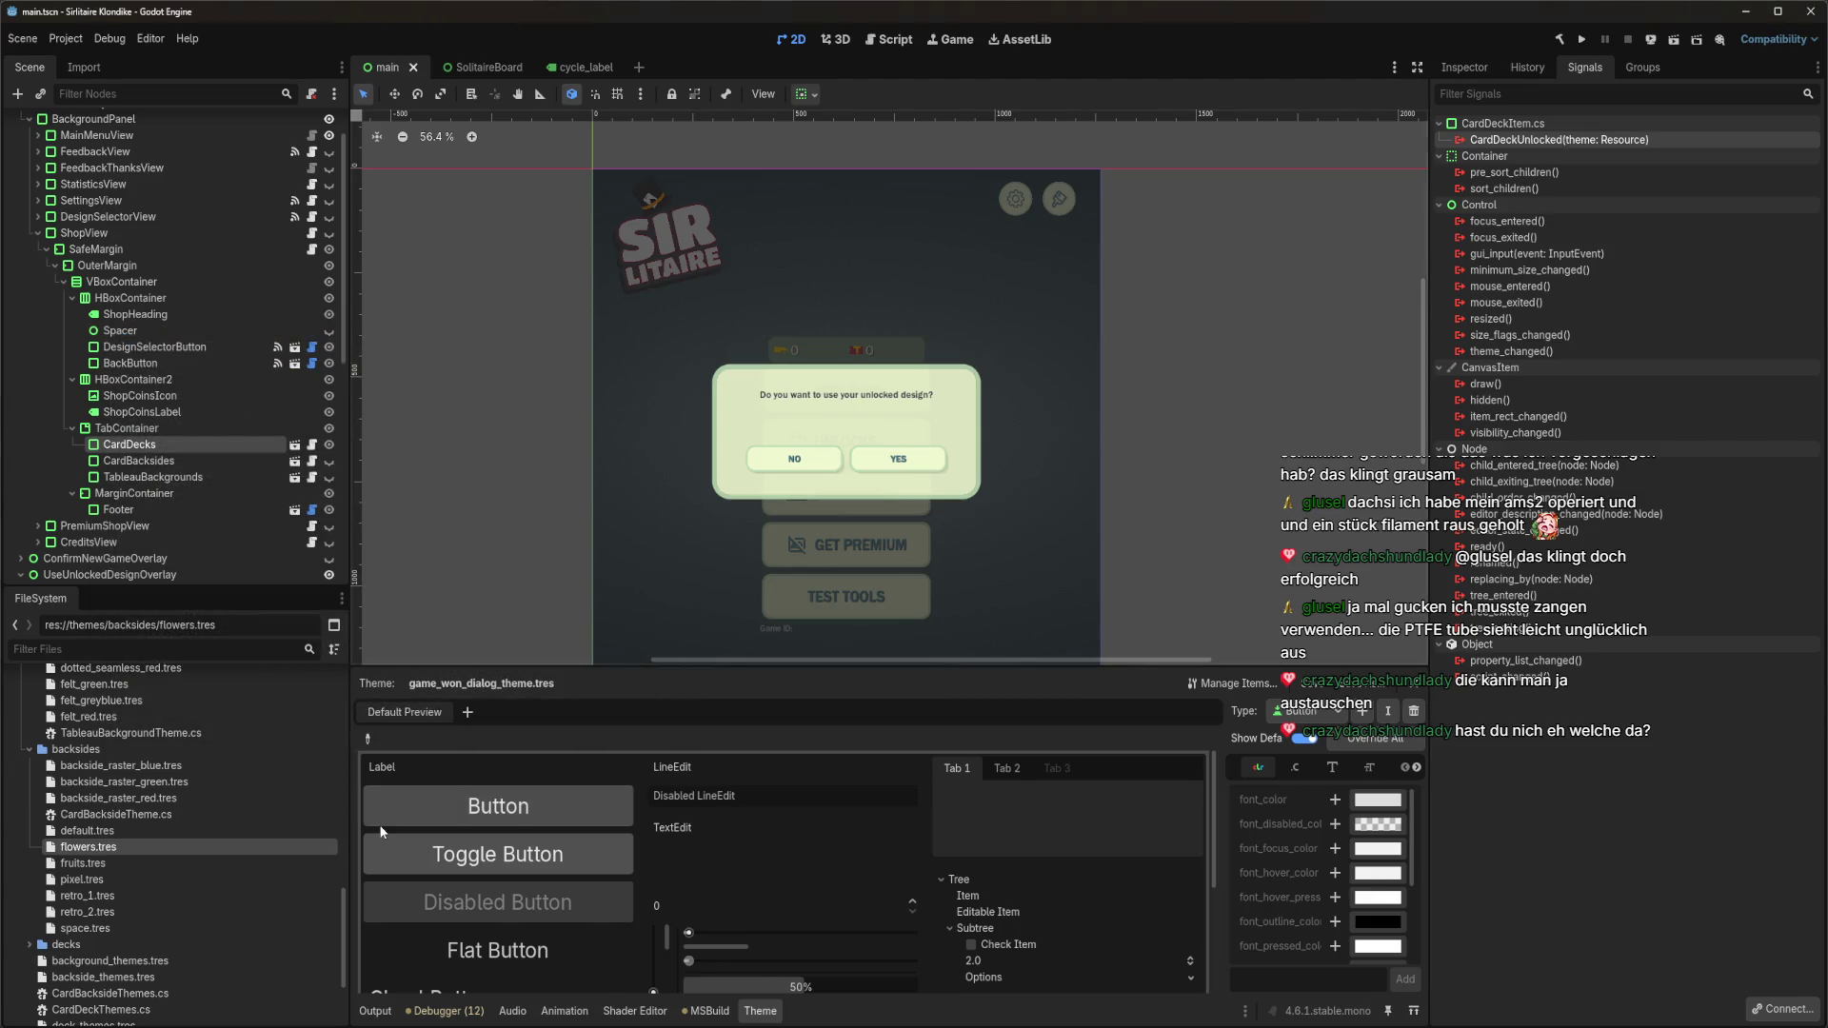
pyautogui.hotkey('alt', 'Tab')
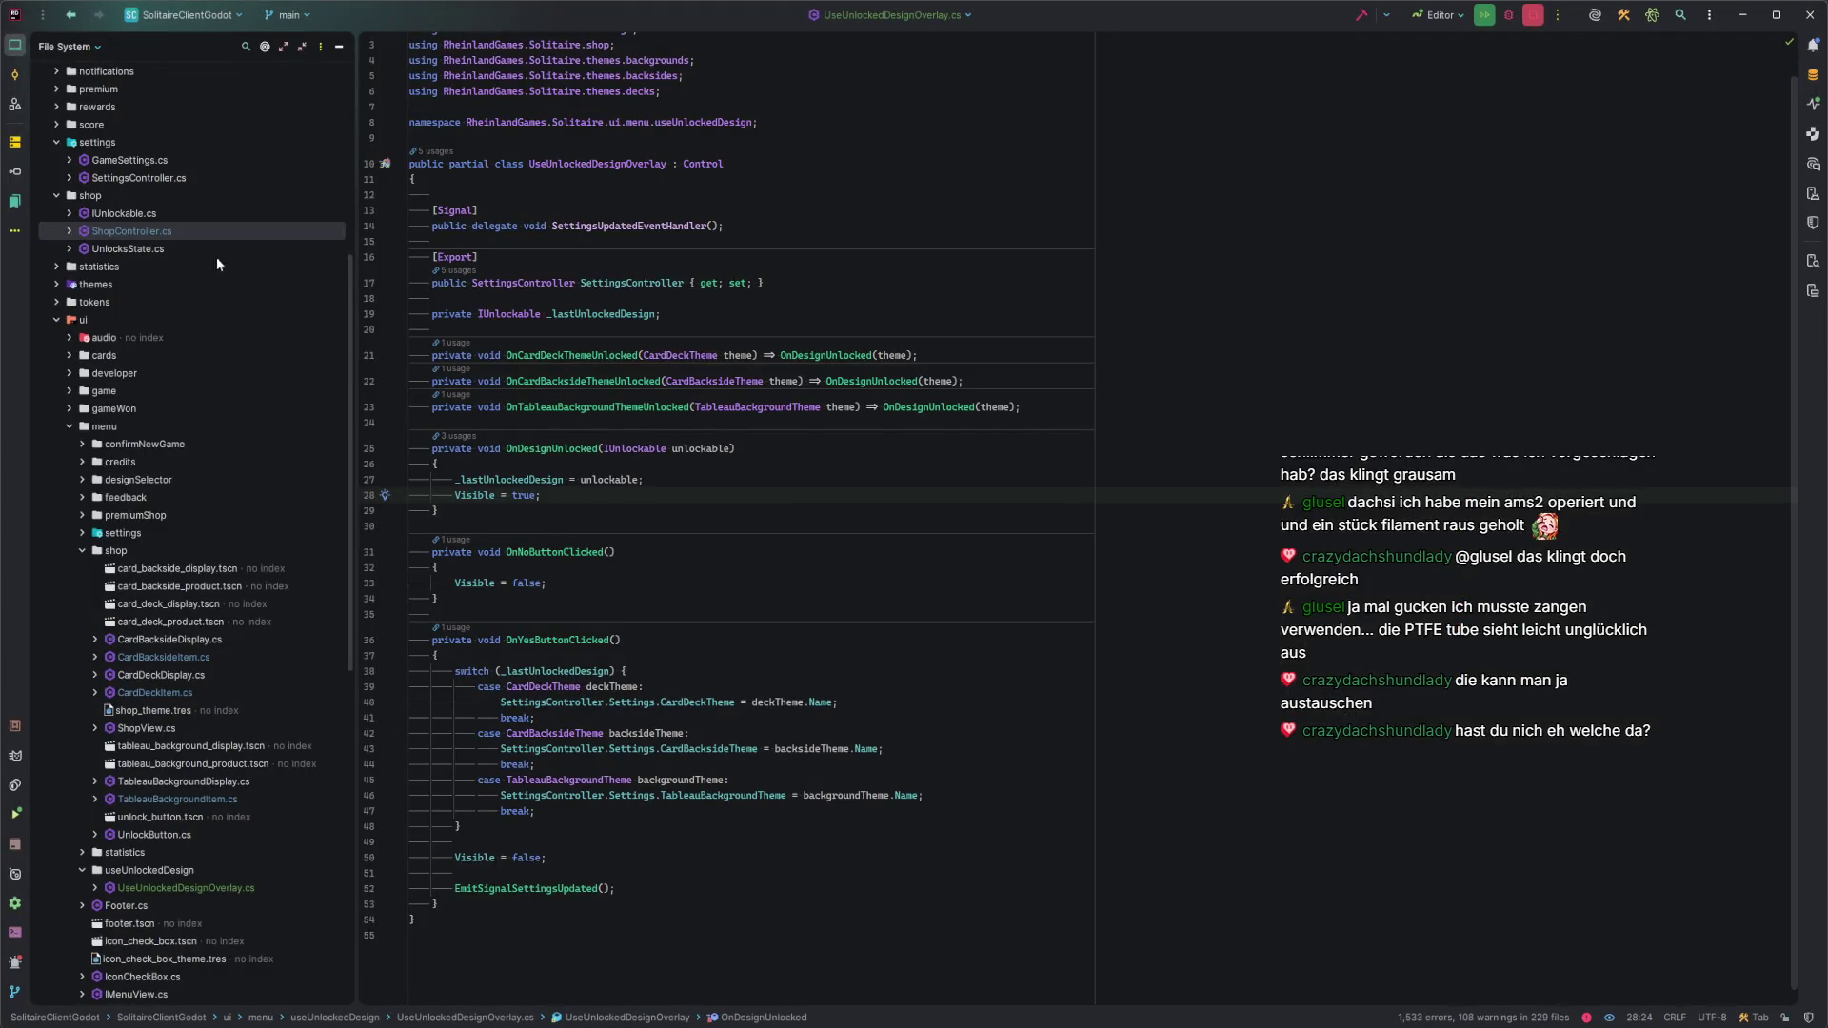
# Open ShopController.cs and scroll to where Unlock emits UnlocksChanged.
pyautogui.doubleClick(137, 229)
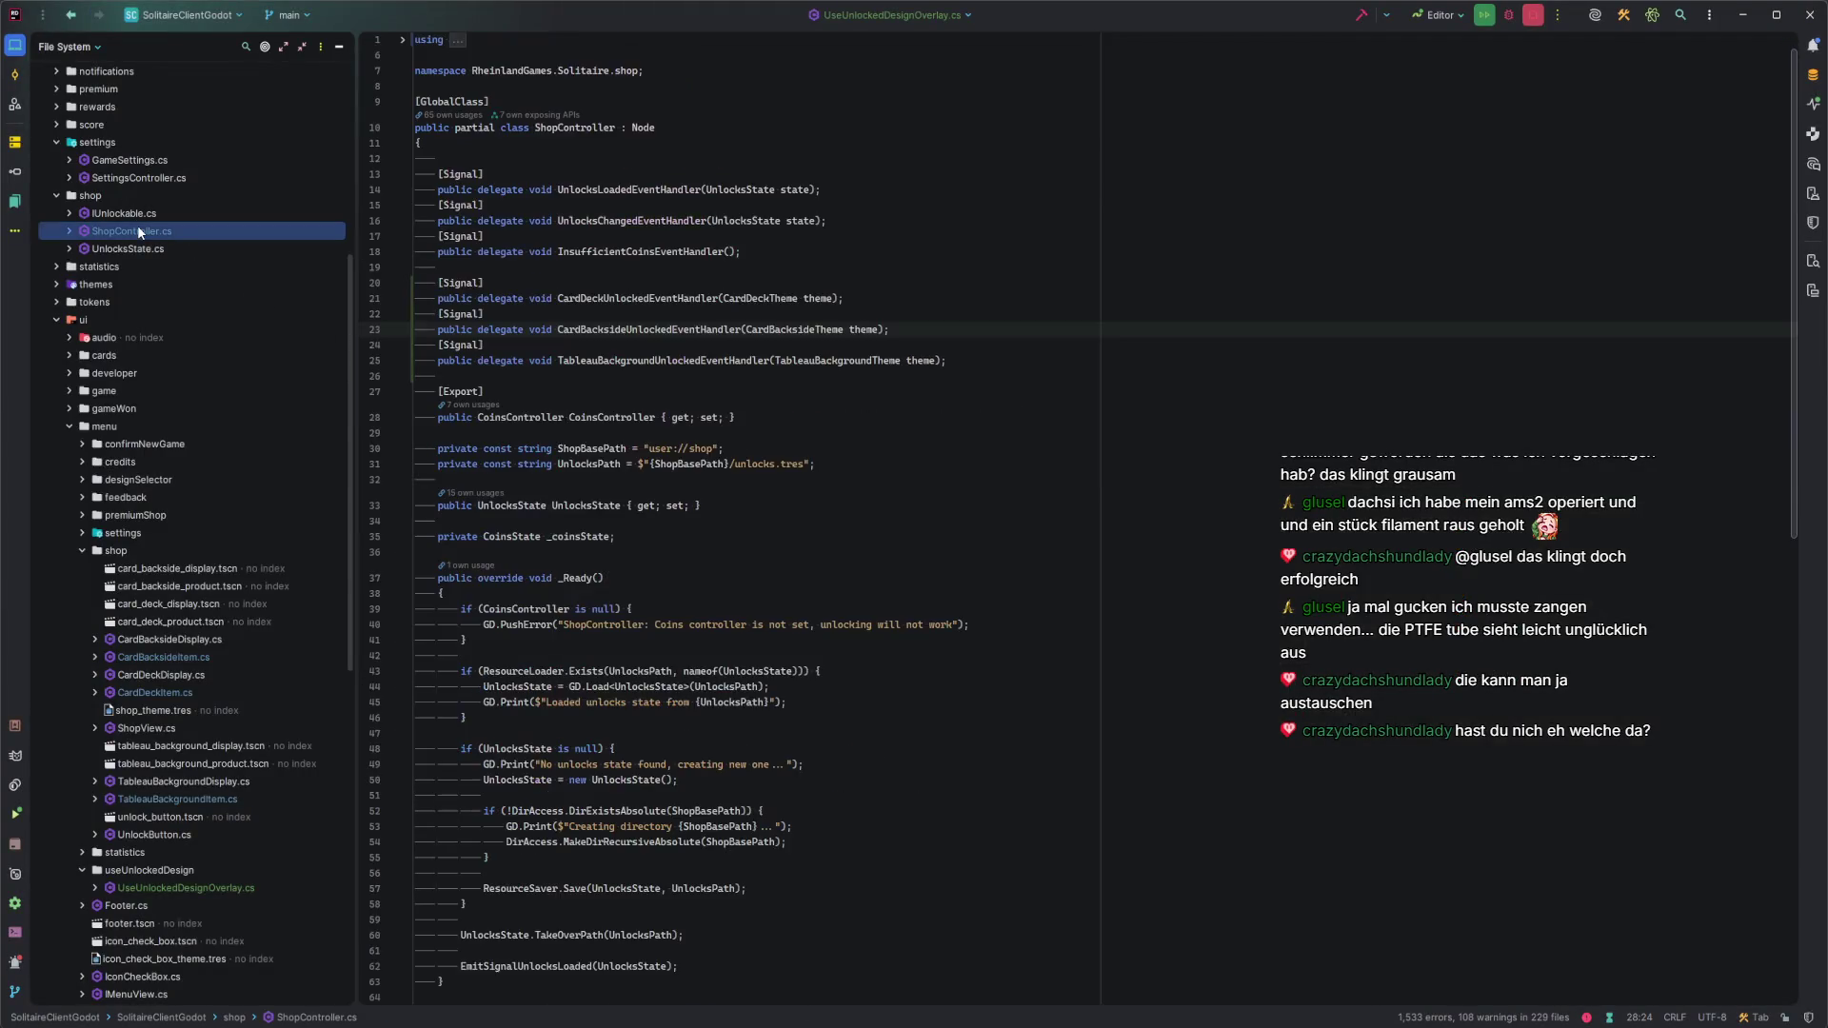
pyautogui.click(659, 570)
pyautogui.scroll(1, 643, 577)
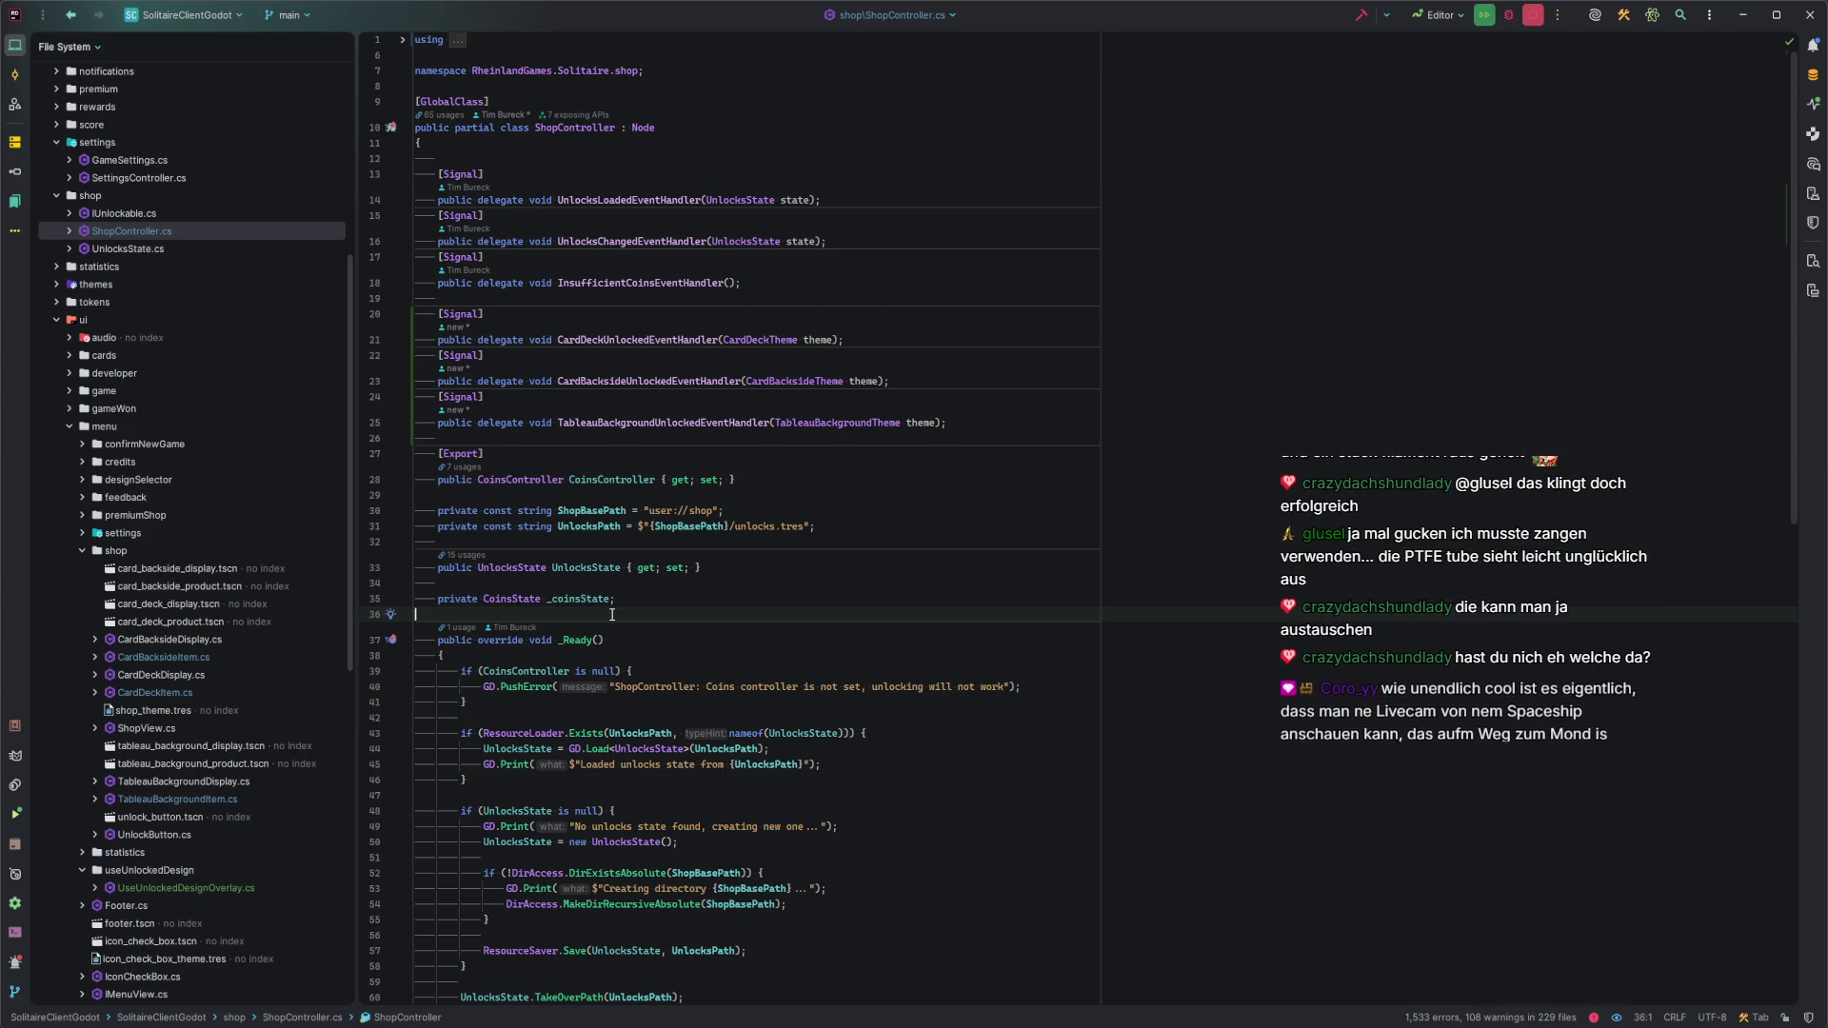
pyautogui.scroll(-1, 612, 615)
pyautogui.scroll(-5, 613, 614)
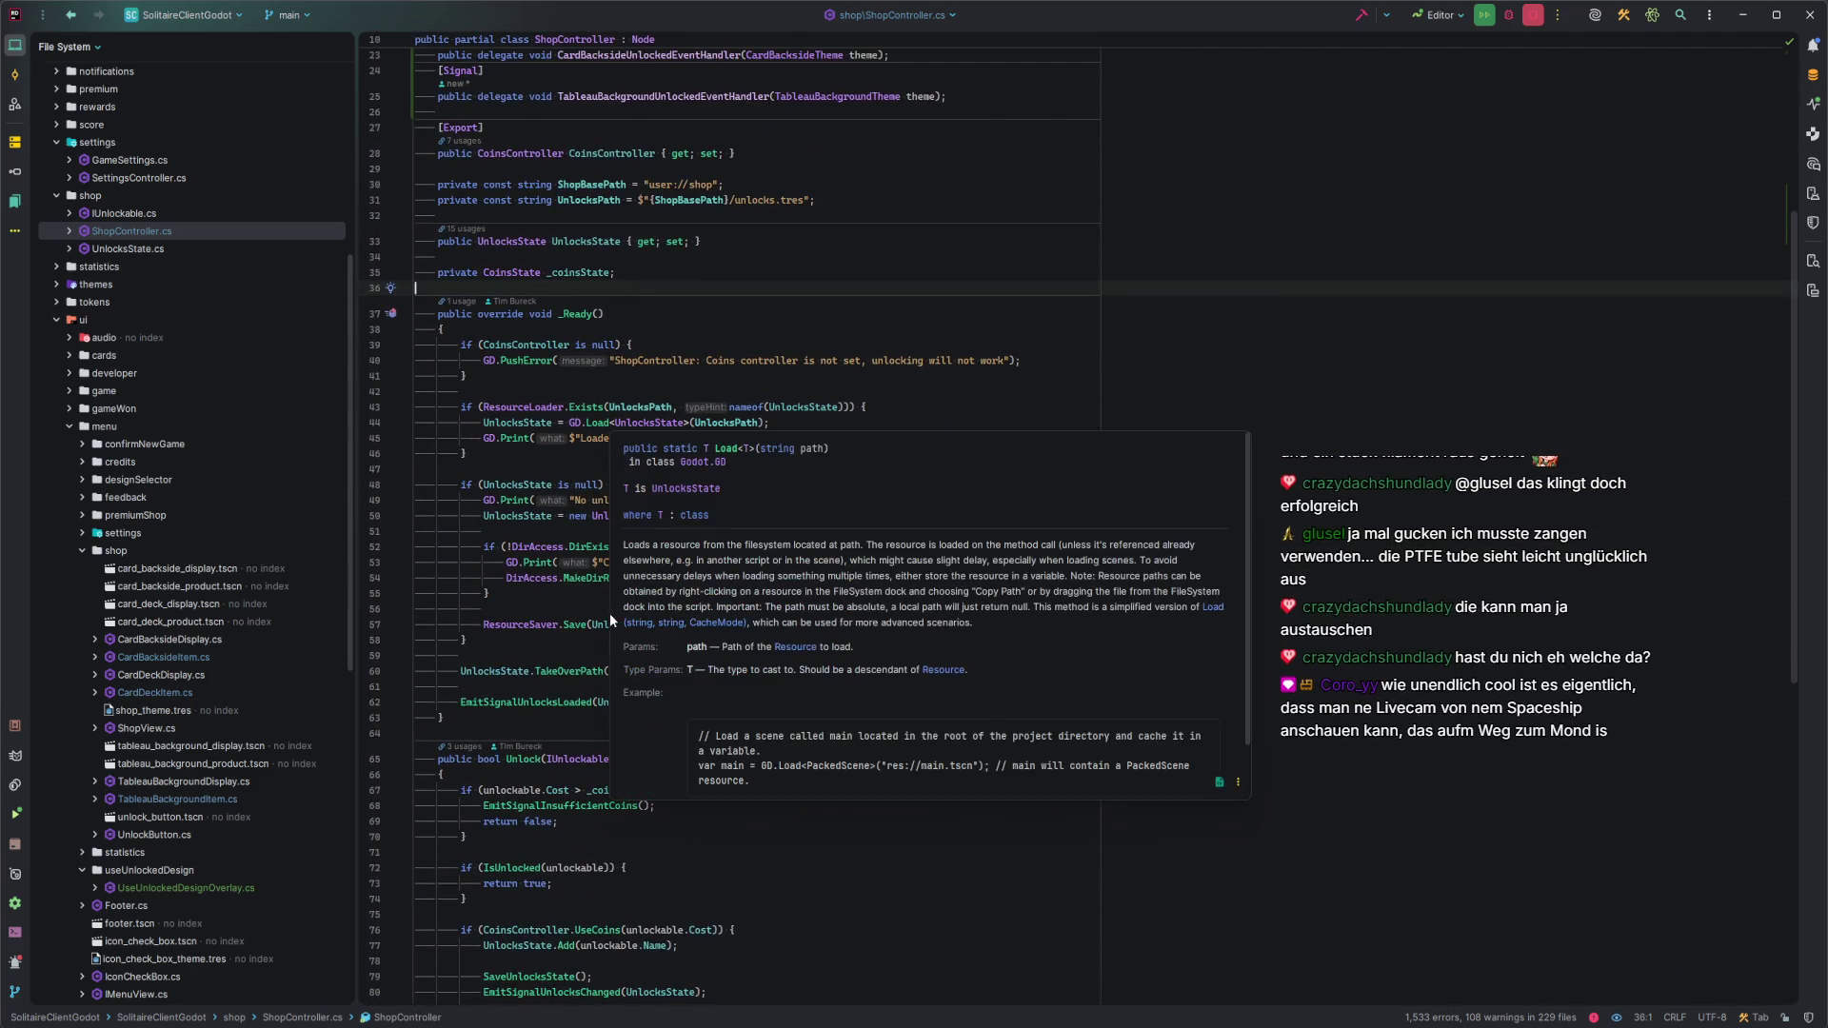
pyautogui.scroll(-4, 637, 620)
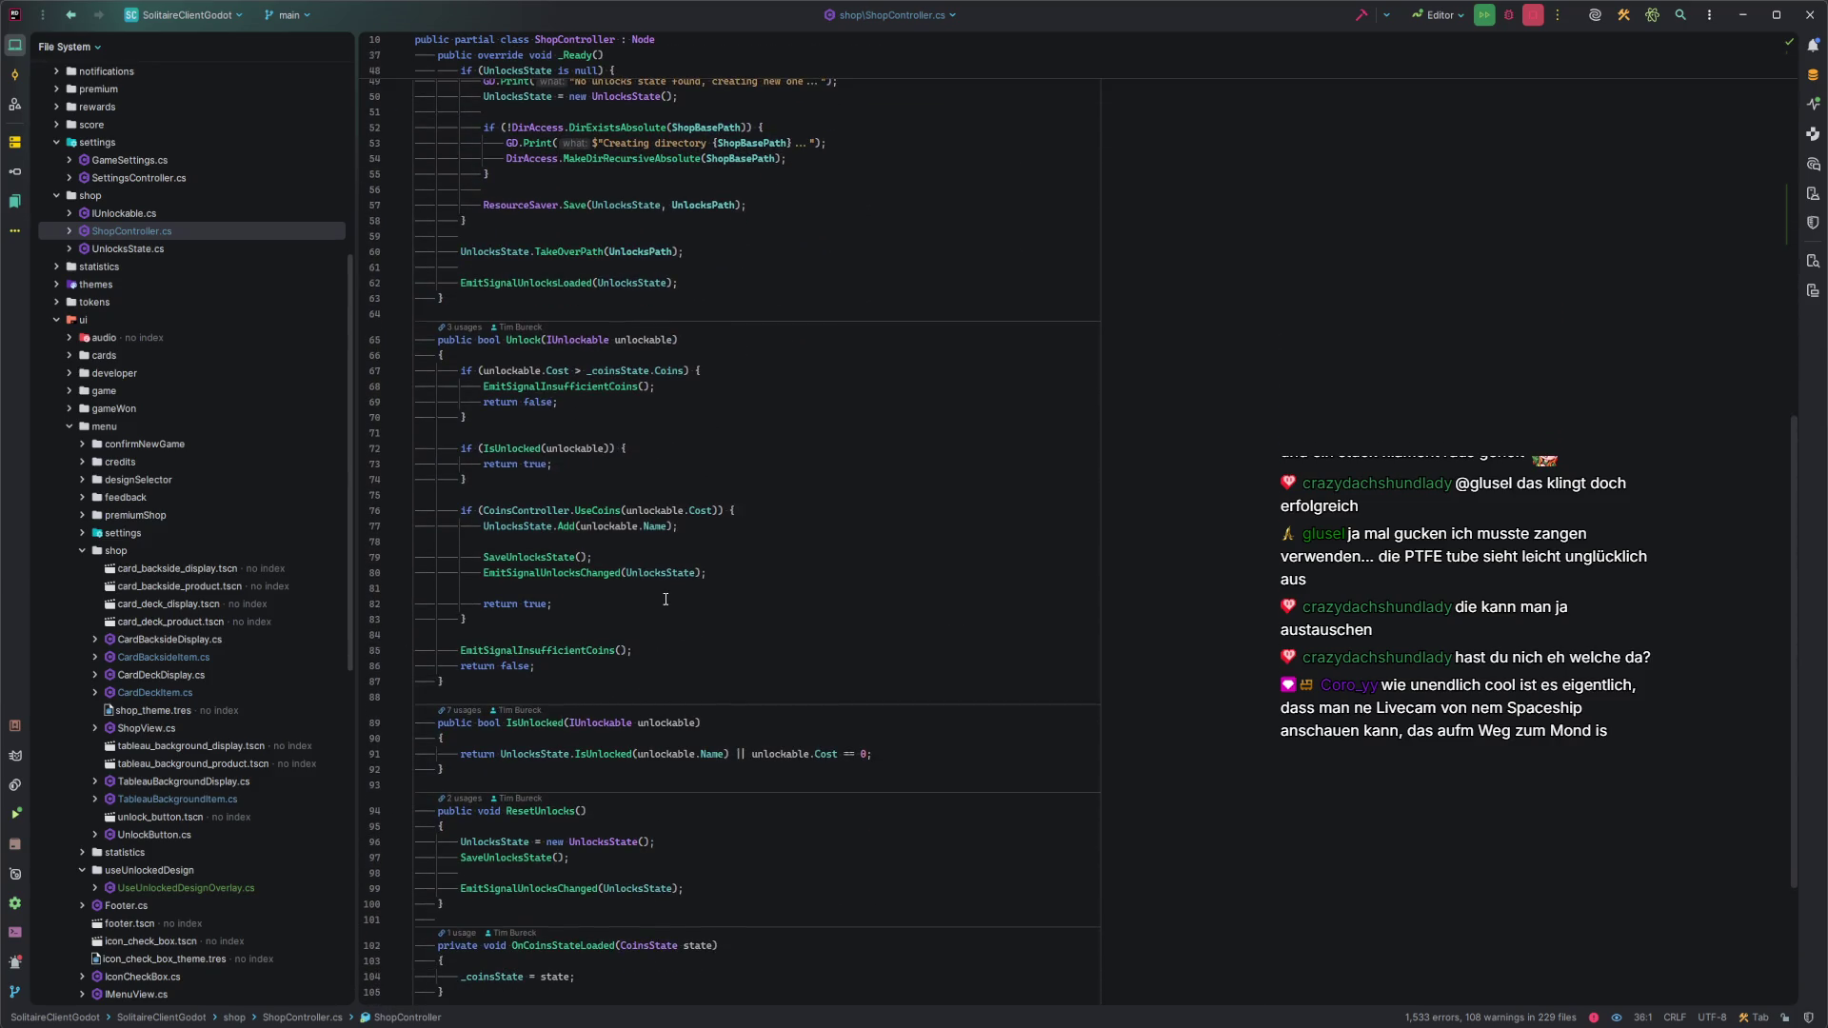
pyautogui.click(737, 578)
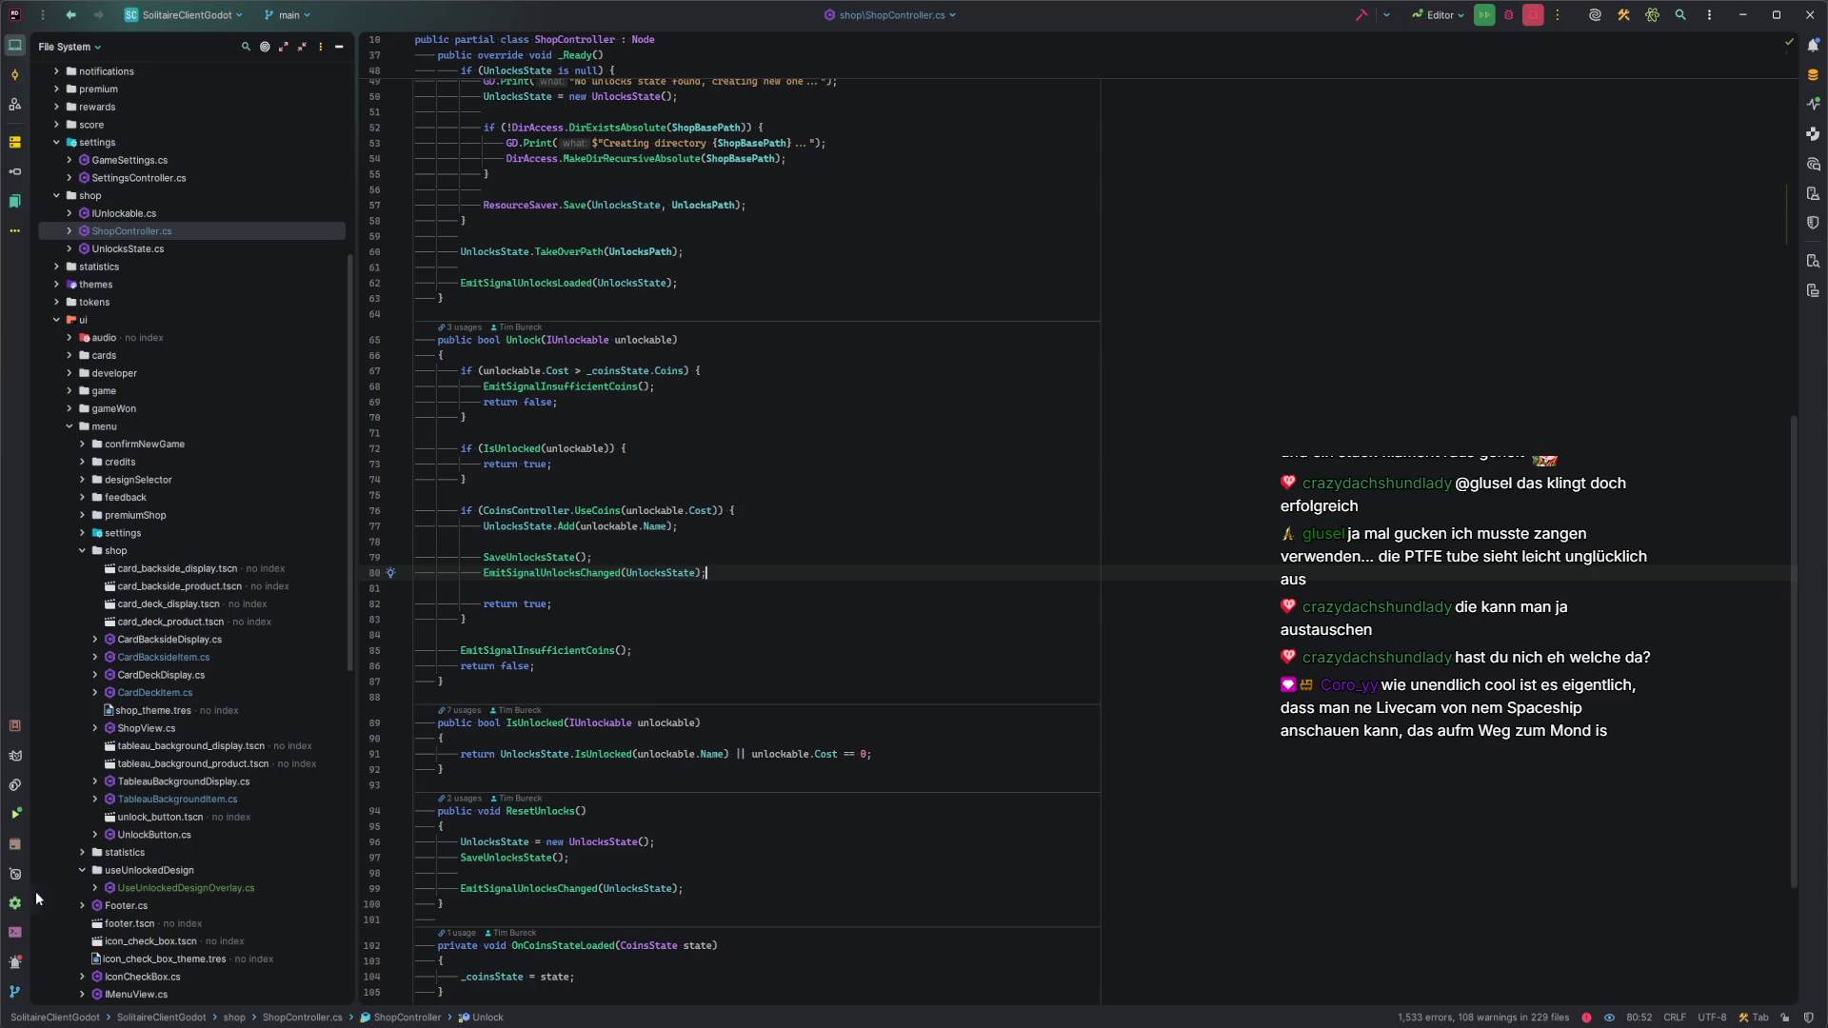
pyautogui.moveTo(57, 1024)
pyautogui.click(57, 971)
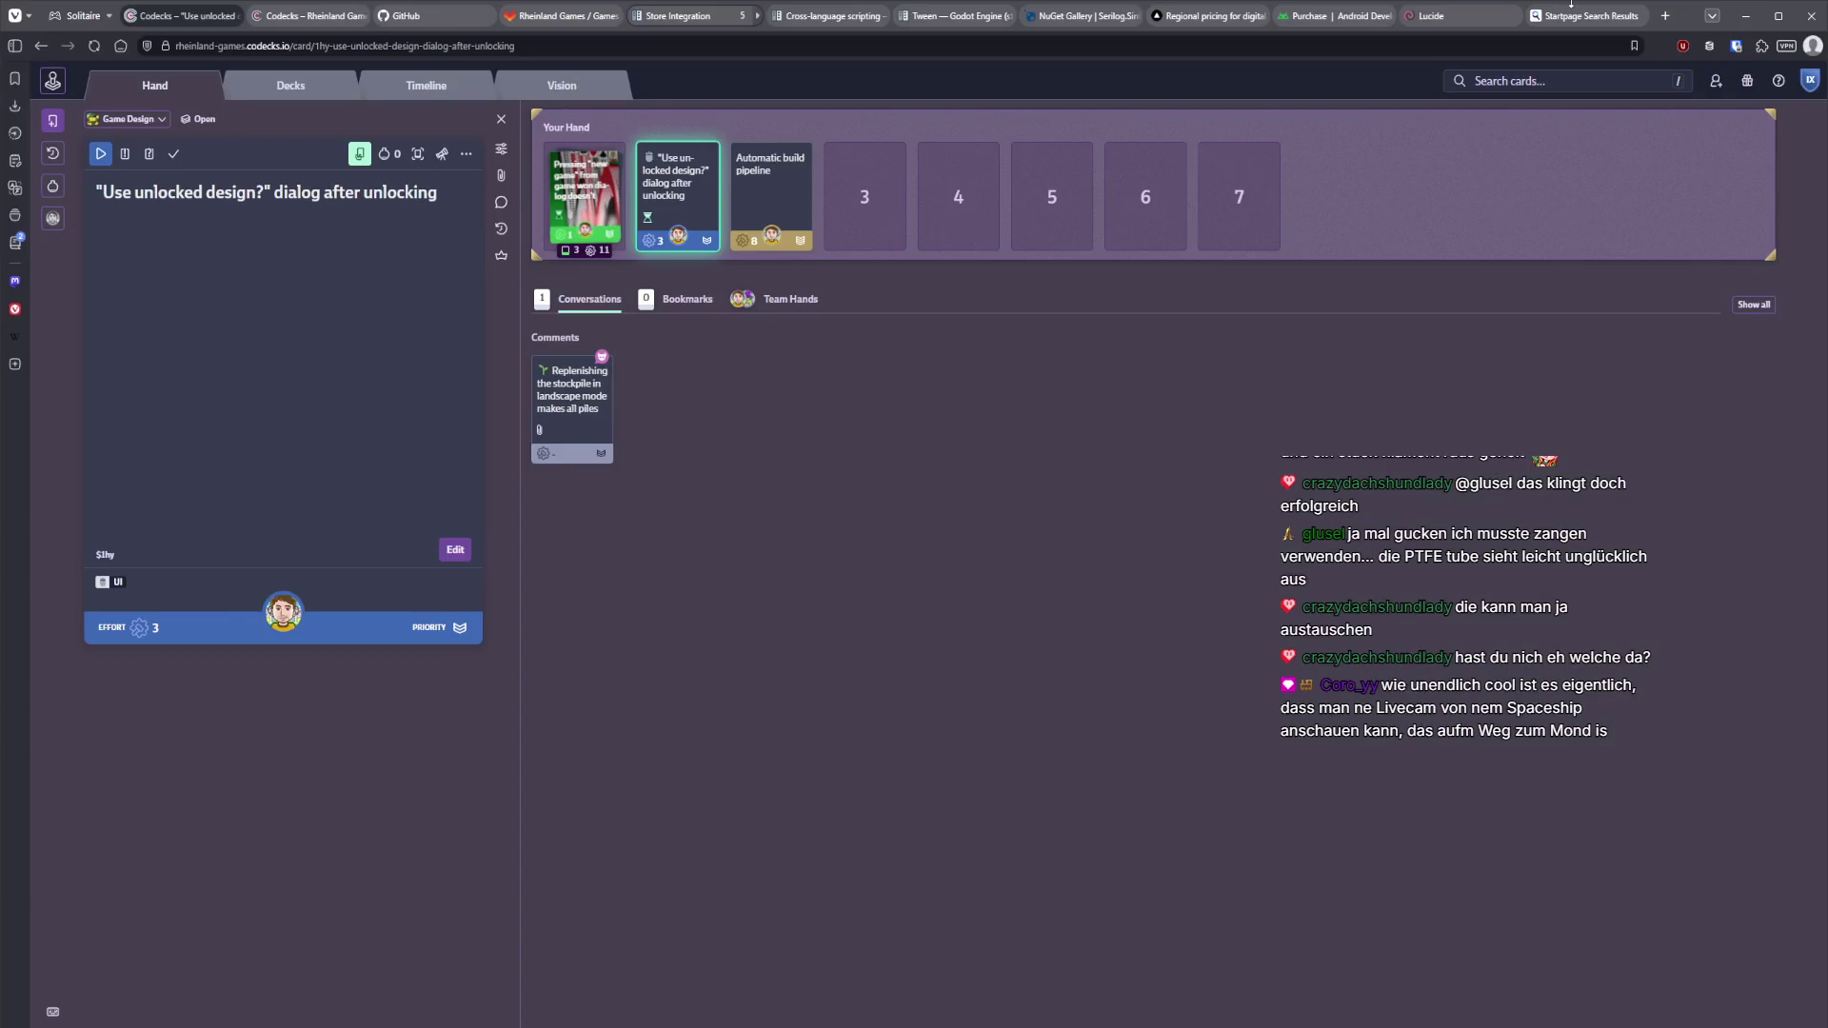
# Get NASA's Artemis II Live Mission Coverage stream showing on YouTube.
pyautogui.click(1663, 16)
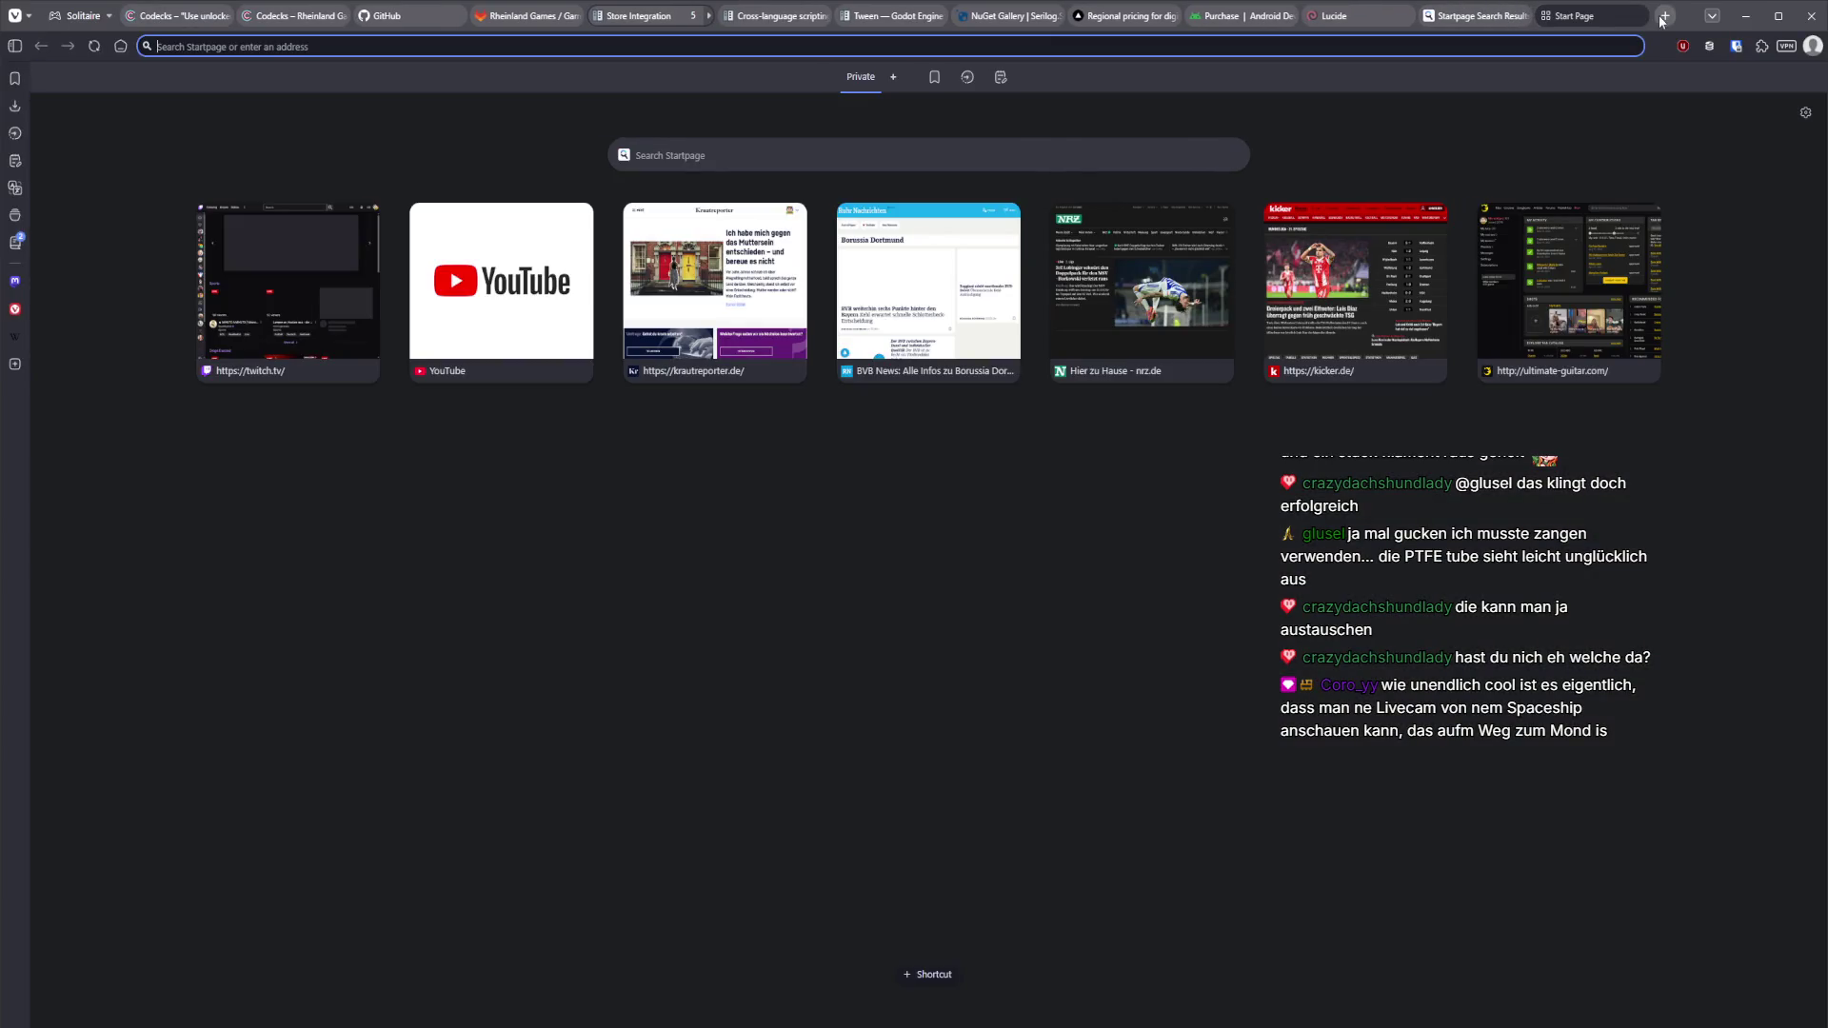
pyautogui.write('yt')
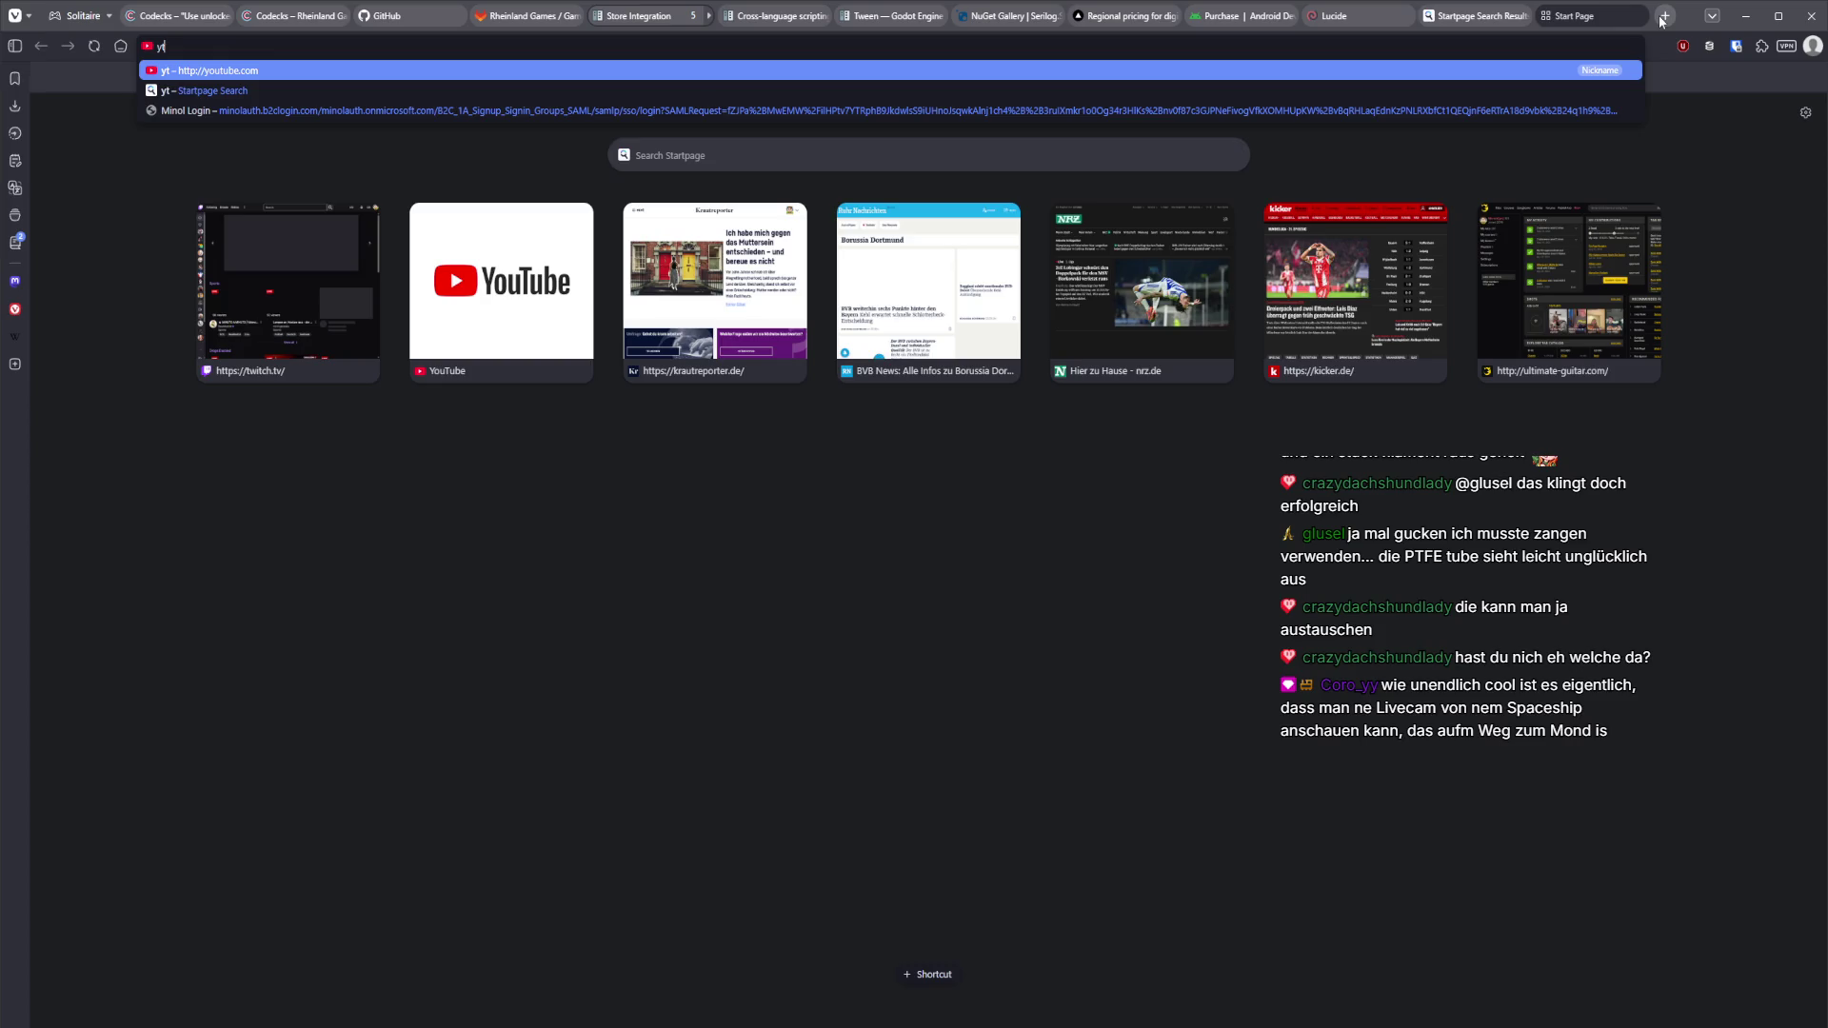
pyautogui.press('Return')
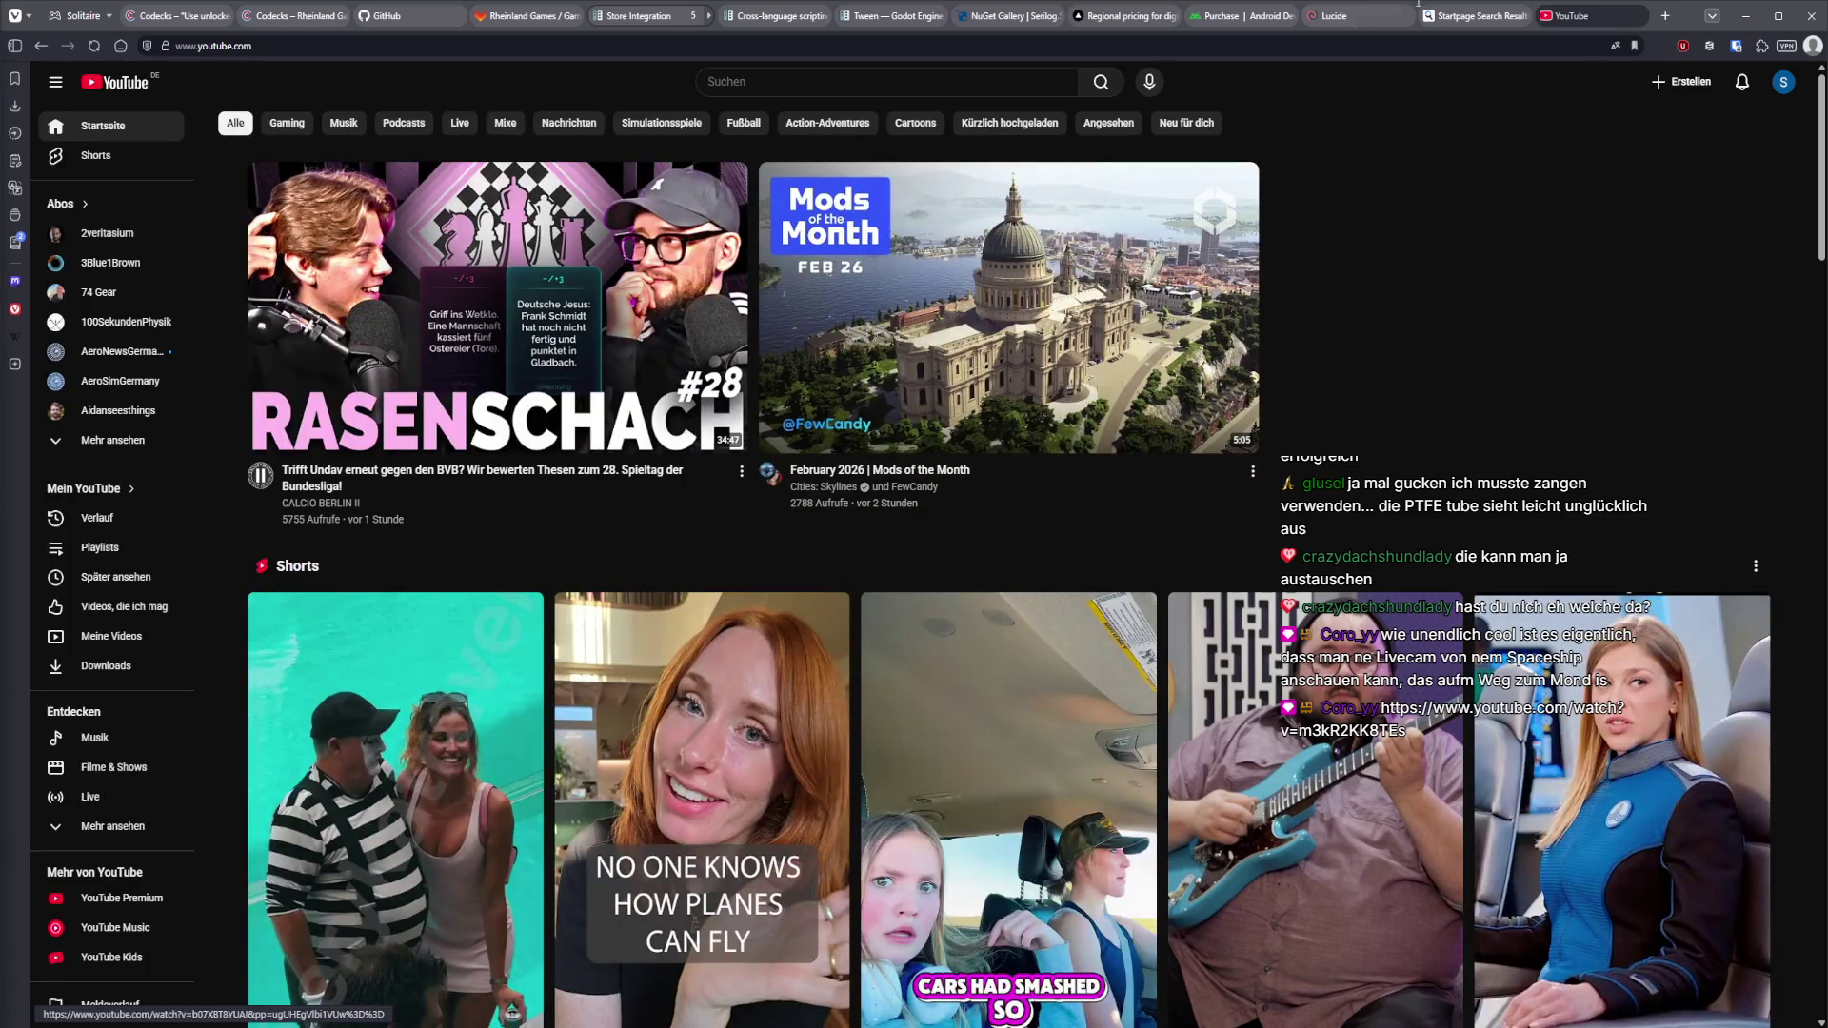
pyautogui.click(1637, 16)
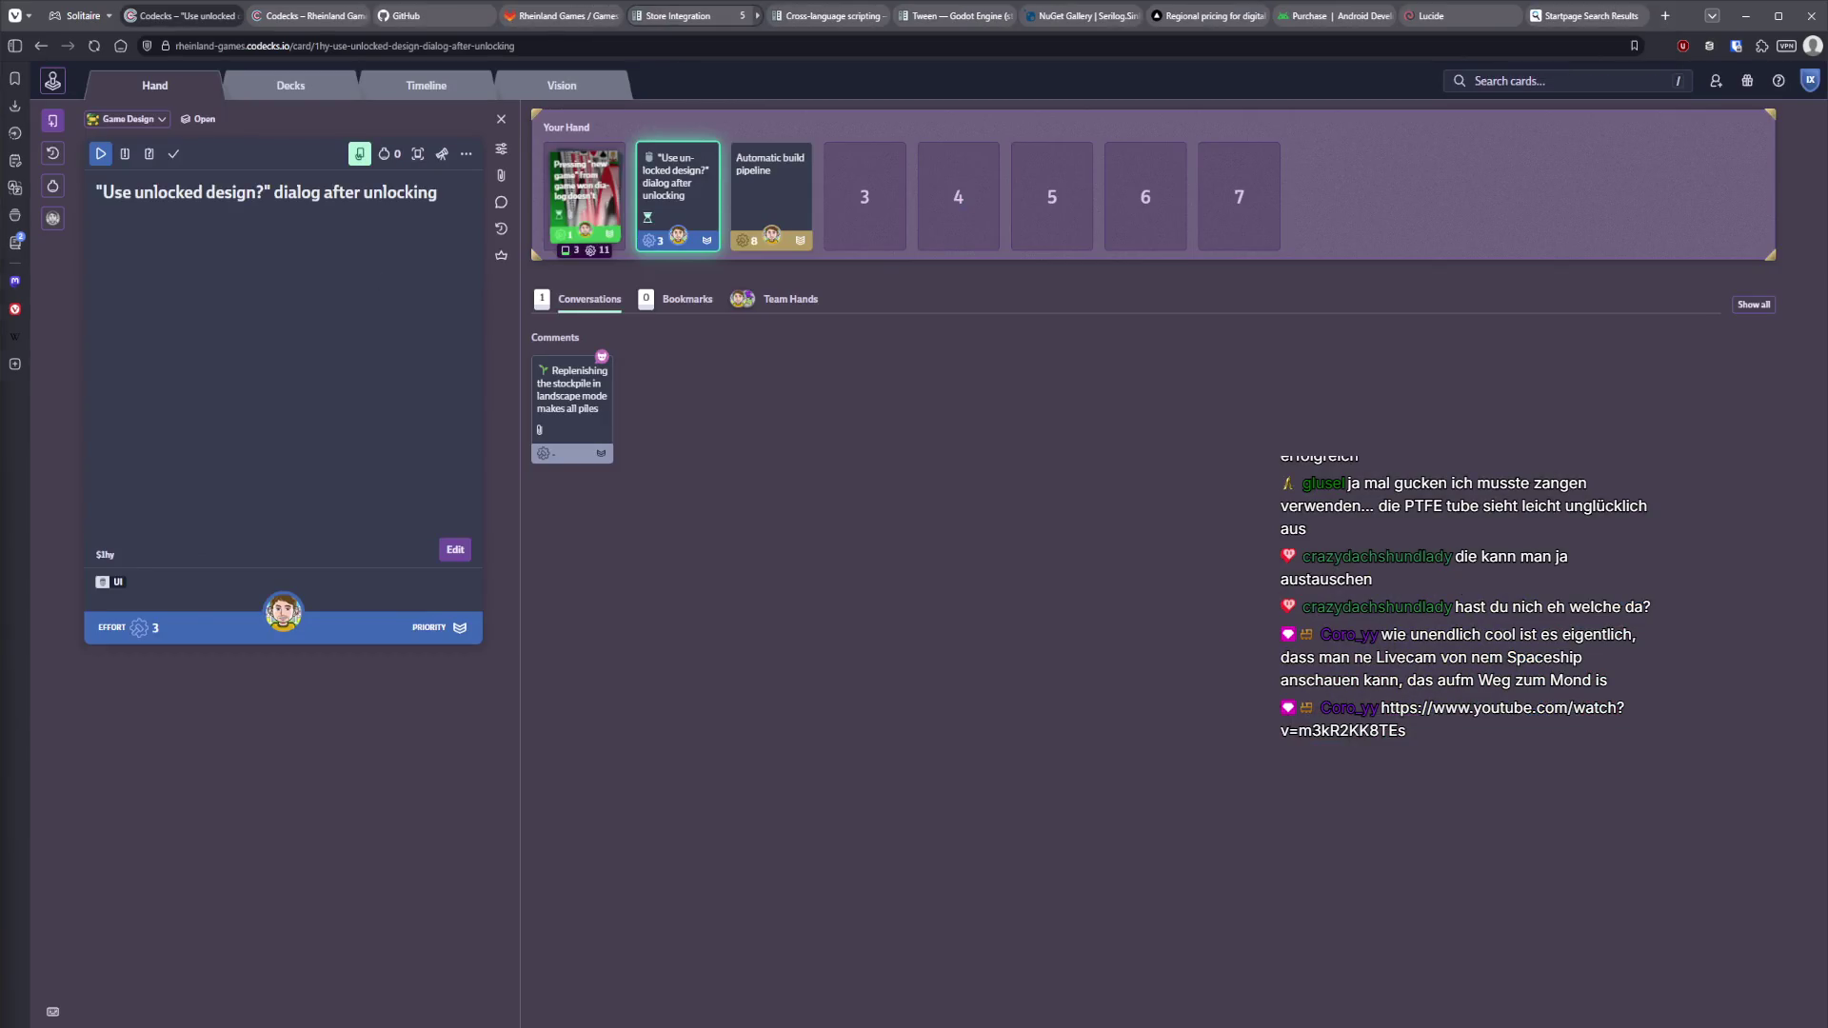
pyautogui.hotkey('ctrl', 'shift', 't')
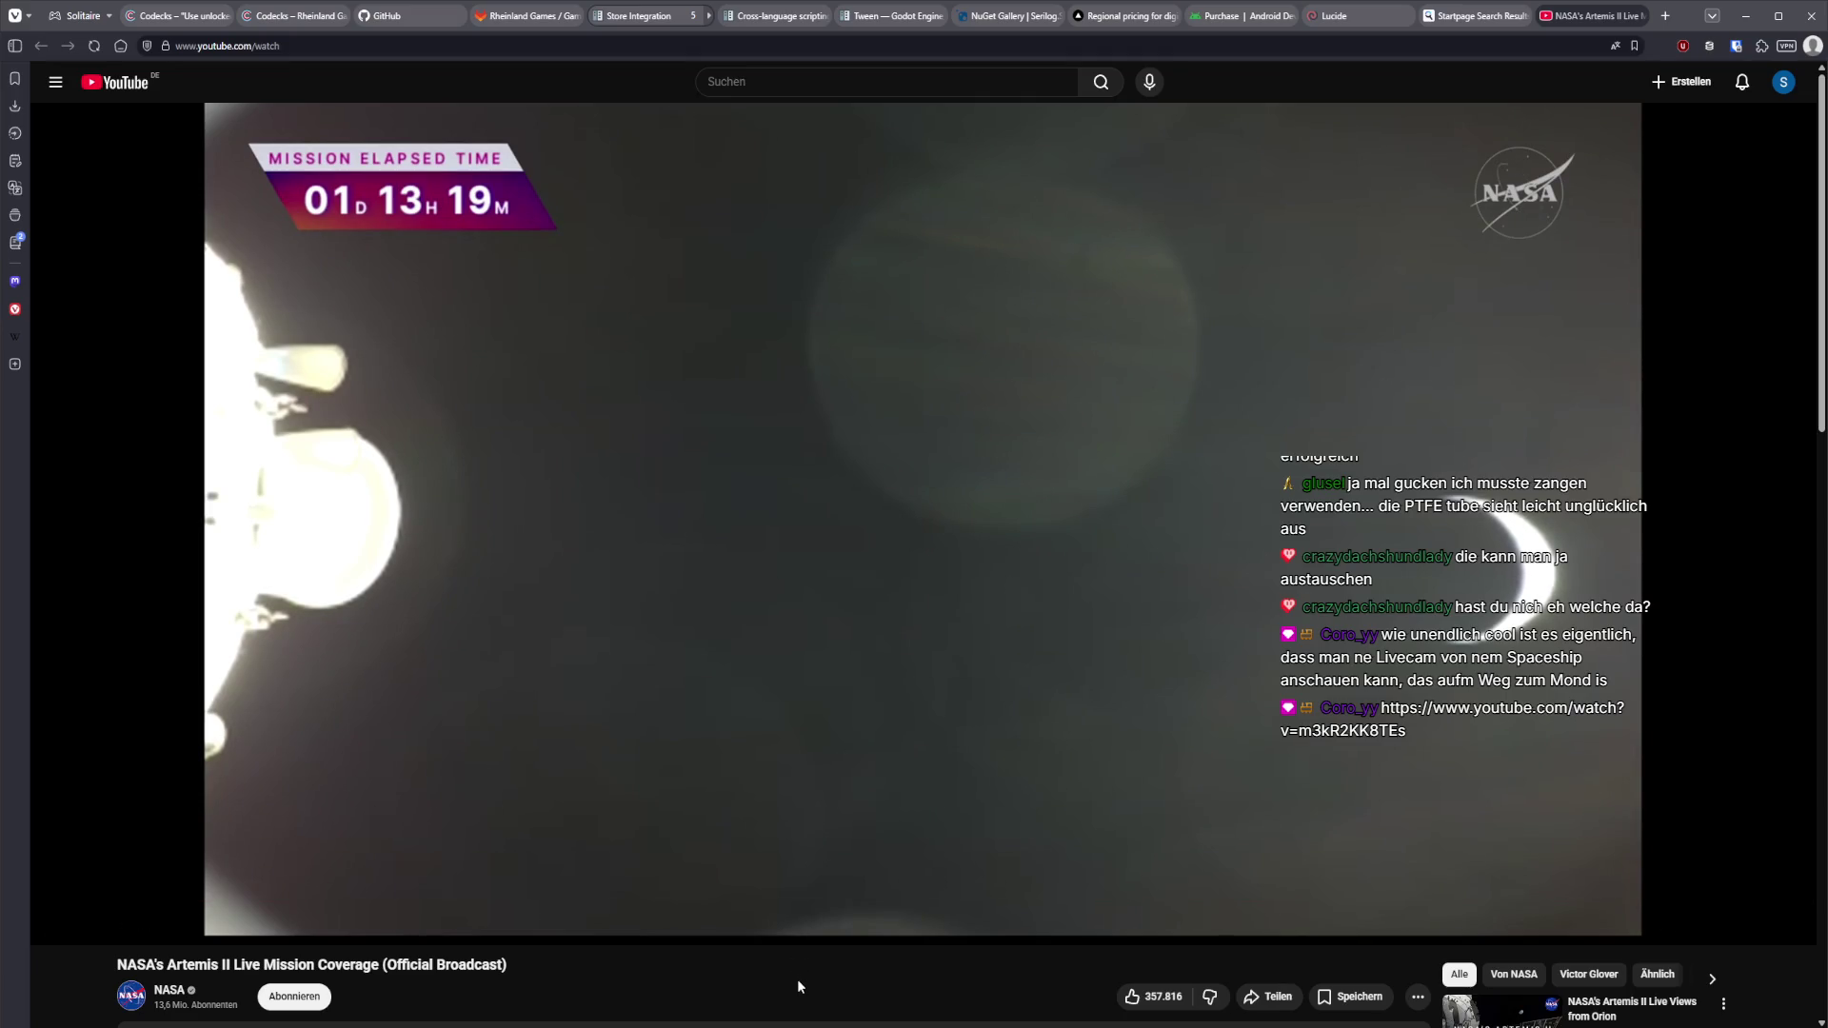
# Watch the Artemis II stream briefly, close its tab and return to Rider.
pyautogui.moveTo(306, 703)
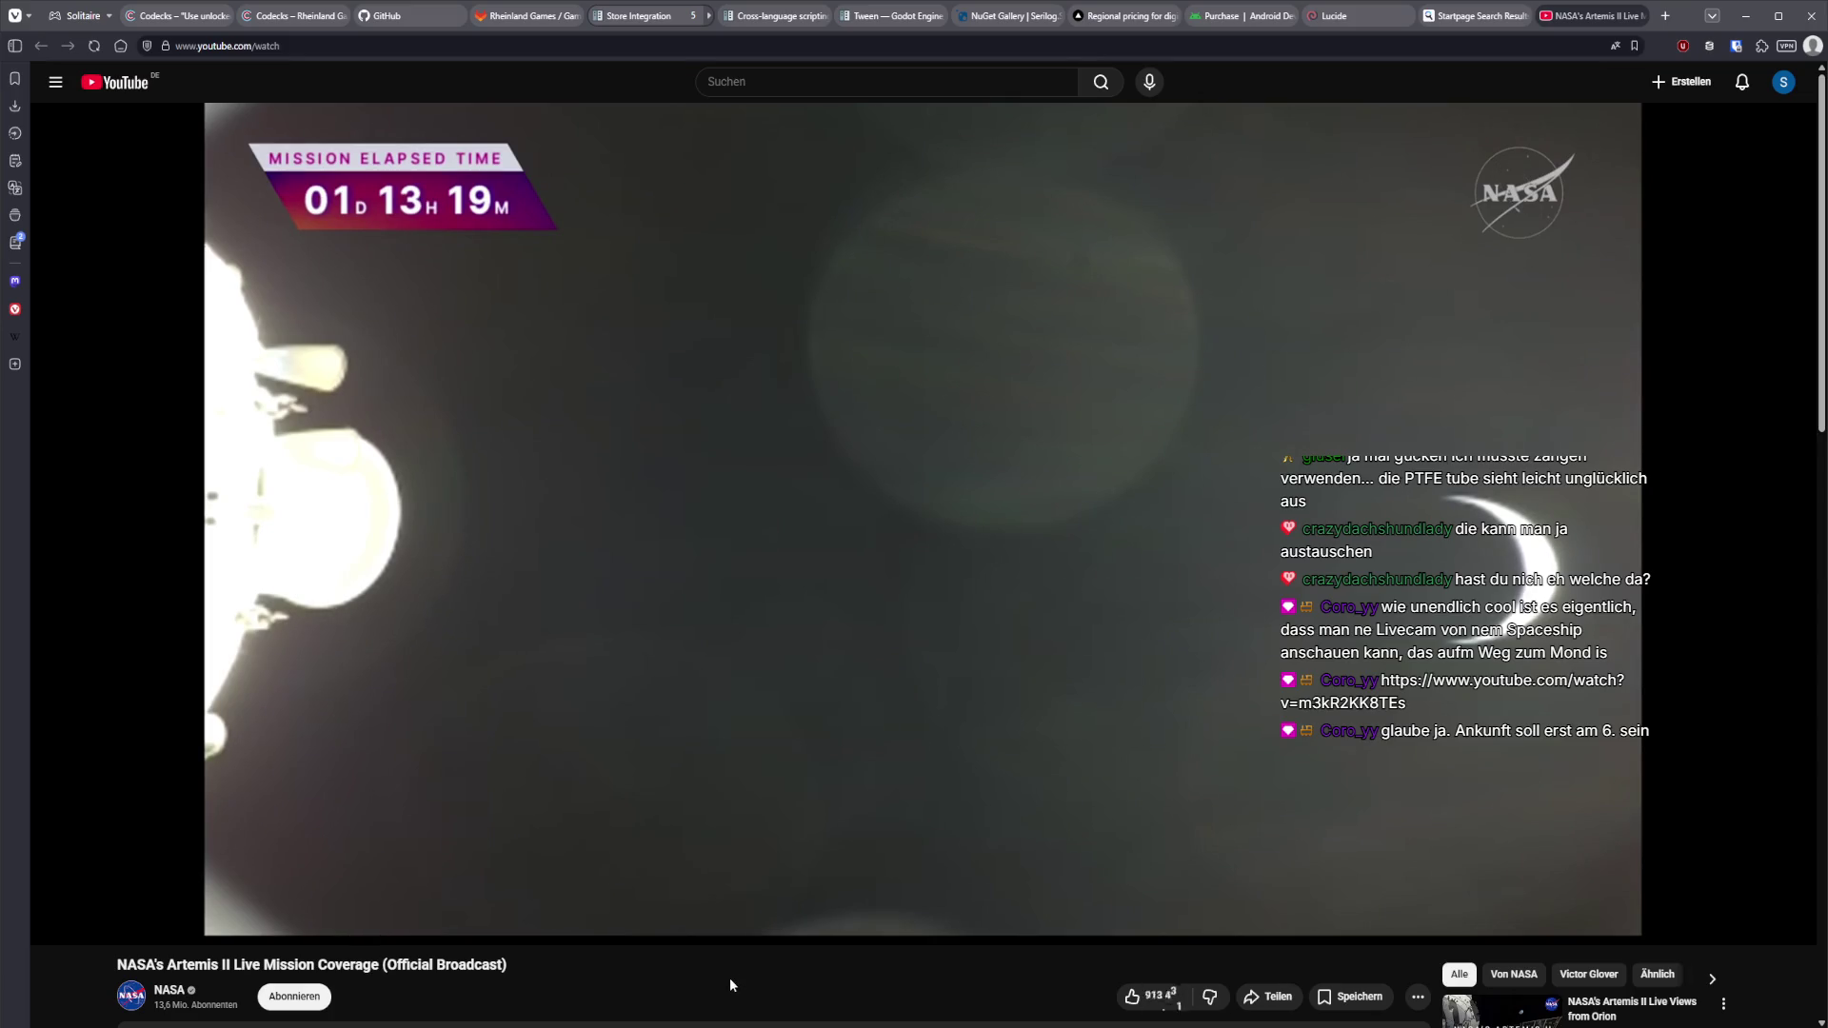
pyautogui.scroll(-5, 729, 979)
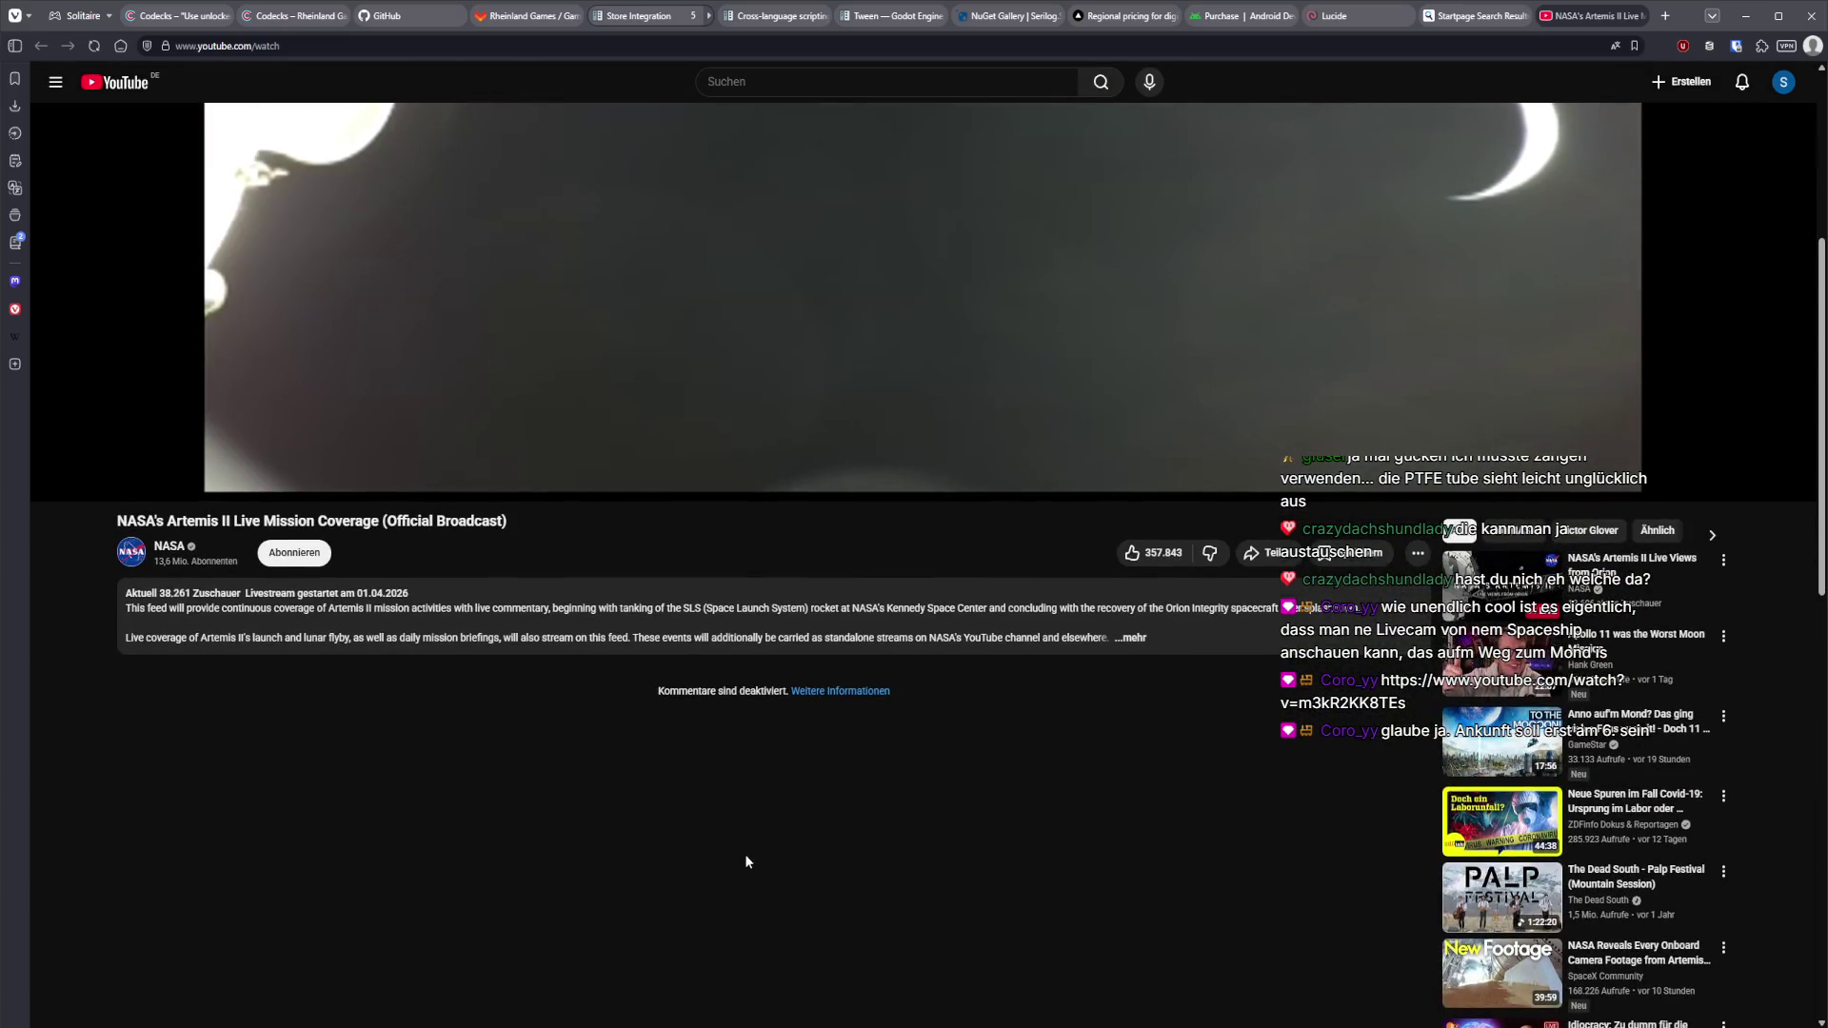
pyautogui.scroll(5, 744, 854)
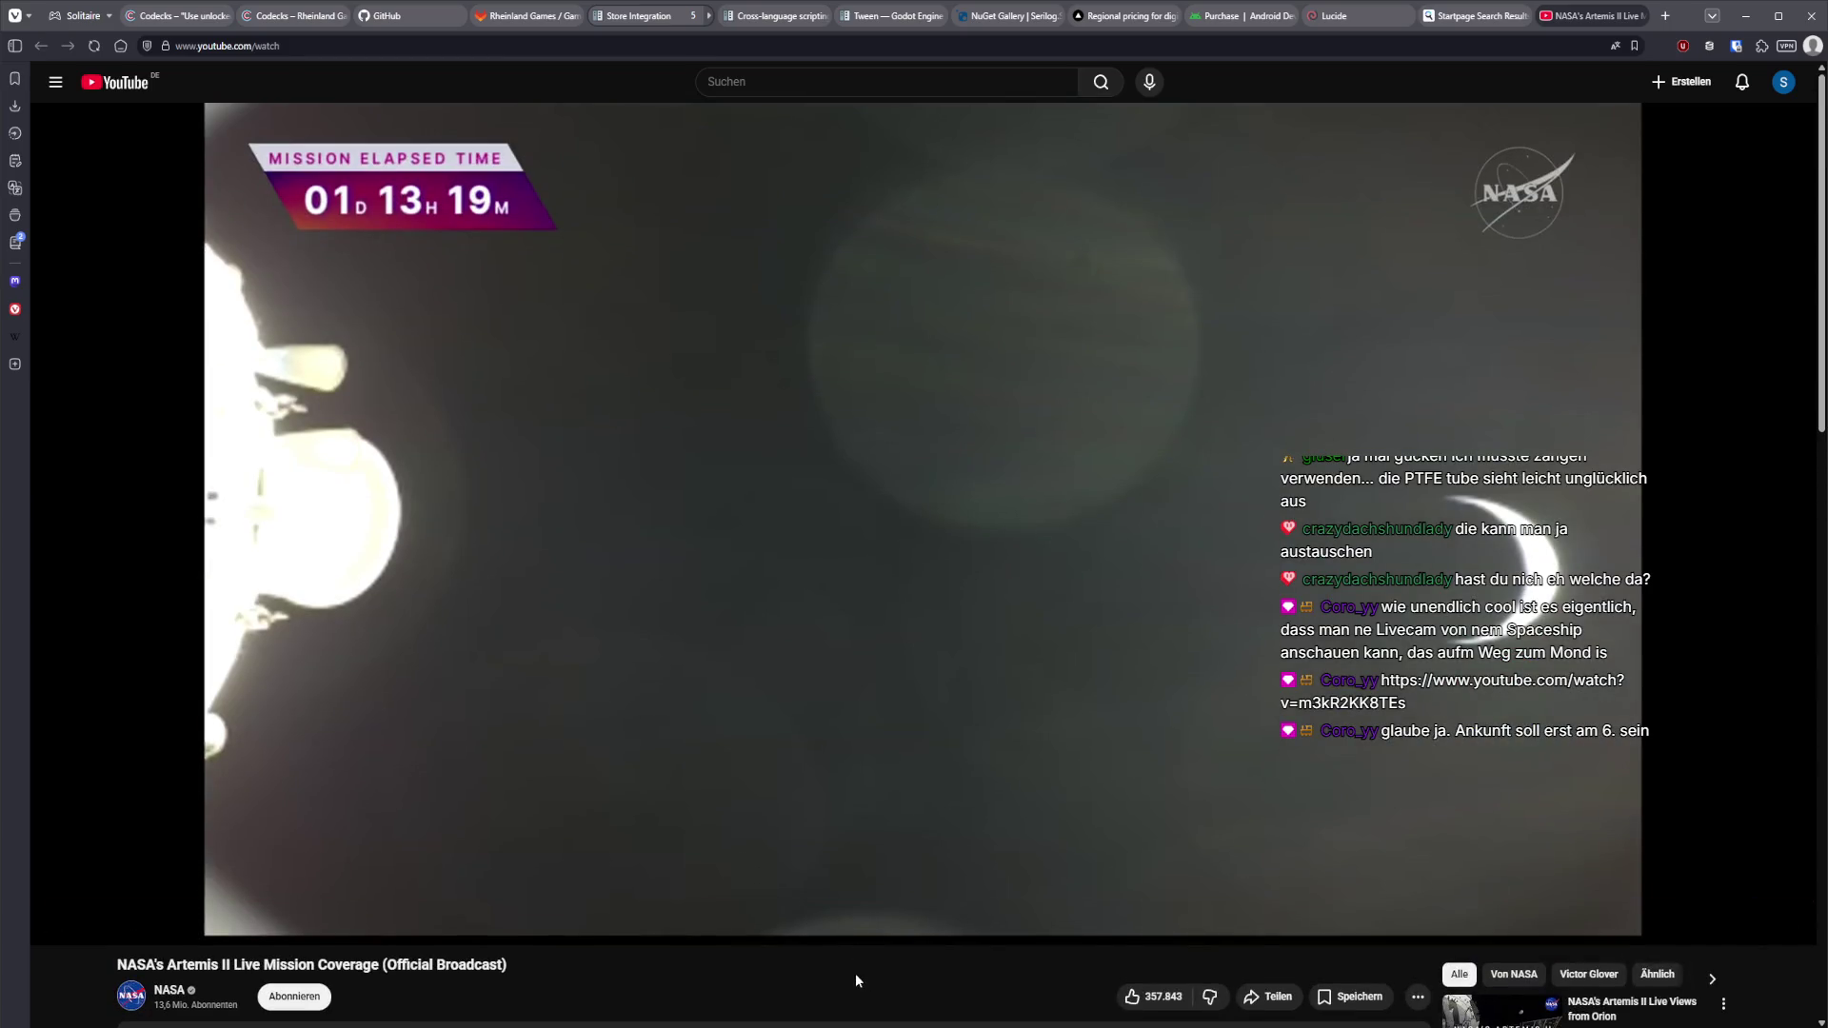
pyautogui.moveTo(1046, 333)
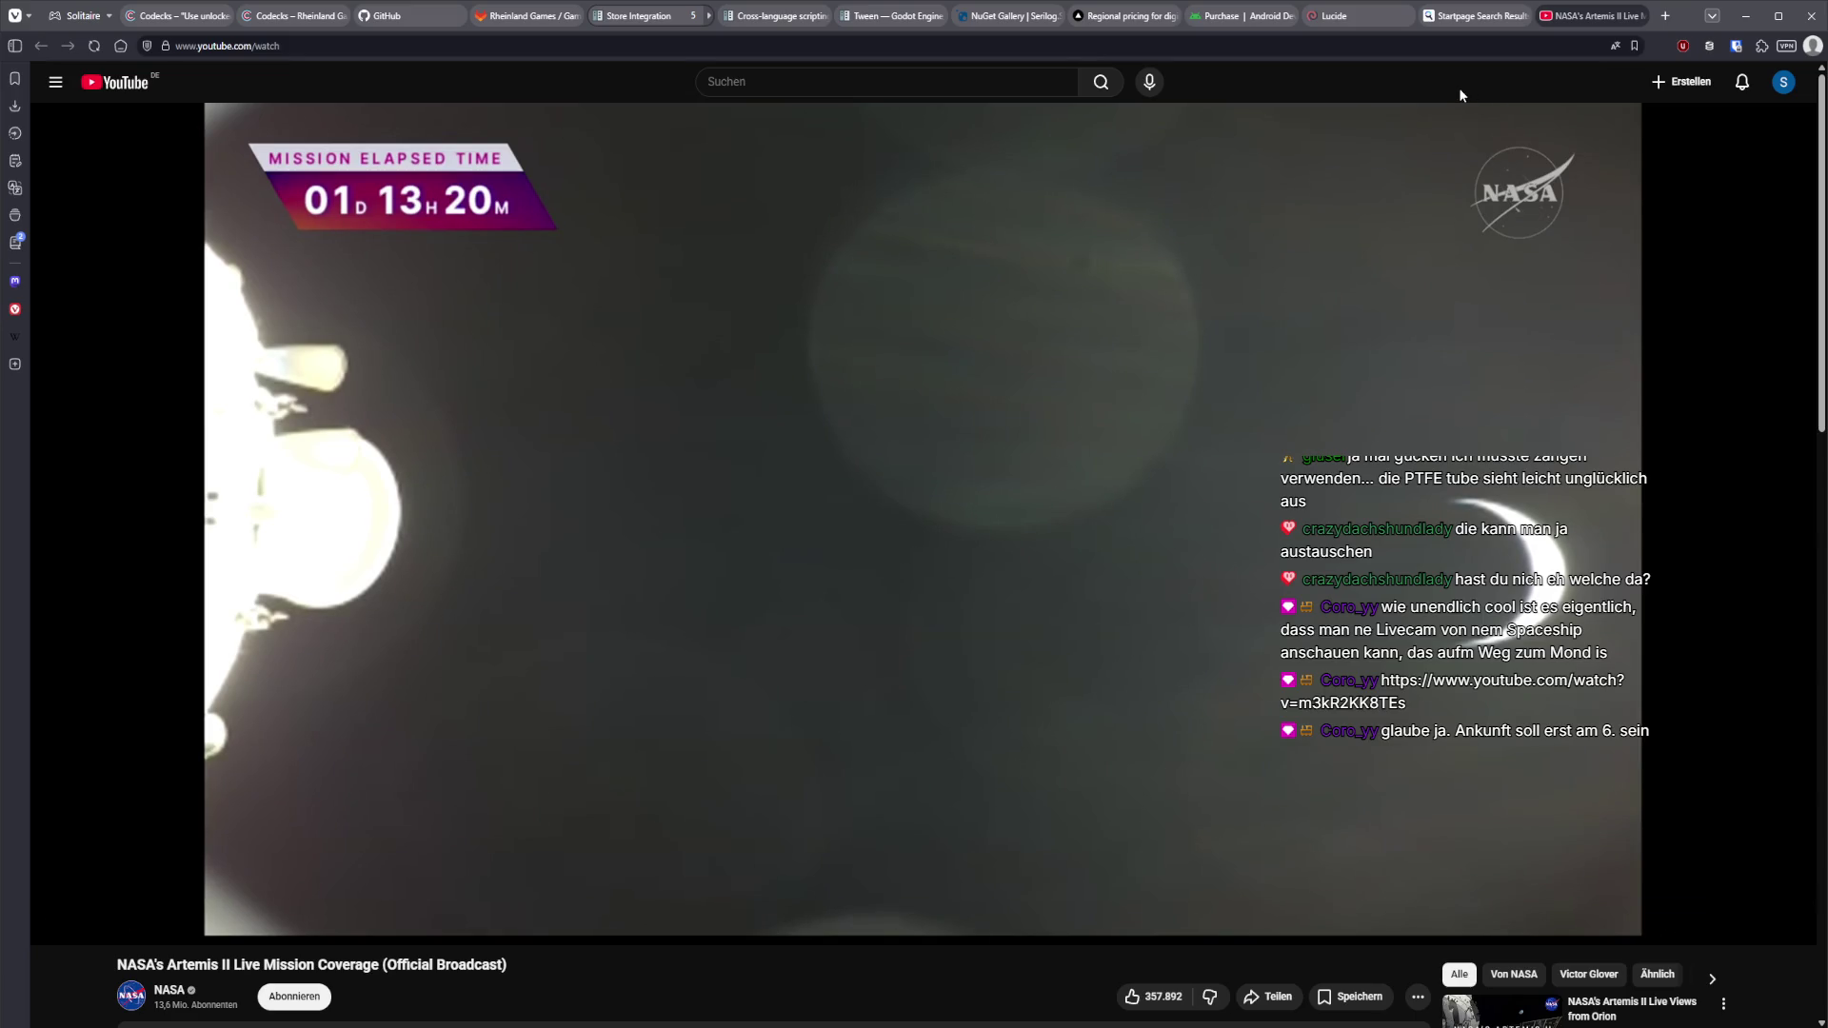
pyautogui.middleClick(1597, 19)
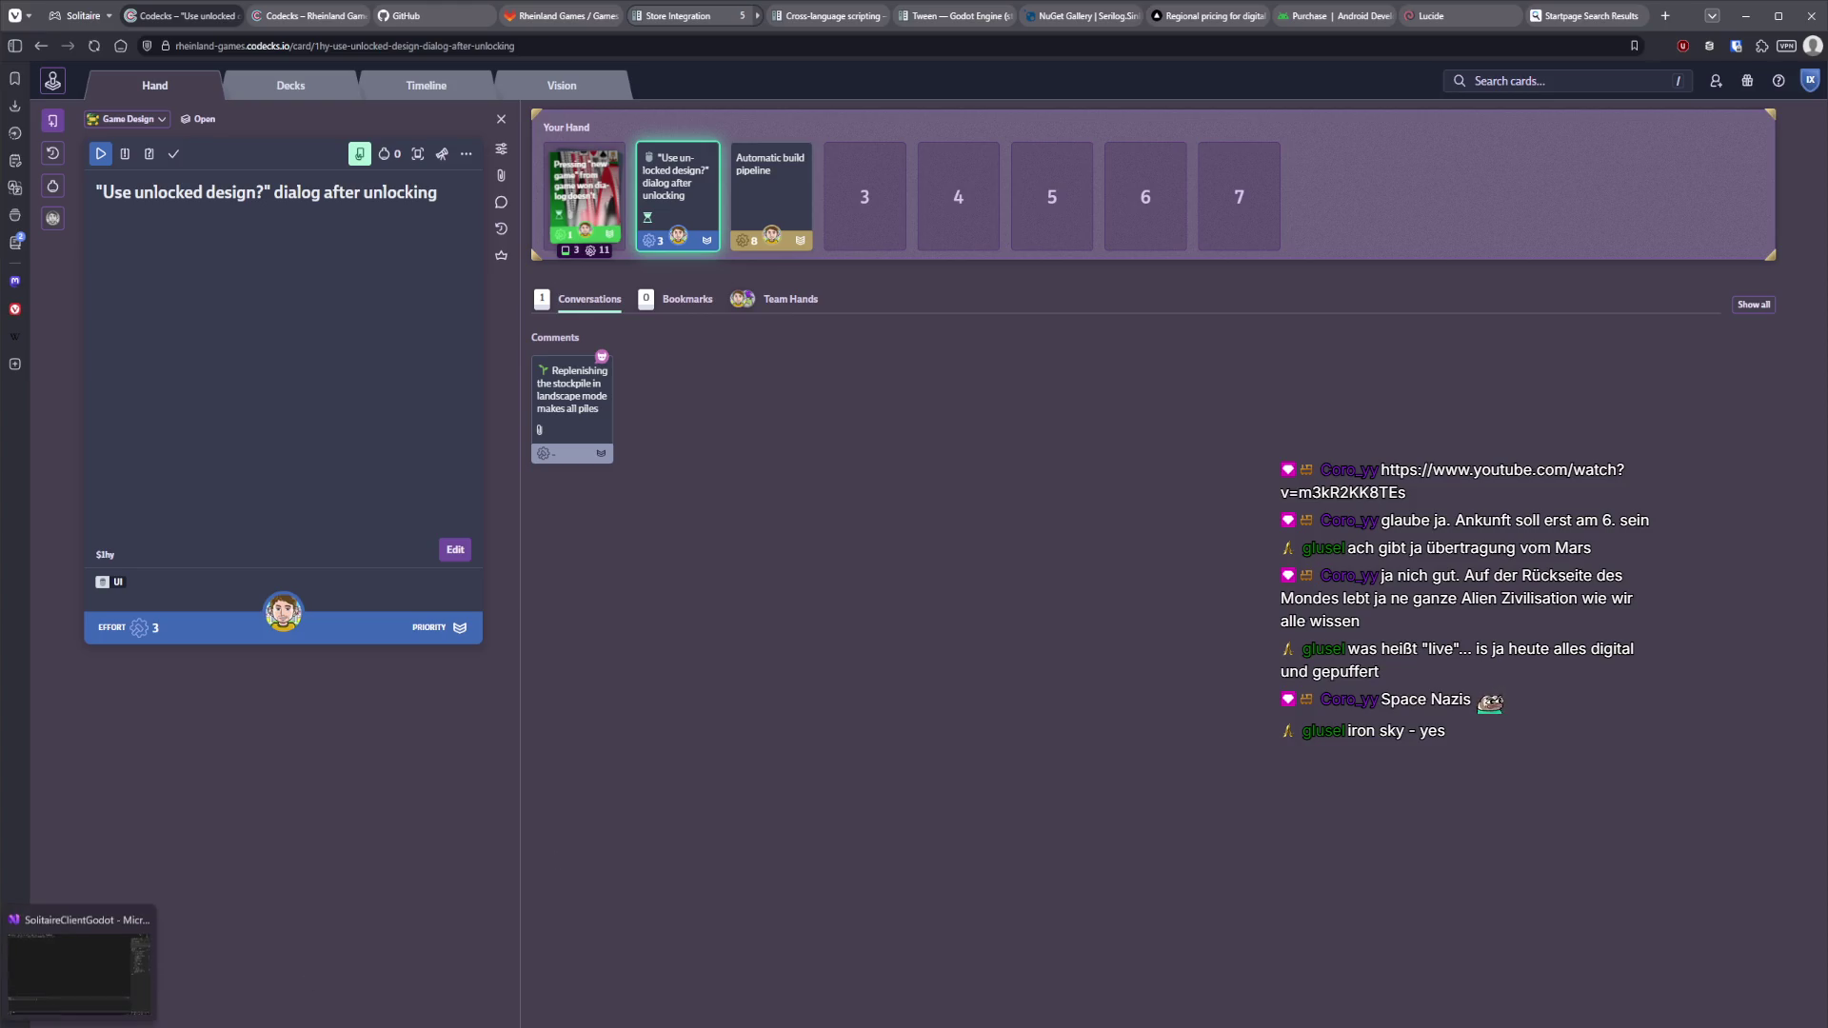
pyautogui.hotkey('alt', 'Tab')
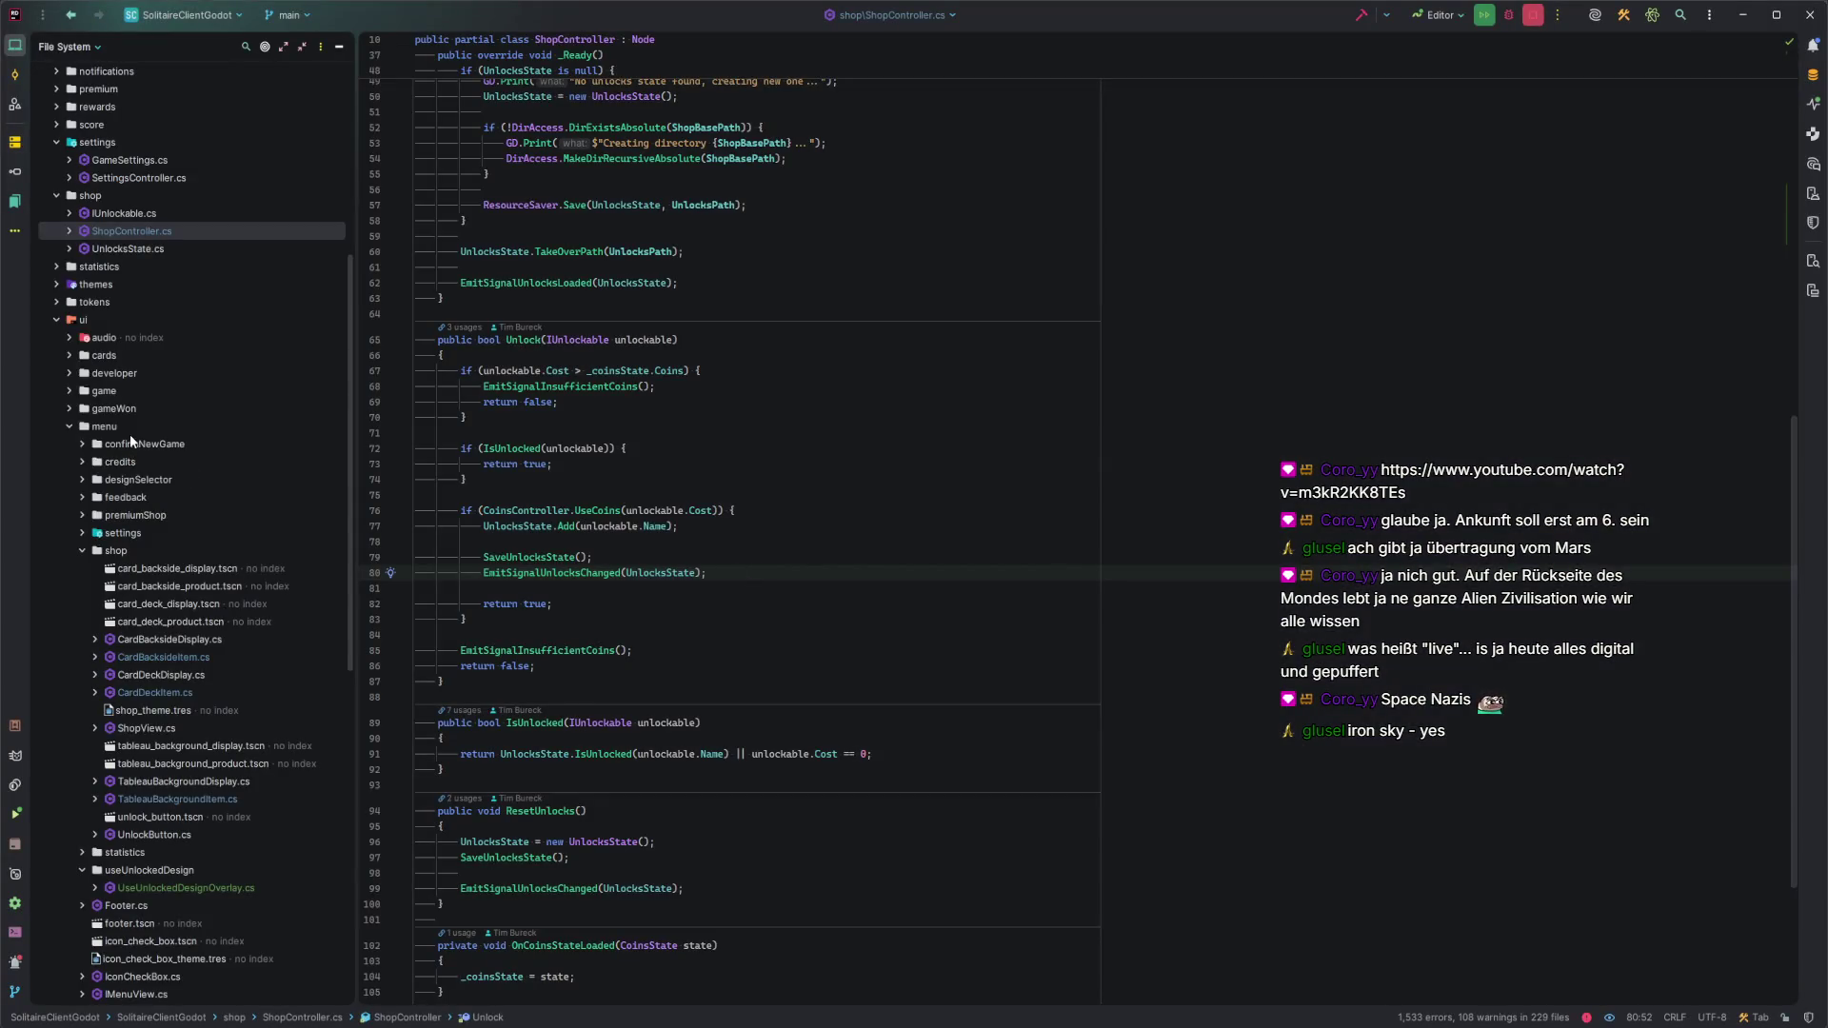
# Open ShopView.cs at the coins label line, then cycle recent files to ShopController.cs.
pyautogui.scroll(-3, 141, 517)
pyautogui.doubleClick(162, 621)
pyautogui.click(725, 355)
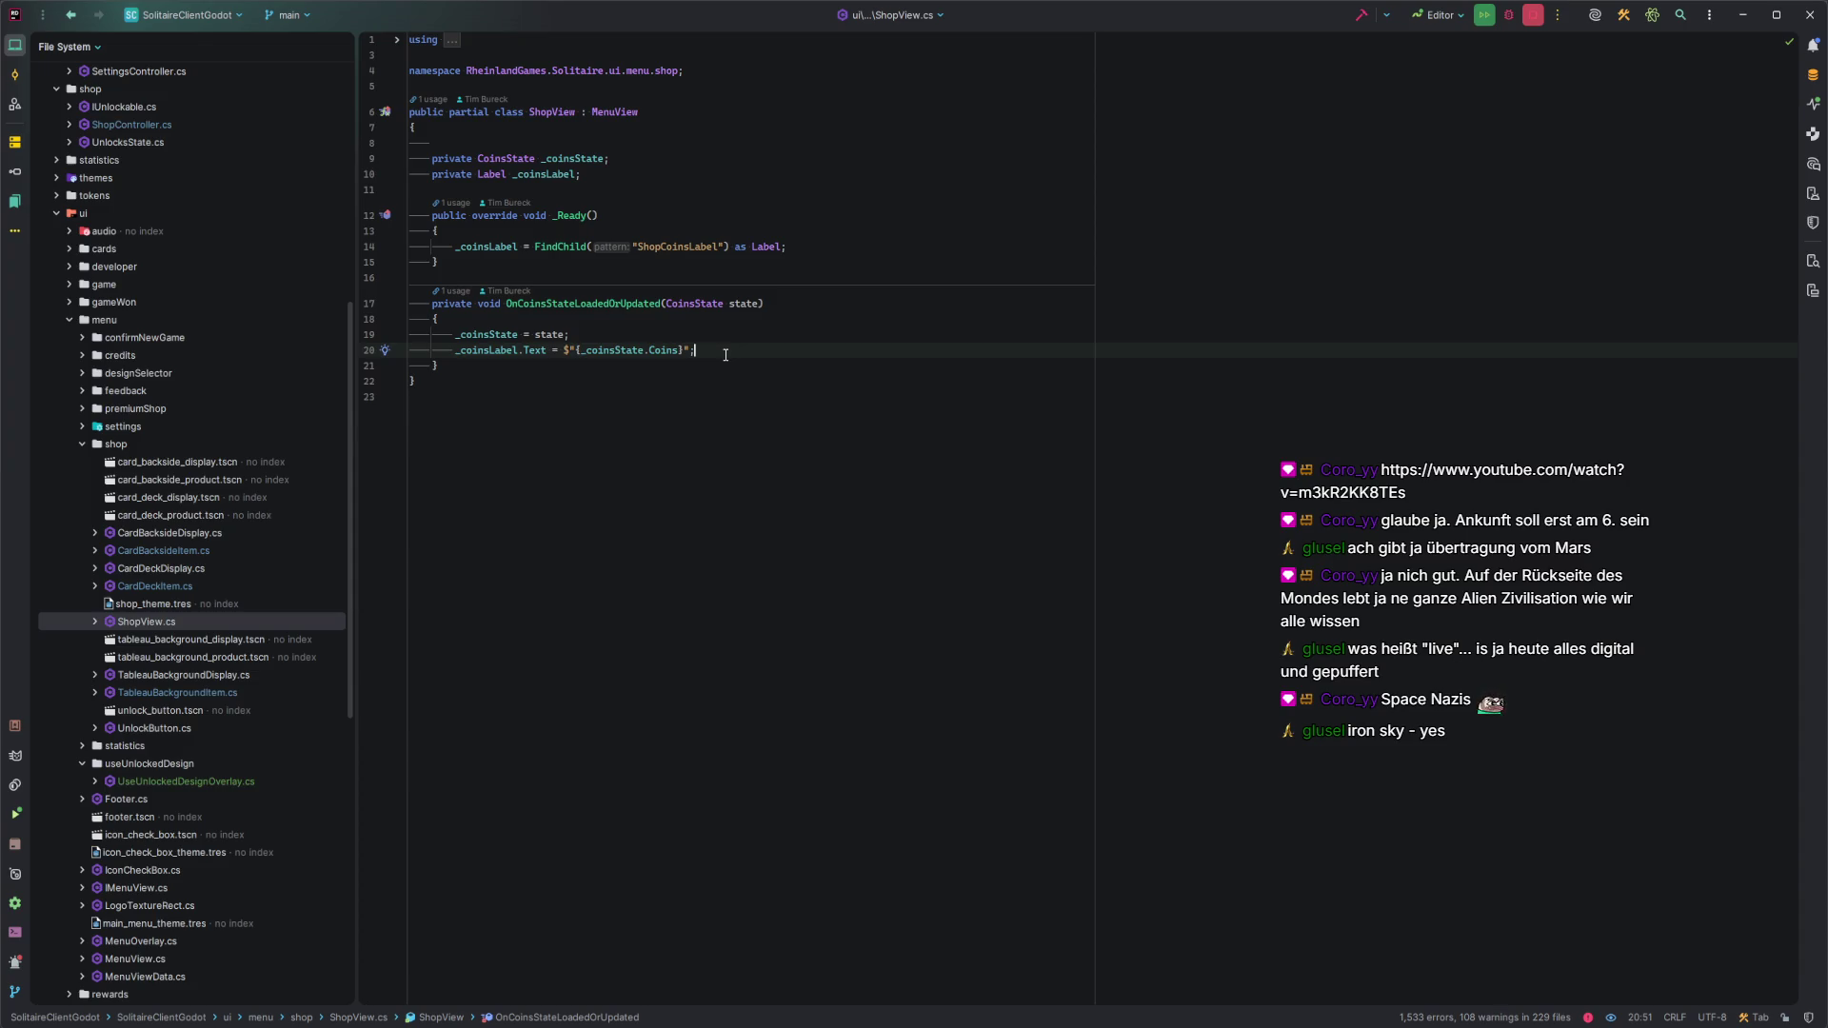
pyautogui.hotkey('ctrl', 'Tab')
pyautogui.hotkey('ctrl', 'Tab')
pyautogui.hotkey('ctrl', 'Tab')
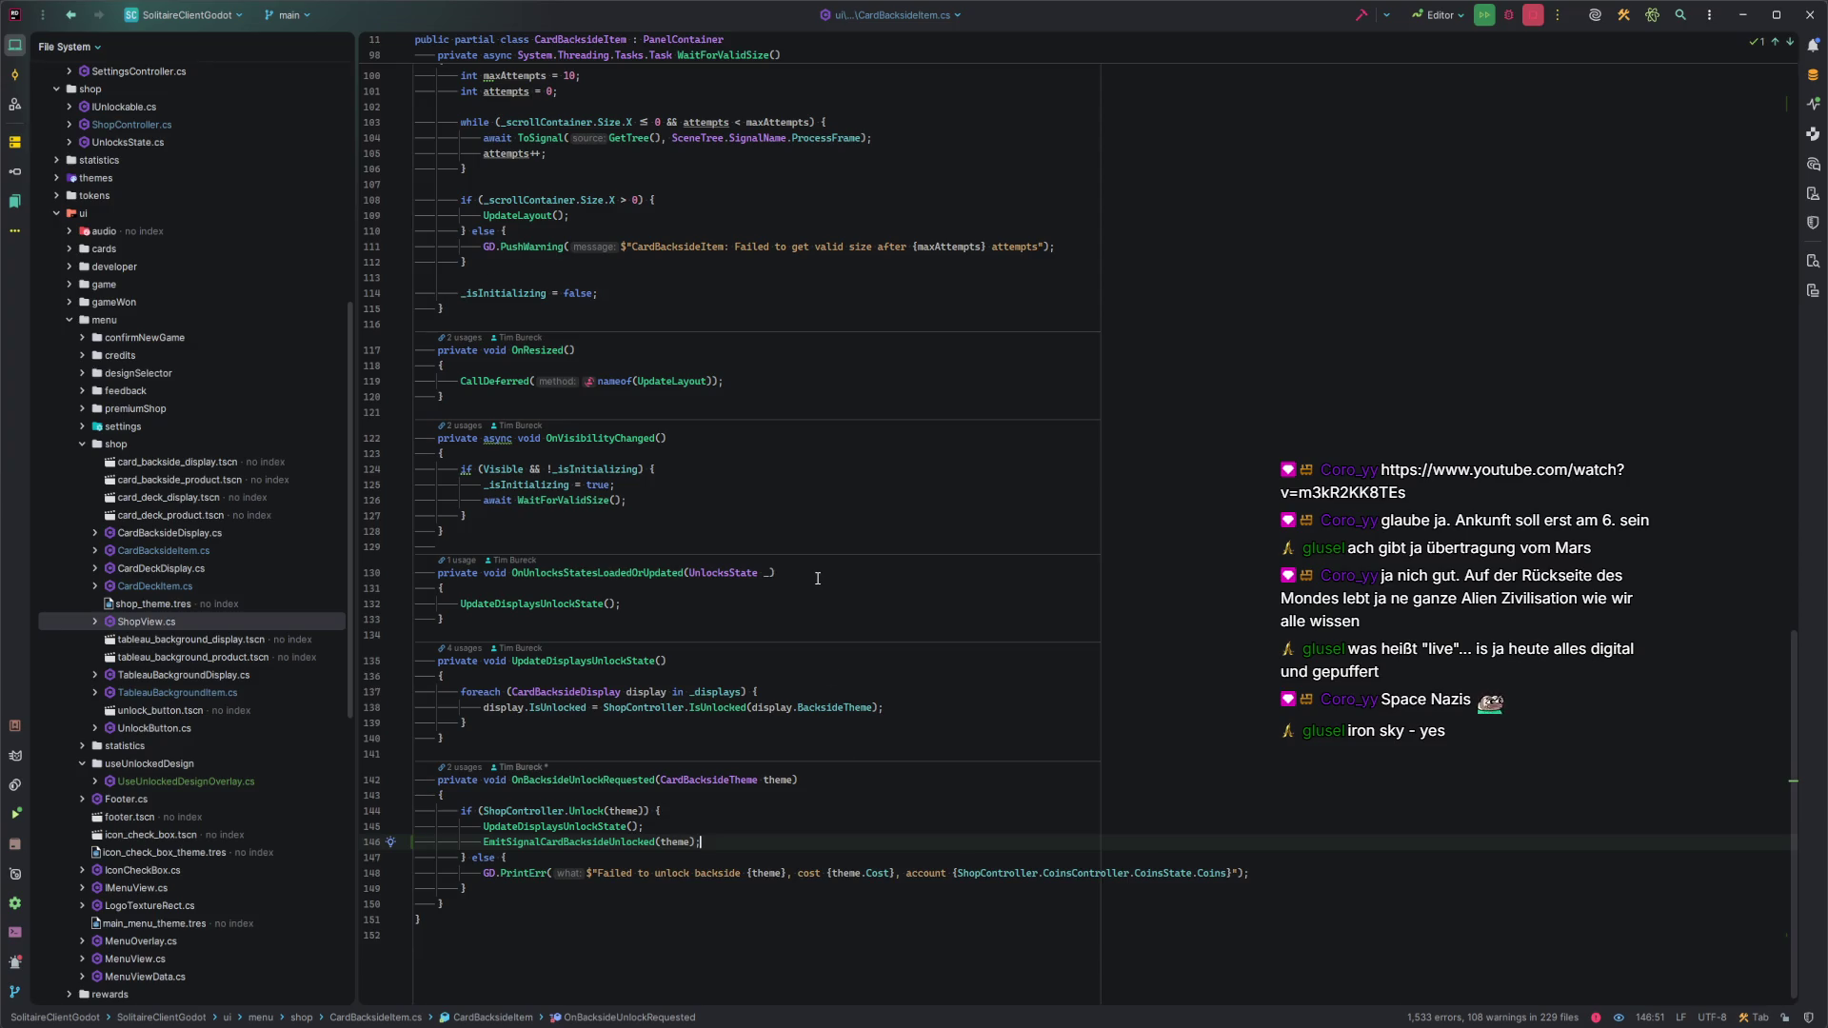
pyautogui.hotkey('ctrl', 'Tab')
pyautogui.hotkey('ctrl', 'Tab')
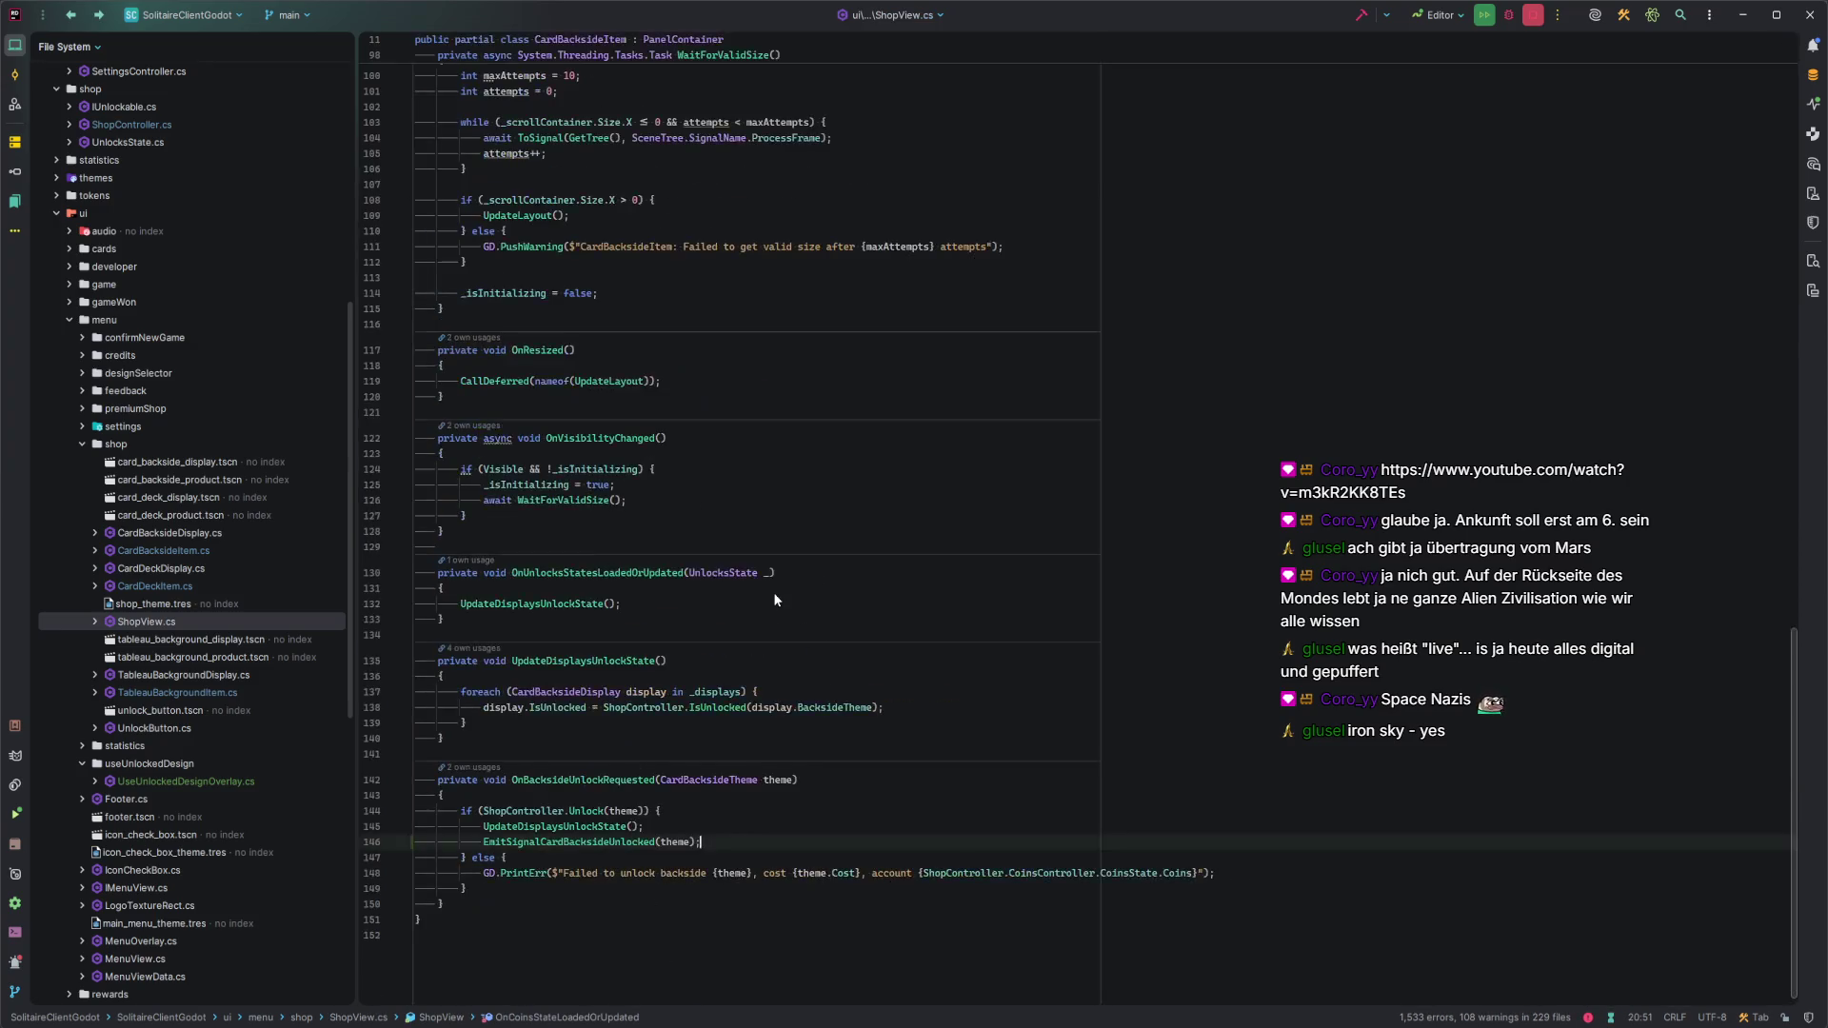
pyautogui.hotkey('ctrl', 'Tab')
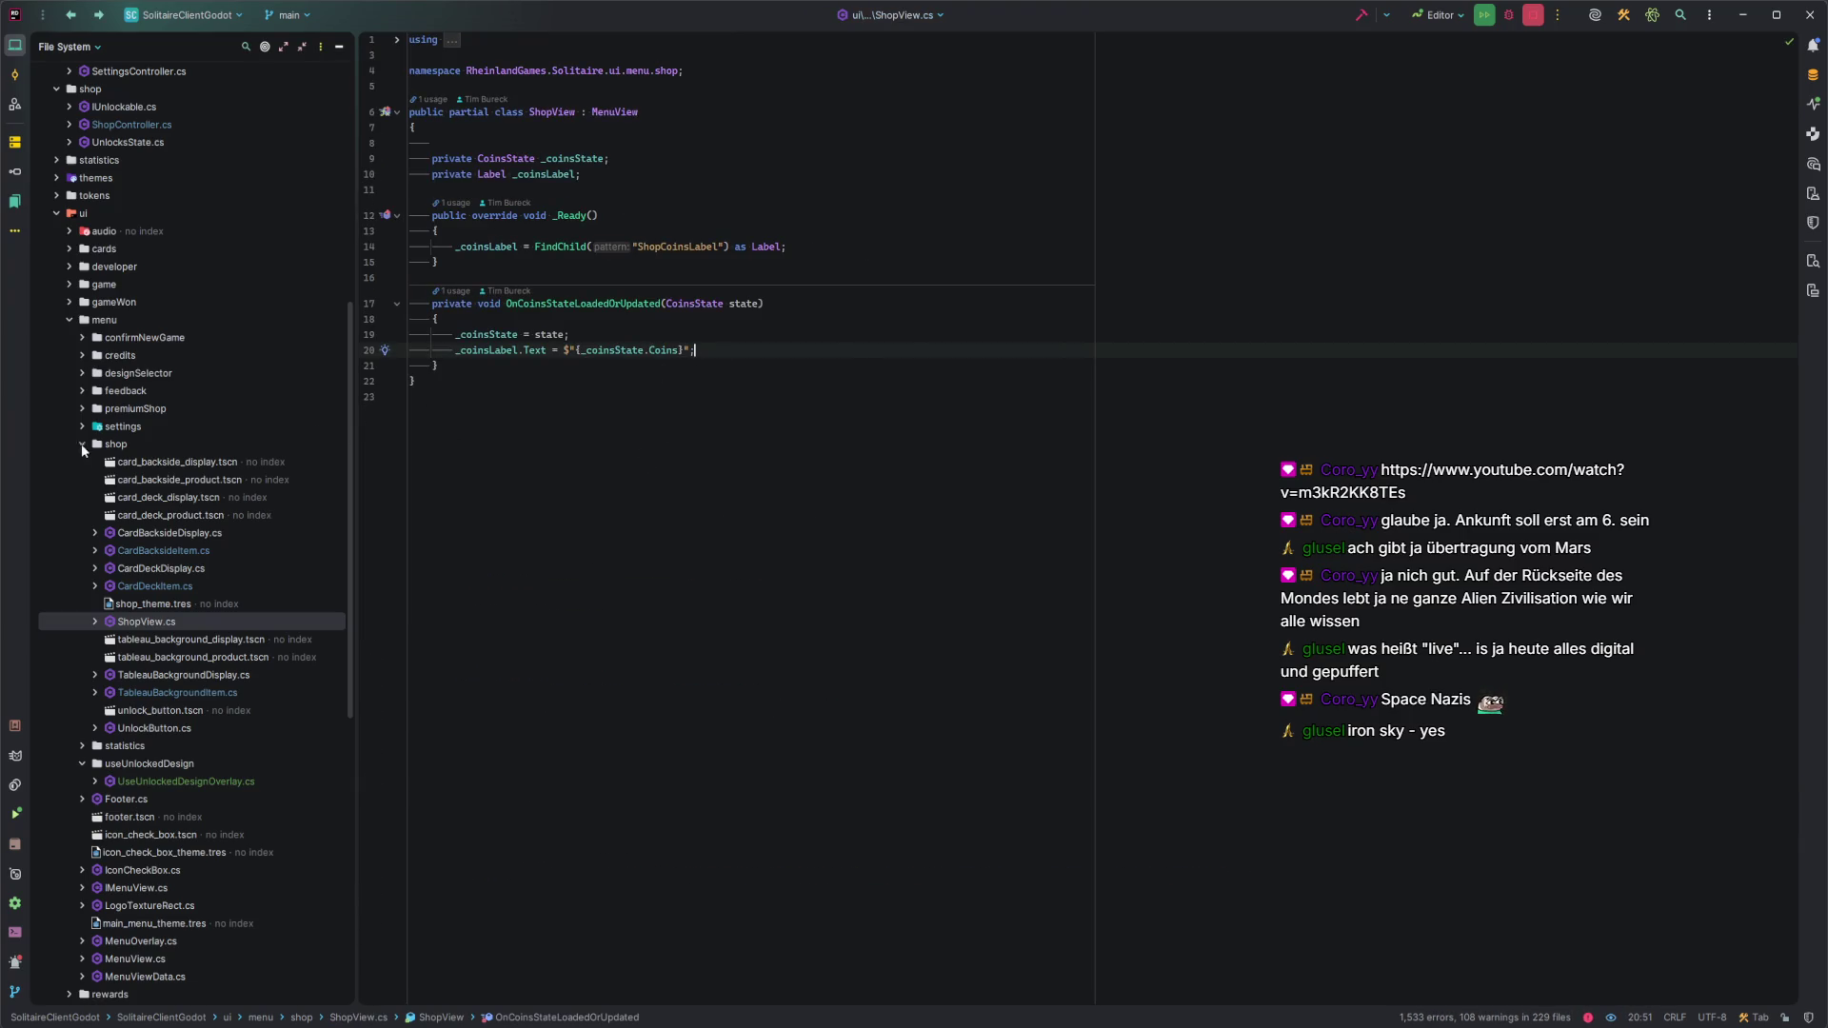
pyautogui.hotkey('ctrl', 'Tab')
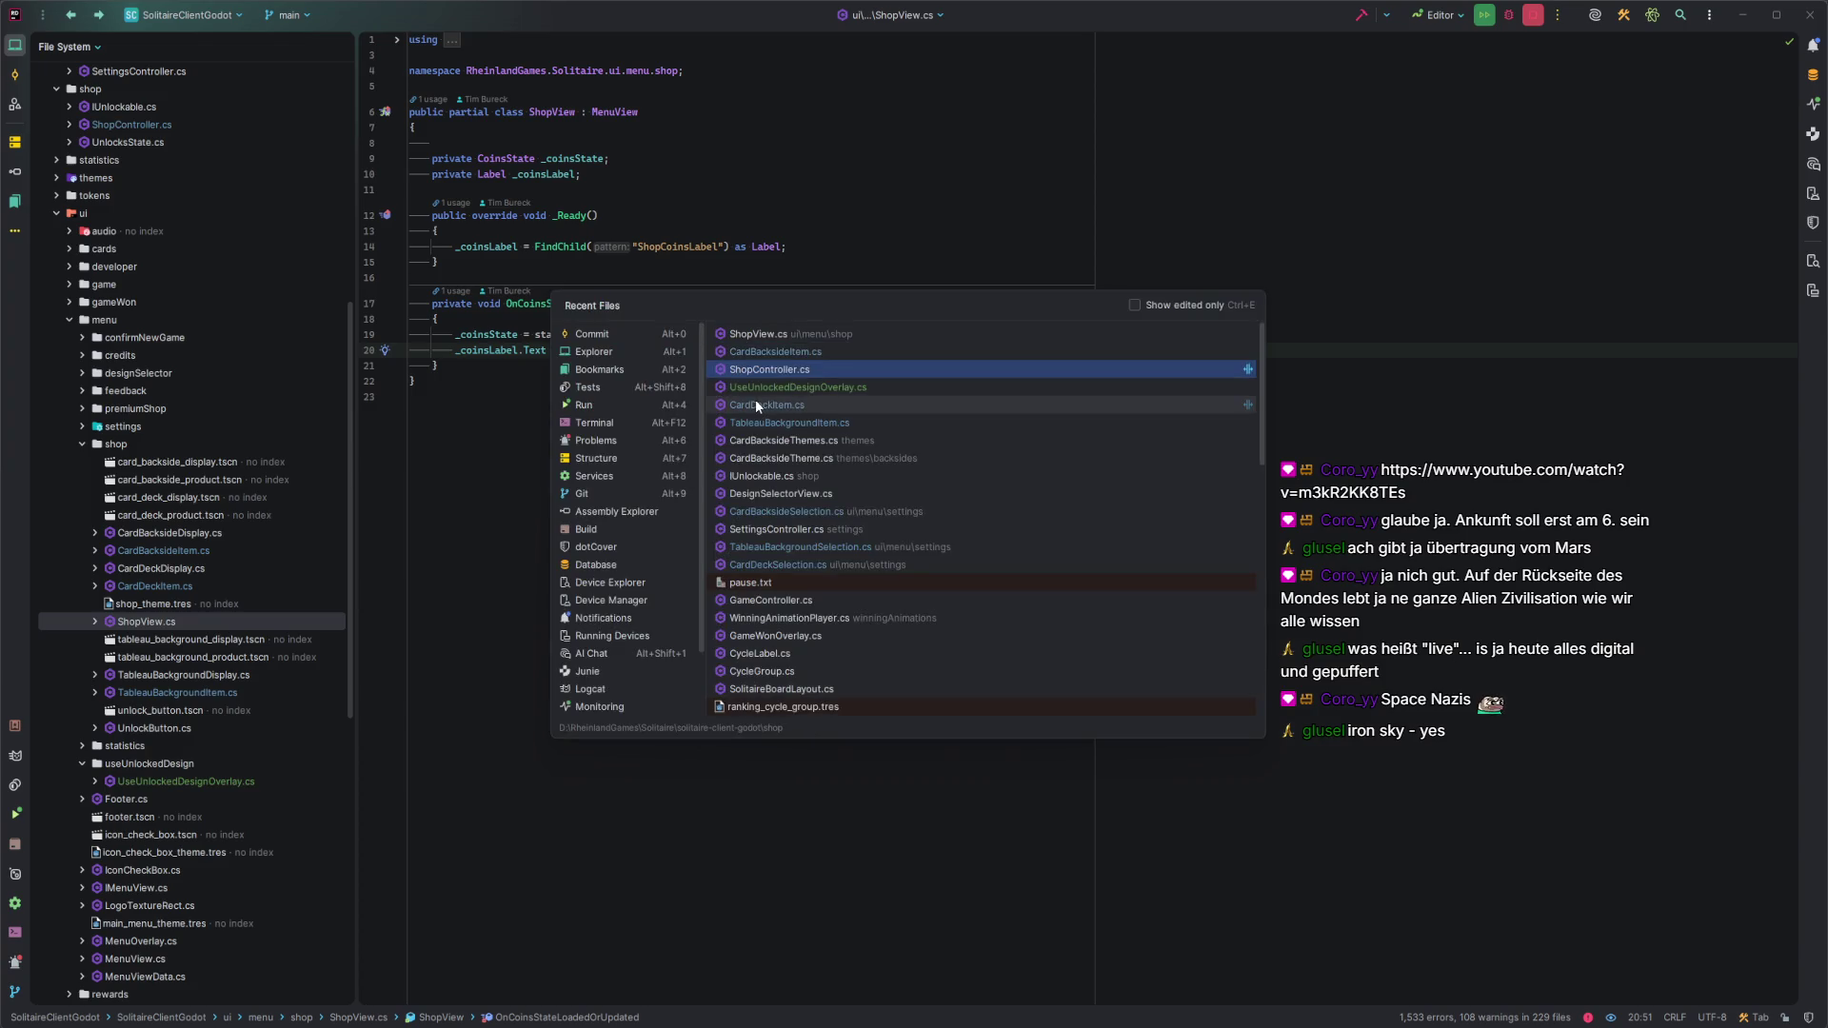
# After IsUnlocked, add OnCardDeckThemeUnlocked(CardDeckTheme theme) calling EmitSignalCardDeckUnlocked(theme).
pyautogui.scroll(-5, 617, 650)
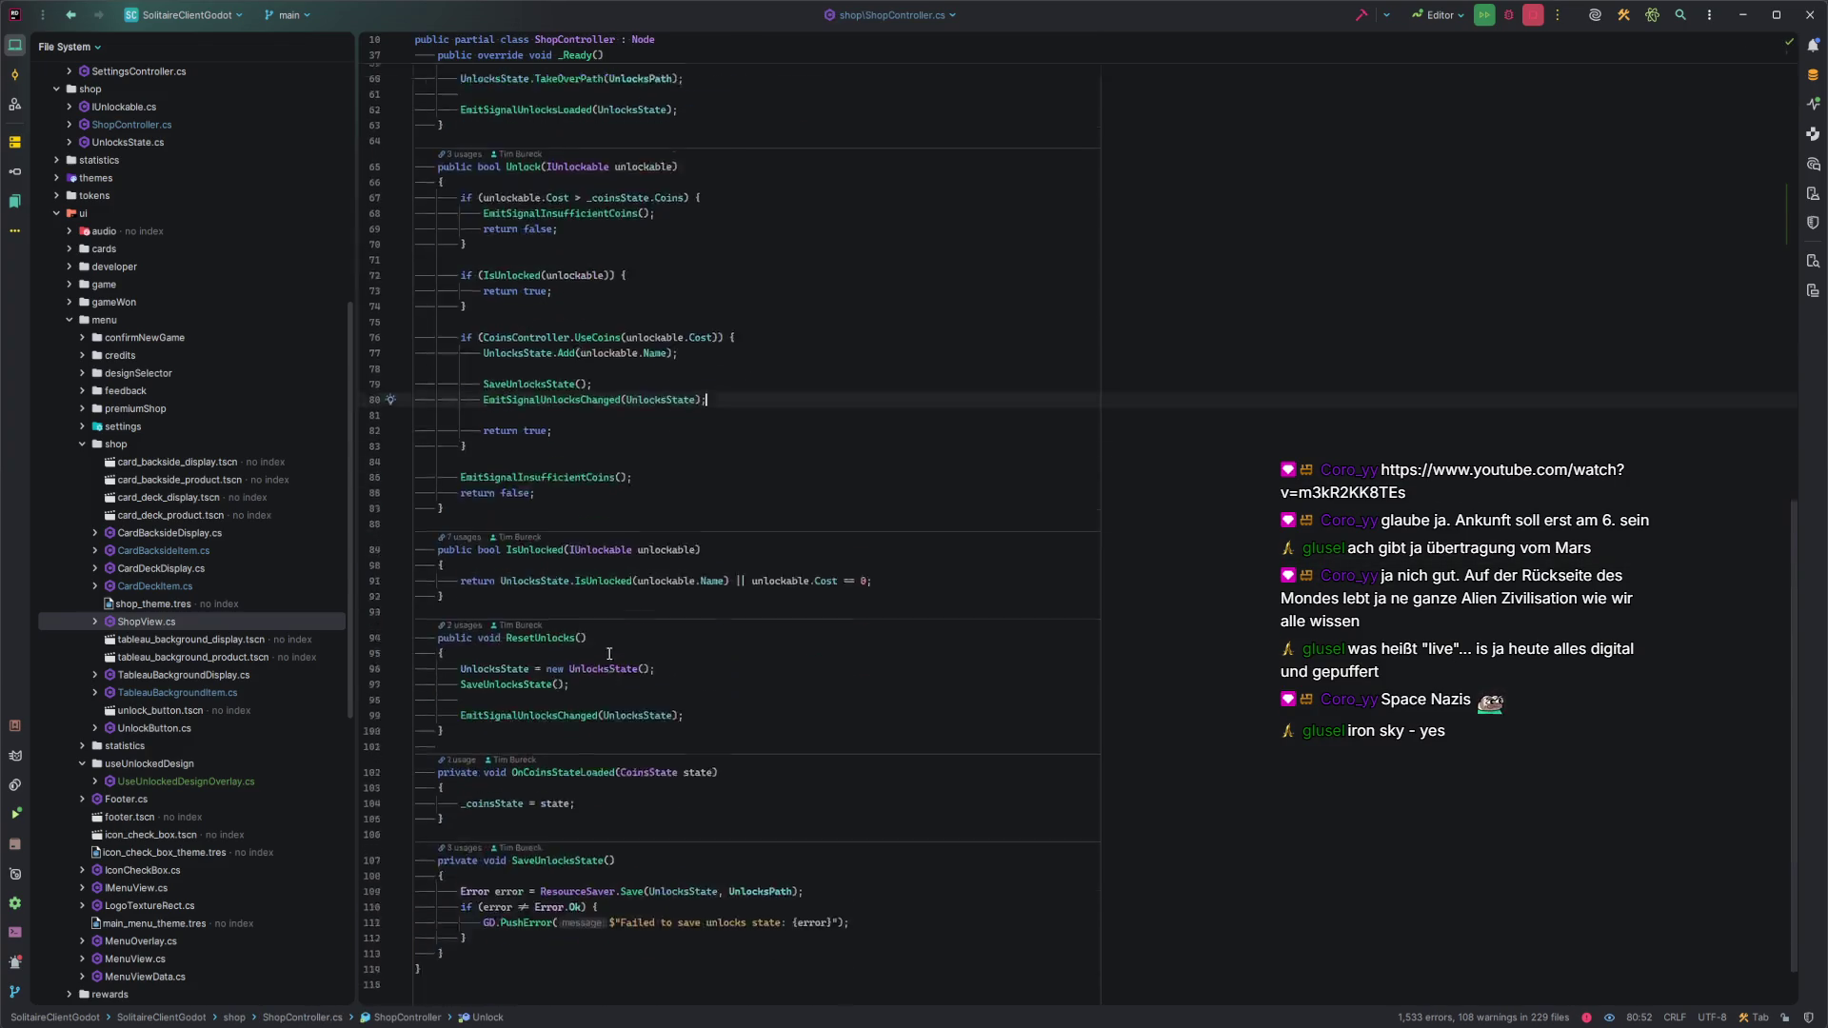
pyautogui.click(569, 755)
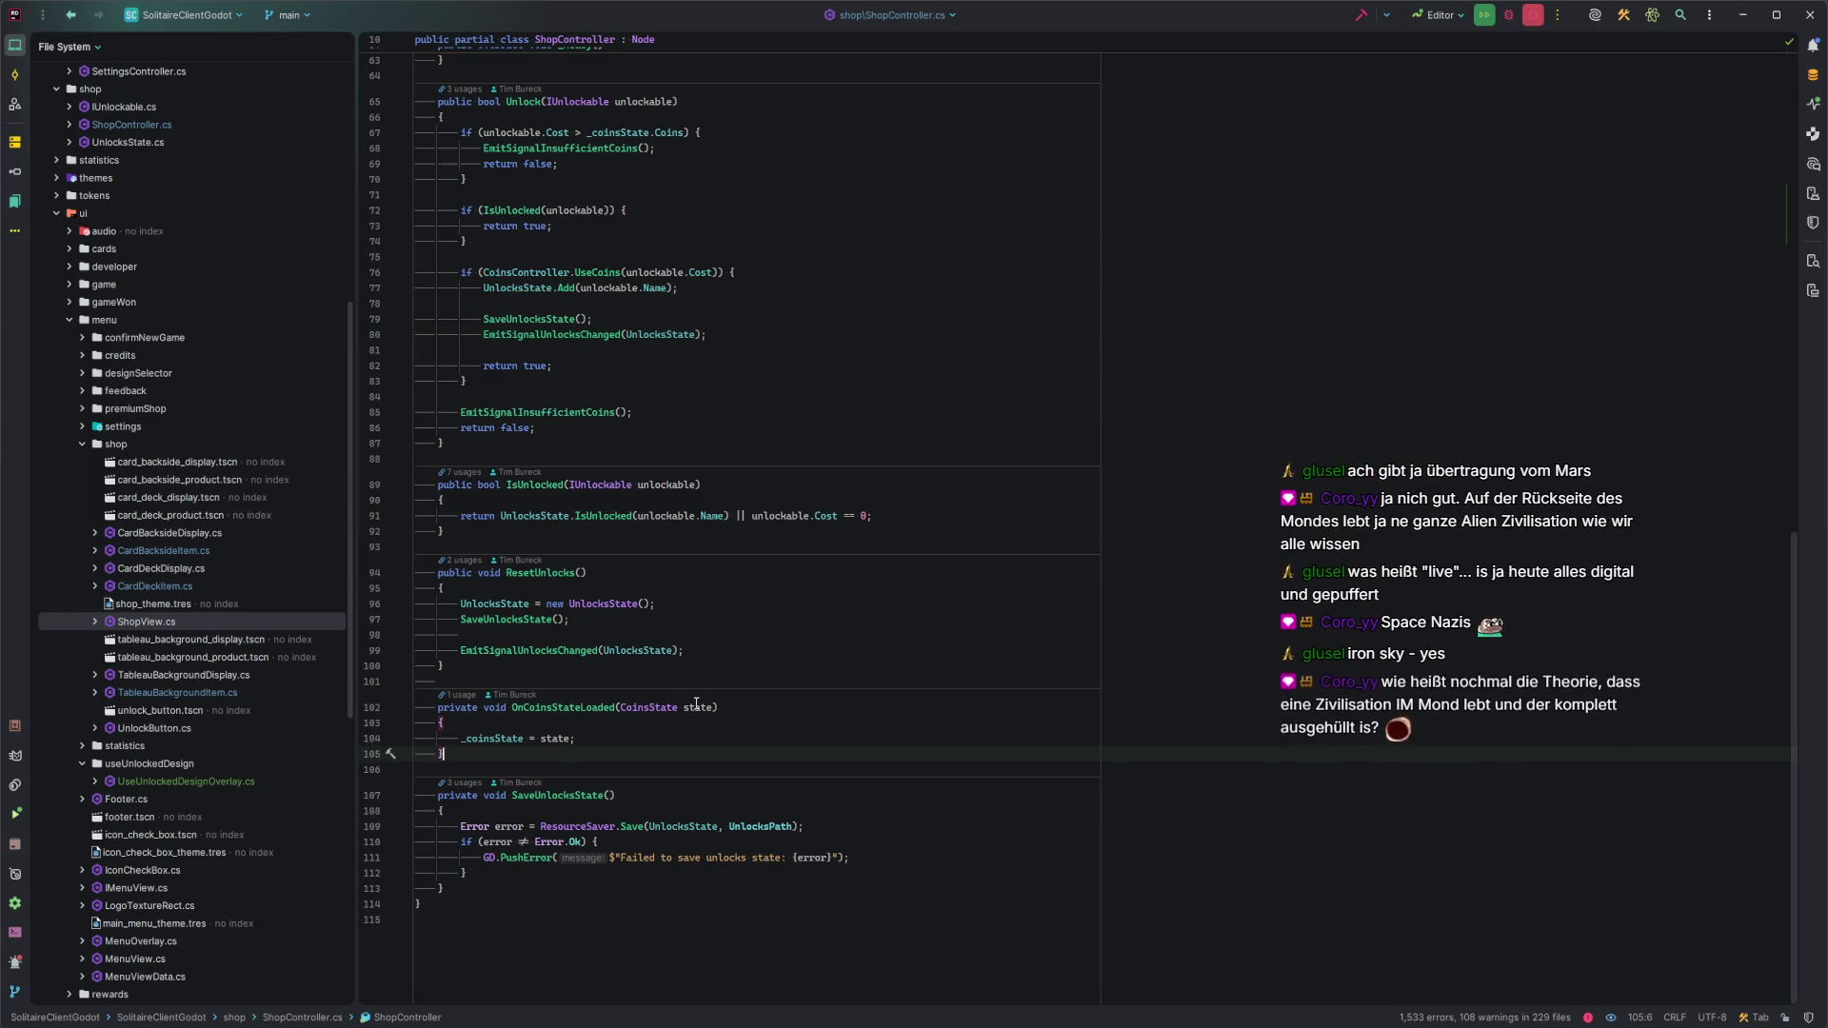
pyautogui.scroll(10, 752, 695)
pyautogui.scroll(-10, 742, 676)
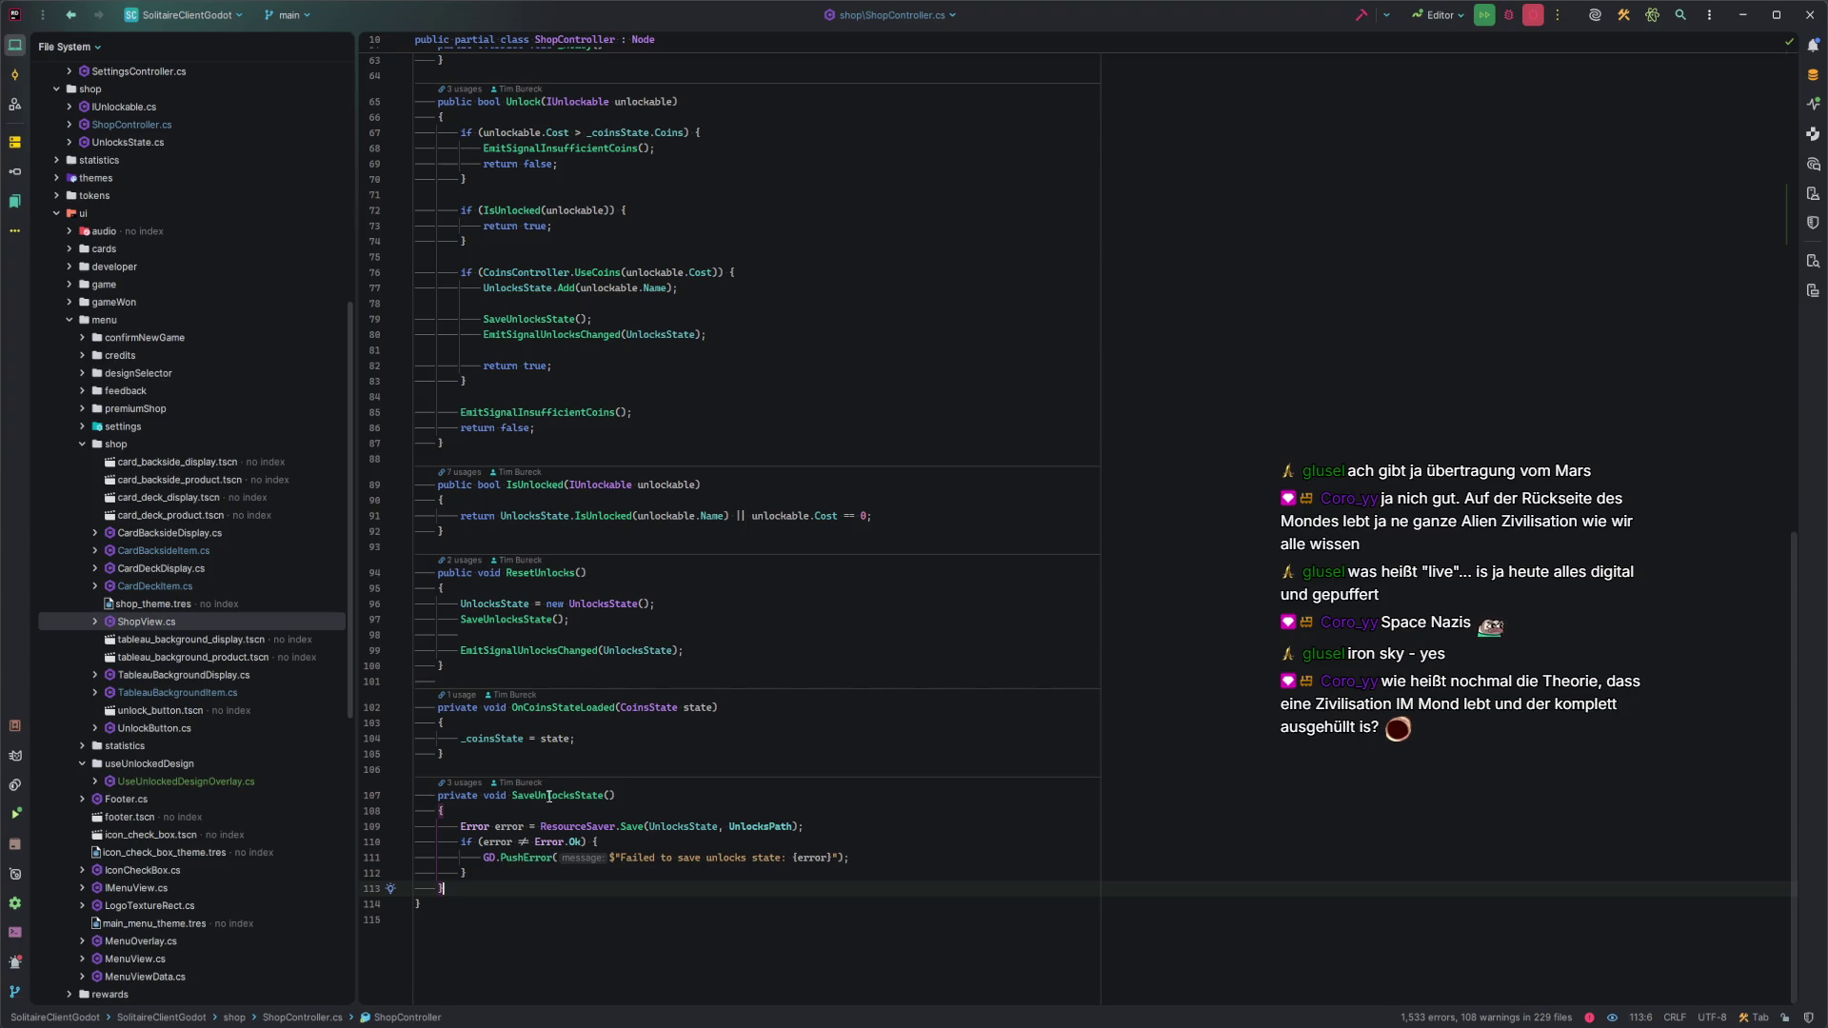
pyautogui.click(550, 666)
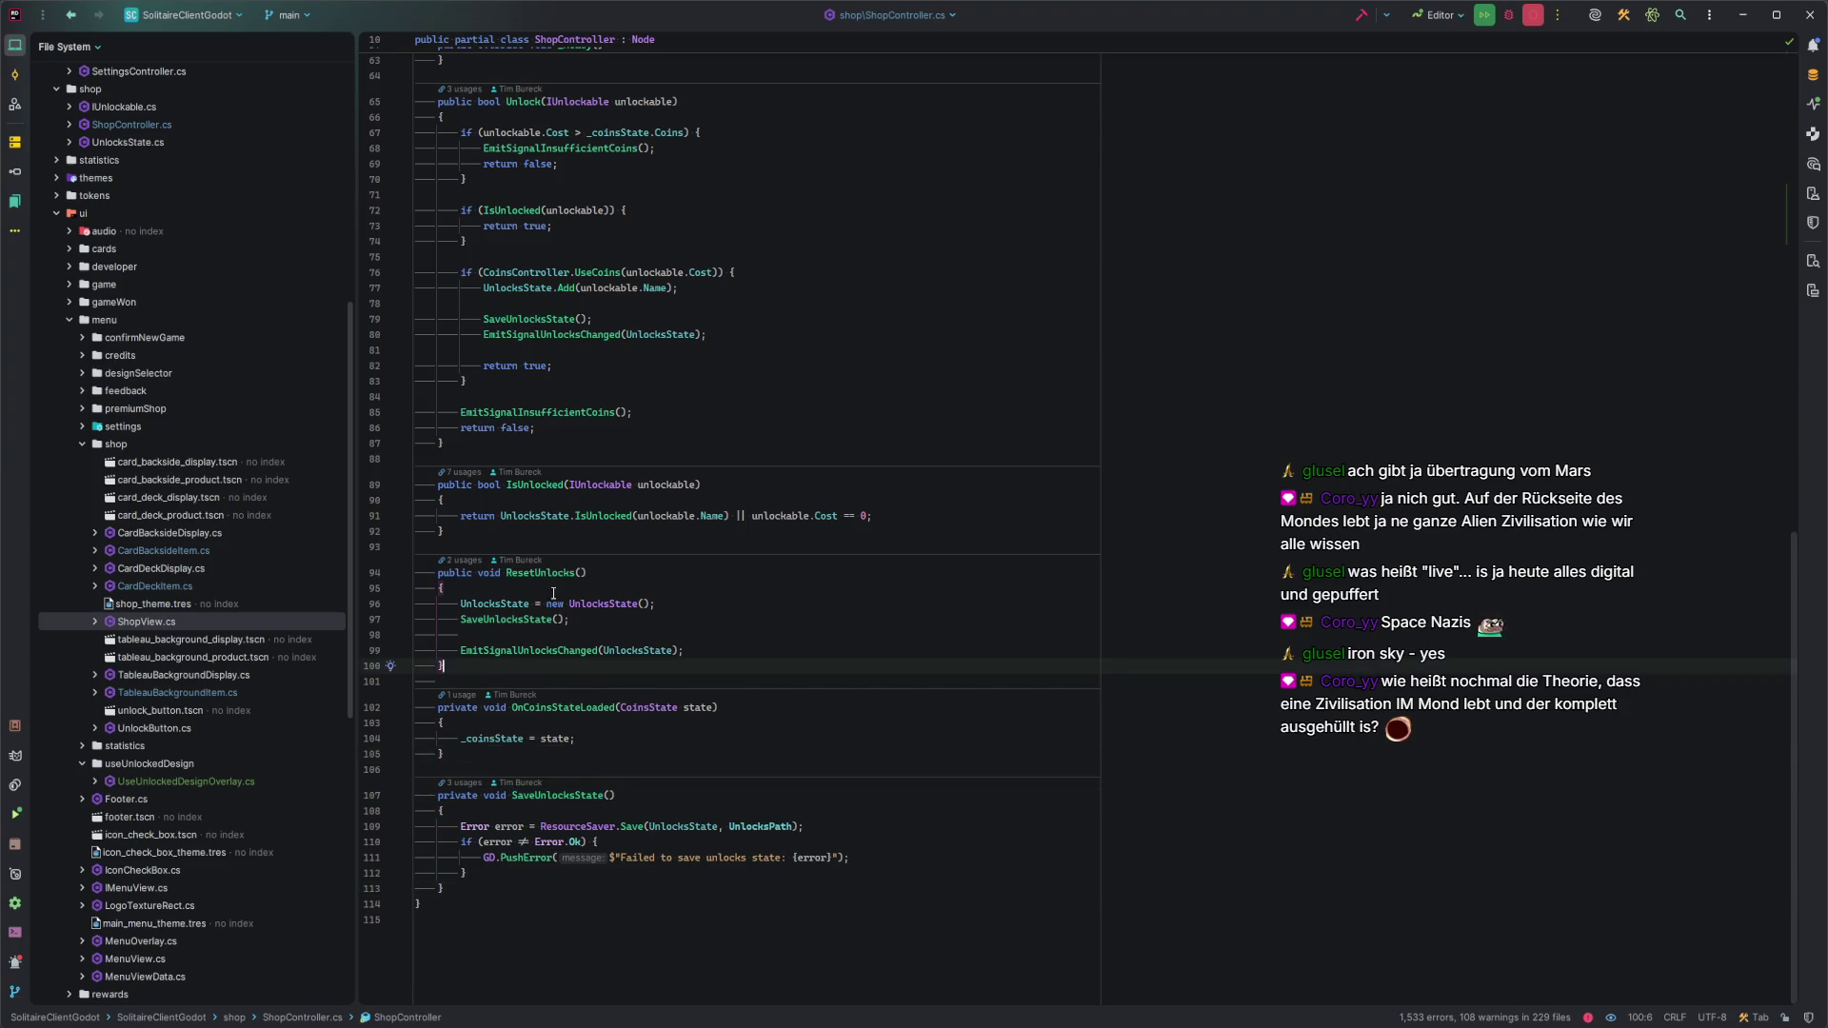
pyautogui.click(563, 528)
pyautogui.scroll(3, 666, 609)
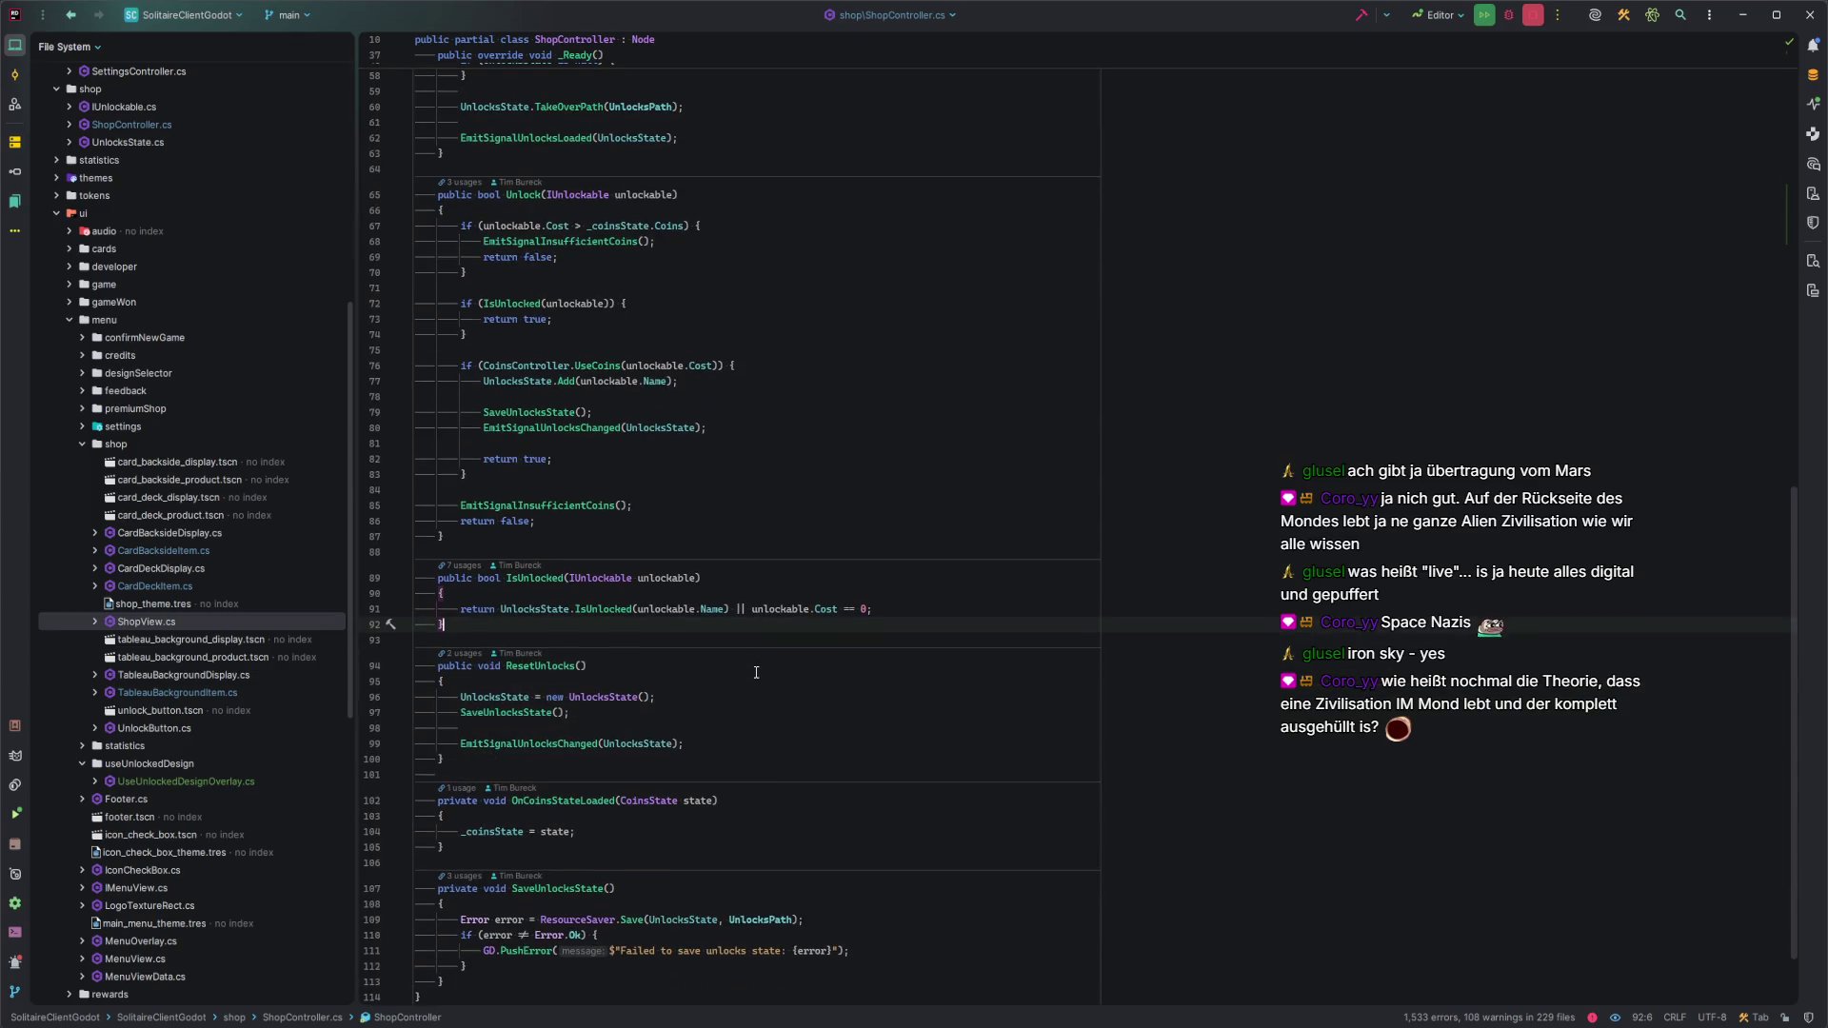
pyautogui.press('Return')
pyautogui.press('Return')
pyautogui.write('private void ')
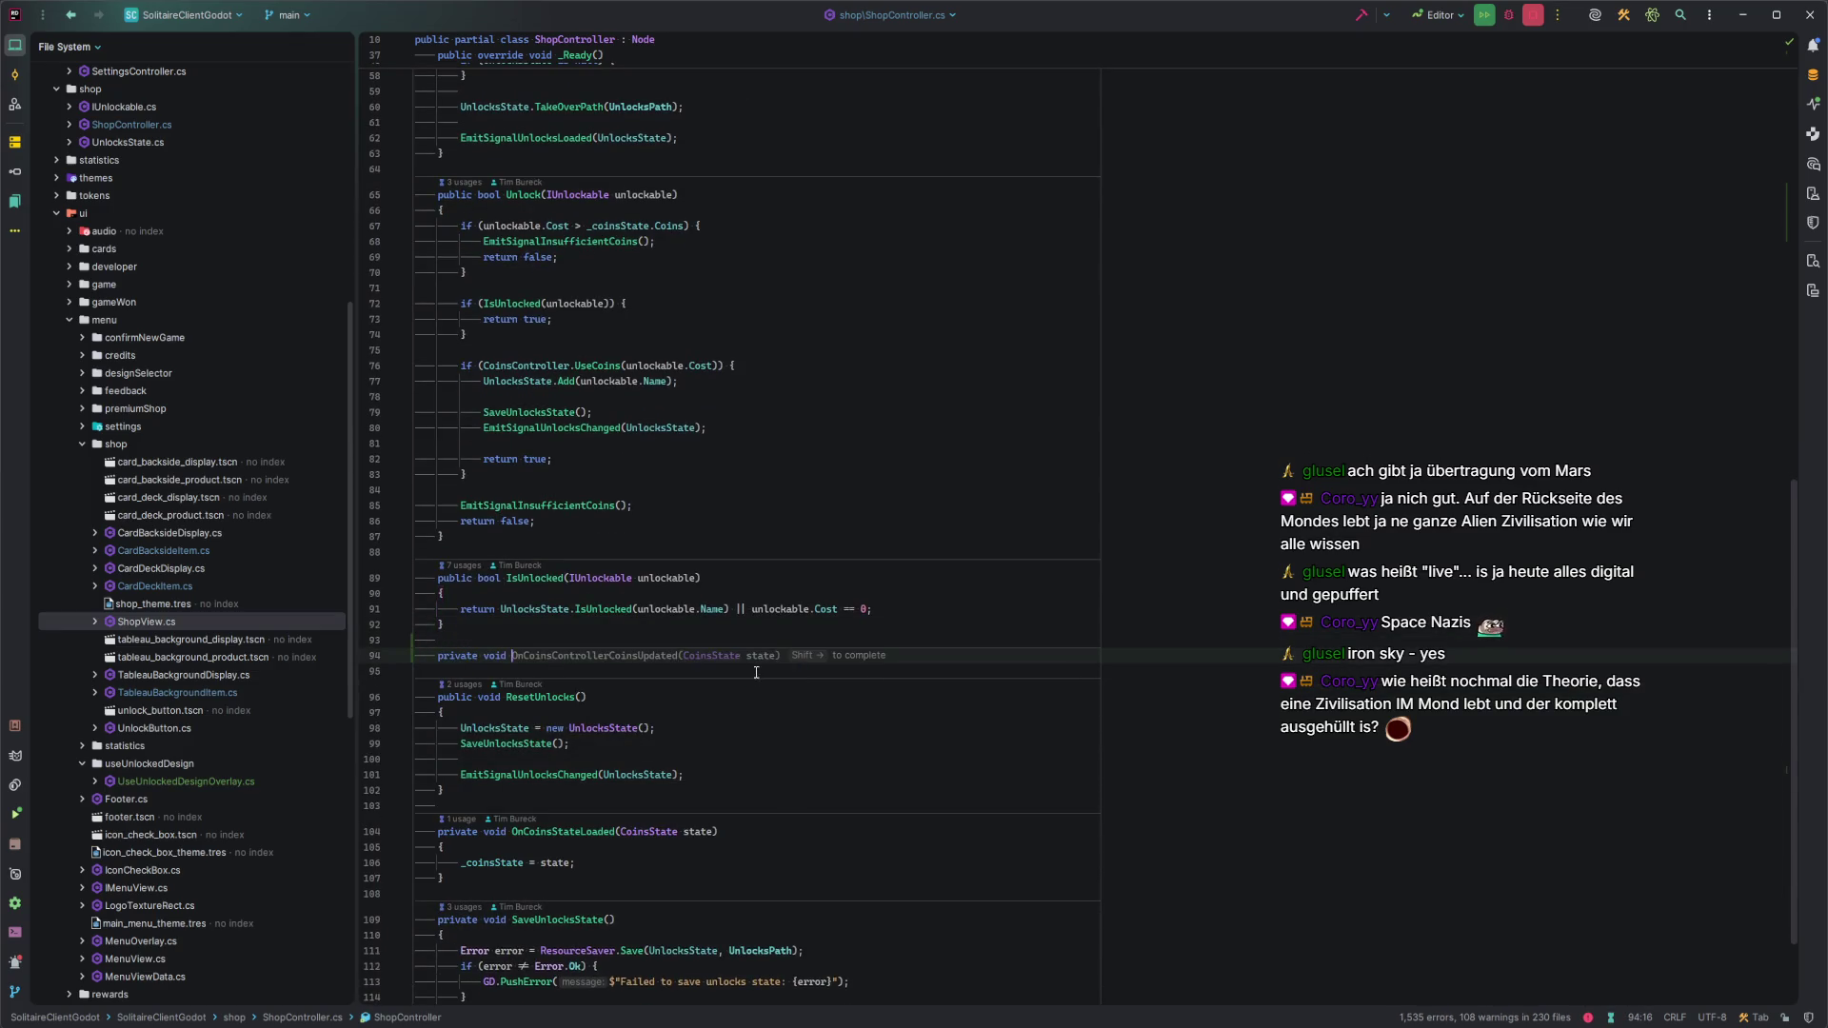
pyautogui.write('OnCardD')
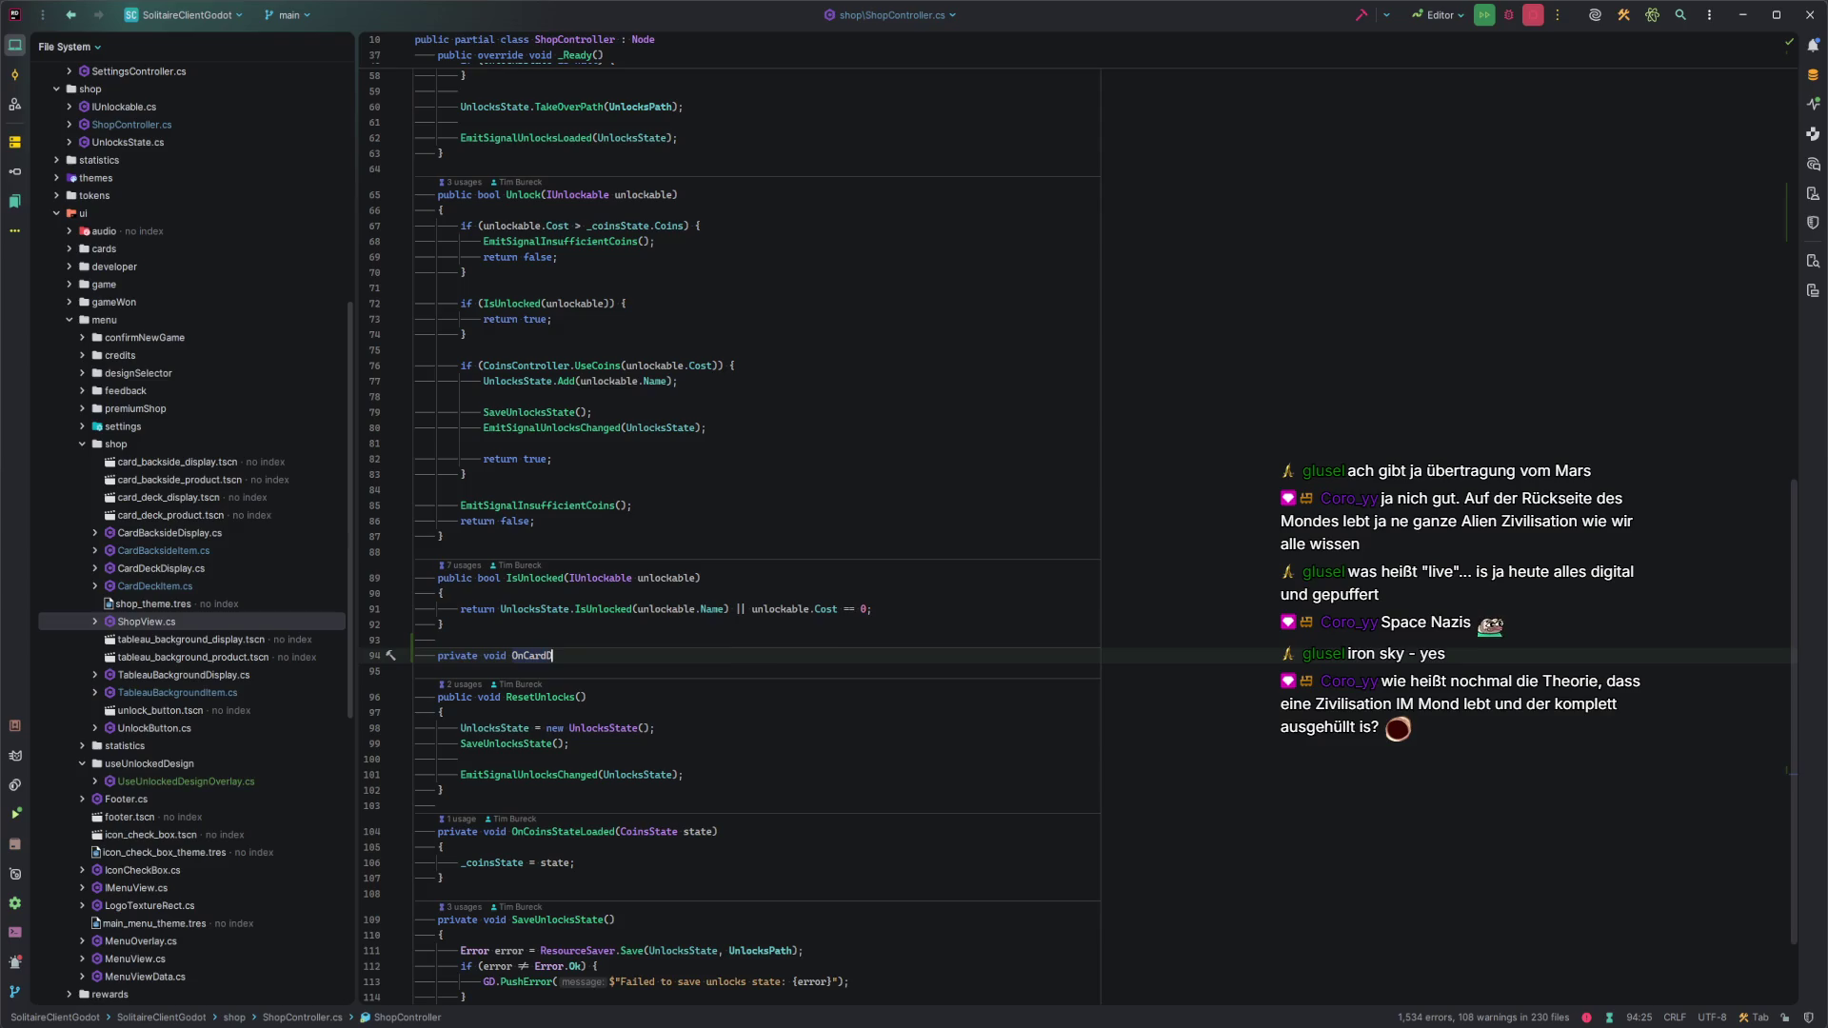
pyautogui.write('eckThemeUnlo')
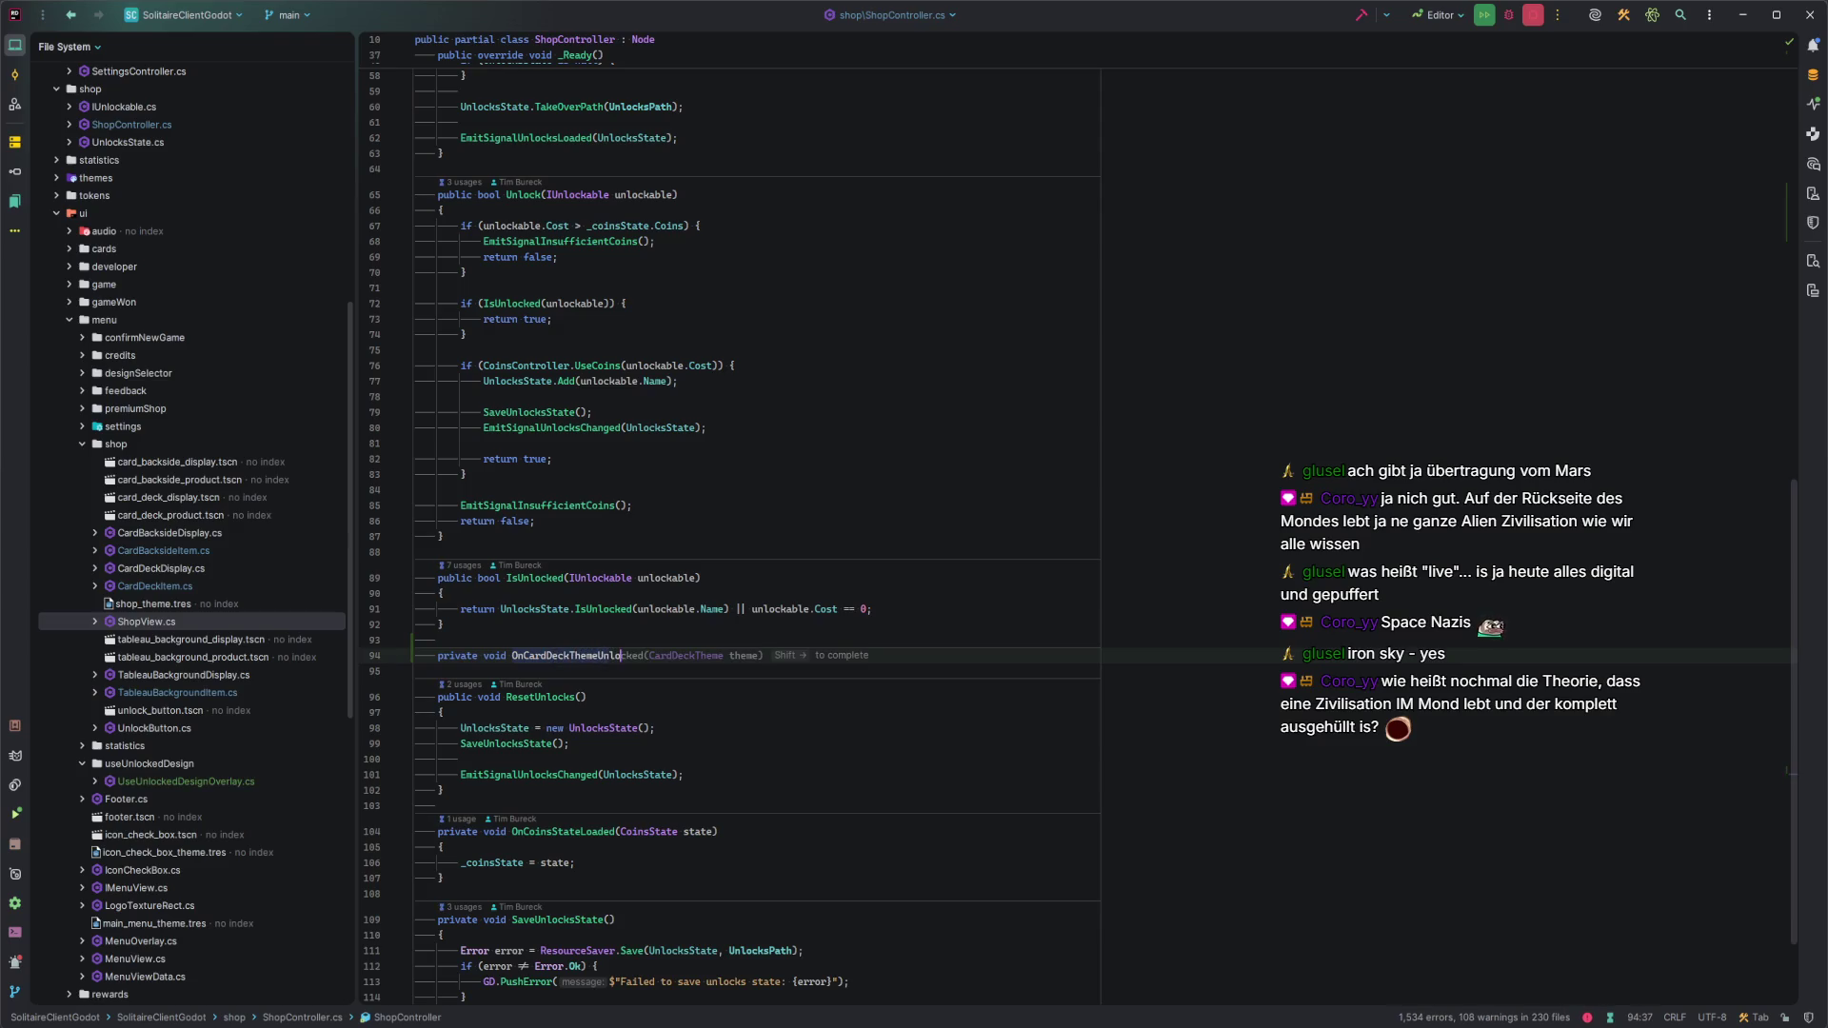
pyautogui.write('cked(CardDeckTheme theme){')
pyautogui.press('Return')
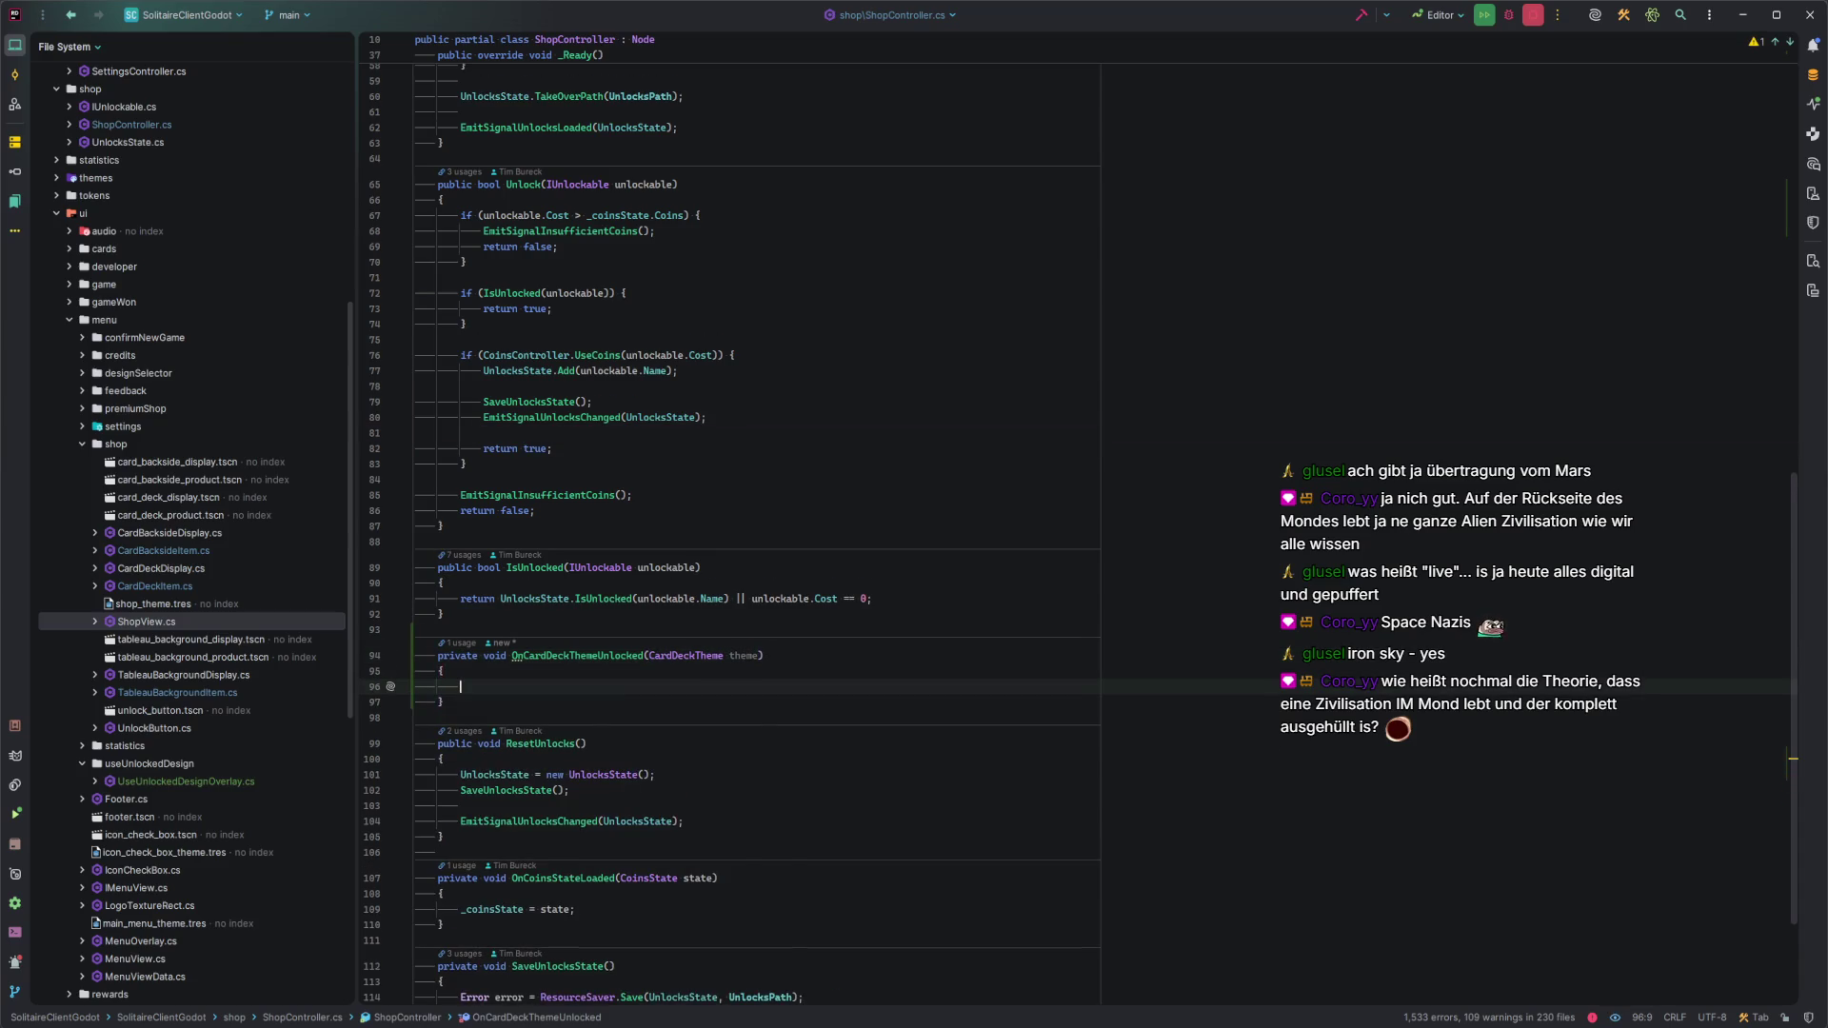
pyautogui.write('EmitCard')
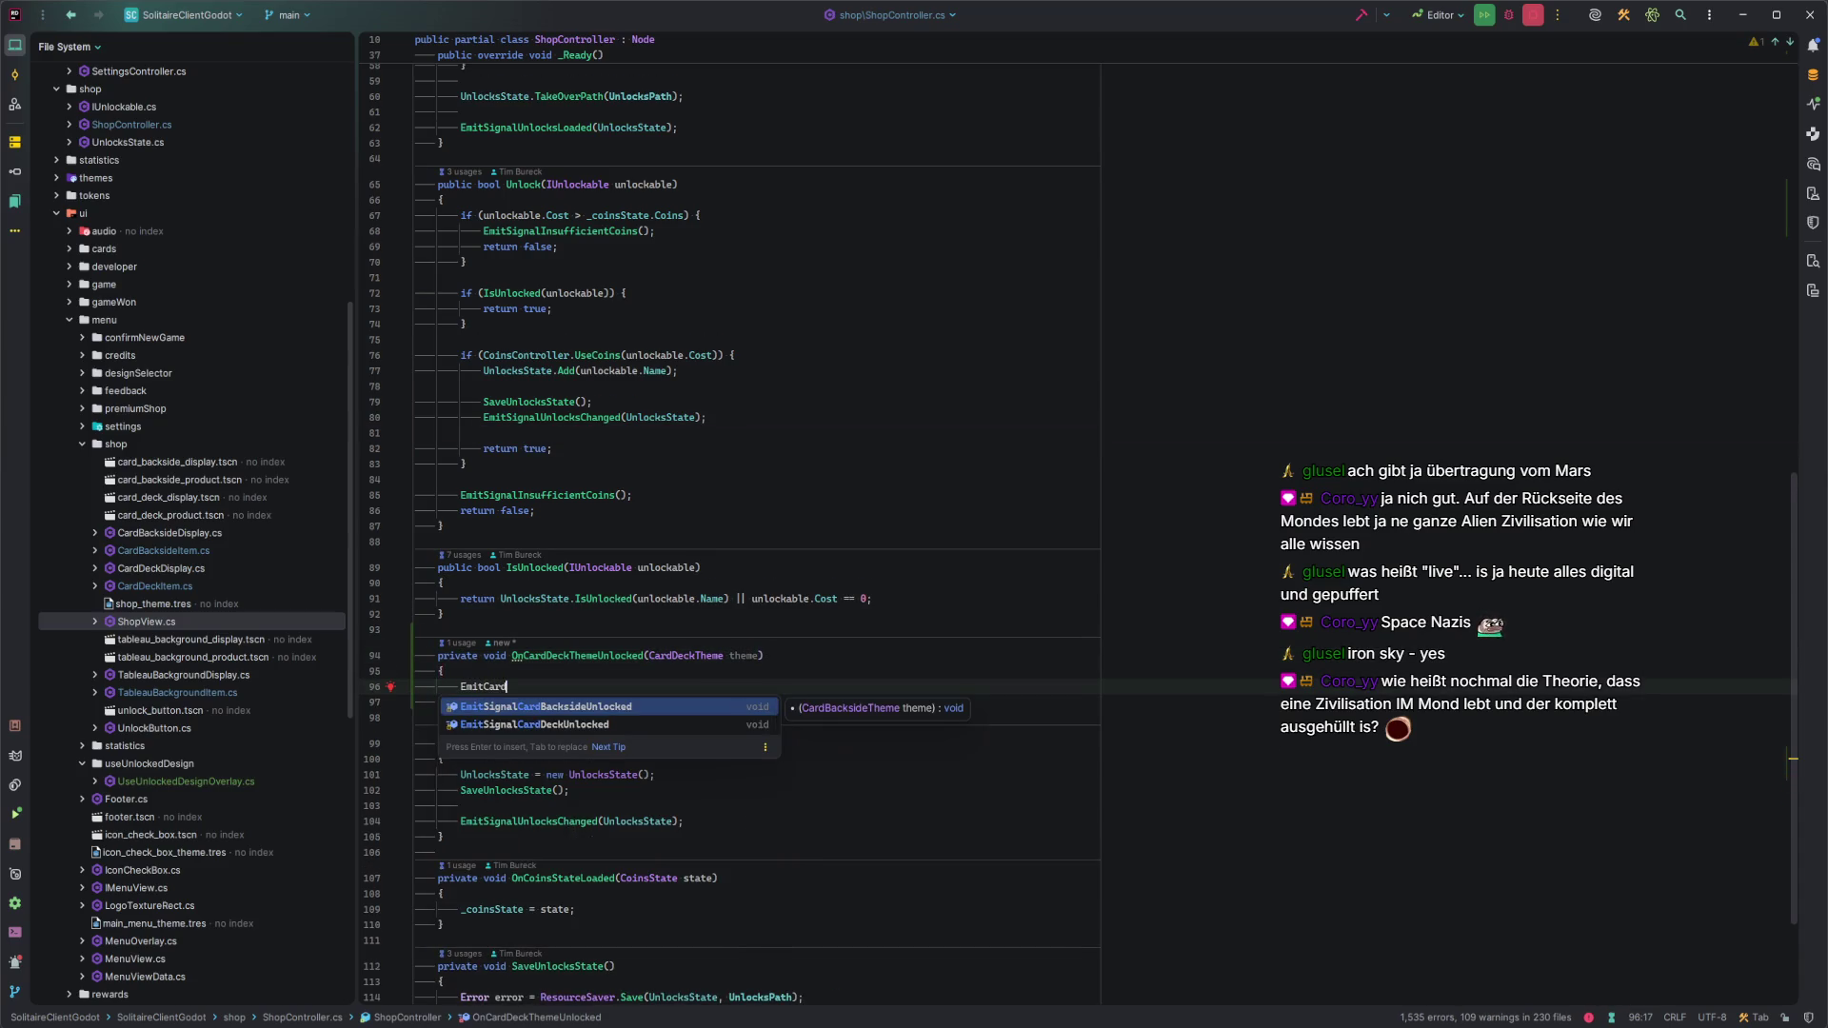
pyautogui.press('Down')
pyautogui.press('Return')
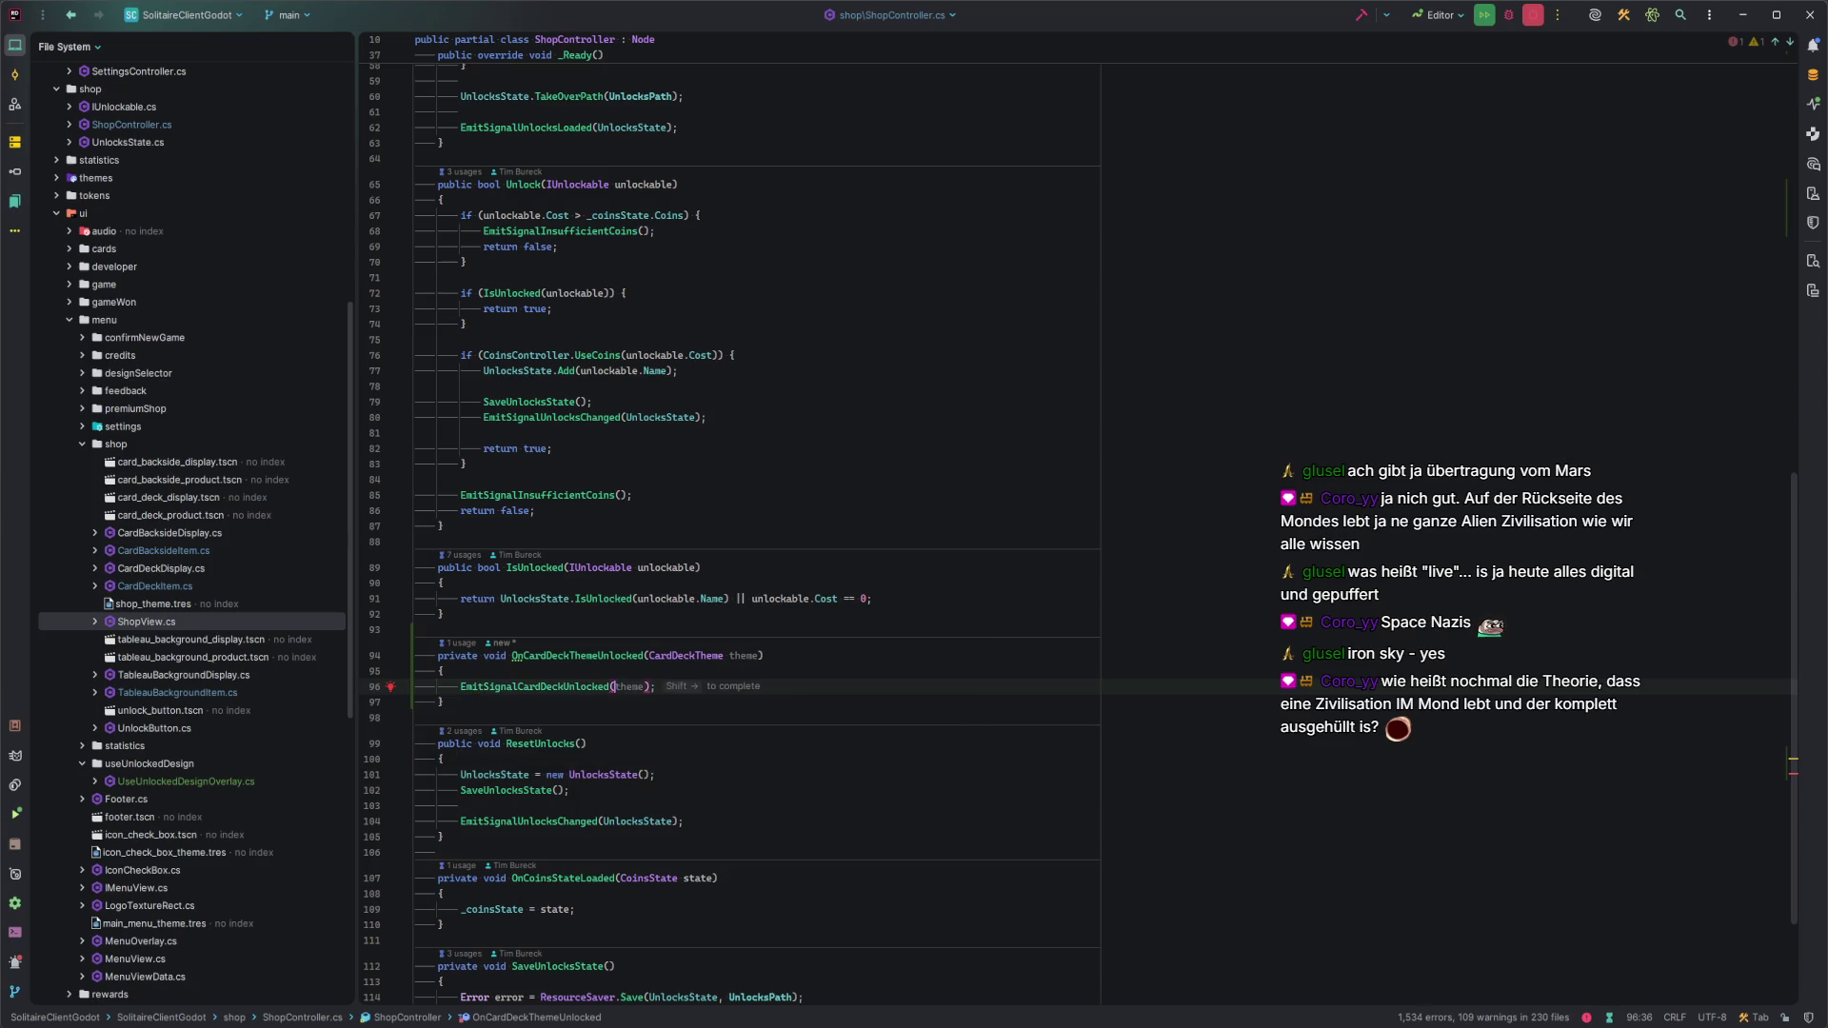
pyautogui.hotkey('shift', 'Right')
# Add the matching OnCardBacksideThemeUnlocked and OnTableauBackgroundThemeUnlocked handlers from the AI suggestion.
pyautogui.press('Down')
pyautogui.press('Return')
pyautogui.press('Return')
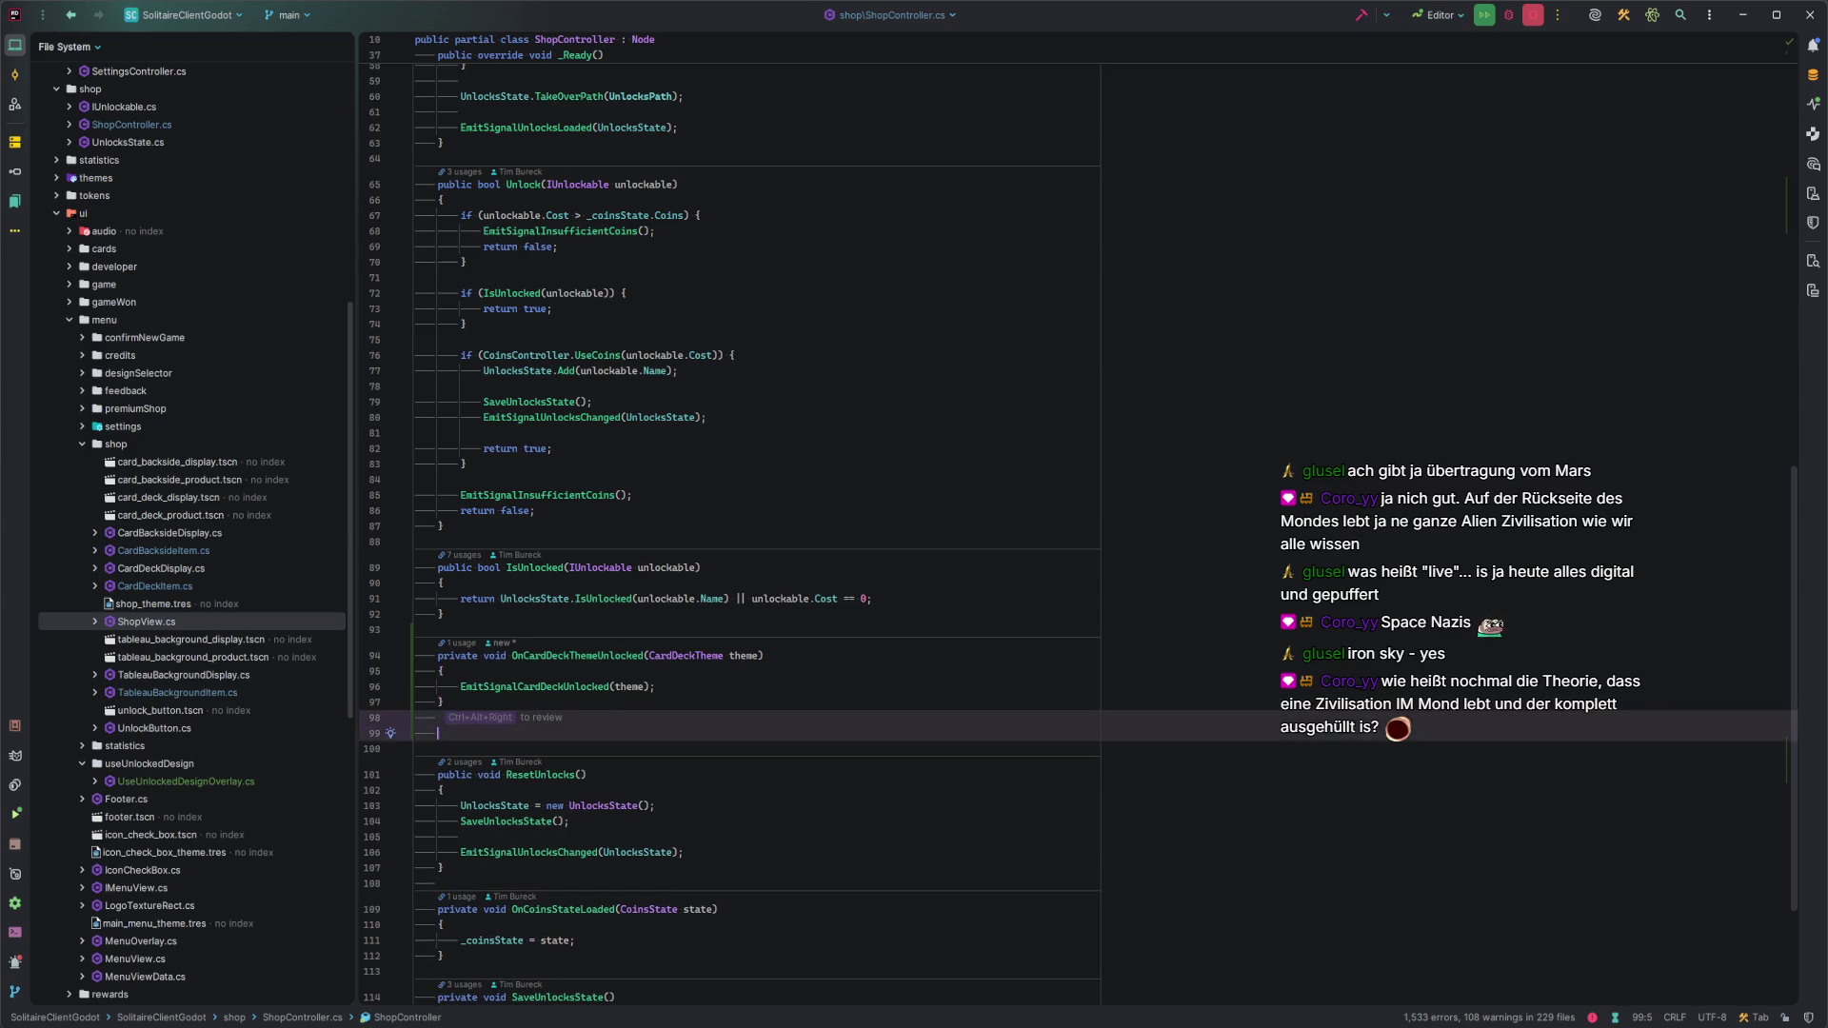
pyautogui.press('Up')
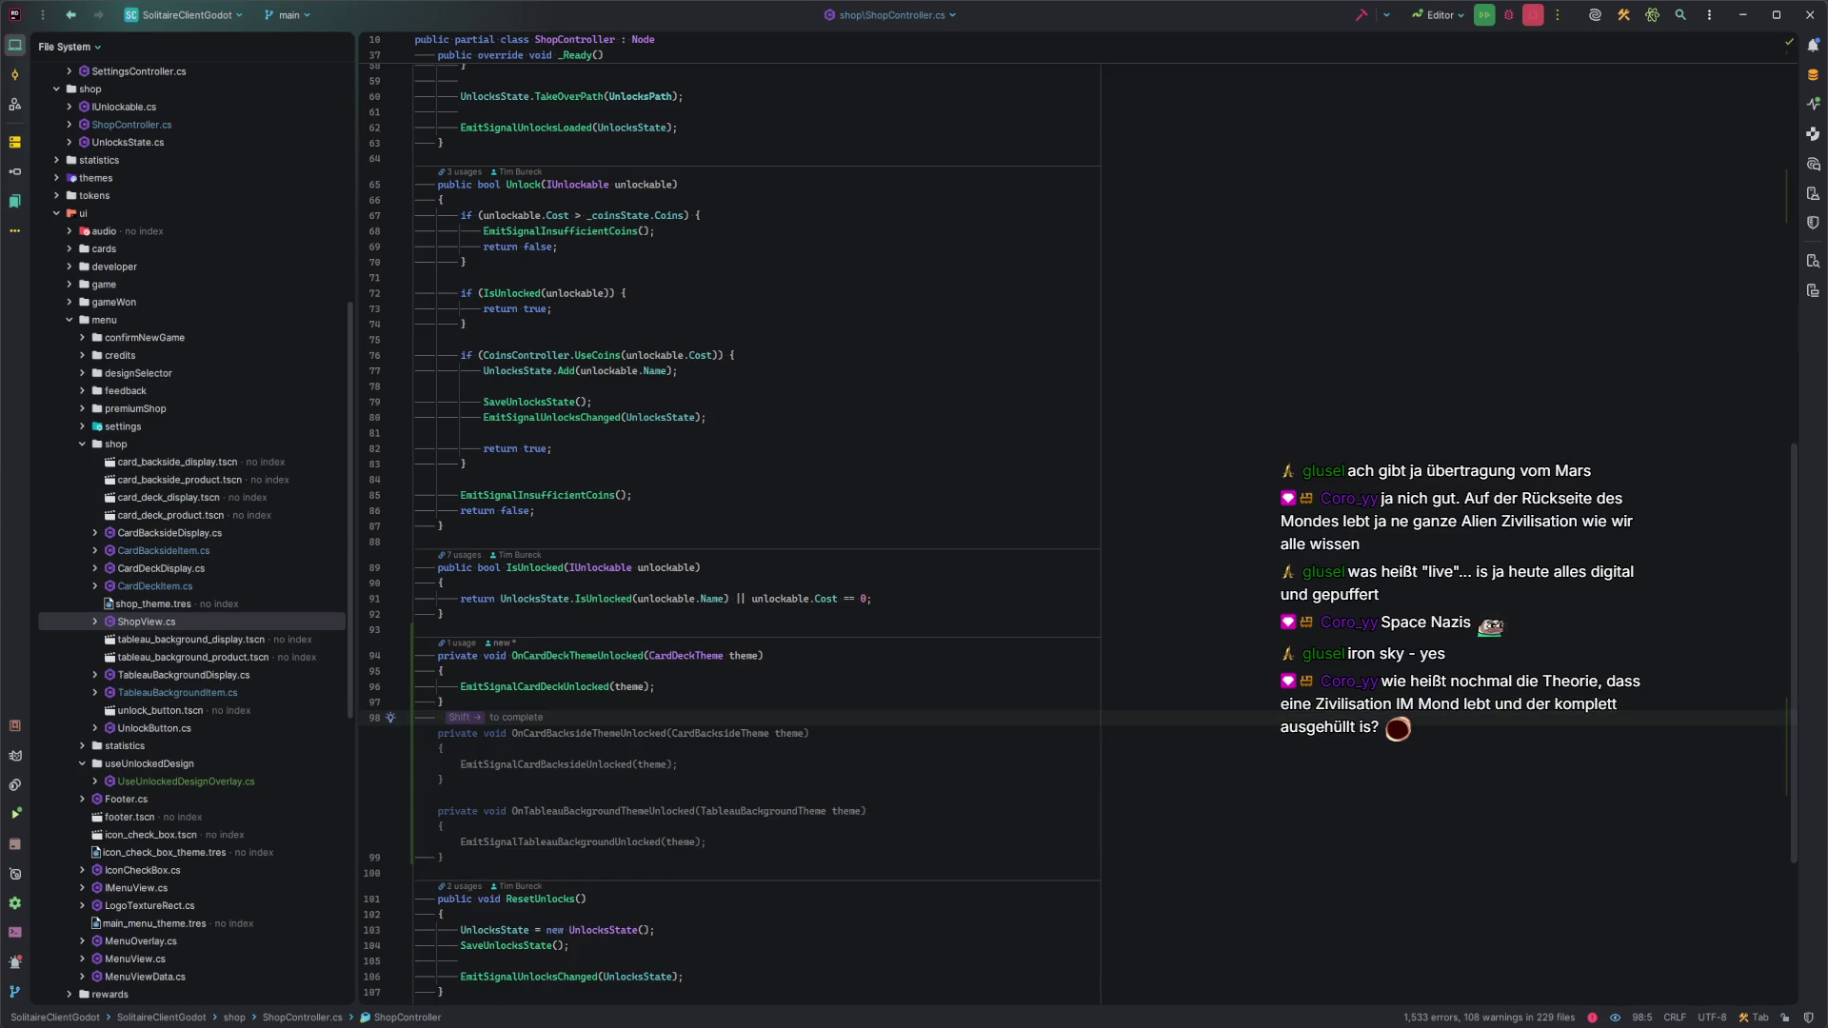
pyautogui.hotkey('shift', 'Right')
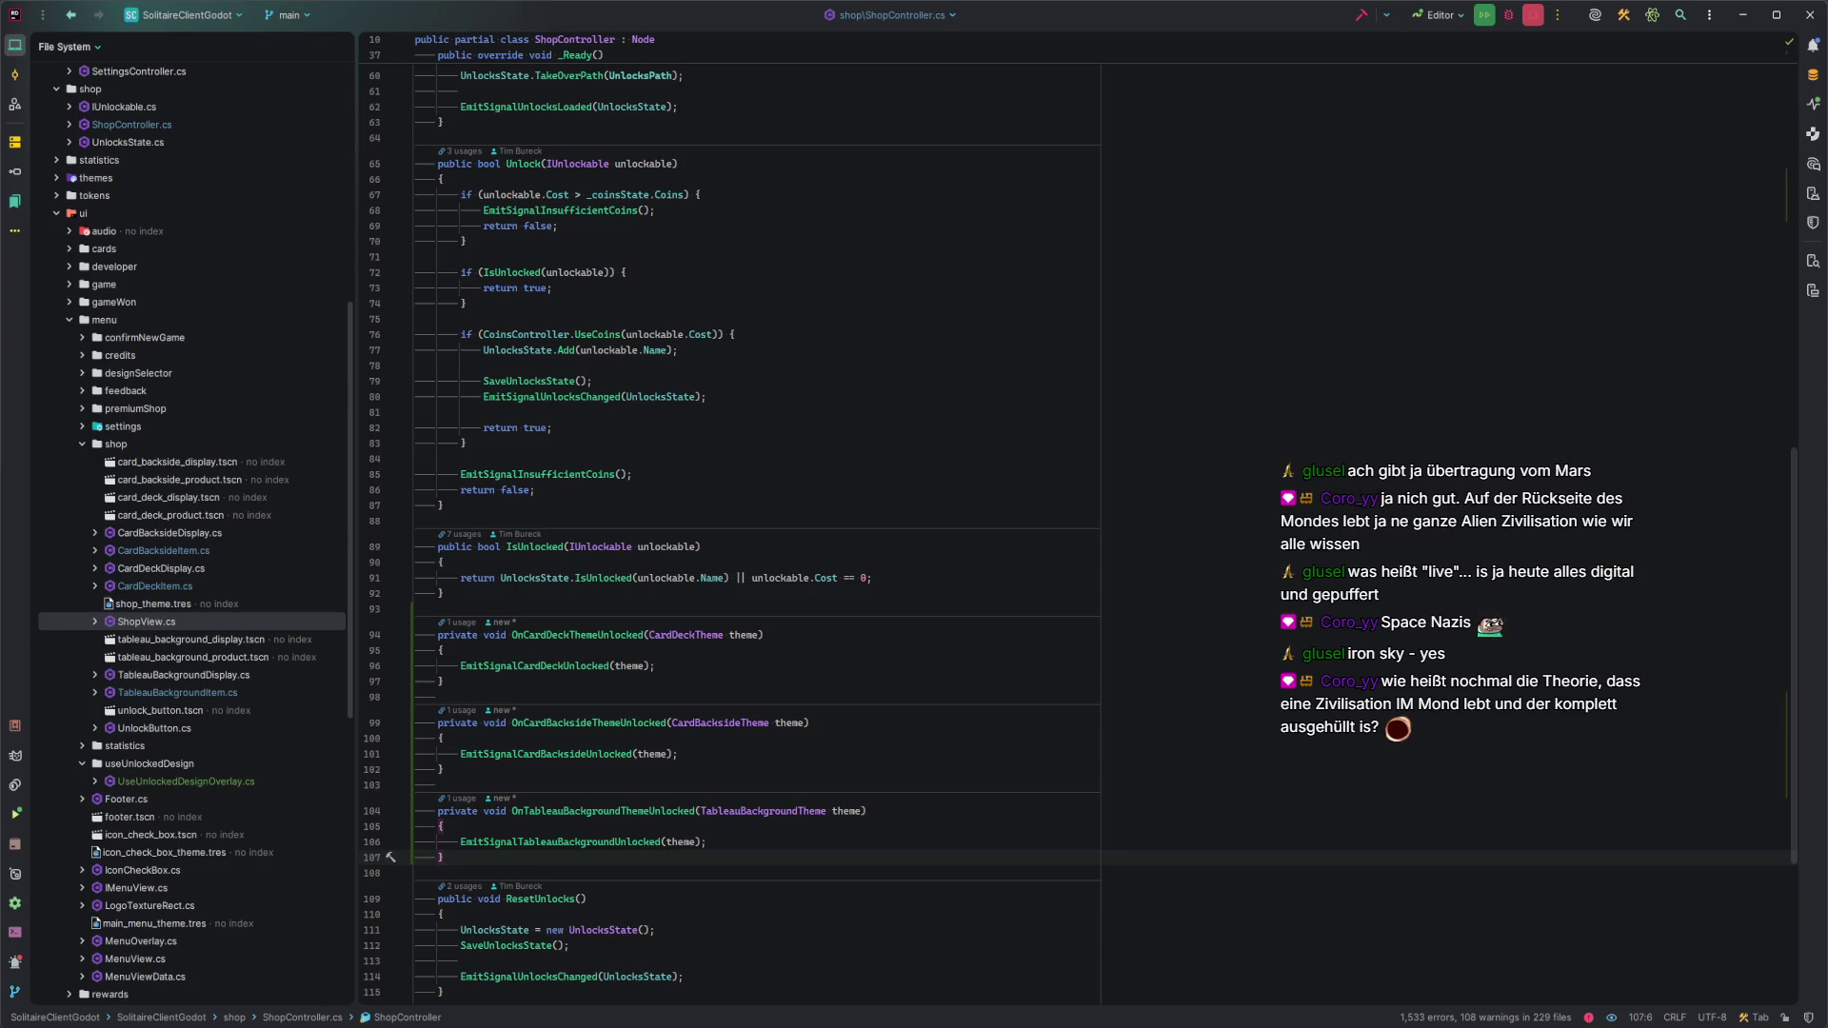
pyautogui.hotkey('alt', 'Tab')
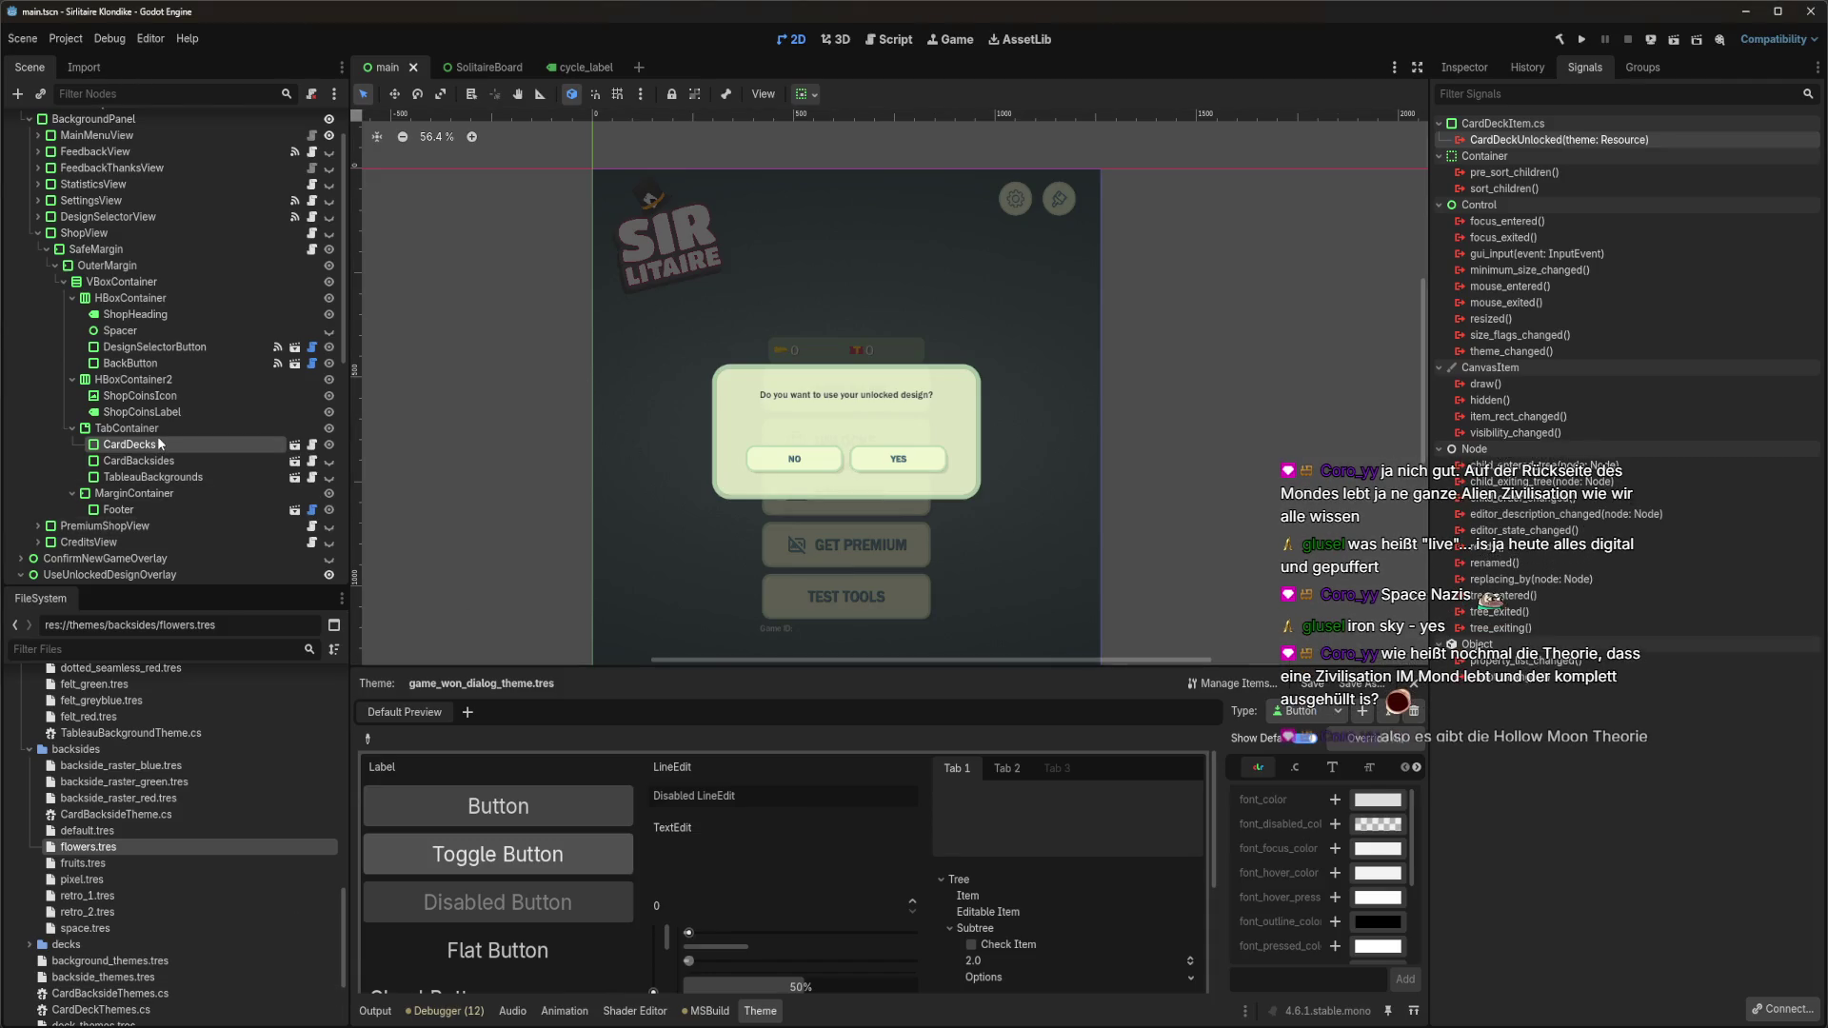
# Rebuild the .NET project so the new ShopController unlock handlers become available.
pyautogui.doubleClick(1592, 139)
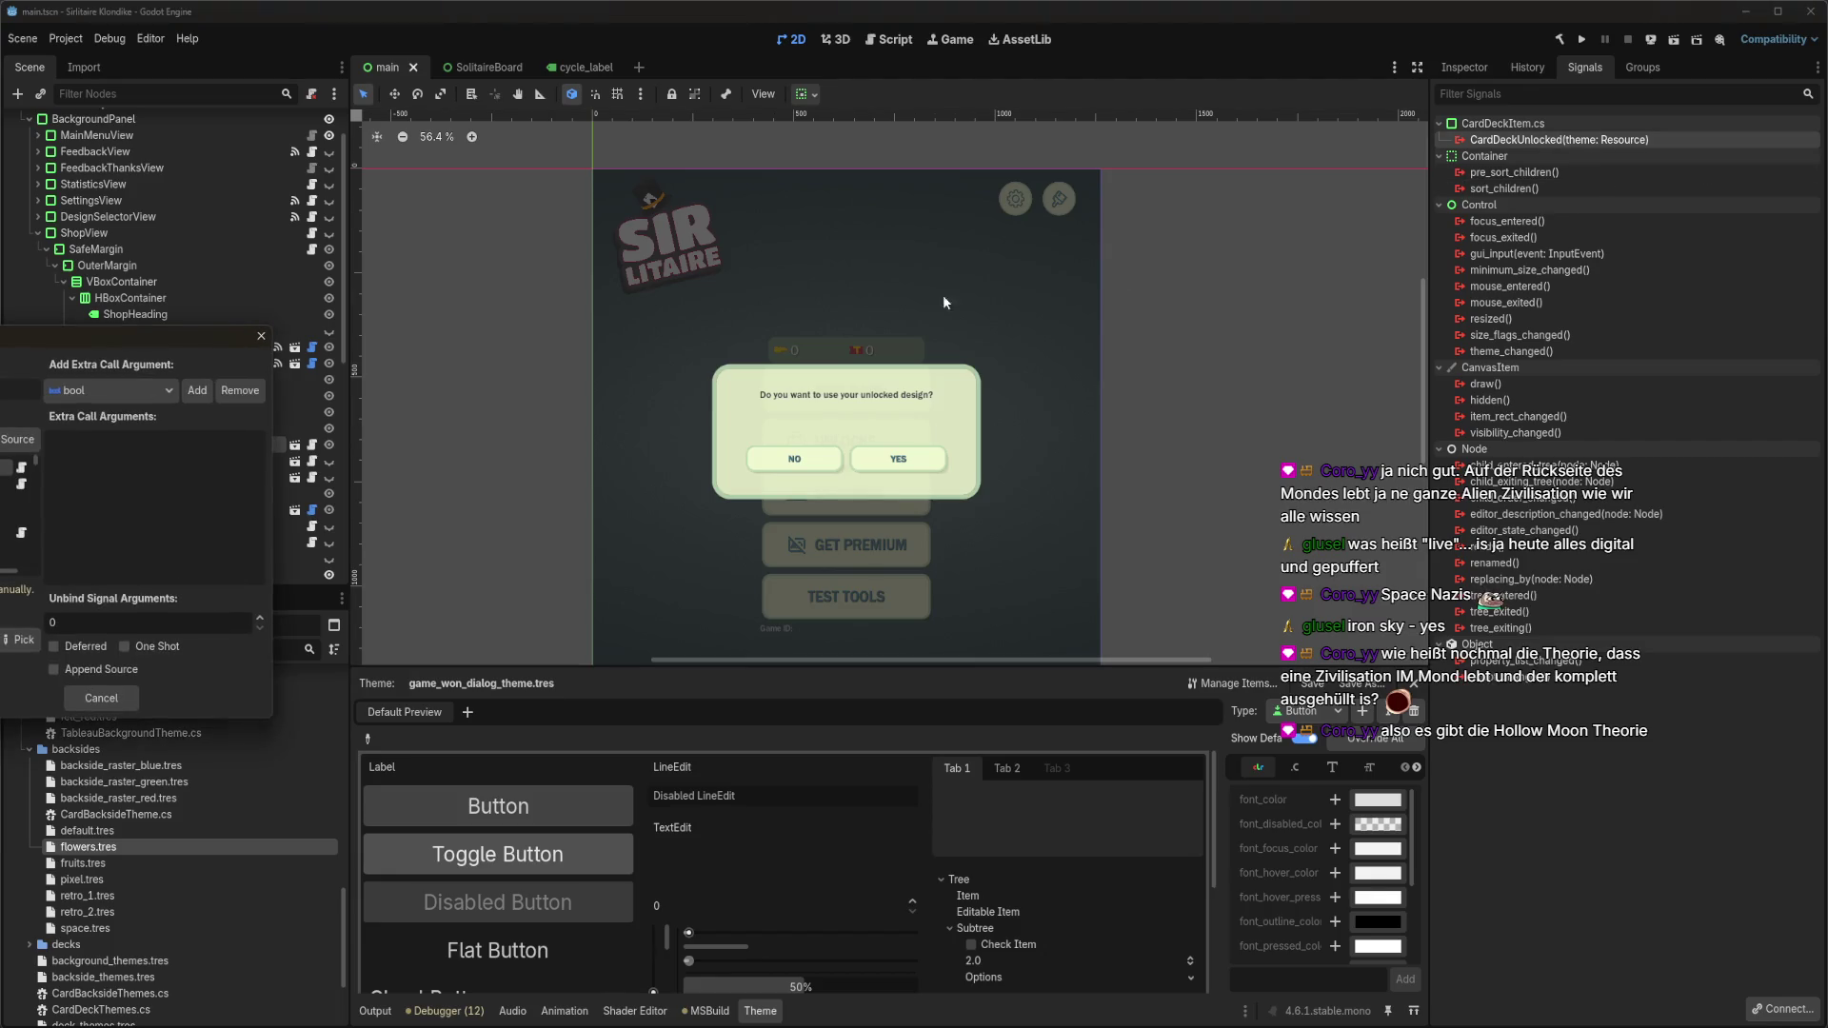
pyautogui.click(261, 336)
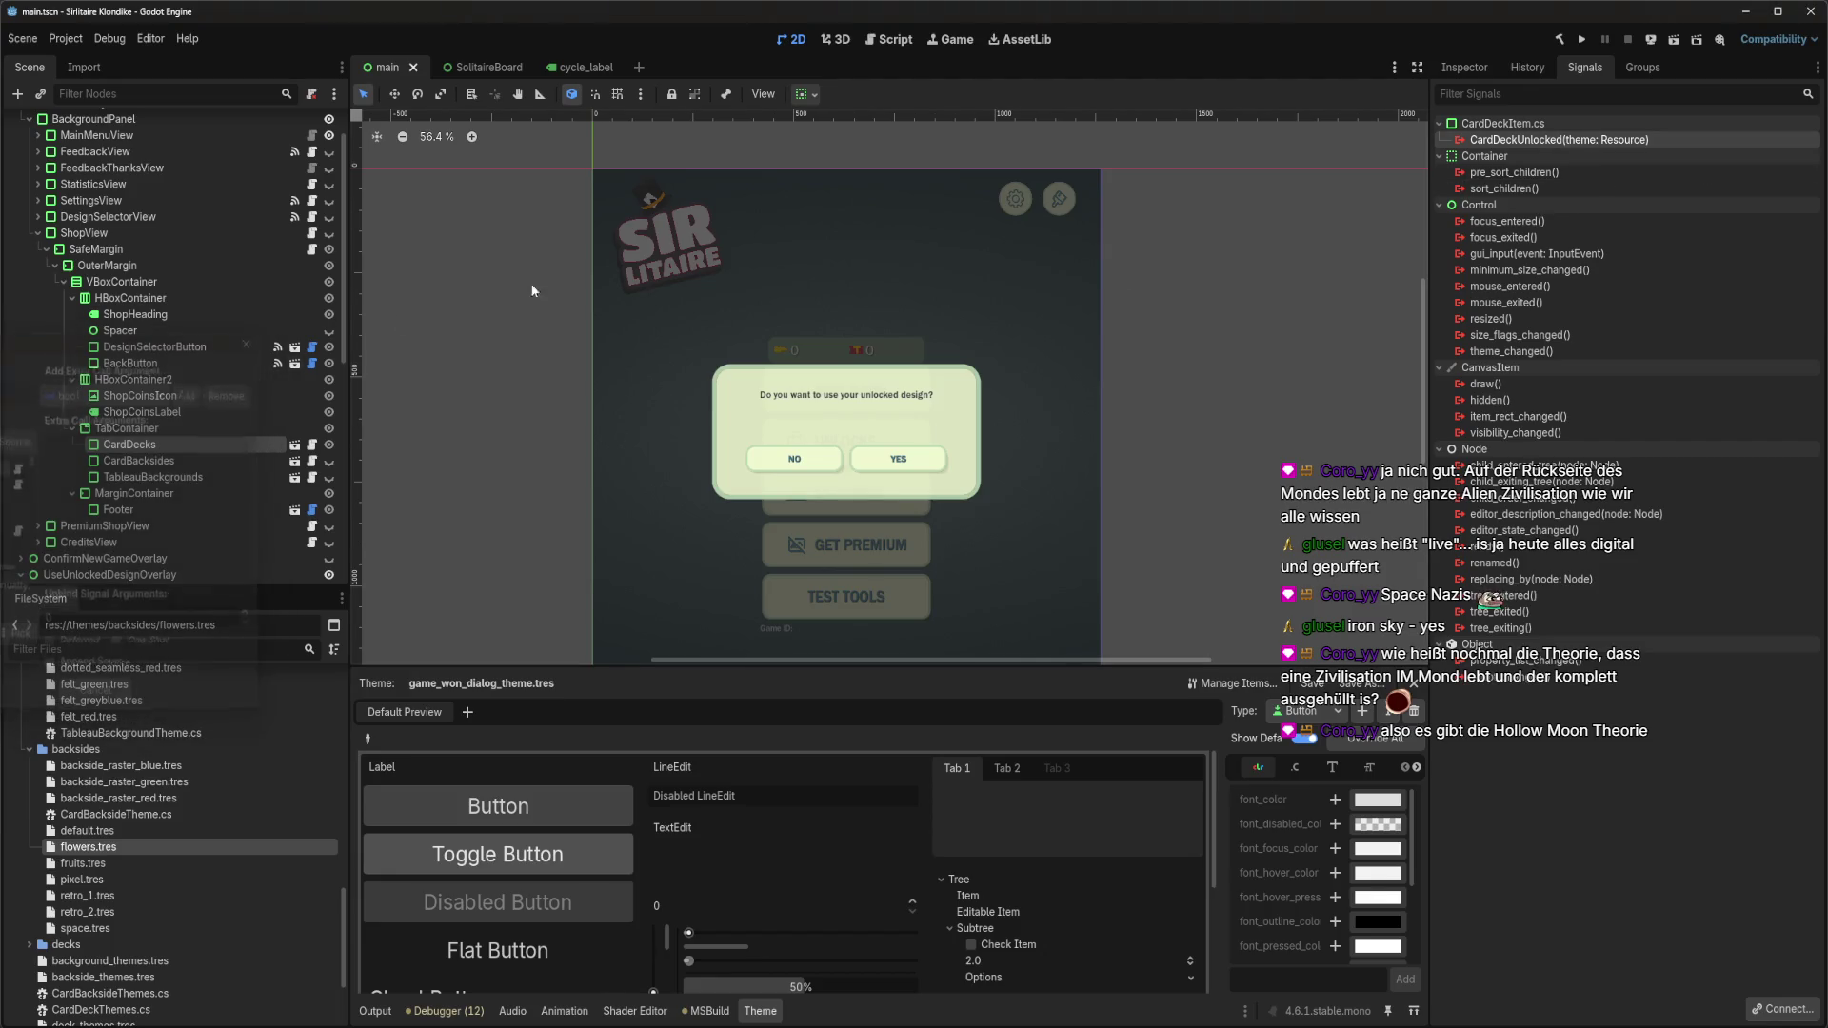
pyautogui.click(1556, 41)
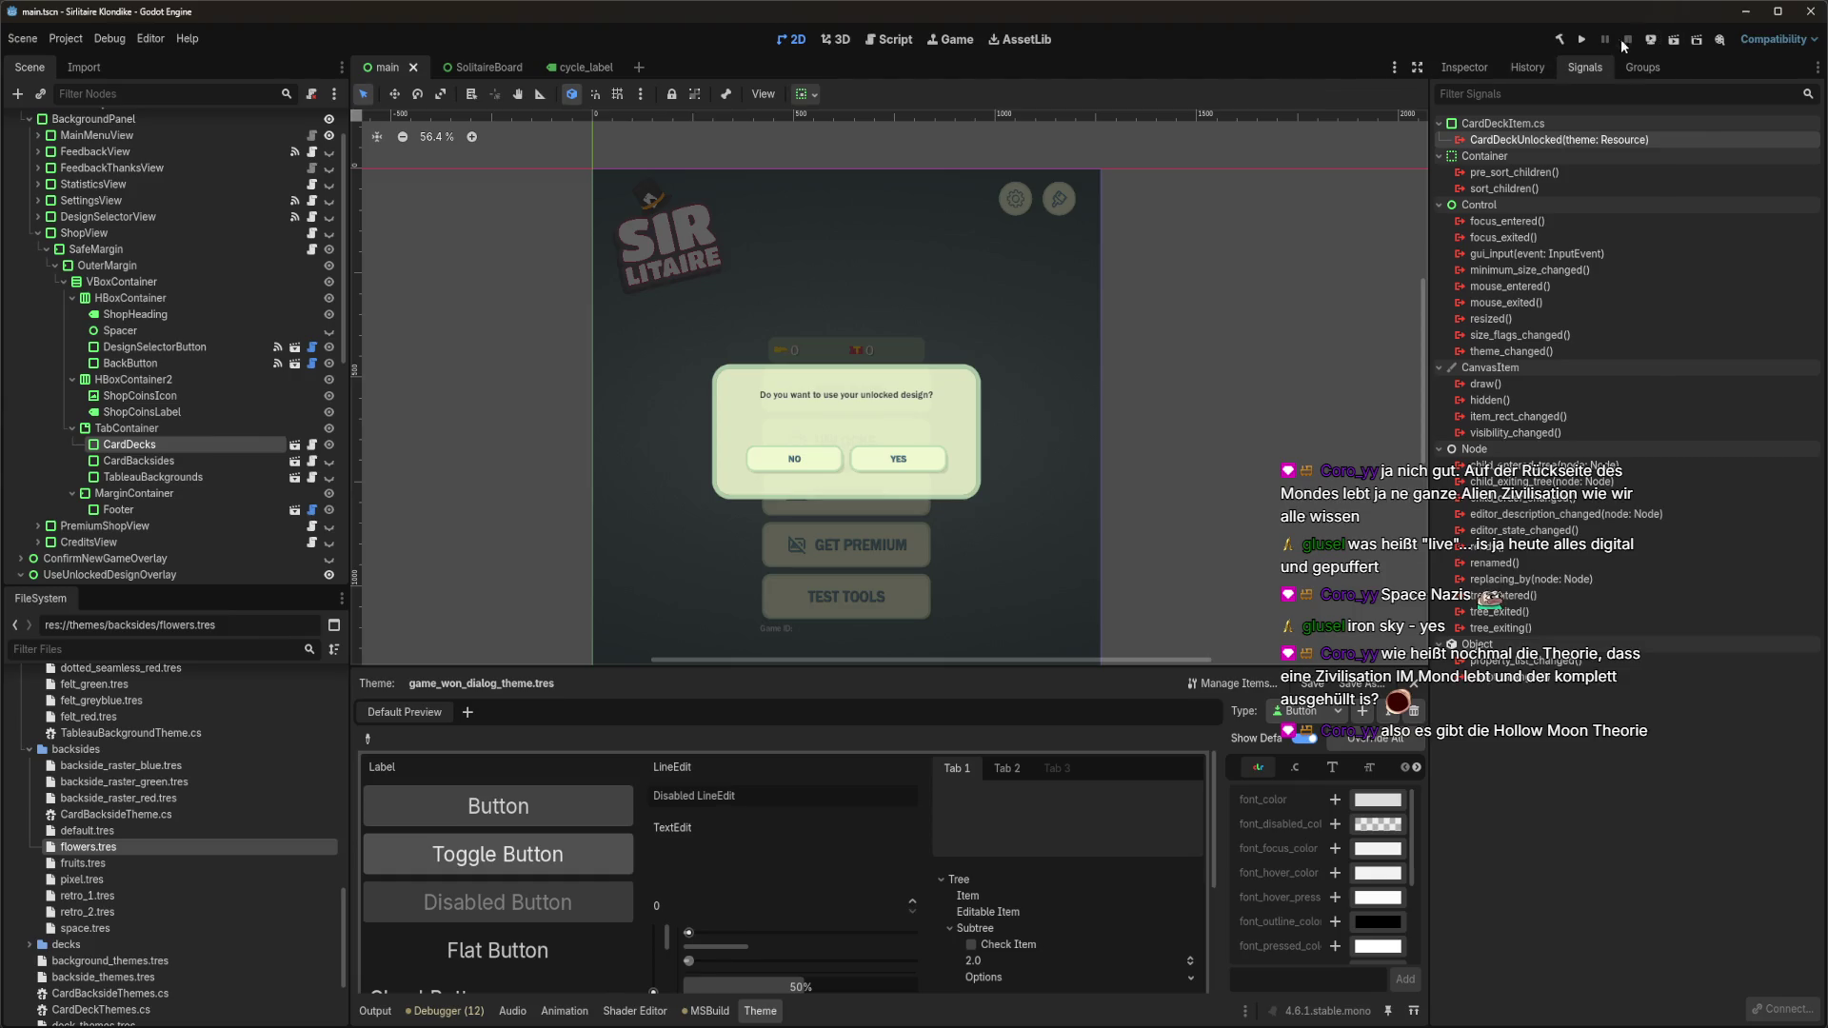
pyautogui.click(1558, 42)
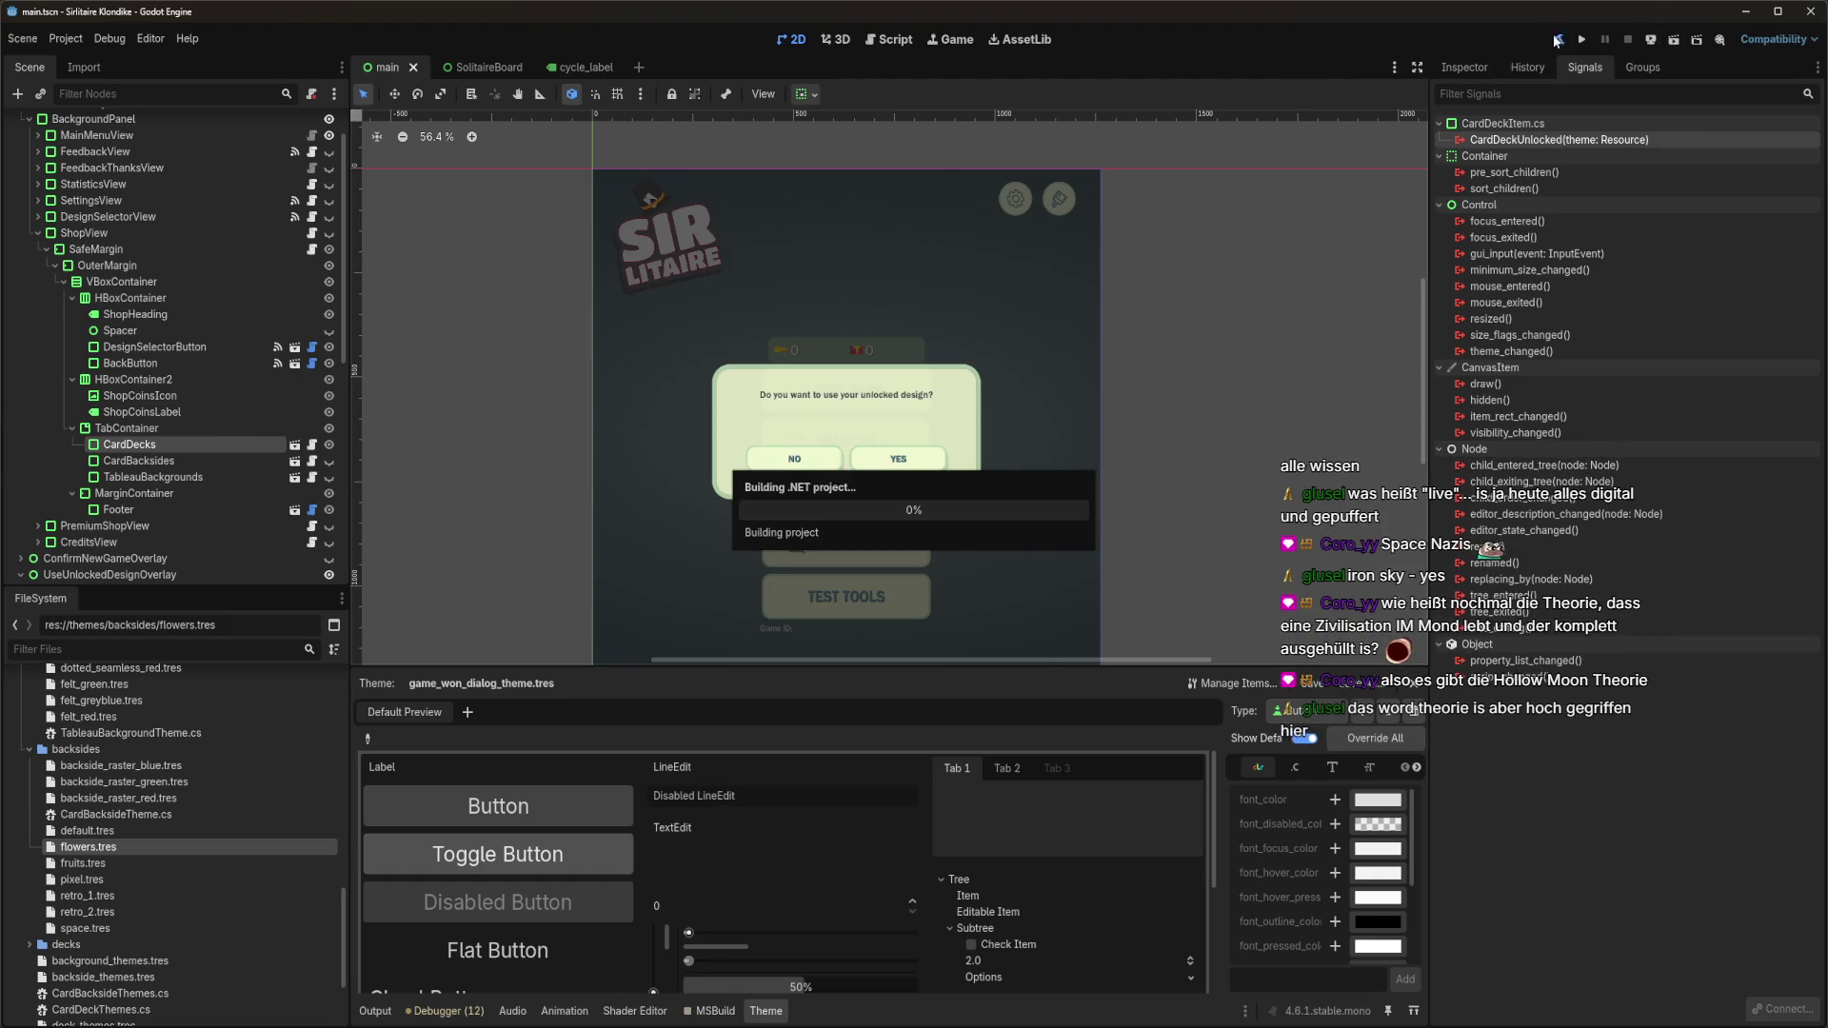
# Connect the CardDeckUnlocked signal to ShopController's OnCardDeckThemeUnlocked method.
pyautogui.doubleClick(1537, 140)
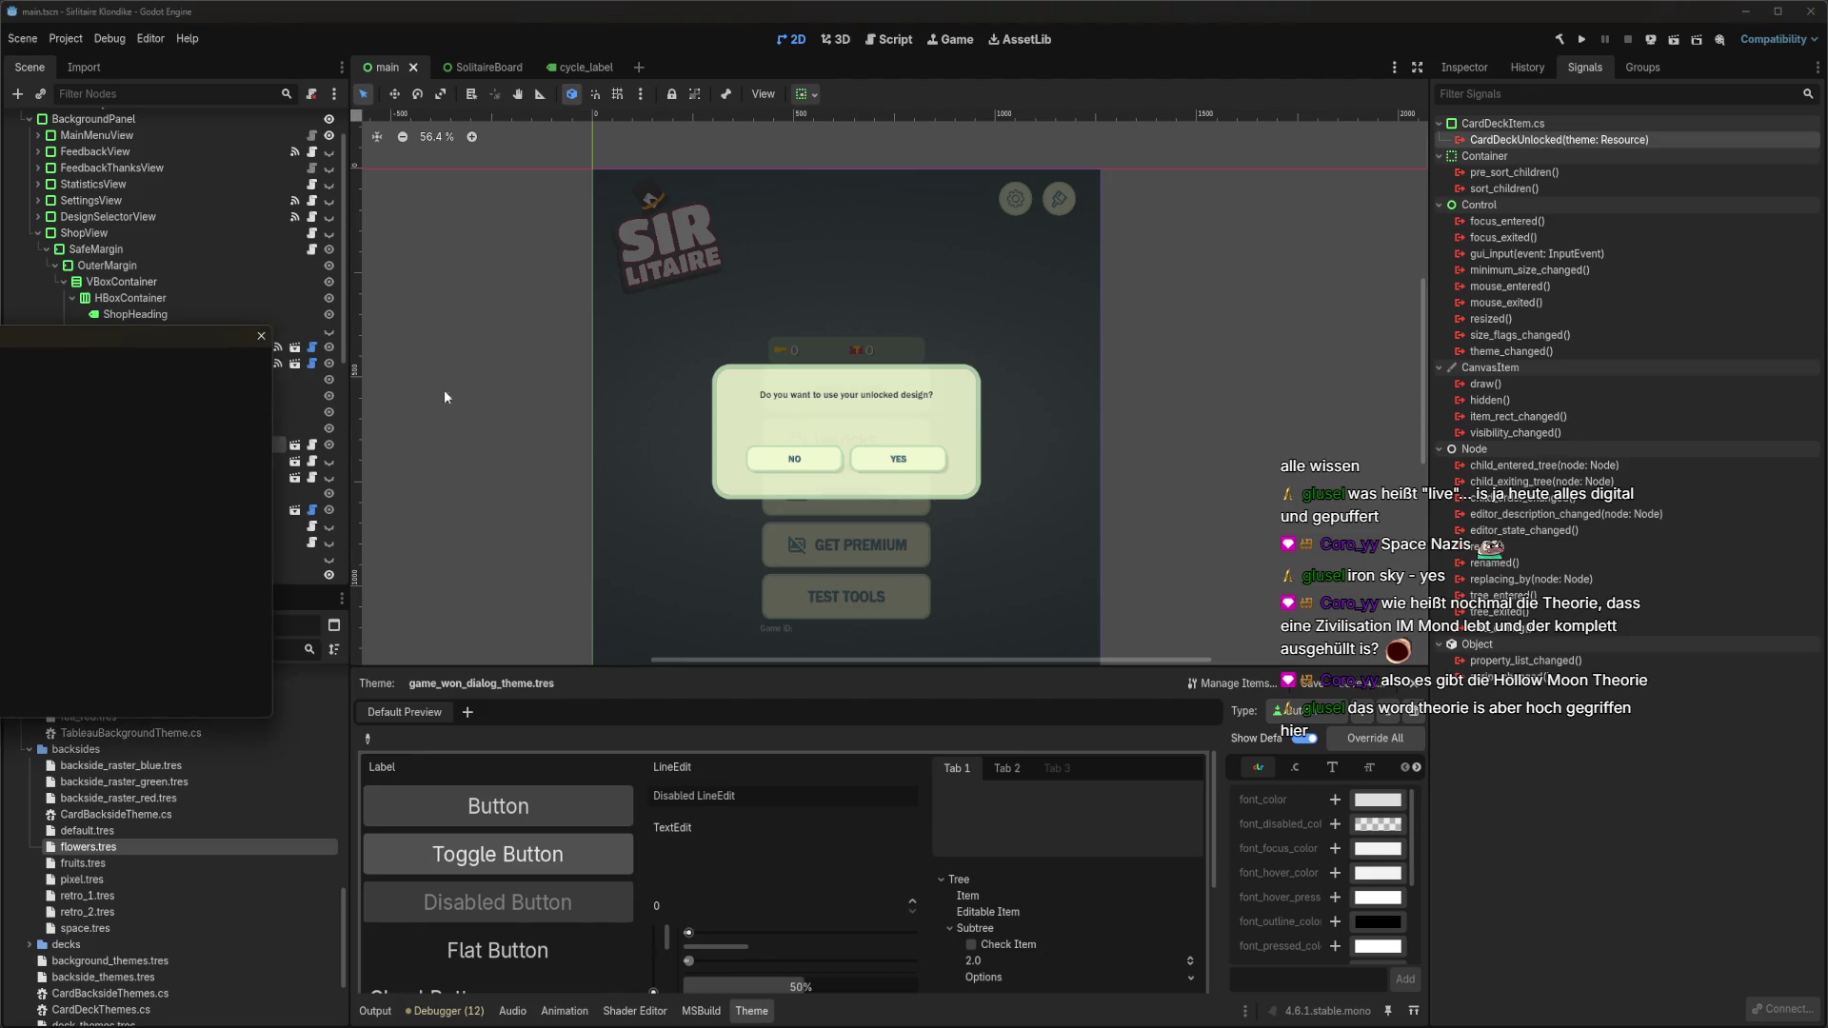
pyautogui.click(264, 439)
pyautogui.write('shopcontr')
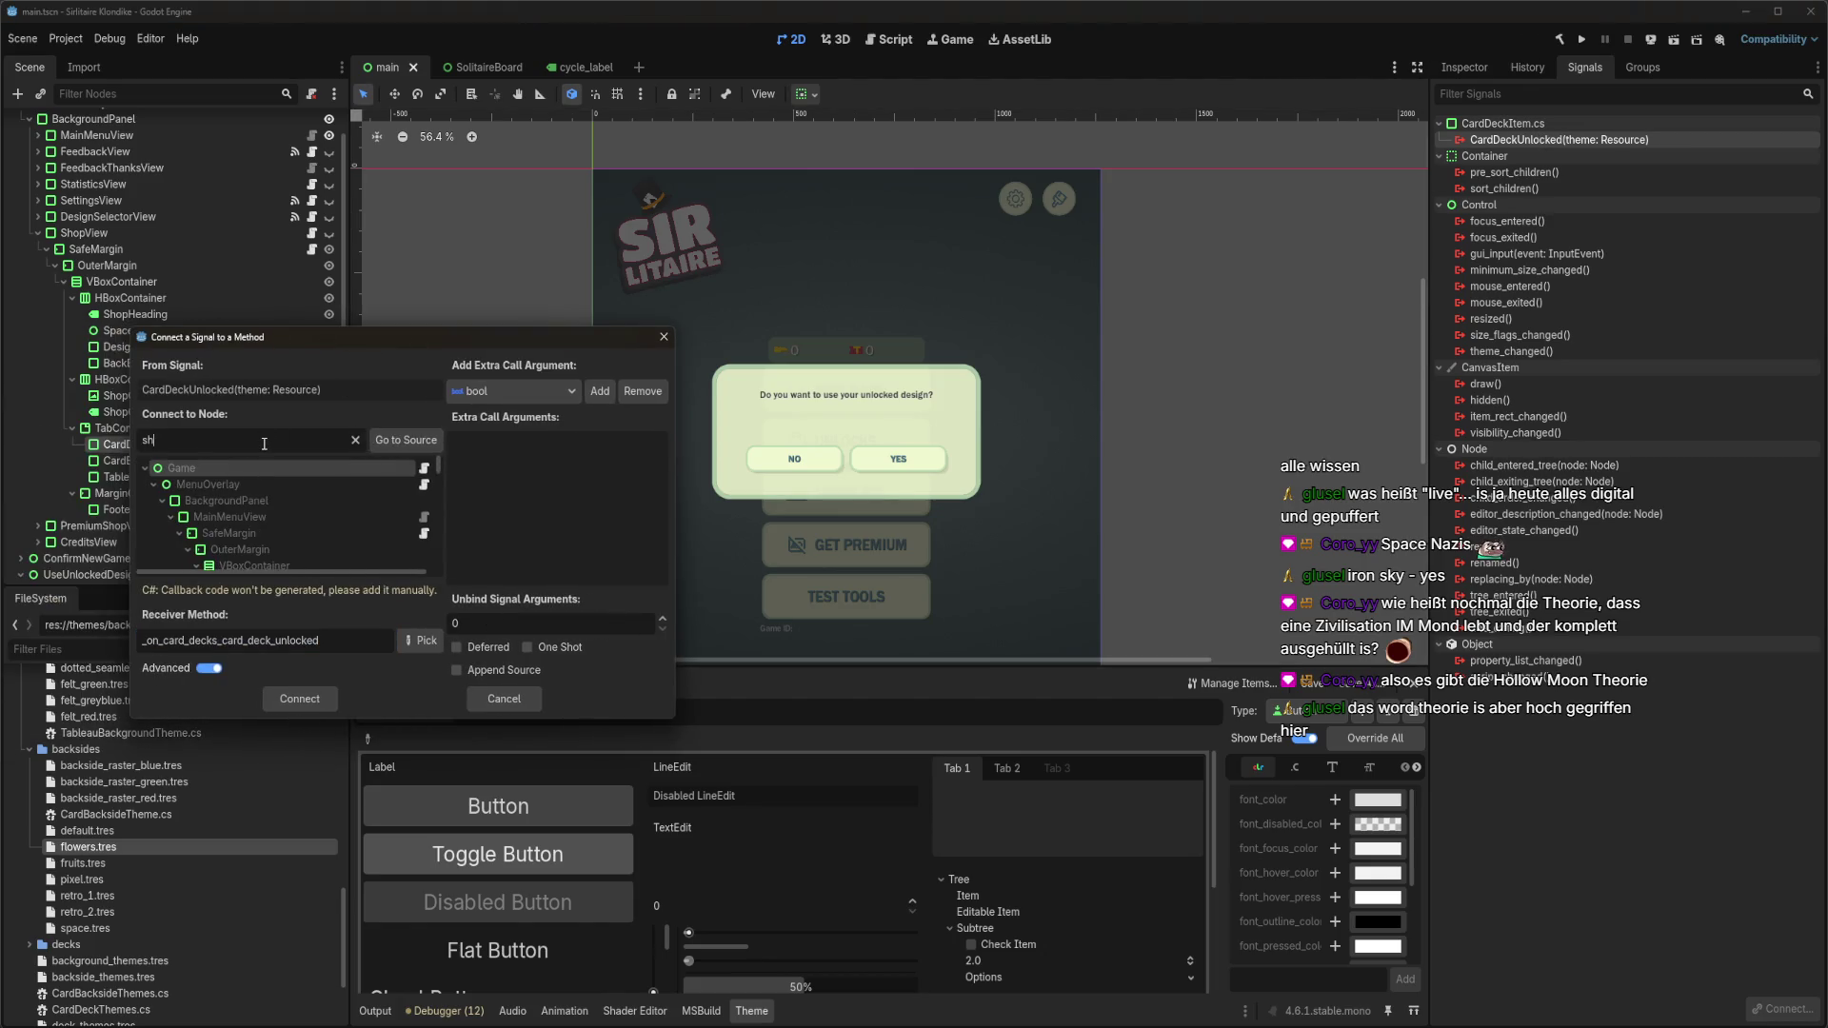
pyautogui.click(274, 500)
pyautogui.click(420, 640)
pyautogui.doubleClick(53, 374)
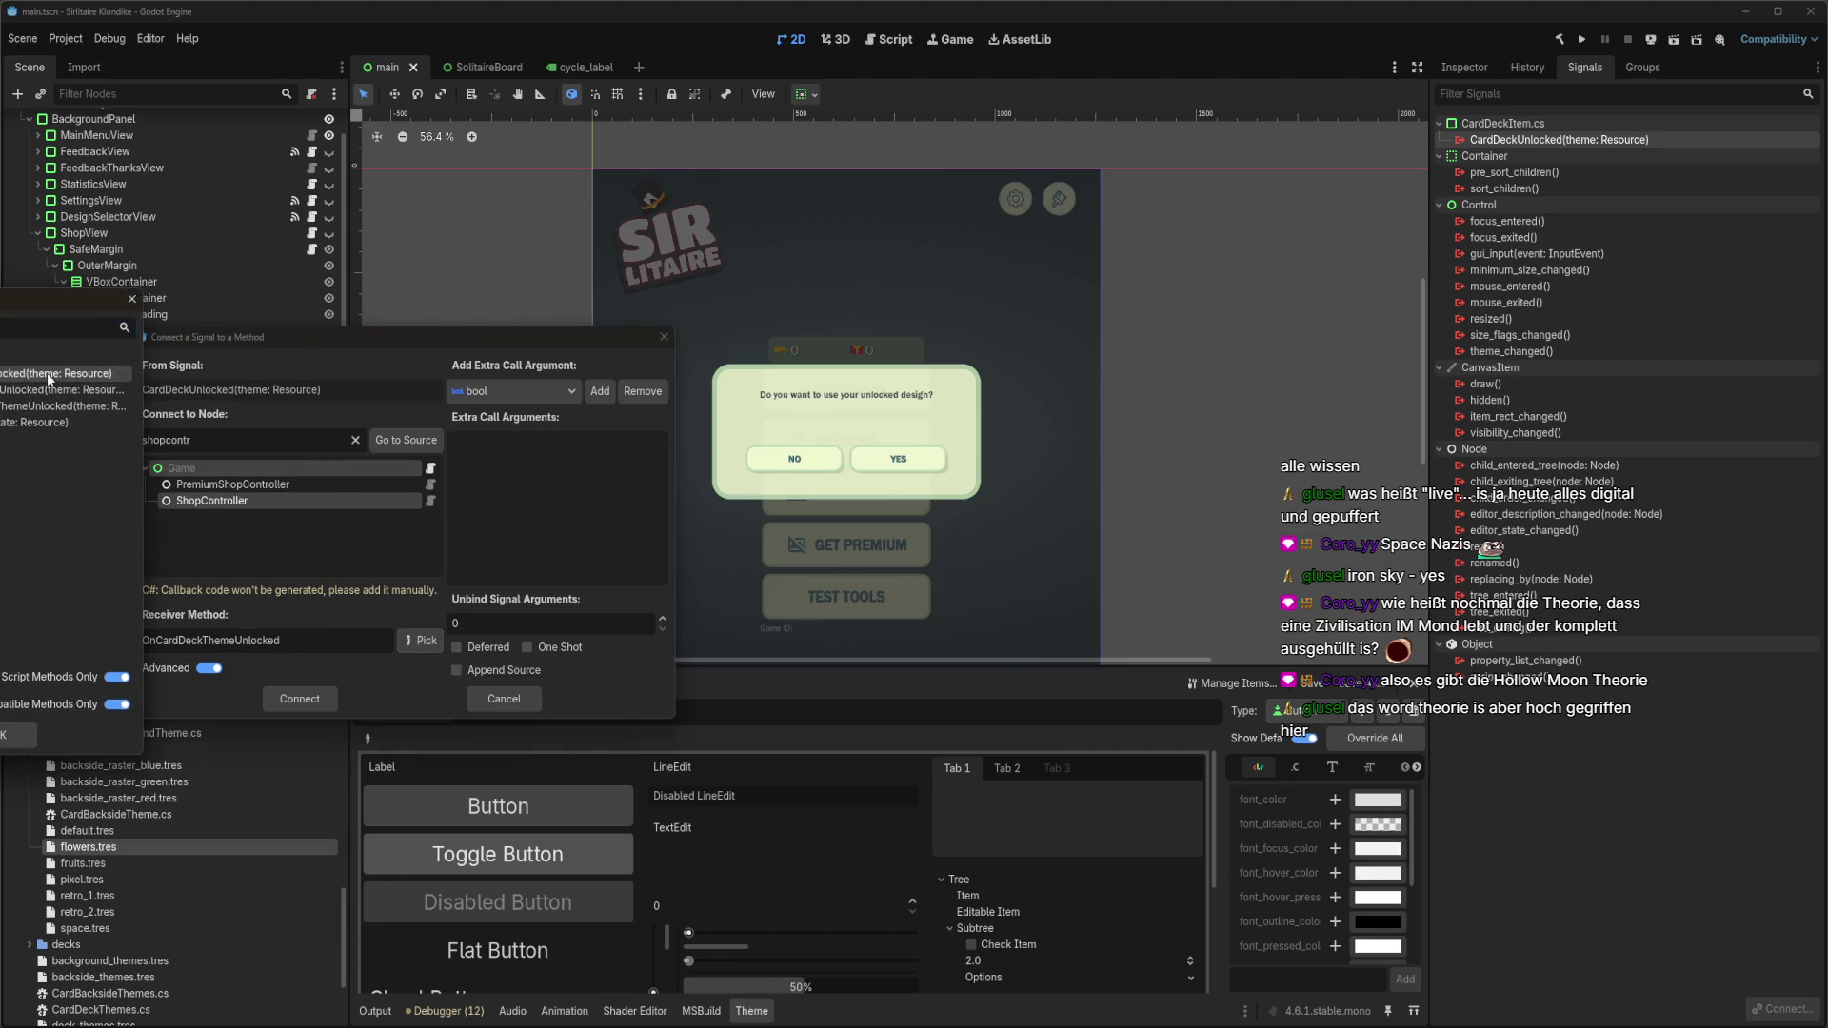
pyautogui.click(305, 696)
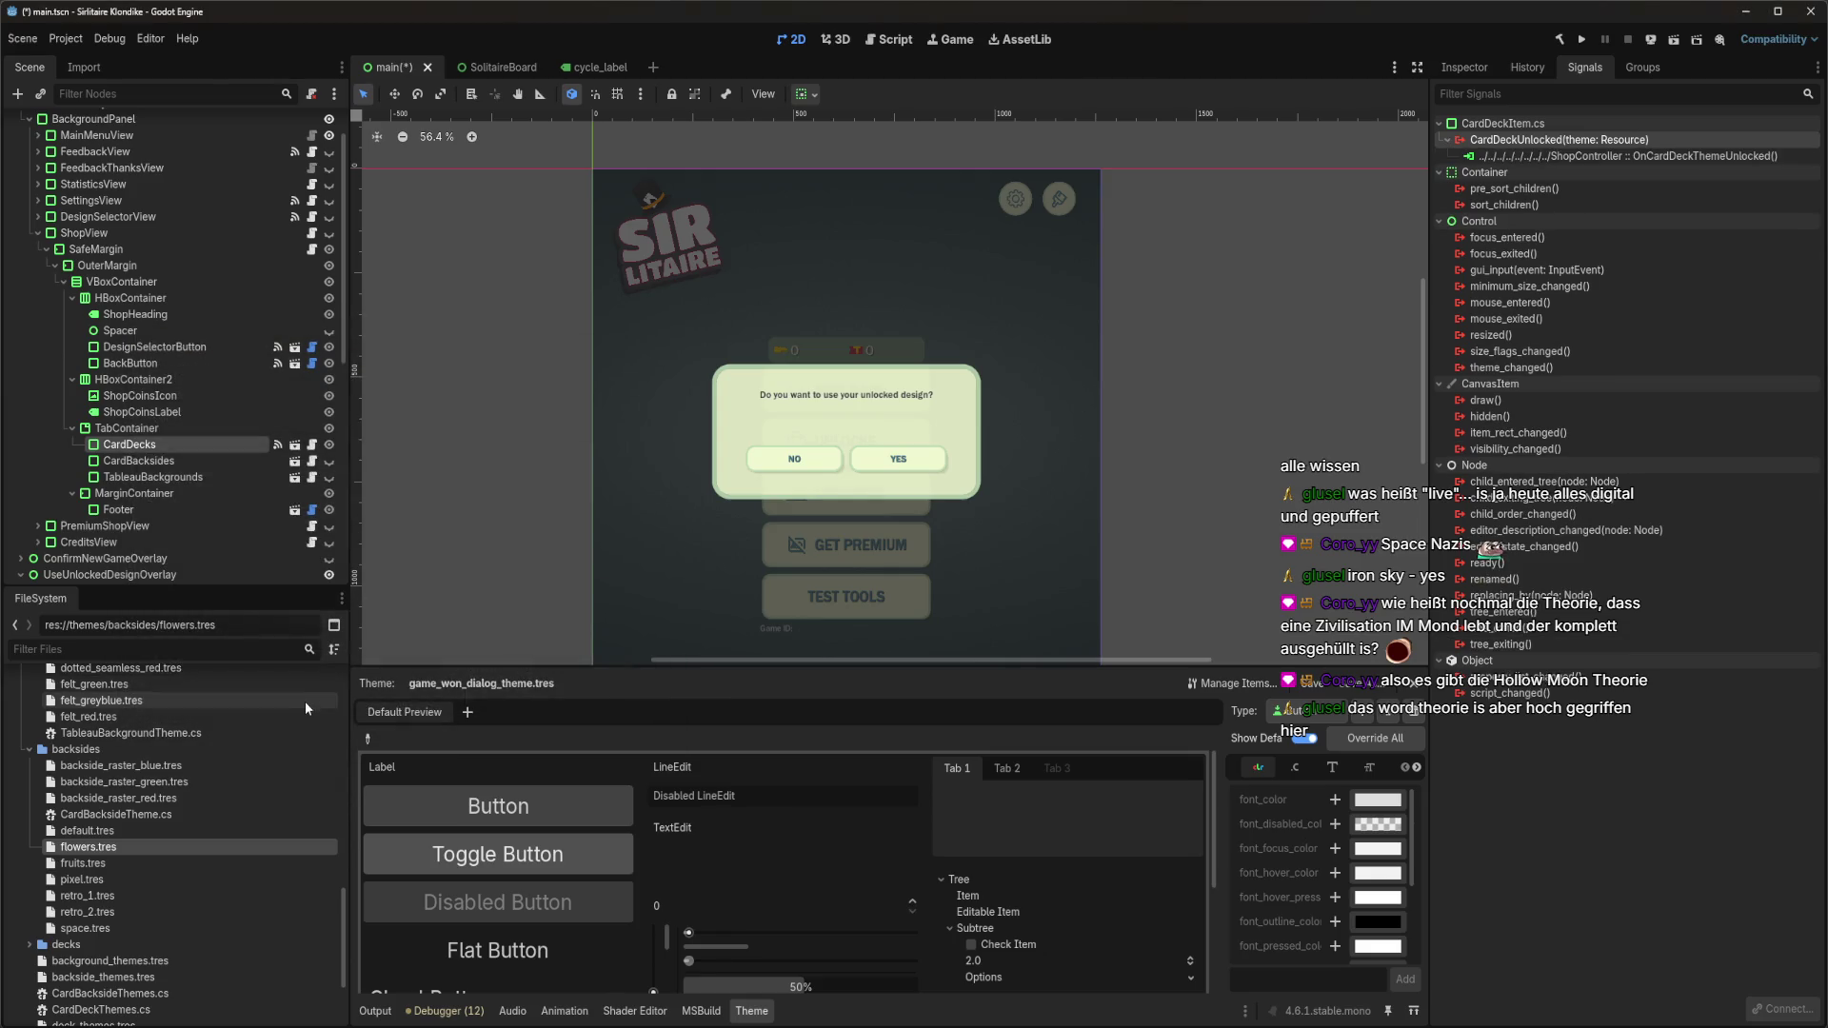
# Connect the CardBacksides item's CardBacksideUnlocked signal to ShopController's OnCardBacksideThemeUnlocked.
pyautogui.click(164, 462)
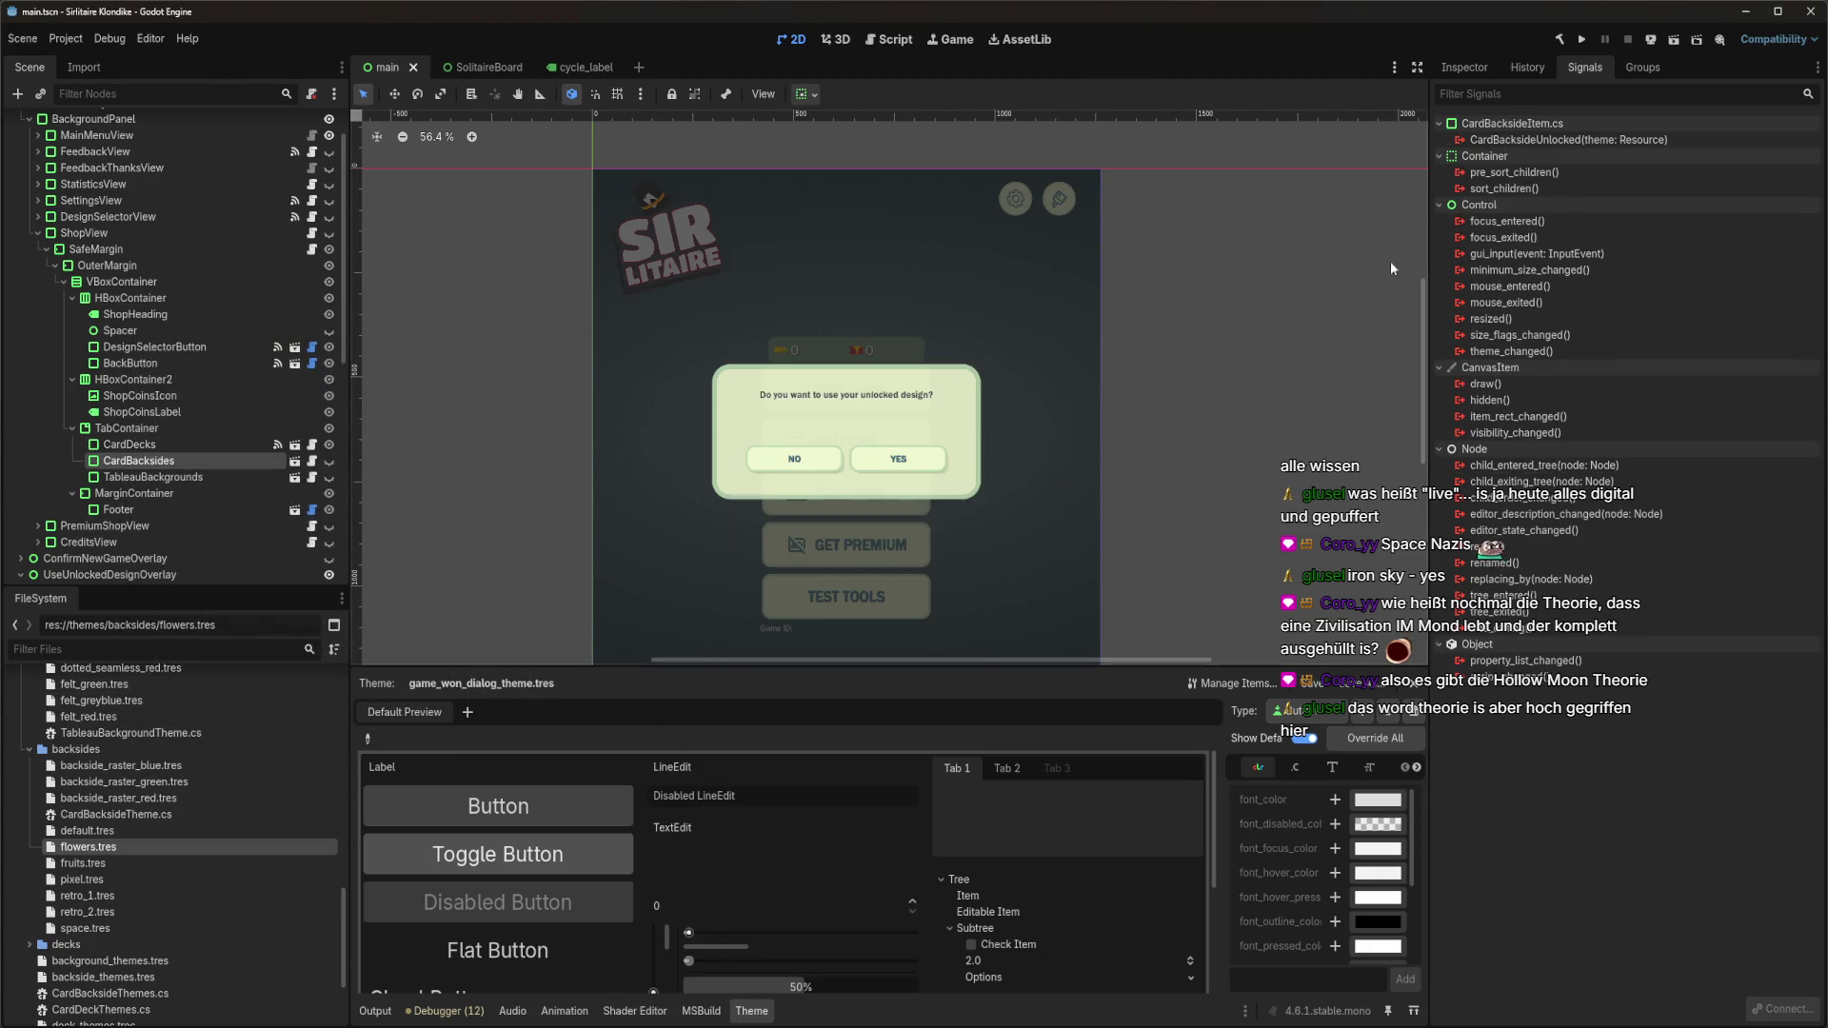
pyautogui.doubleClick(1644, 140)
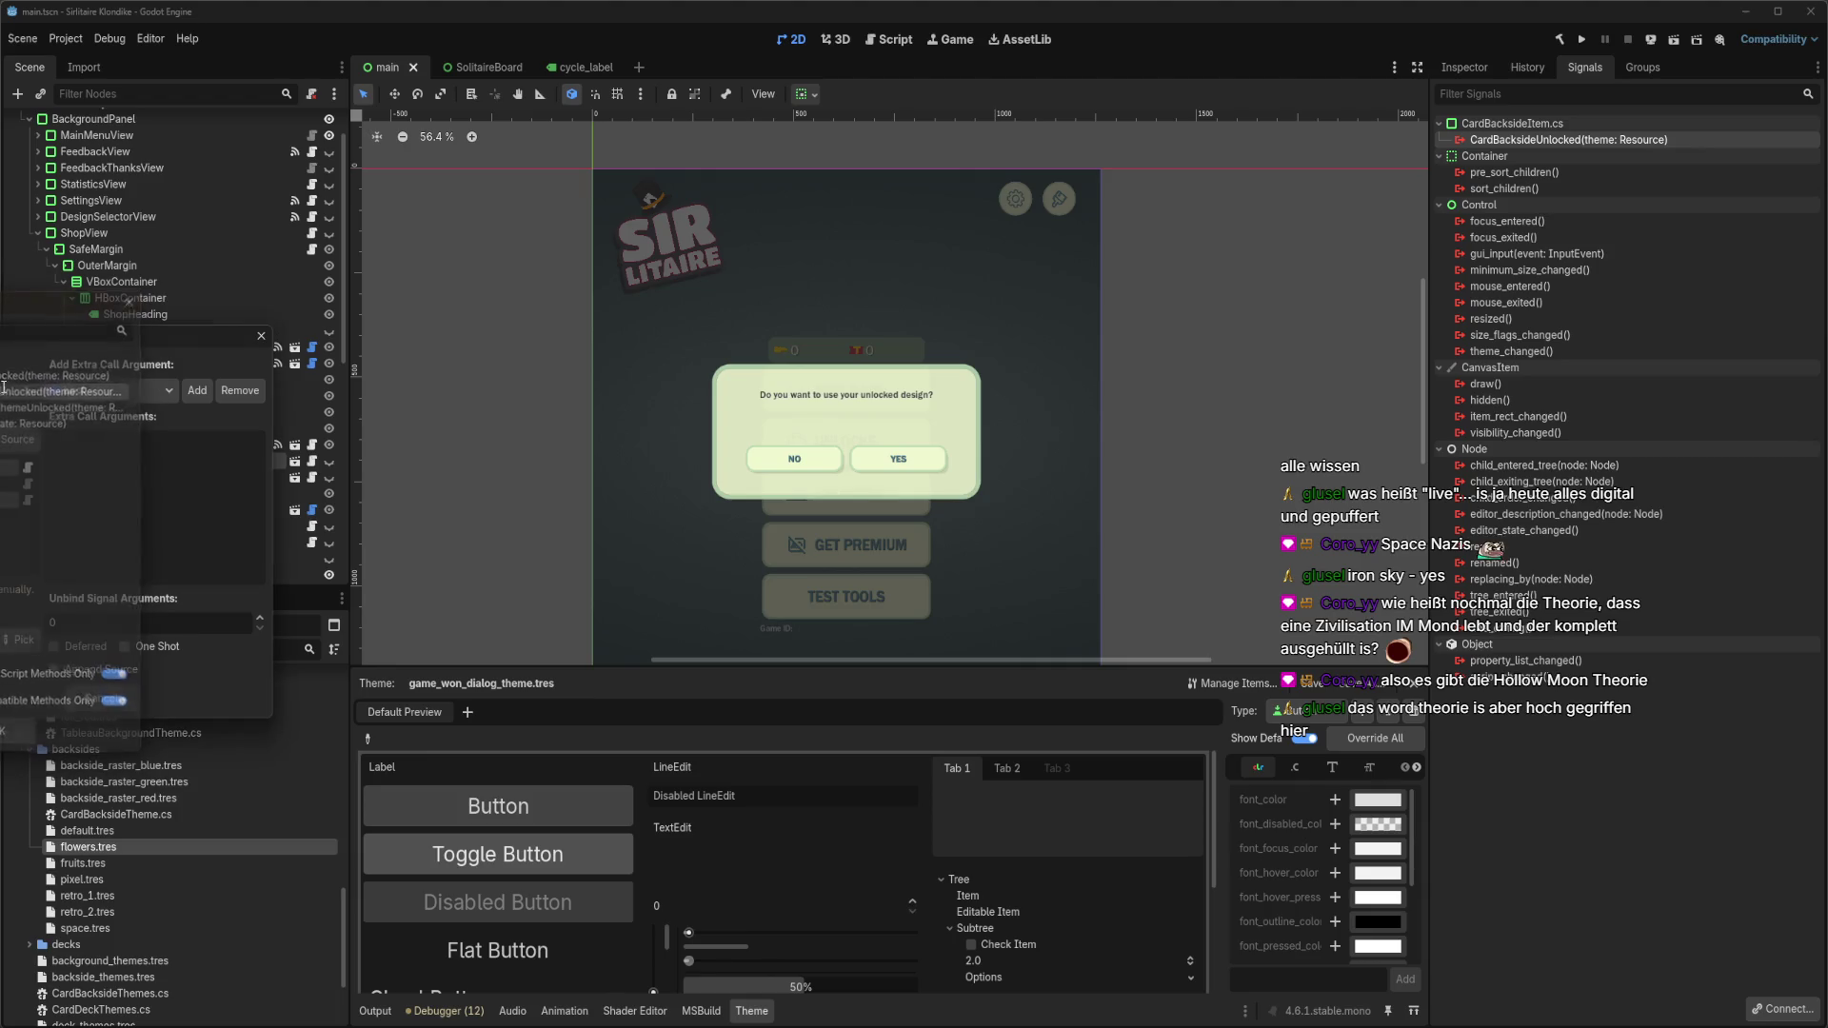
pyautogui.press('Return')
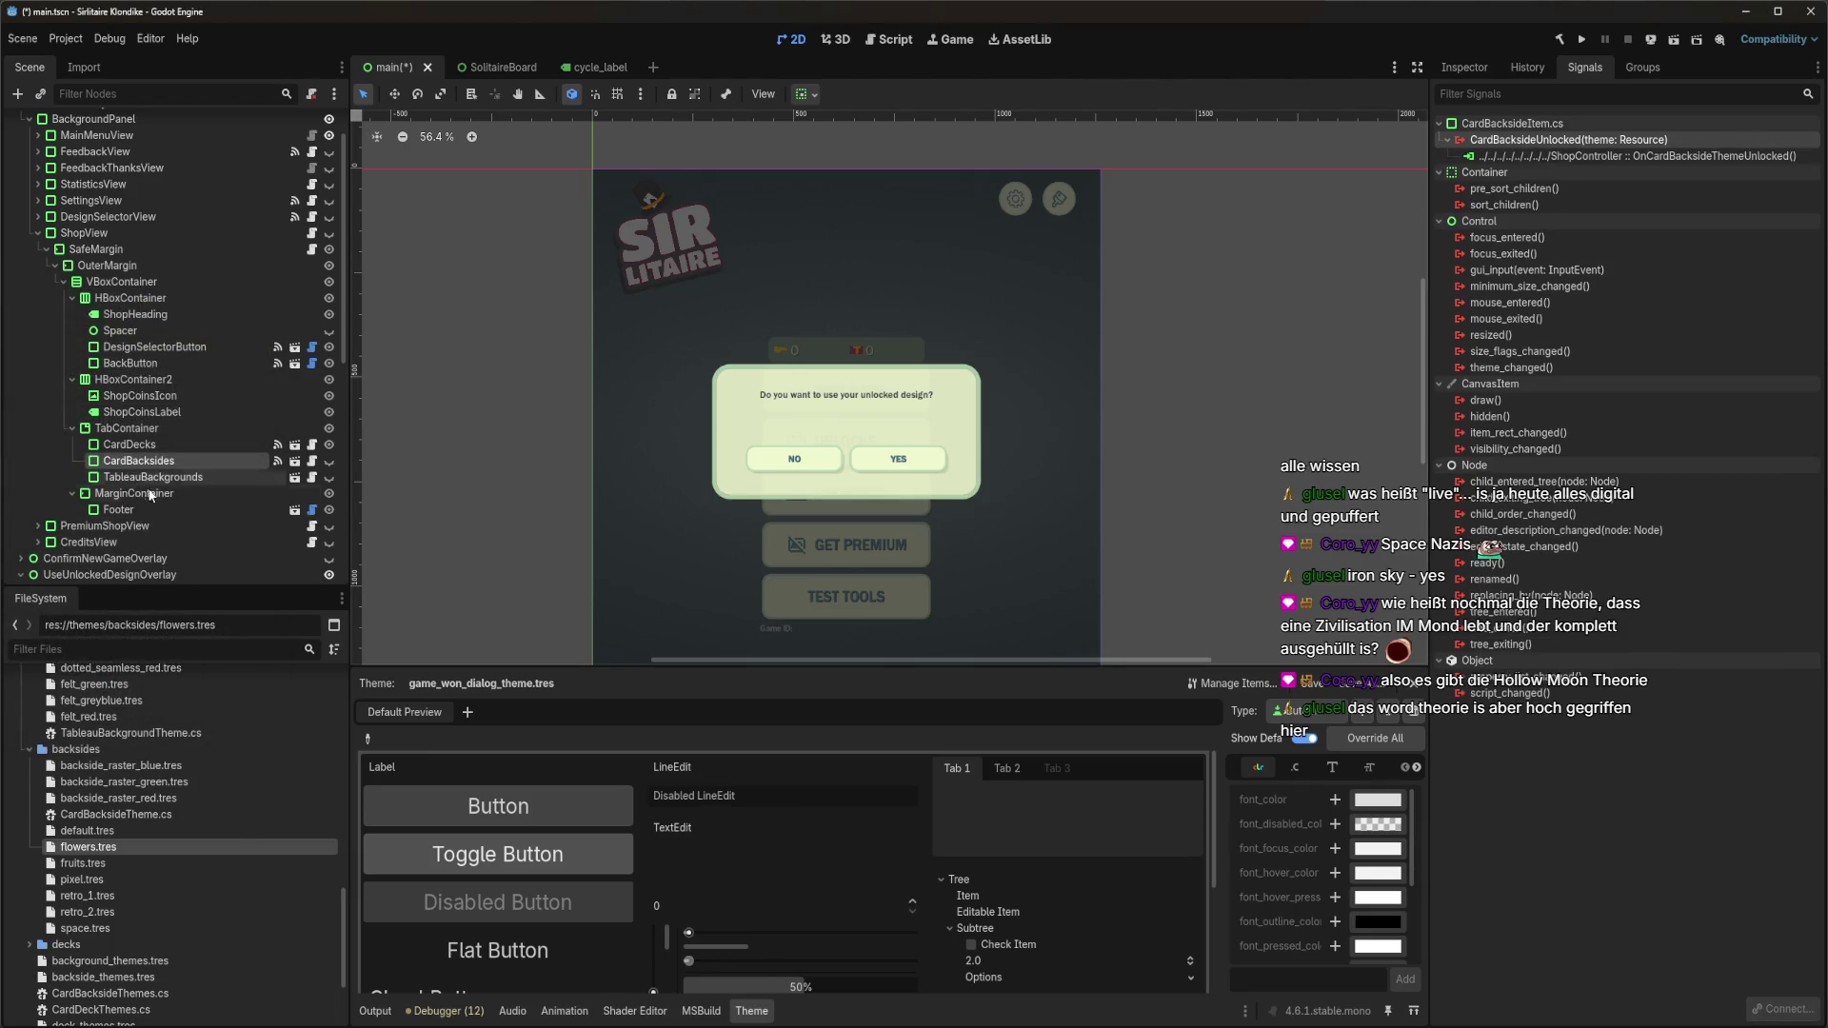
# Connect TableauBackgroundUnlocked to ShopController's OnTableauBackgroundThemeUnlocked and save main.tscn.
pyautogui.click(159, 479)
pyautogui.press('Return')
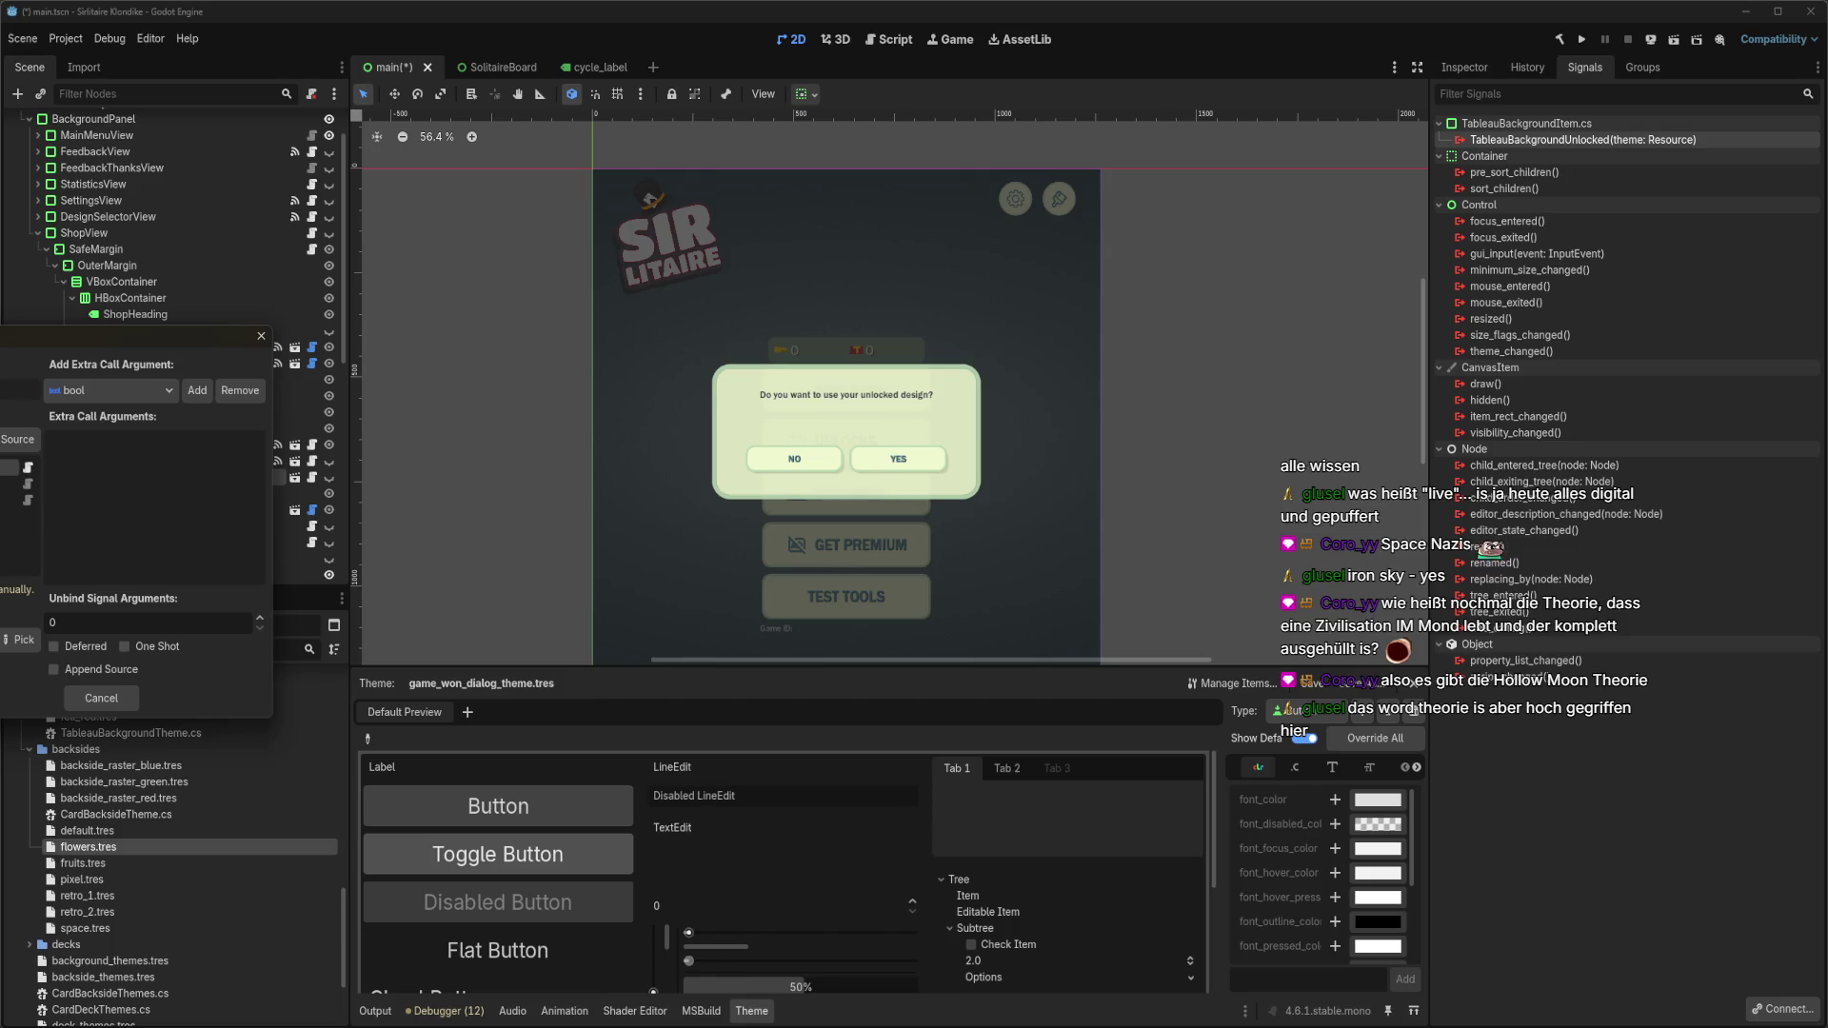
pyautogui.click(19, 640)
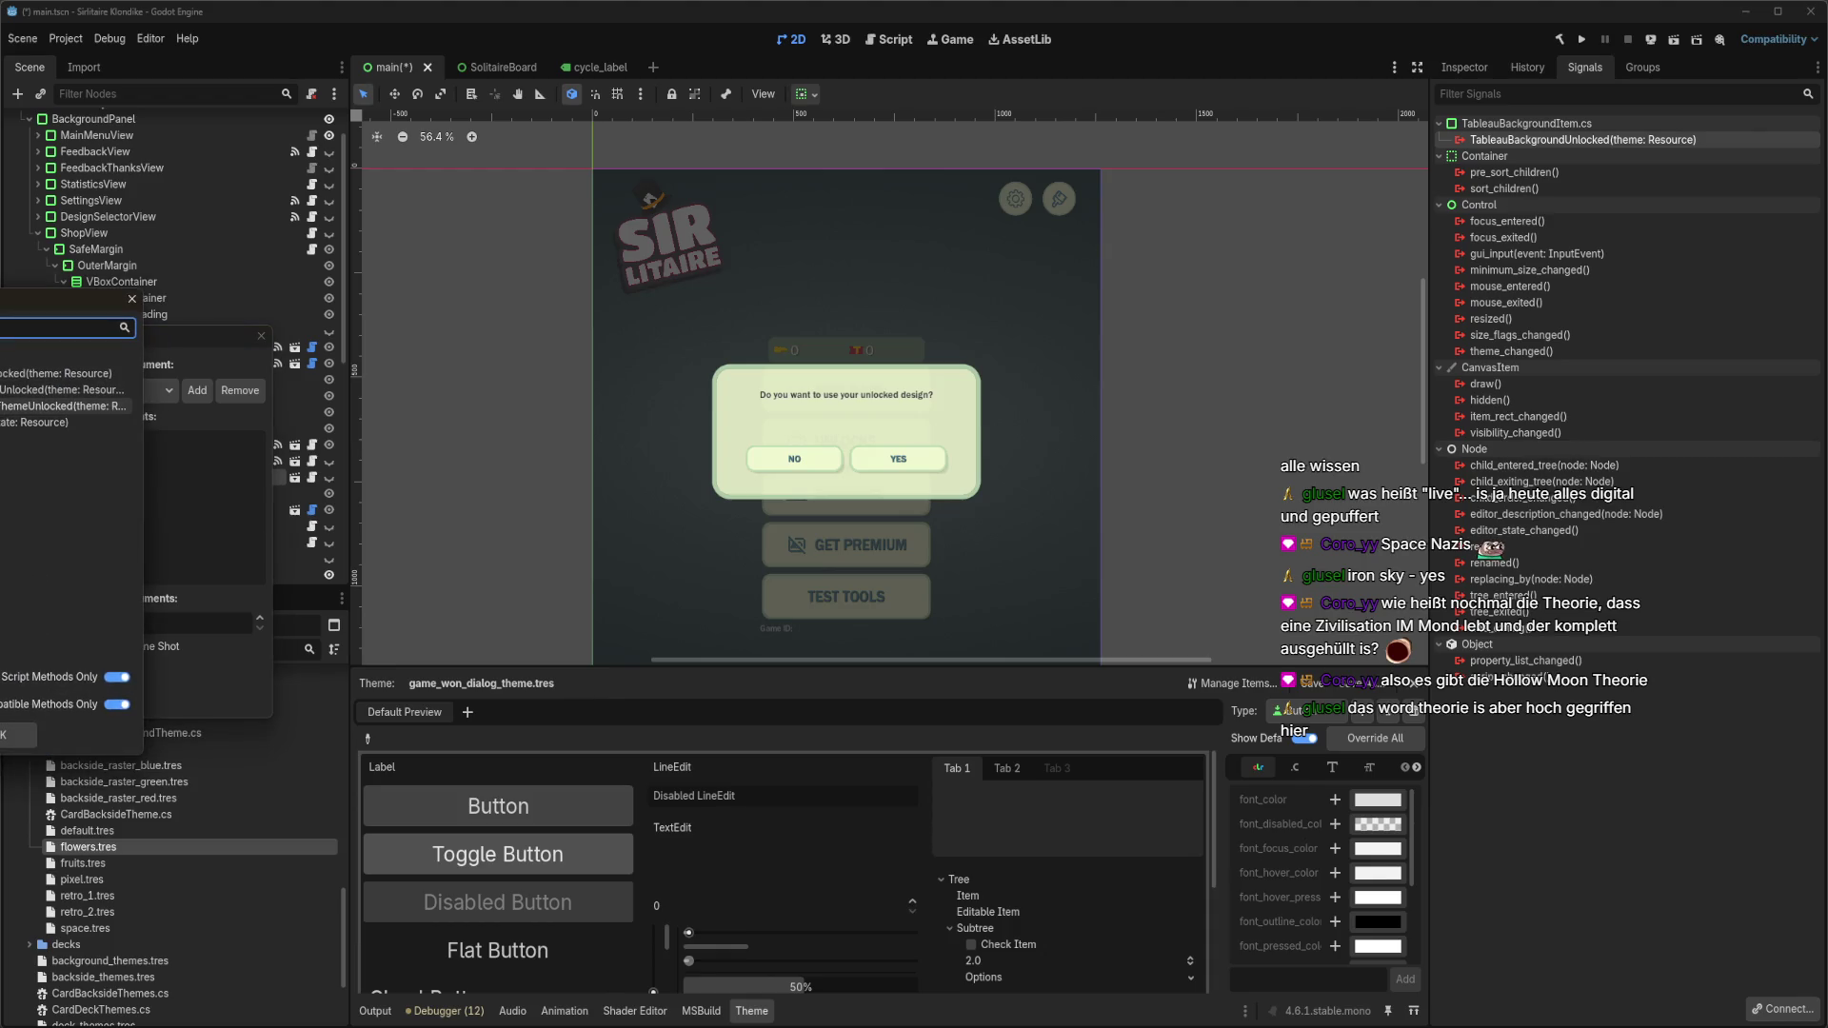
pyautogui.press('Return')
pyautogui.press('Return')
pyautogui.hotkey('ctrl', 's')
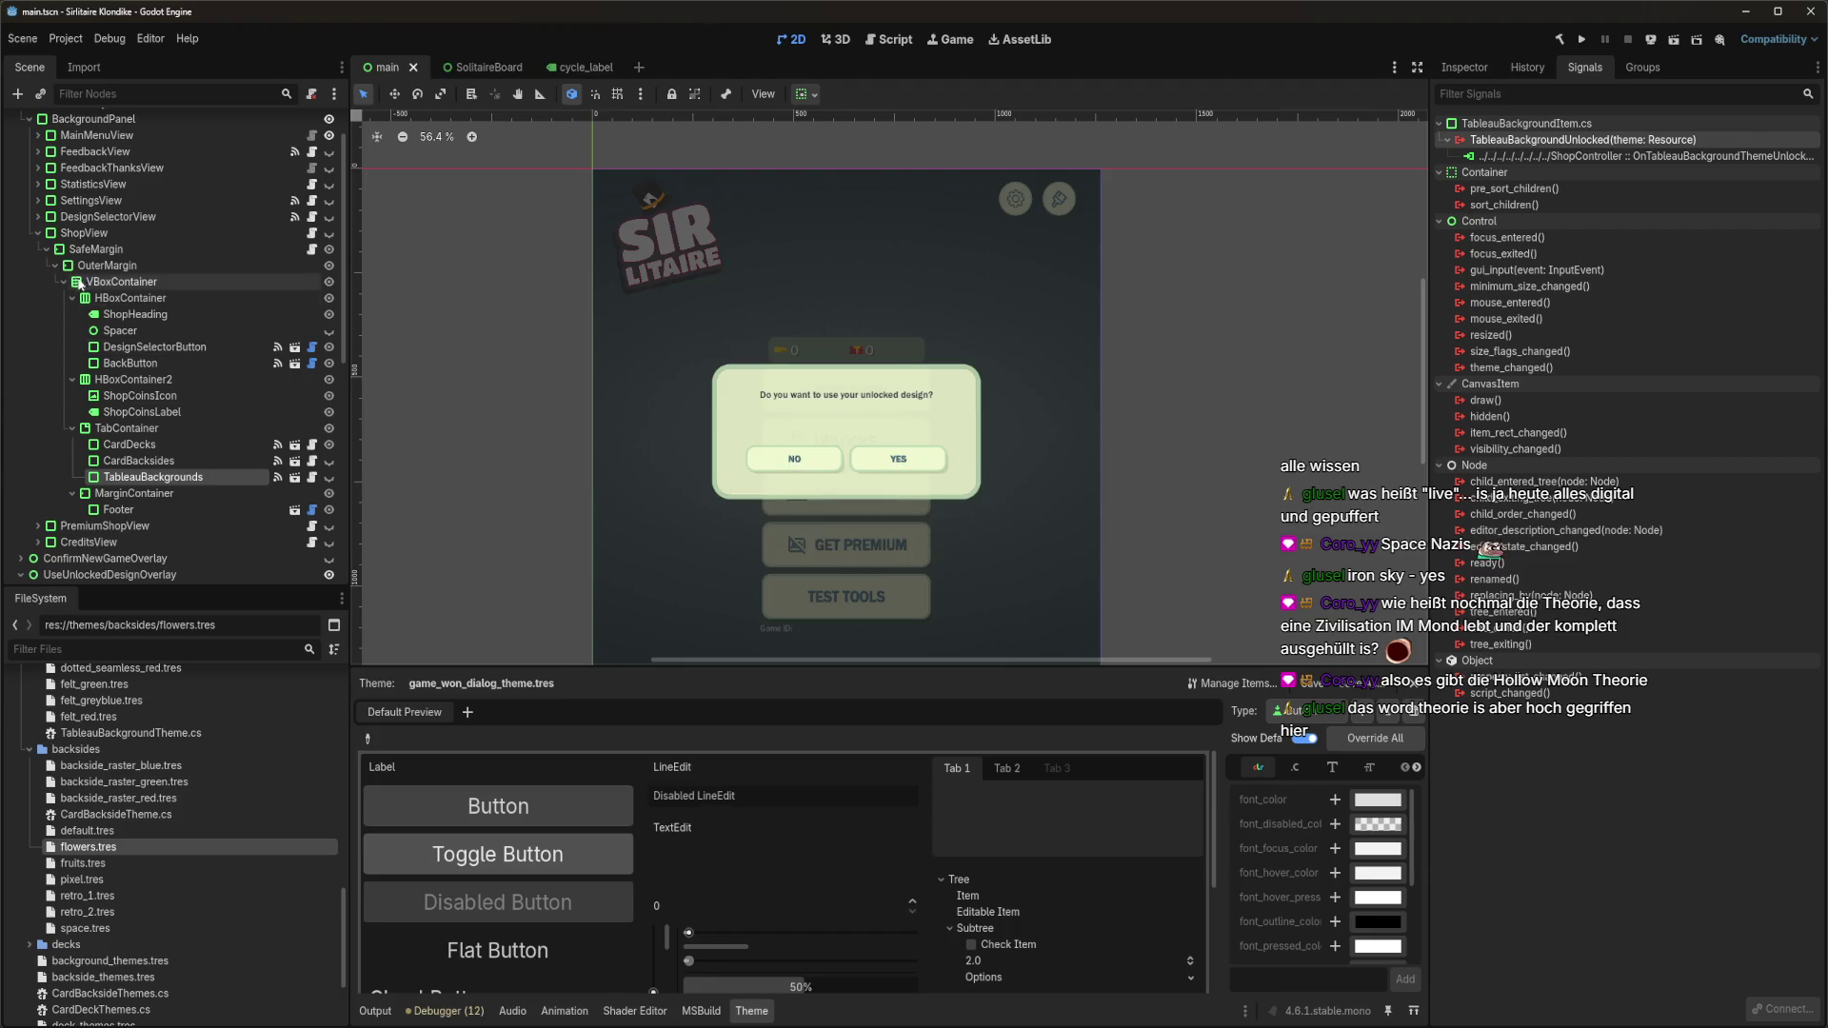
pyautogui.click(38, 232)
# Attach UseUnlockedDesignOverlay.cs from ui/menu/useUnlockedDesign as the UseUnlockedDesignOverlay node's script.
pyautogui.scroll(2, 34, 257)
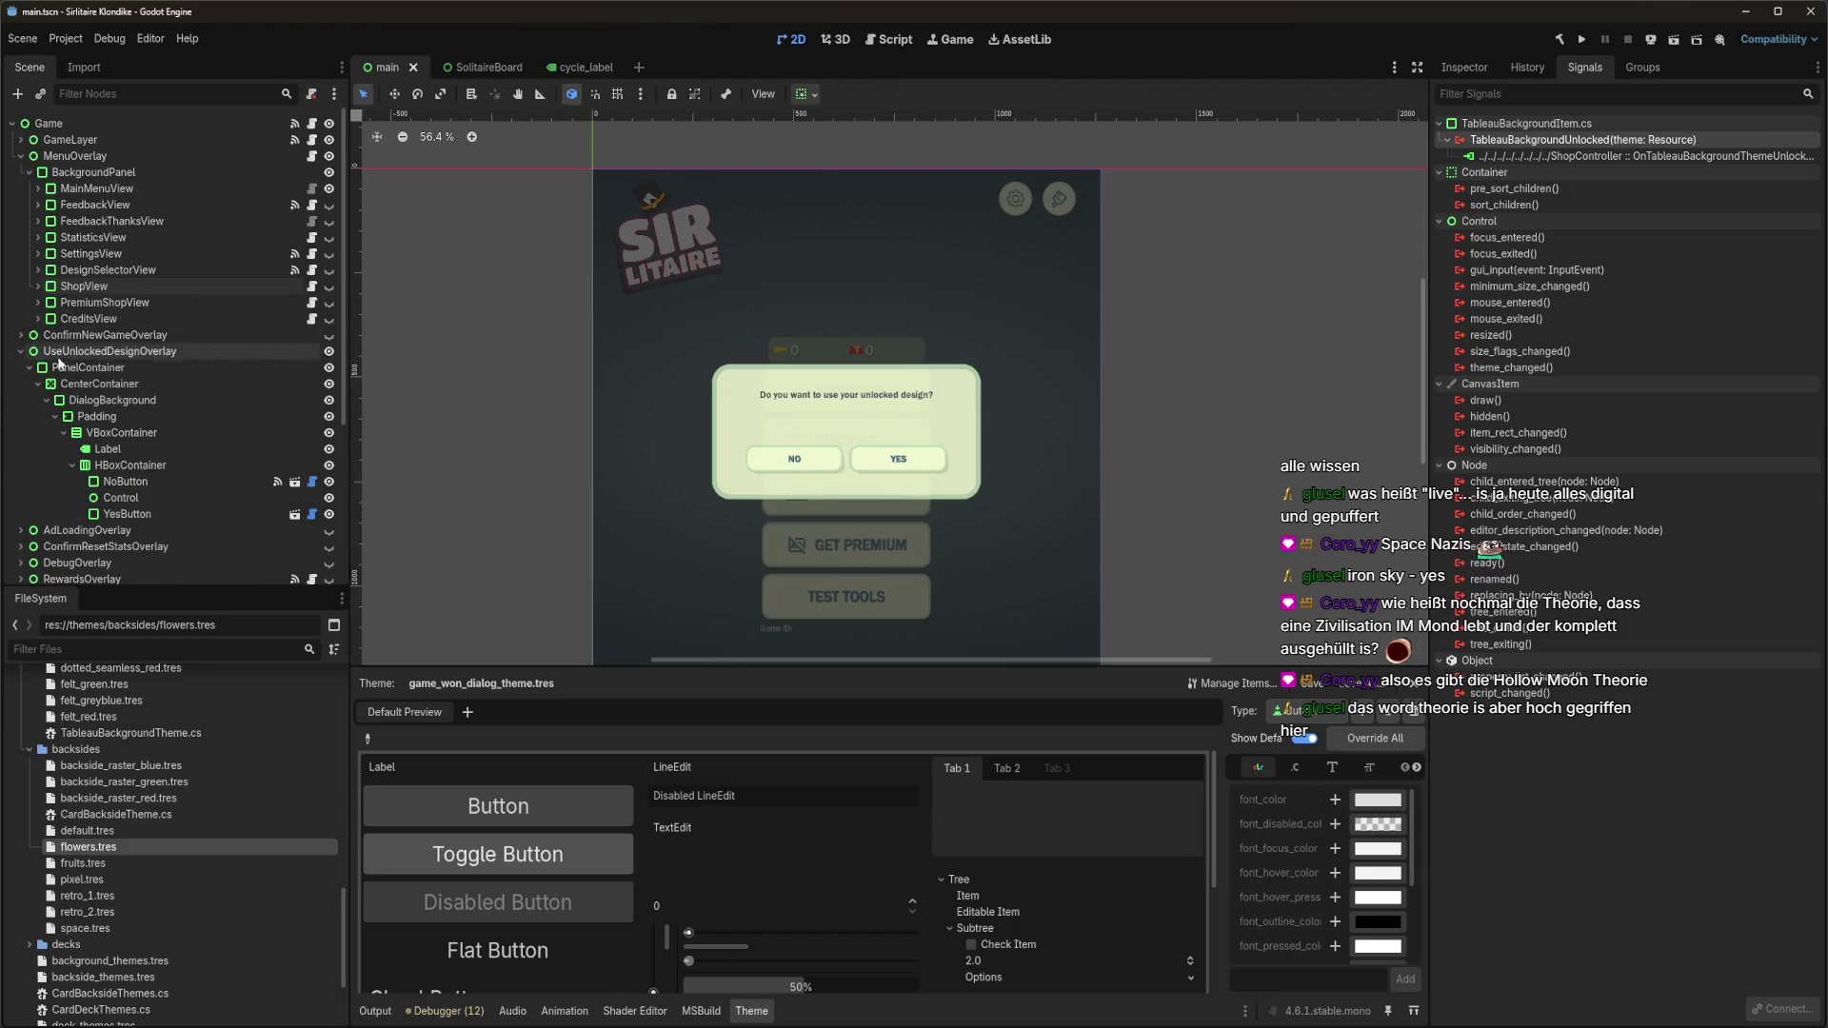
pyautogui.click(57, 352)
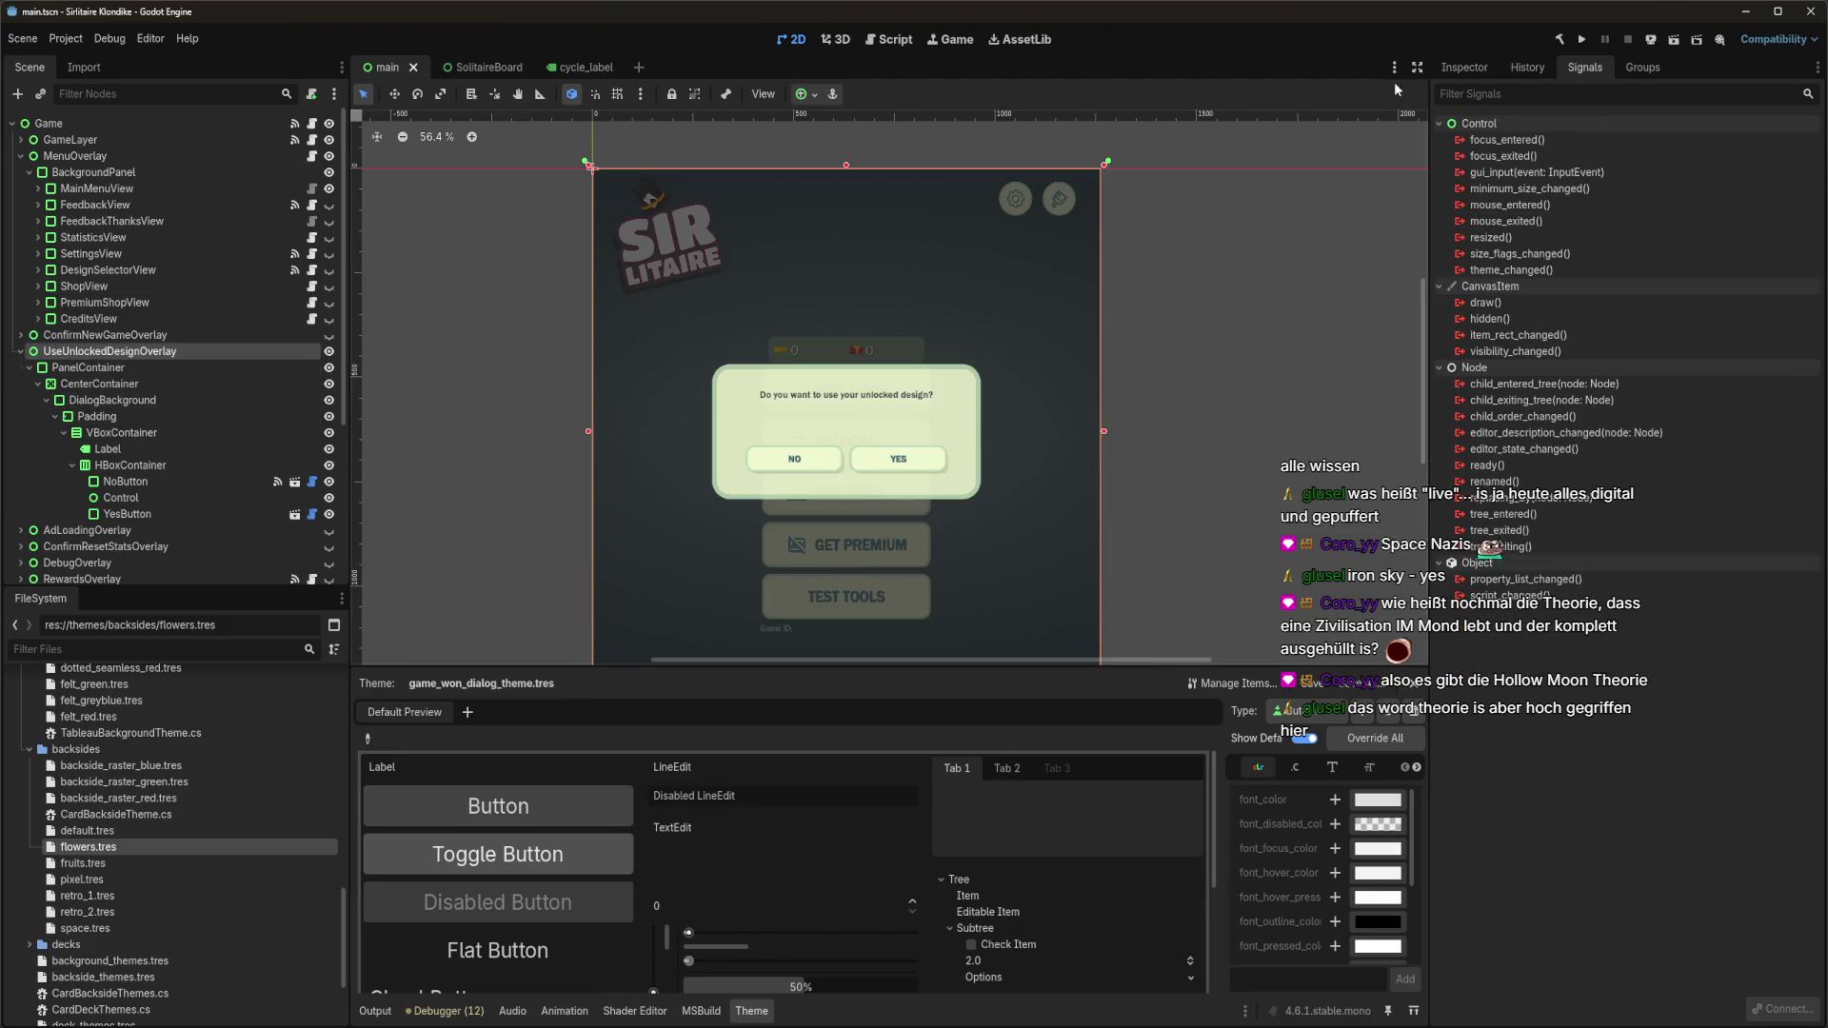
pyautogui.click(1463, 67)
pyautogui.scroll(3, 185, 831)
pyautogui.press('Left')
pyautogui.press('Left')
pyautogui.press('Left')
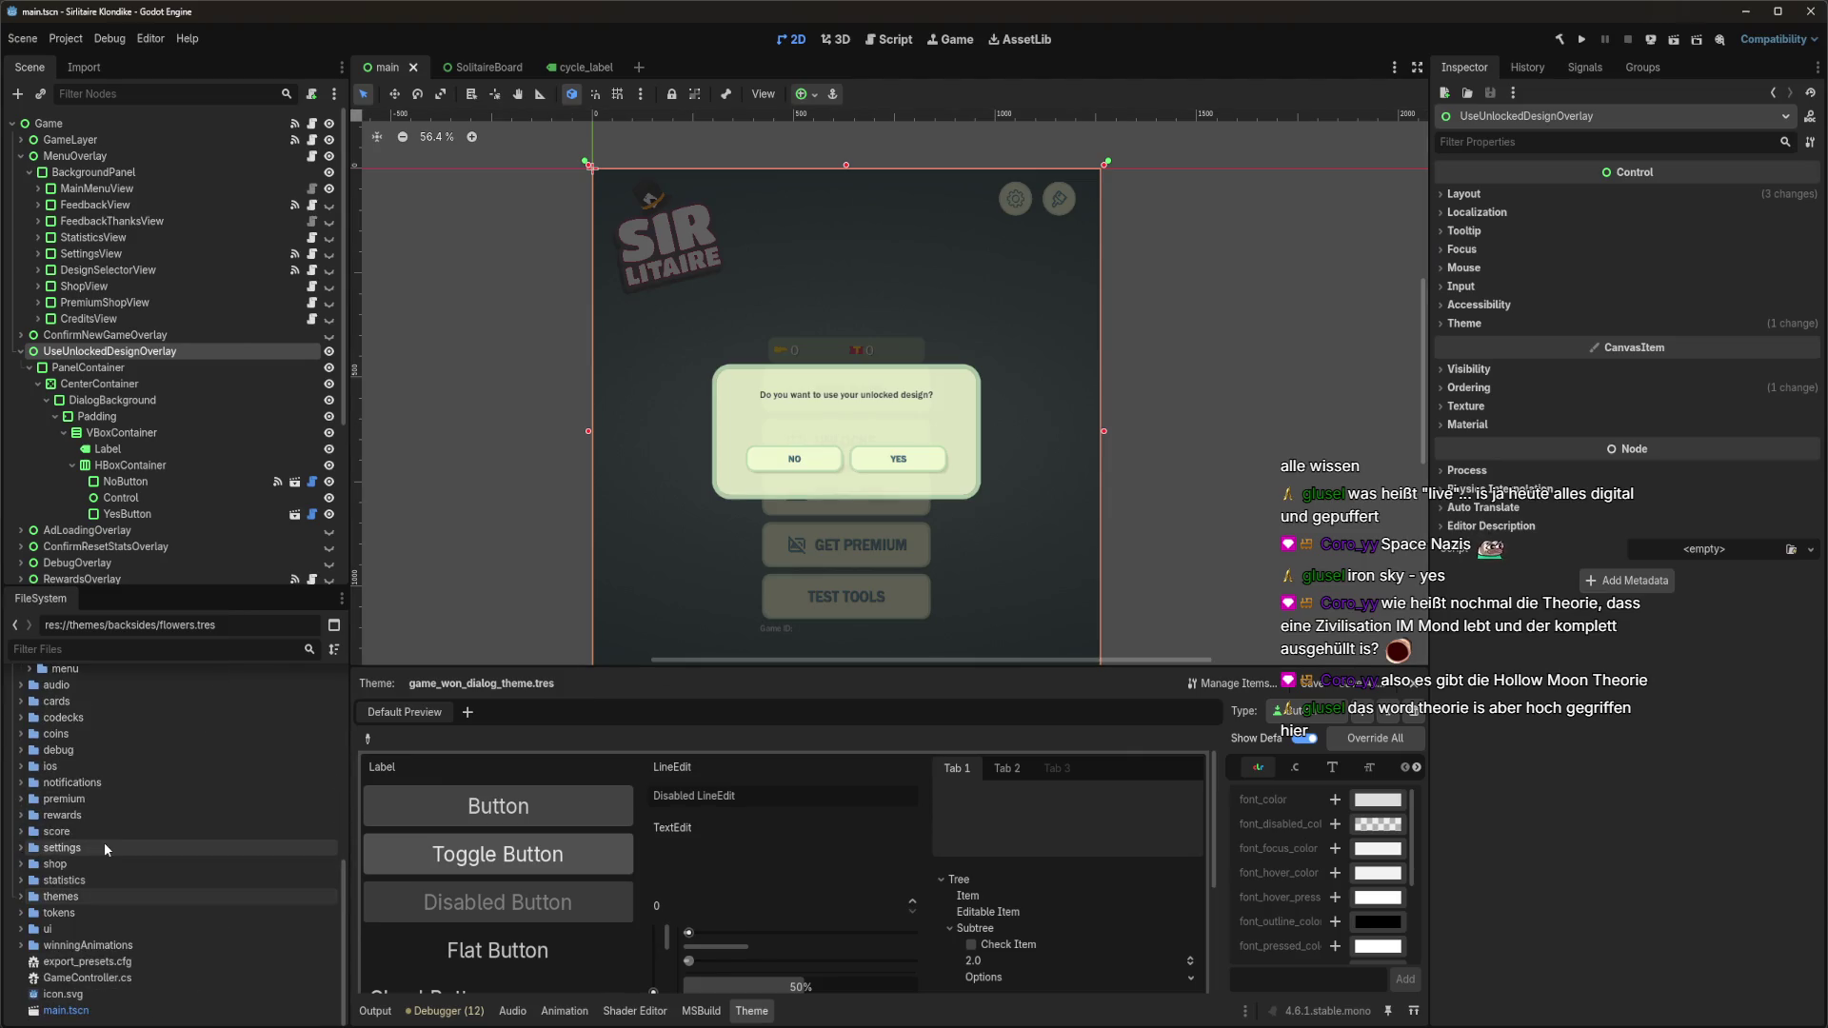
pyautogui.click(21, 929)
pyautogui.scroll(-5, 38, 838)
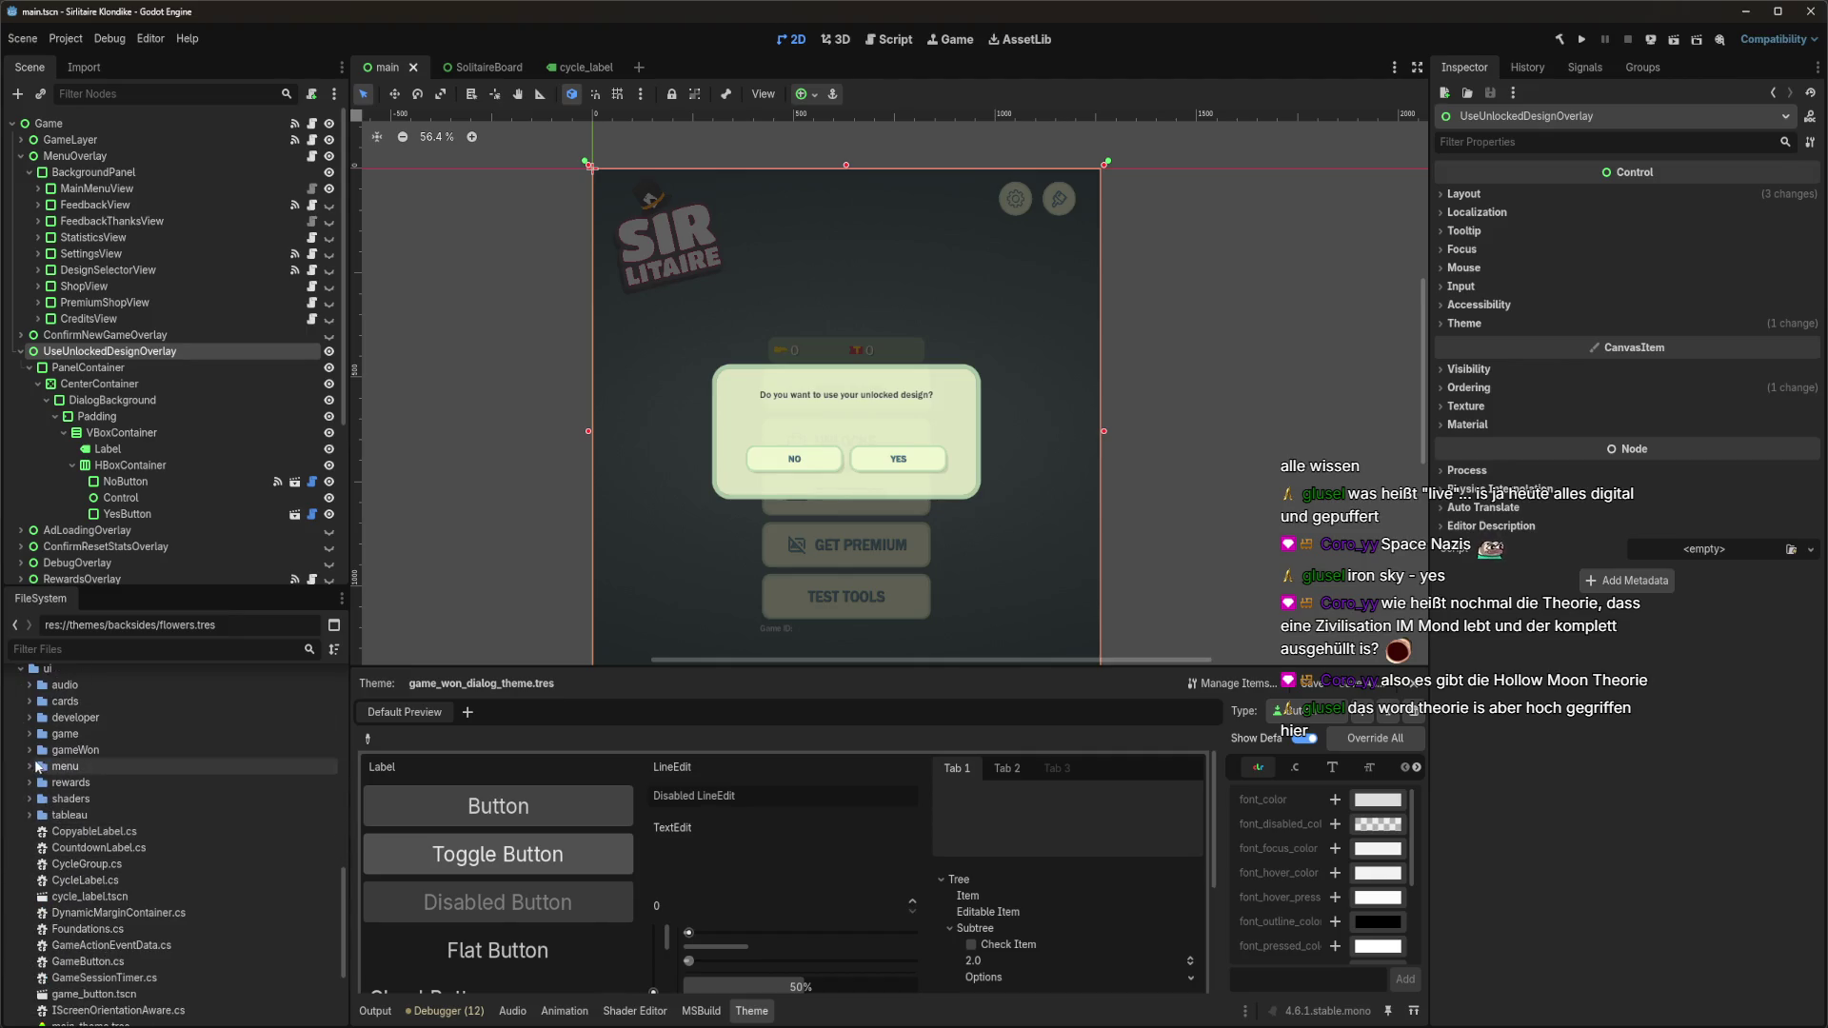
pyautogui.click(31, 767)
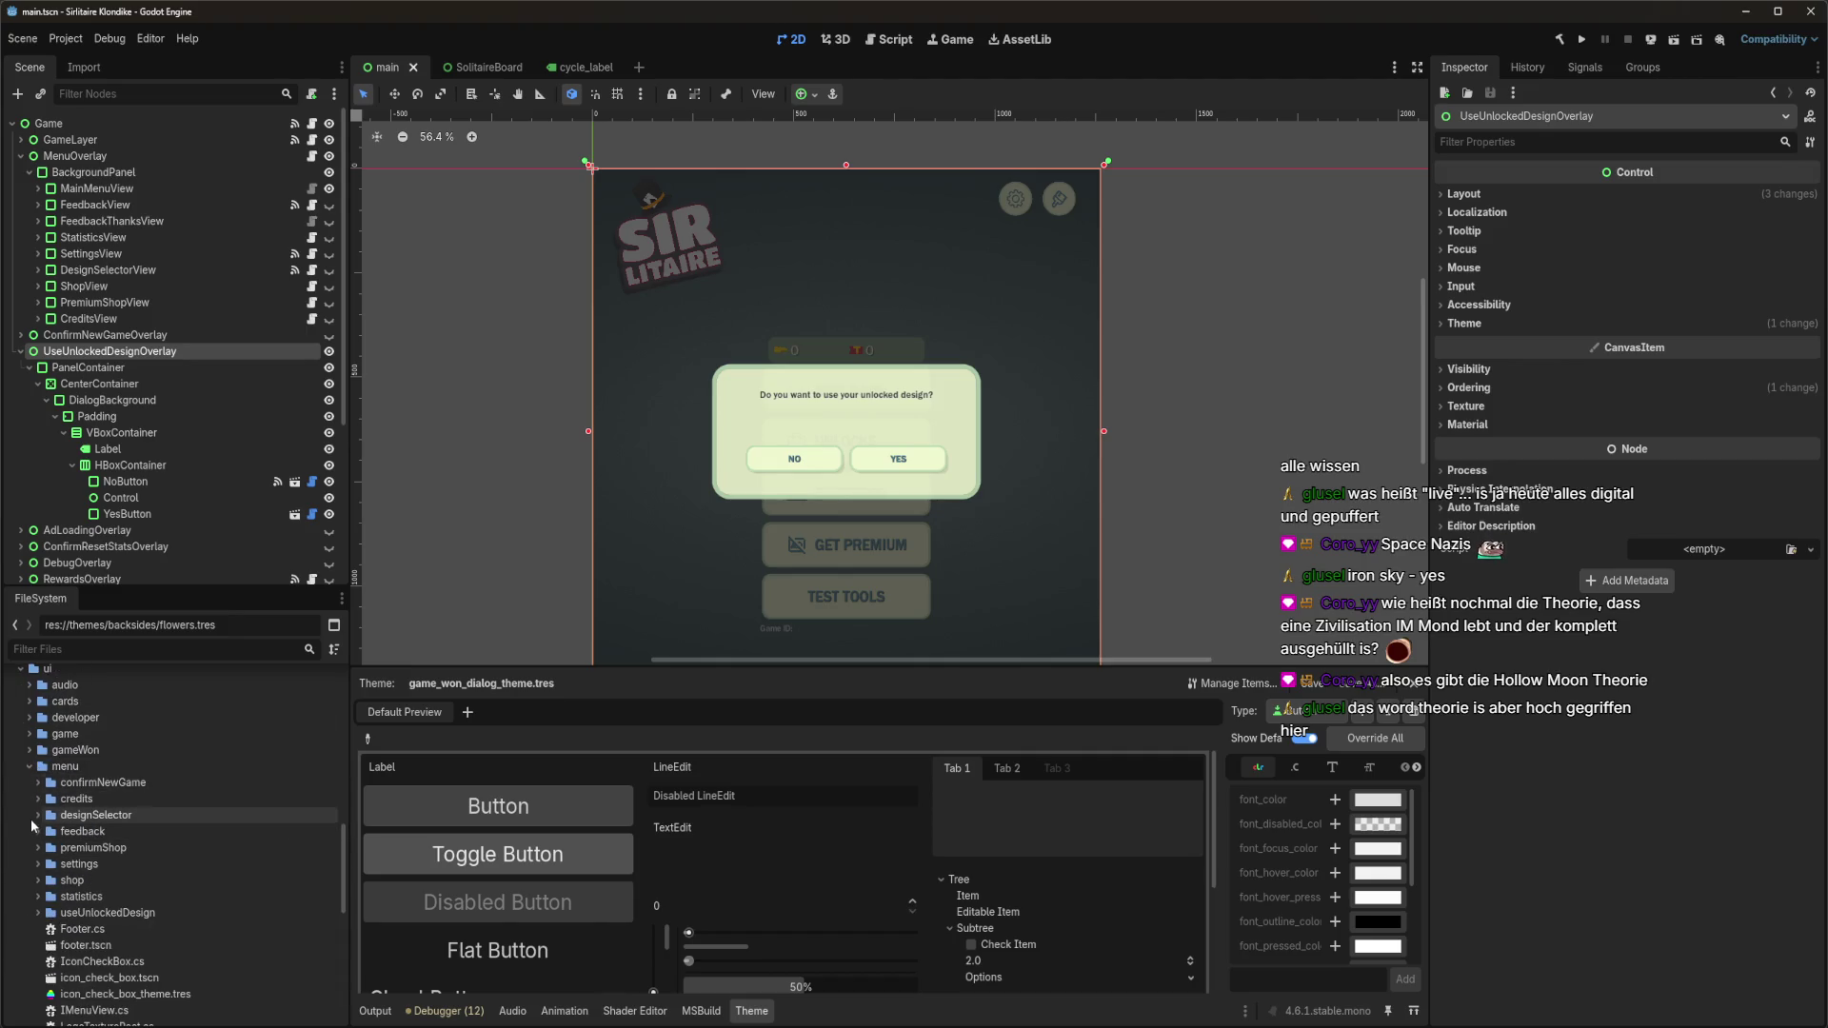
pyautogui.click(38, 913)
pyautogui.moveTo(90, 929)
pyautogui.mouseDown()
pyautogui.moveTo(995, 848)
pyautogui.moveTo(1700, 552)
pyautogui.mouseUp()
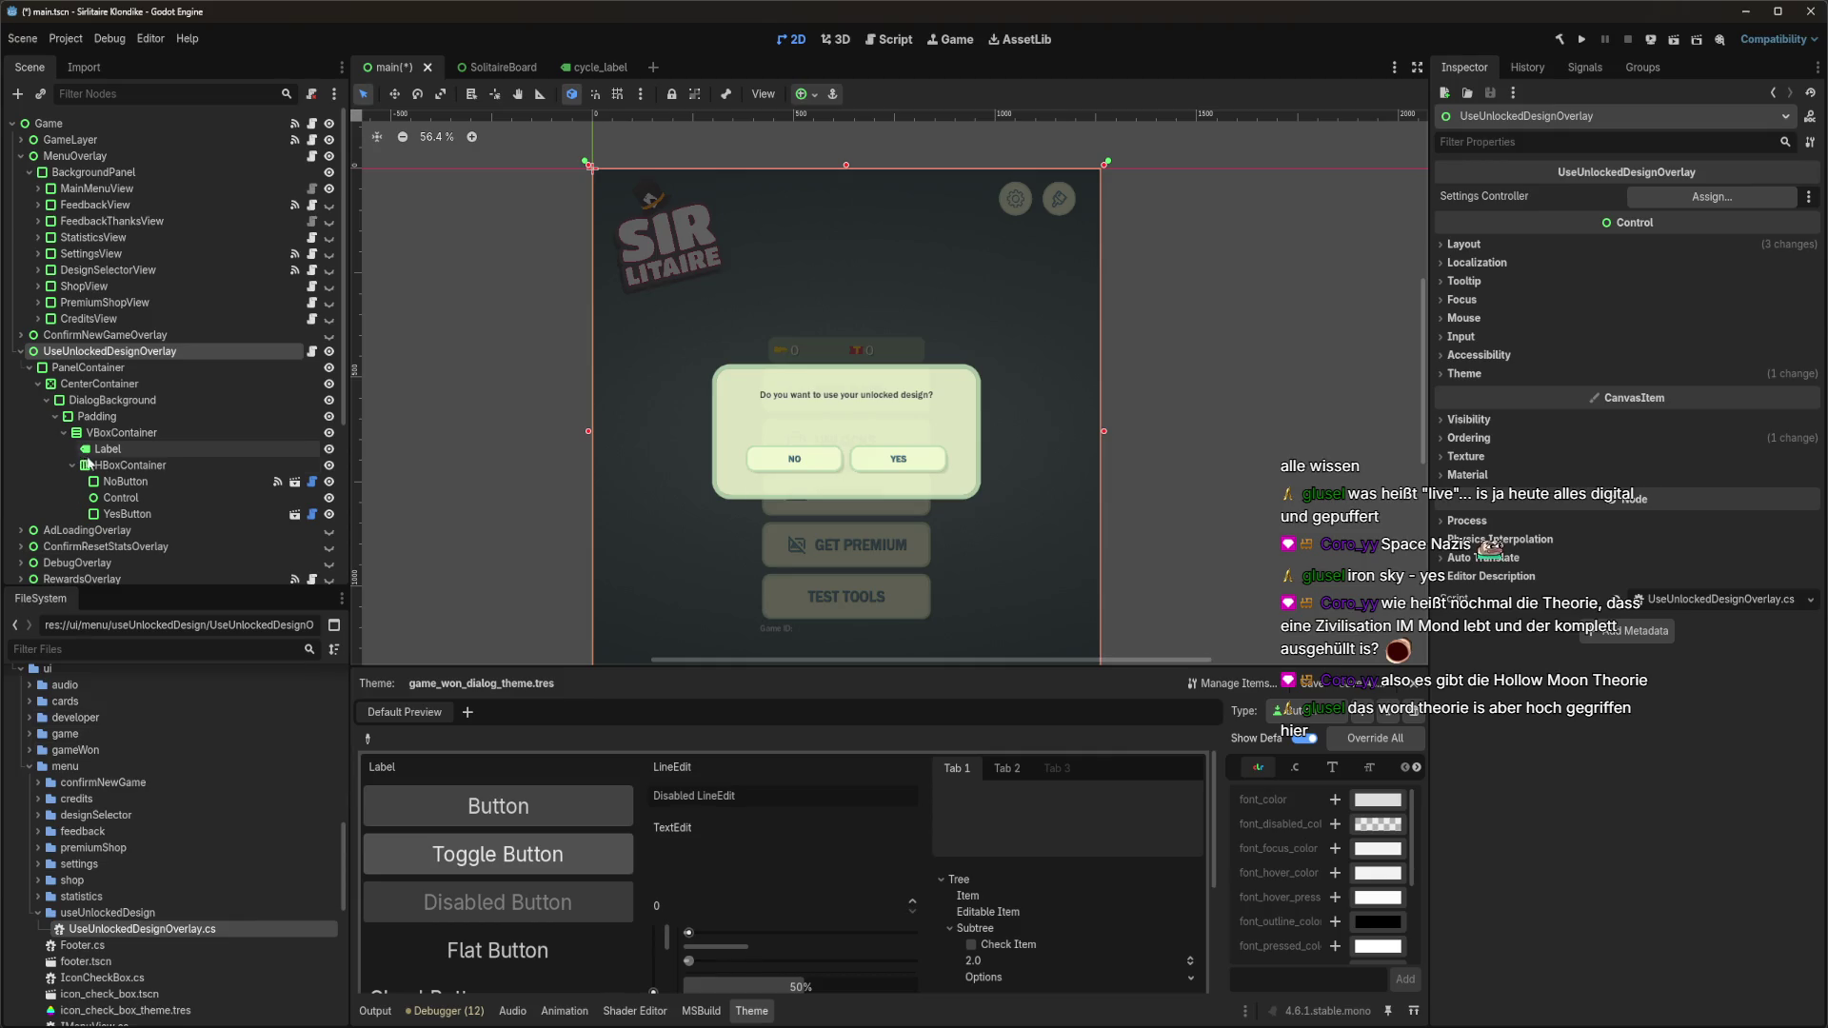
# Assign the SettingsController node to the Settings Controller property and save main.tscn.
pyautogui.scroll(-5, 88, 462)
pyautogui.moveTo(90, 537)
pyautogui.mouseDown()
pyautogui.moveTo(1575, 309)
pyautogui.moveTo(1706, 200)
pyautogui.mouseUp()
pyautogui.hotkey('ctrl', 's')
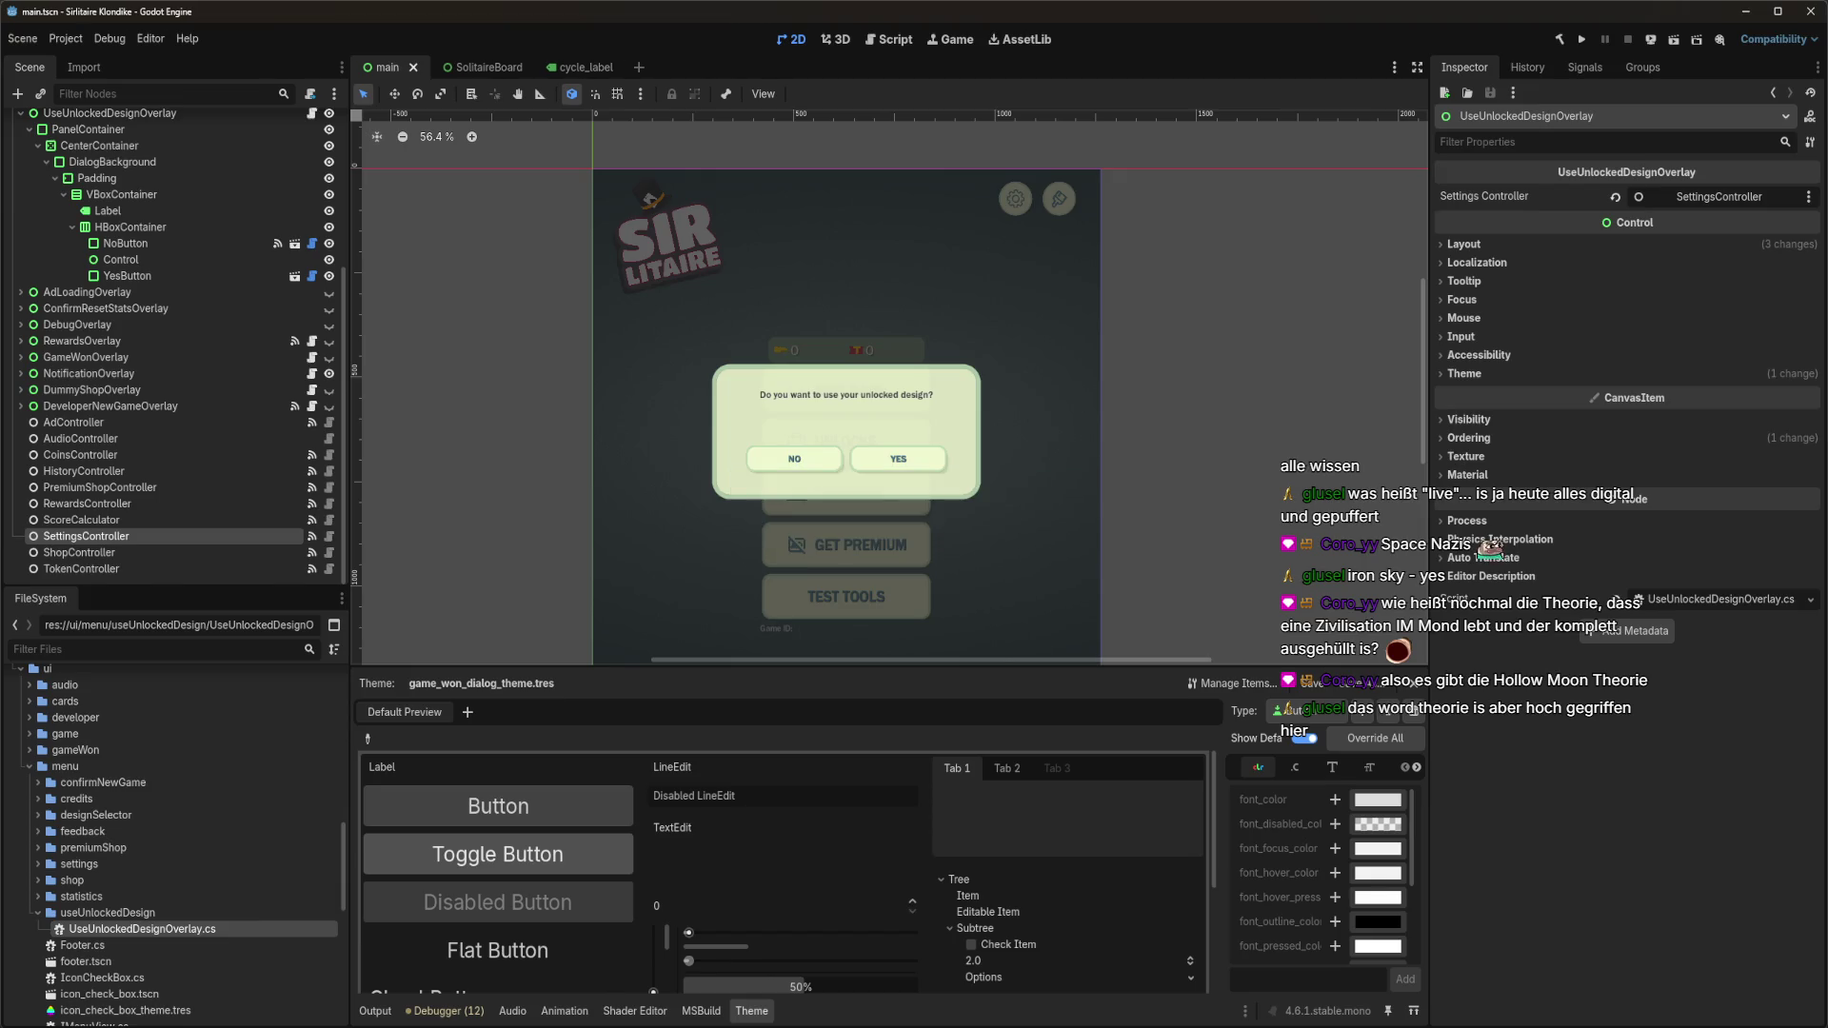
pyautogui.click(1577, 70)
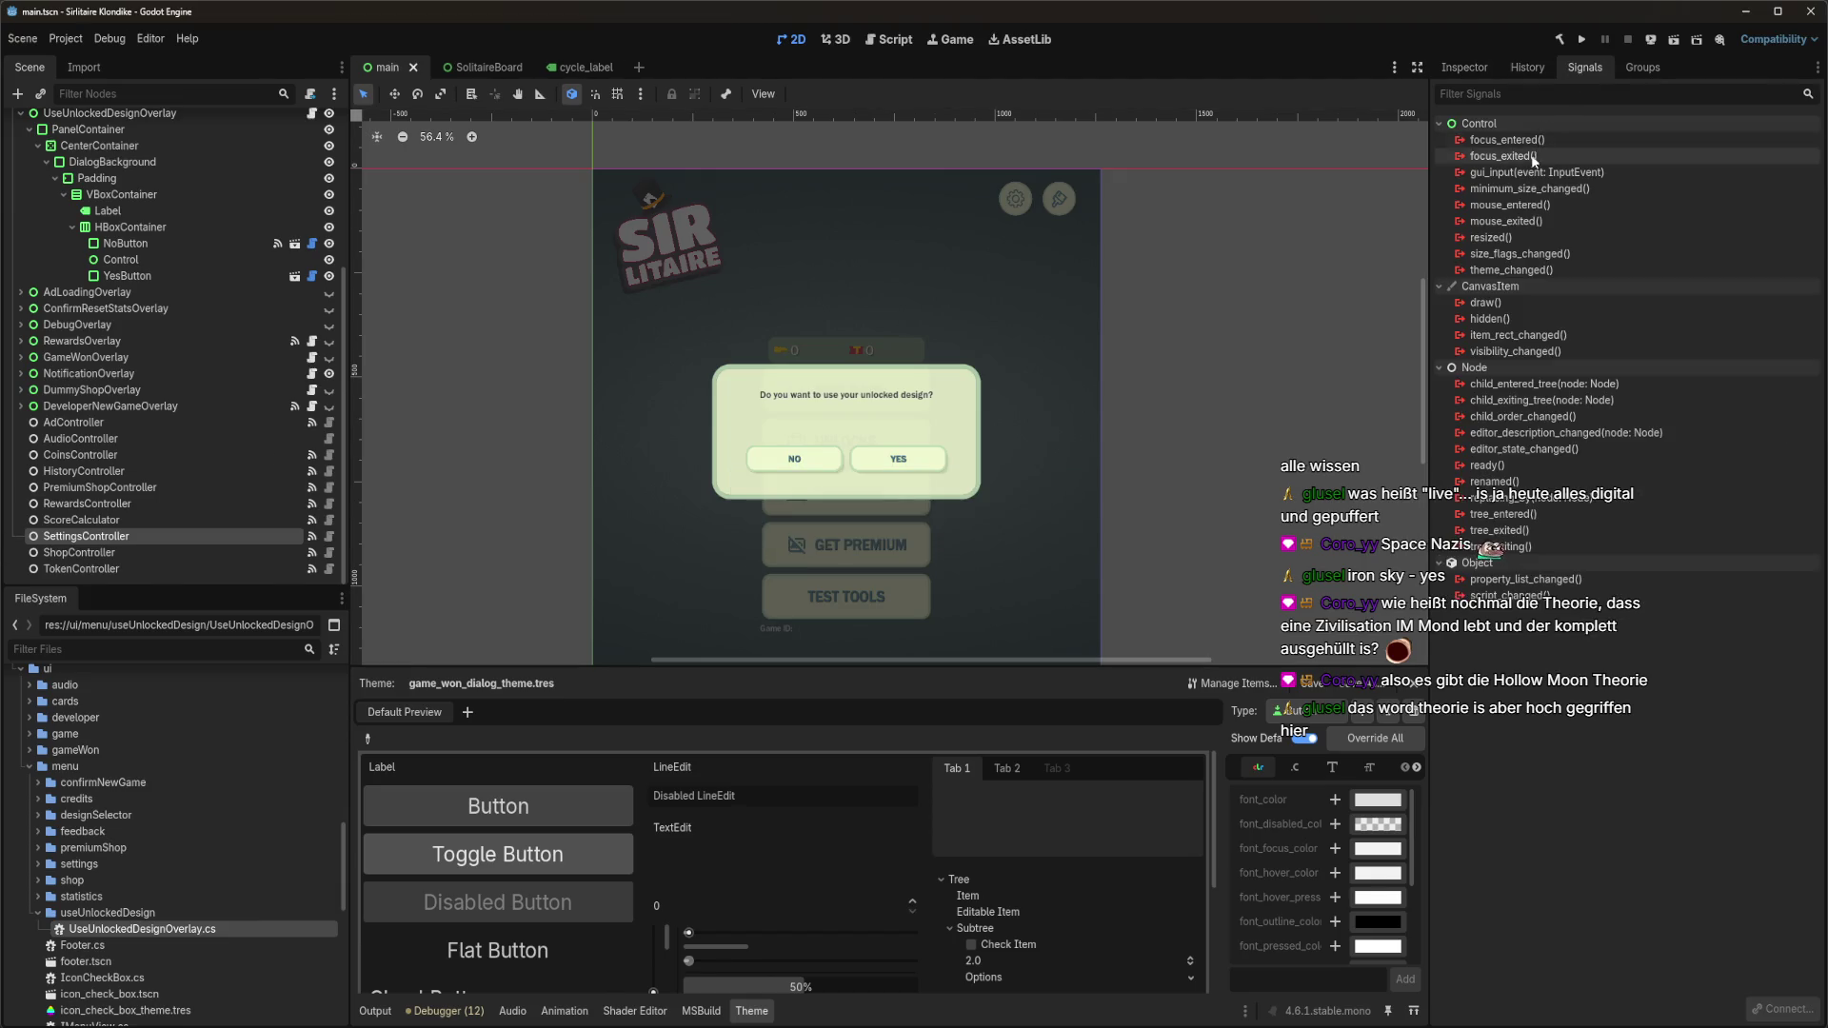
# Link ShopController's CardBacksideUnlocked to OnCardBacksideThemeUnlocked on UseUnlockedDesignOverlay, filtering receivers by 'unlock'.
pyautogui.click(123, 552)
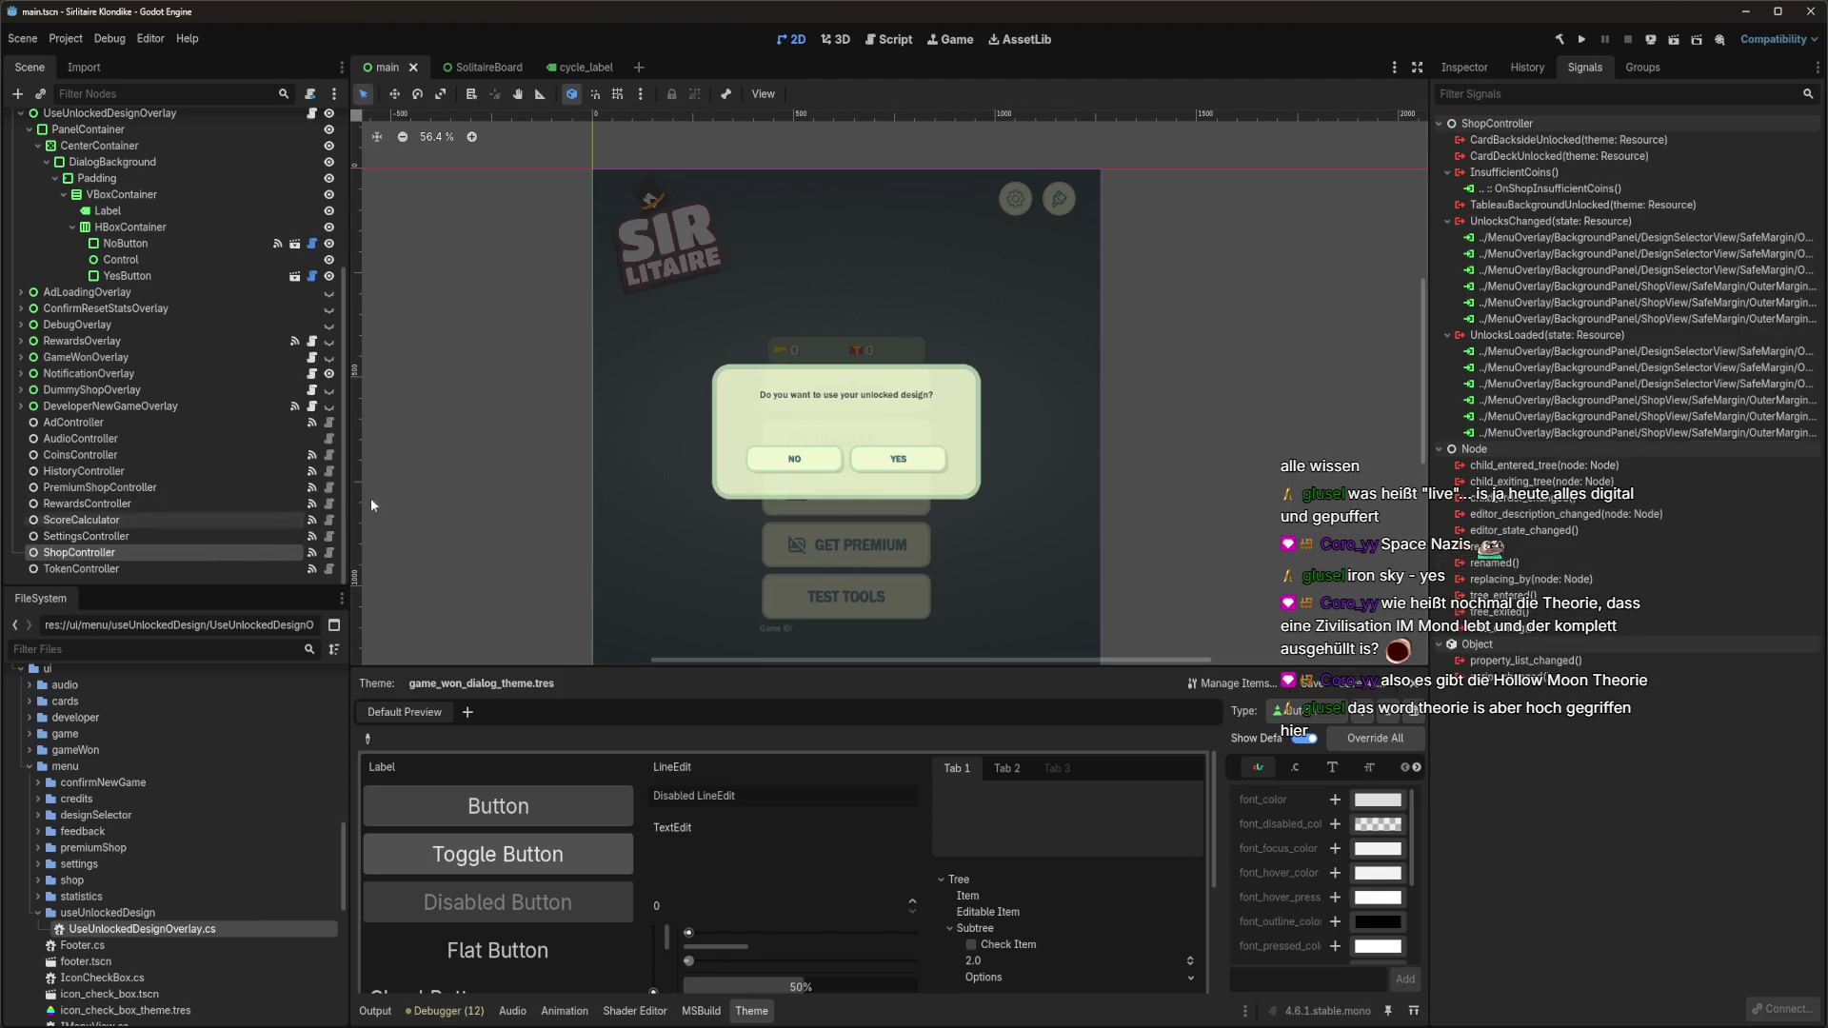
pyautogui.doubleClick(1547, 143)
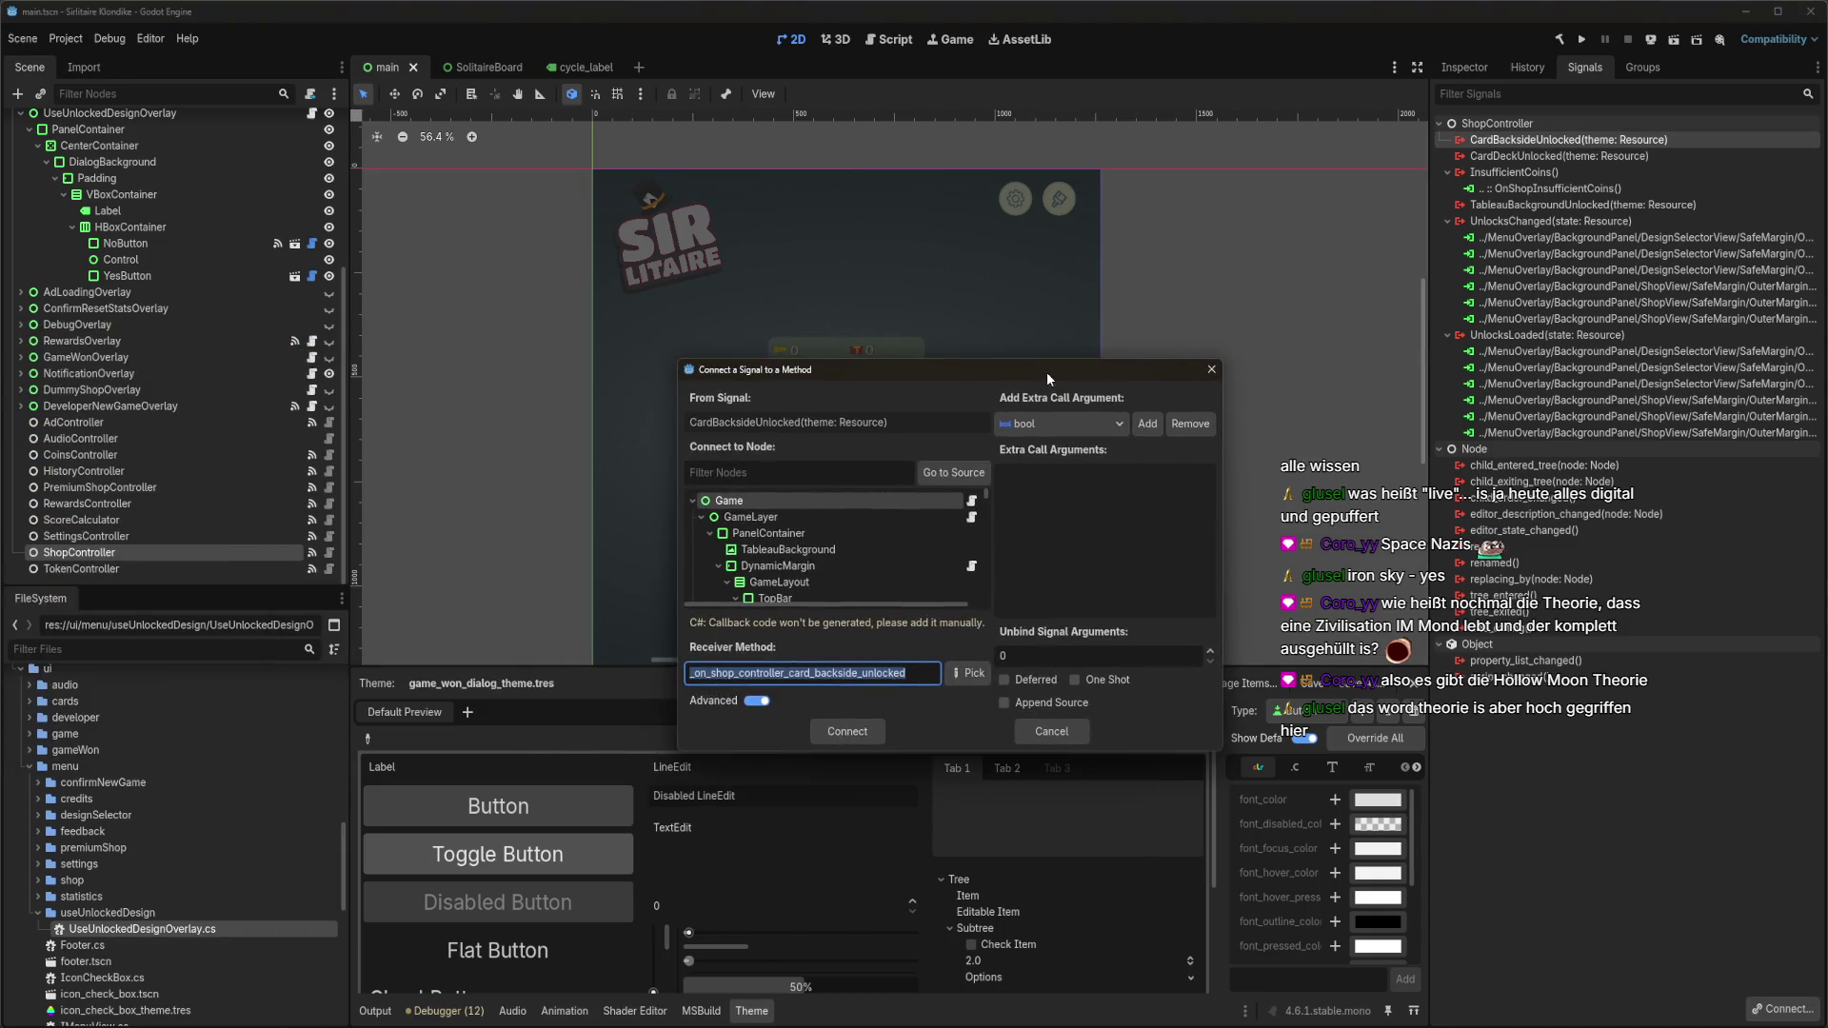
pyautogui.scroll(-1, 817, 560)
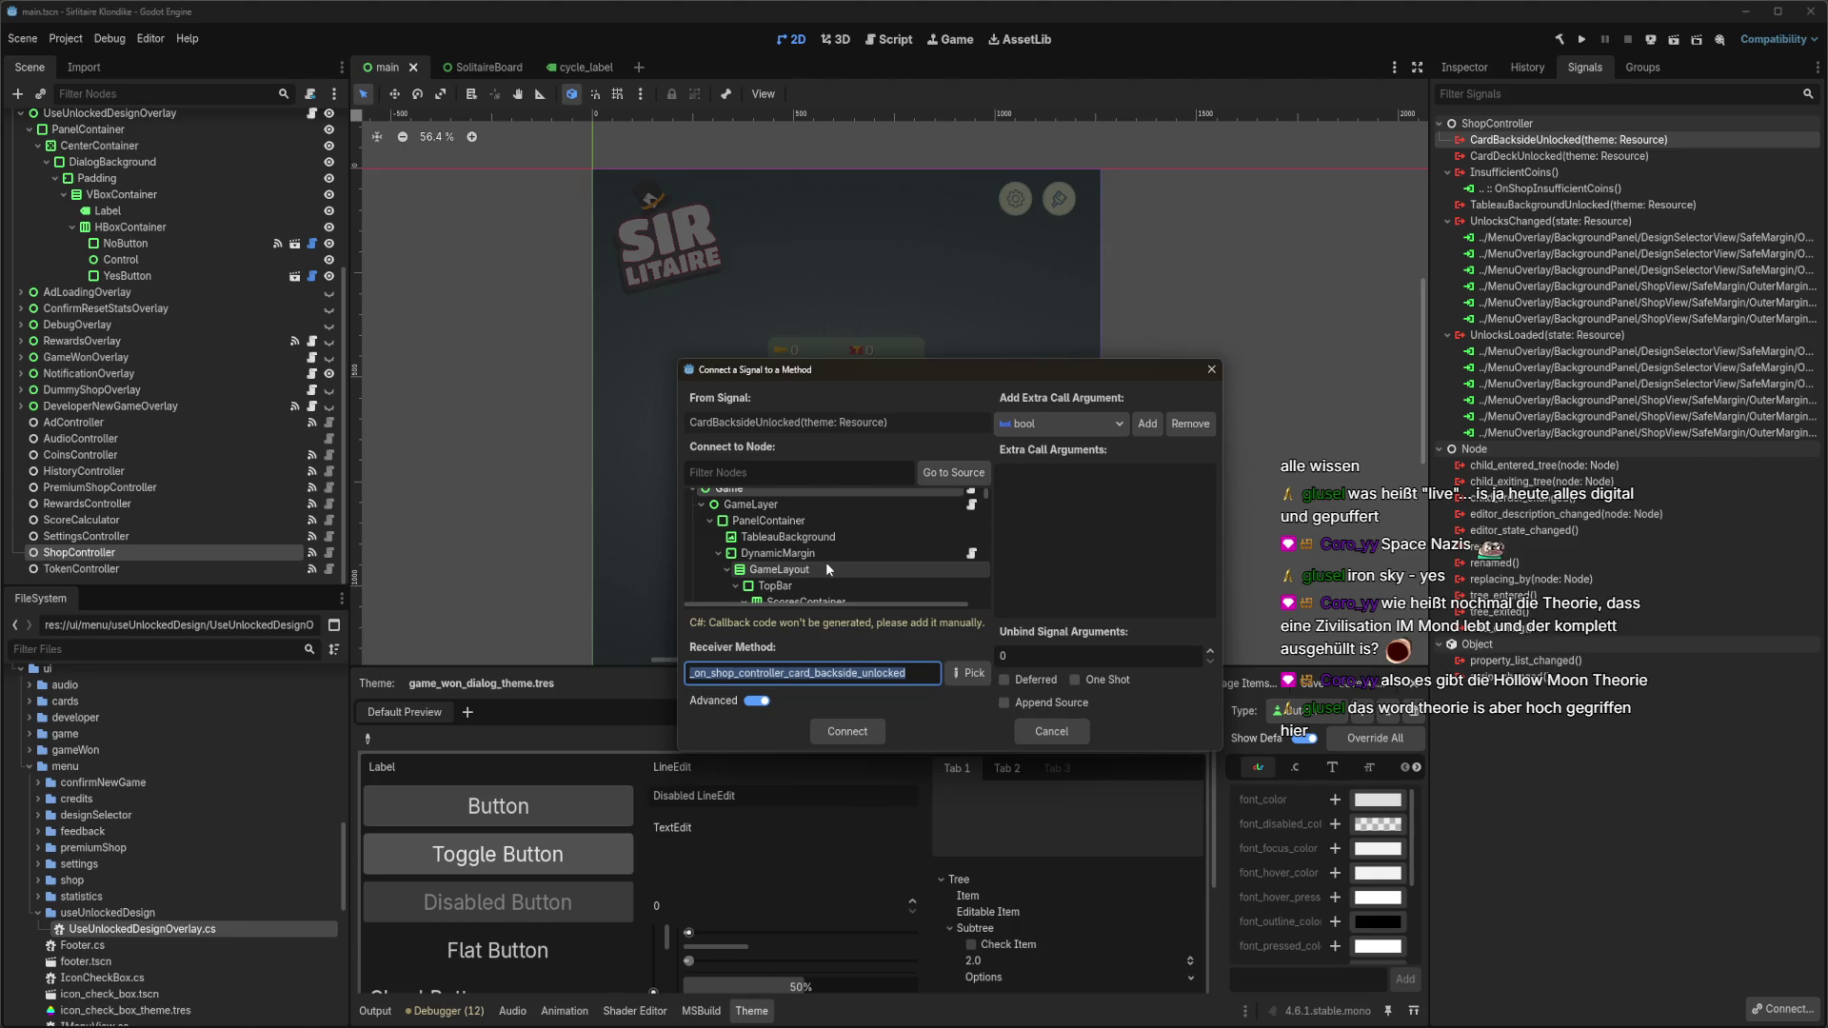
pyautogui.scroll(1, 826, 561)
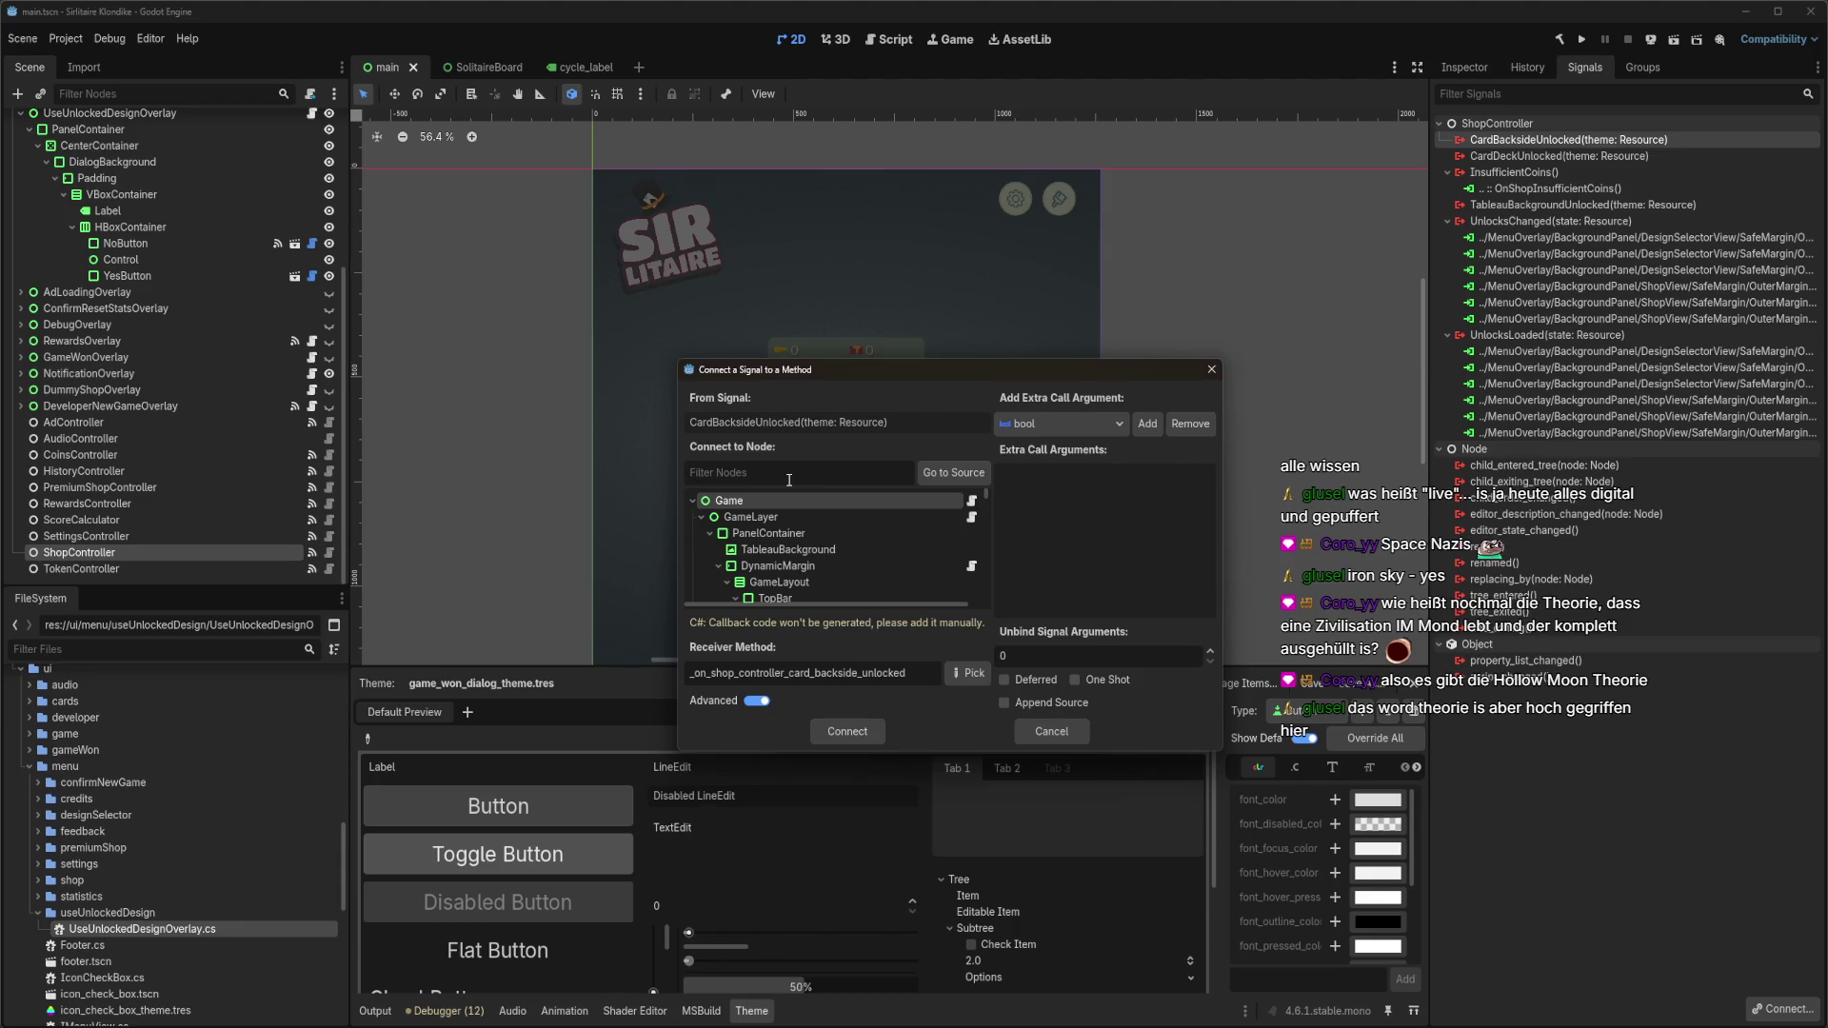
pyautogui.write('unlock')
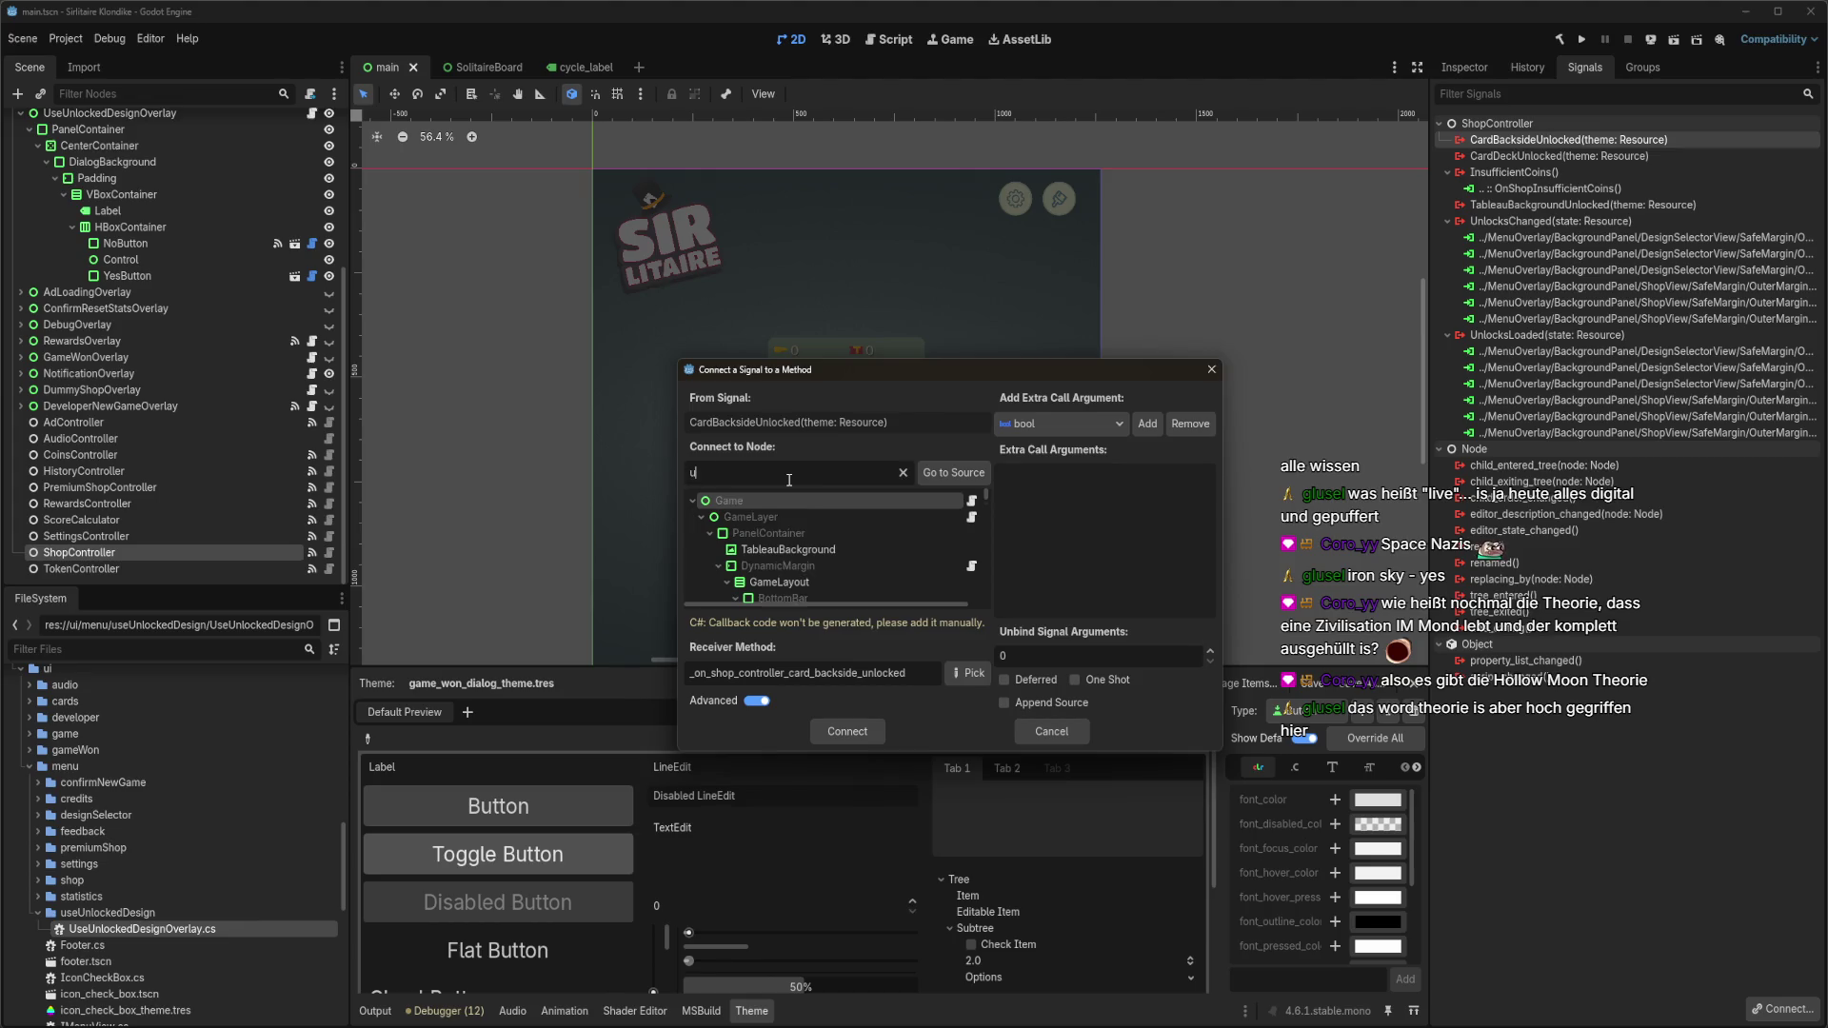
pyautogui.scroll(-5, 899, 575)
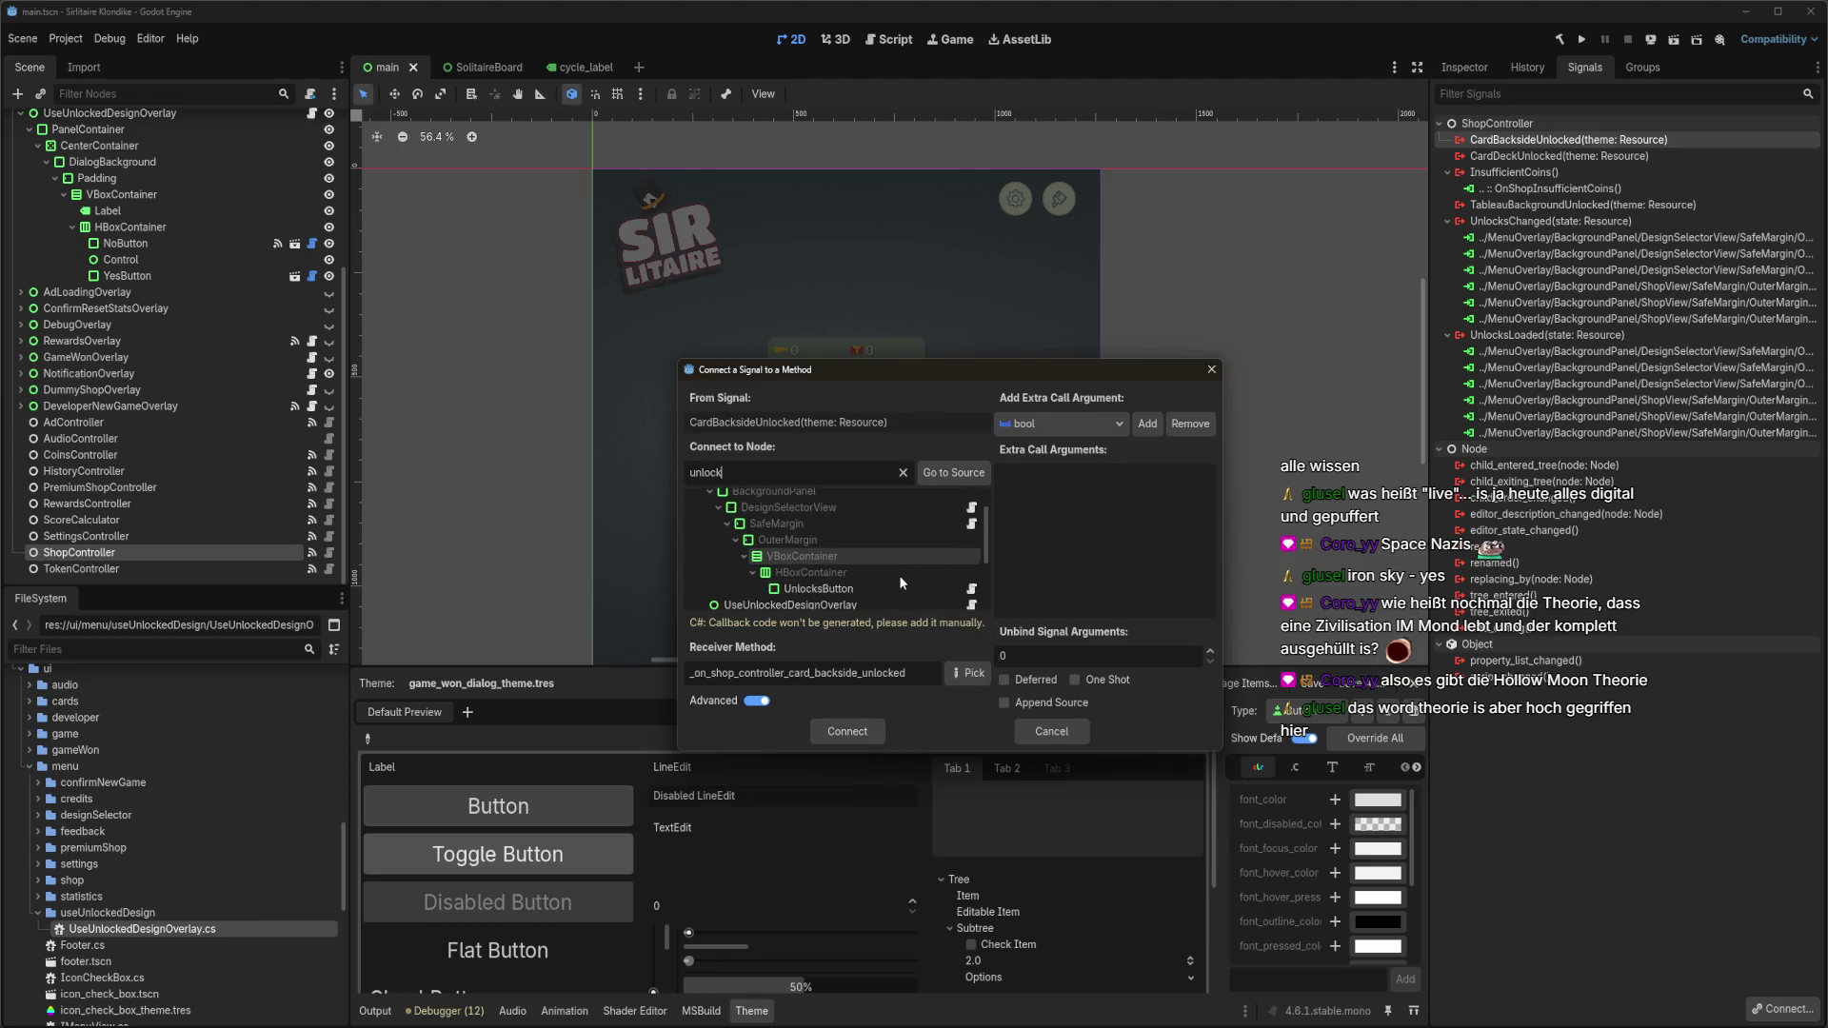
pyautogui.click(895, 563)
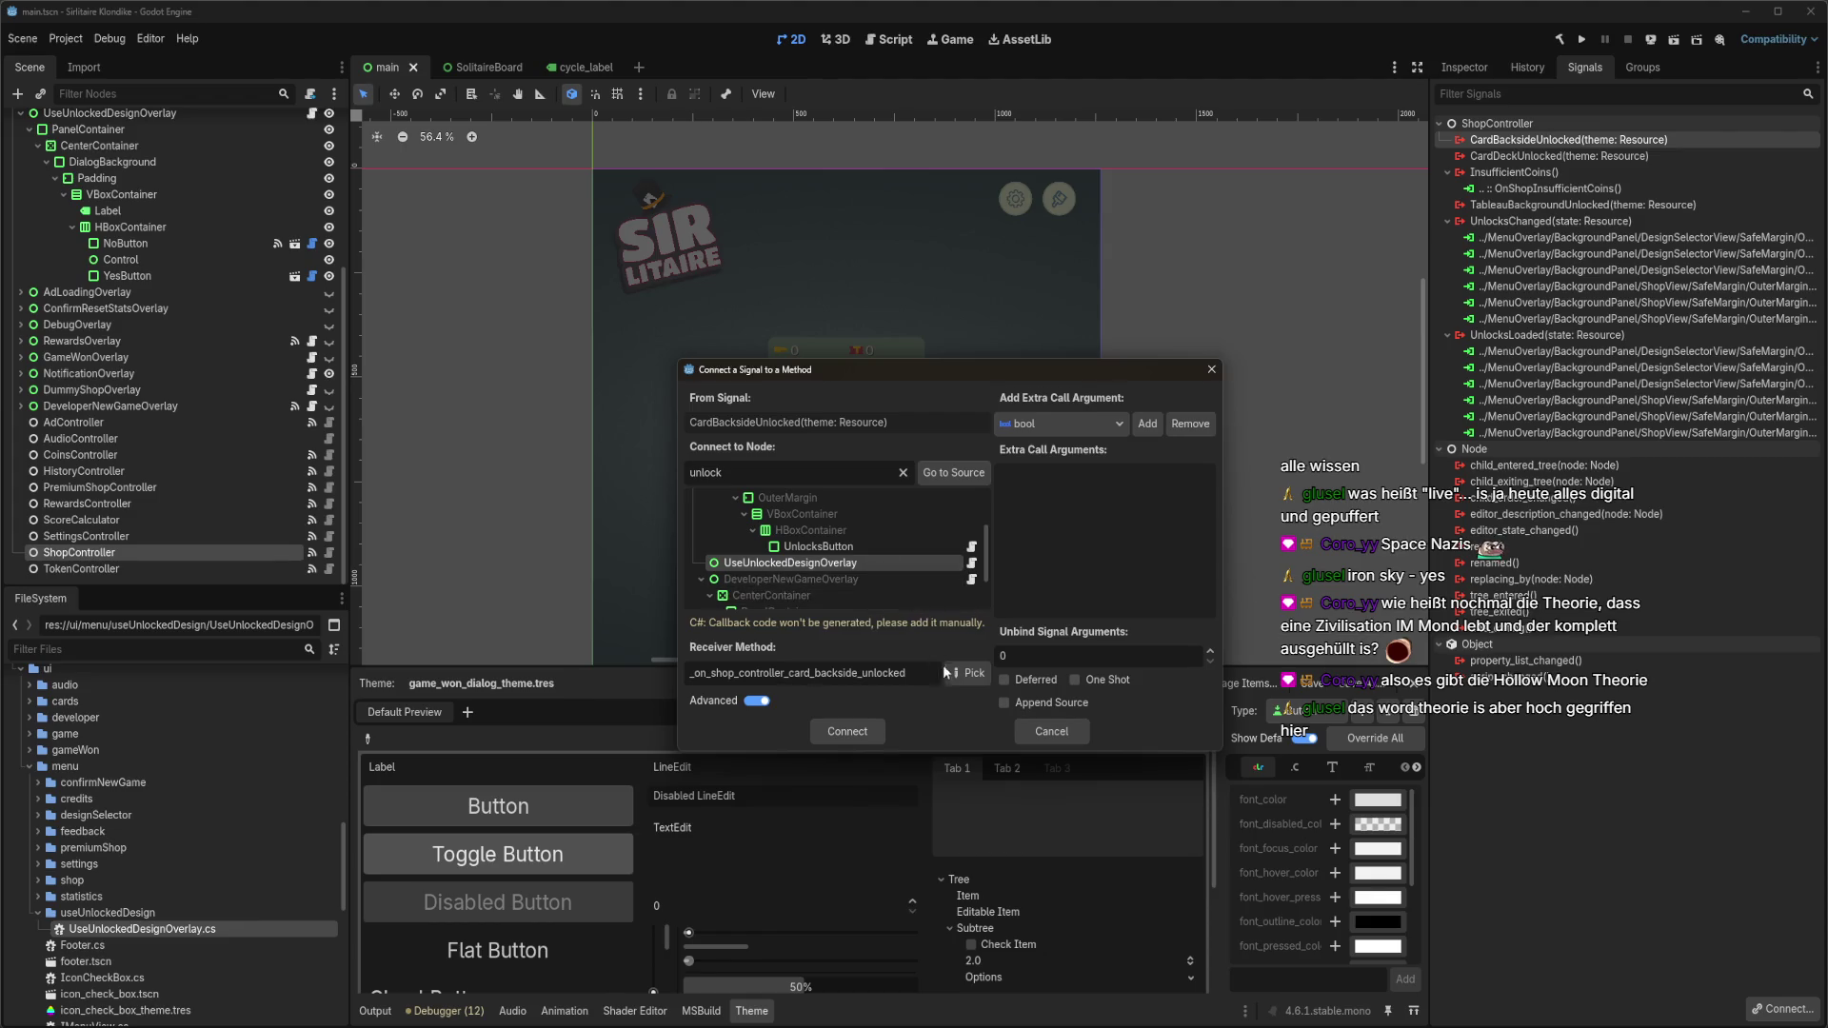
pyautogui.click(968, 673)
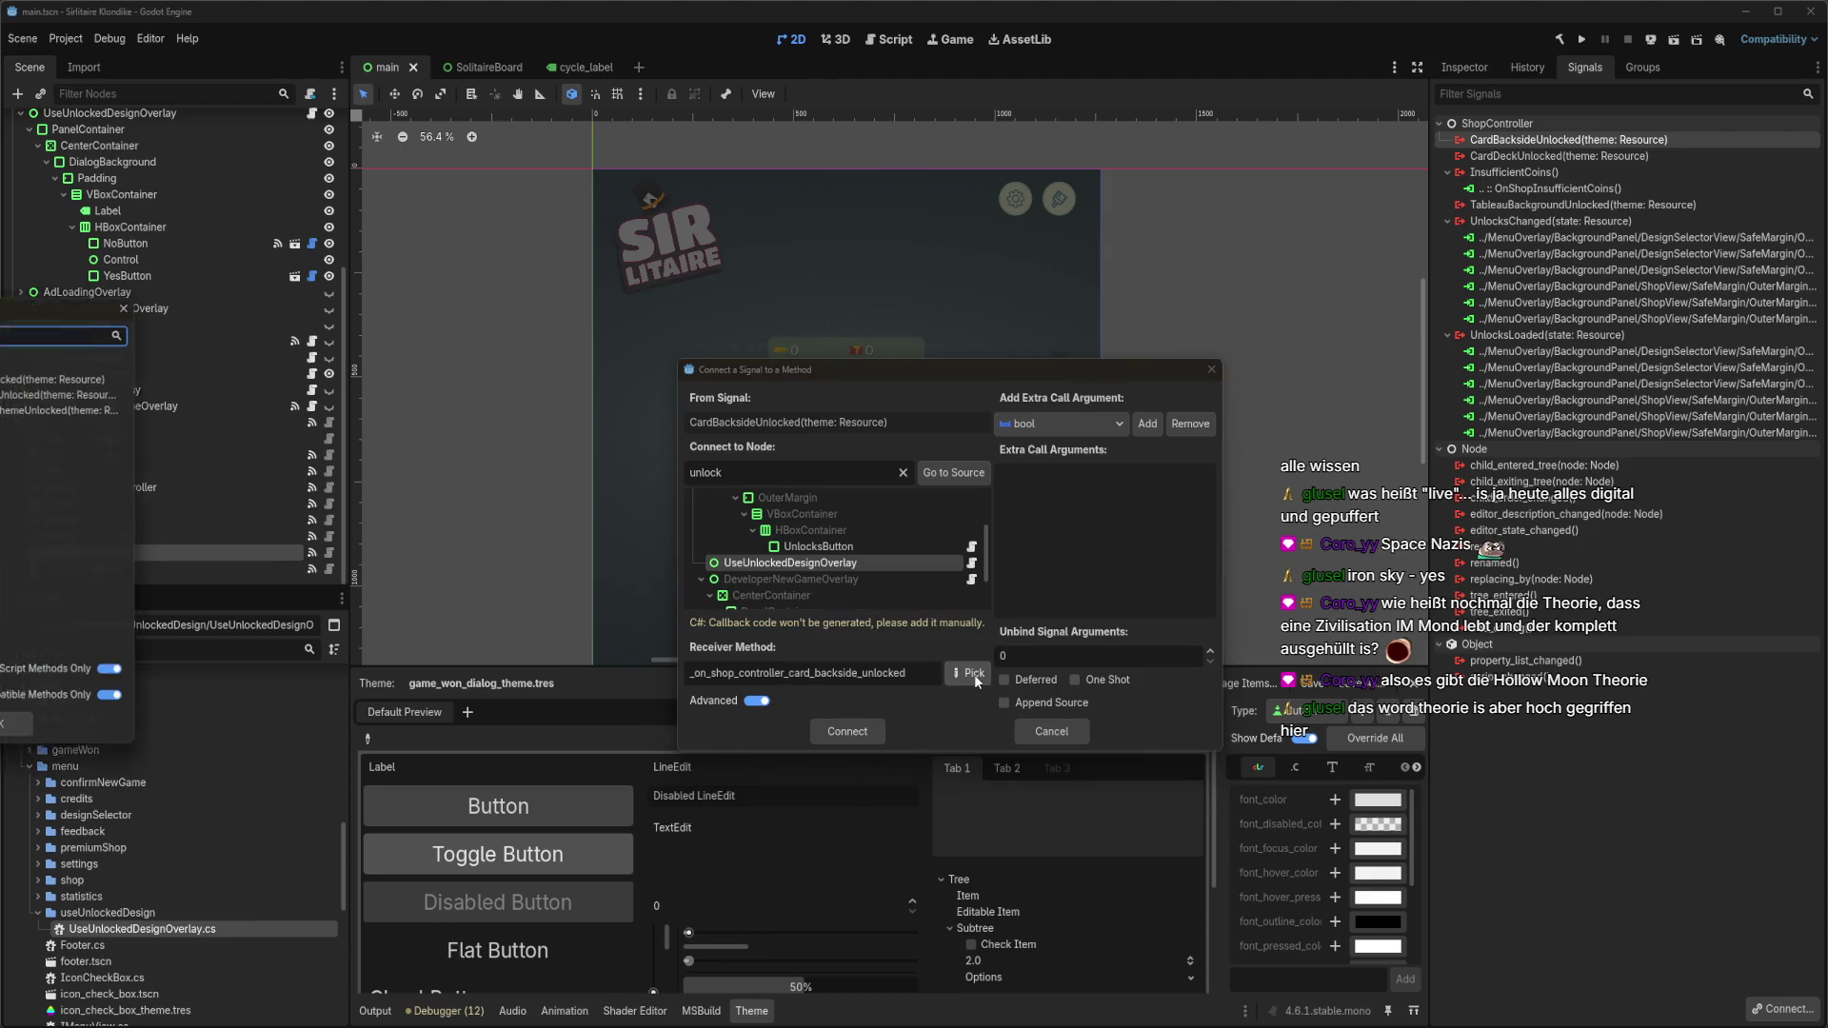
pyautogui.doubleClick(11, 393)
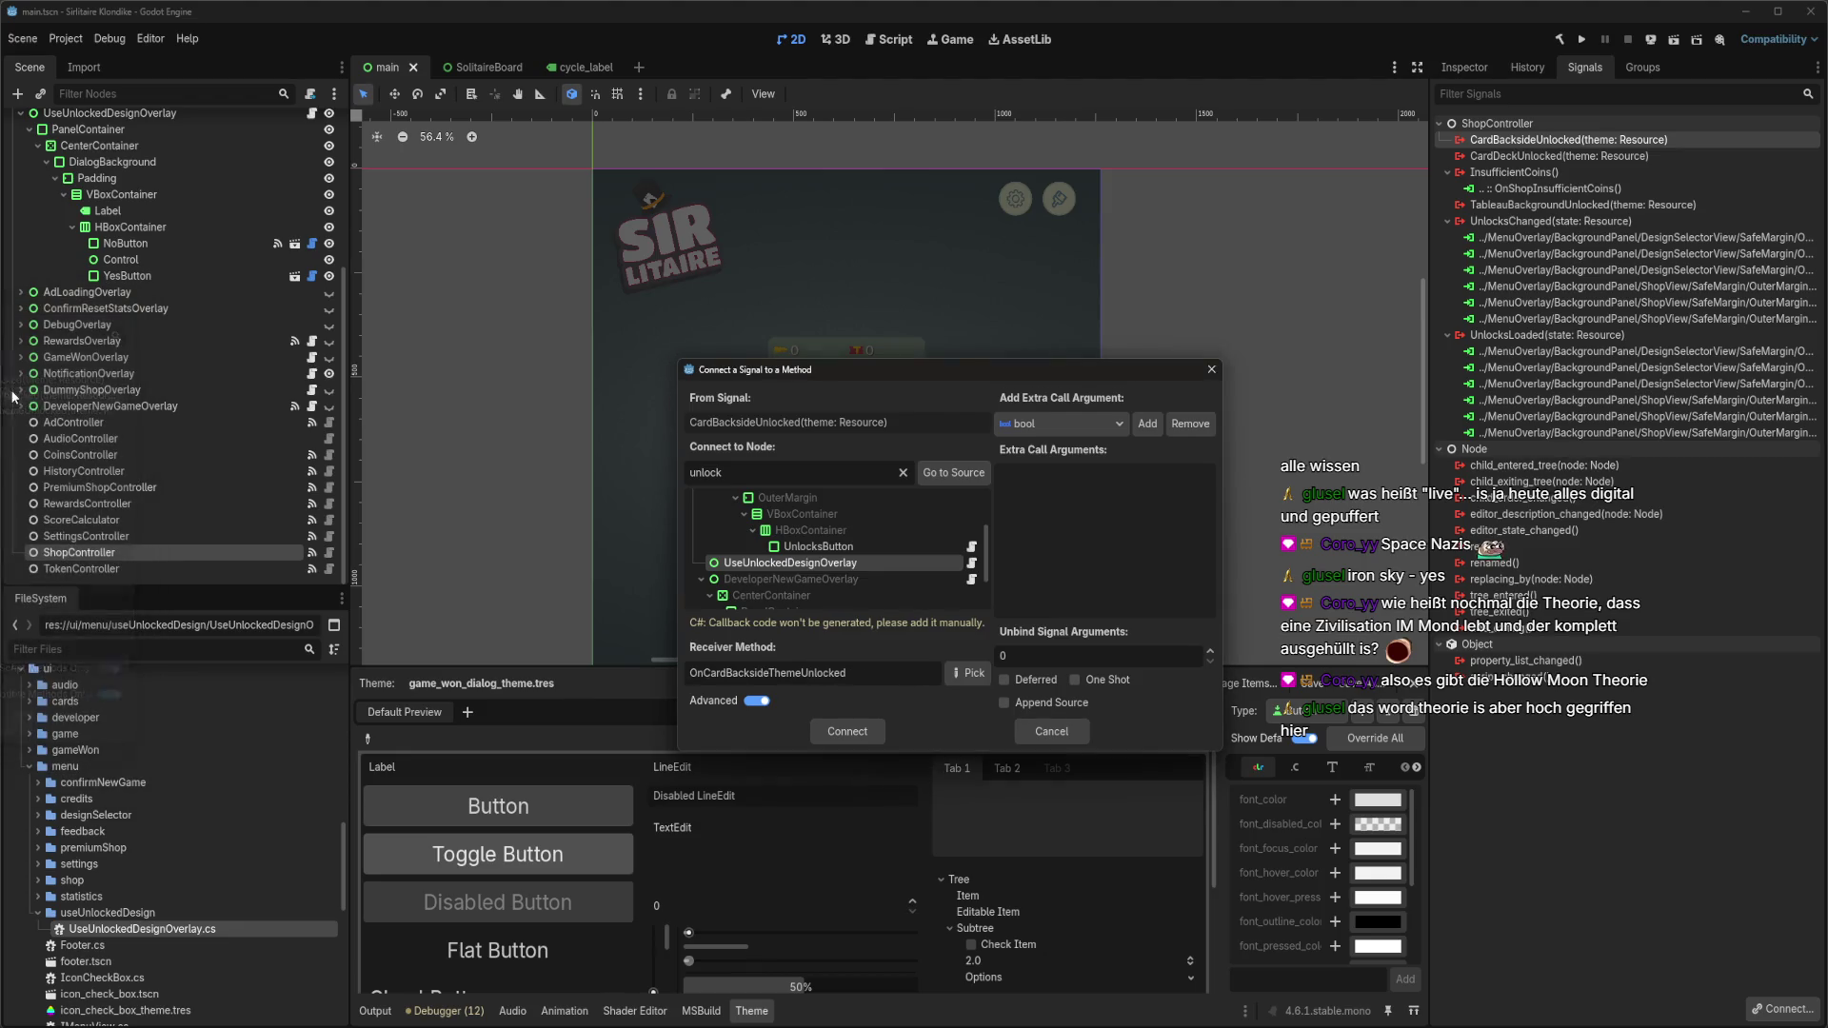
pyautogui.click(816, 731)
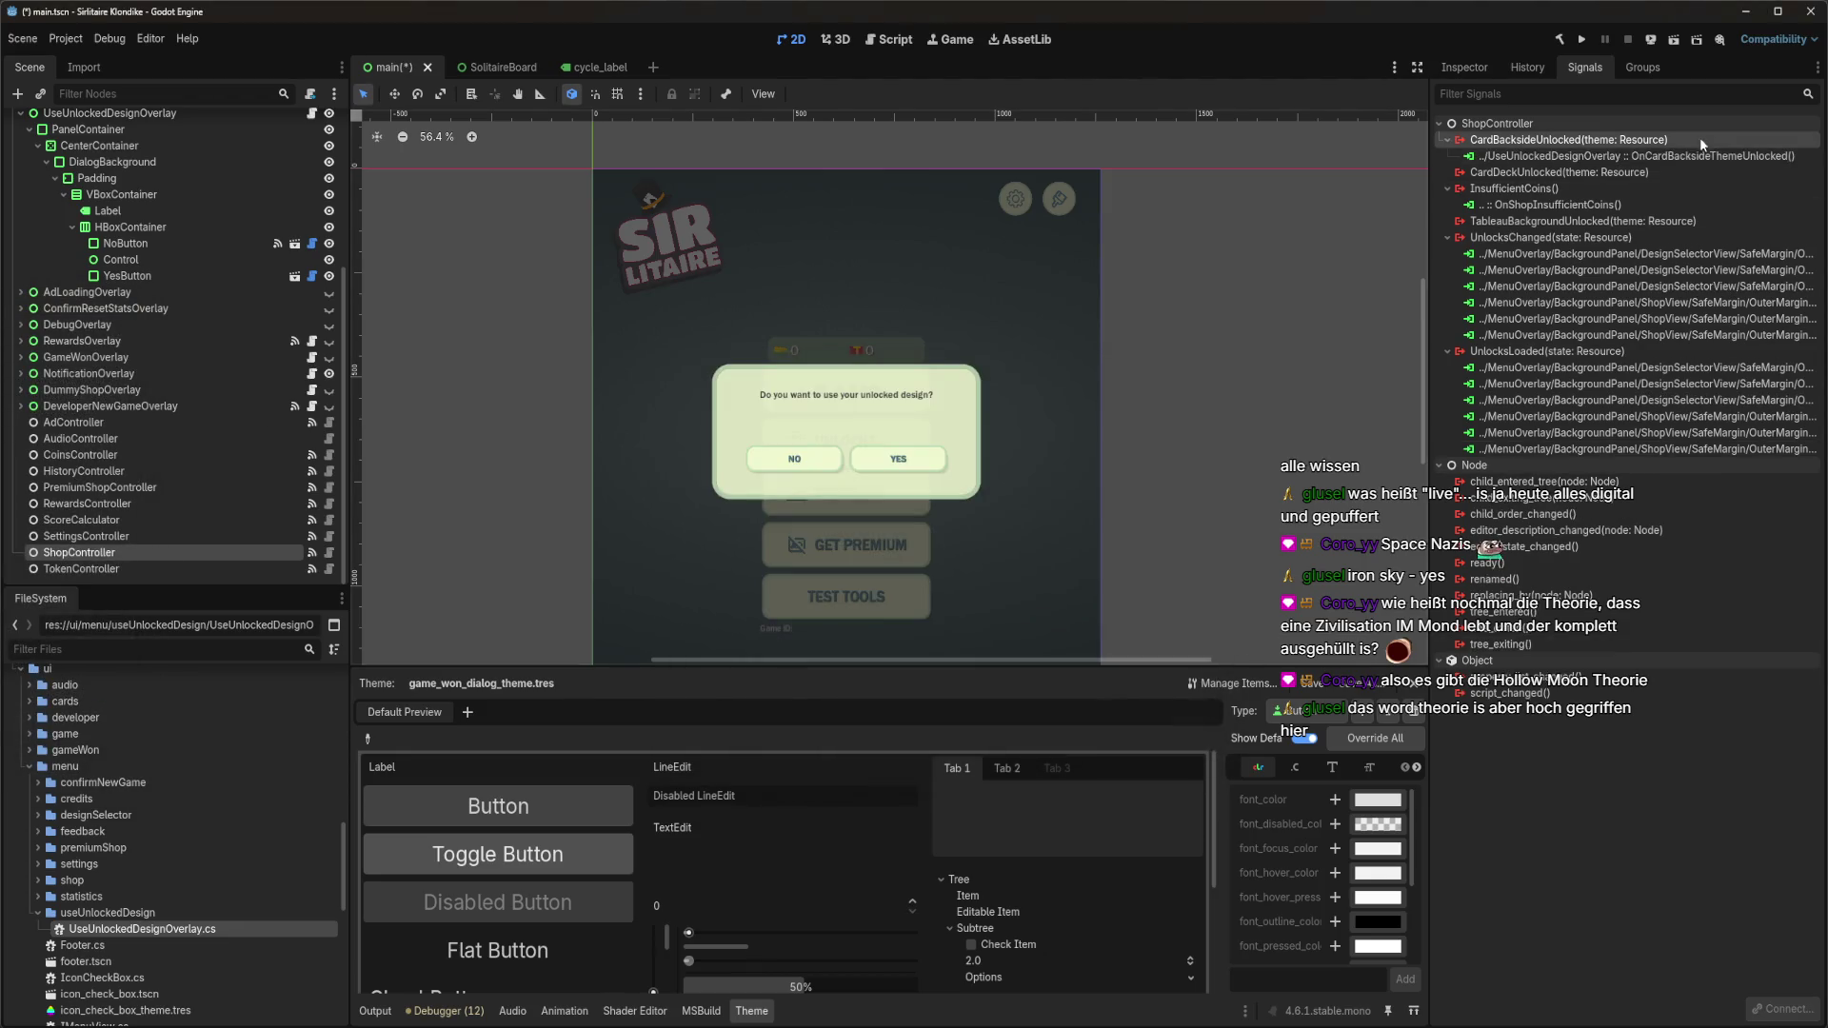
# Connect CardDeckUnlocked to the overlay's OnCardDeckThemeUnlocked method.
pyautogui.doubleClick(1609, 175)
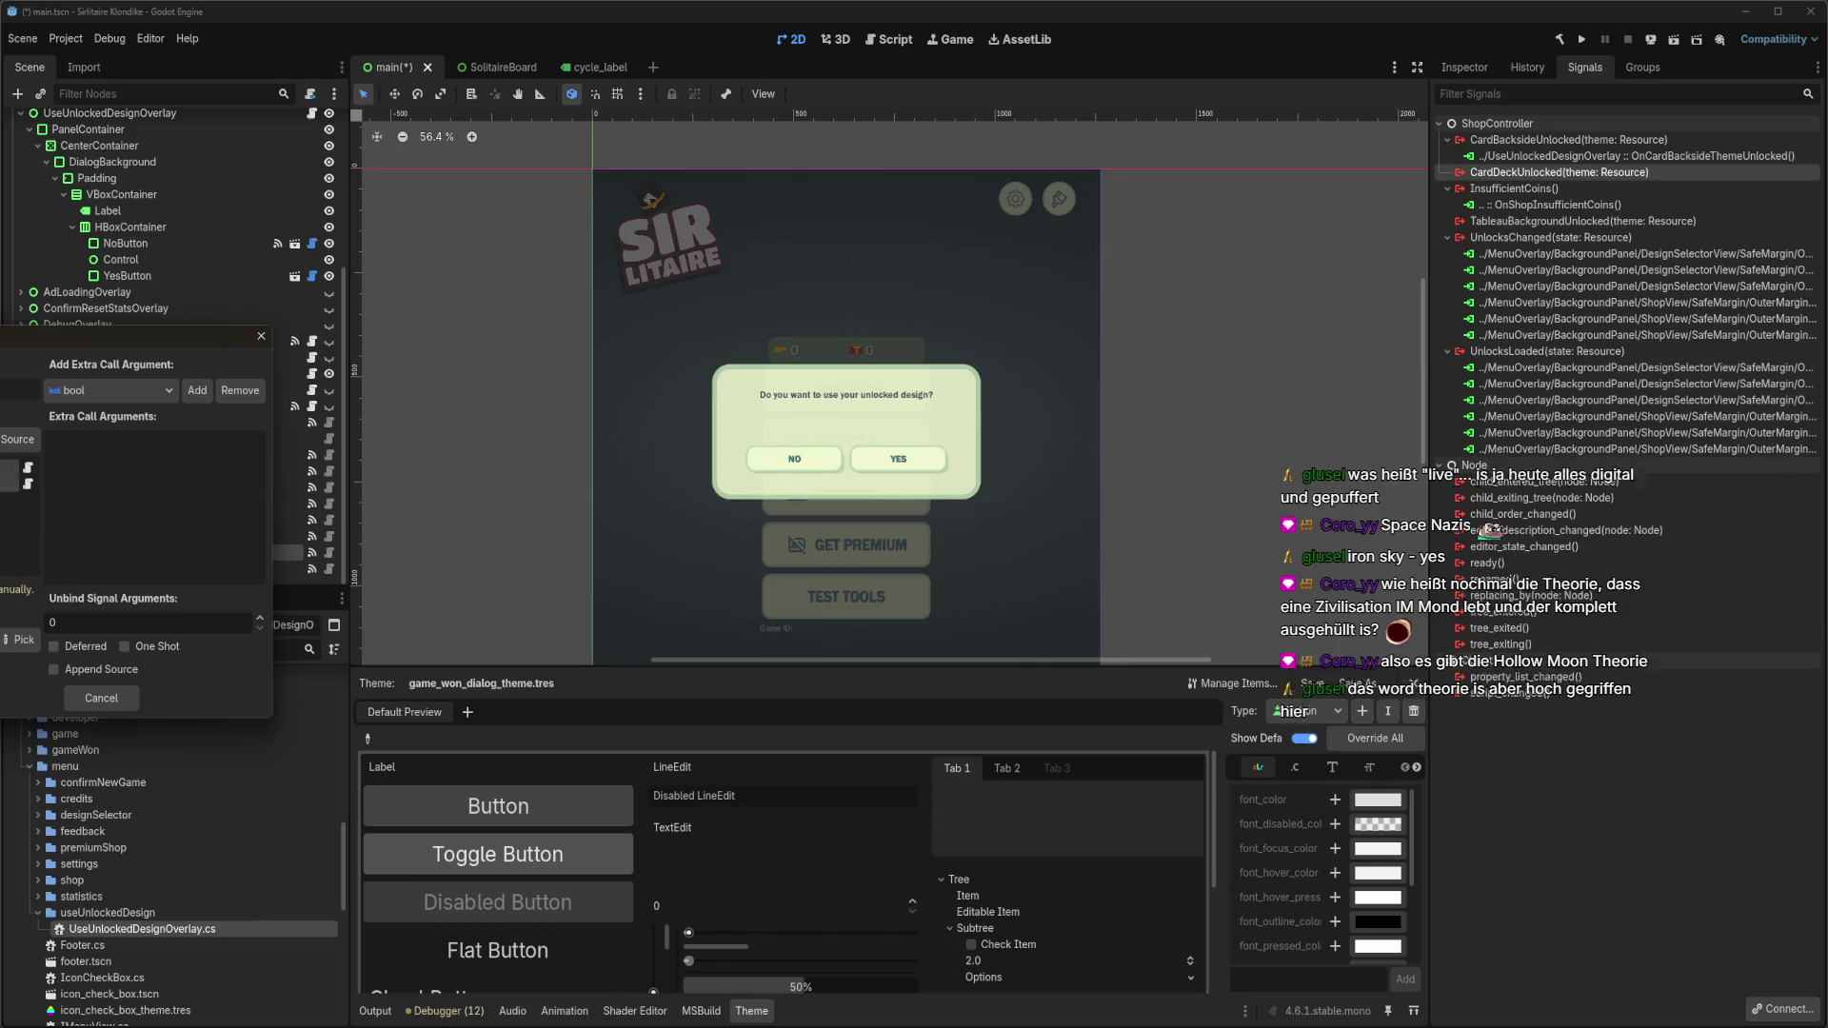
pyautogui.click(19, 640)
pyautogui.doubleClick(66, 374)
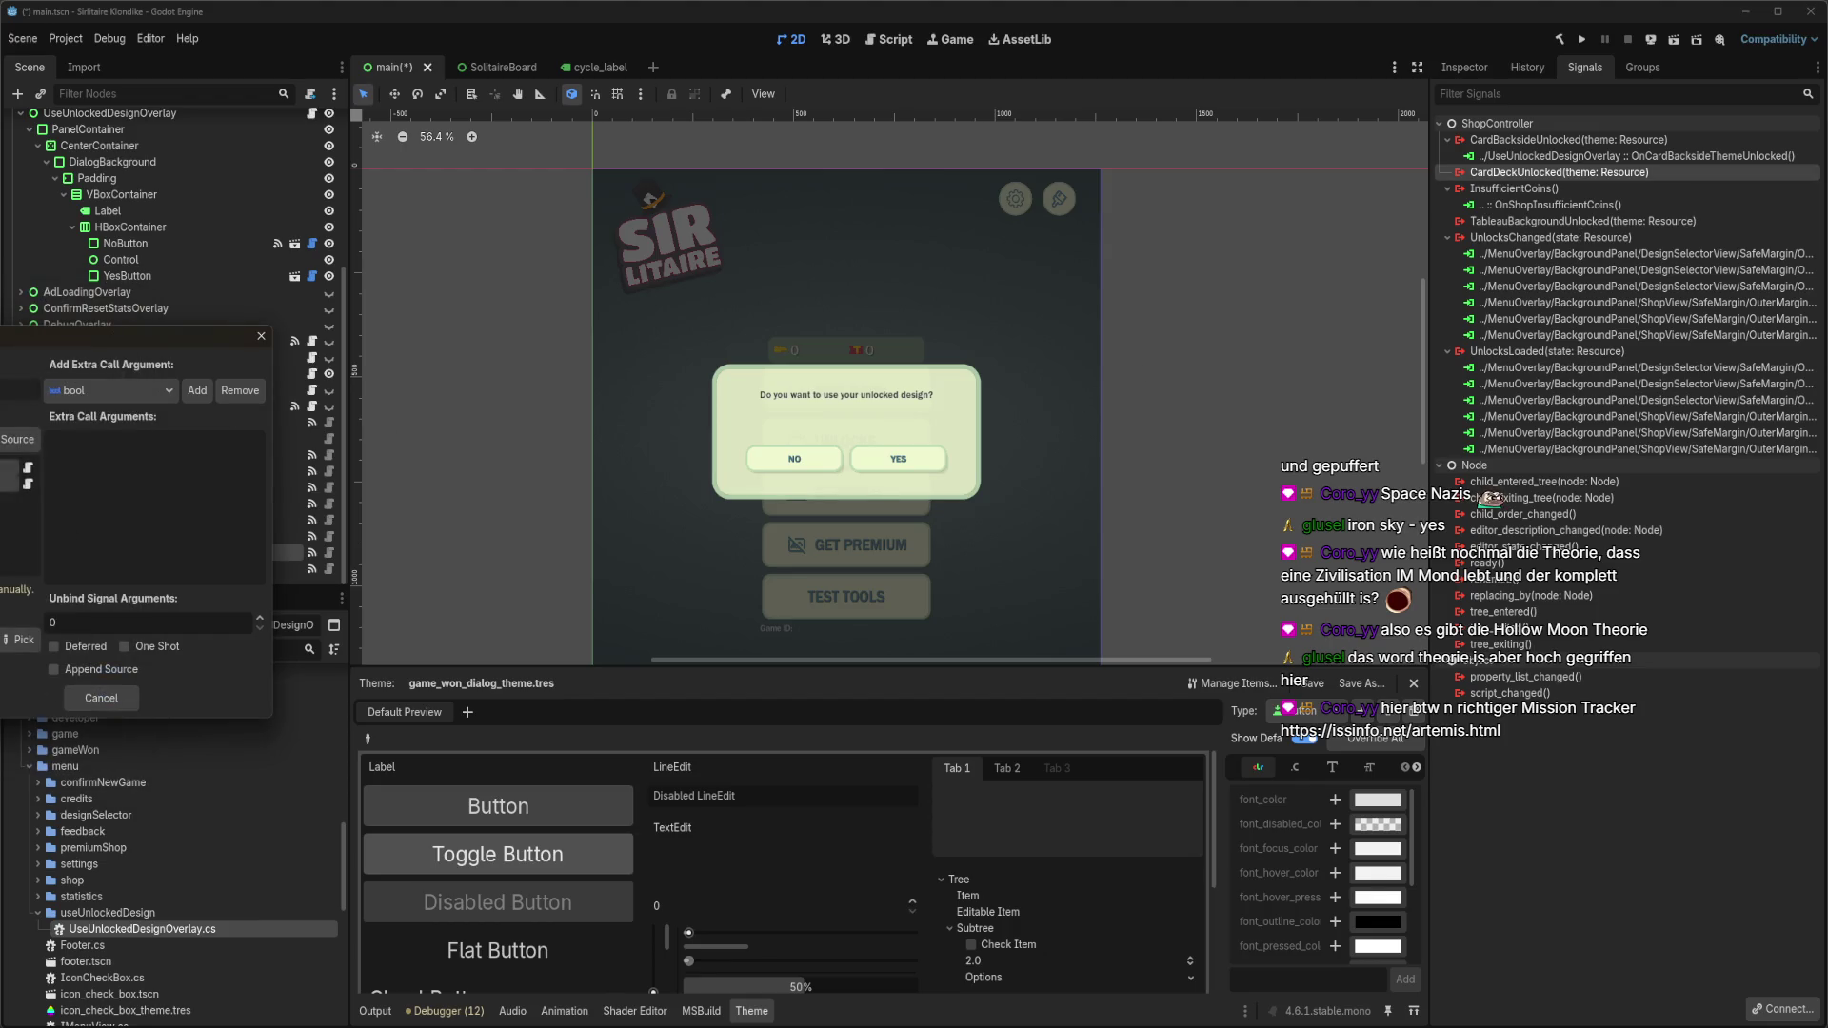
pyautogui.press('Return')
# Connect TableauBackgroundUnlocked to the overlay's OnTableauBackgroundThemeUnlocked method and save the scene.
pyautogui.doubleClick(1568, 237)
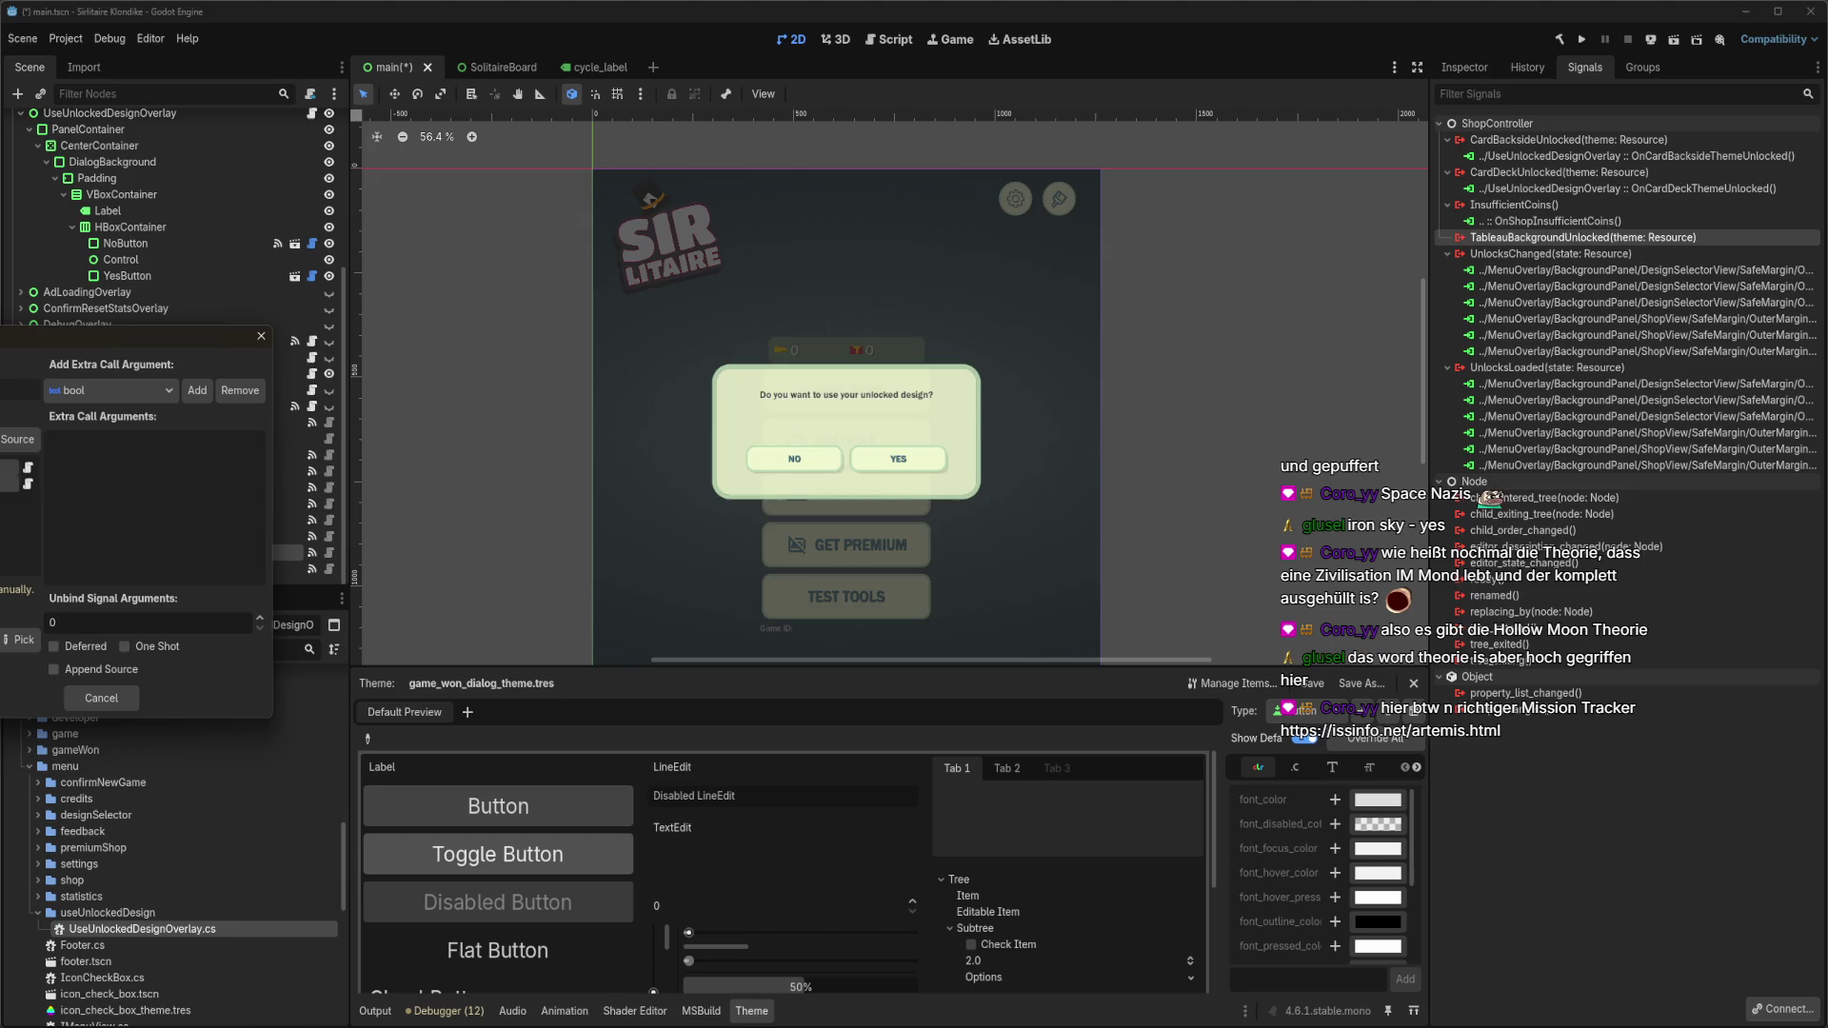
pyautogui.click(21, 640)
pyautogui.press('Down')
pyautogui.press('Return')
pyautogui.press('Return')
pyautogui.hotkey('ctrl', 's')
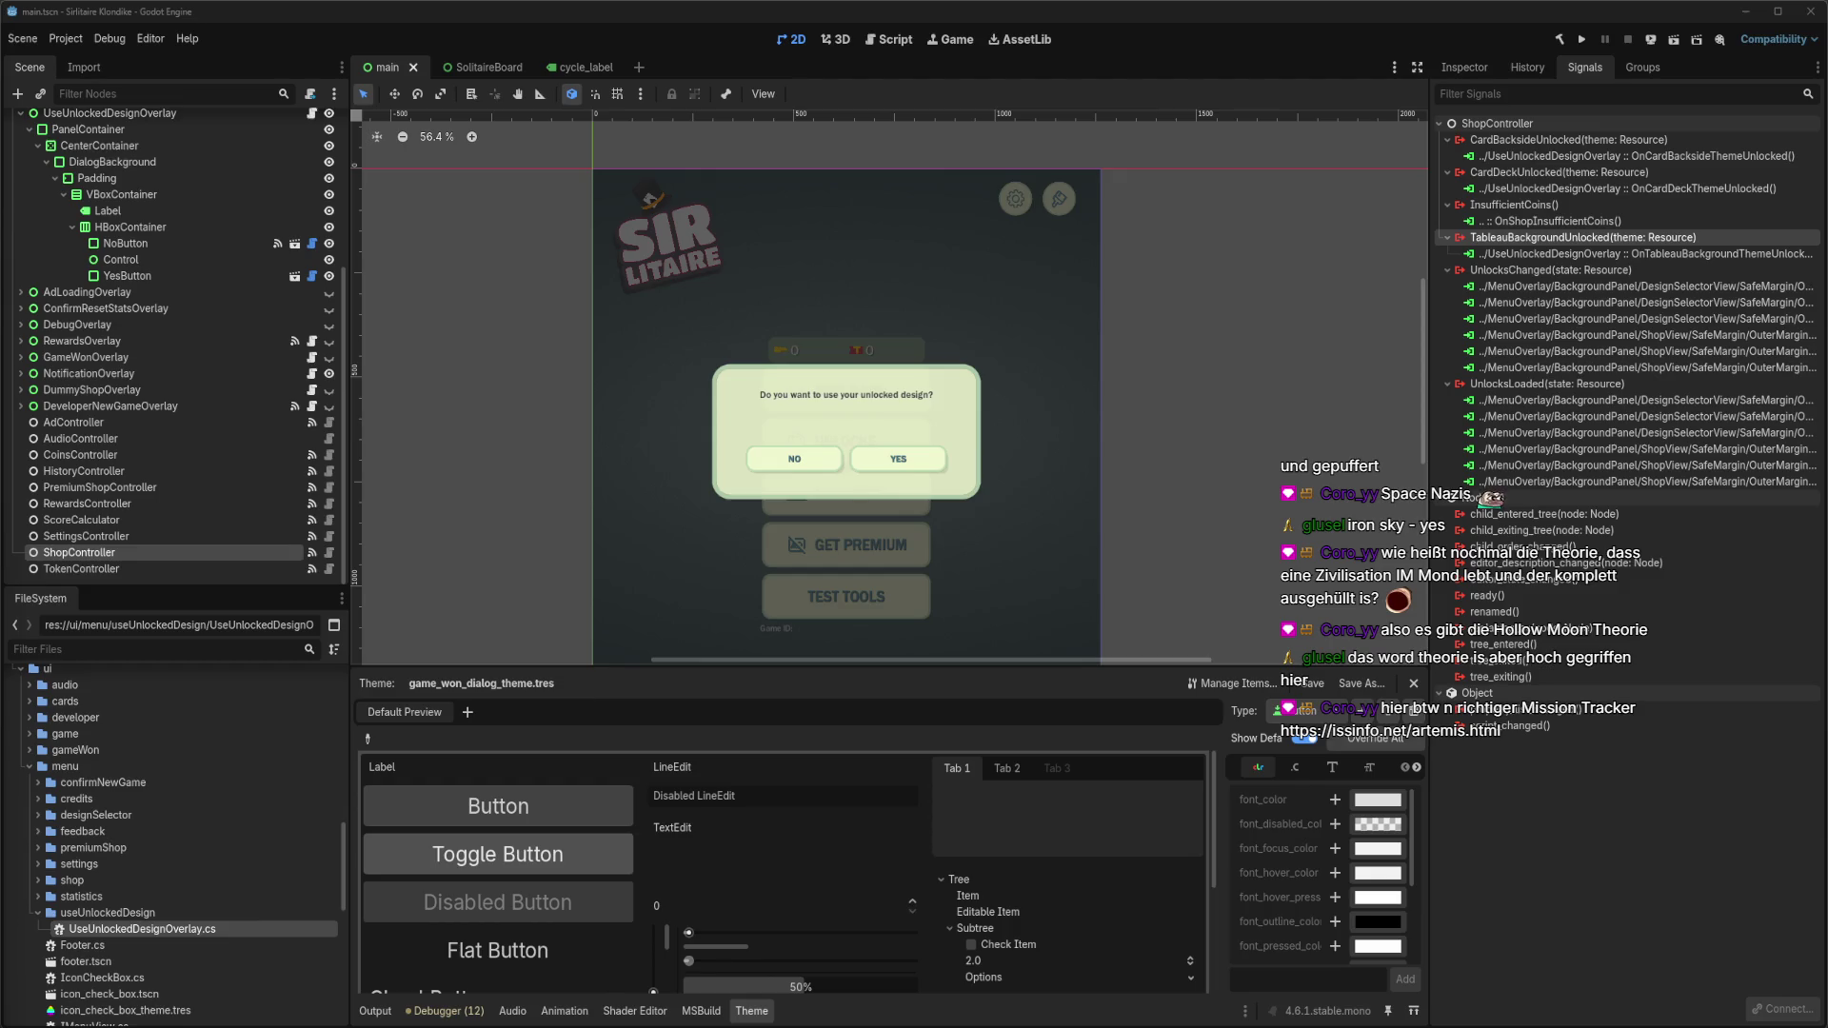
pyautogui.hotkey('alt', 'Tab')
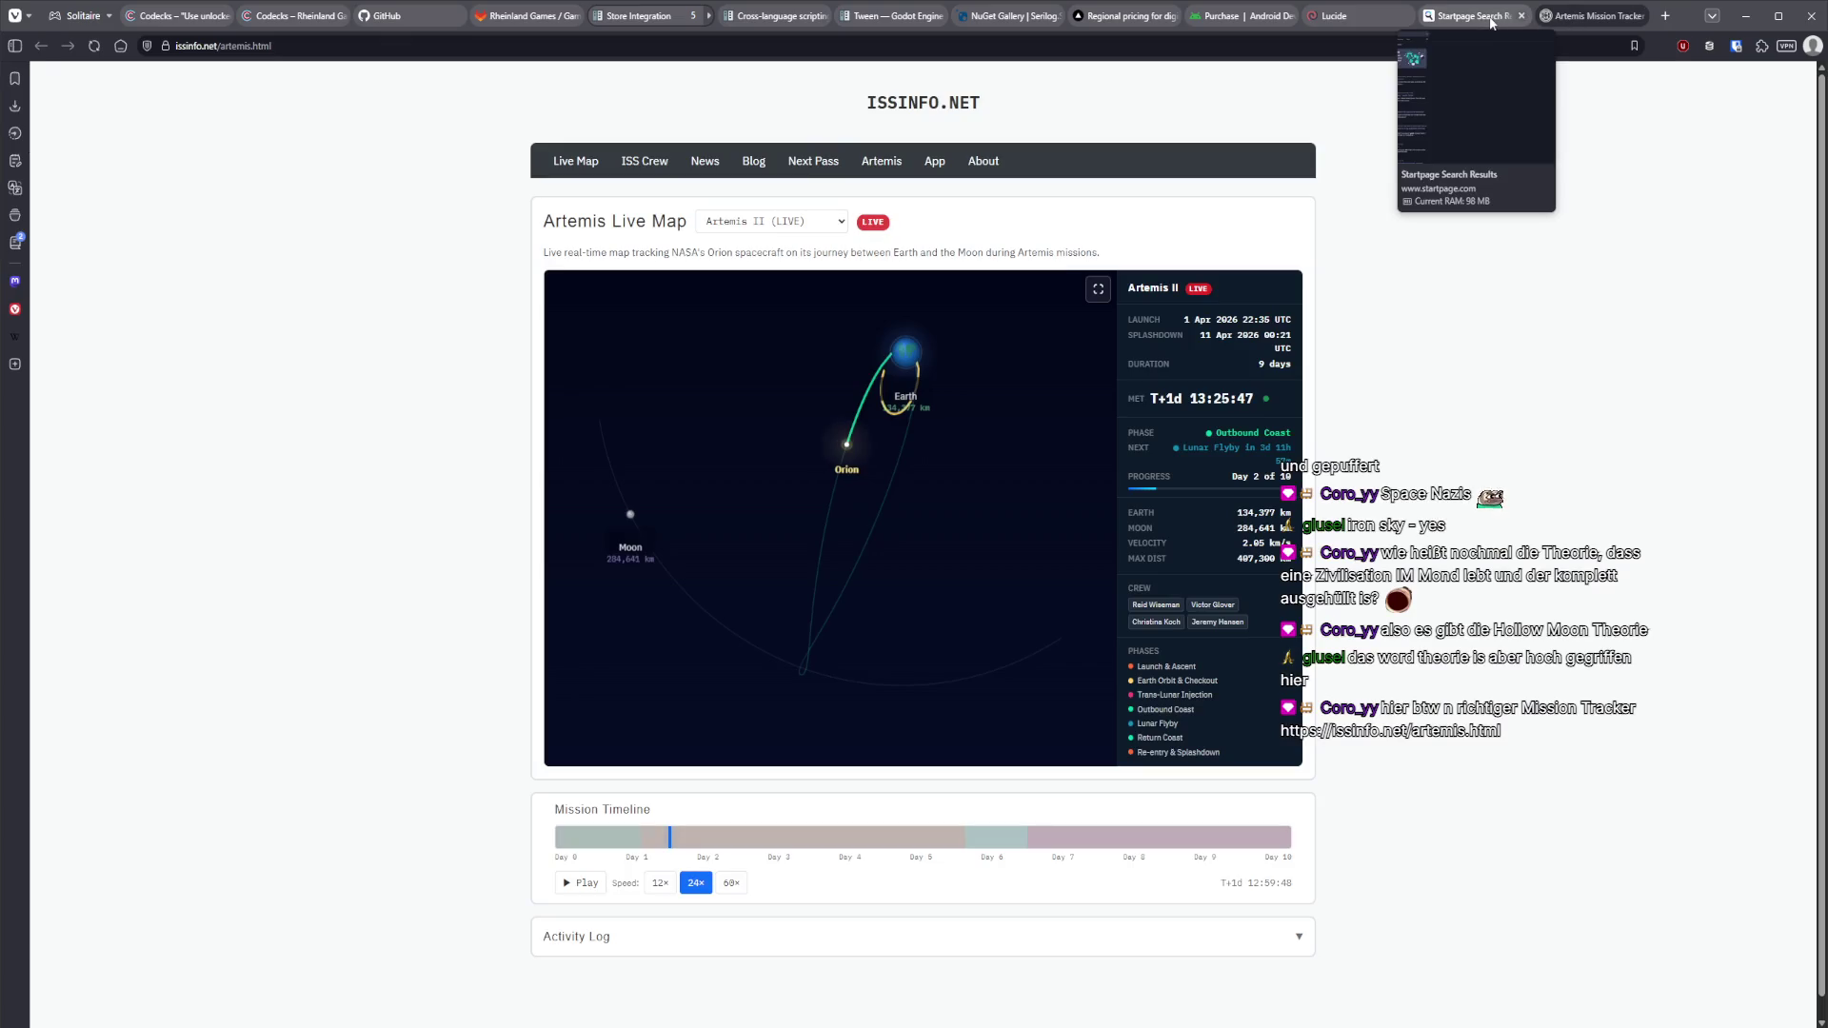
# Close the Startpage search results tab in Vivaldi.
pyautogui.click(1493, 19)
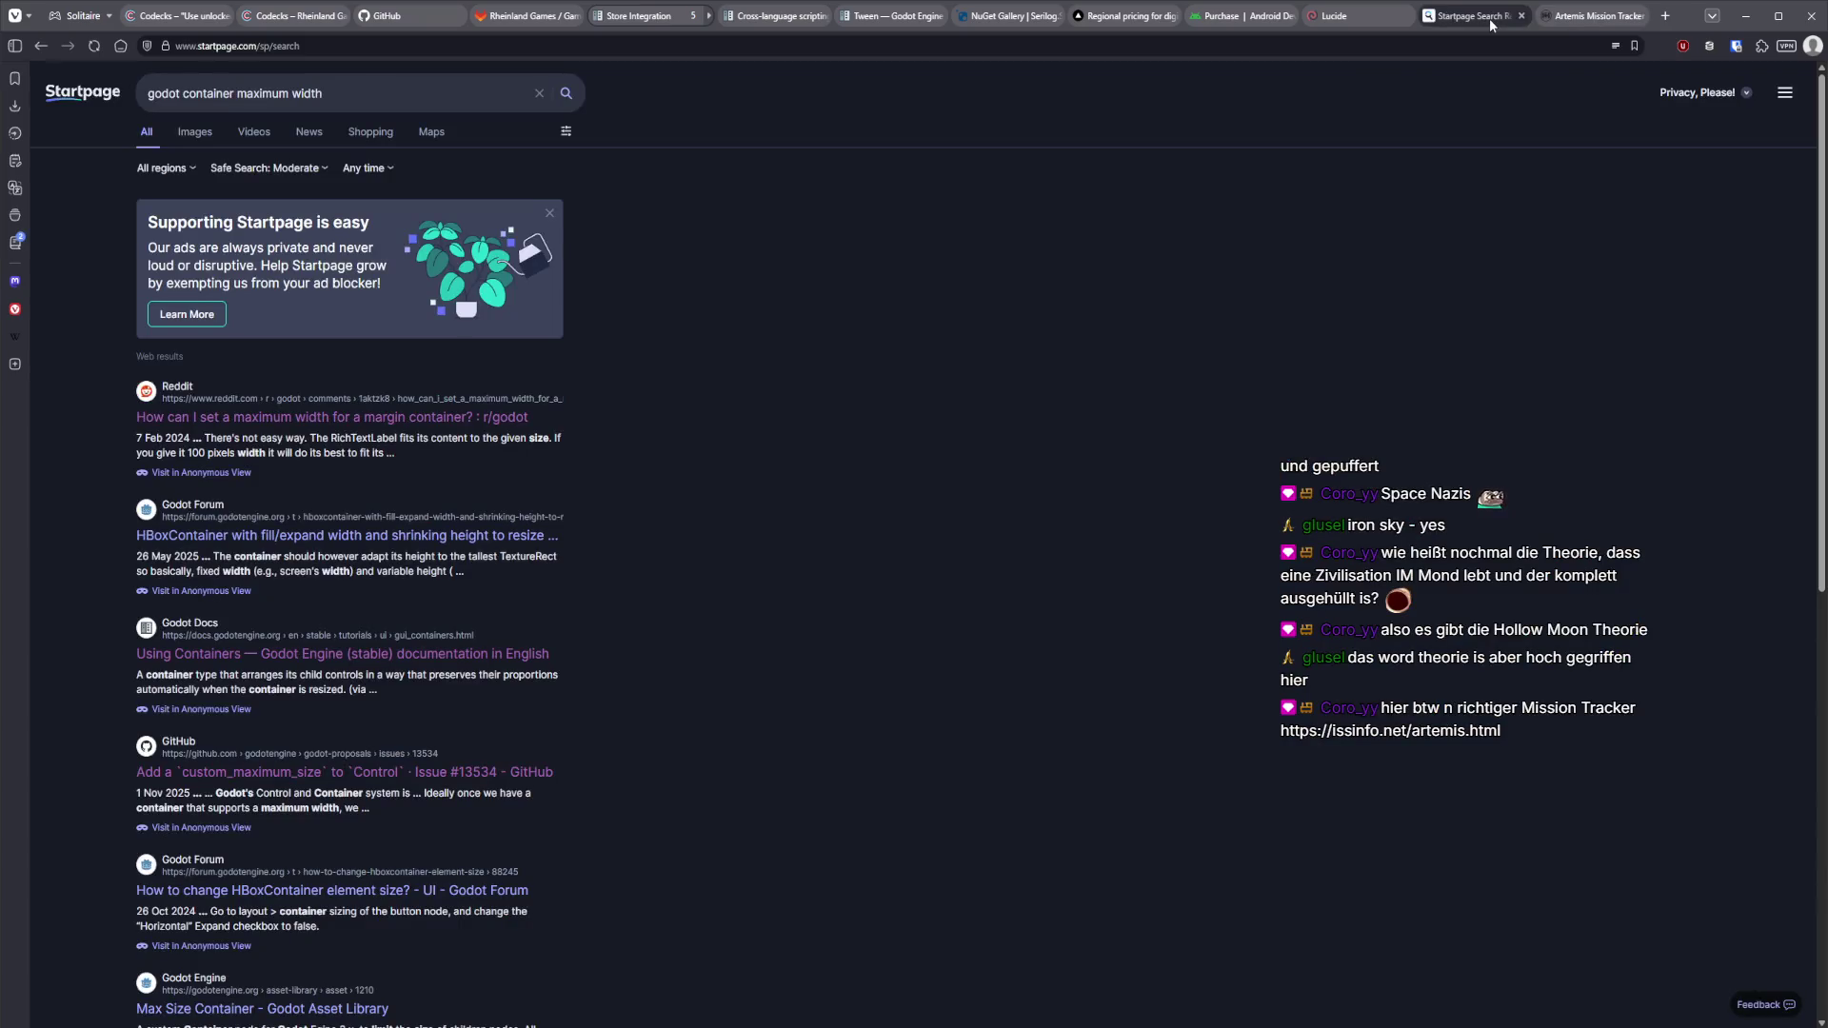
pyautogui.middleClick(1493, 26)
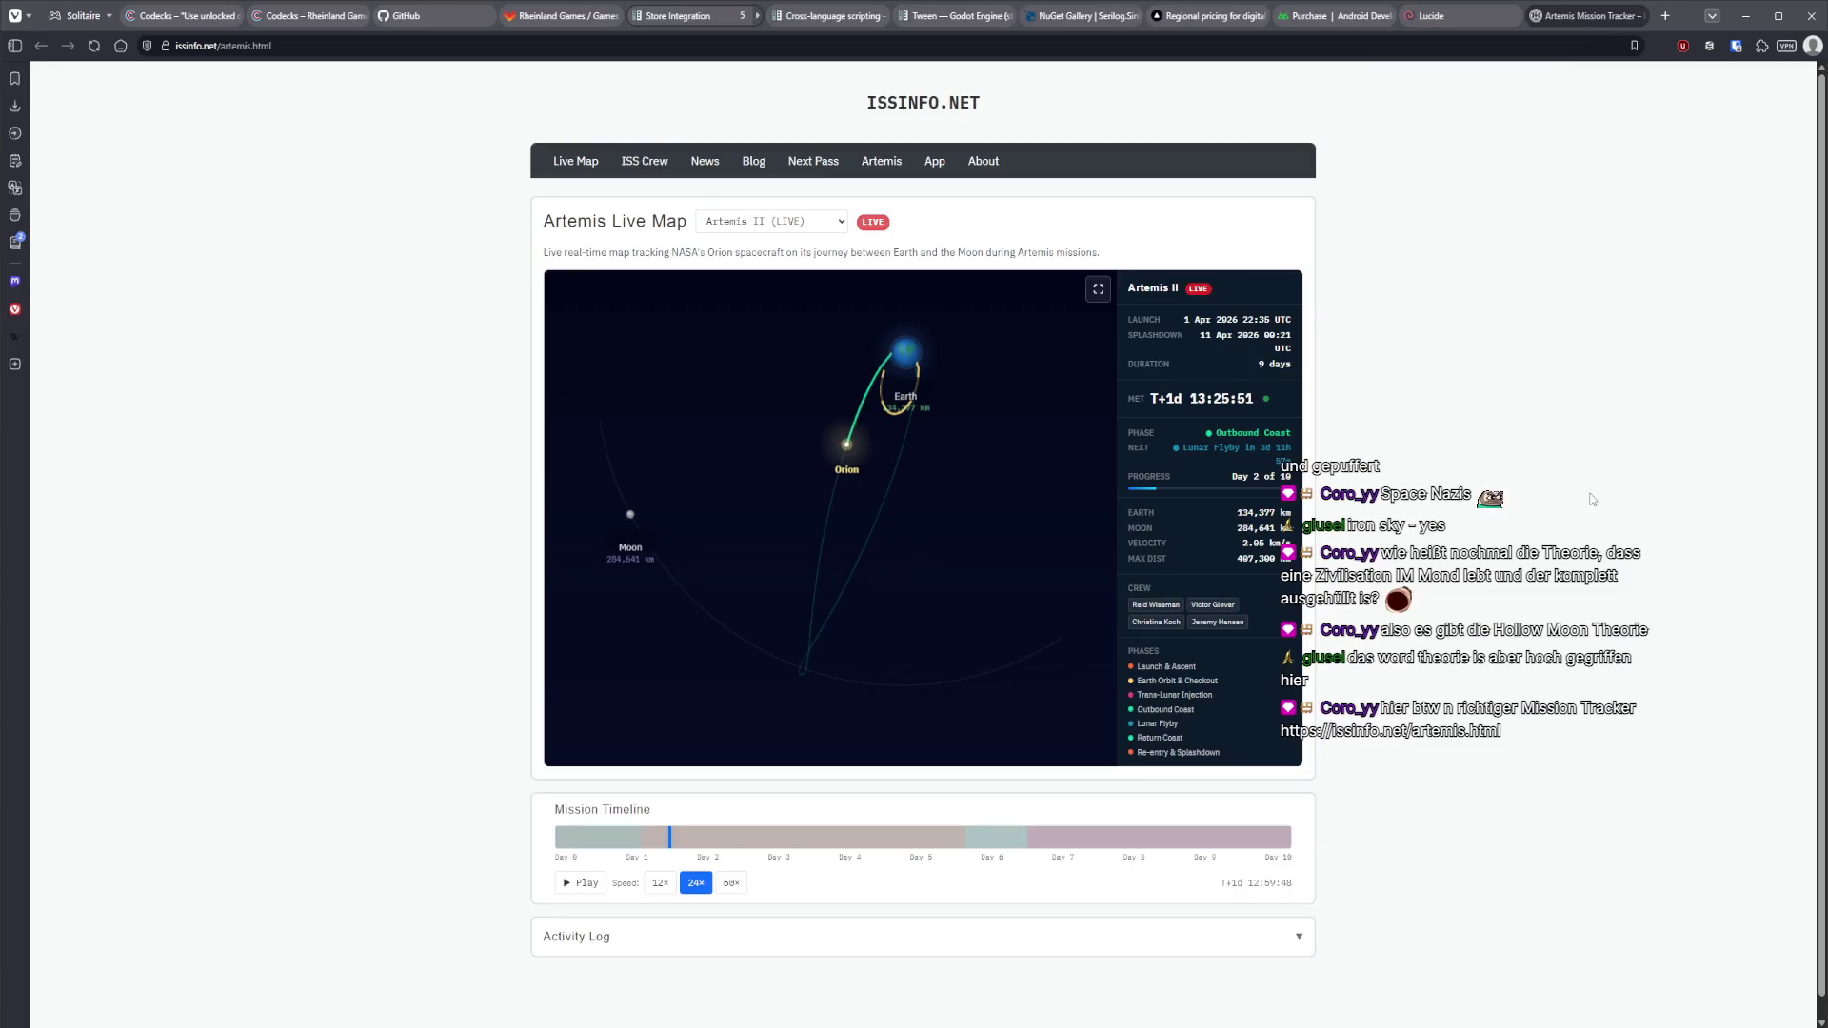
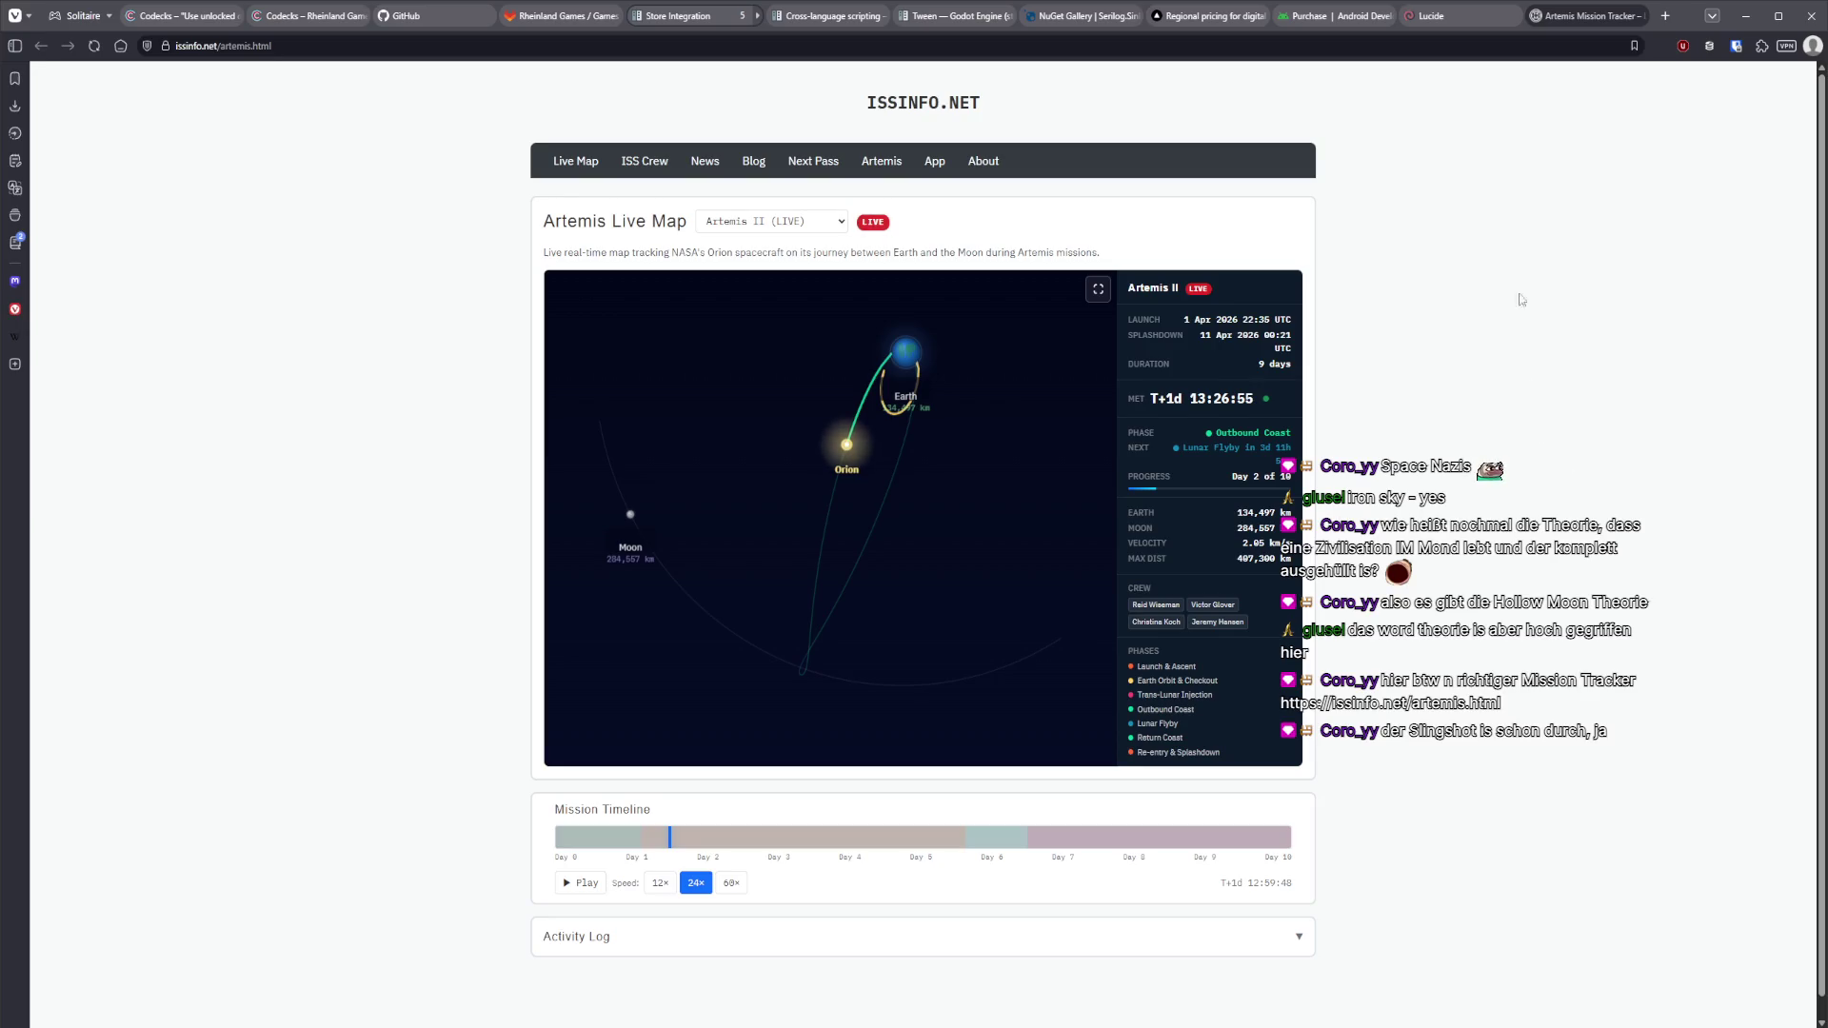
# Close the ISSInfo.net Artemis Mission Tracker tab to return to the Codecks card.
pyautogui.middleClick(1596, 18)
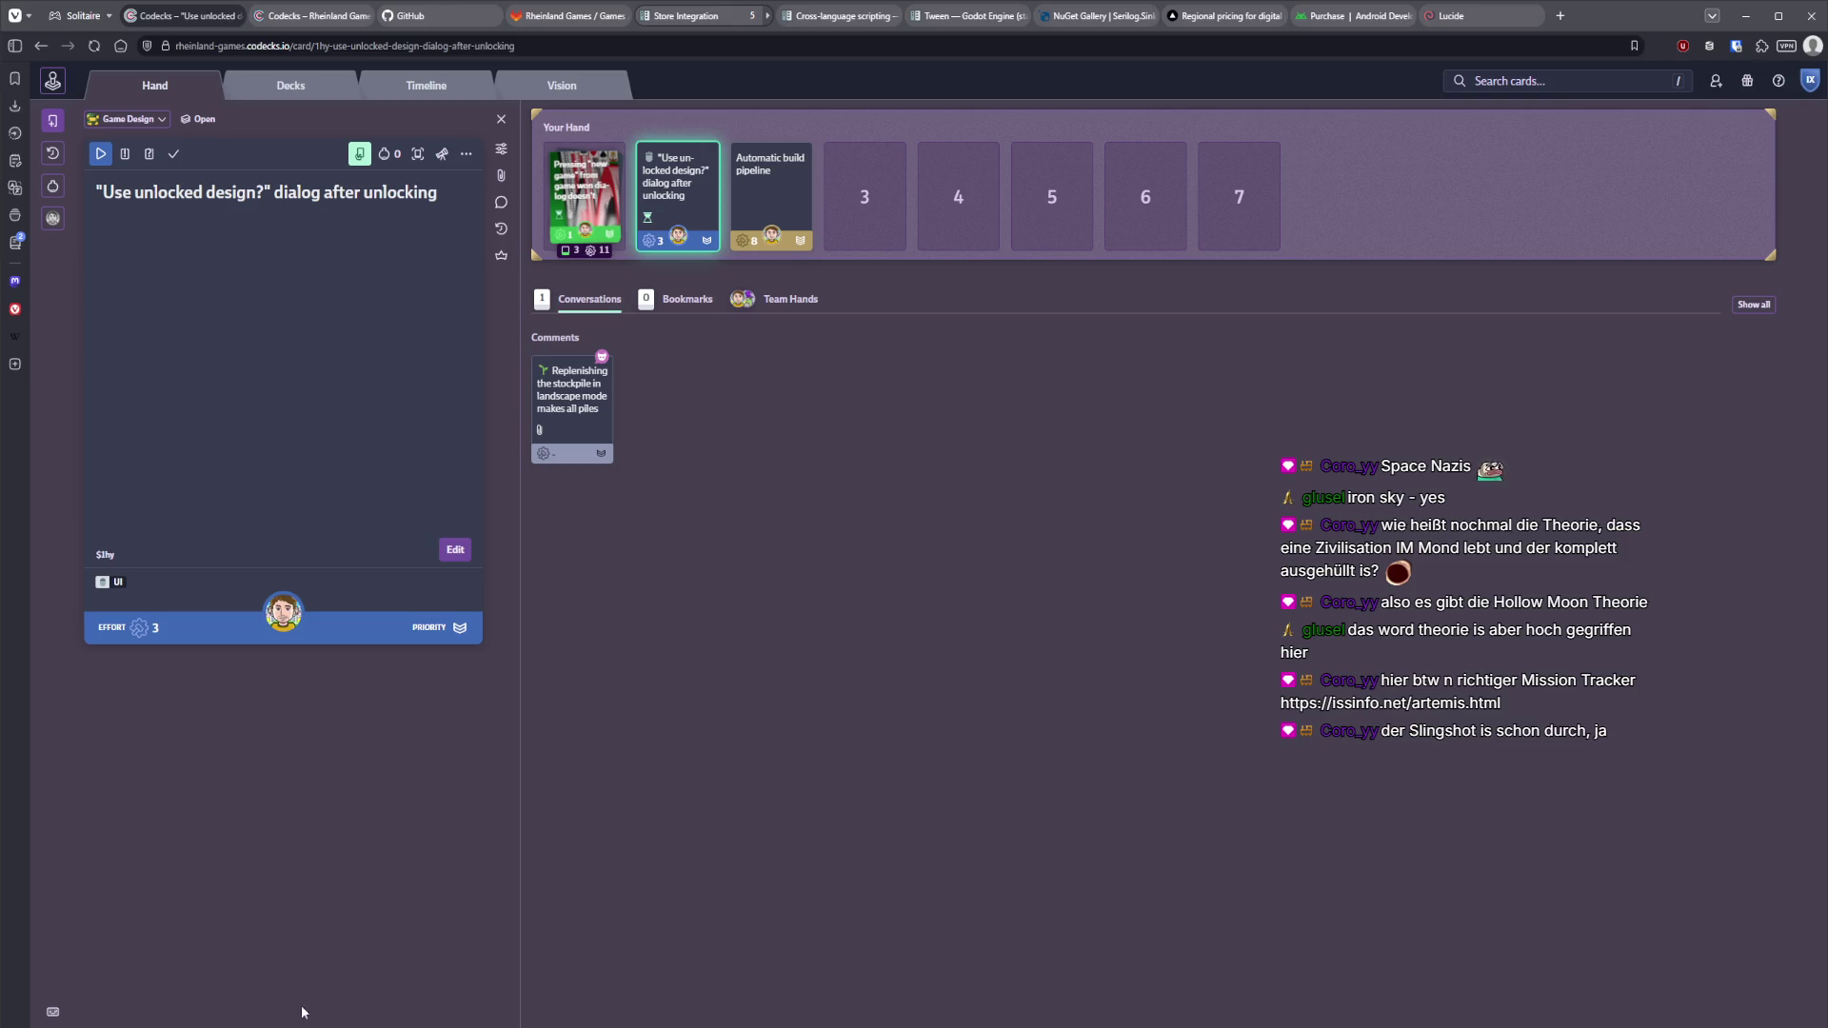
# In Godot, hide the UseUnlockedDesignOverlay node using its eye icon in the Scene tree.
pyautogui.moveTo(236, 1026)
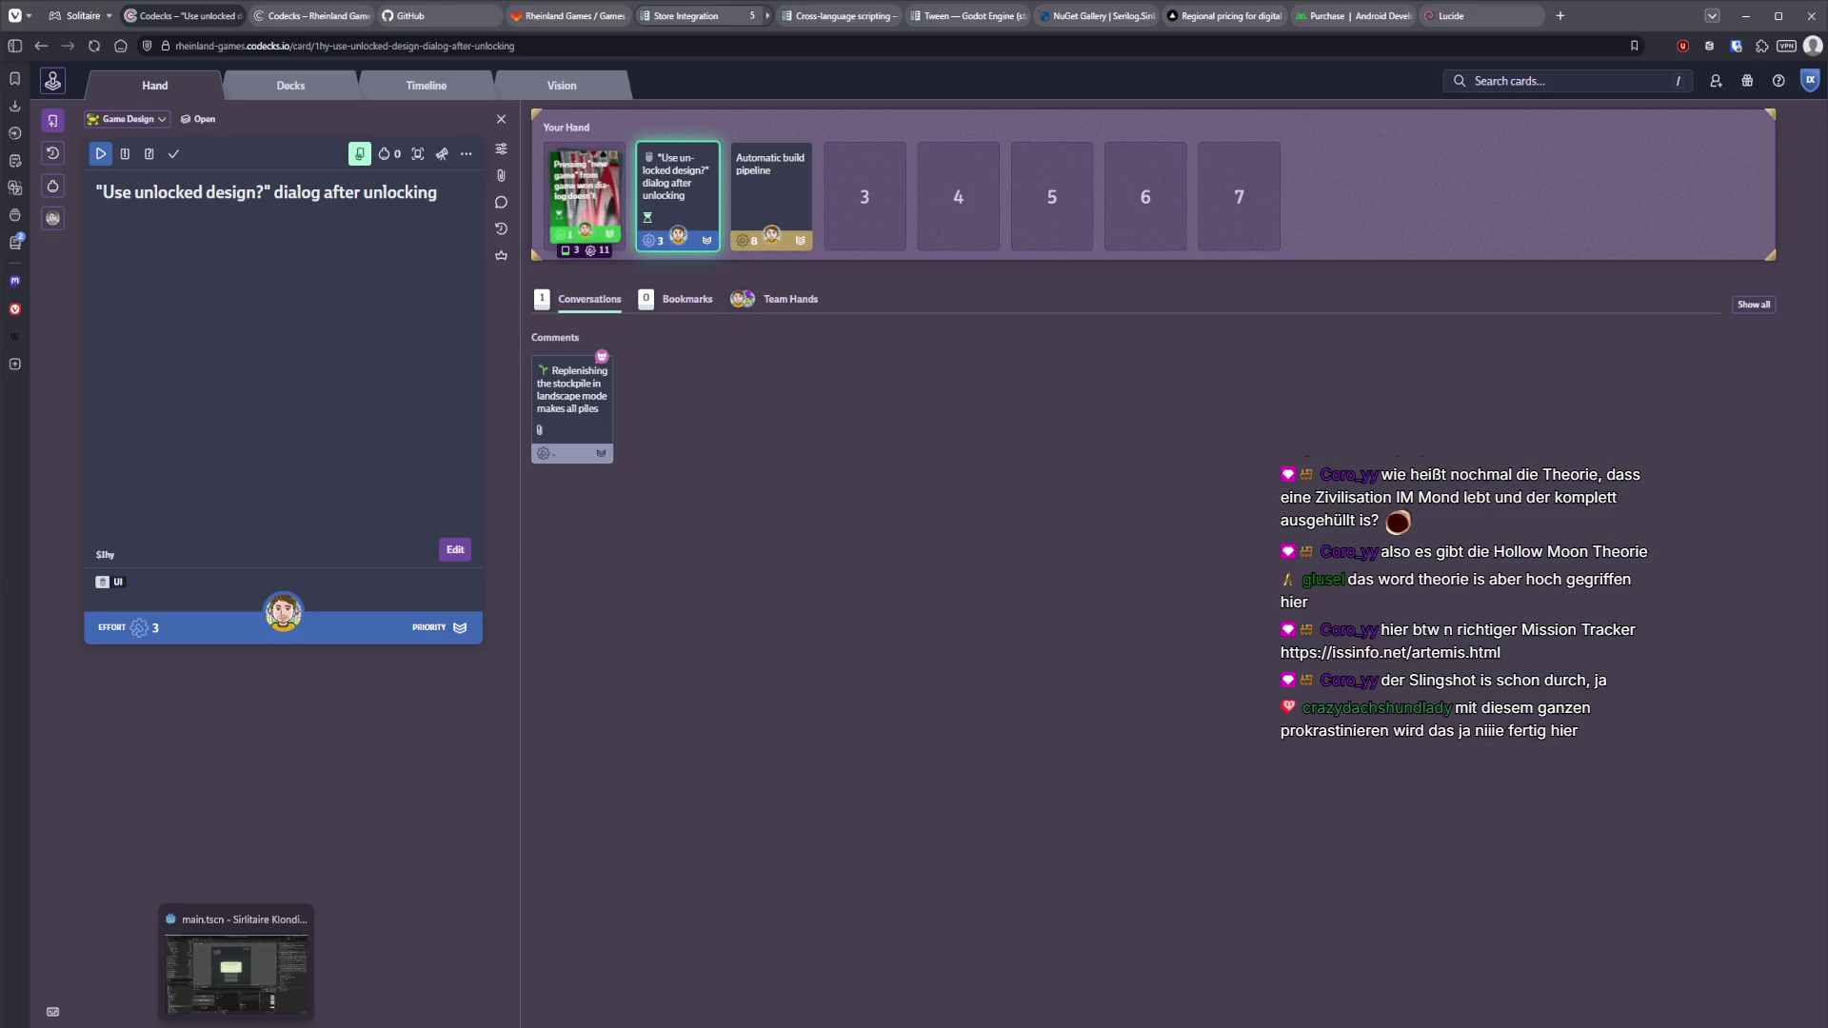
pyautogui.click(236, 1026)
pyautogui.scroll(2, 219, 340)
pyautogui.scroll(3, 219, 340)
pyautogui.click(329, 285)
# Save main.tscn and look over the ShopController code in Rider.
pyautogui.hotkey('ctrl', 's')
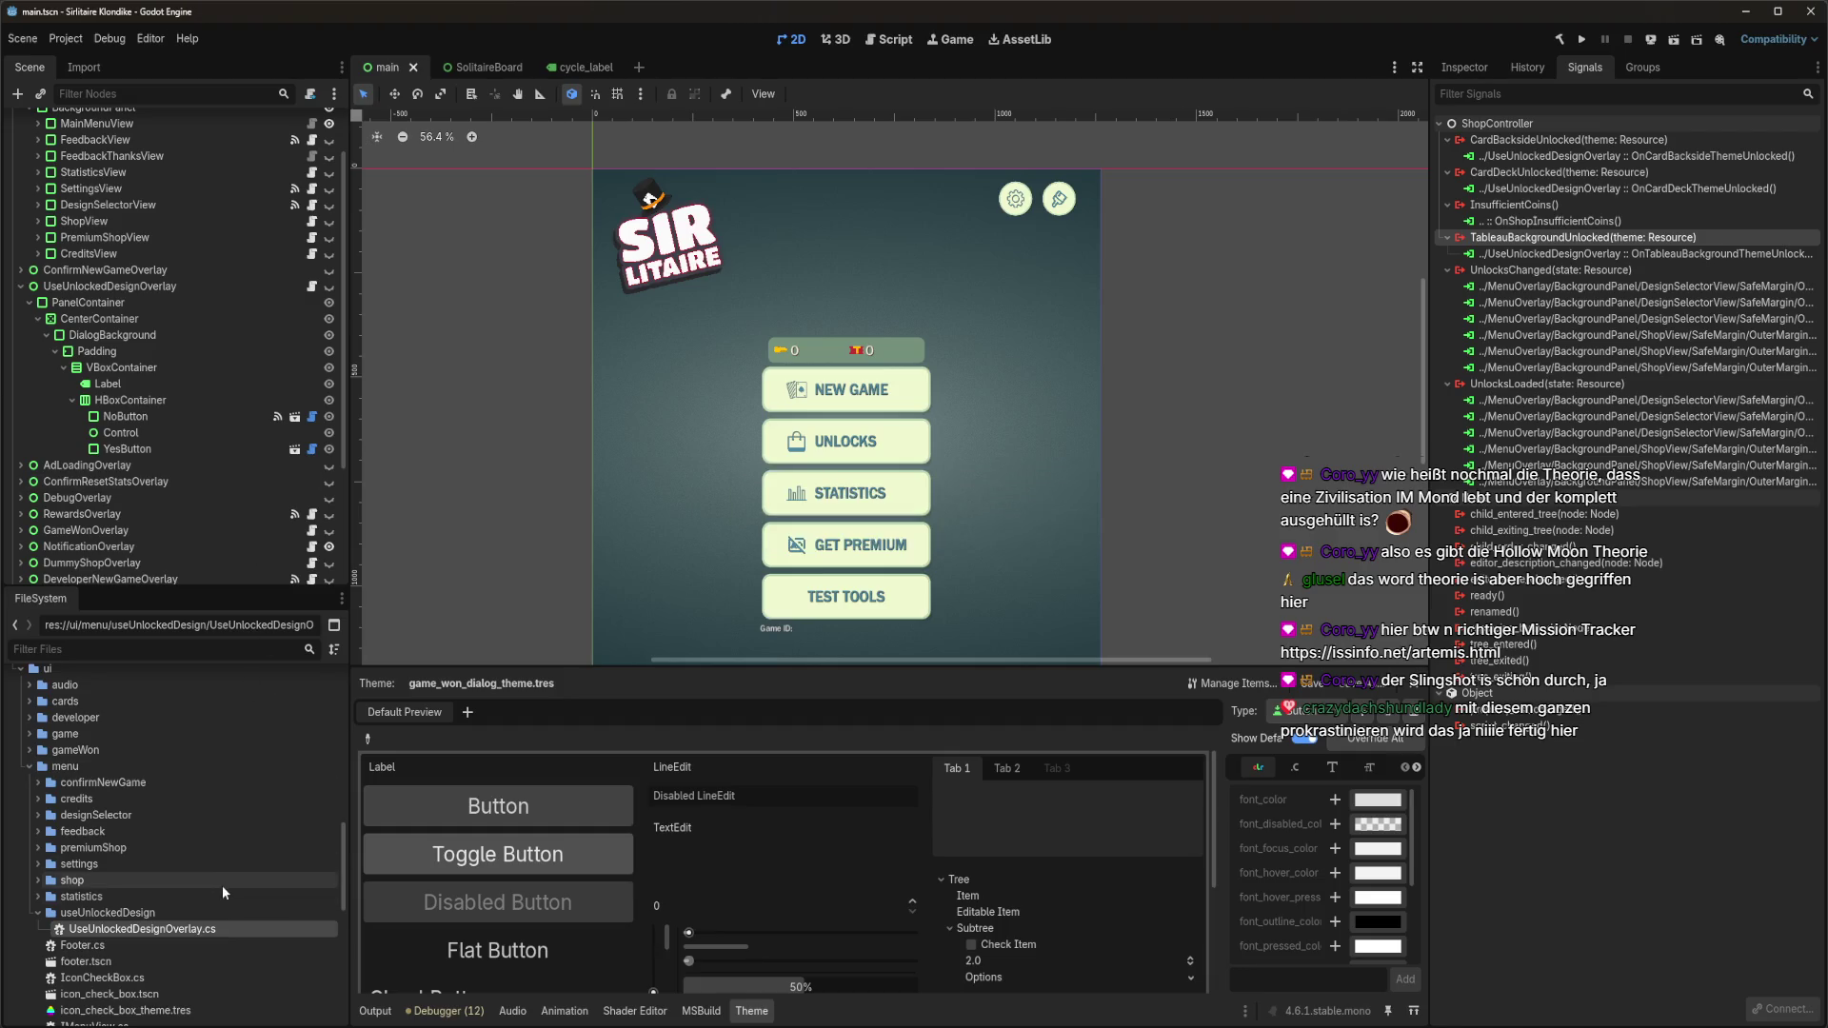
pyautogui.hotkey('alt', 'Tab')
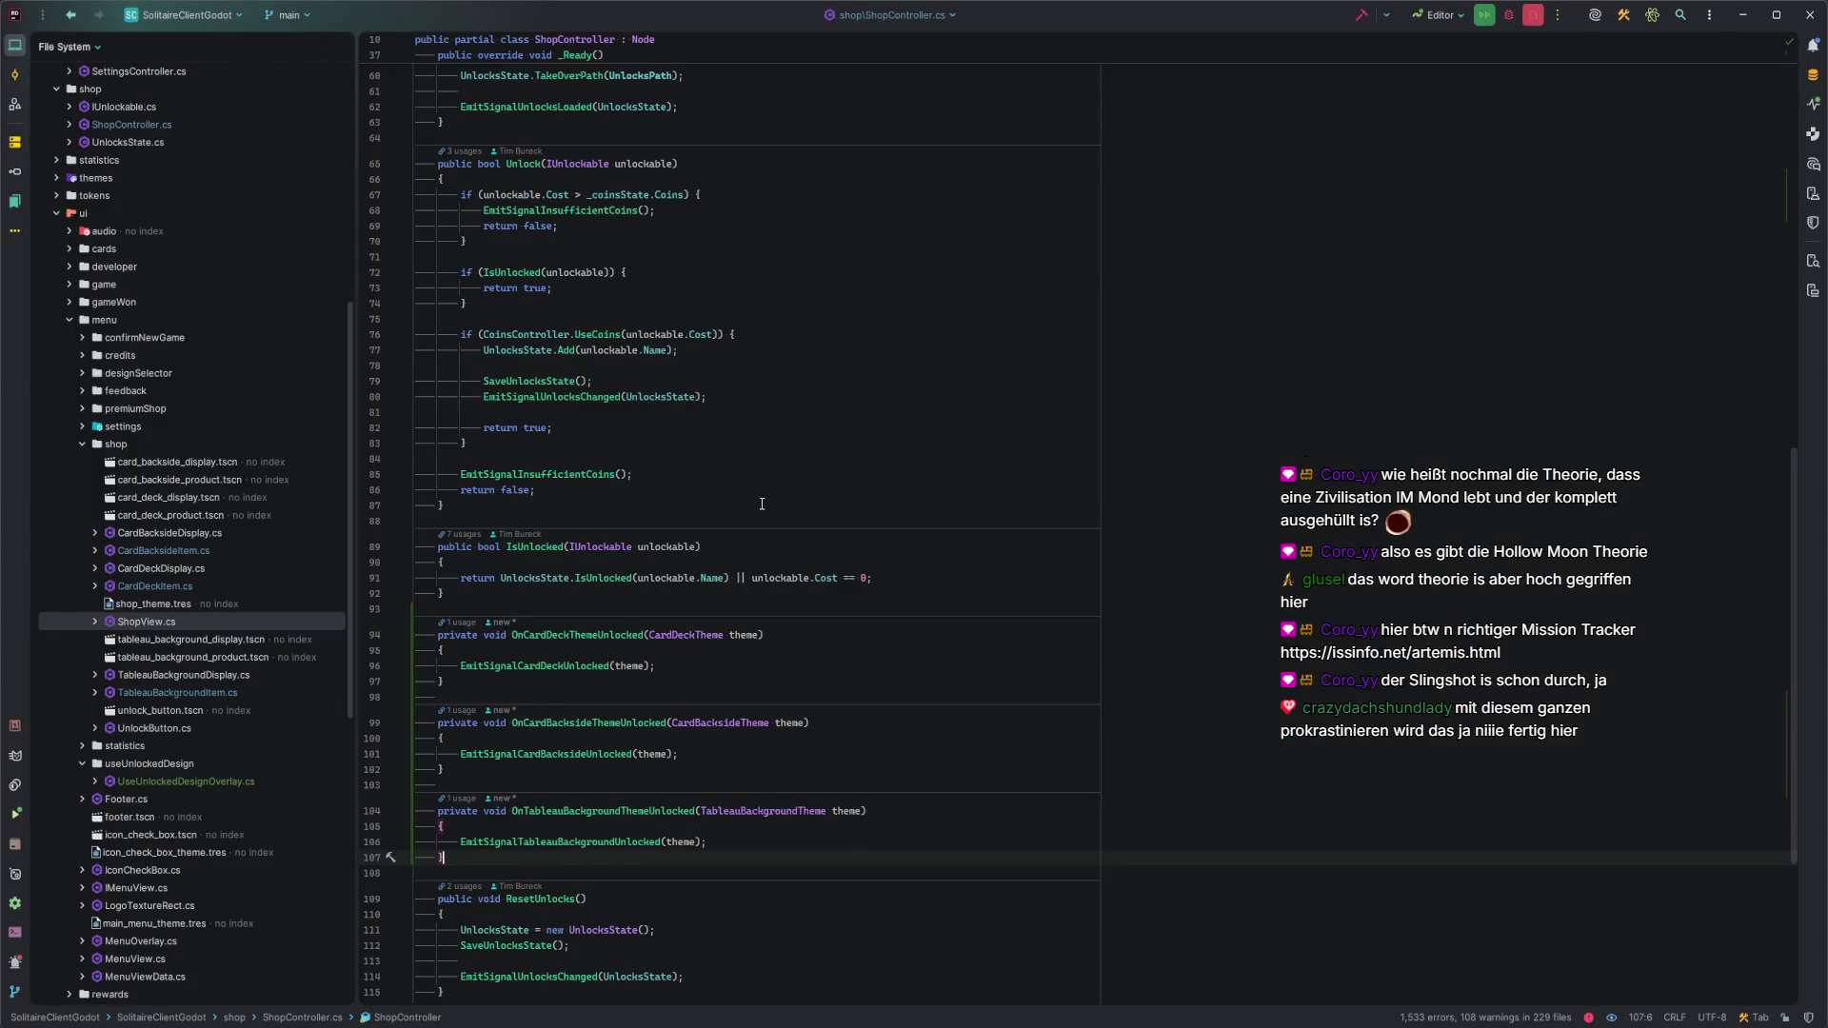
pyautogui.click(744, 665)
pyautogui.scroll(5, 745, 664)
pyautogui.scroll(3, 745, 664)
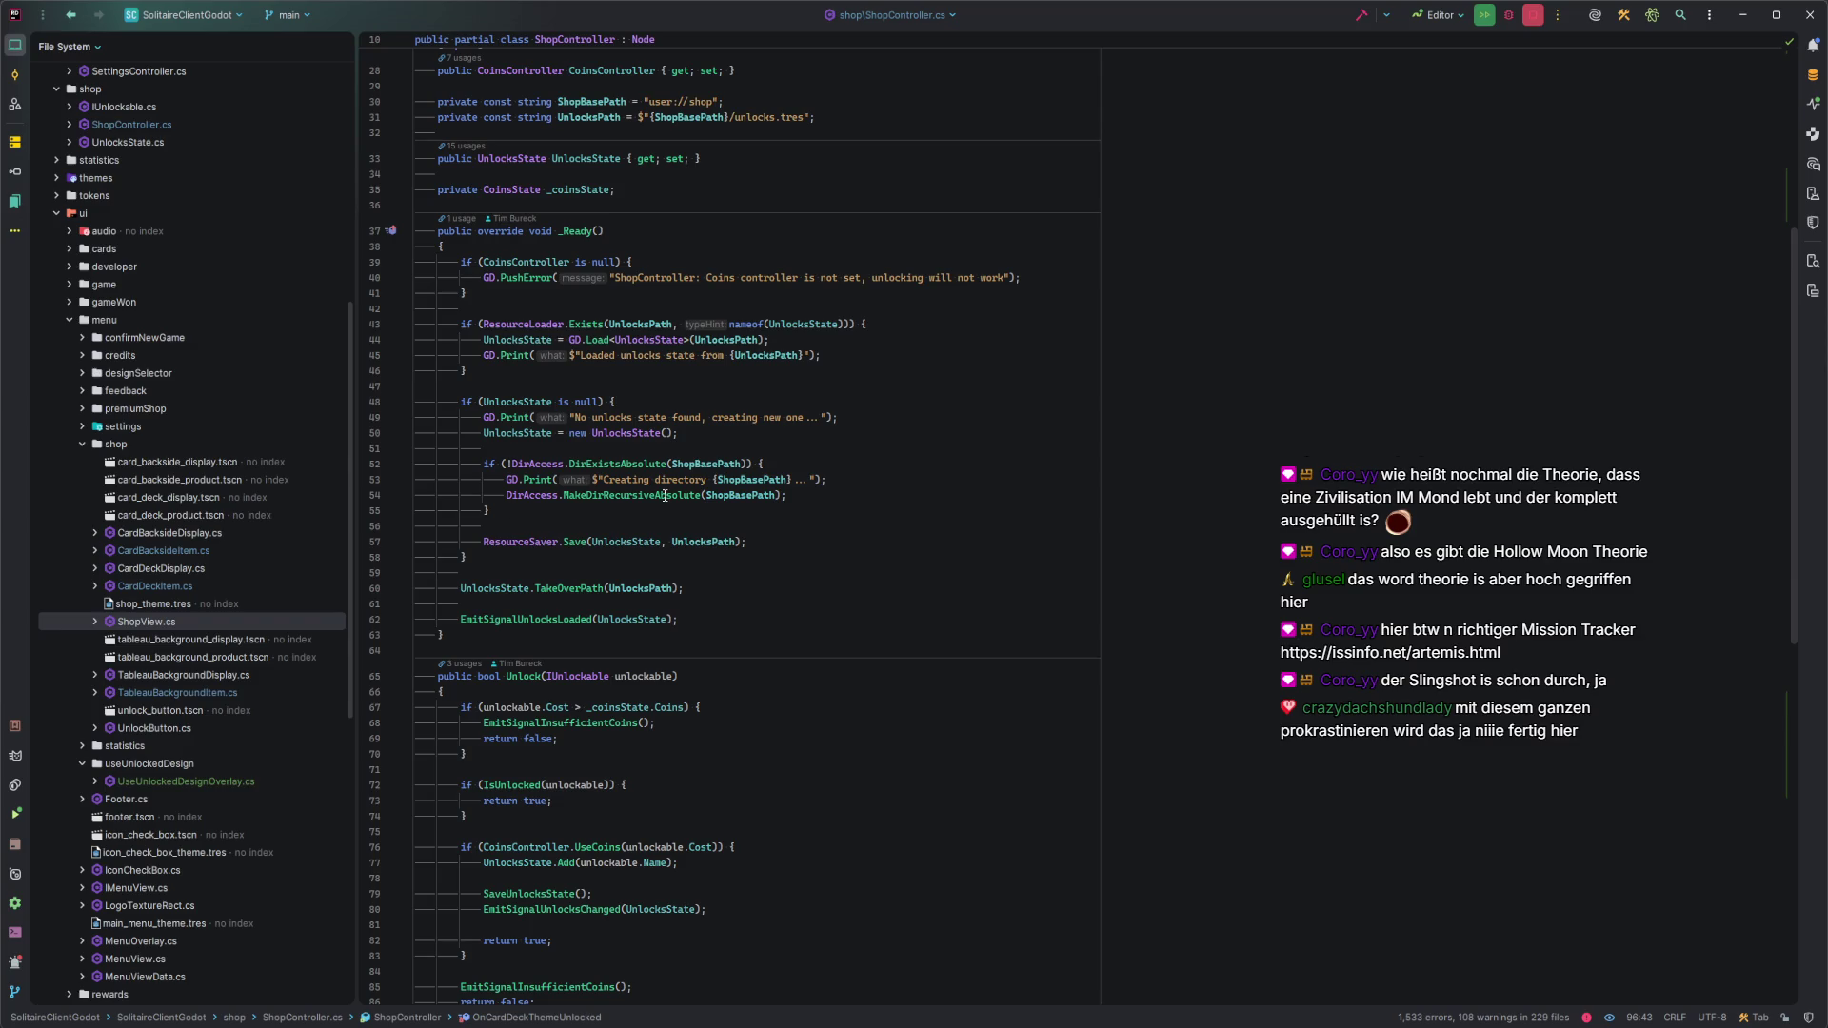
pyautogui.scroll(2, 701, 590)
# Open UseUnlockedDesignOverlay.cs from Rider's Recent Files list.
pyautogui.hotkey('ctrl', 'e')
pyautogui.press('Down')
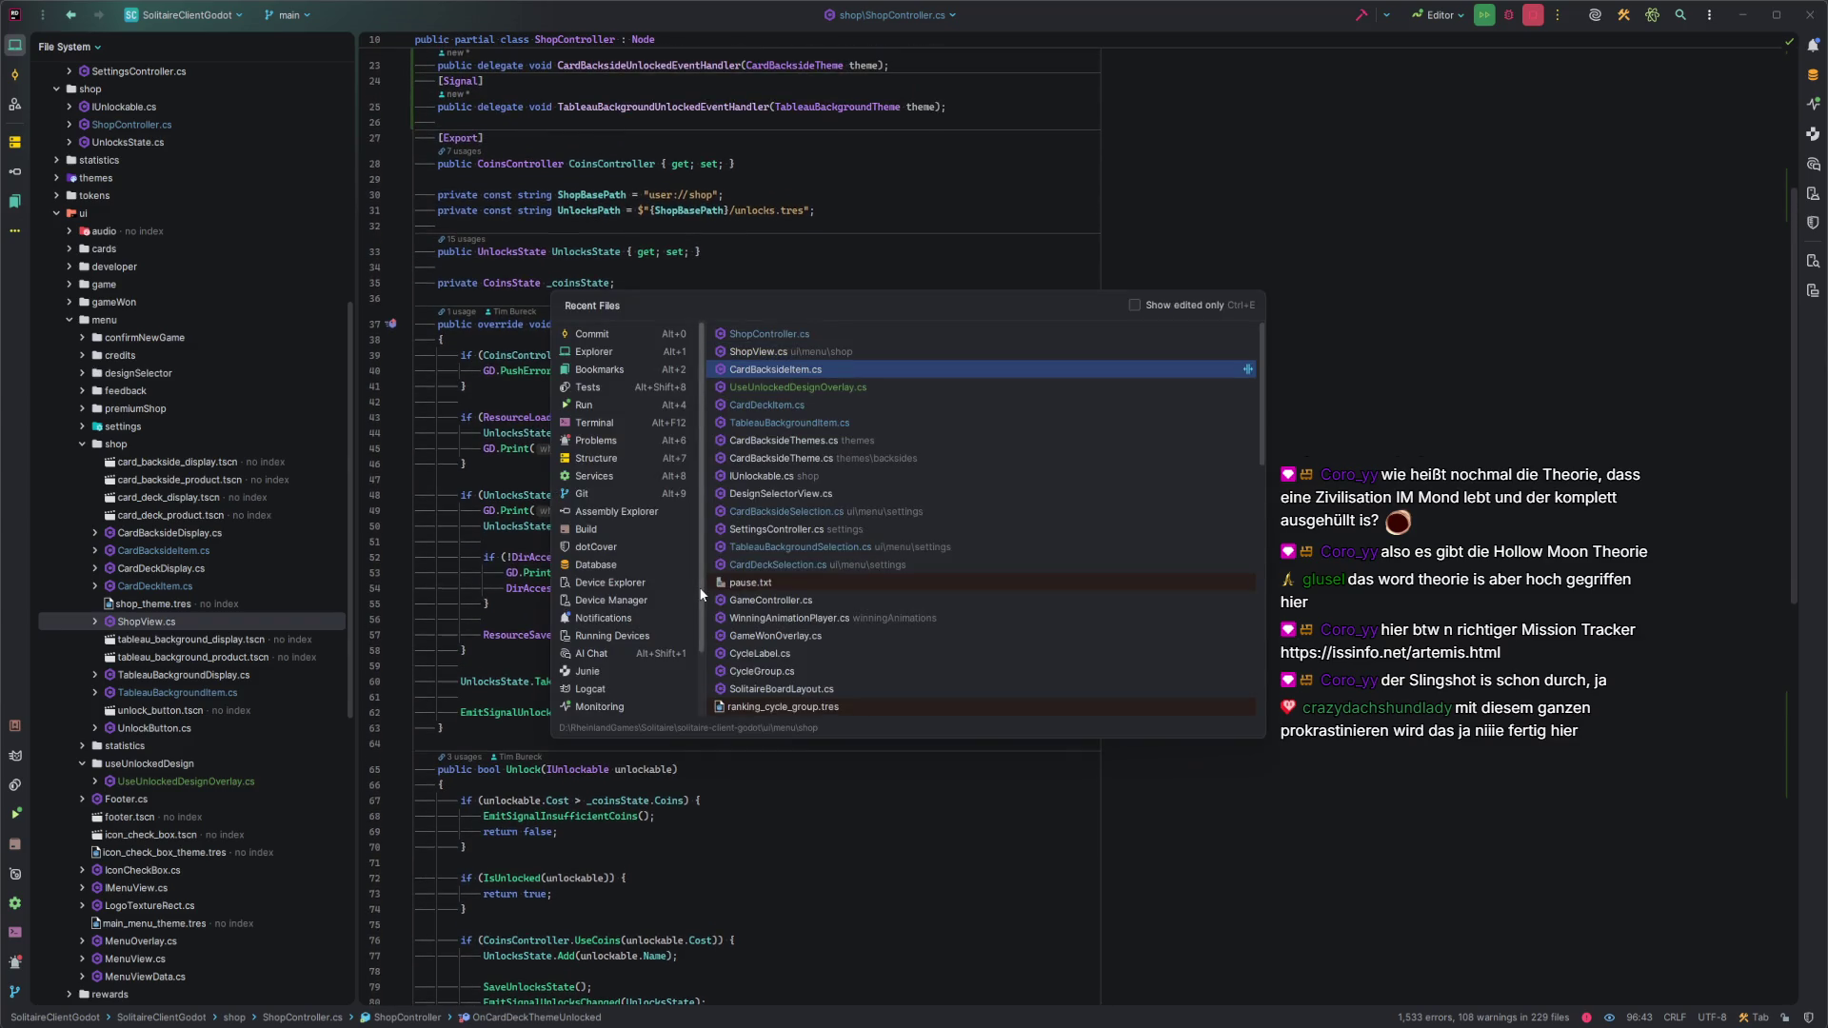
pyautogui.press('Up')
pyautogui.press('Down')
pyautogui.press('Down')
pyautogui.press('Down')
pyautogui.press('Down')
pyautogui.press('Down')
pyautogui.press('Up')
pyautogui.press('Up')
pyautogui.press('Up')
pyautogui.press('Return')
# Review the overlay code on lines 21–28, then build and run the game from Godot.
pyautogui.click(646, 481)
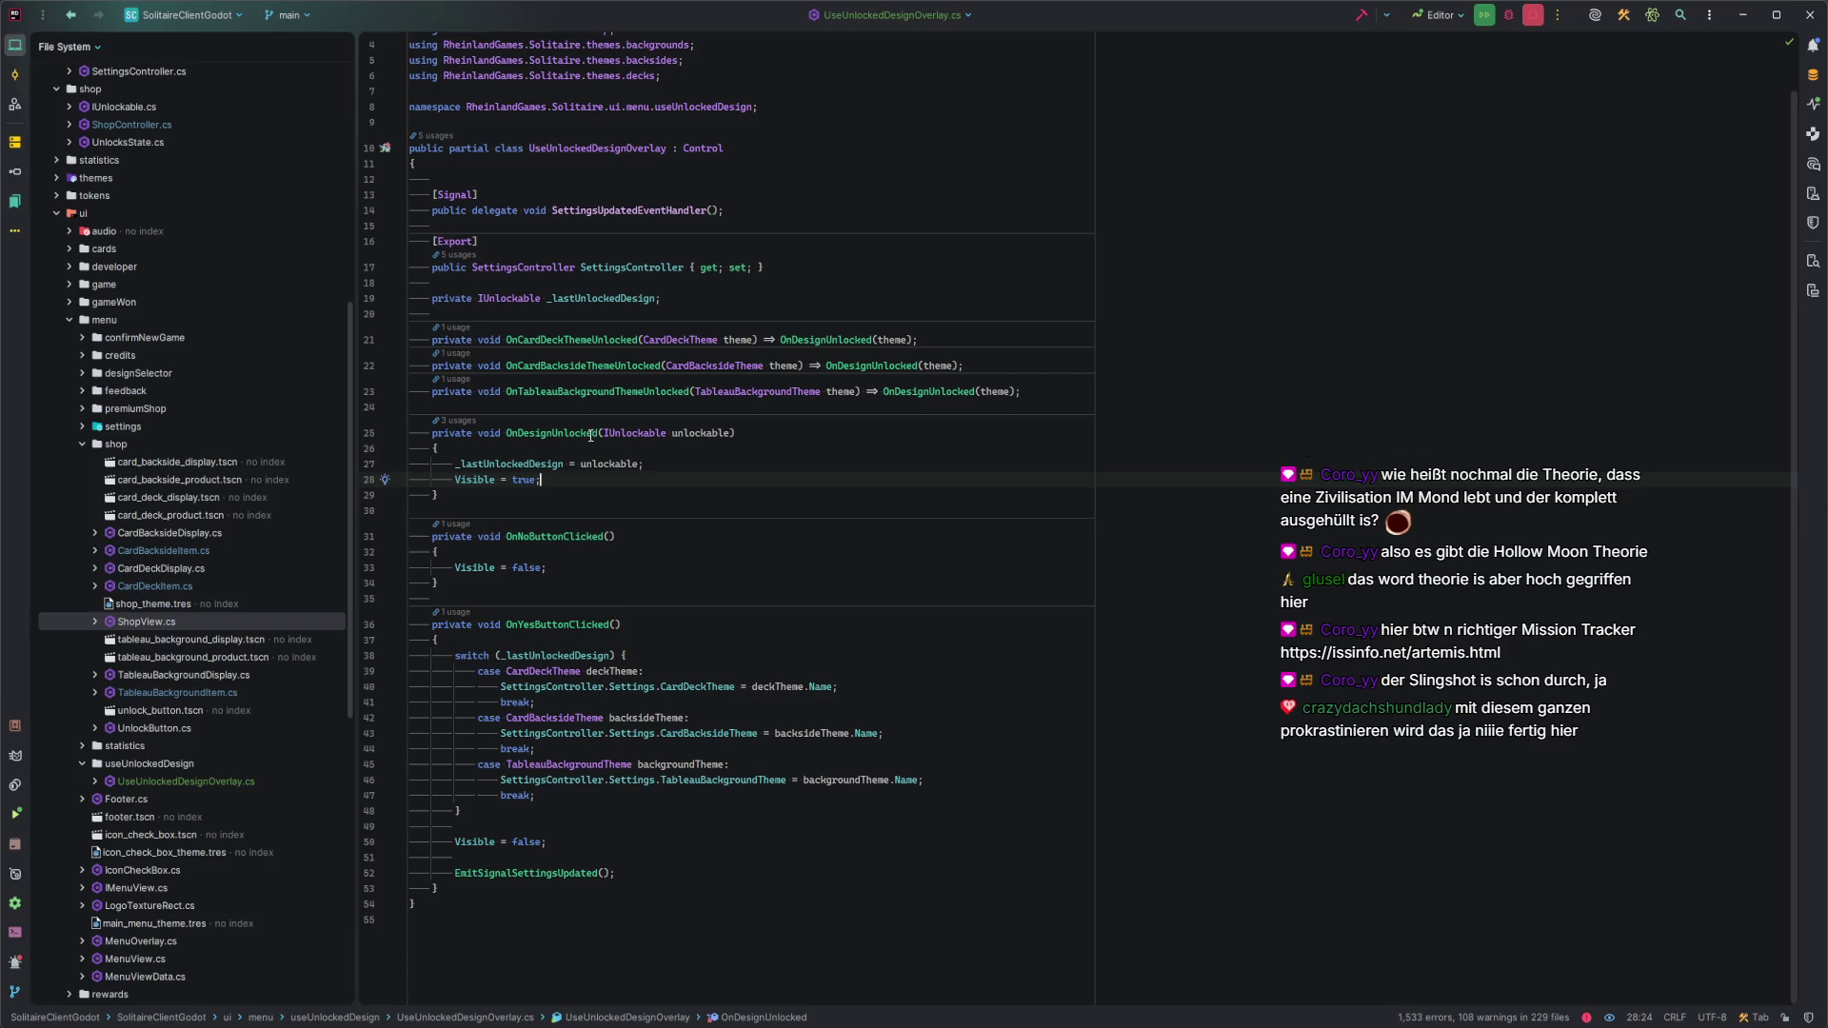
pyautogui.click(515, 341)
pyautogui.moveTo(562, 368)
pyautogui.mouseDown()
pyautogui.moveTo(646, 368)
pyautogui.moveTo(662, 392)
pyautogui.mouseUp()
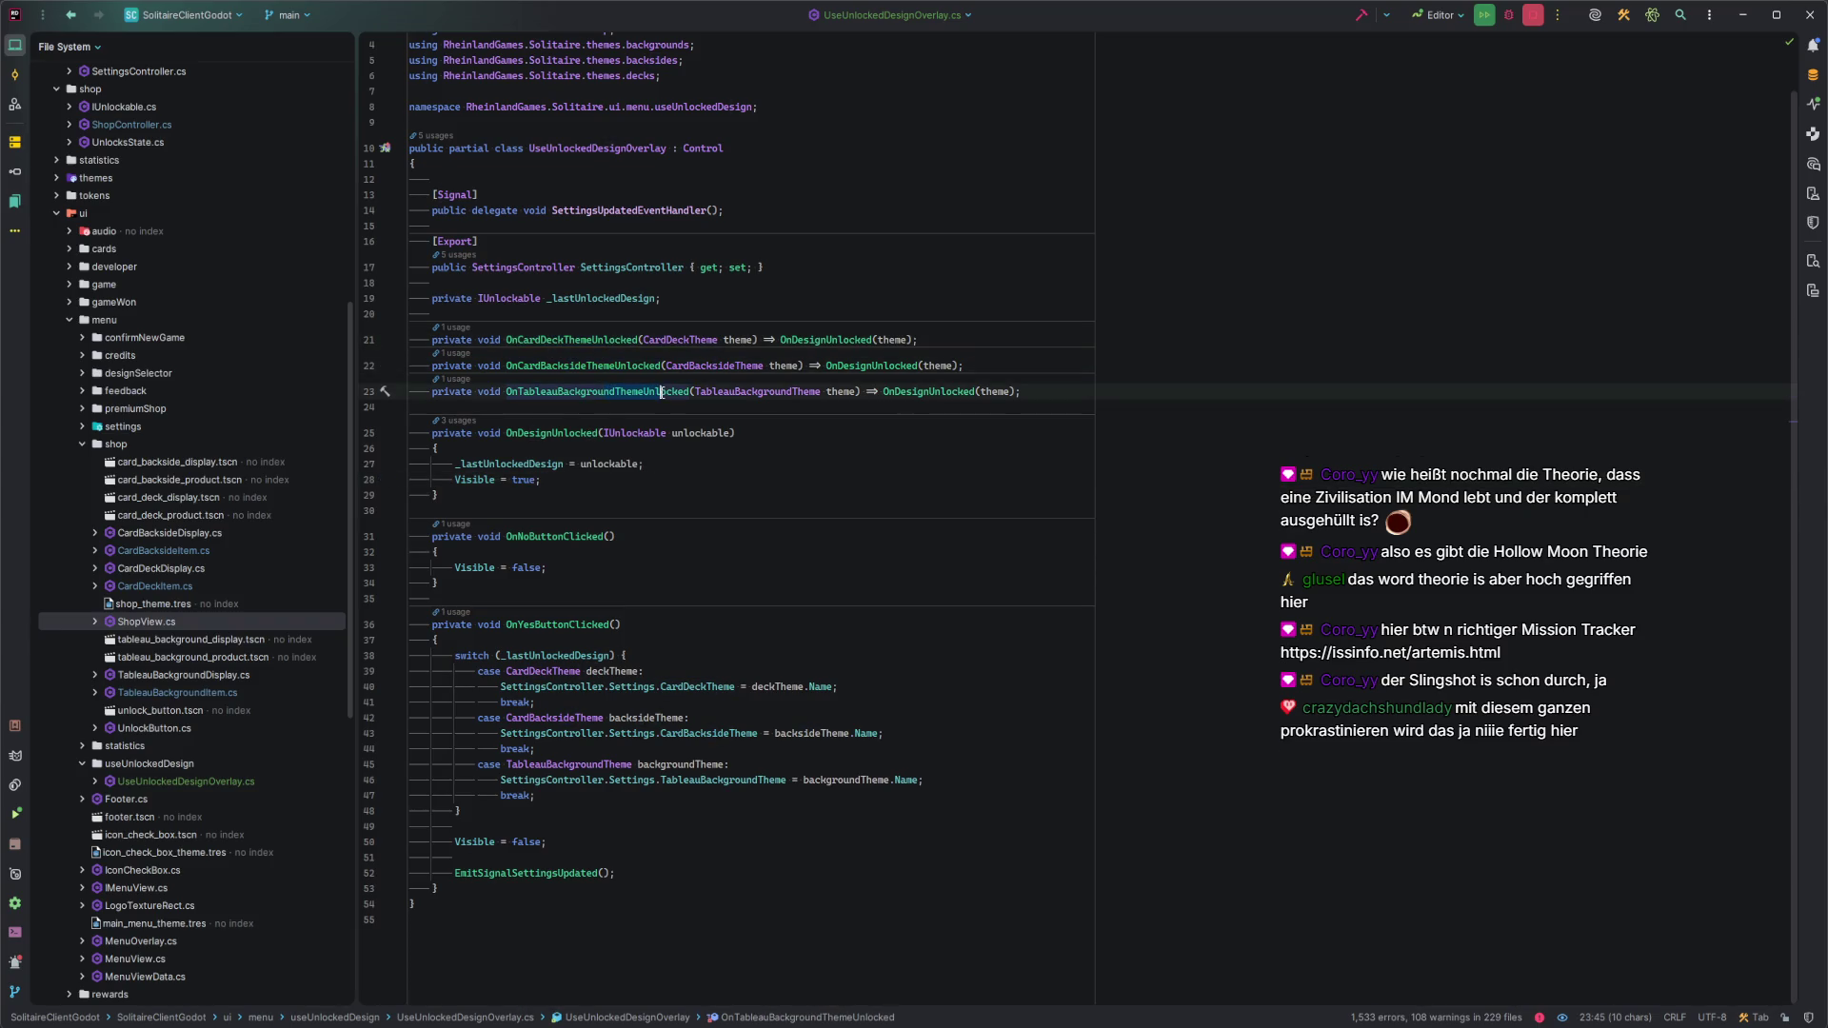
pyautogui.click(662, 392)
pyautogui.click(685, 477)
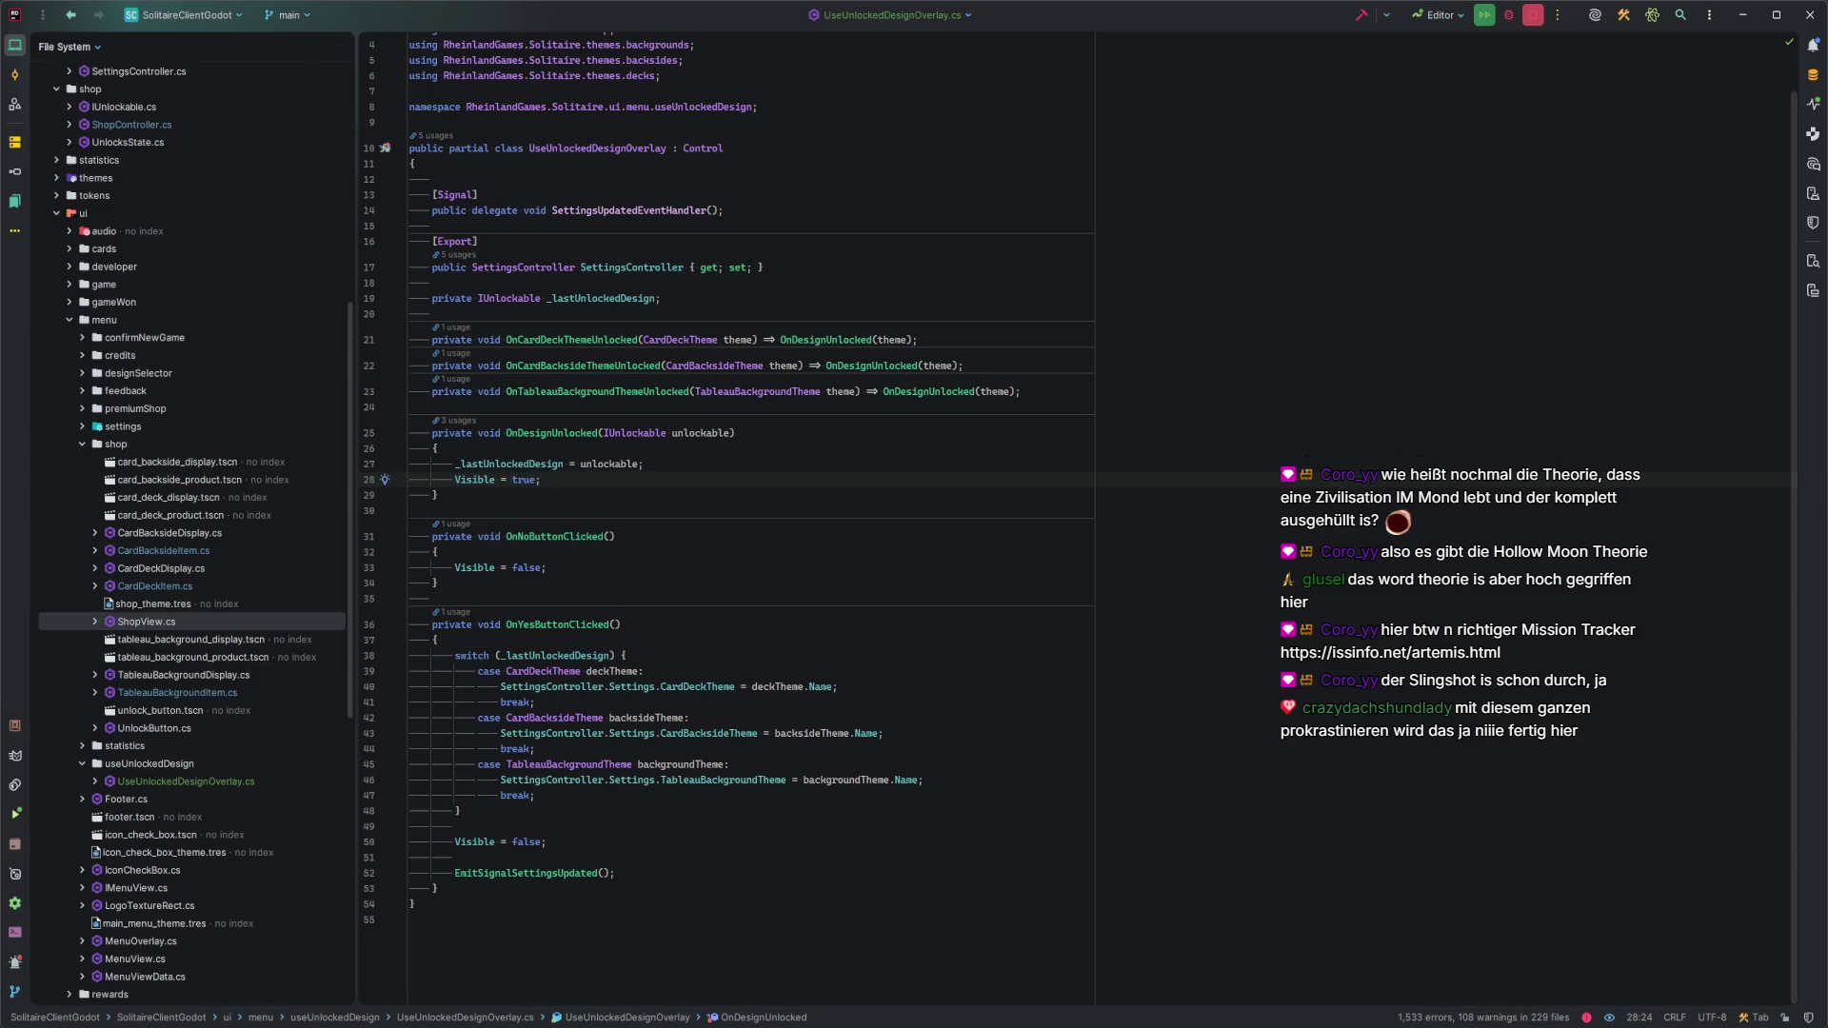
pyautogui.hotkey('alt', 'Tab')
pyautogui.press('F5')
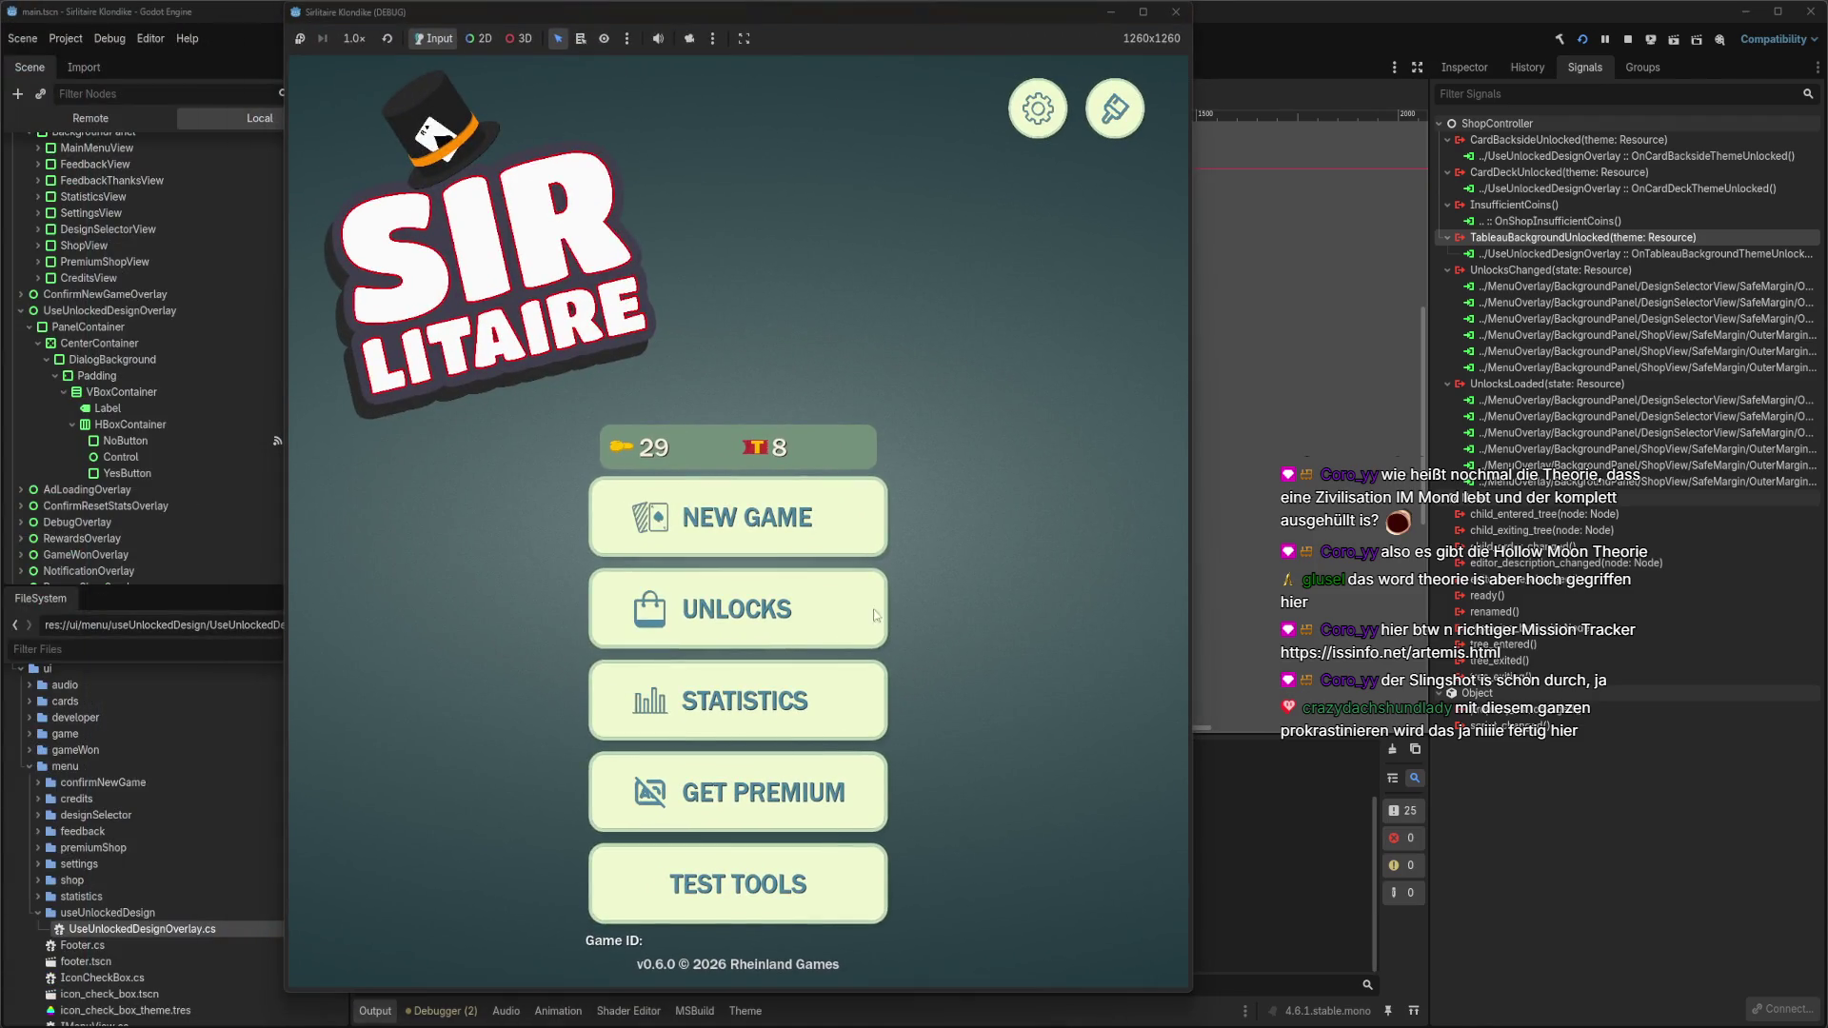
# Try buying the 100-coin fruit deck in Unlocks, then return to the main menu.
pyautogui.click(854, 590)
pyautogui.scroll(-3, 853, 592)
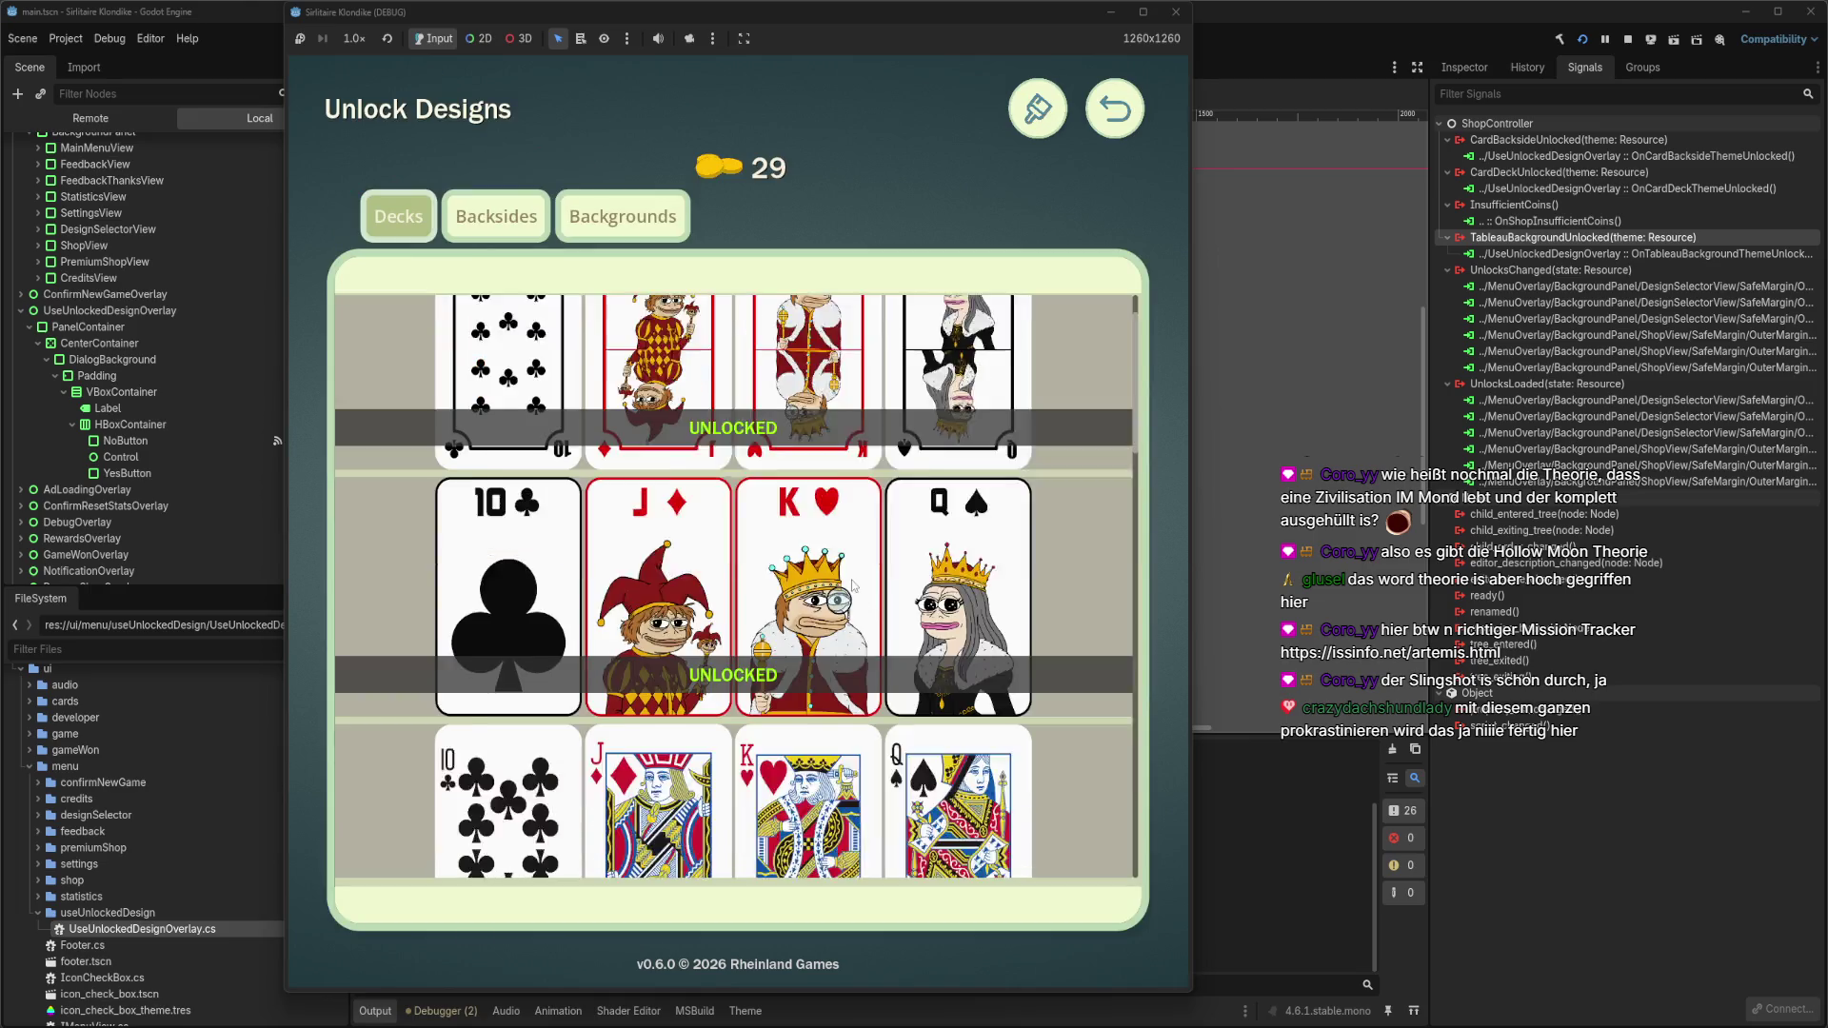
pyautogui.scroll(-14, 853, 593)
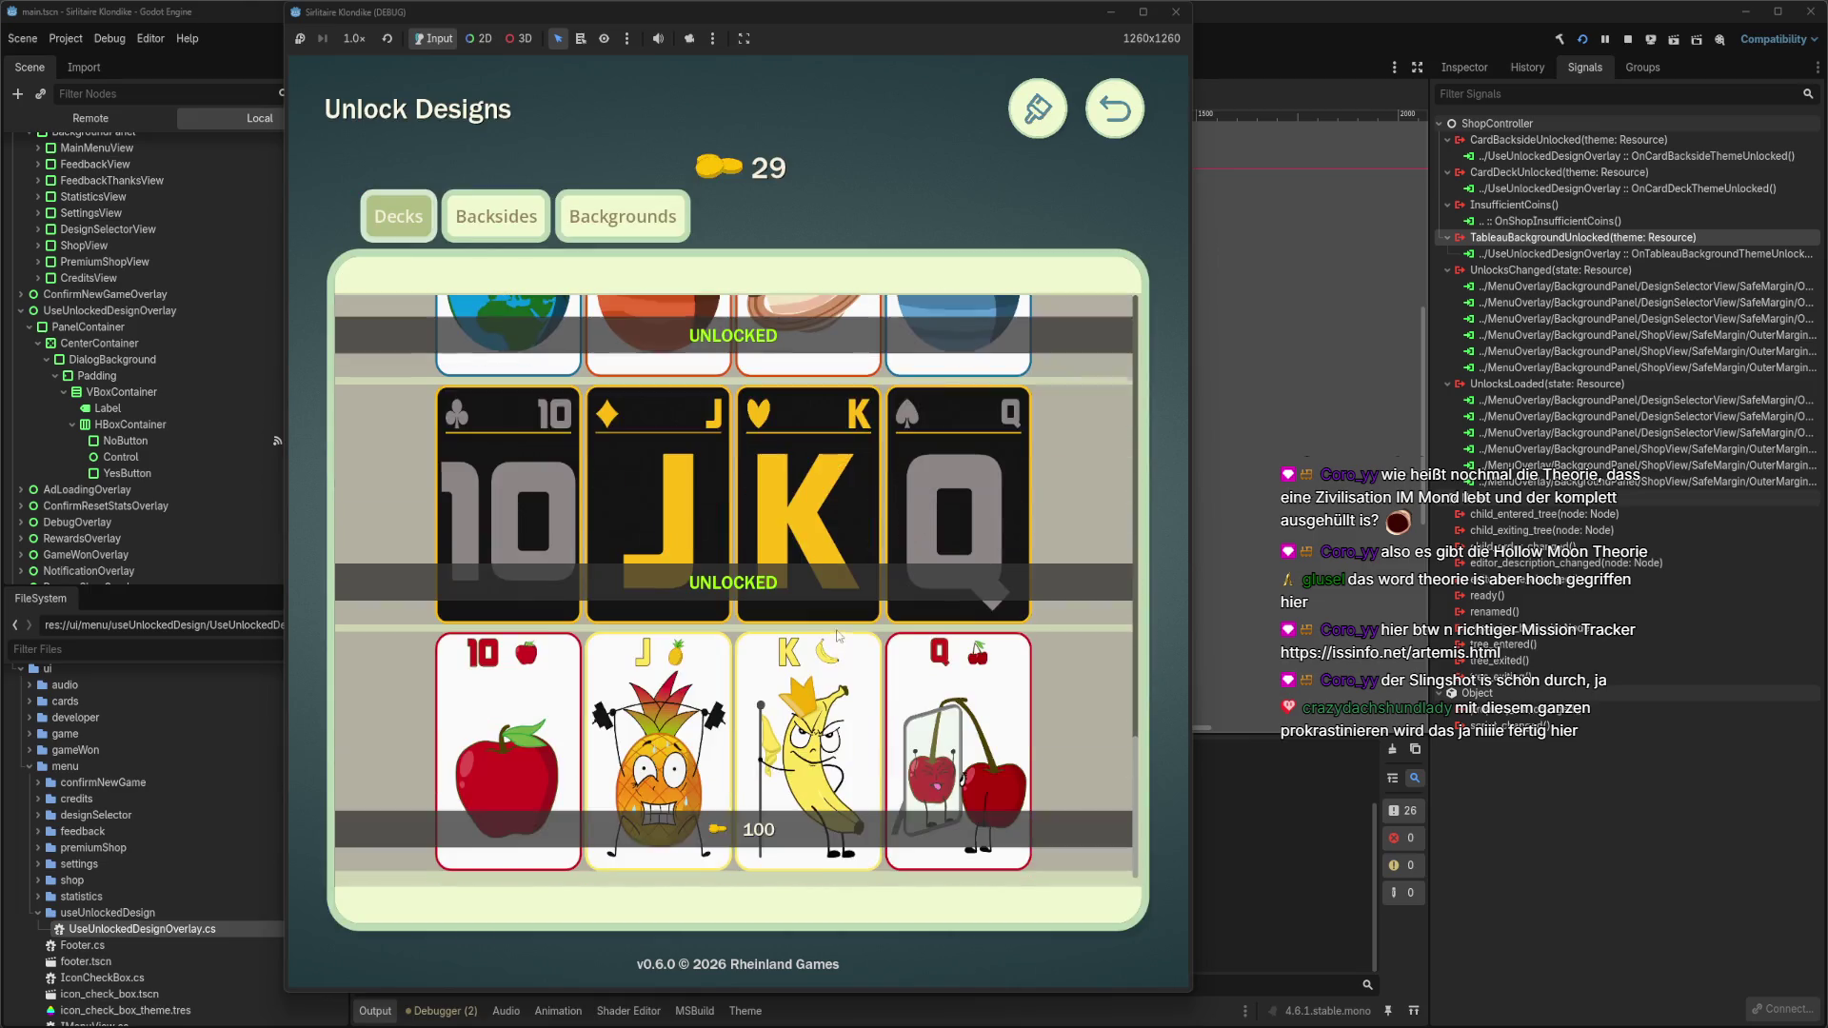
pyautogui.click(763, 830)
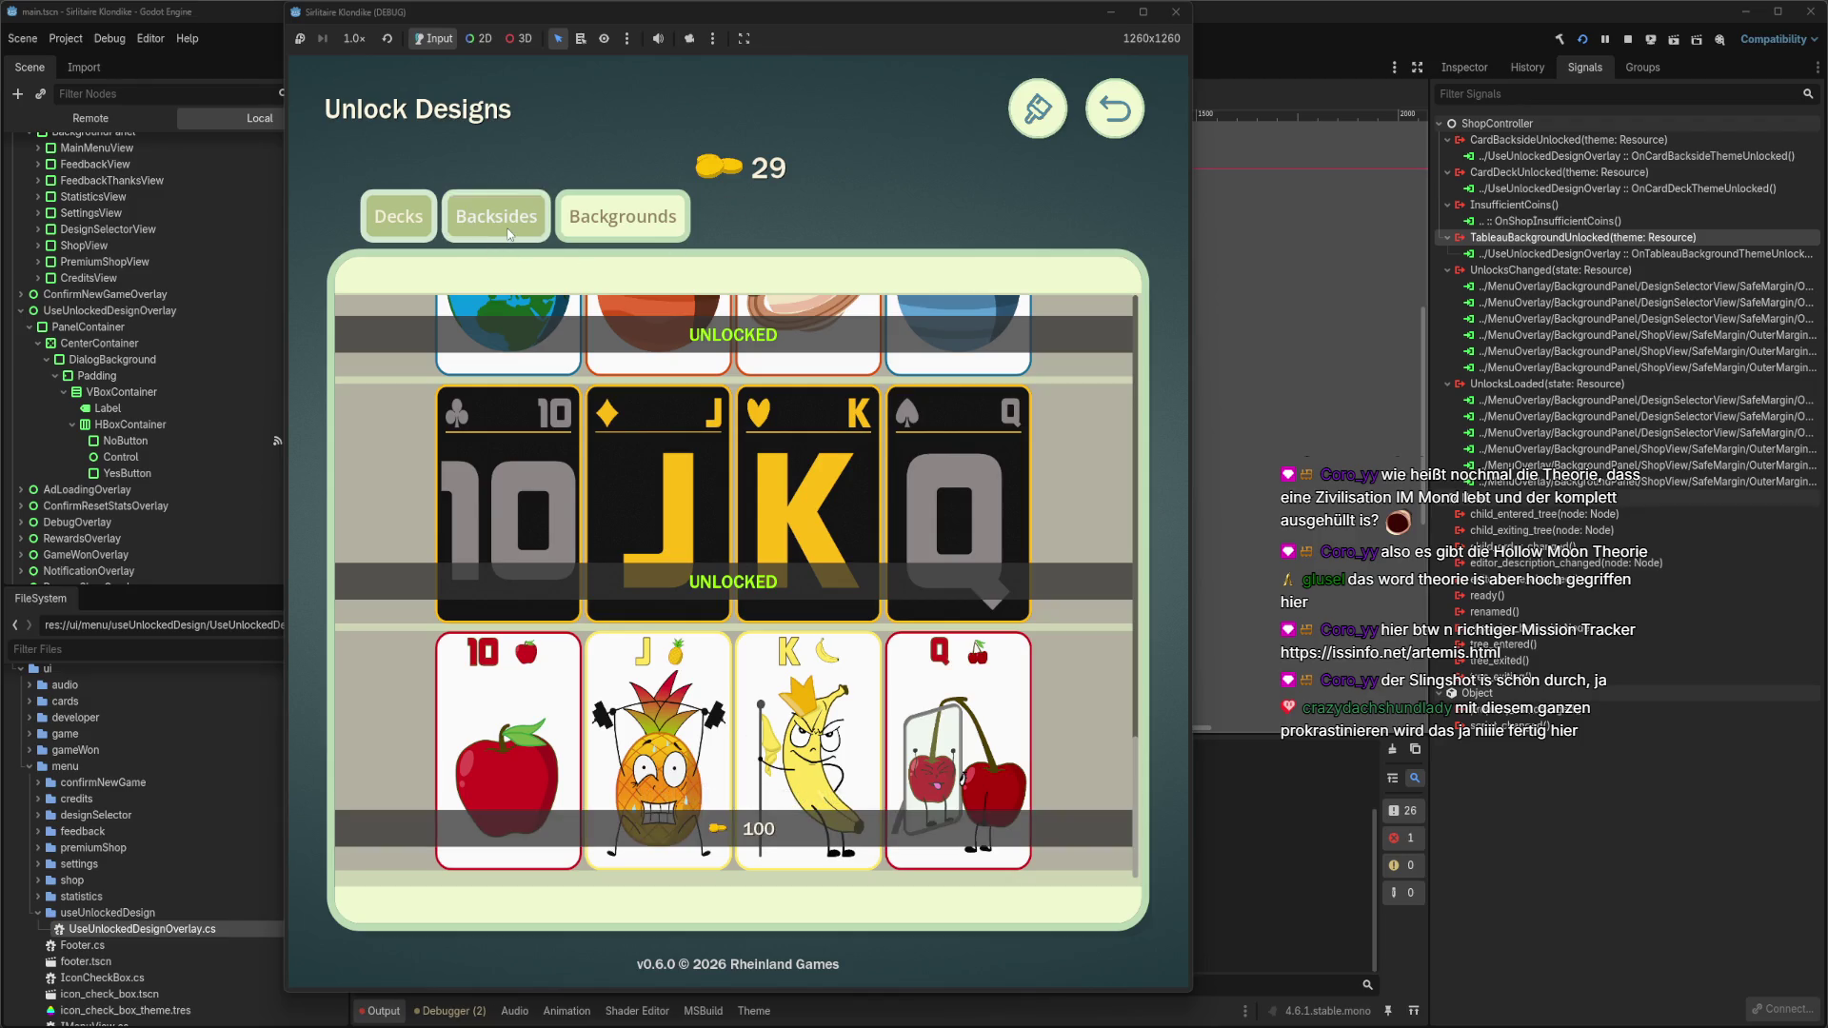
pyautogui.click(1112, 124)
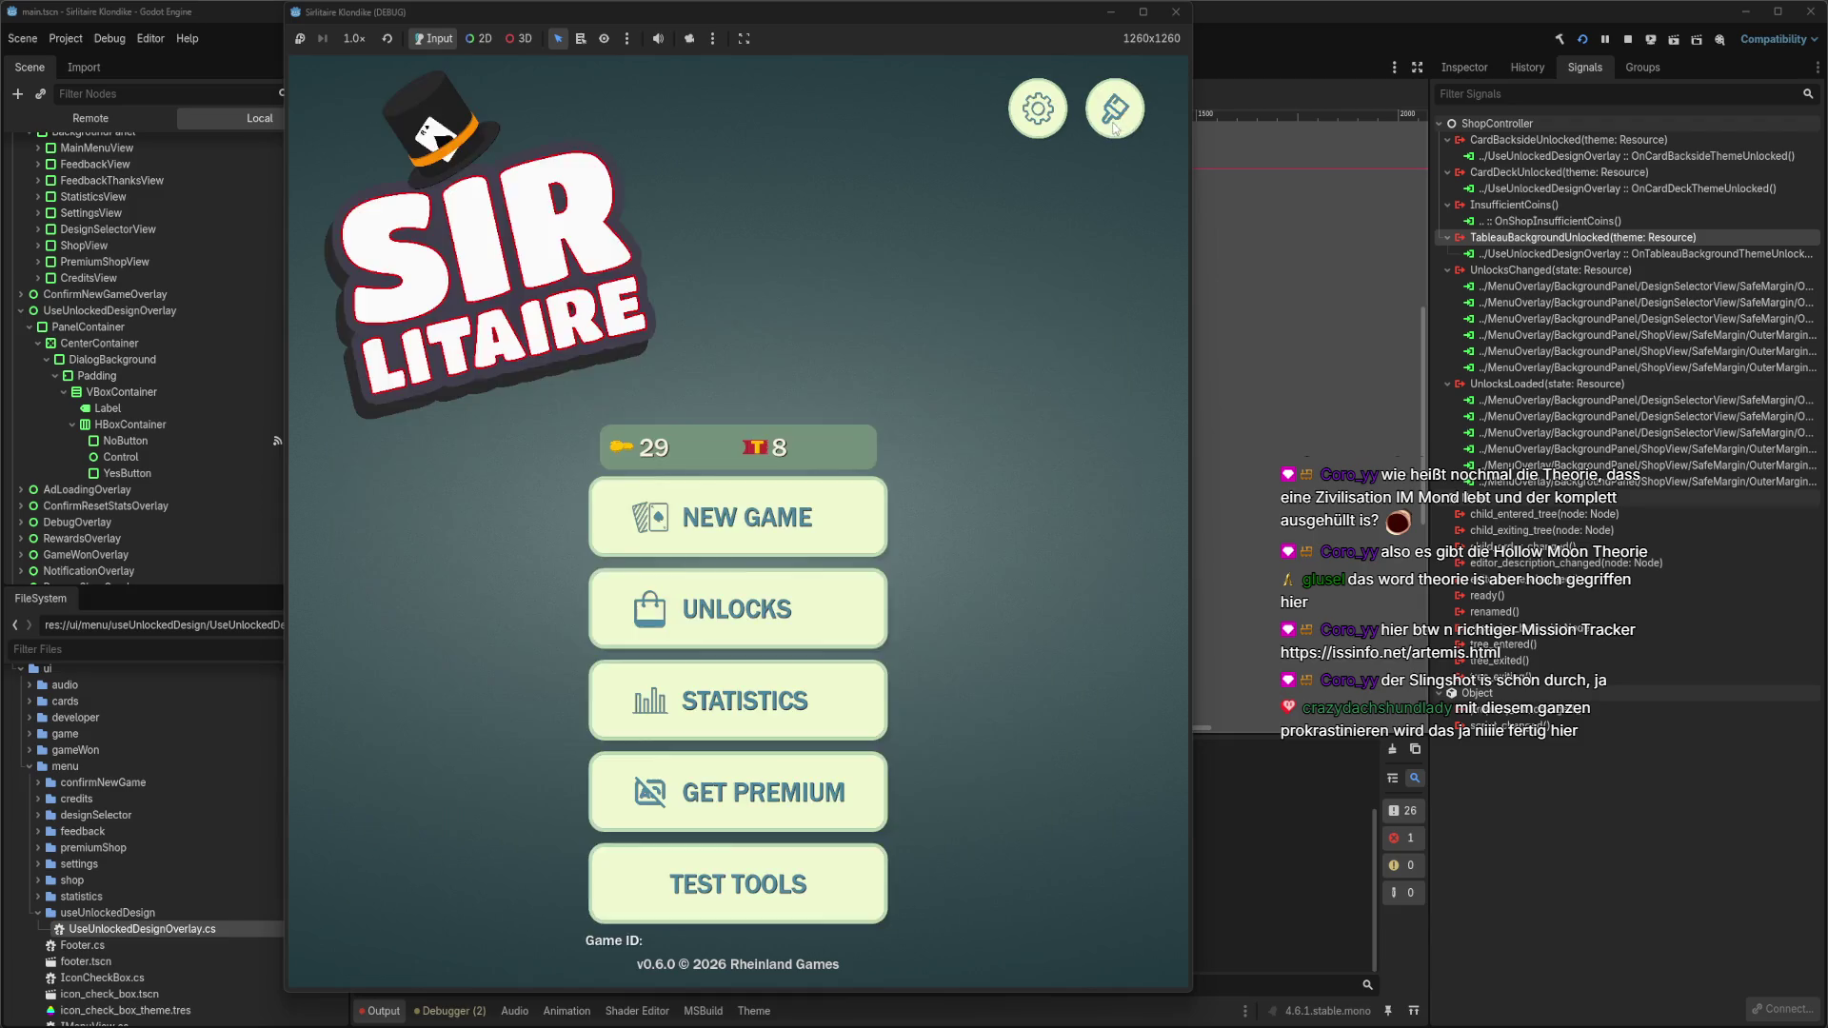
# Add 50 test coins, buy the fruit deck for 100 coins, and accept using it.
pyautogui.click(734, 871)
pyautogui.click(723, 468)
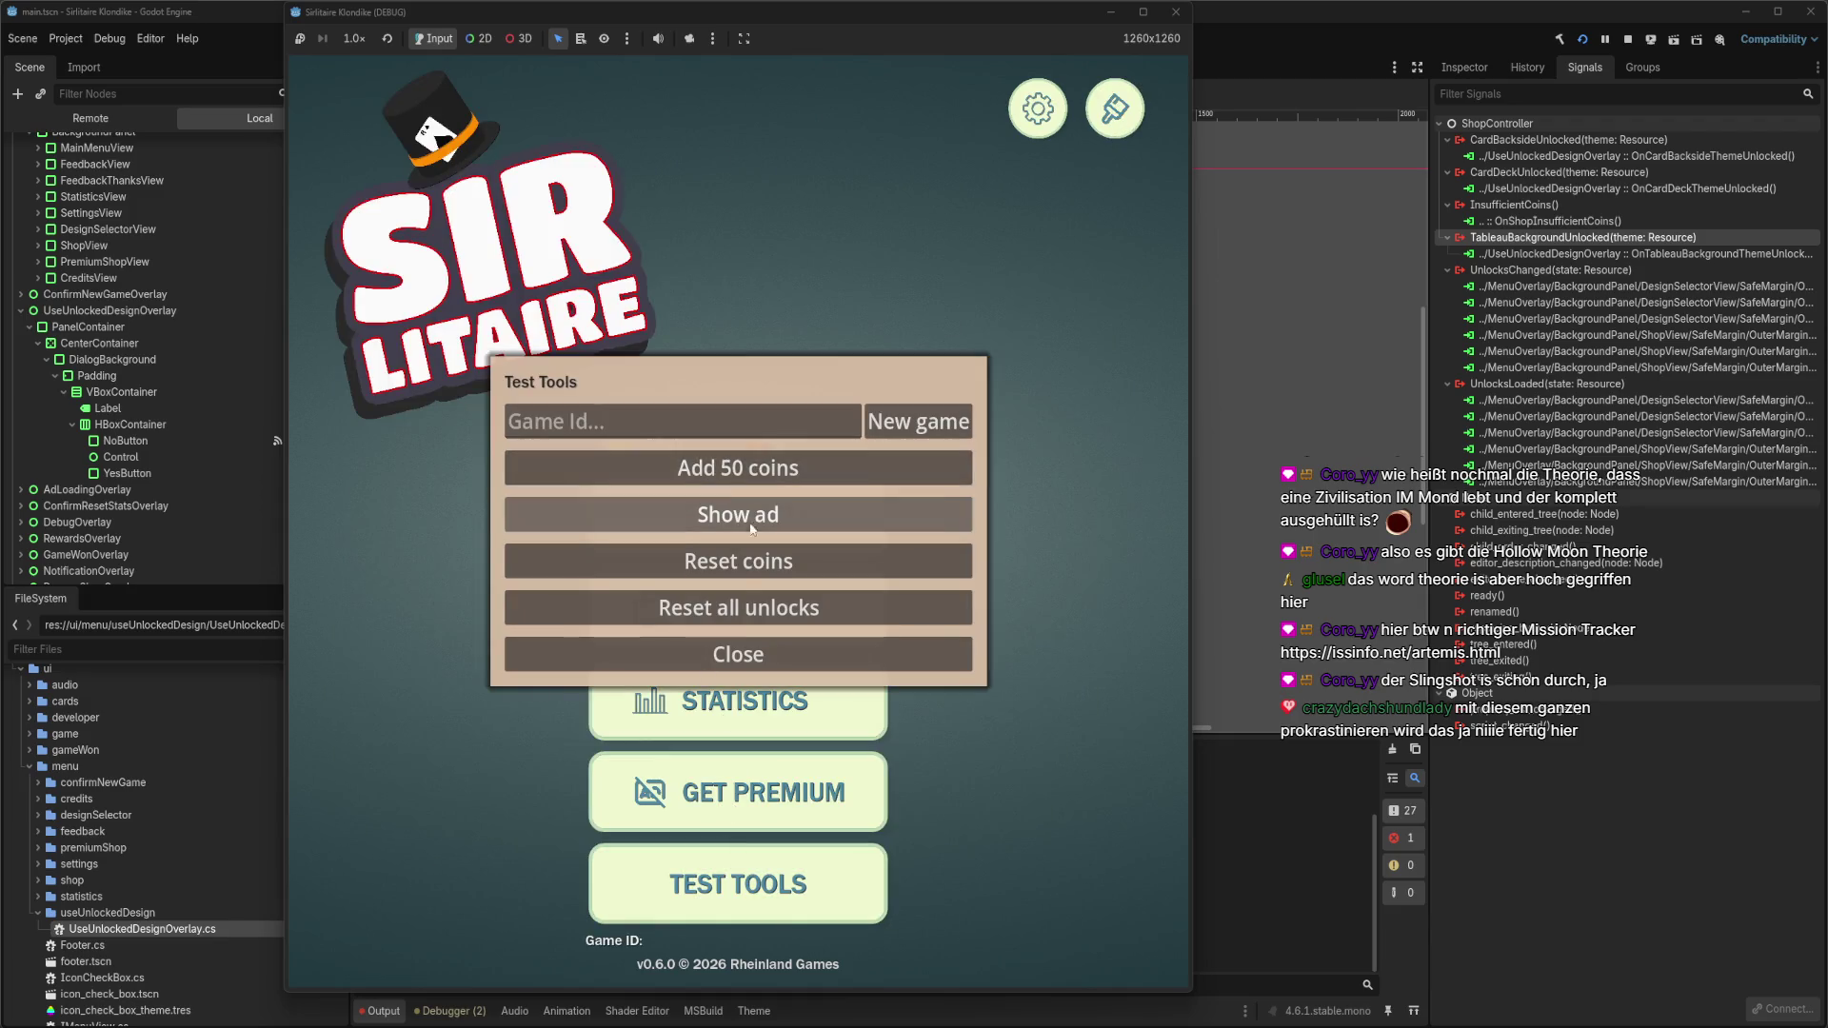
pyautogui.click(738, 657)
pyautogui.click(771, 621)
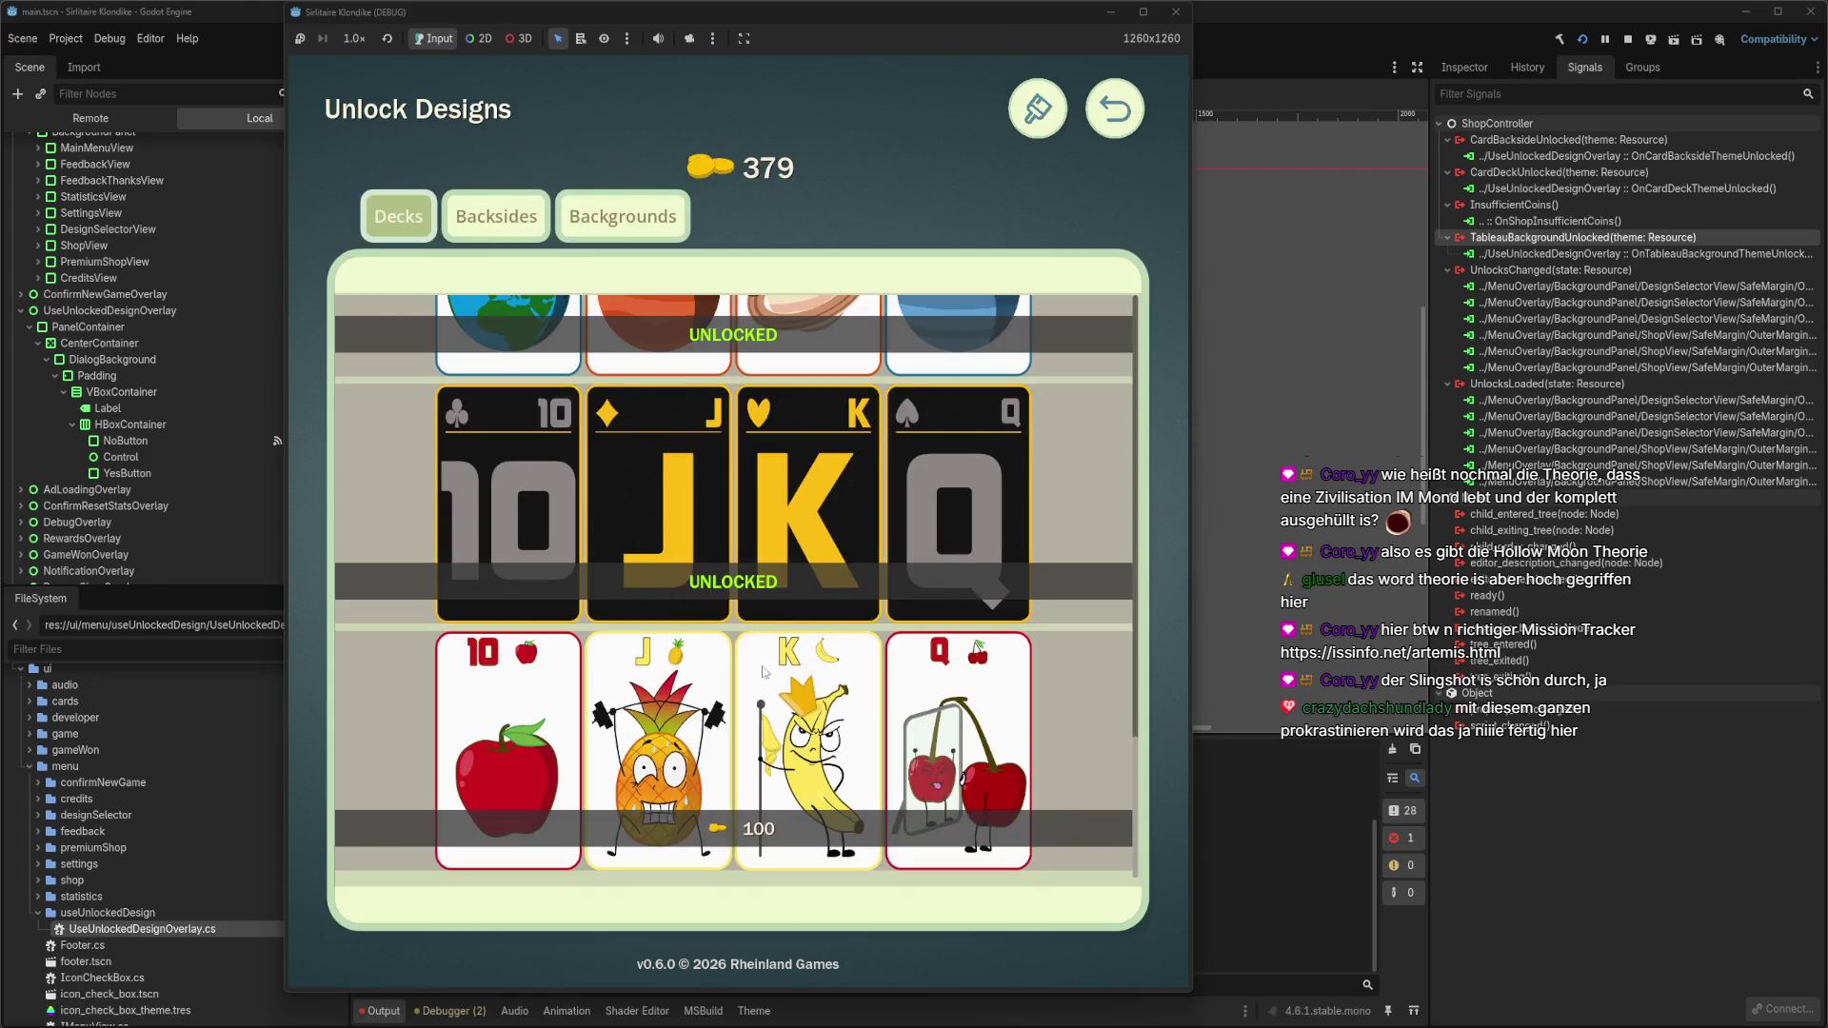
pyautogui.click(749, 829)
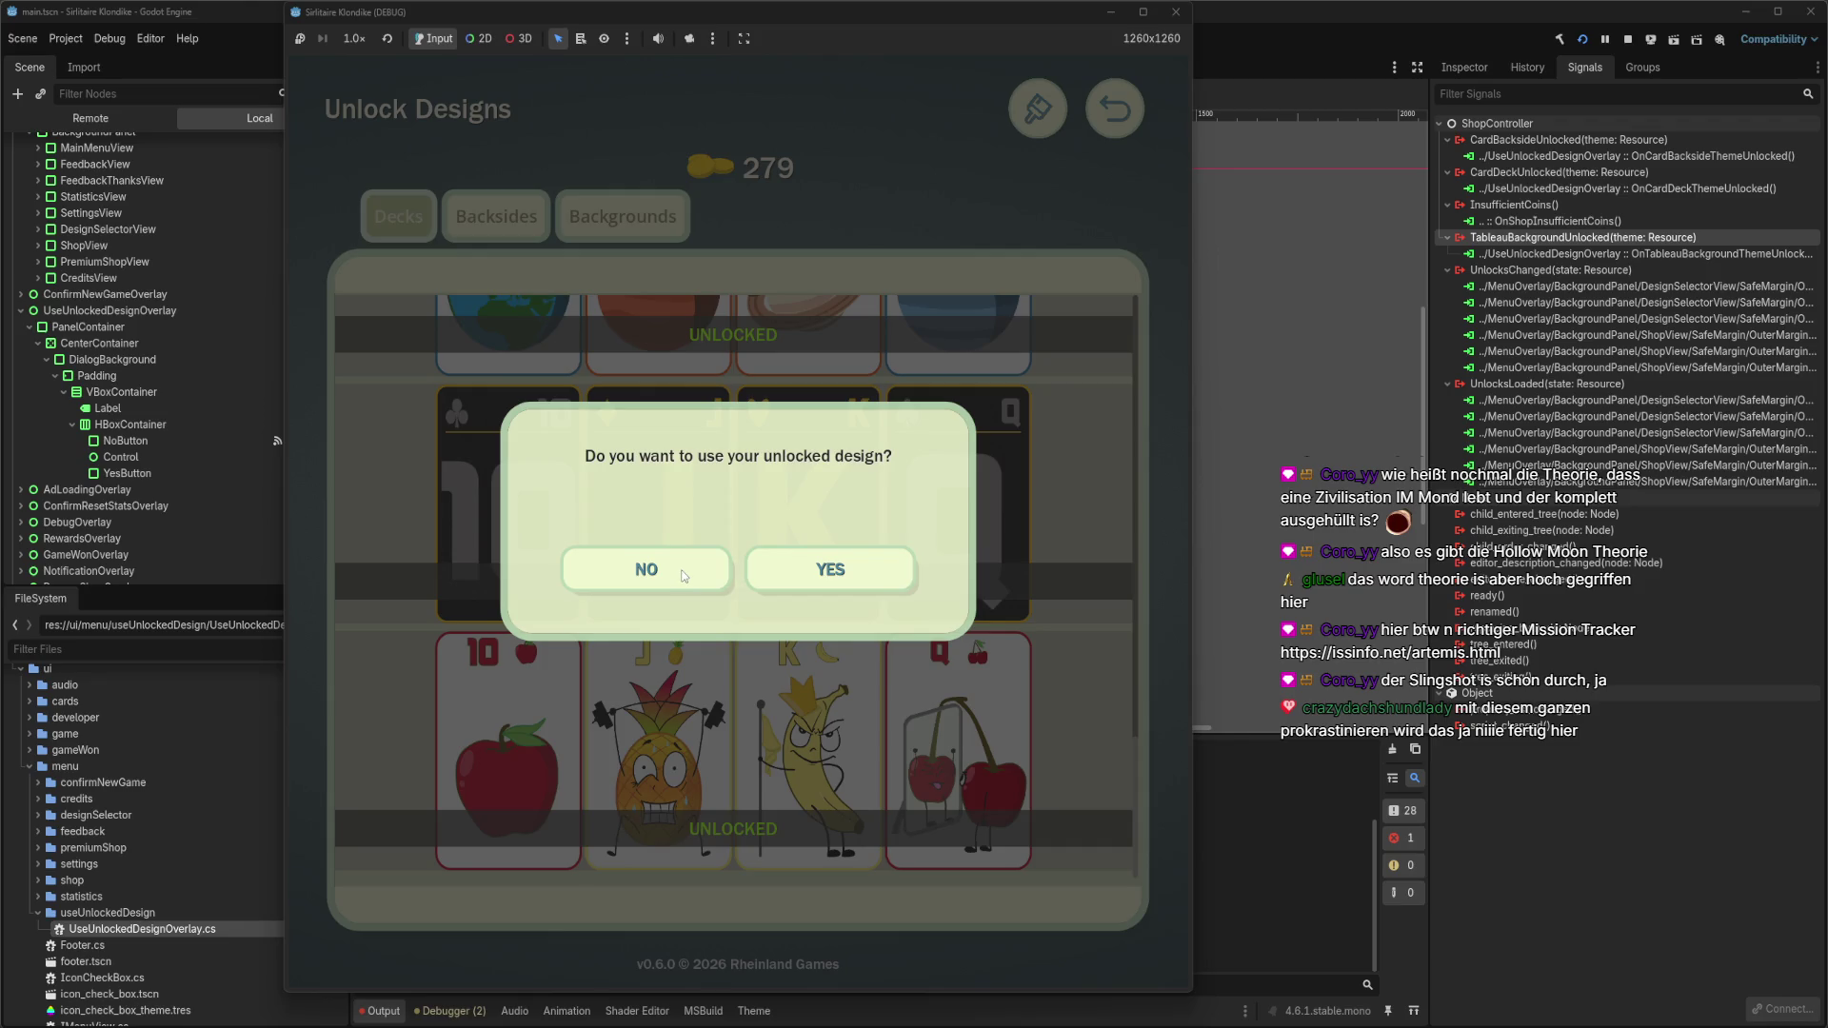
pyautogui.click(812, 571)
pyautogui.click(373, 1017)
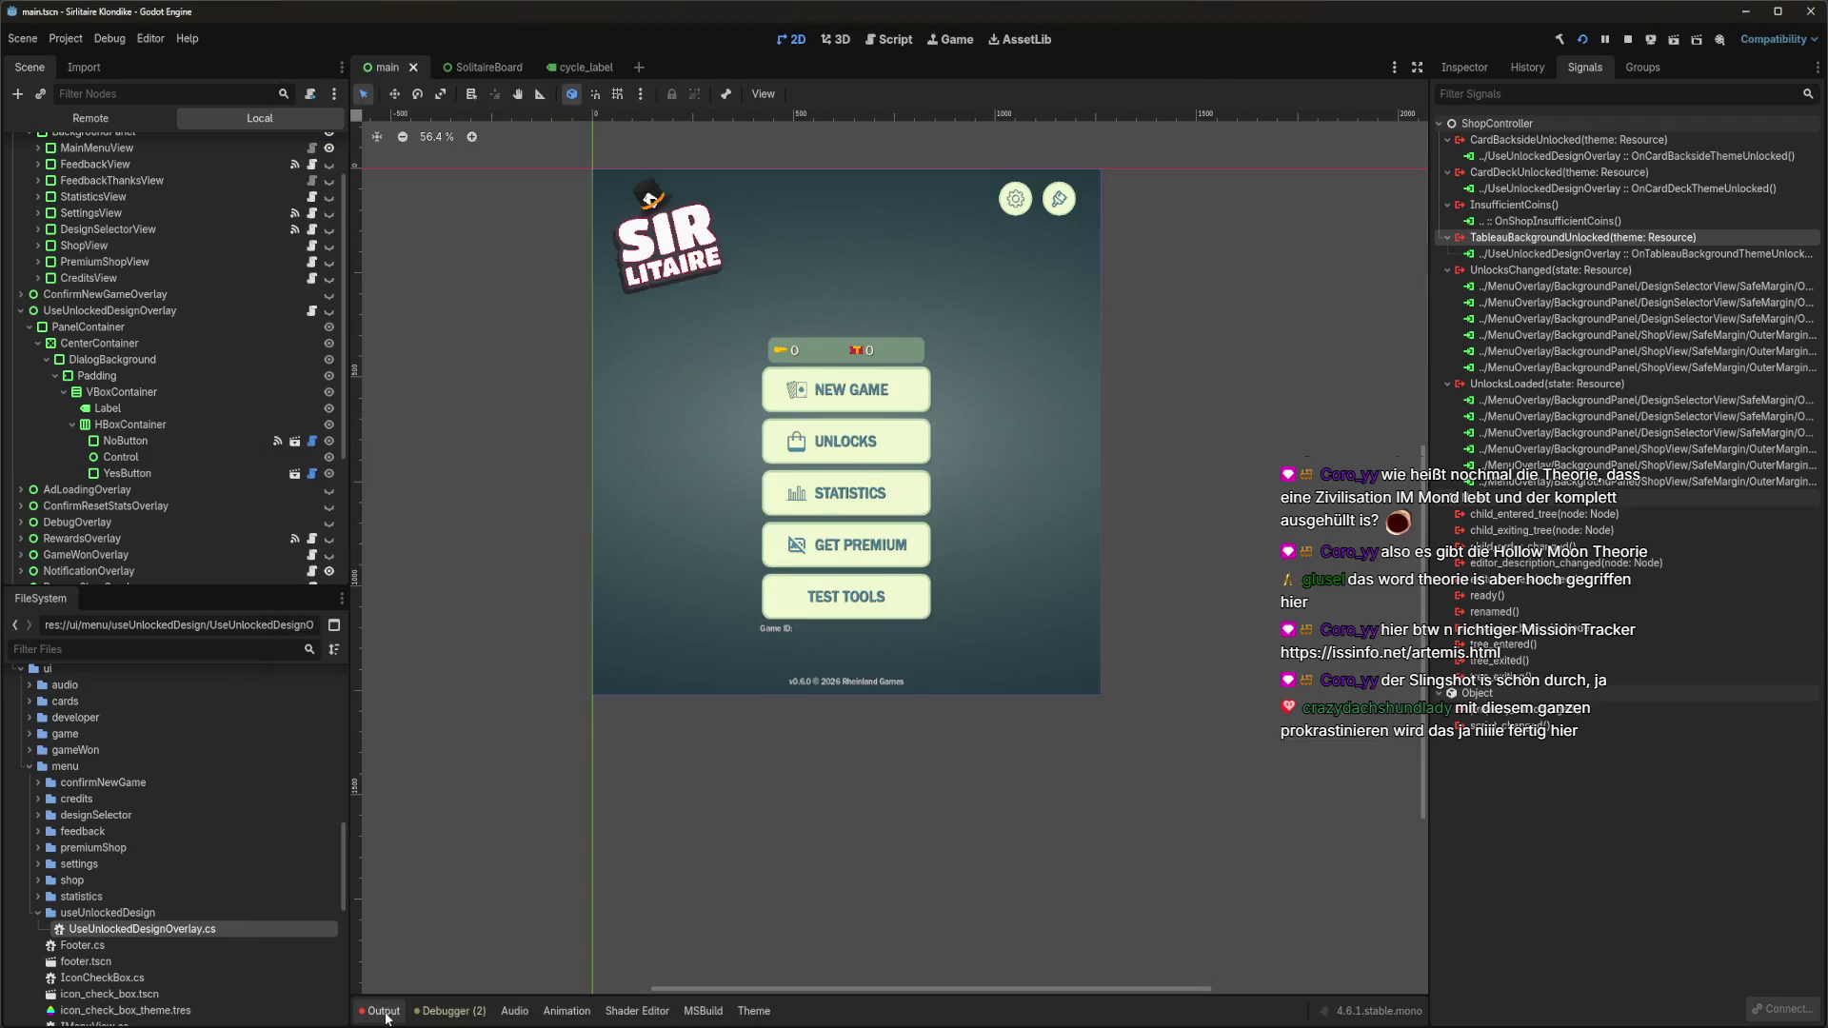
# Check the Output log and the debugger's single error, then return to the running game.
pyautogui.click(386, 1015)
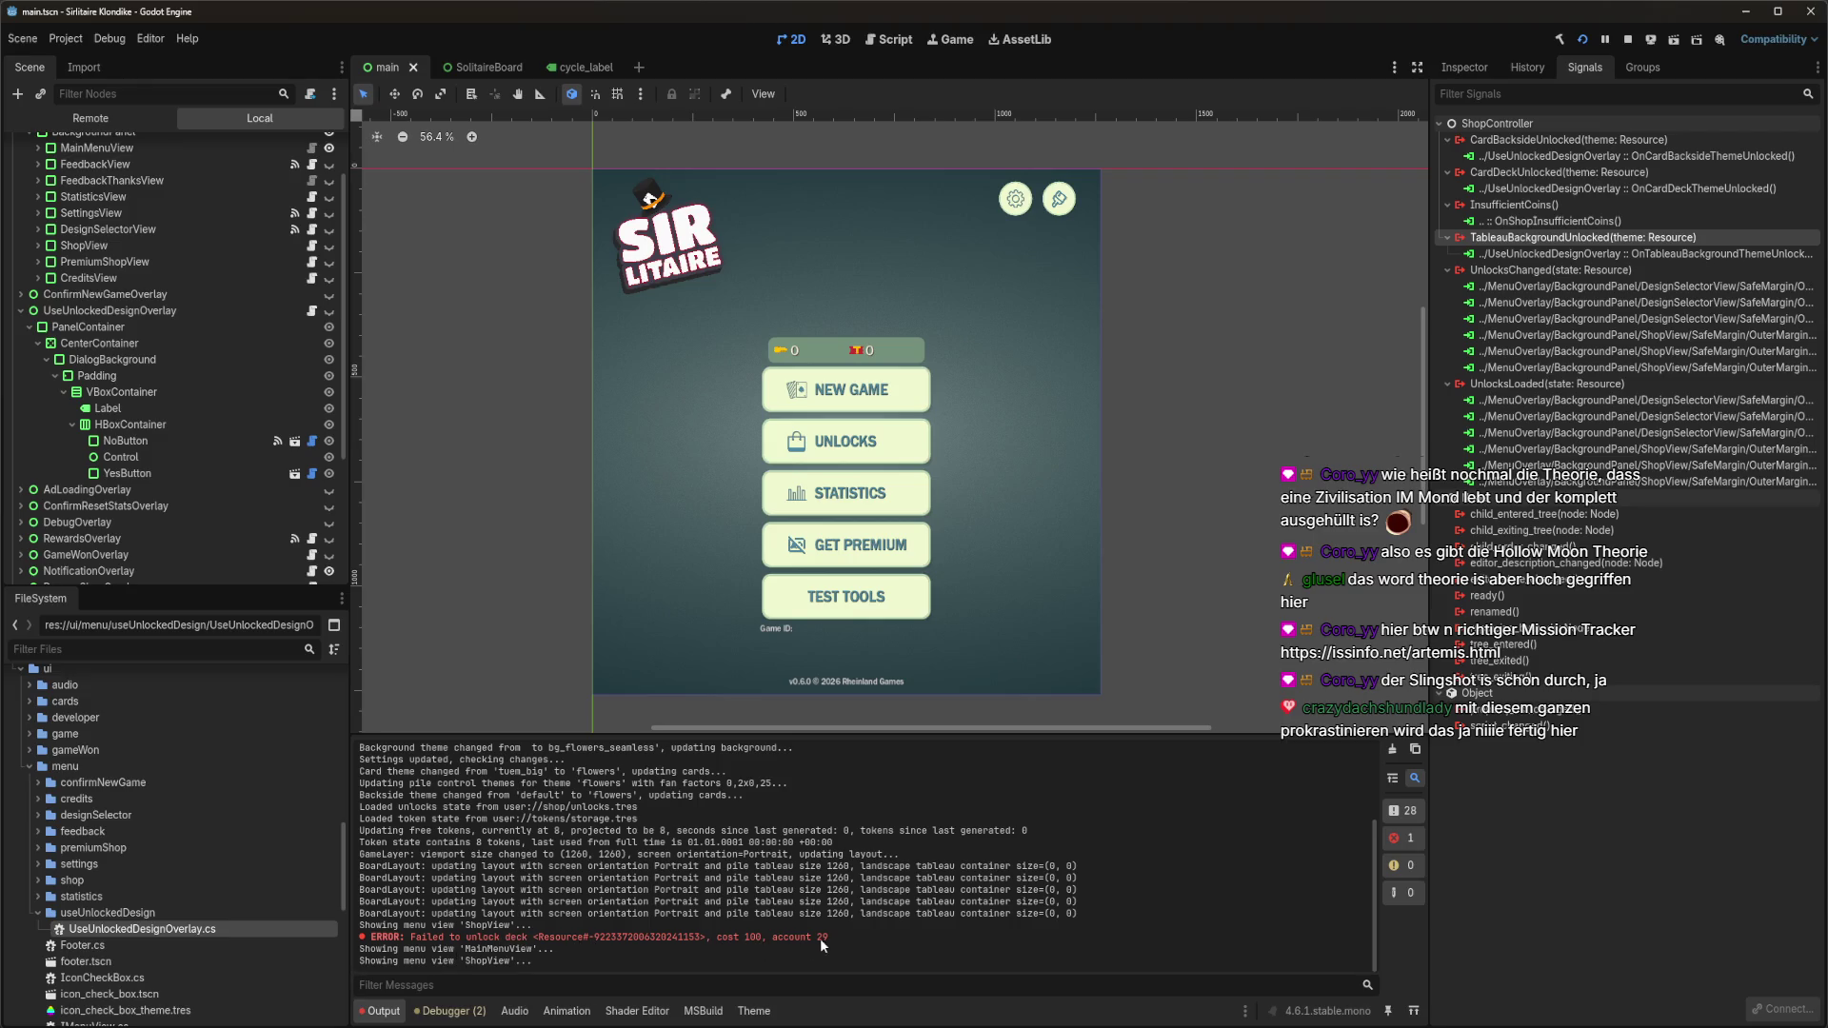
pyautogui.click(452, 1012)
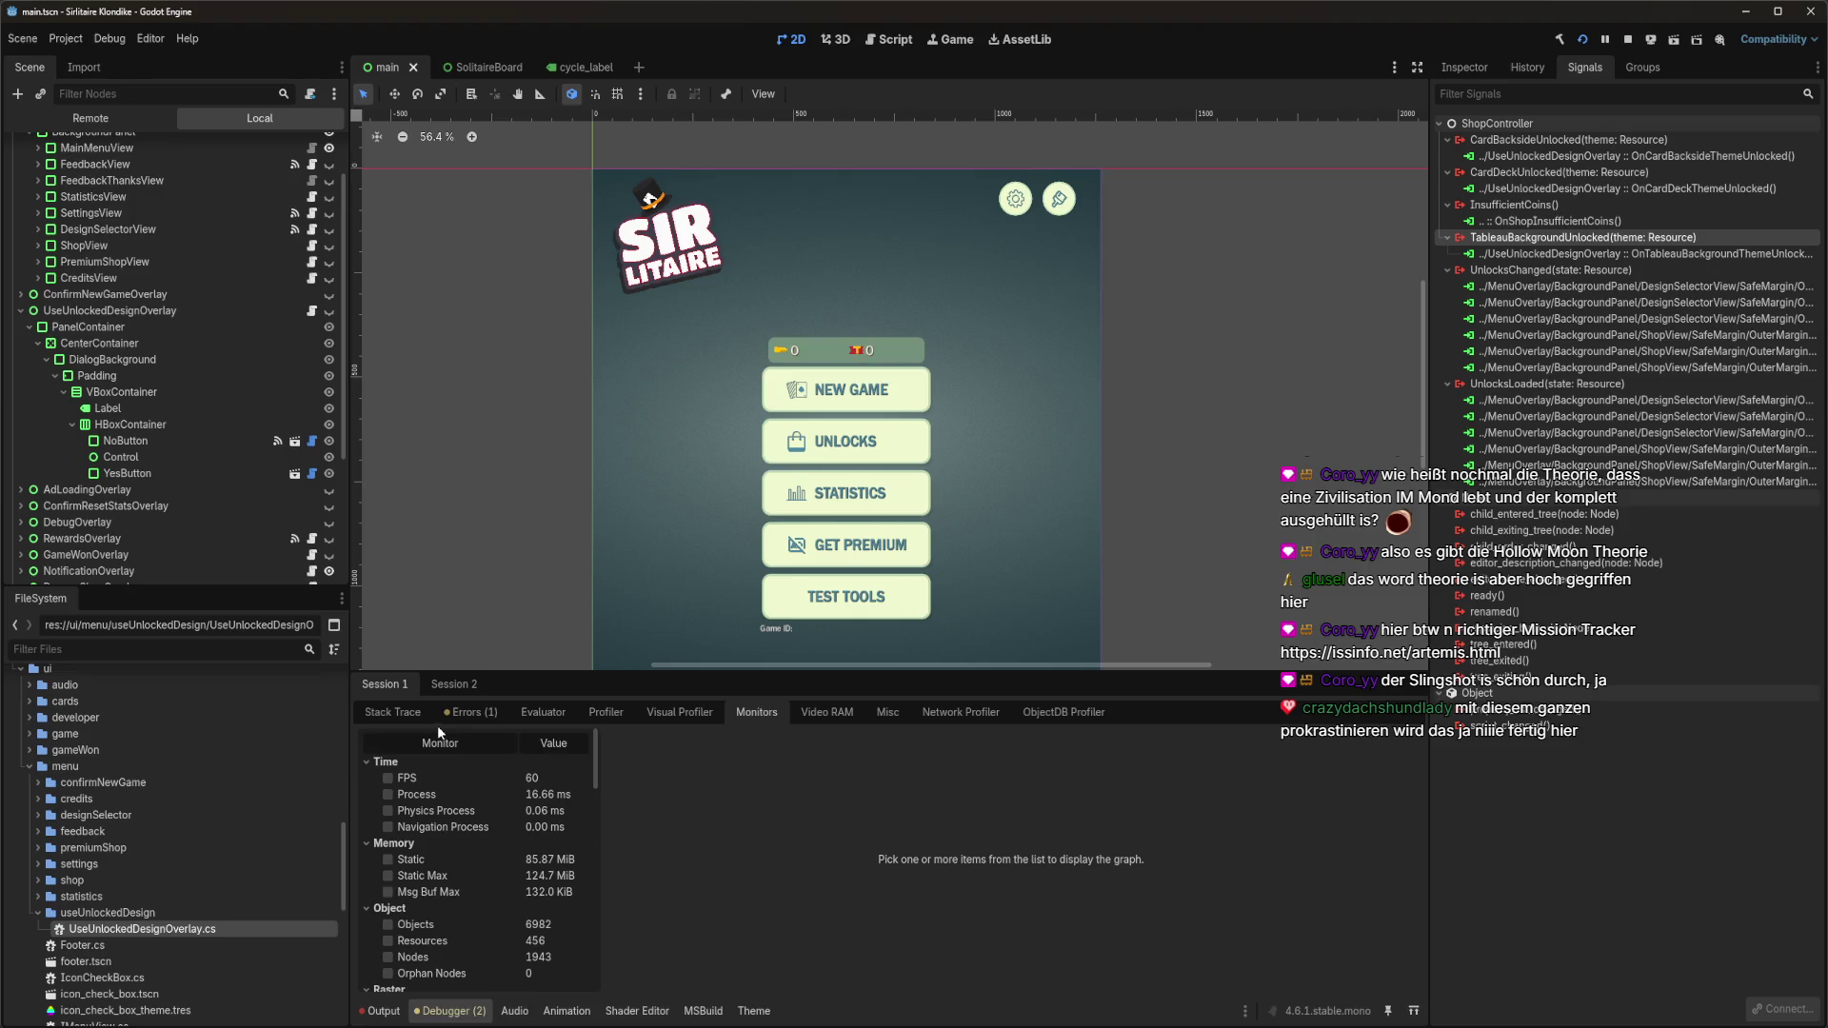
pyautogui.click(467, 713)
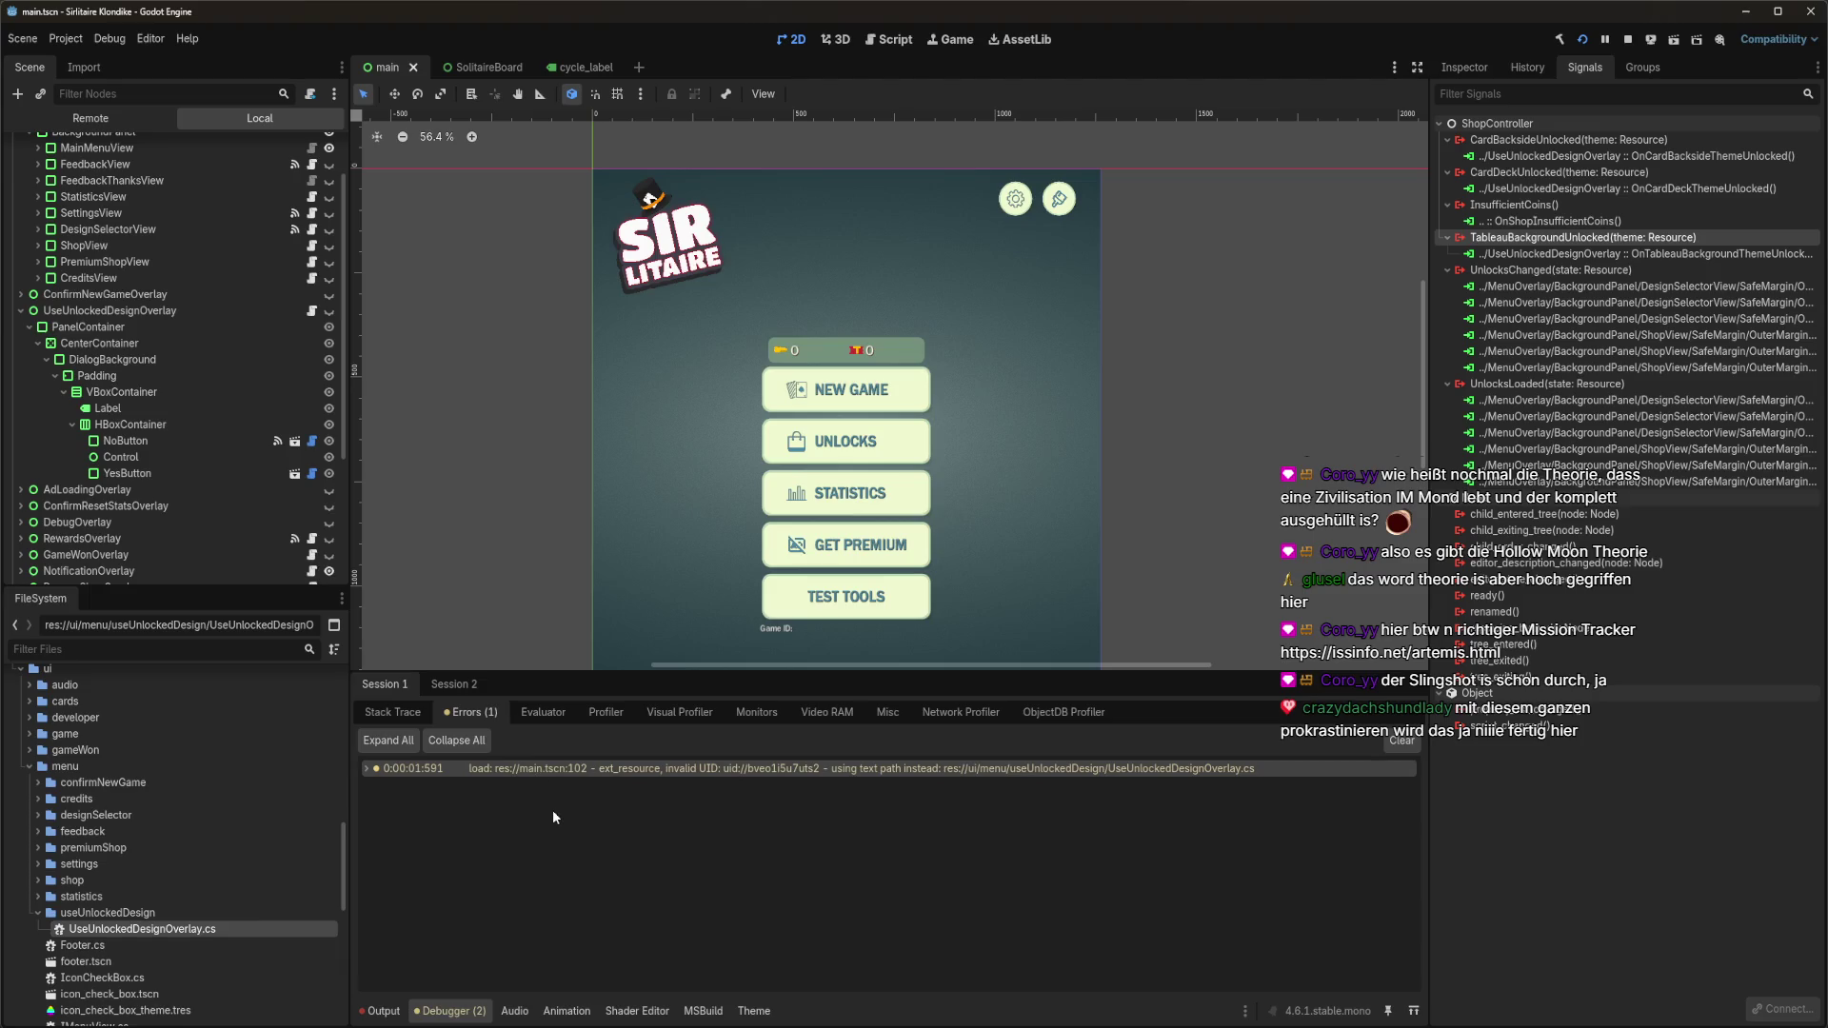
pyautogui.moveTo(58, 1027)
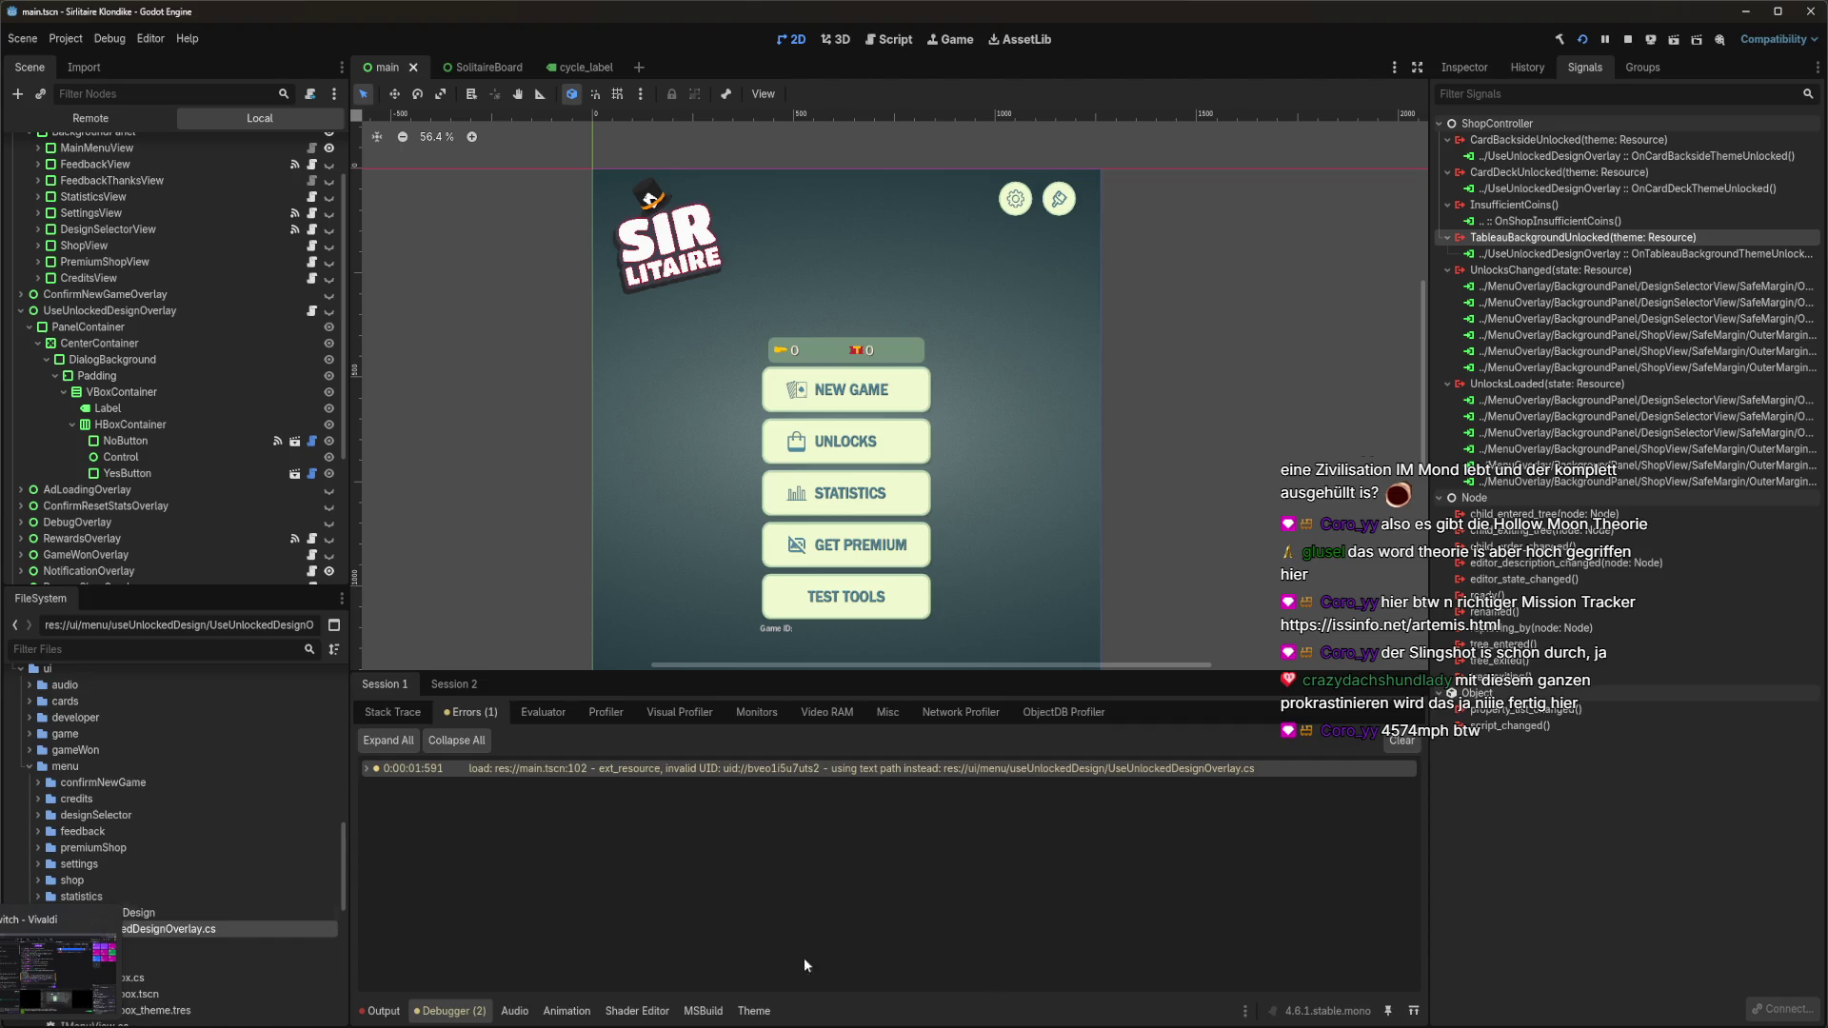
pyautogui.click(305, 976)
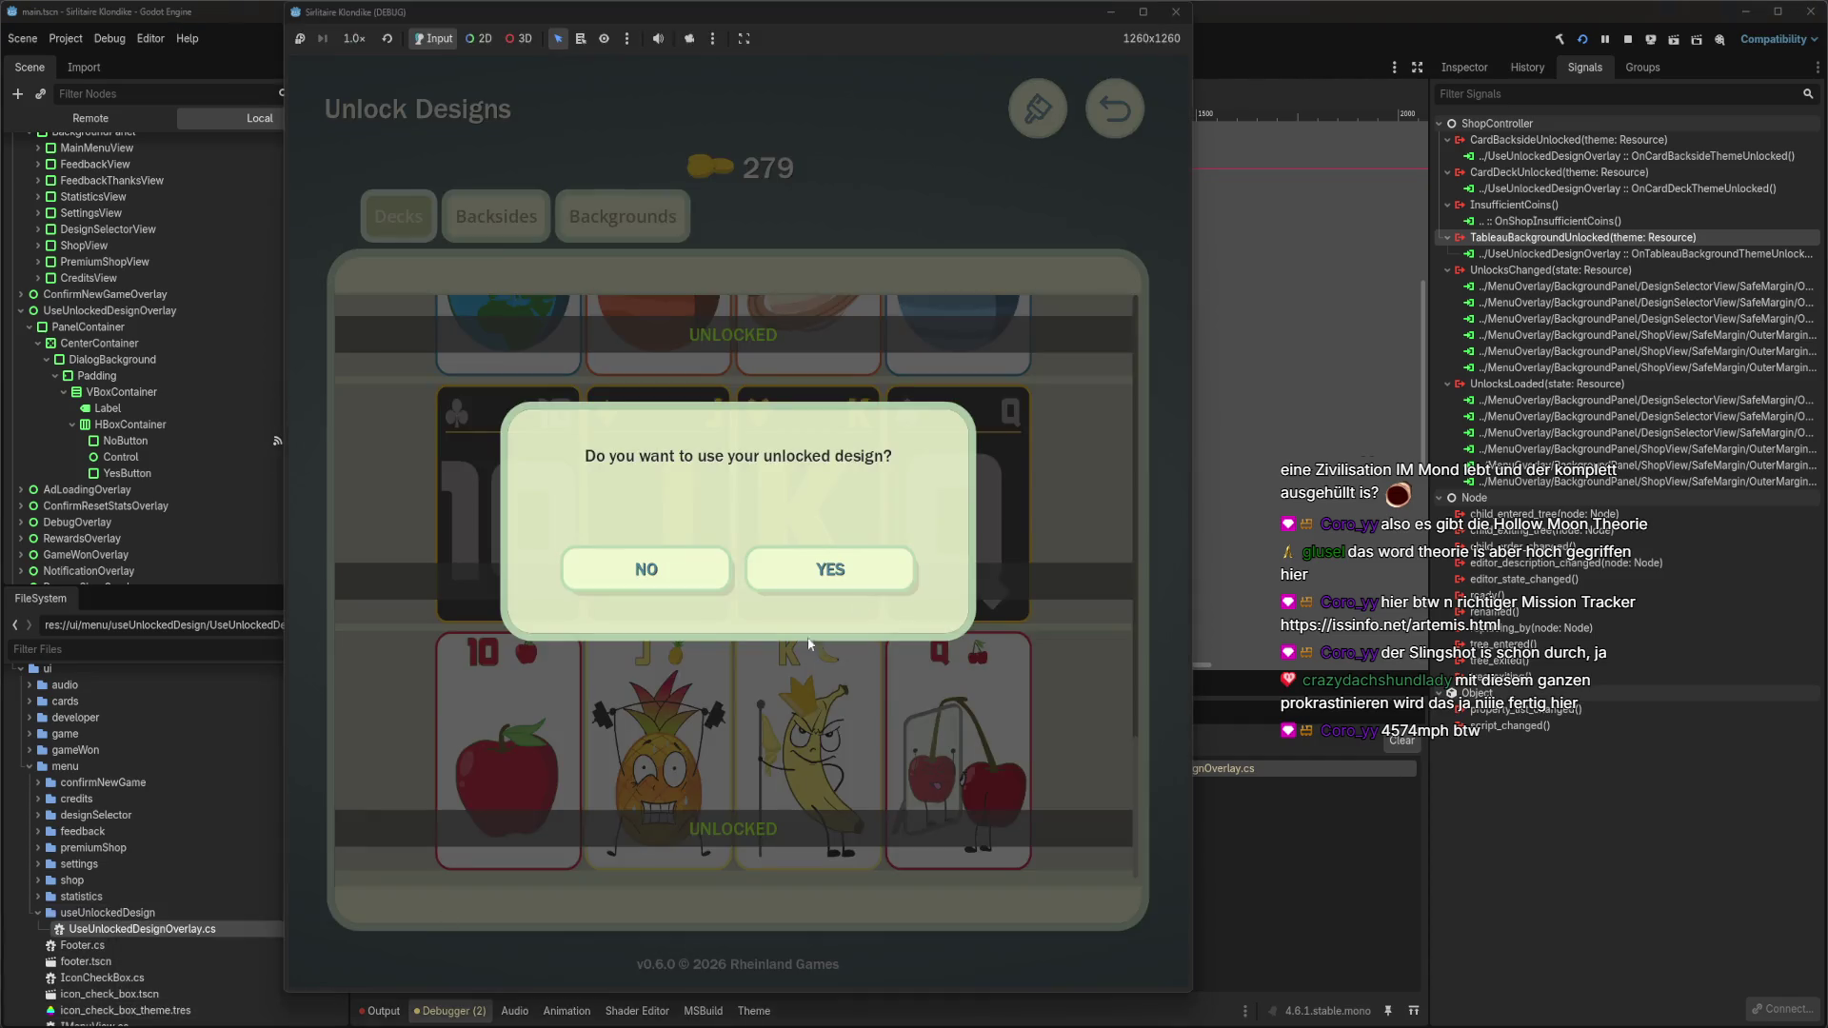
# Close the game and reconnect NoButton's ButtonUp signal to the overlay's OnNoButtonClicked method.
pyautogui.click(1177, 12)
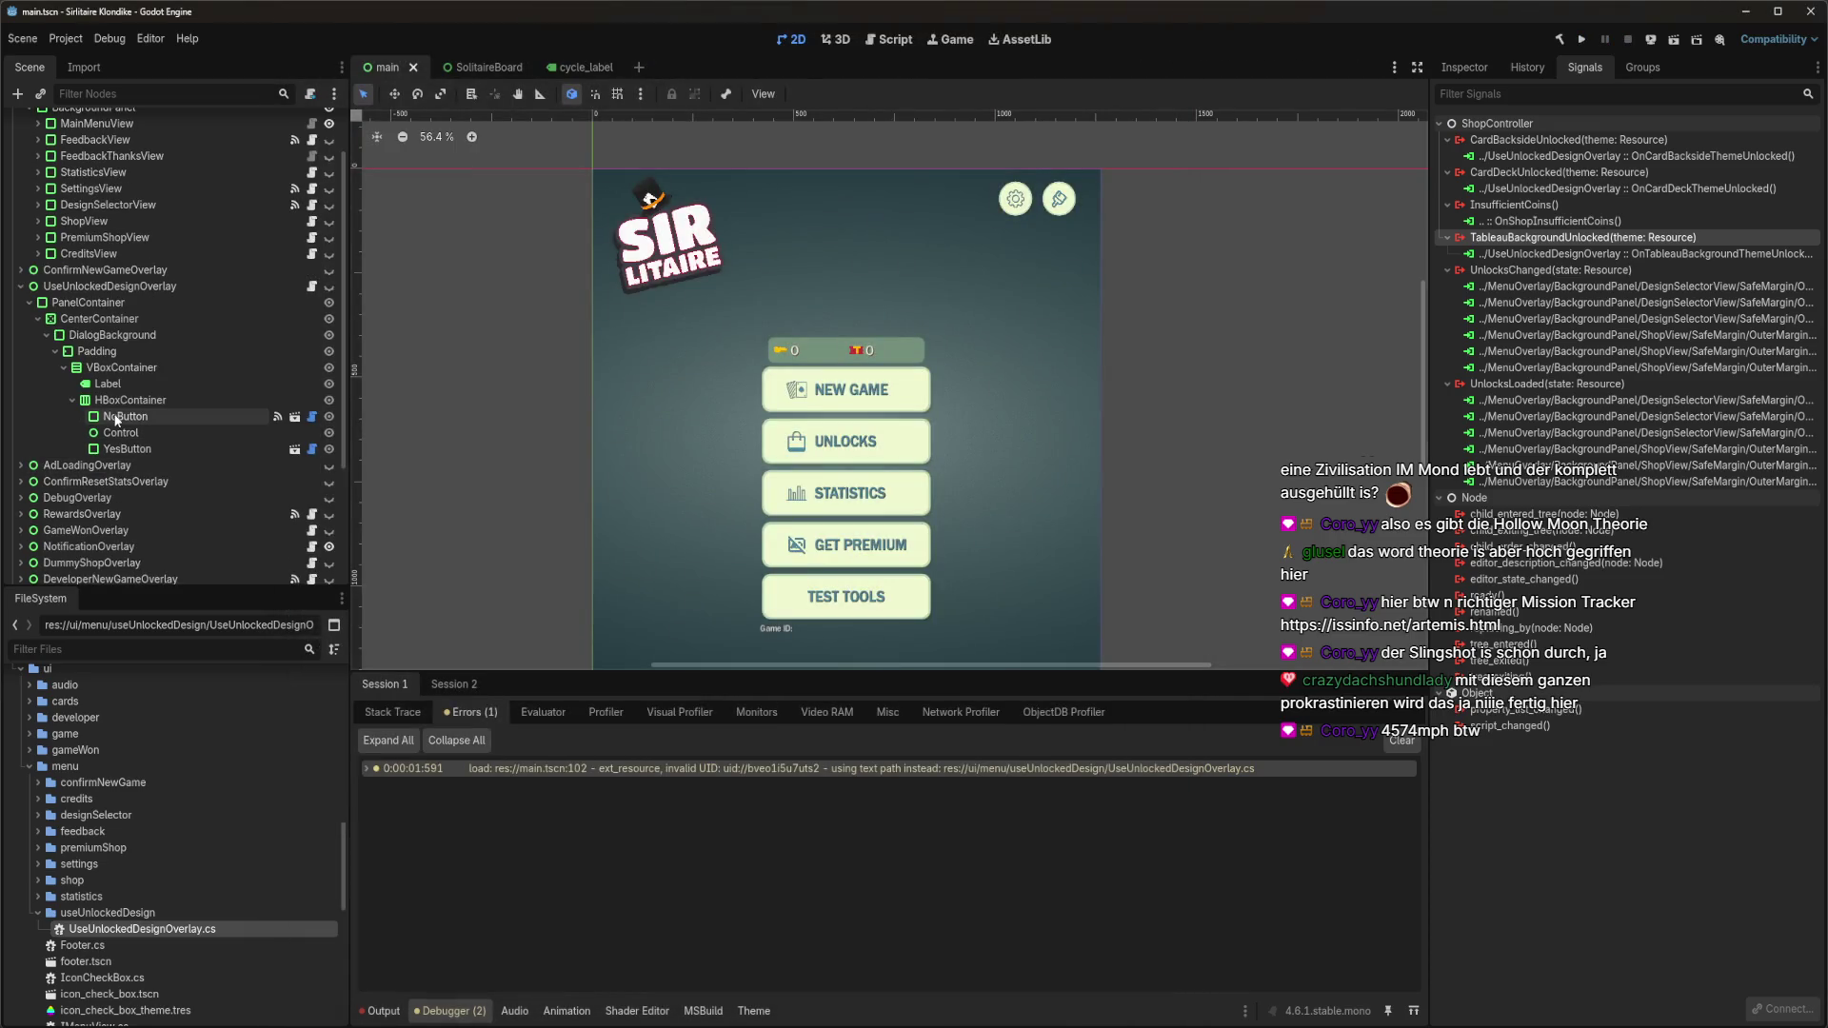
pyautogui.click(125, 416)
pyautogui.click(1550, 171)
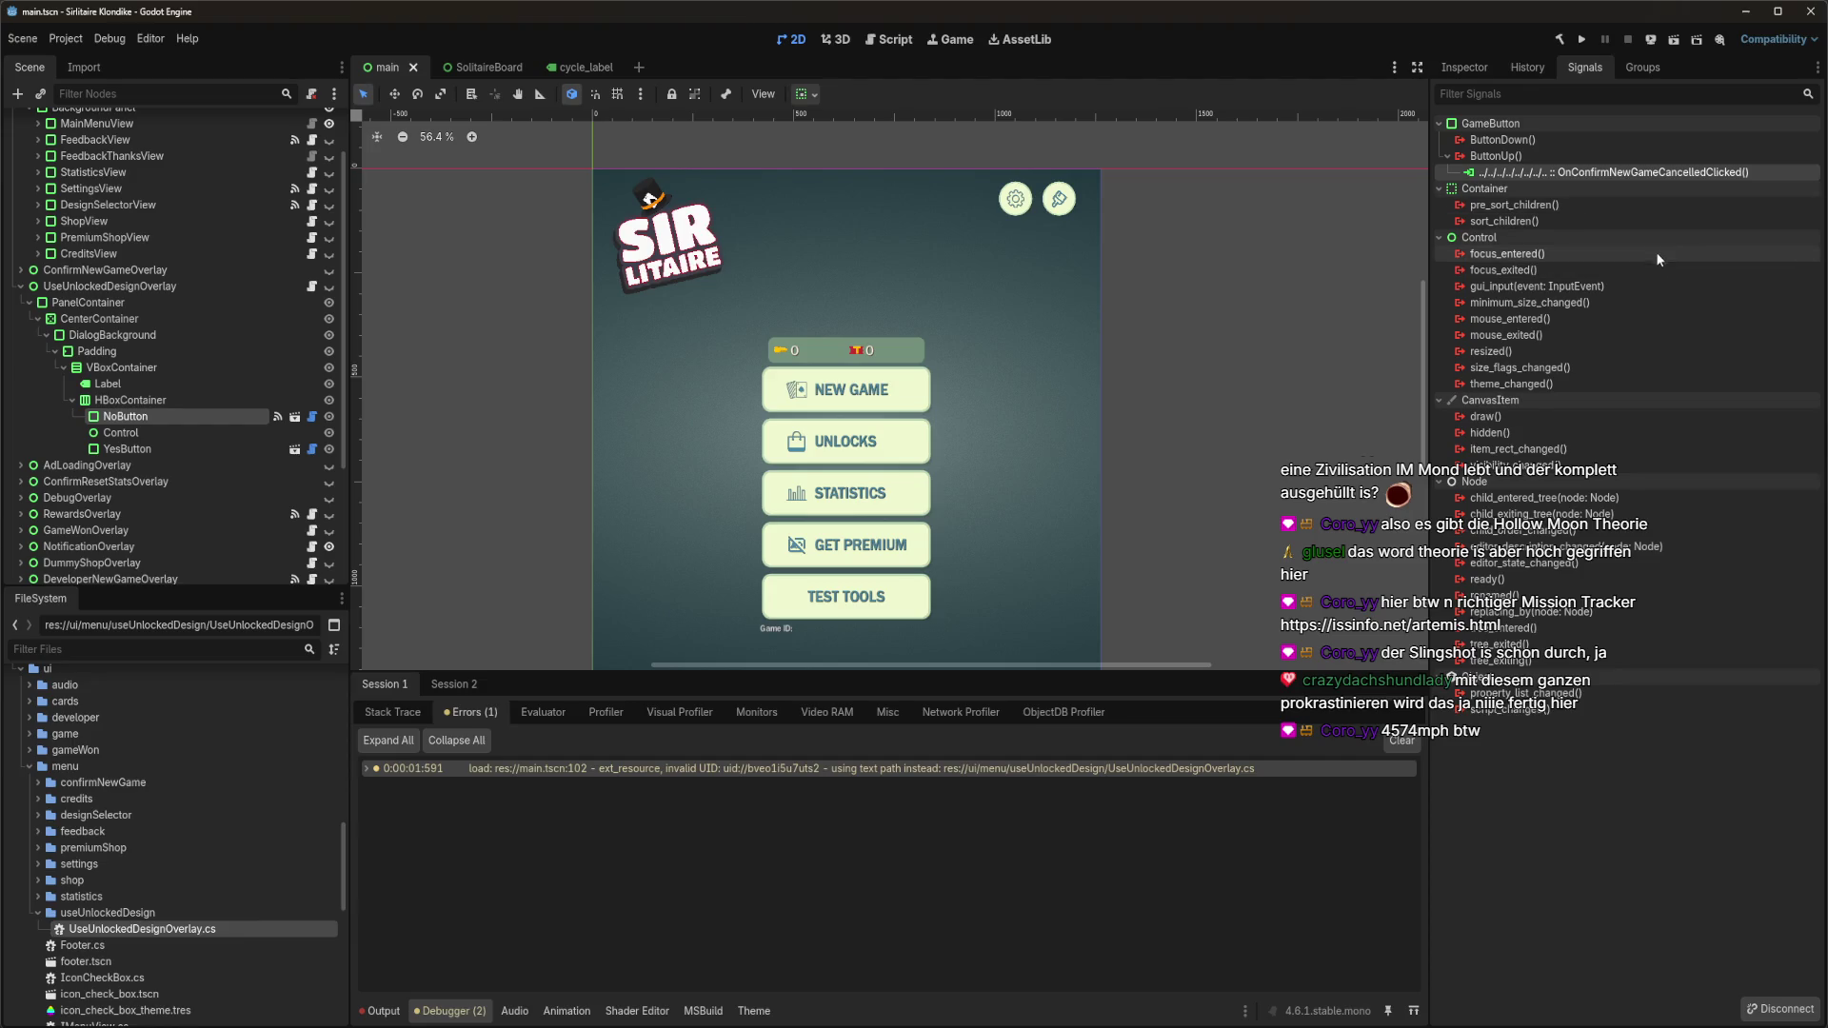
pyautogui.press('Delete')
pyautogui.doubleClick(1540, 156)
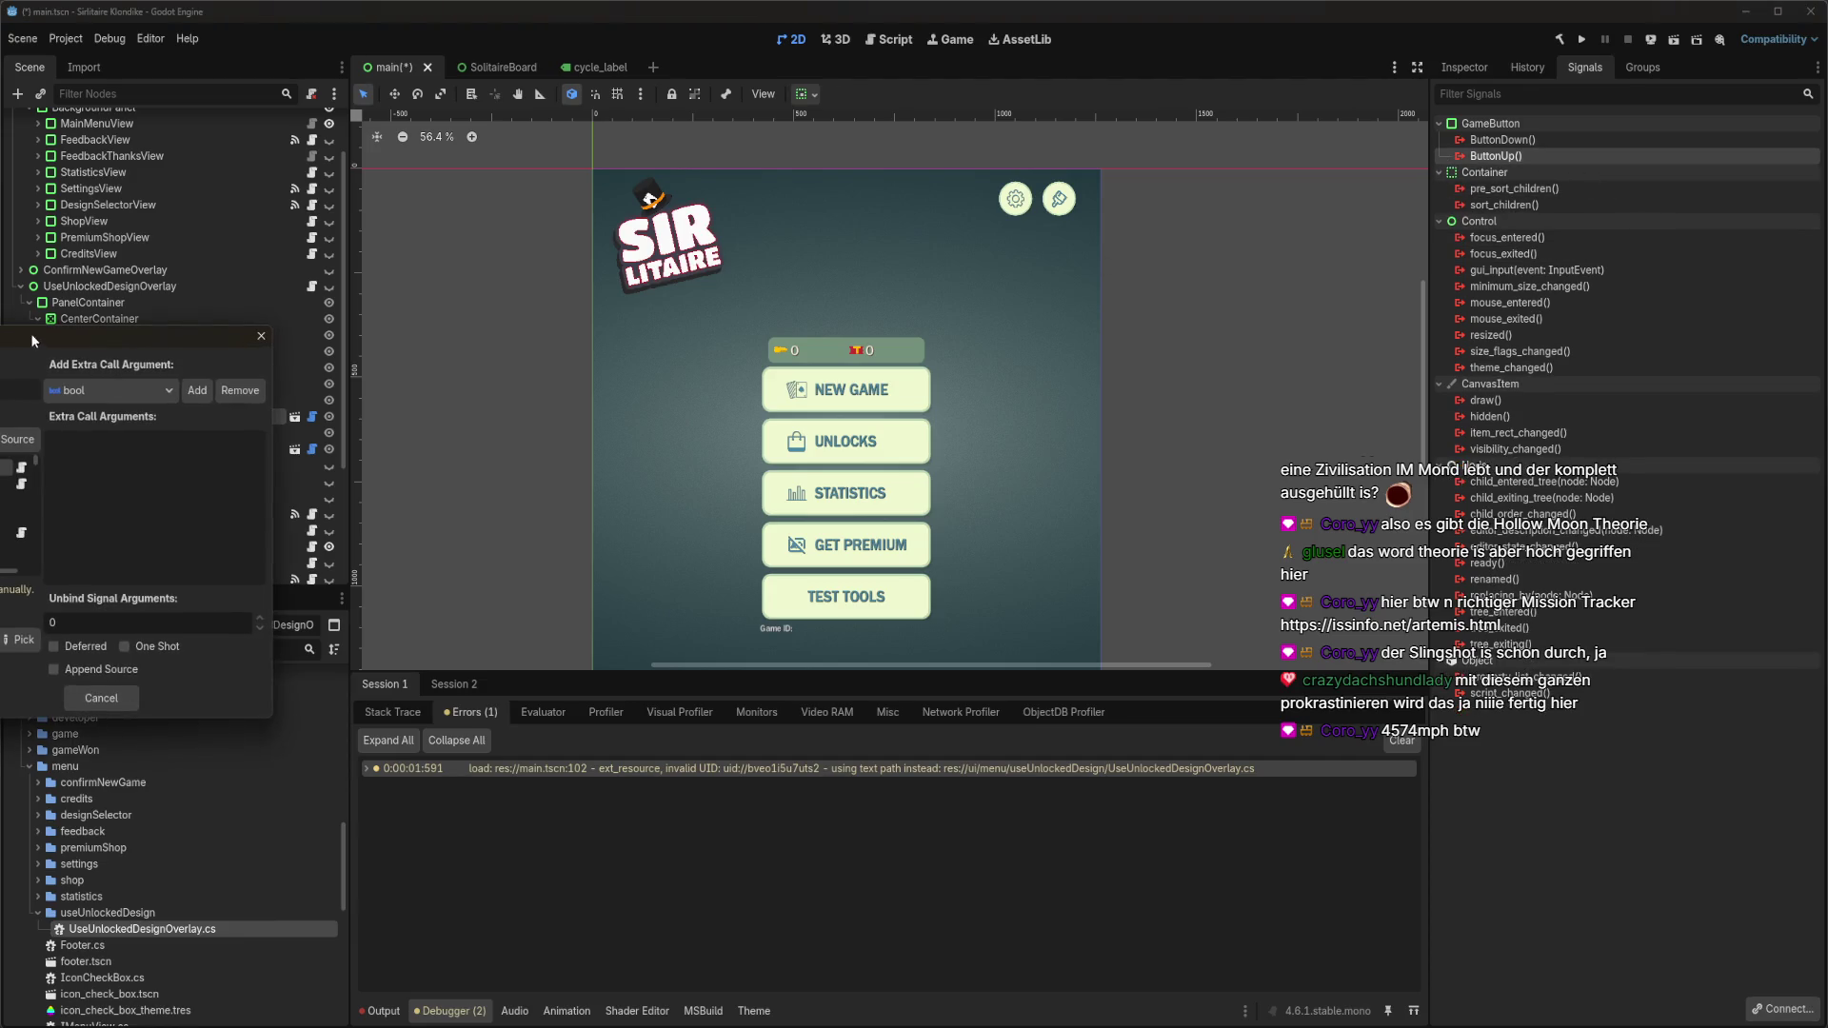
pyautogui.click(579, 466)
pyautogui.write('designover')
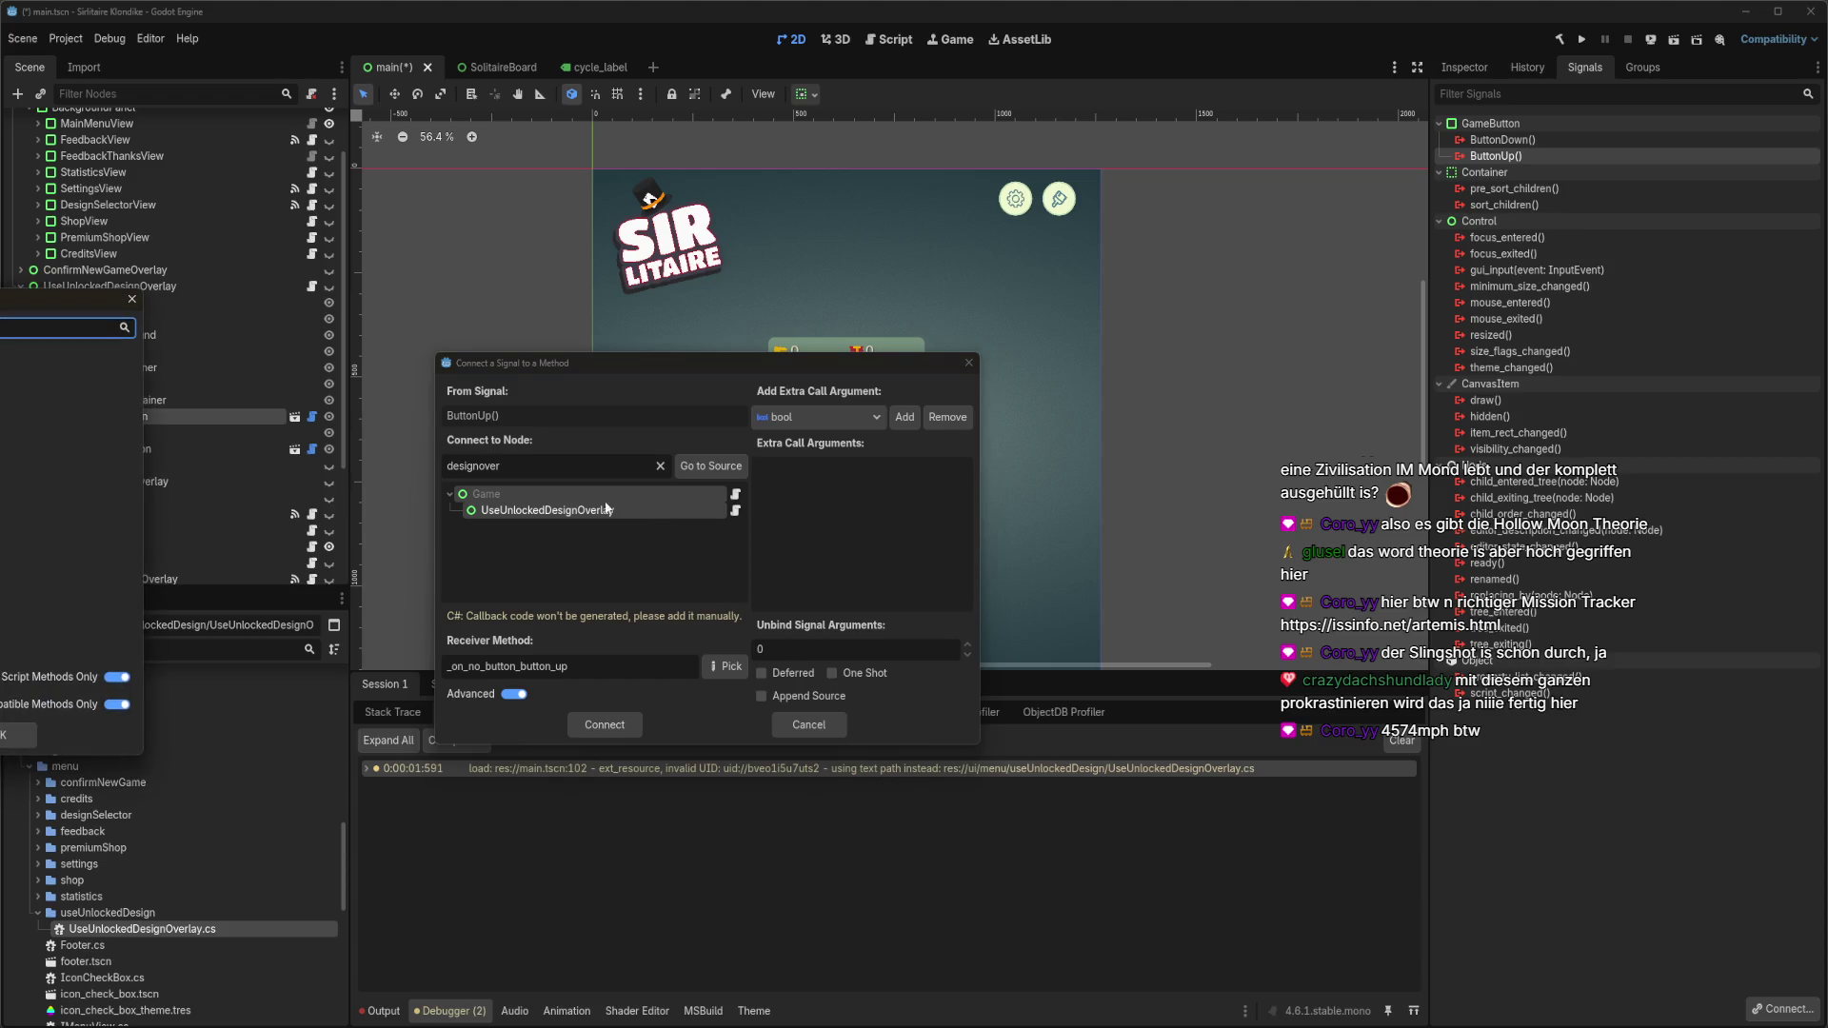
pyautogui.doubleClick(571, 666)
pyautogui.write('OnNoButtonClicked')
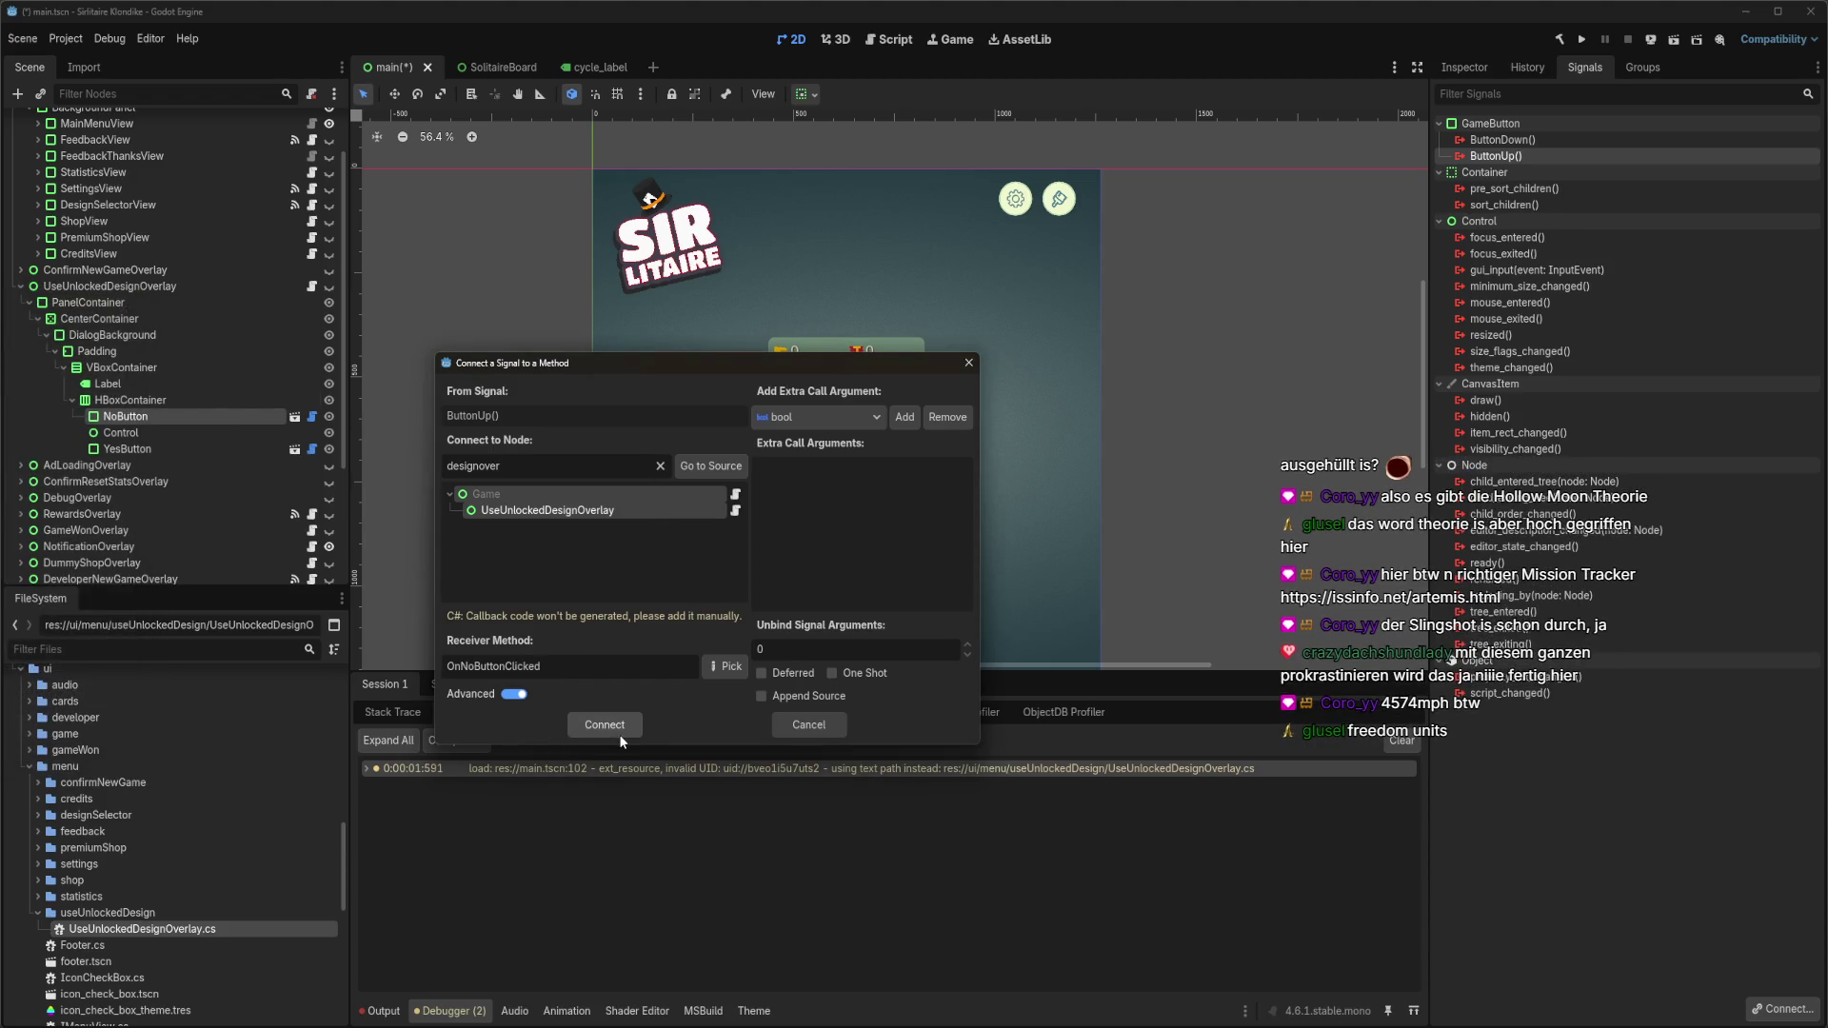
pyautogui.click(619, 729)
# Connect YesButton's ButtonUp signal, save main.tscn, and relaunch the game with F5.
pyautogui.click(178, 445)
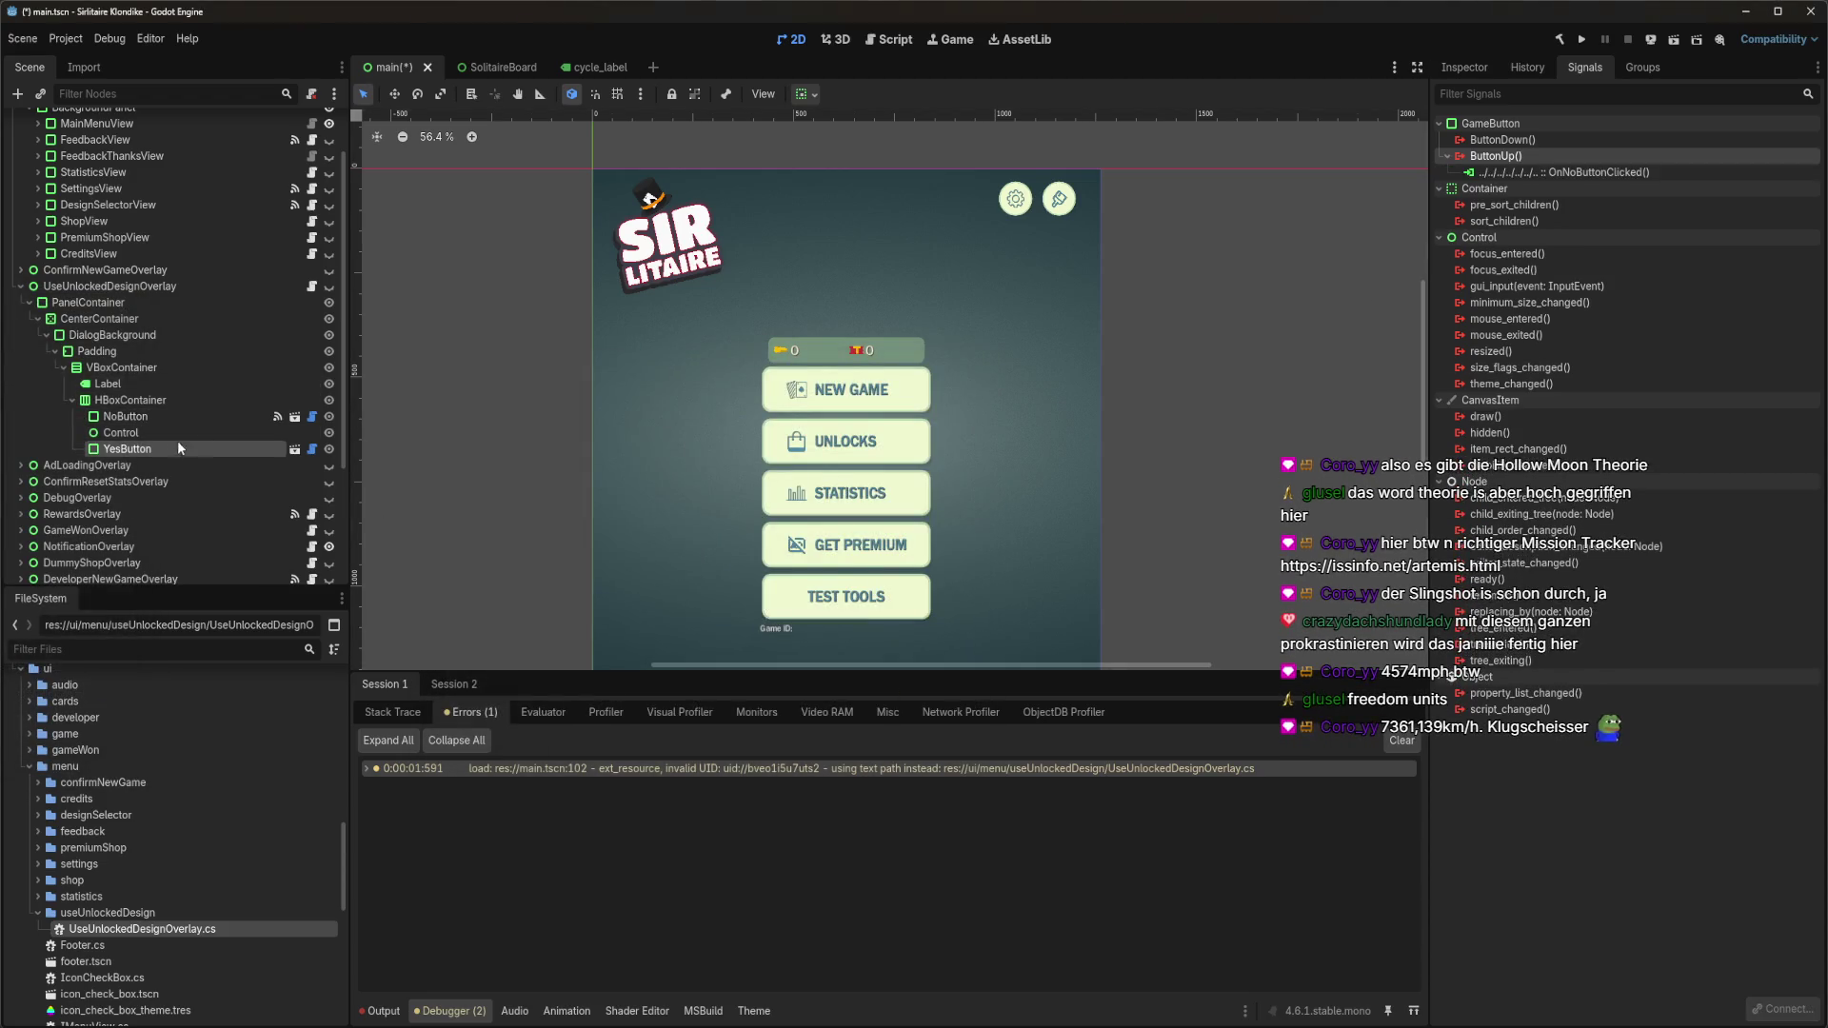
pyautogui.doubleClick(1586, 156)
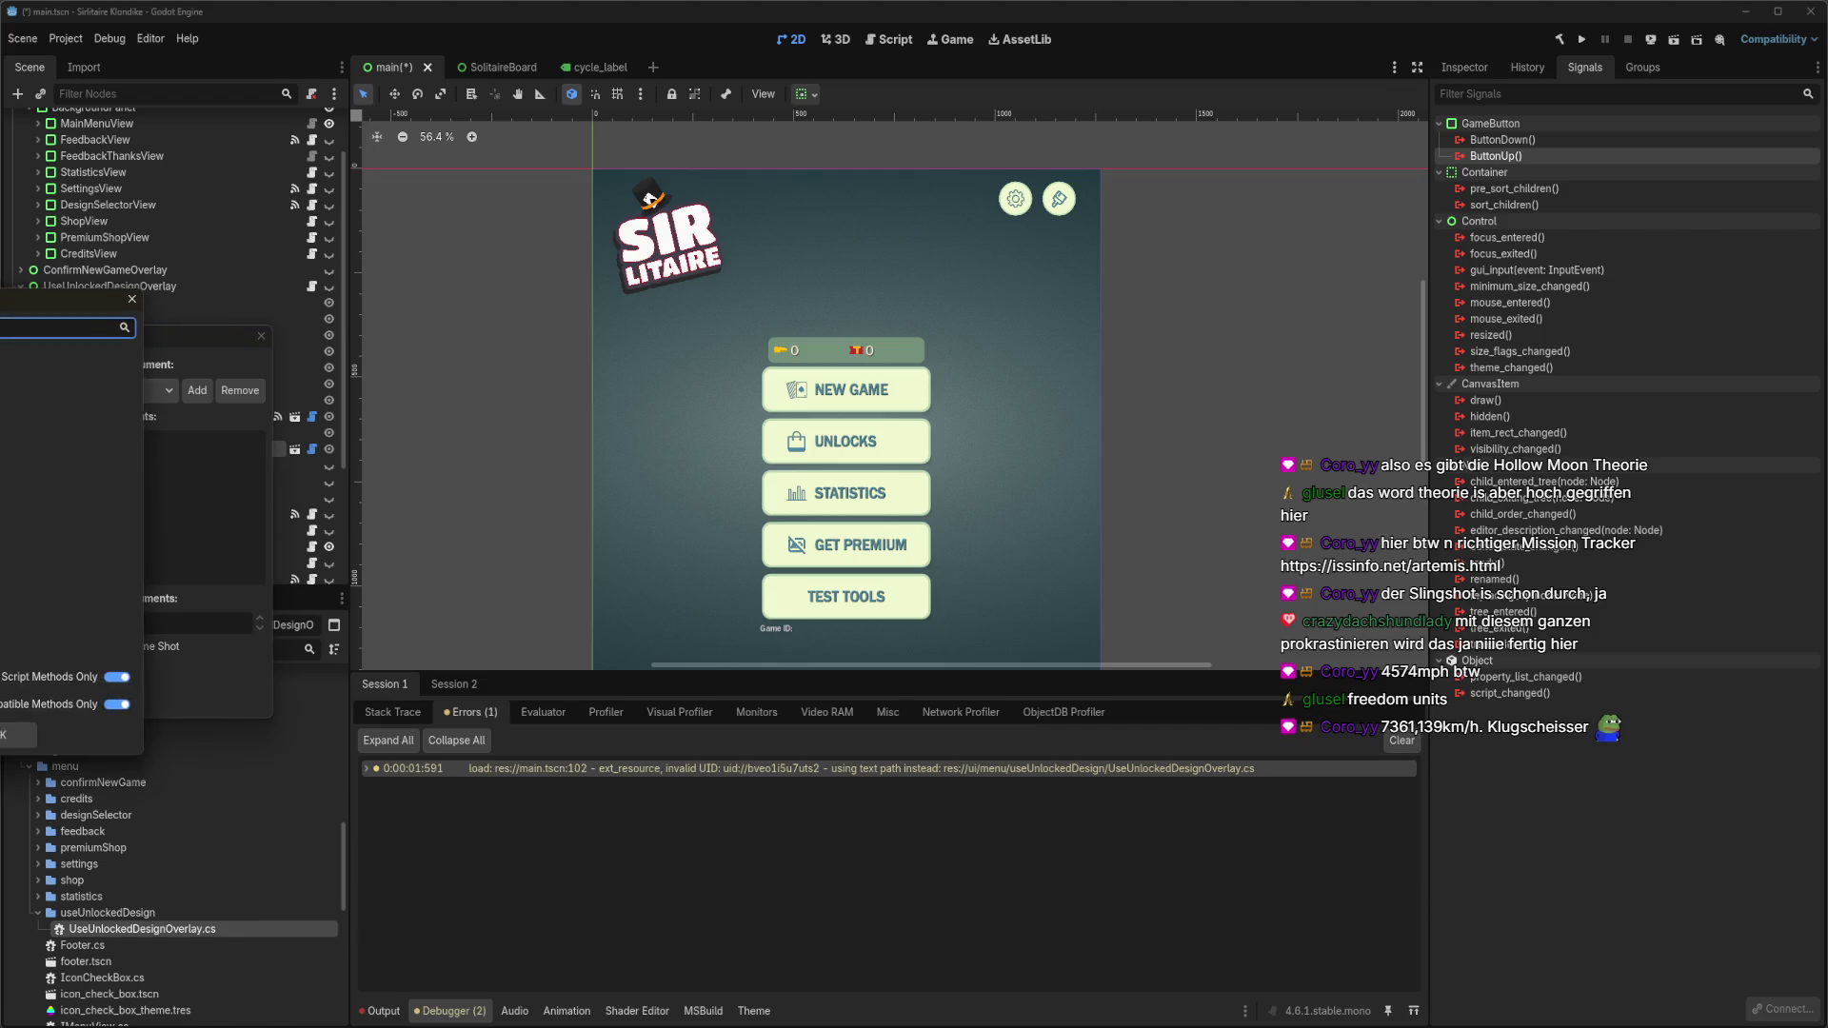
pyautogui.press('Return')
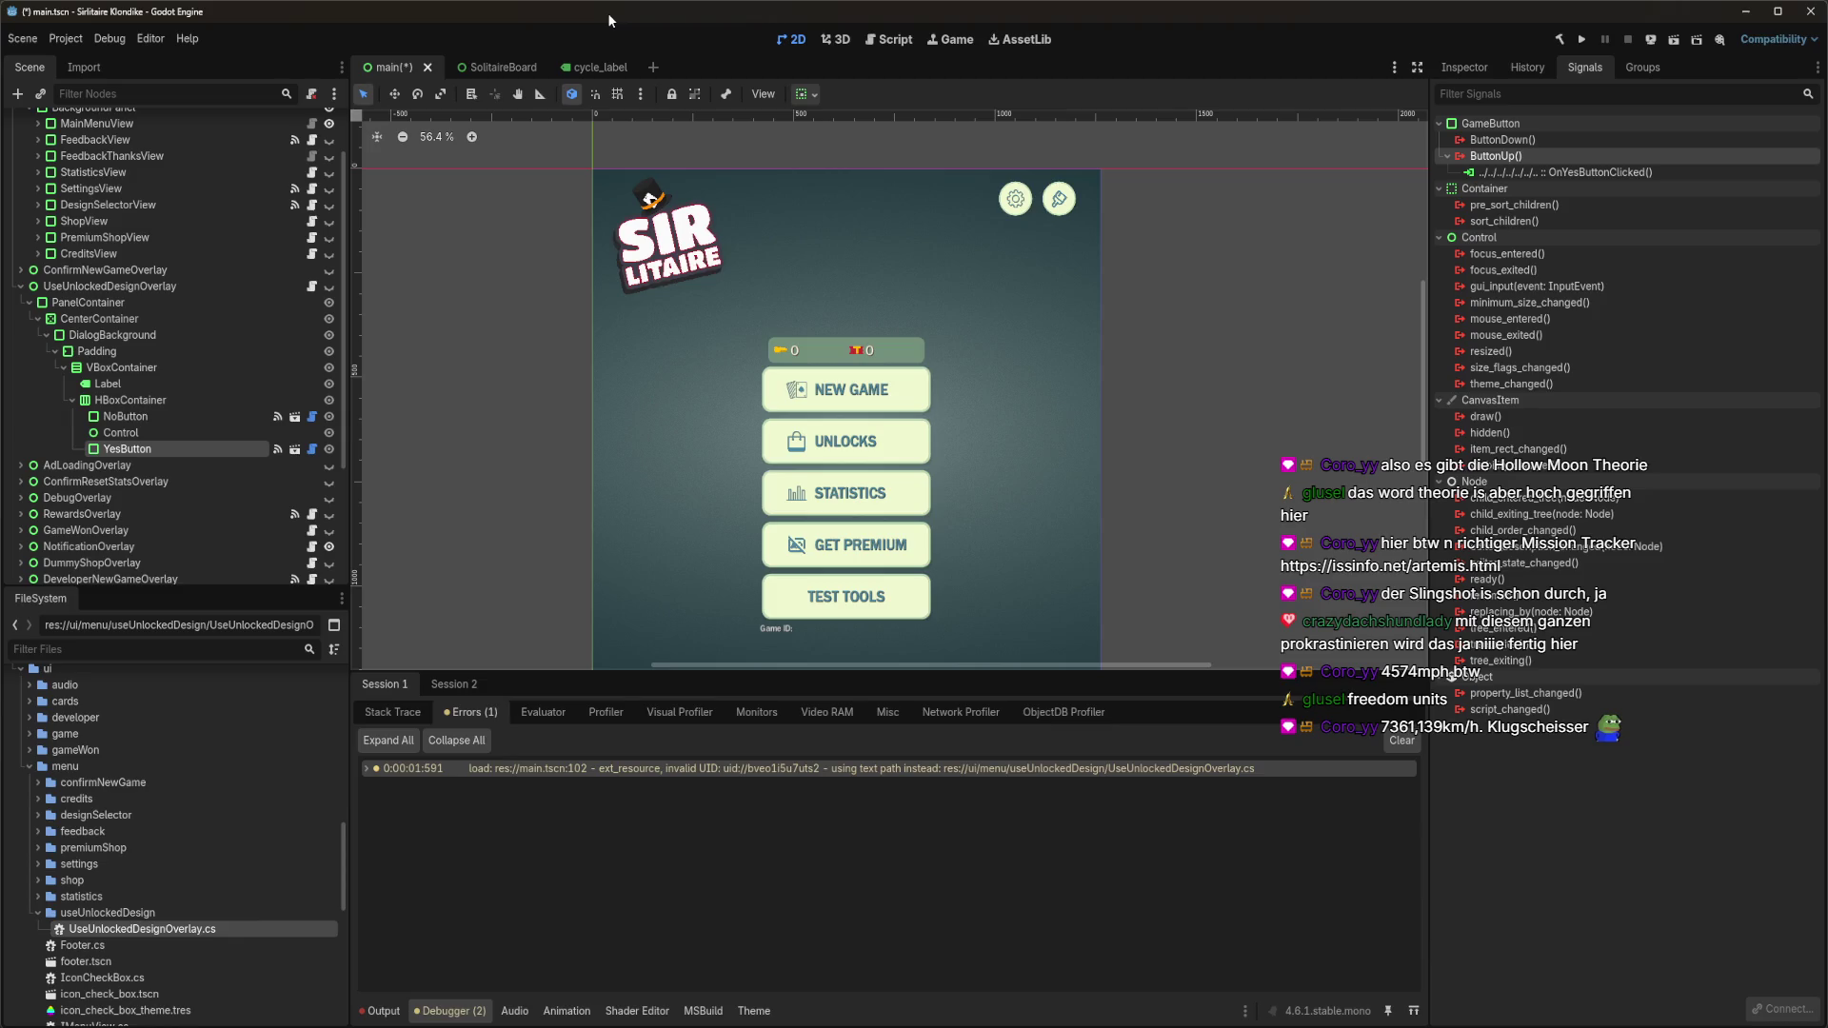
pyautogui.hotkey('ctrl', 's')
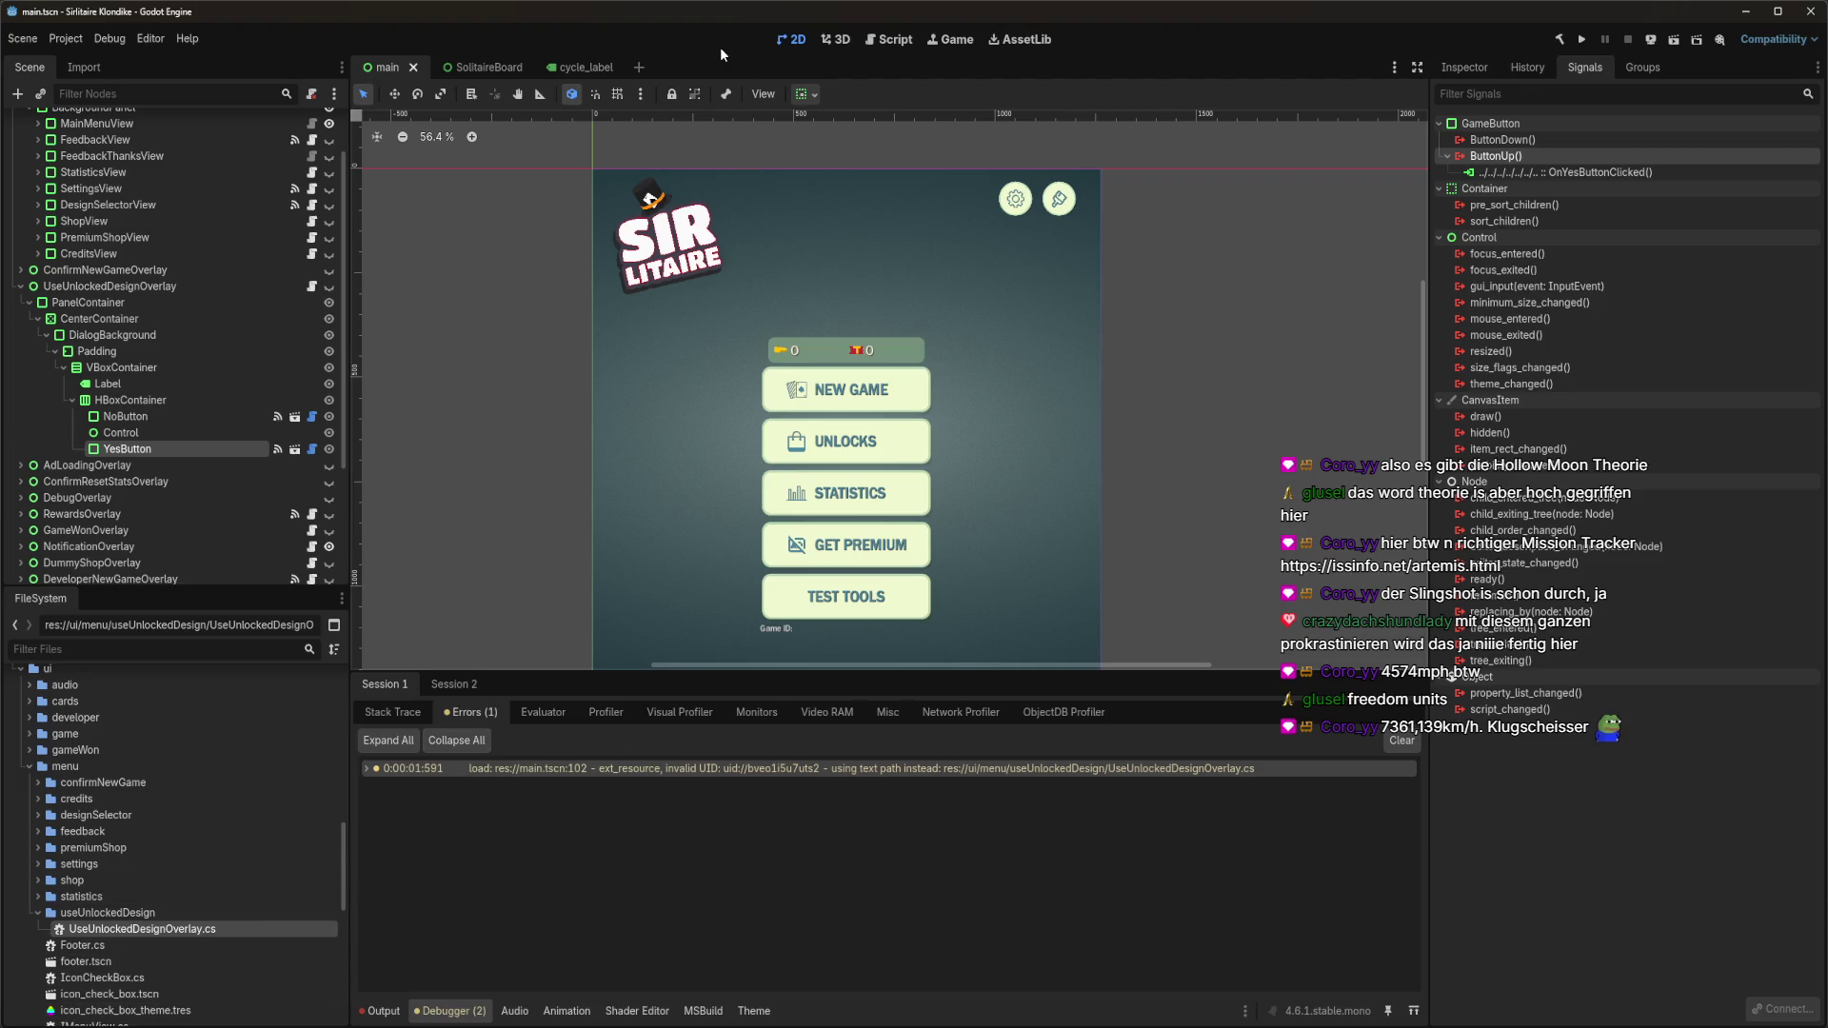
pyautogui.press('F5')
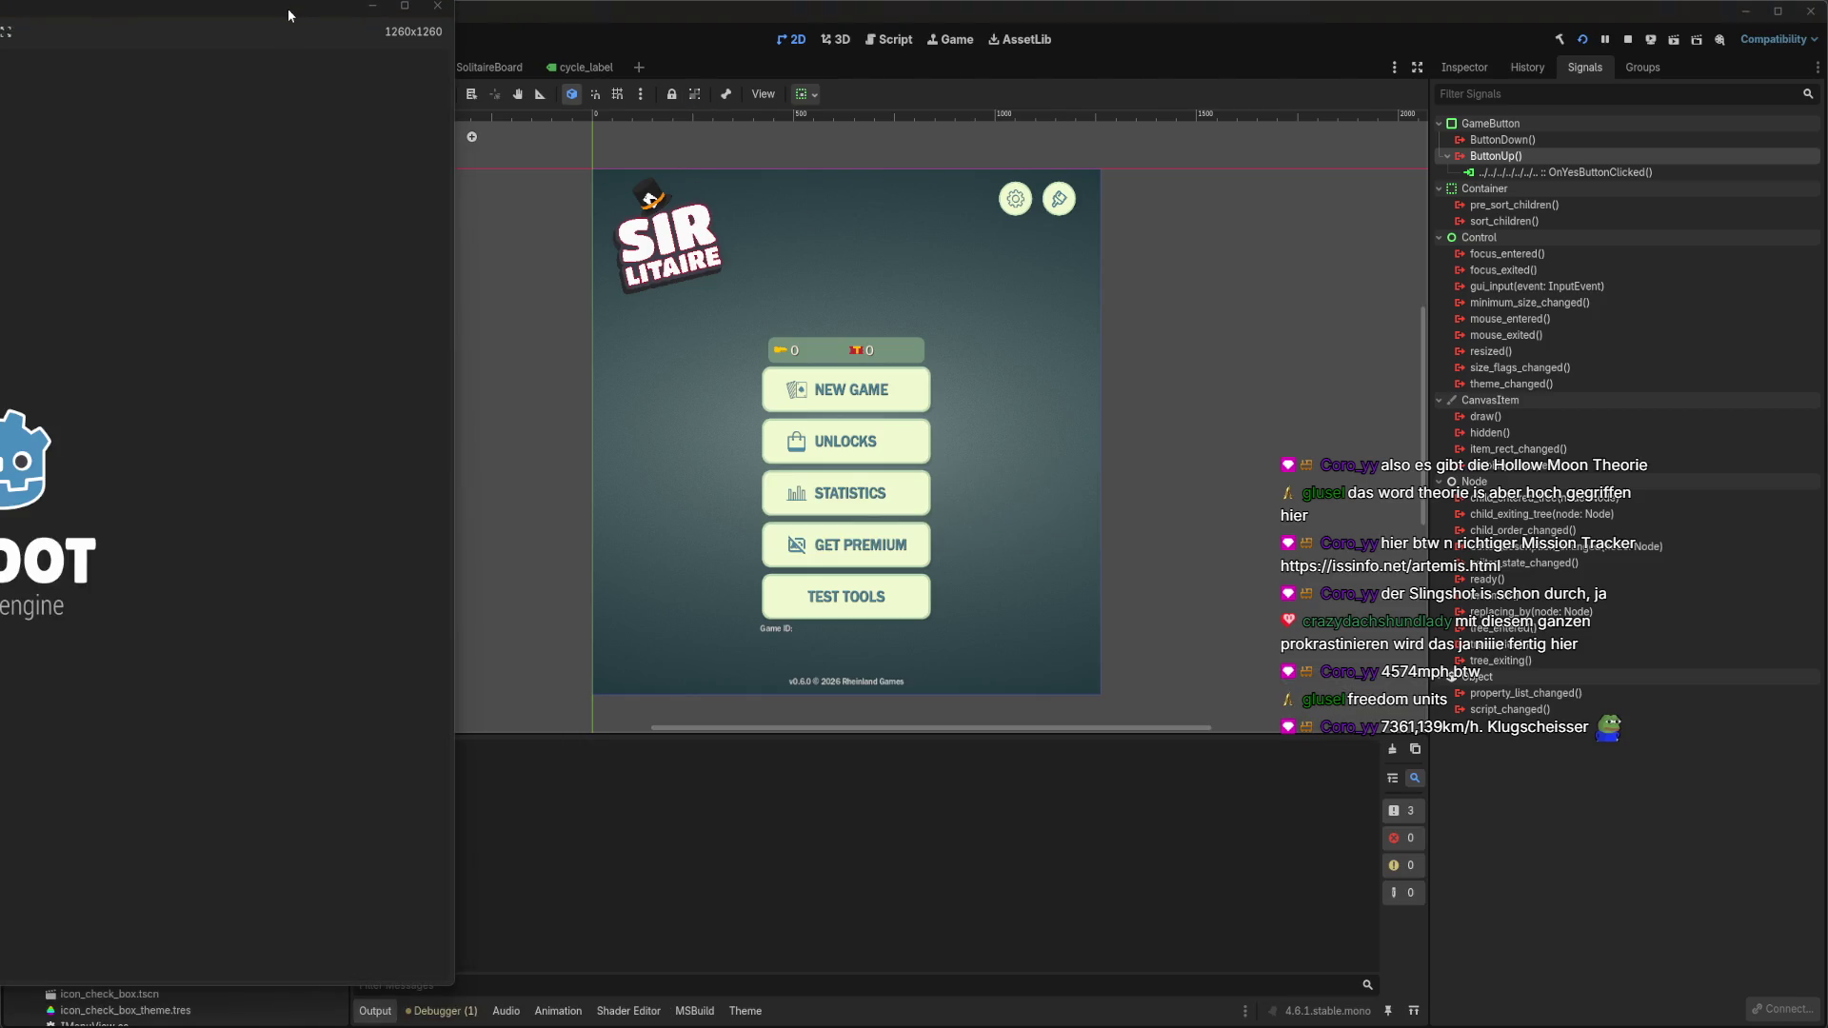
# Center the game window, check Test Tools, and pick the green felt table background.
pyautogui.moveTo(288, 8); pyautogui.dragTo(973, 36)
pyautogui.click(698, 897)
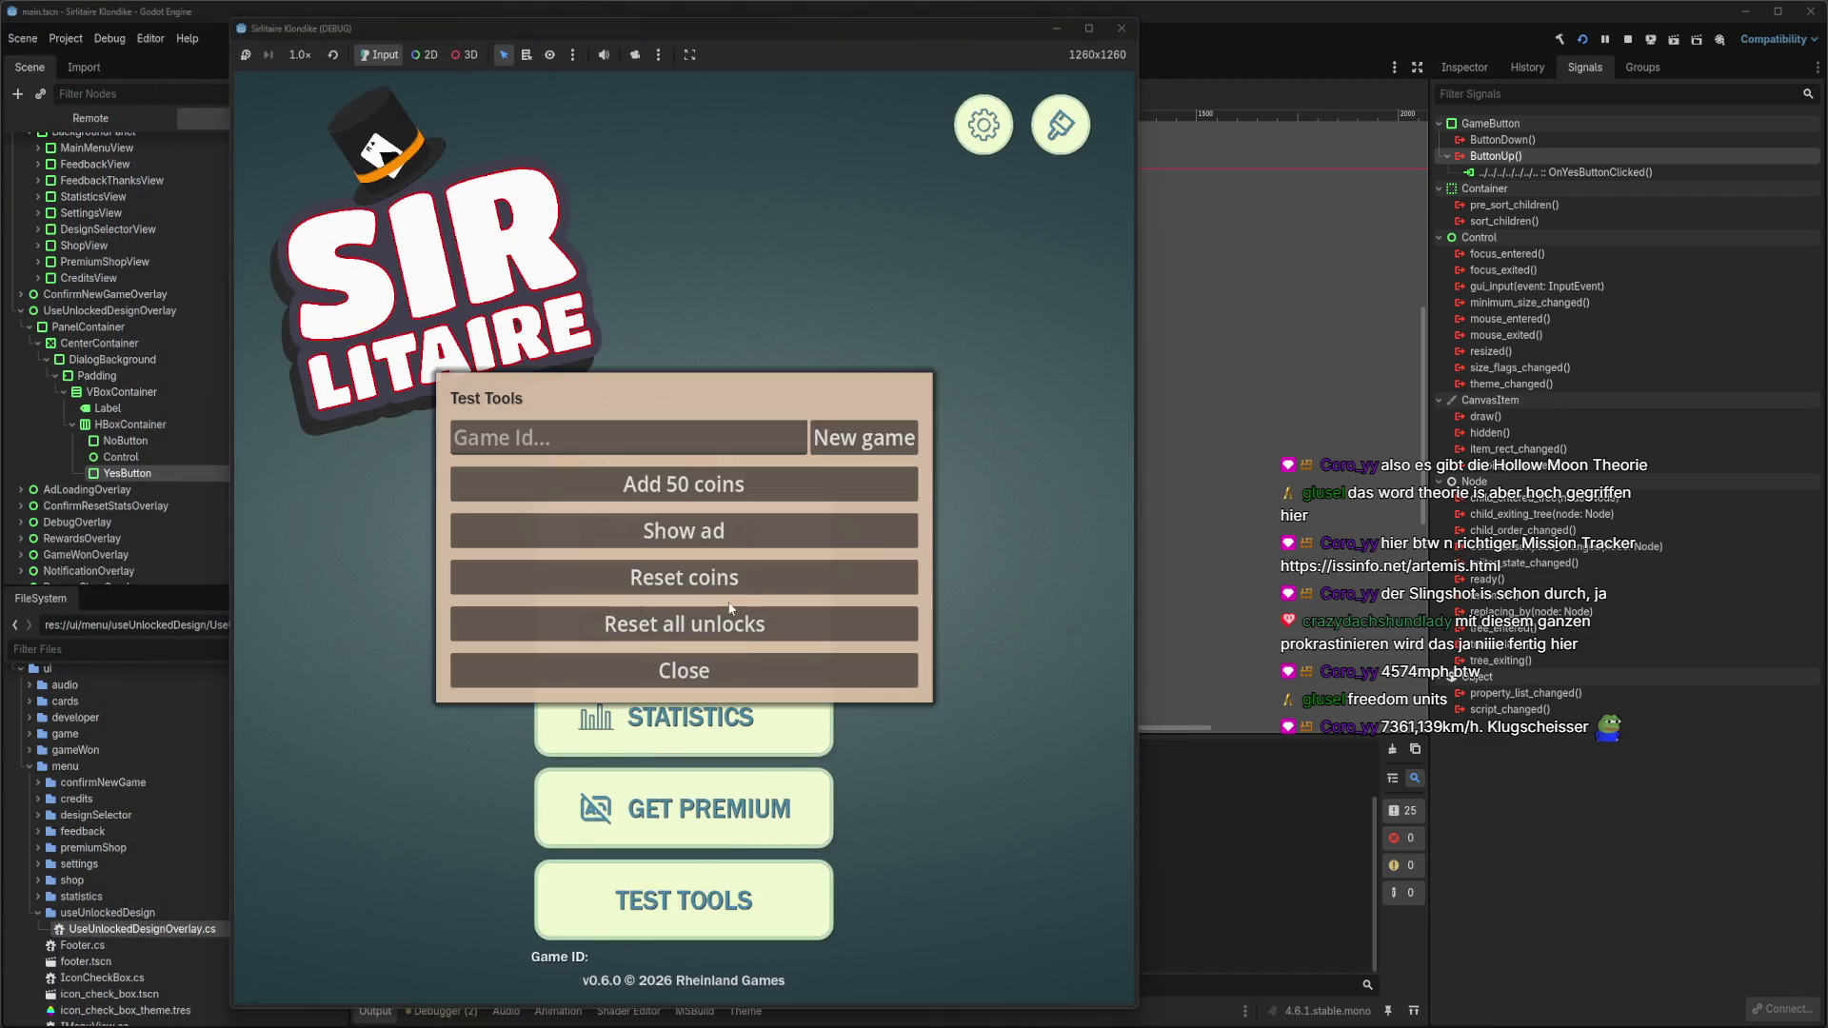
pyautogui.click(714, 674)
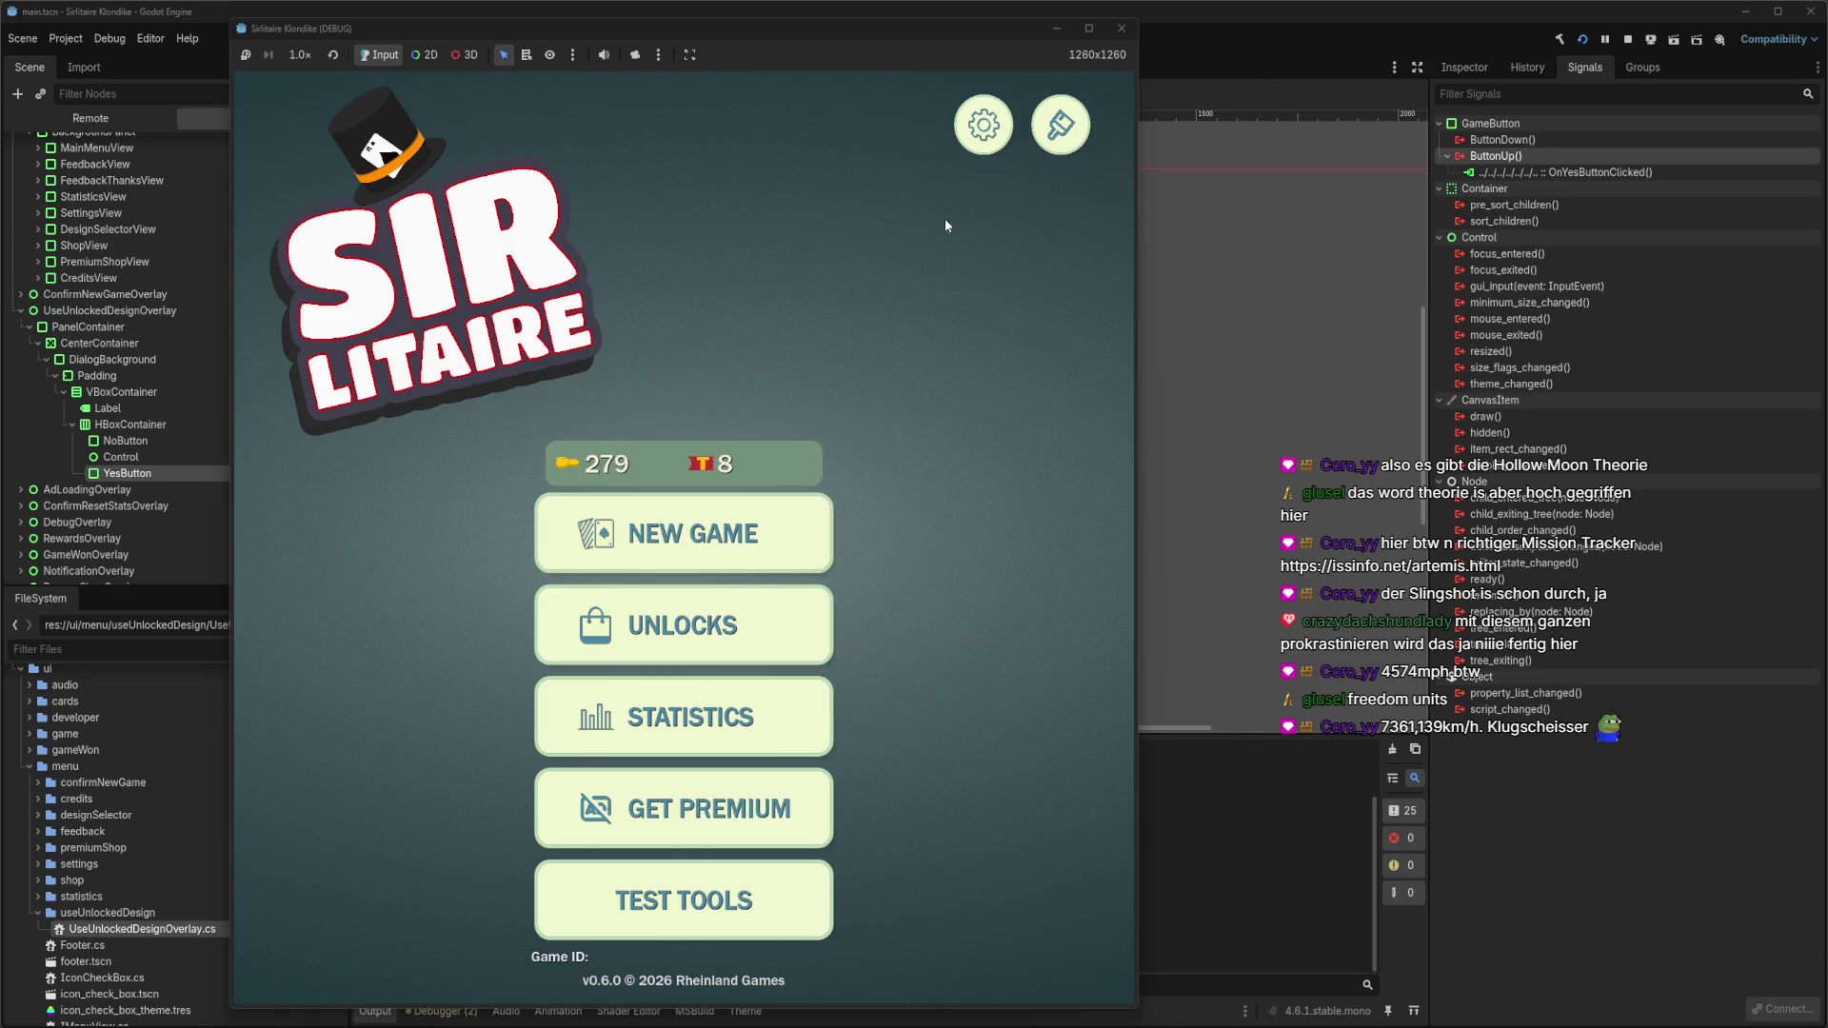
pyautogui.click(1051, 144)
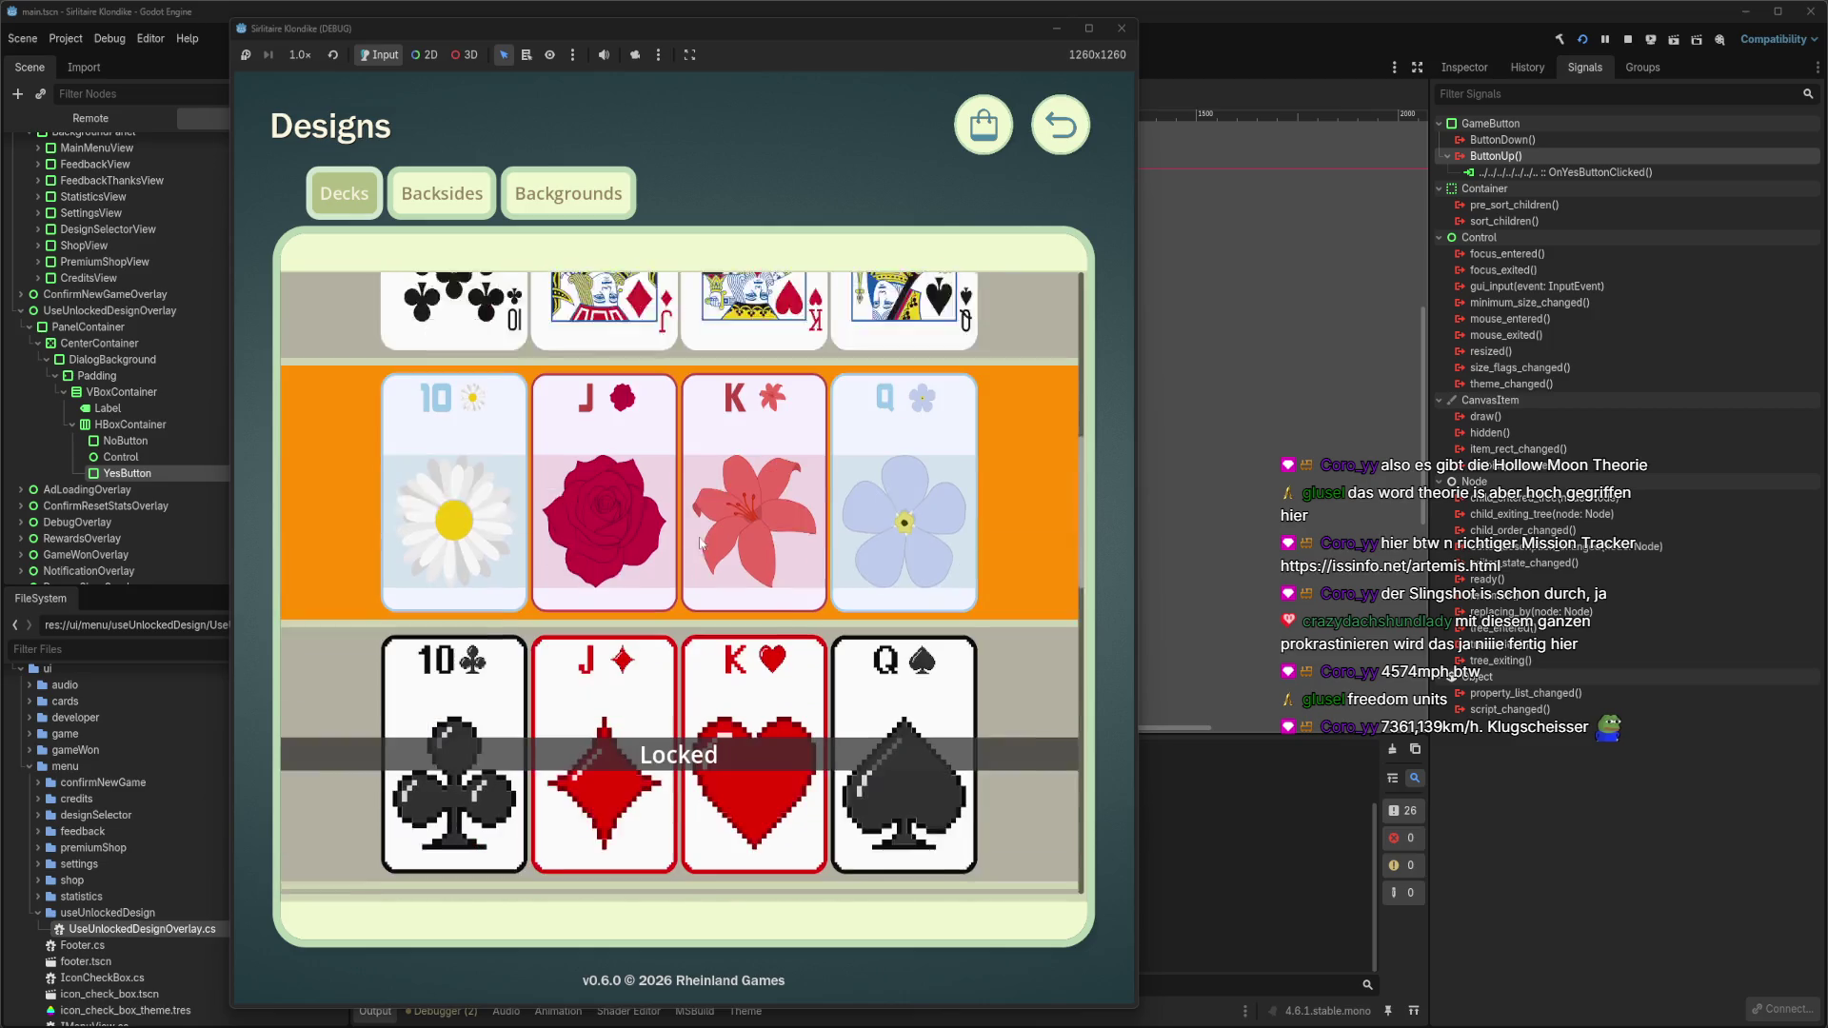
pyautogui.scroll(-3, 704, 540)
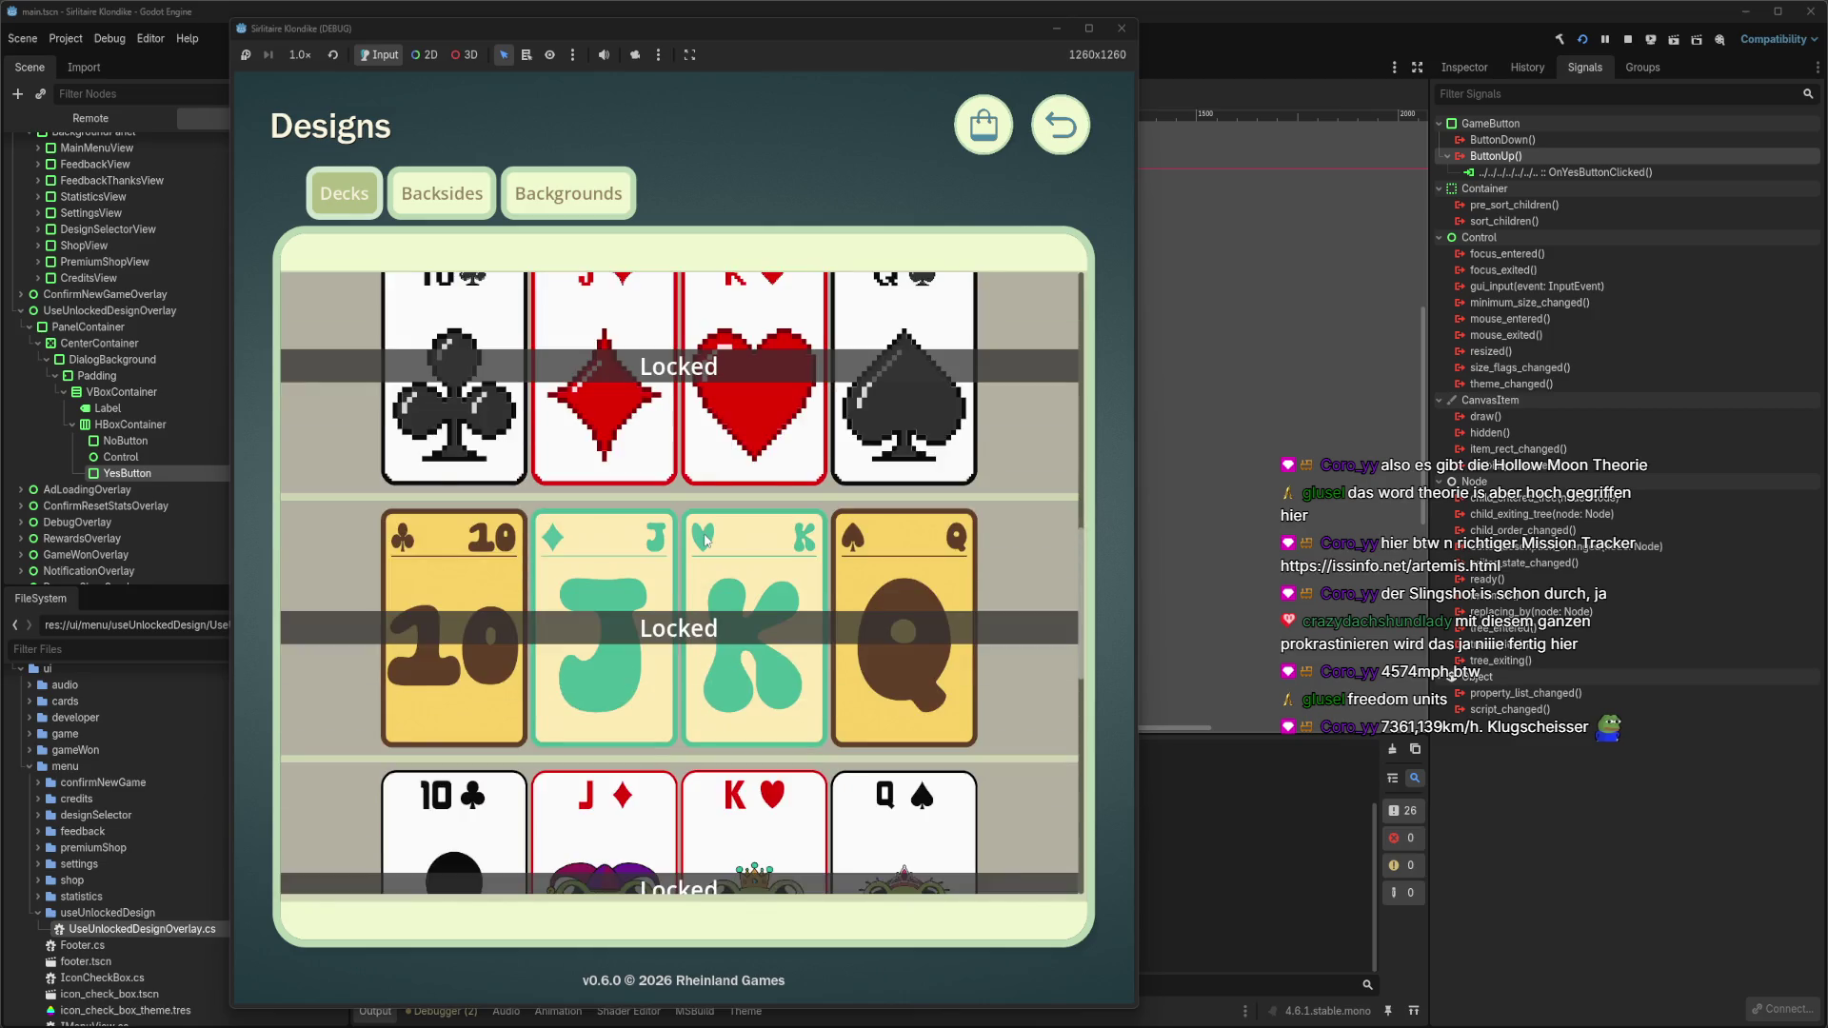
pyautogui.scroll(5, 723, 542)
pyautogui.scroll(-3, 764, 548)
pyautogui.scroll(5, 763, 547)
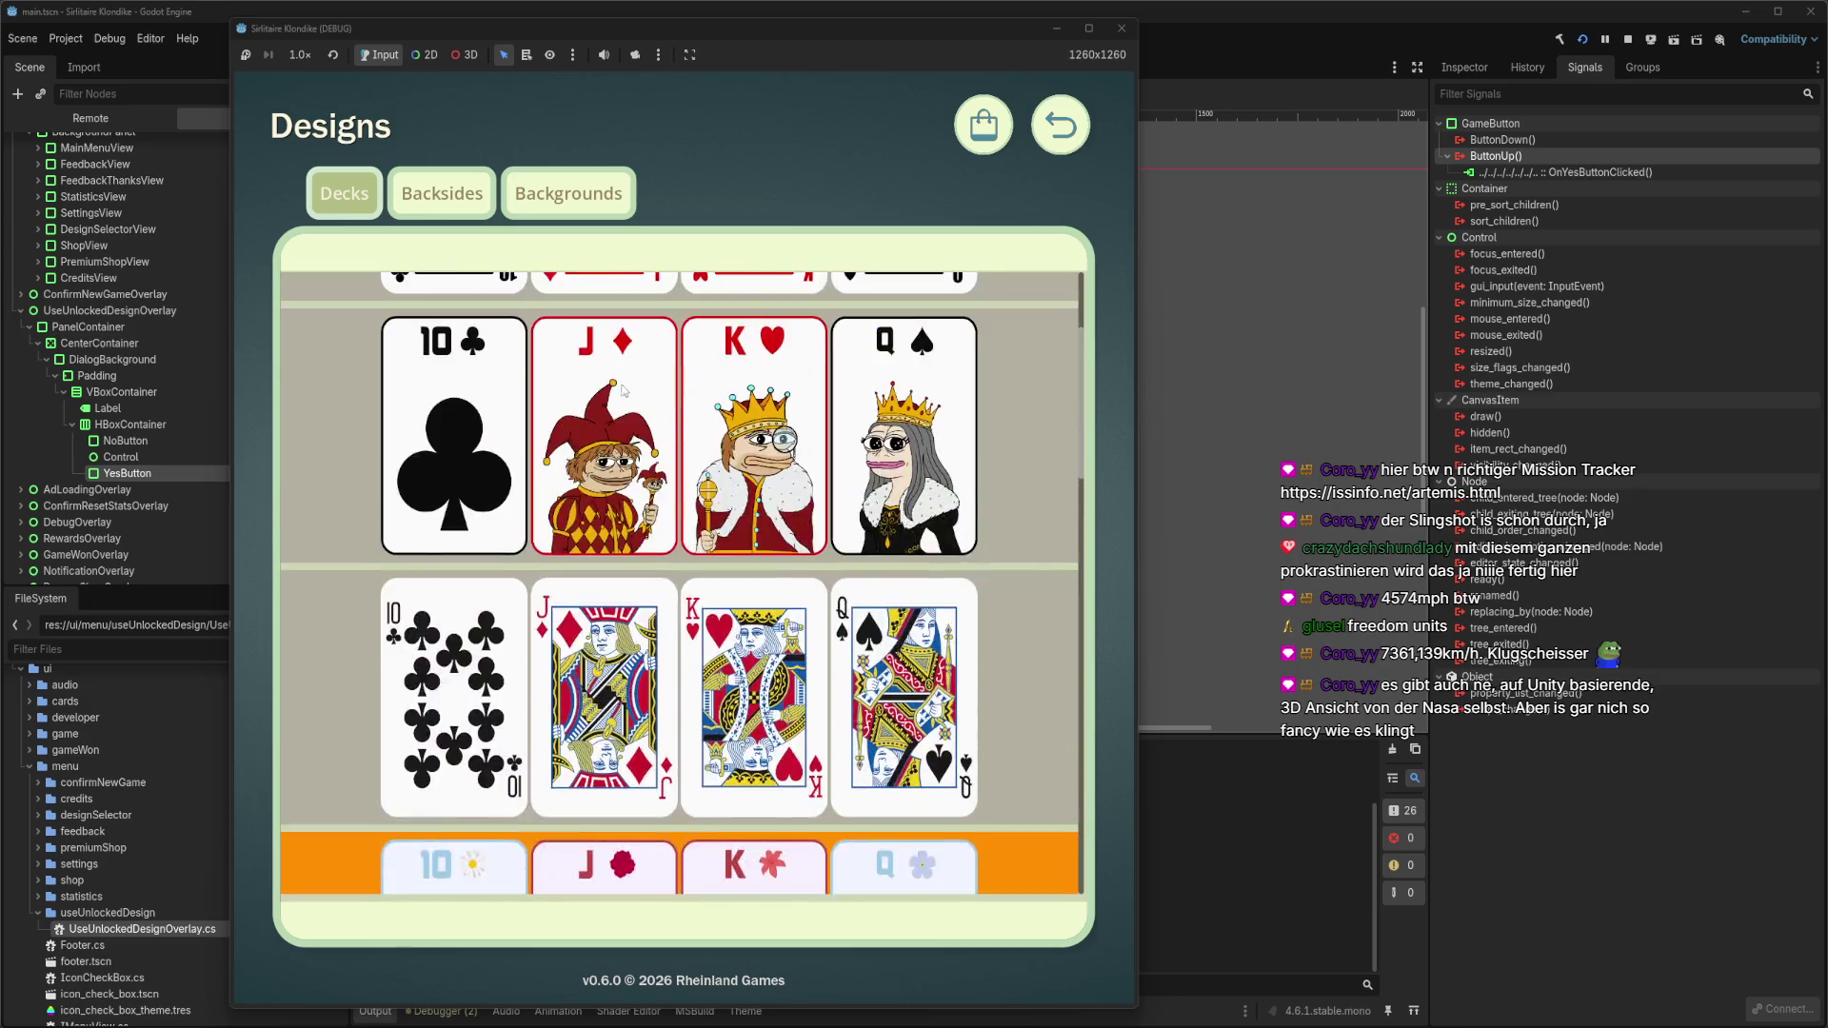
pyautogui.click(441, 193)
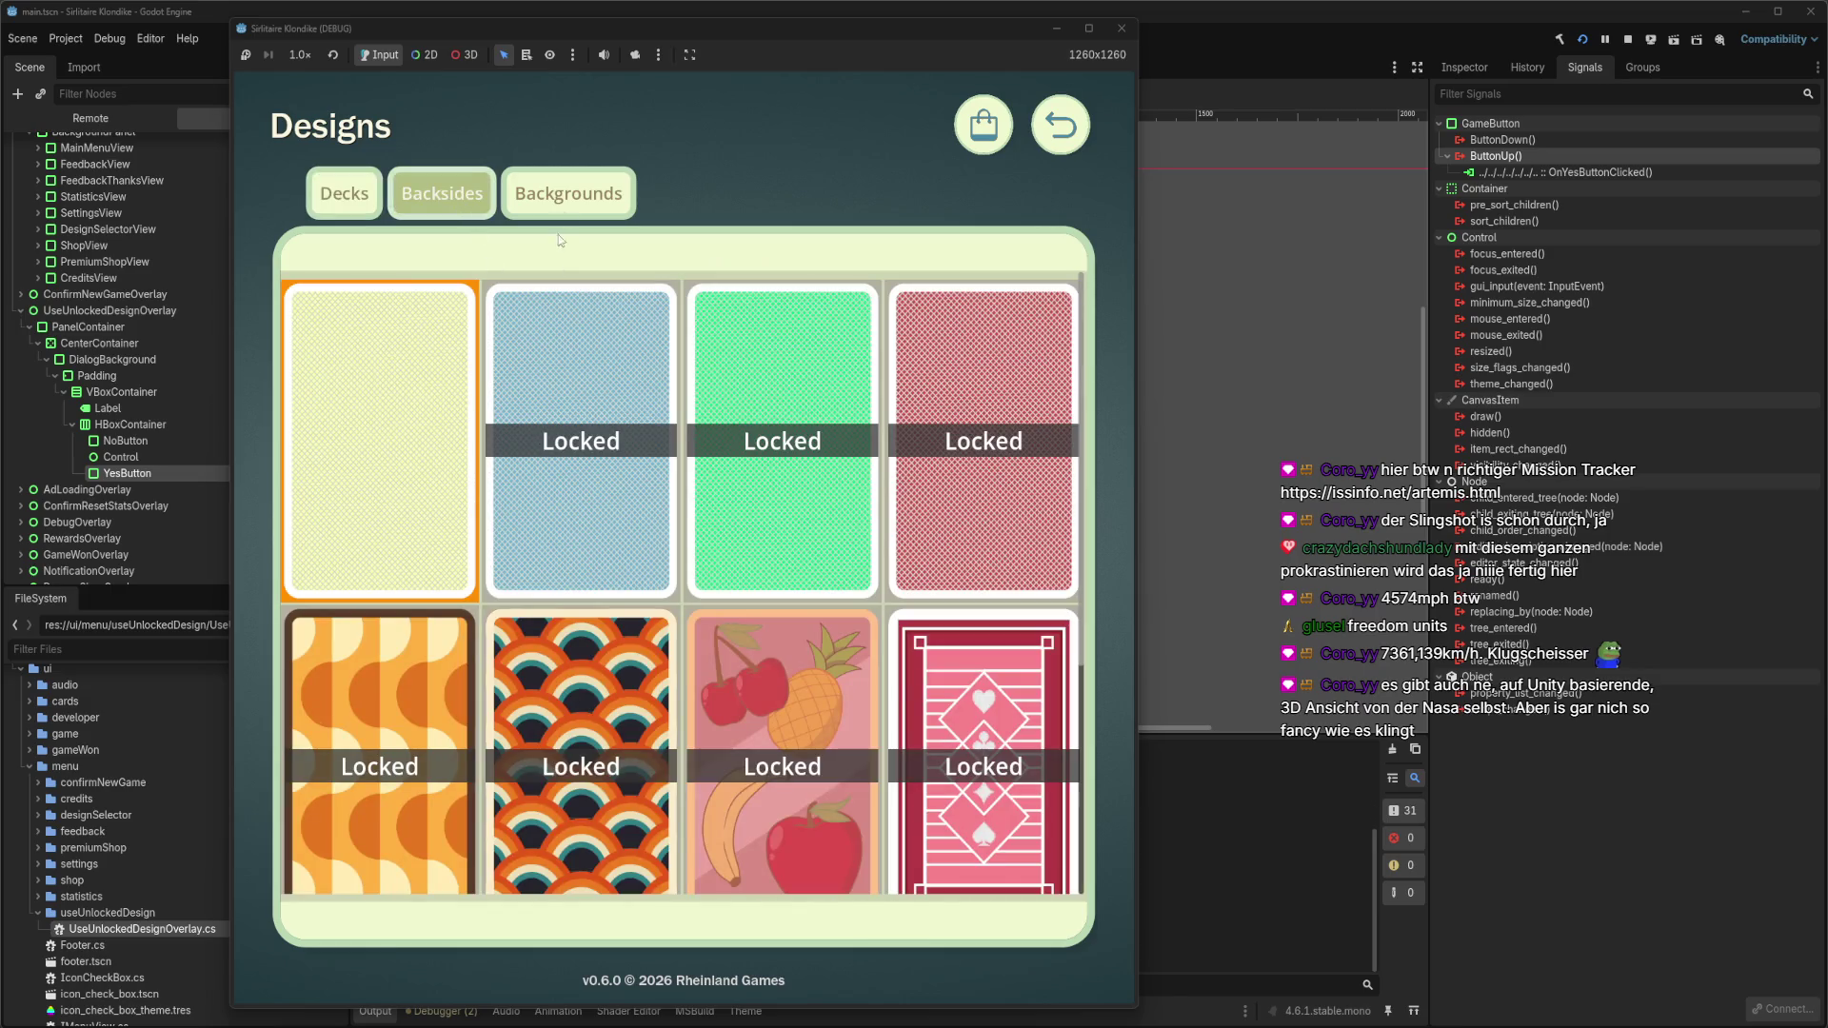
pyautogui.click(566, 212)
pyautogui.click(553, 533)
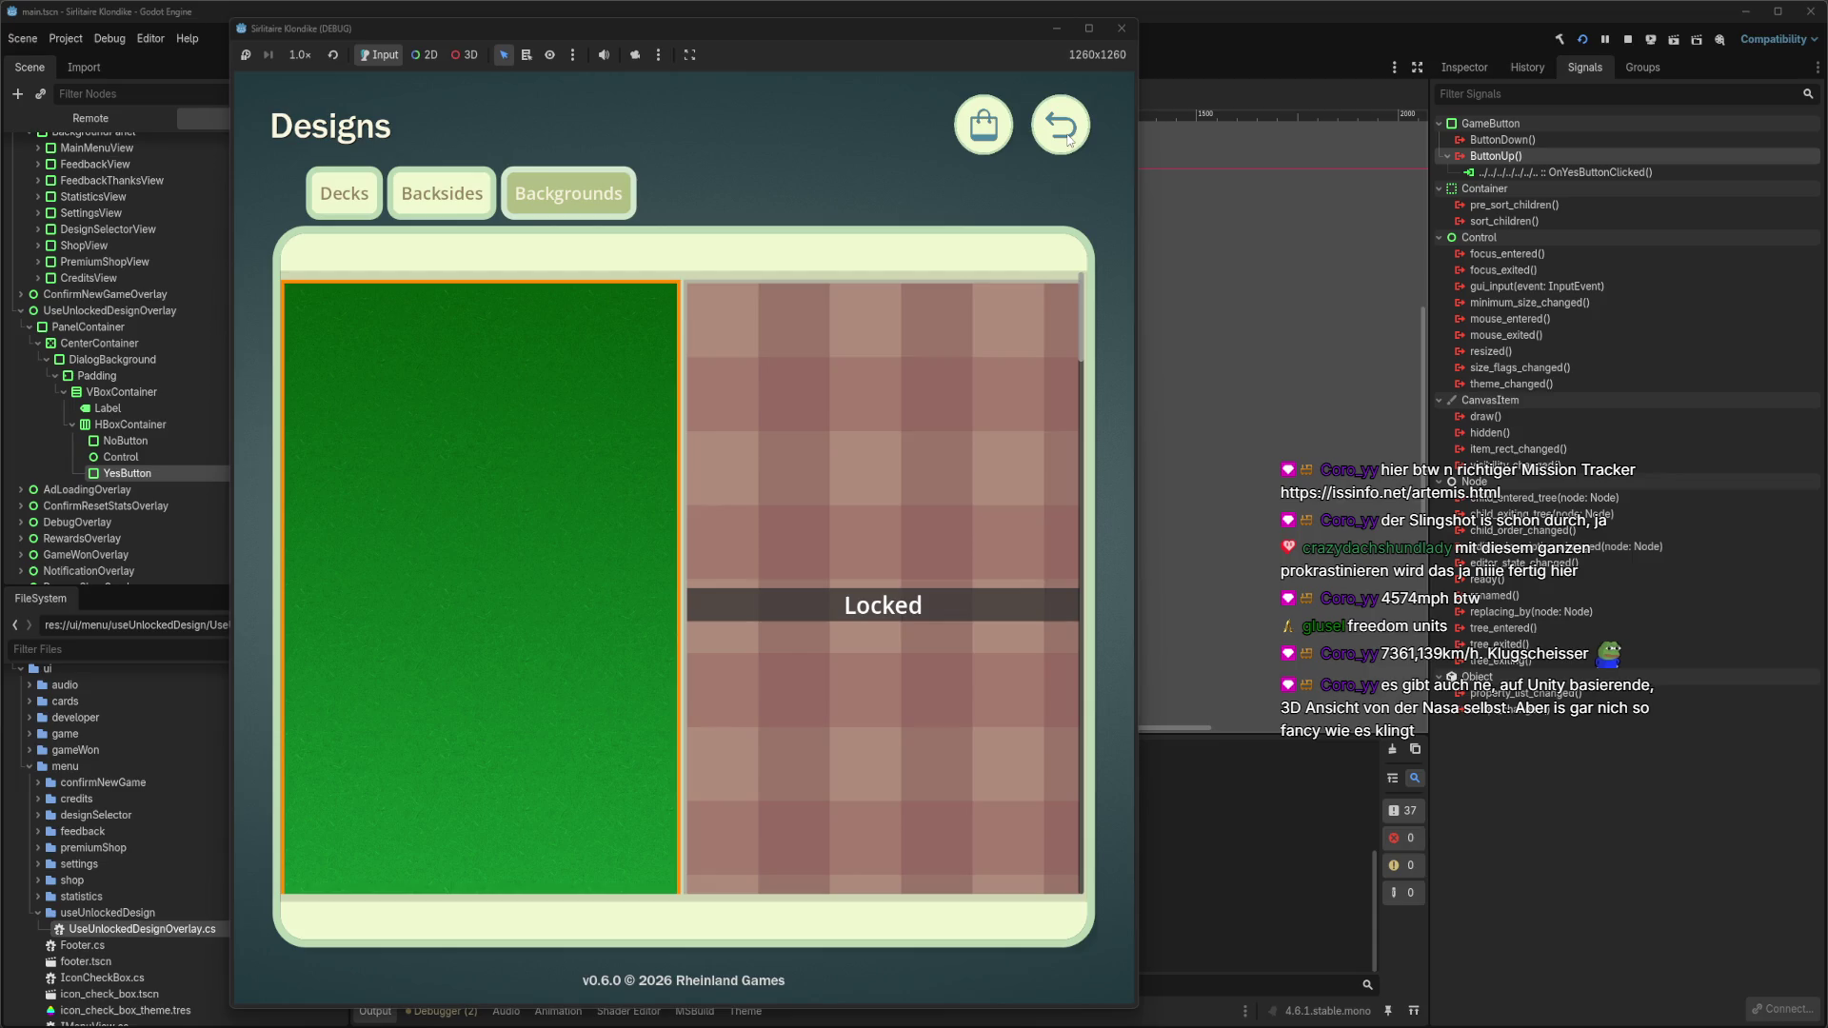
# Unlock and use the 25-coin pixel-art deck, then start a new solitaire game.
pyautogui.click(998, 132)
pyautogui.scroll(-3, 715, 674)
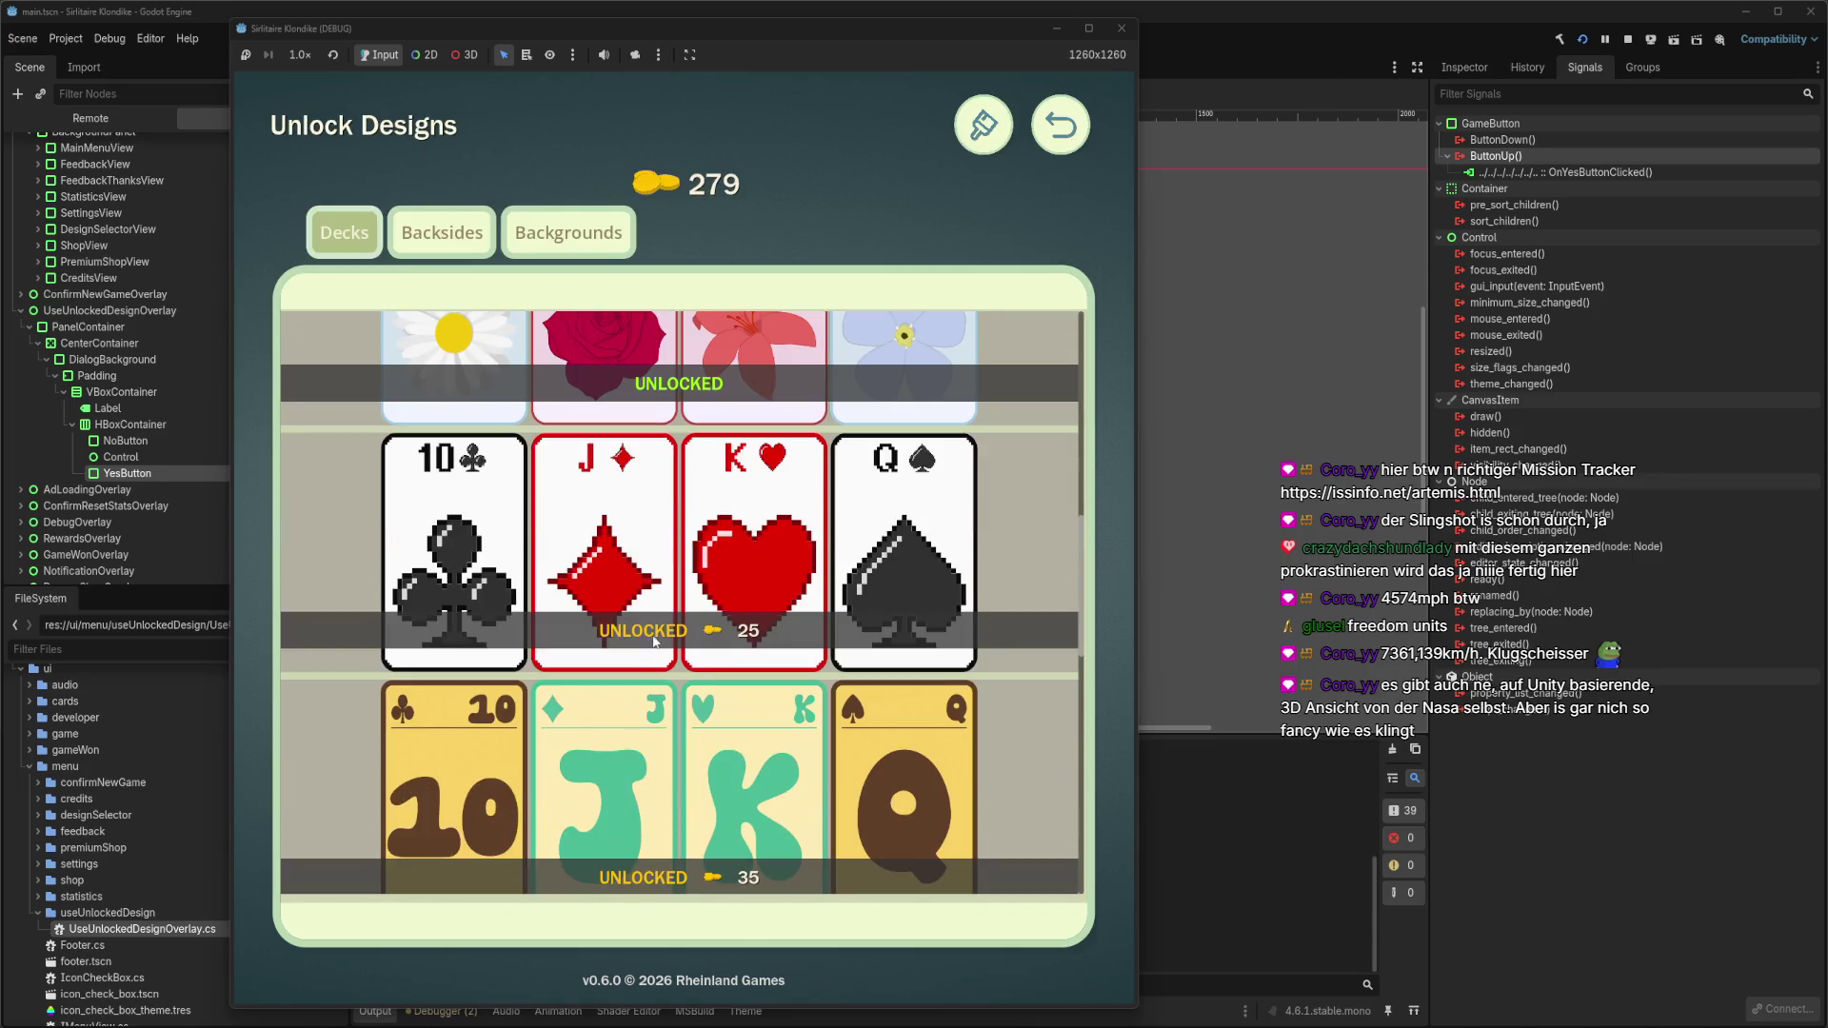
pyautogui.click(653, 636)
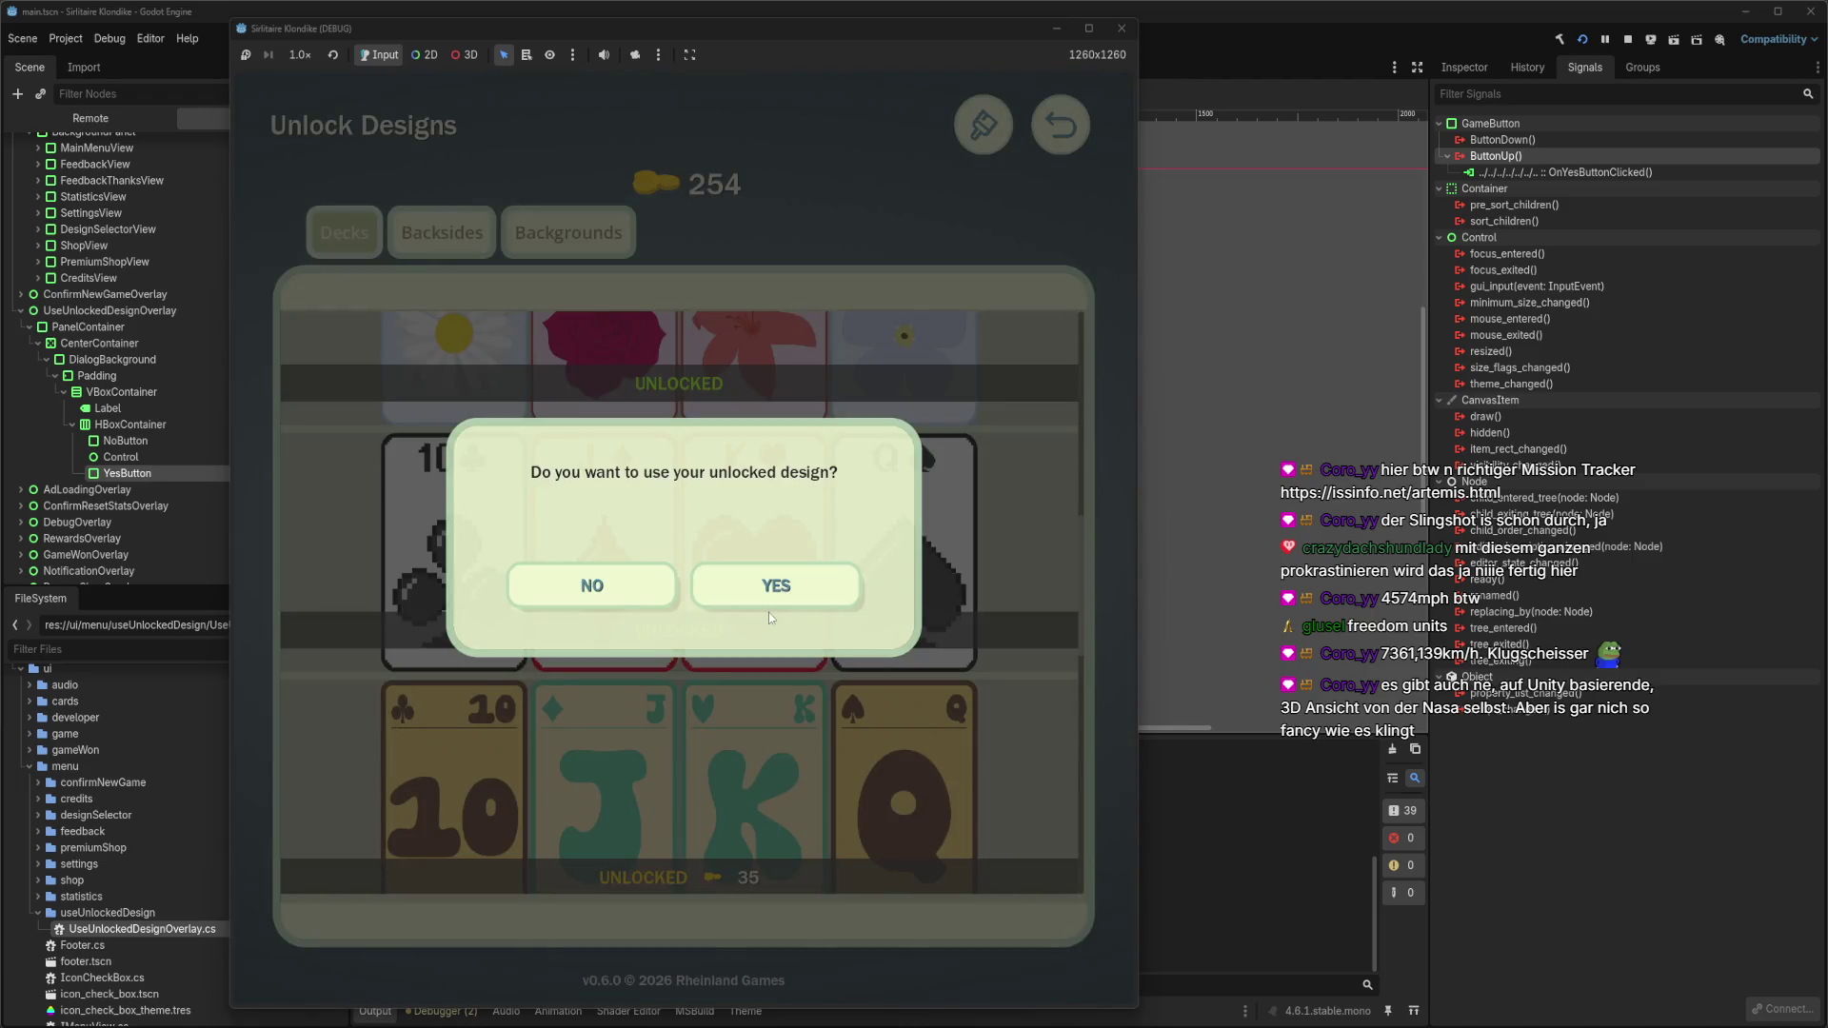
pyautogui.click(767, 585)
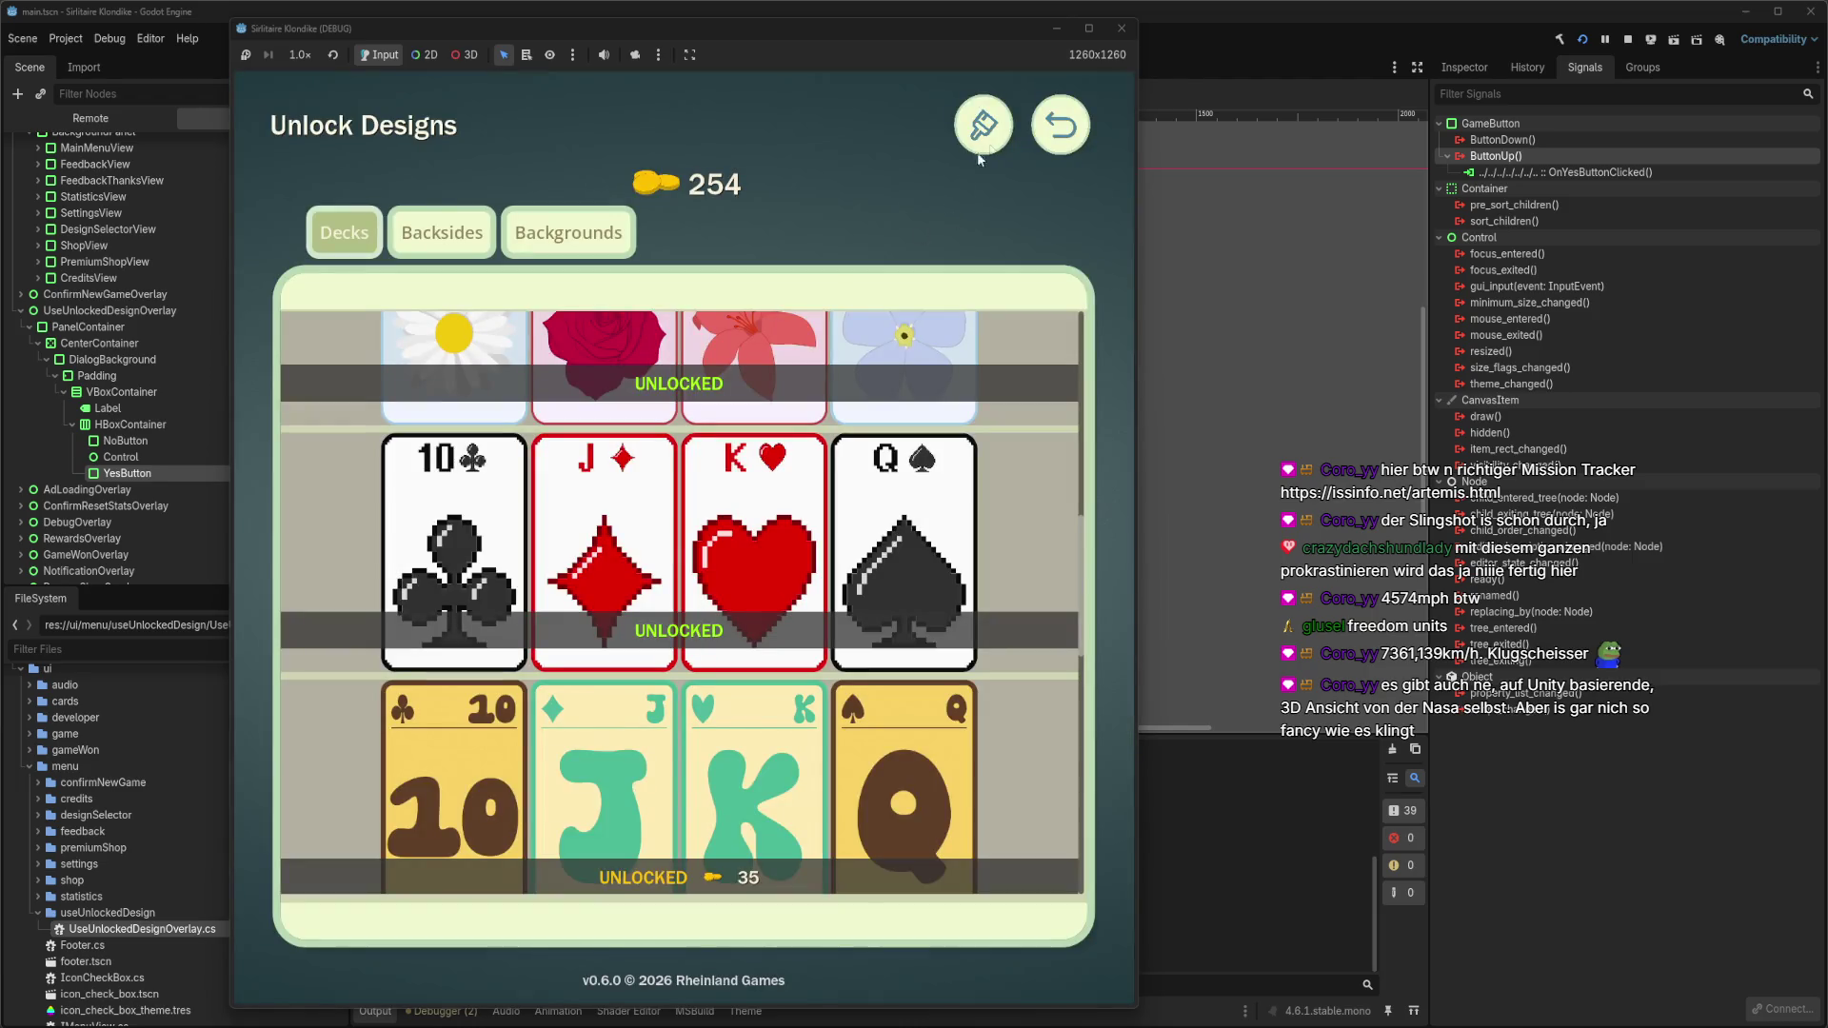
pyautogui.click(990, 131)
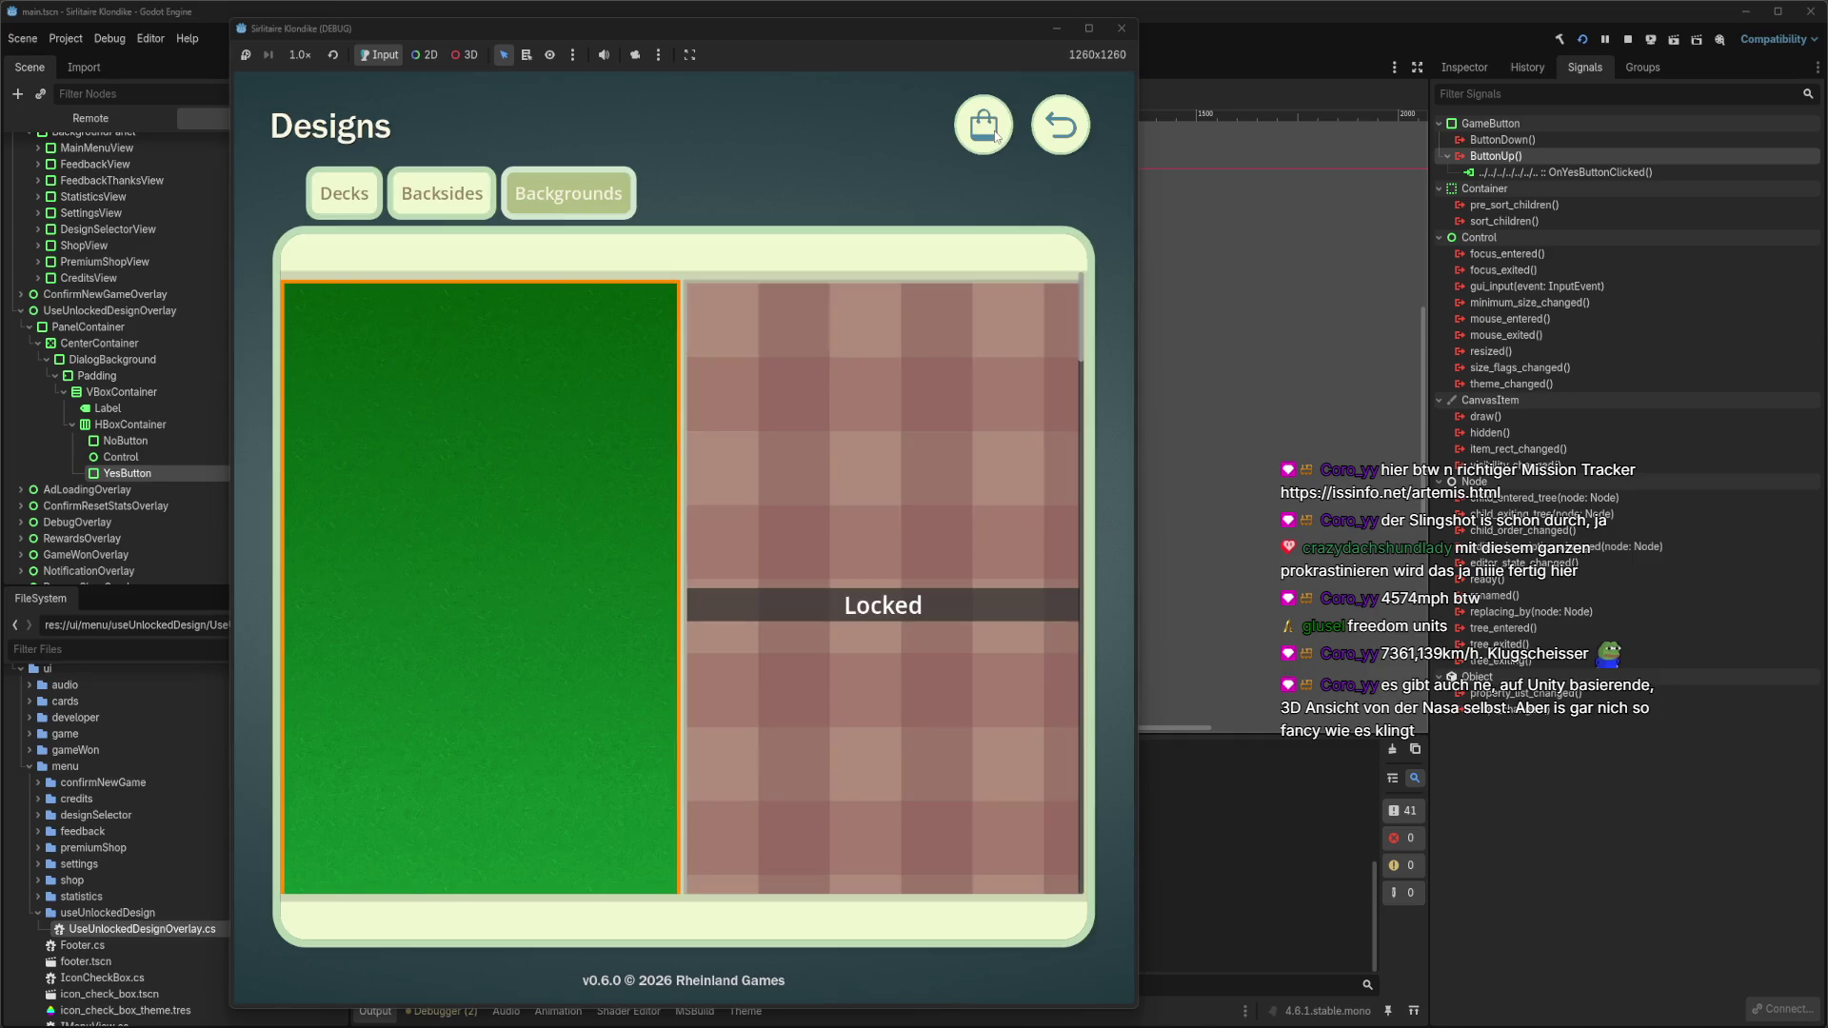
pyautogui.scroll(-10, 668, 538)
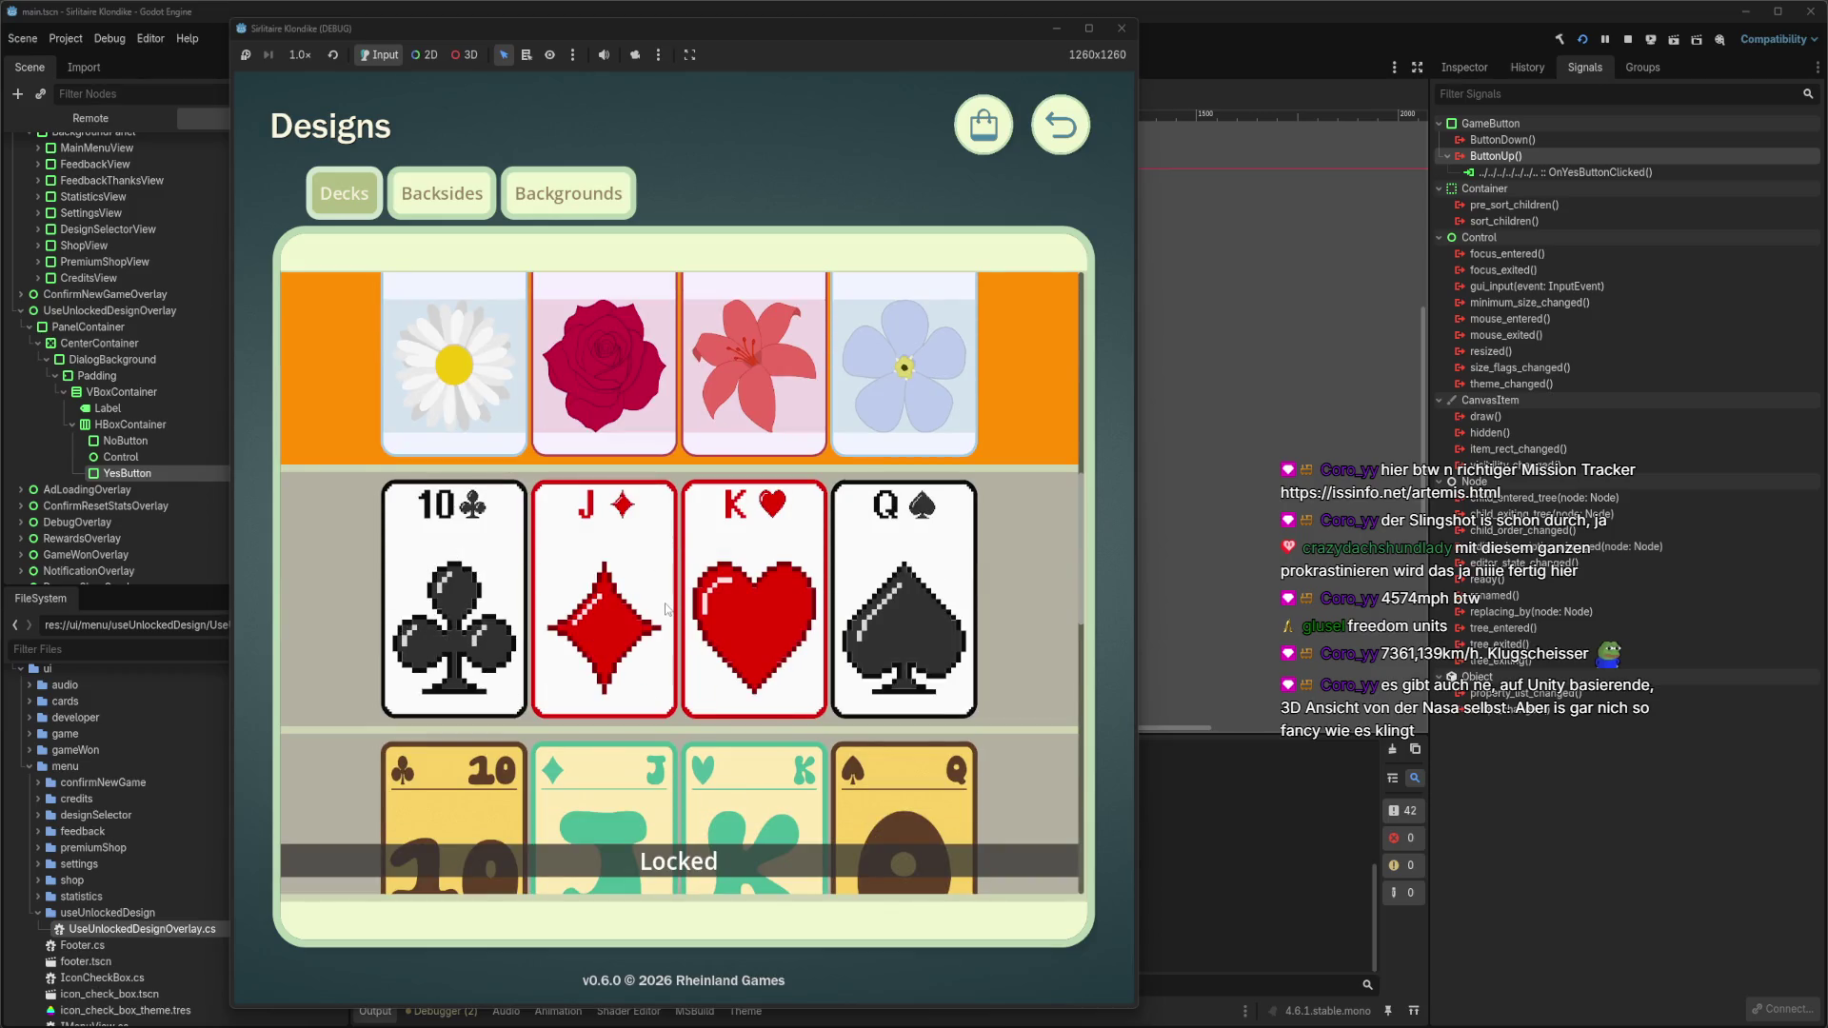
pyautogui.scroll(10, 672, 617)
pyautogui.click(1060, 129)
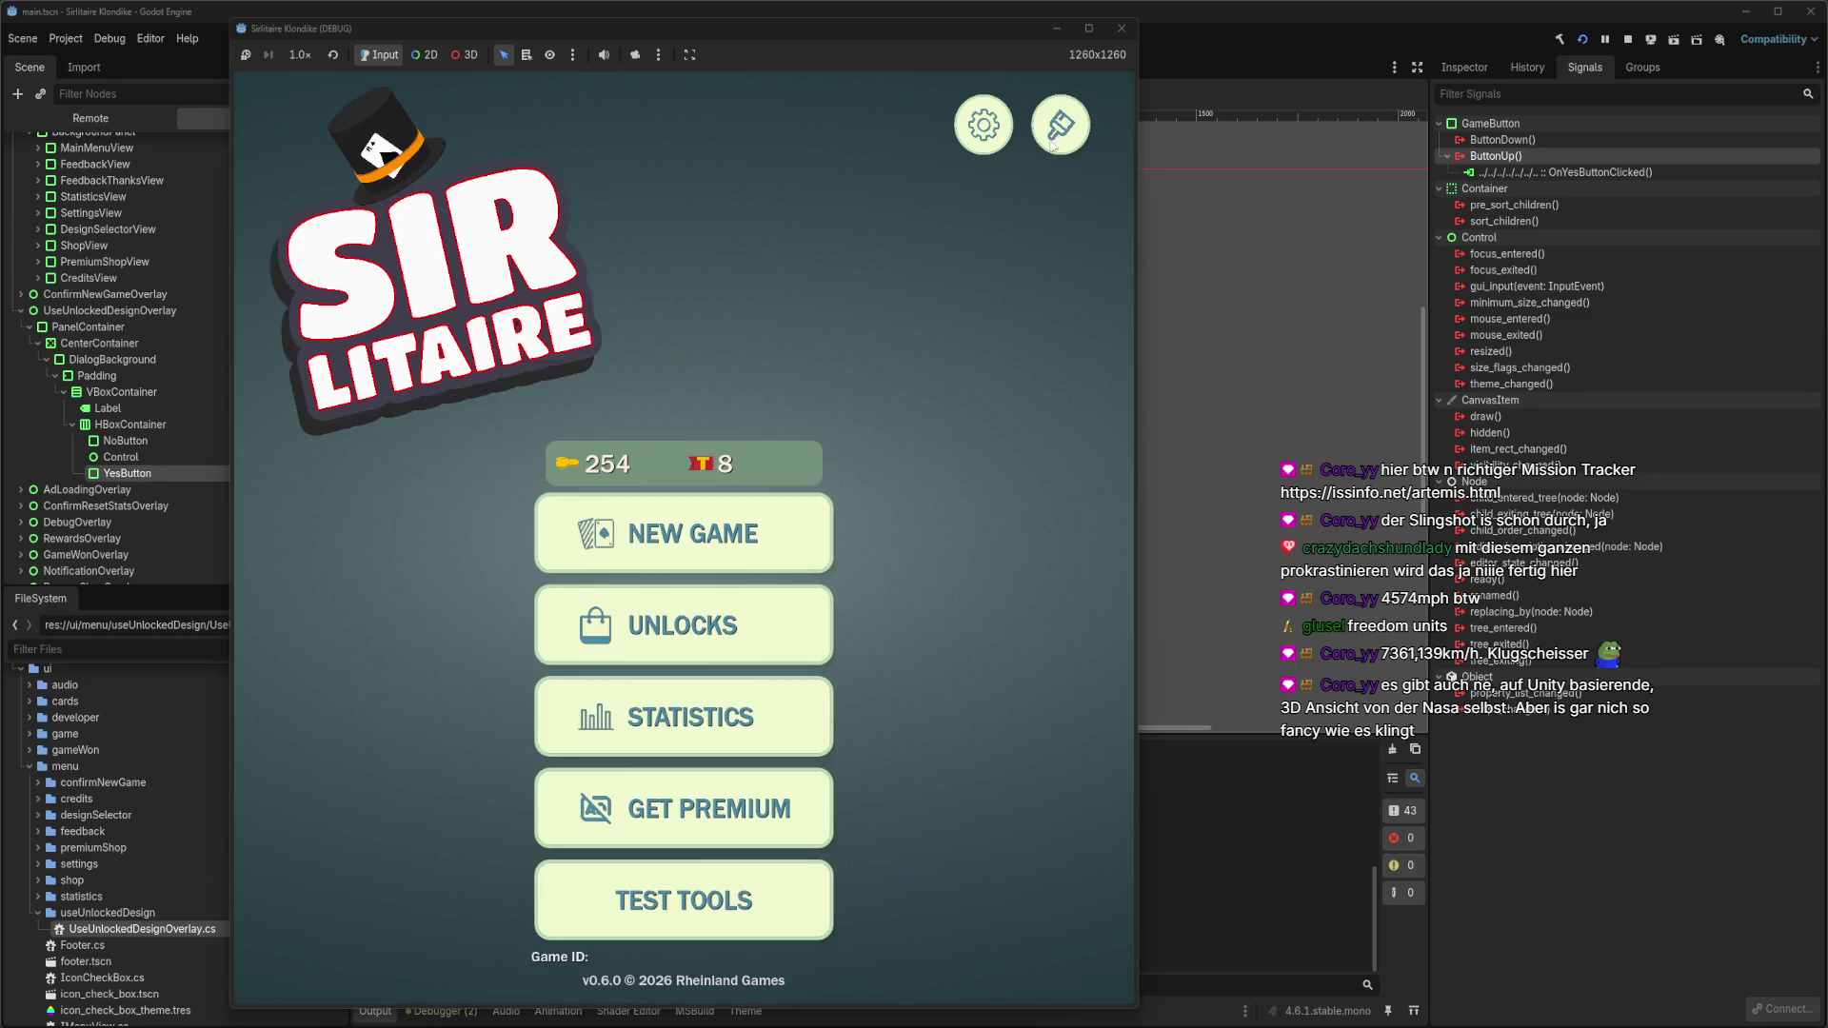
pyautogui.click(713, 550)
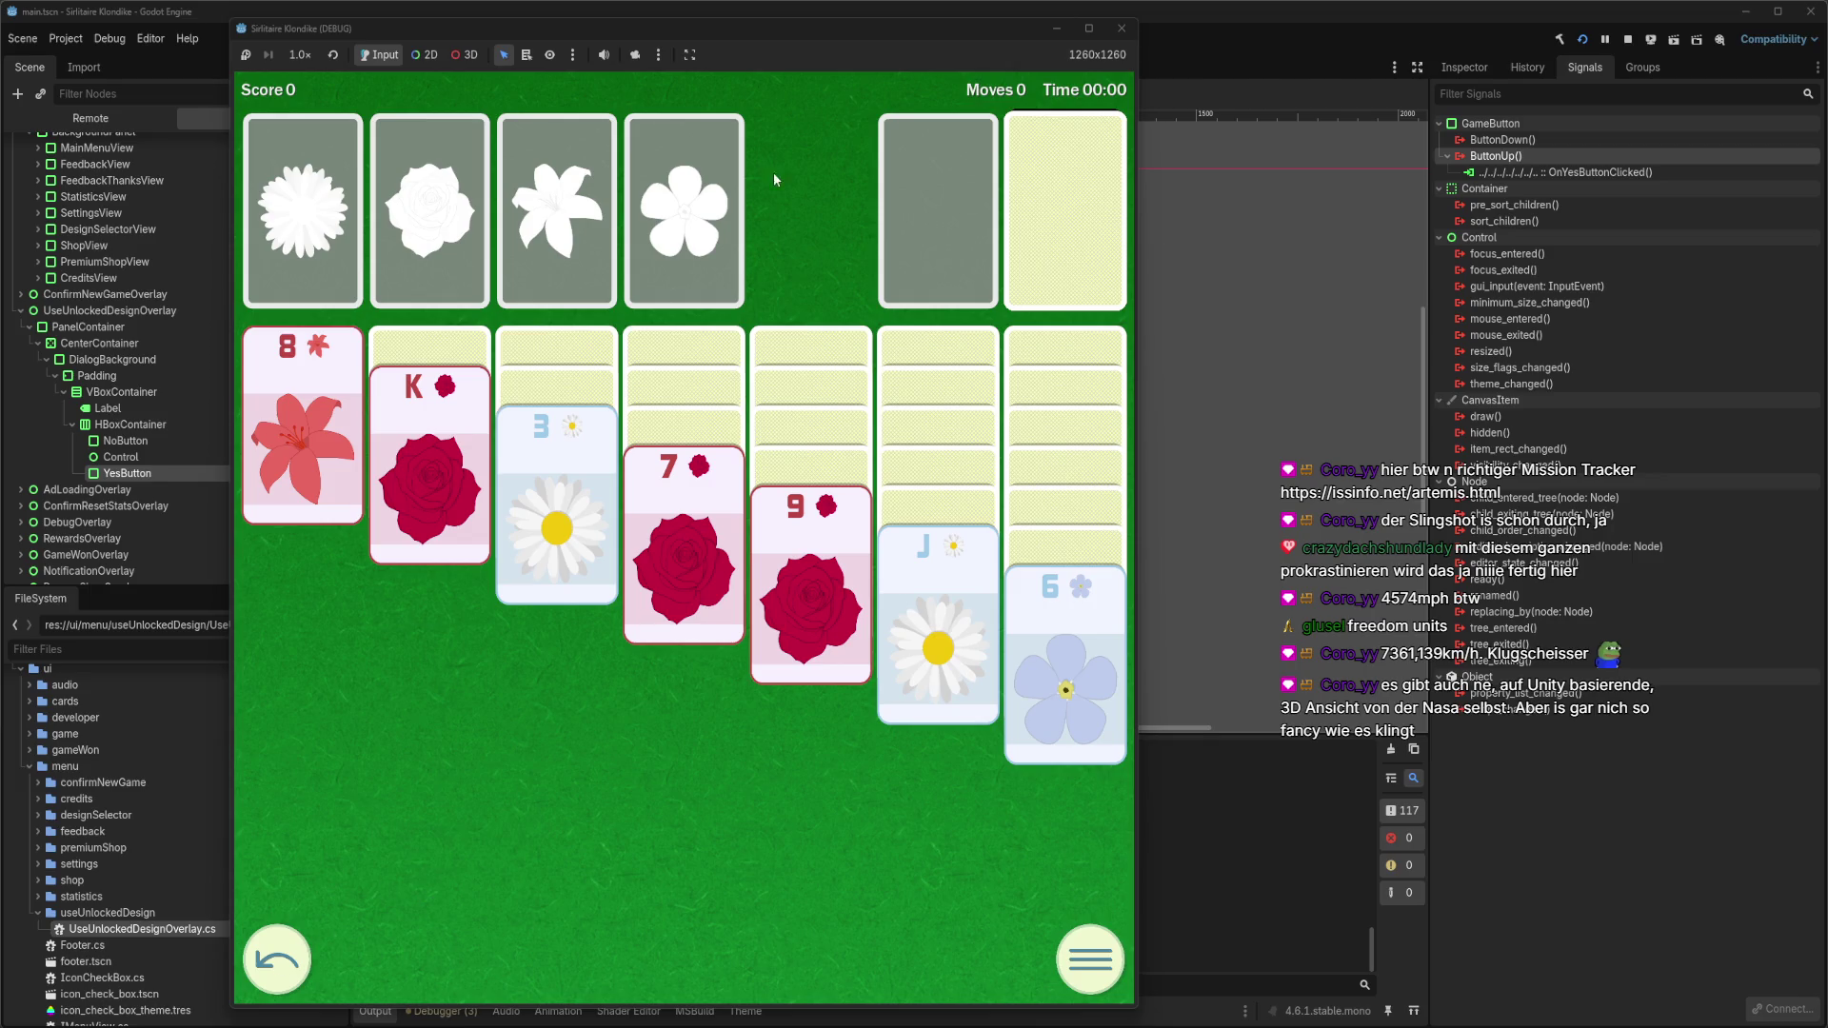
# Check the editor's errors, try the pause menu's Unlocks and Test Tools, then close the game.
pyautogui.moveTo(758, 40); pyautogui.dragTo(1241, 40)
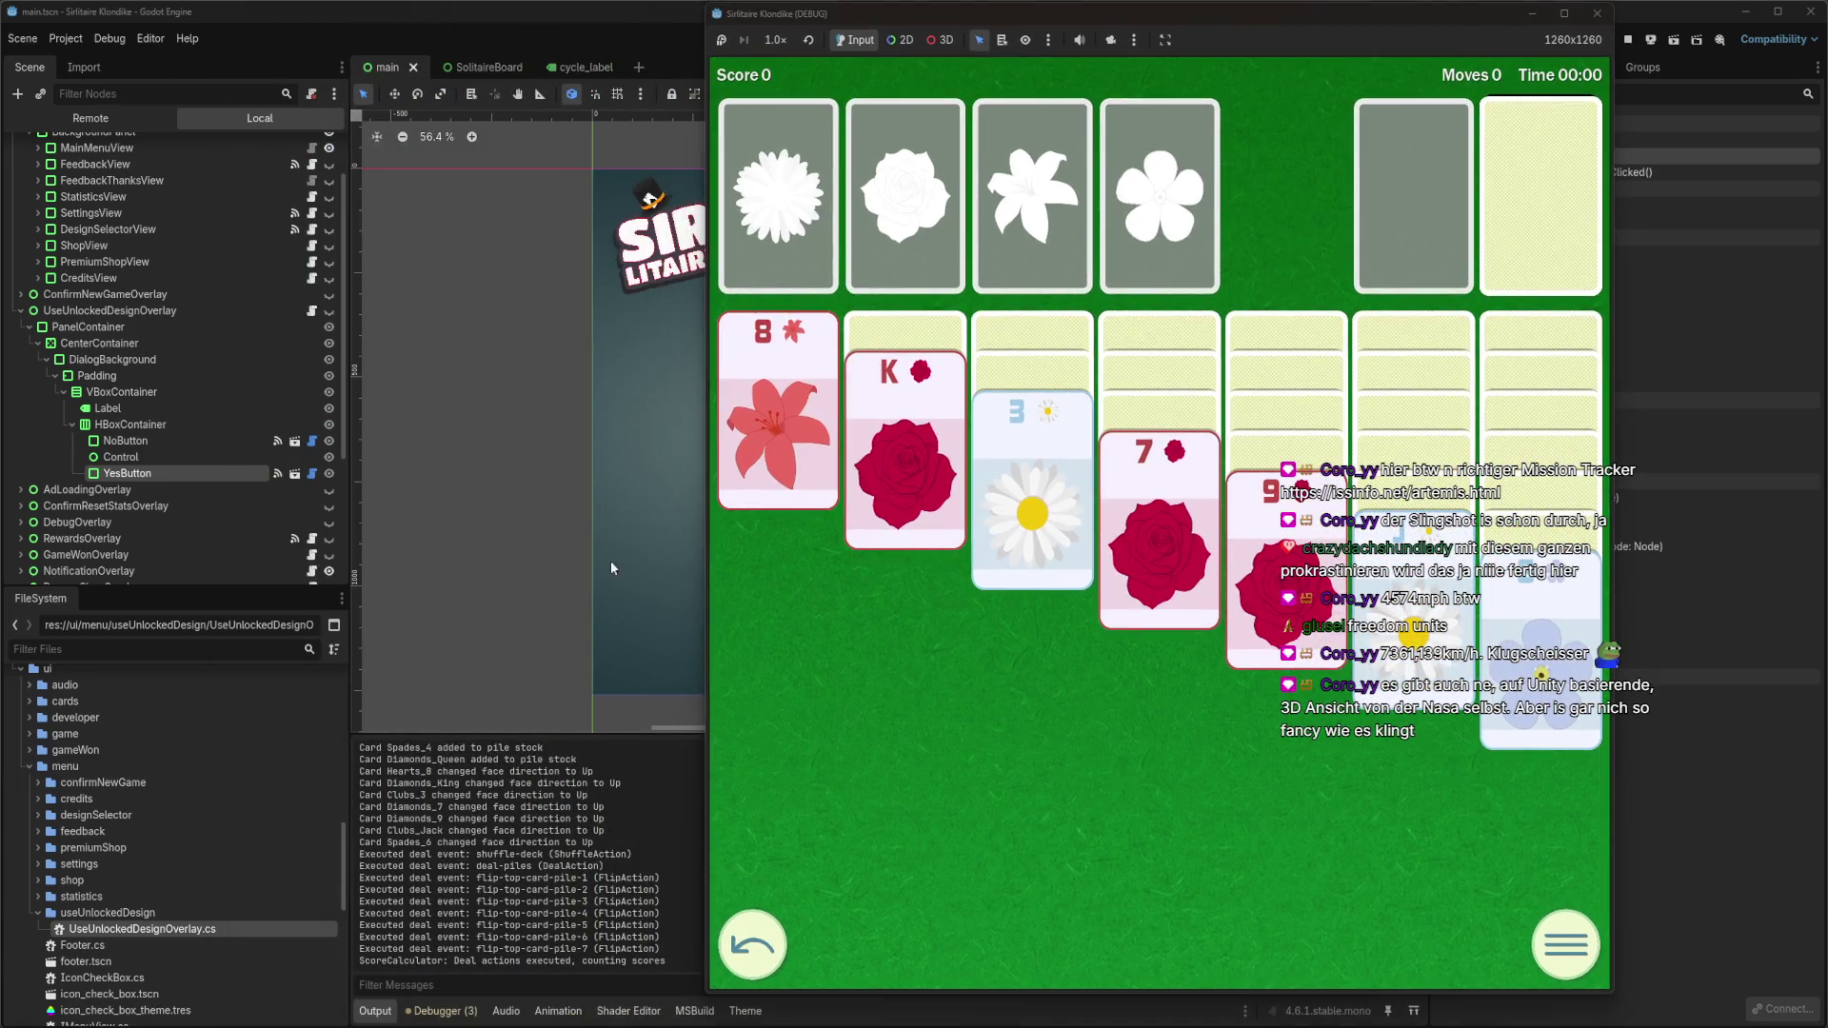
pyautogui.click(458, 1012)
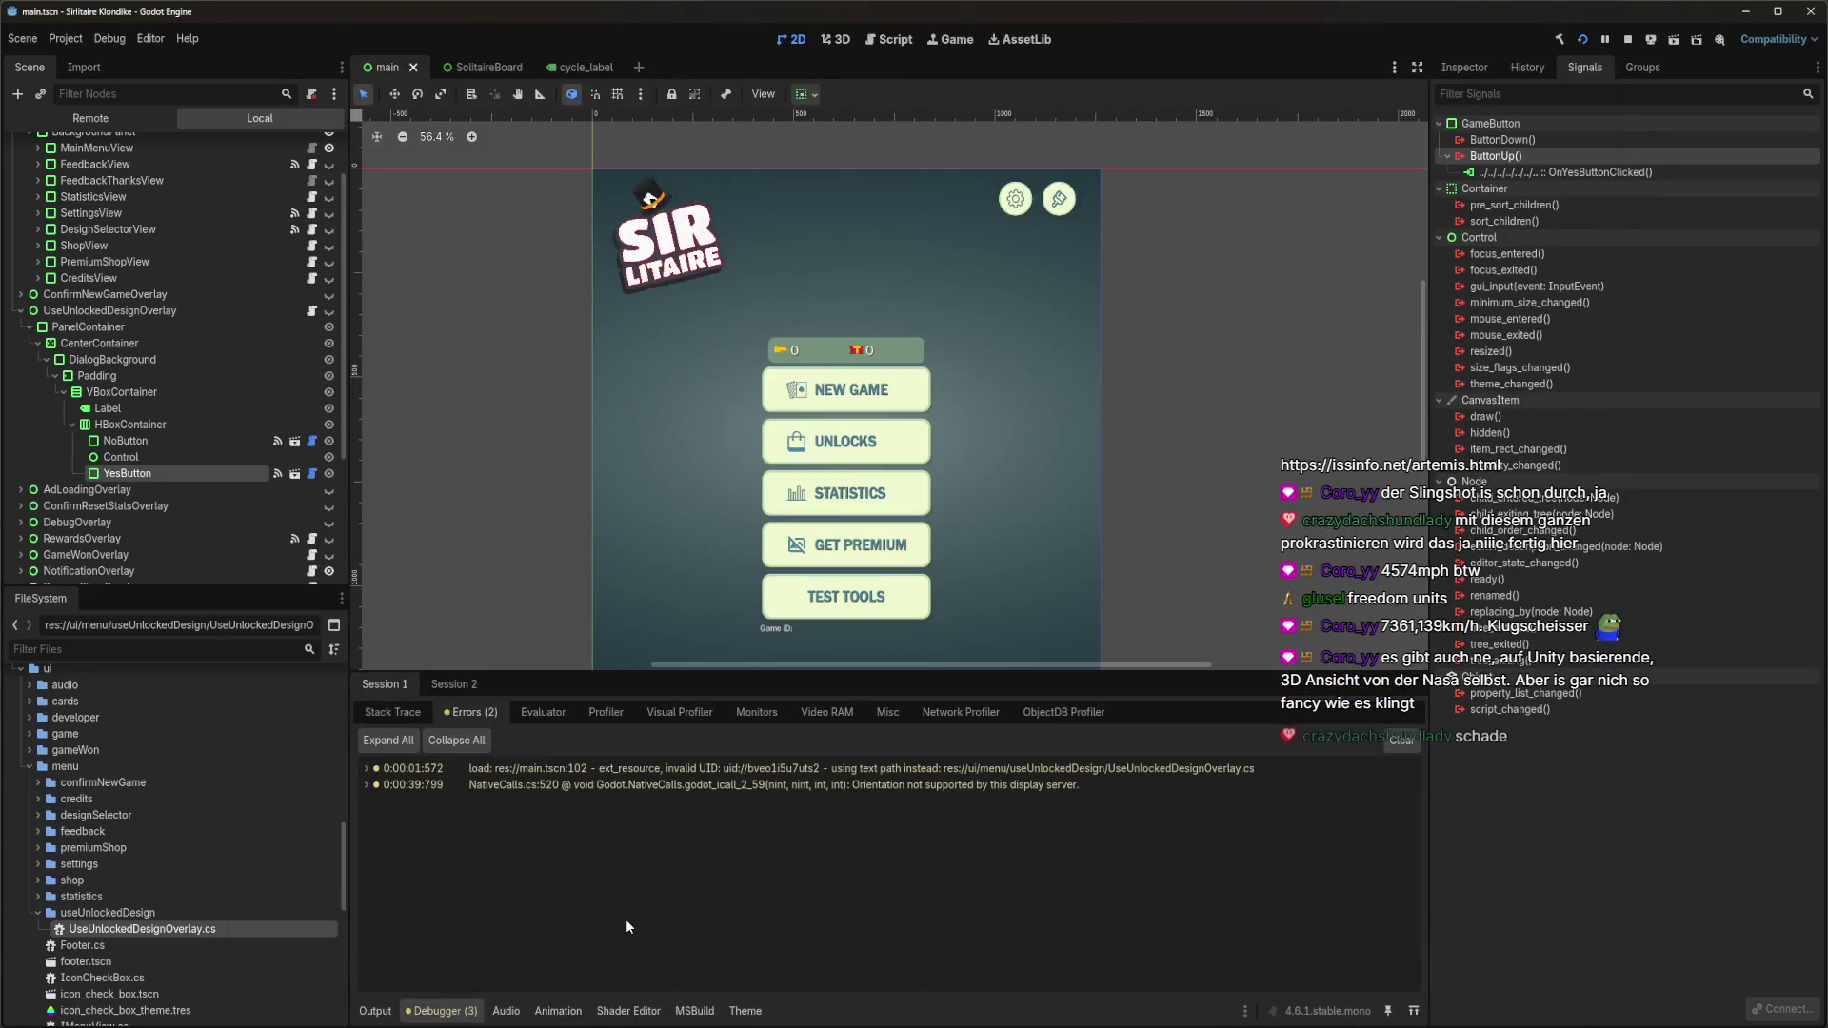
pyautogui.moveTo(952, 790)
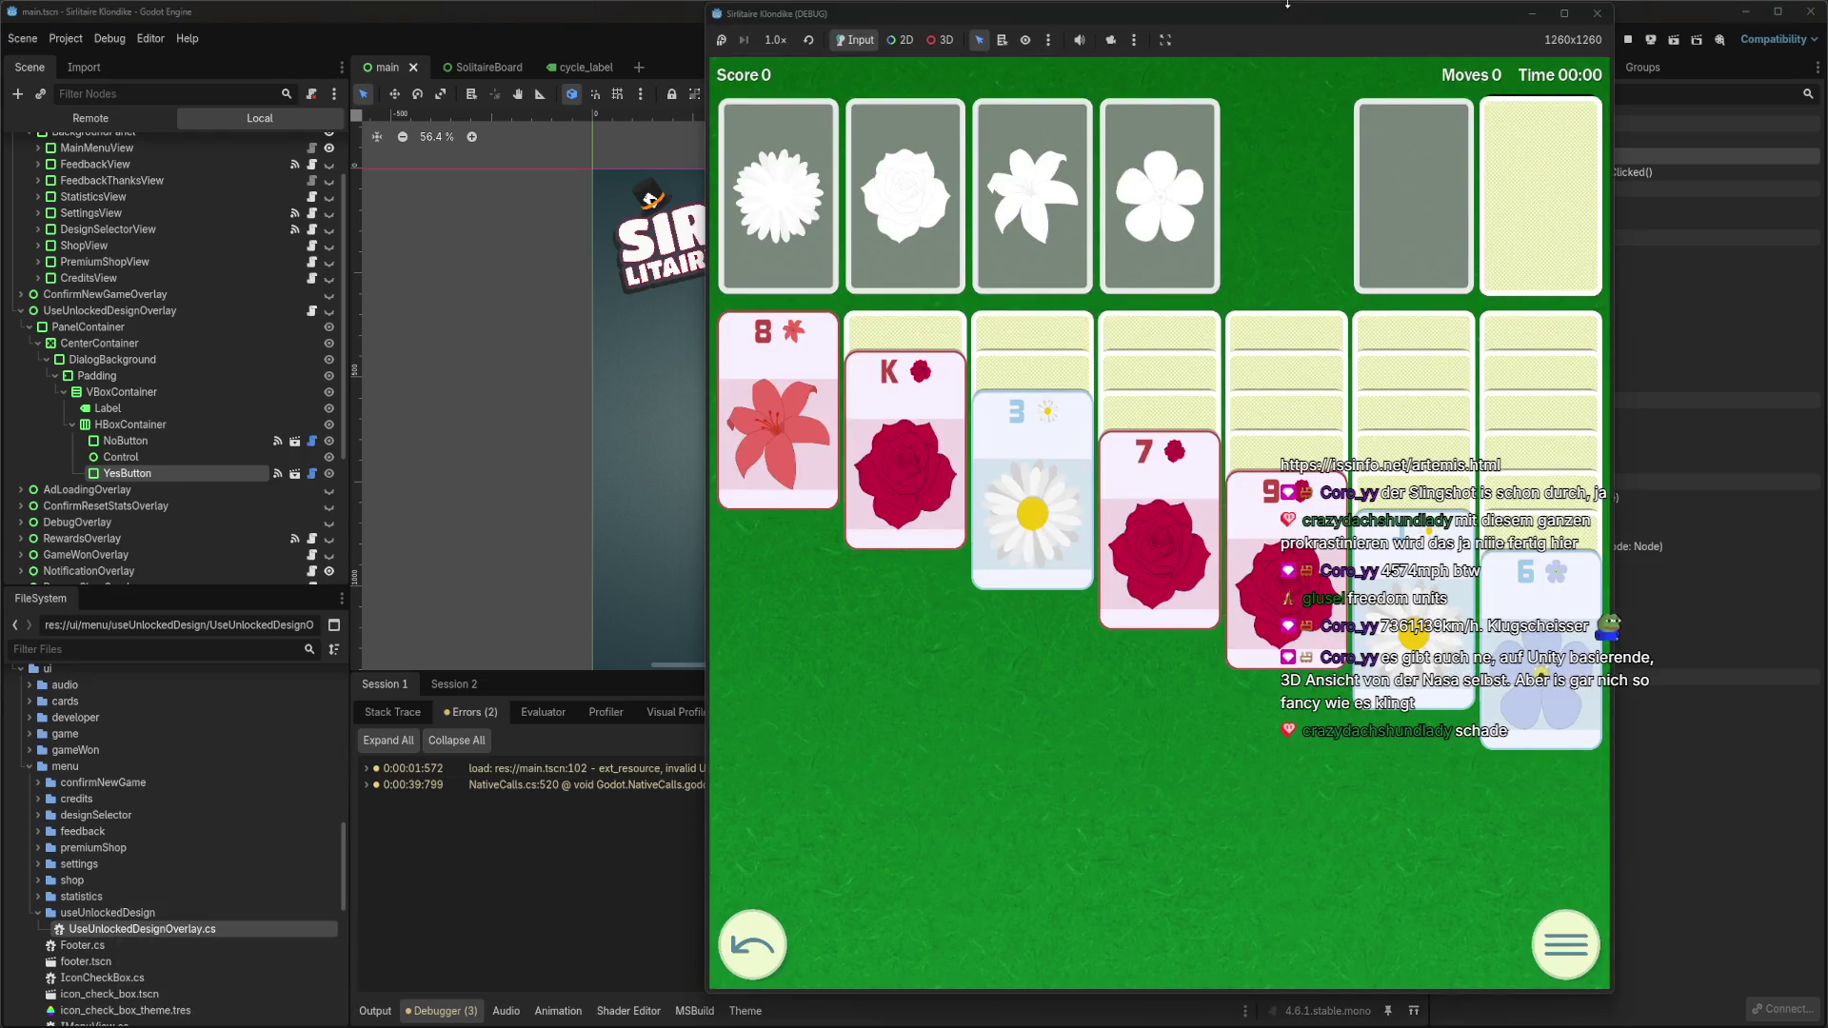
pyautogui.moveTo(1287, 8); pyautogui.dragTo(902, 33)
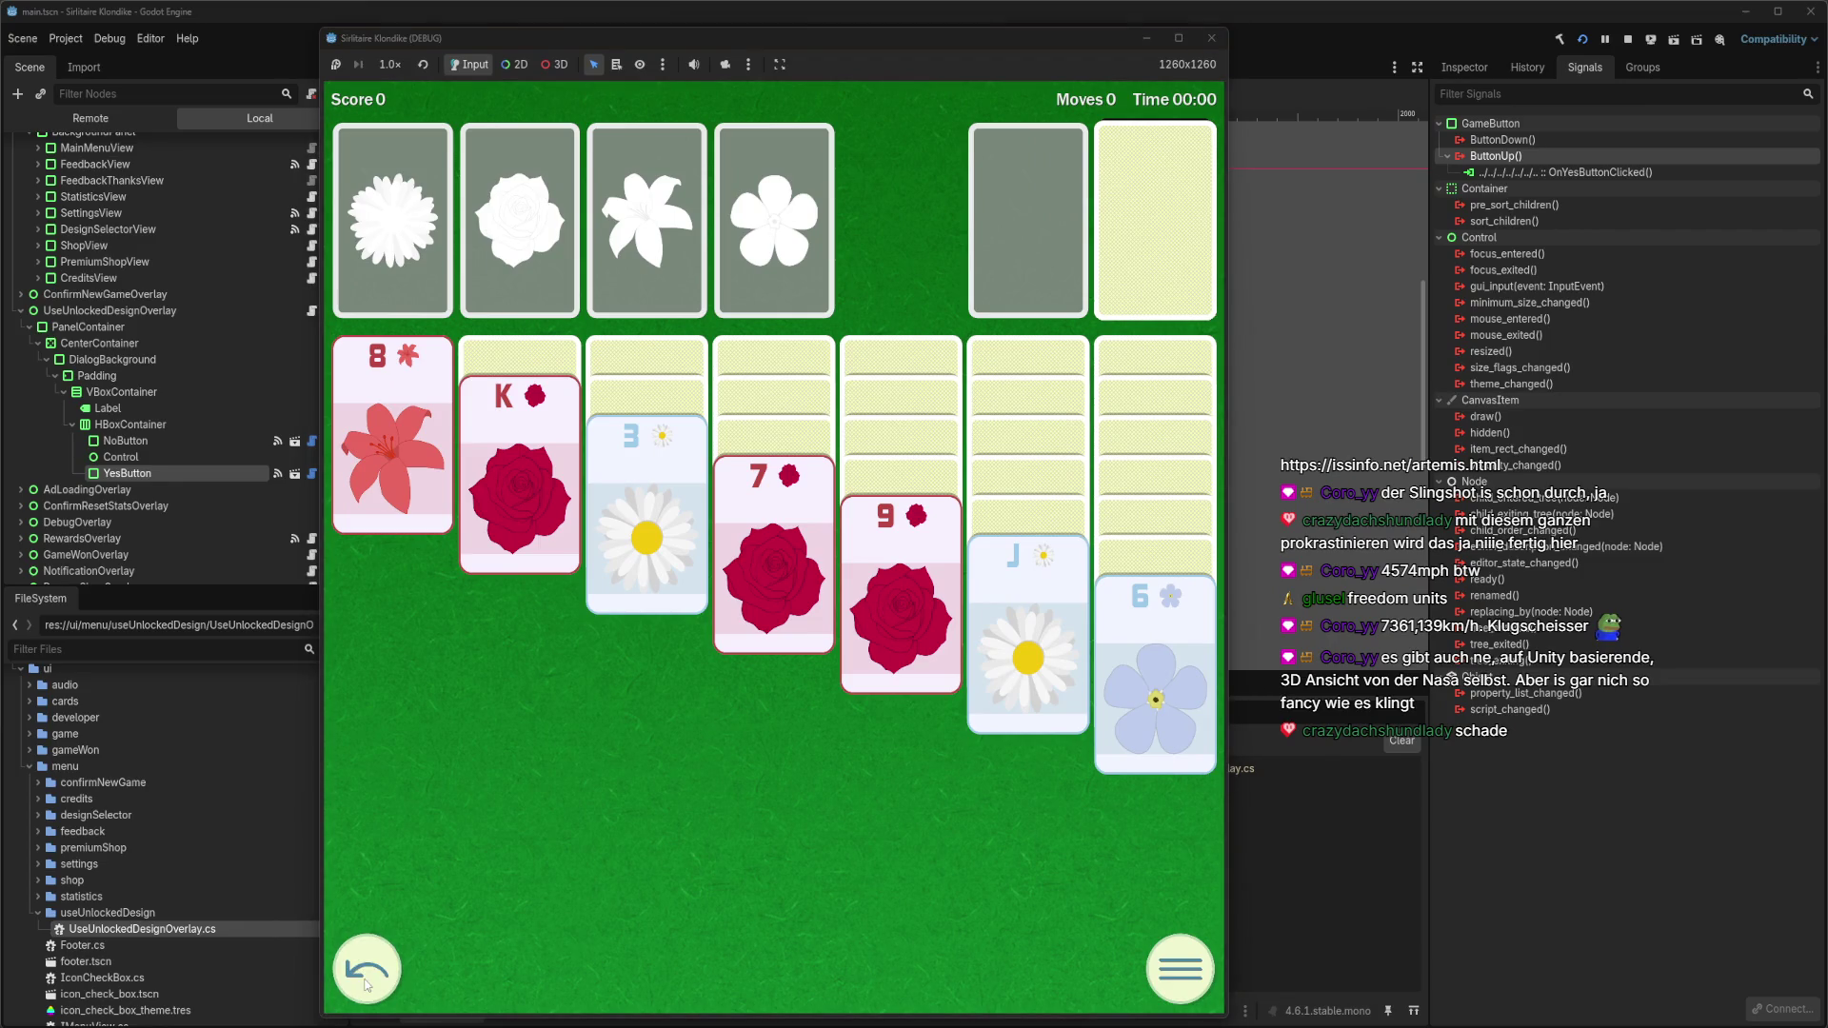
pyautogui.click(1199, 973)
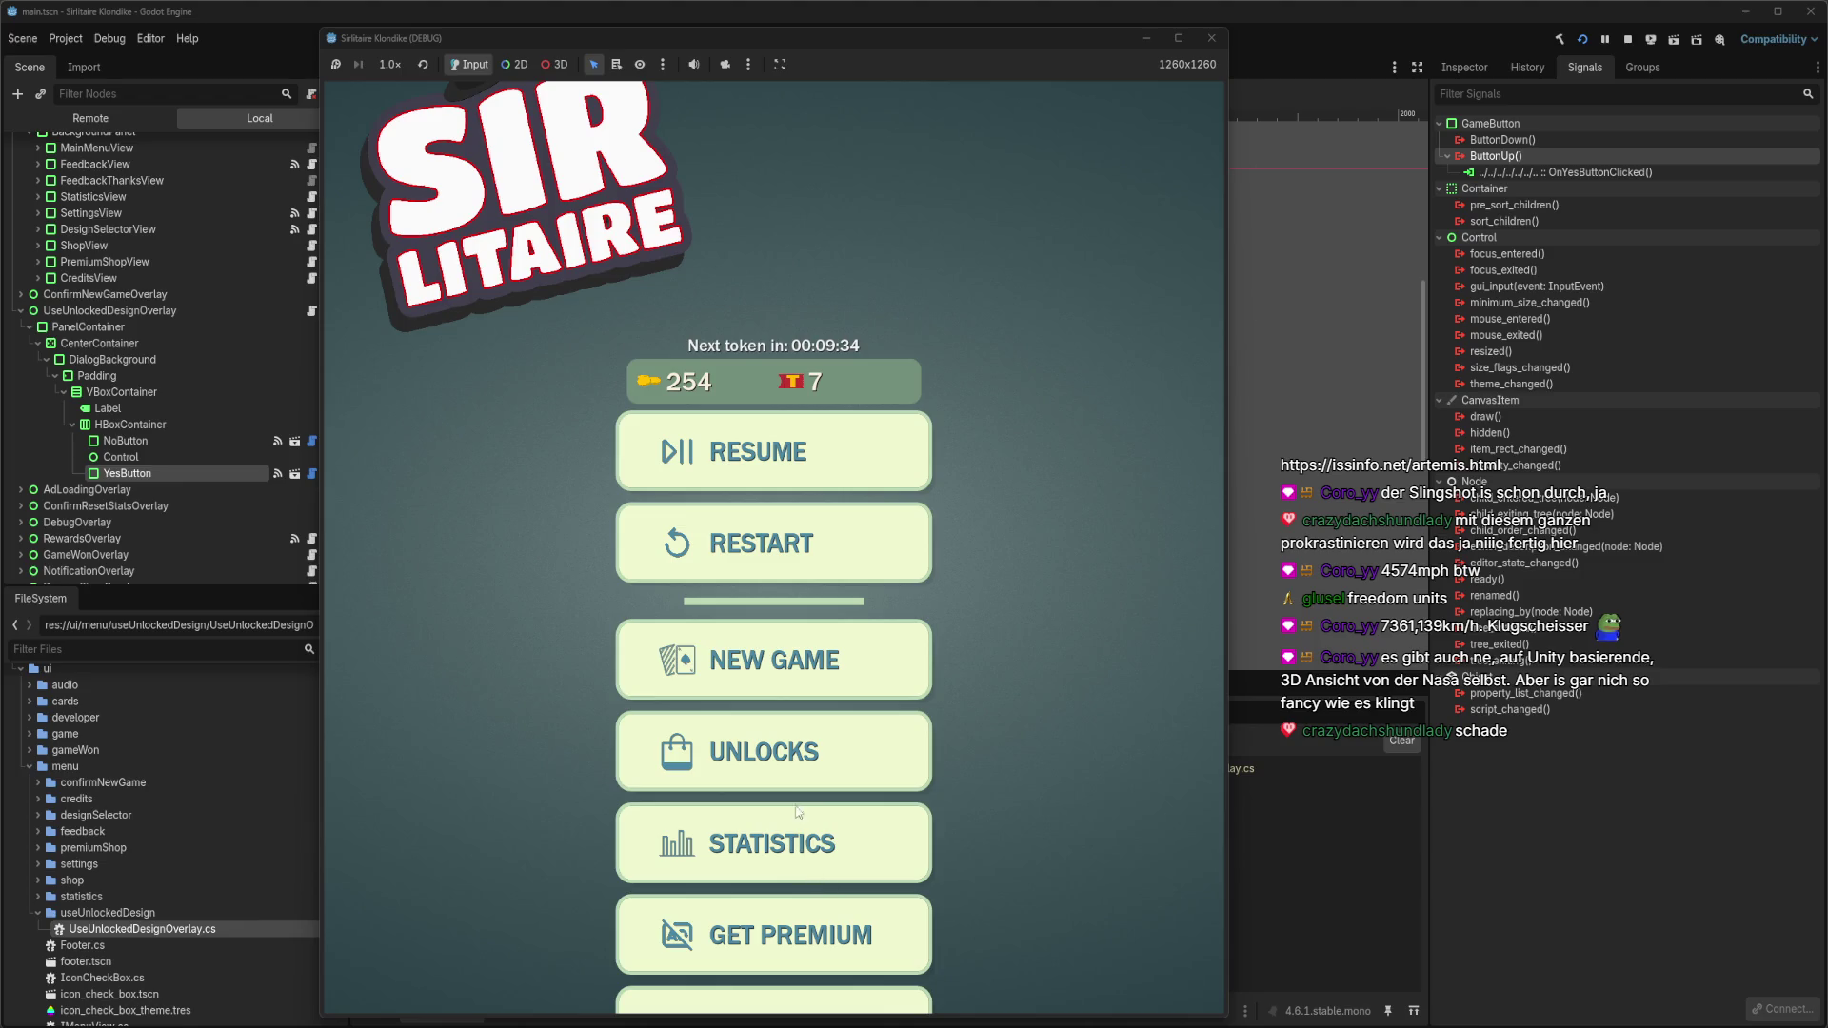
pyautogui.click(798, 757)
pyautogui.click(1152, 133)
pyautogui.click(773, 1005)
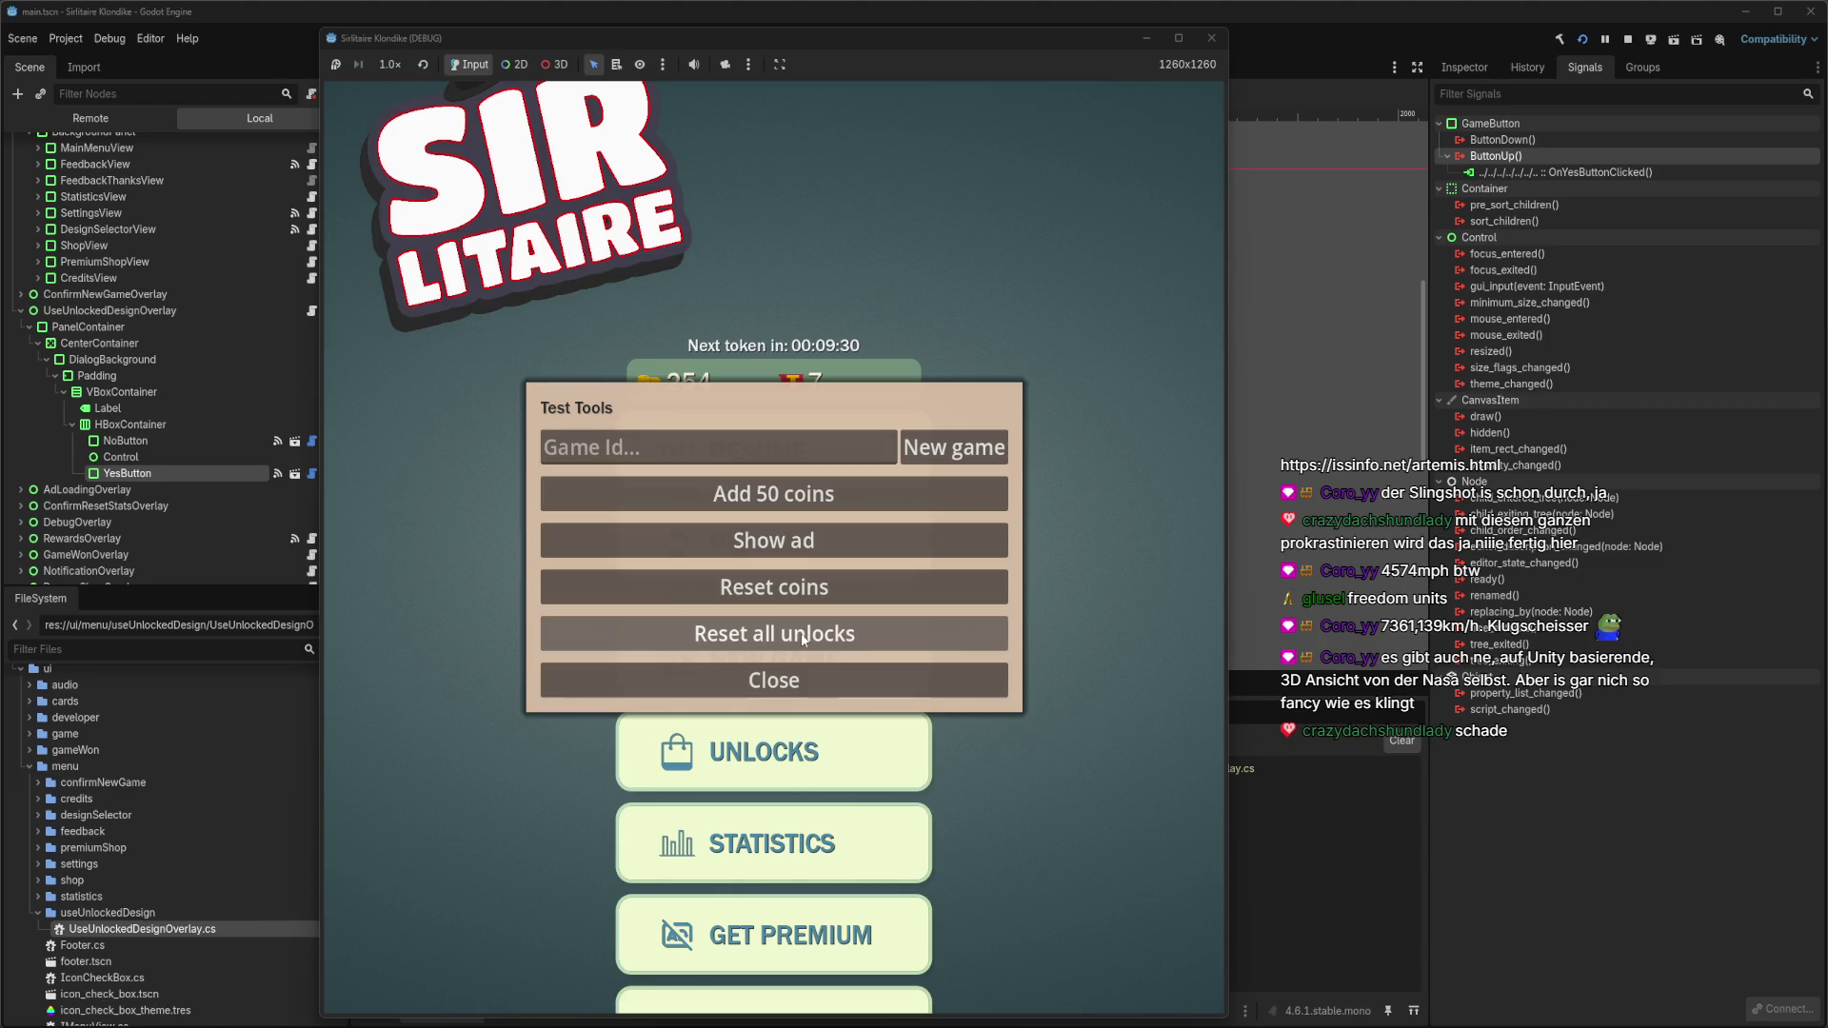
pyautogui.click(805, 679)
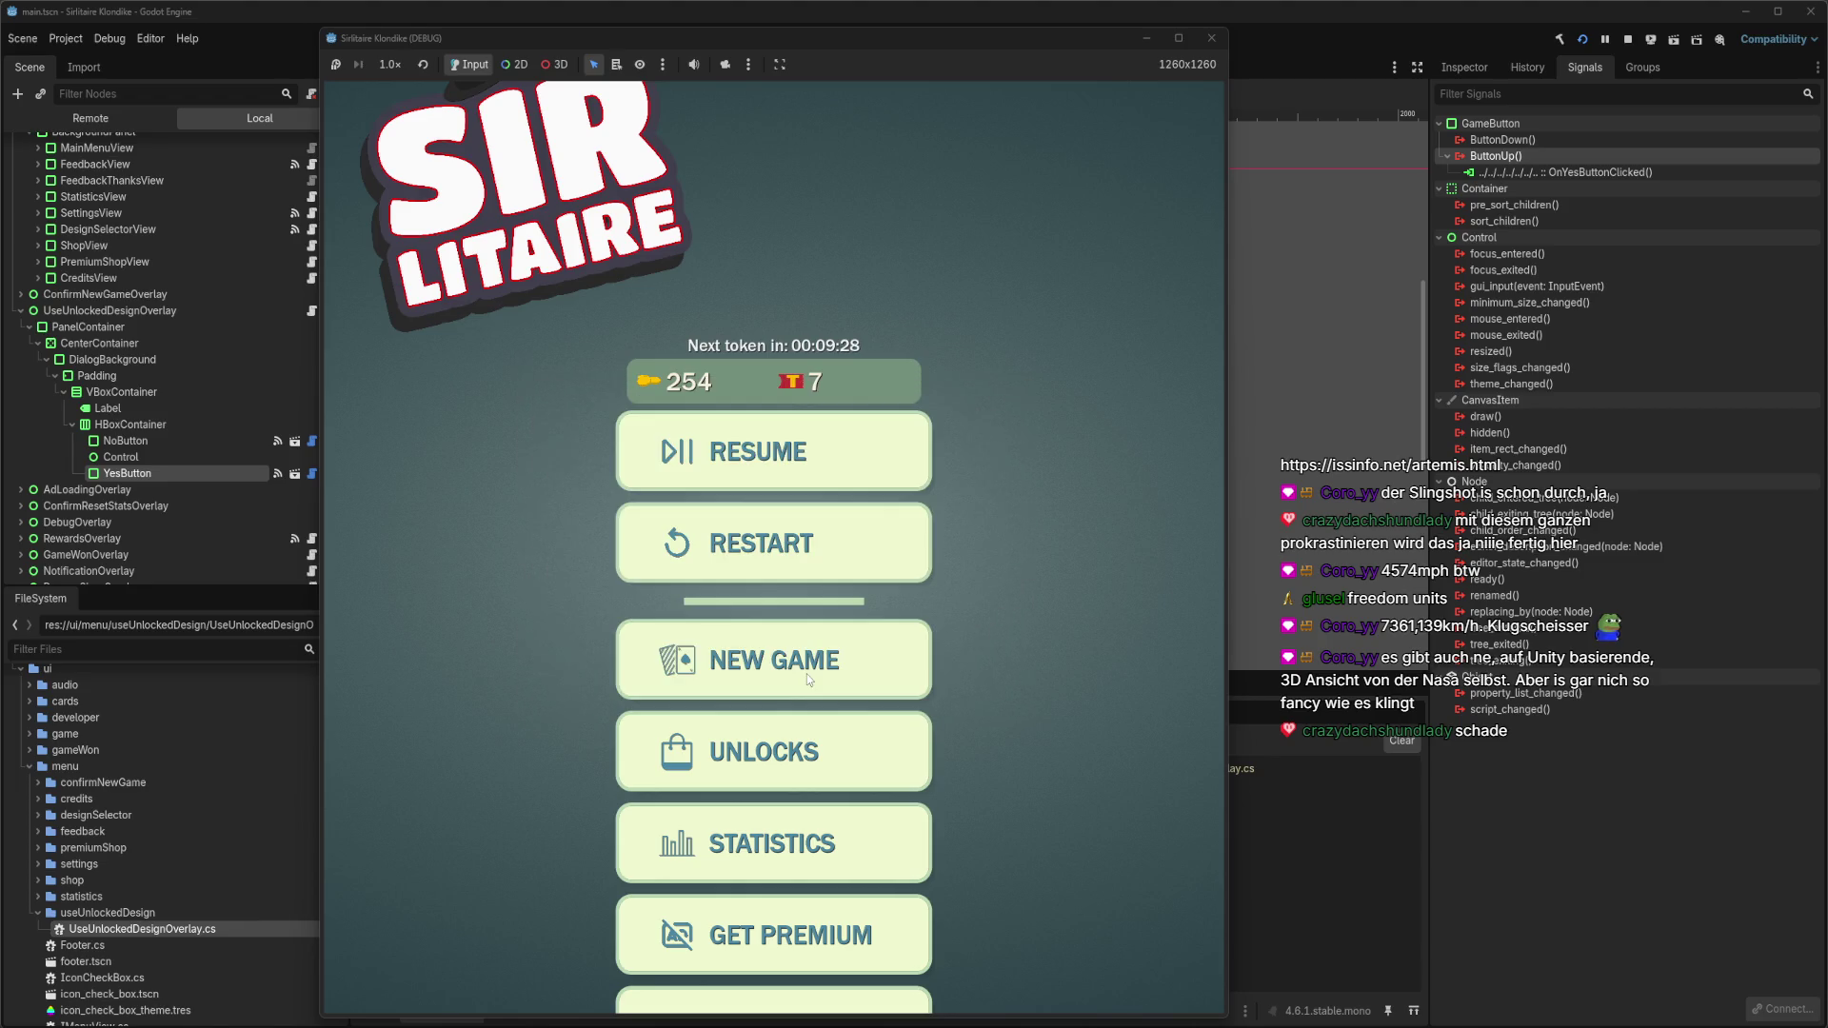
pyautogui.click(1211, 38)
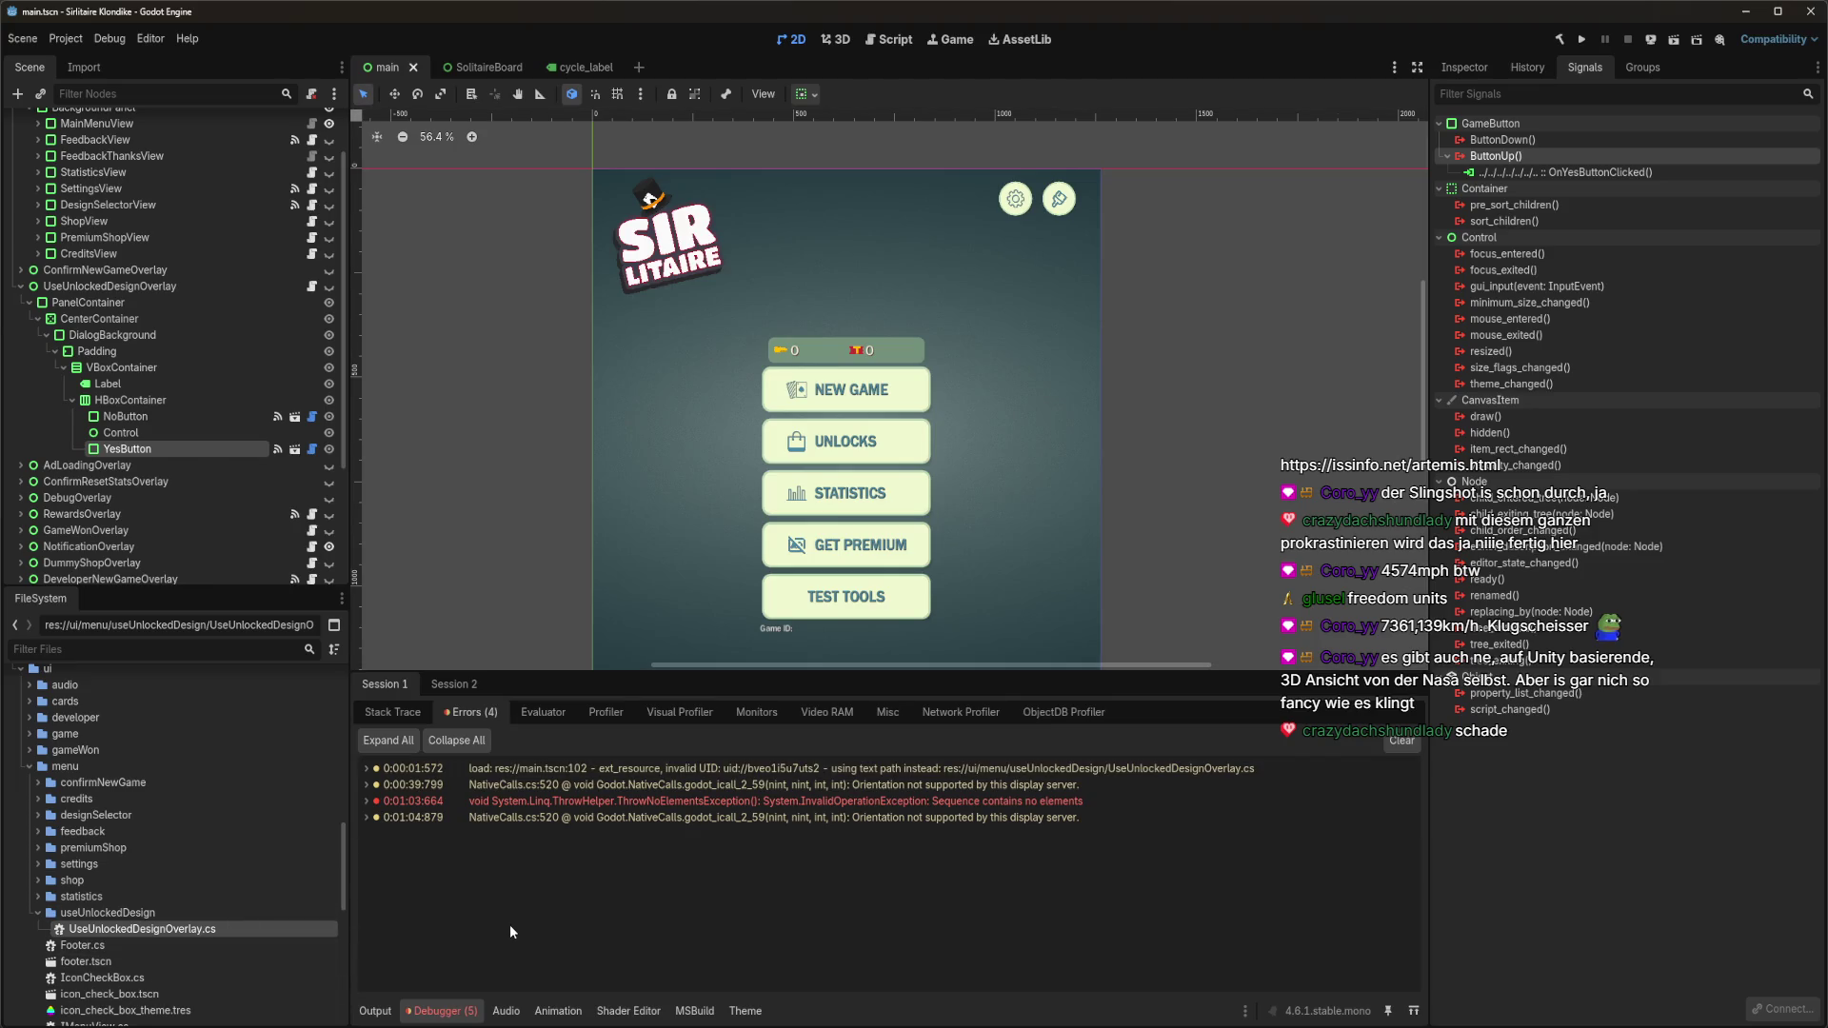
# Connect UseUnlockedDesignOverlay's SettingsUpdated signal to SettingsController's OnSettingsChanged and save main.tscn.
pyautogui.hotkey('alt', 'Tab')
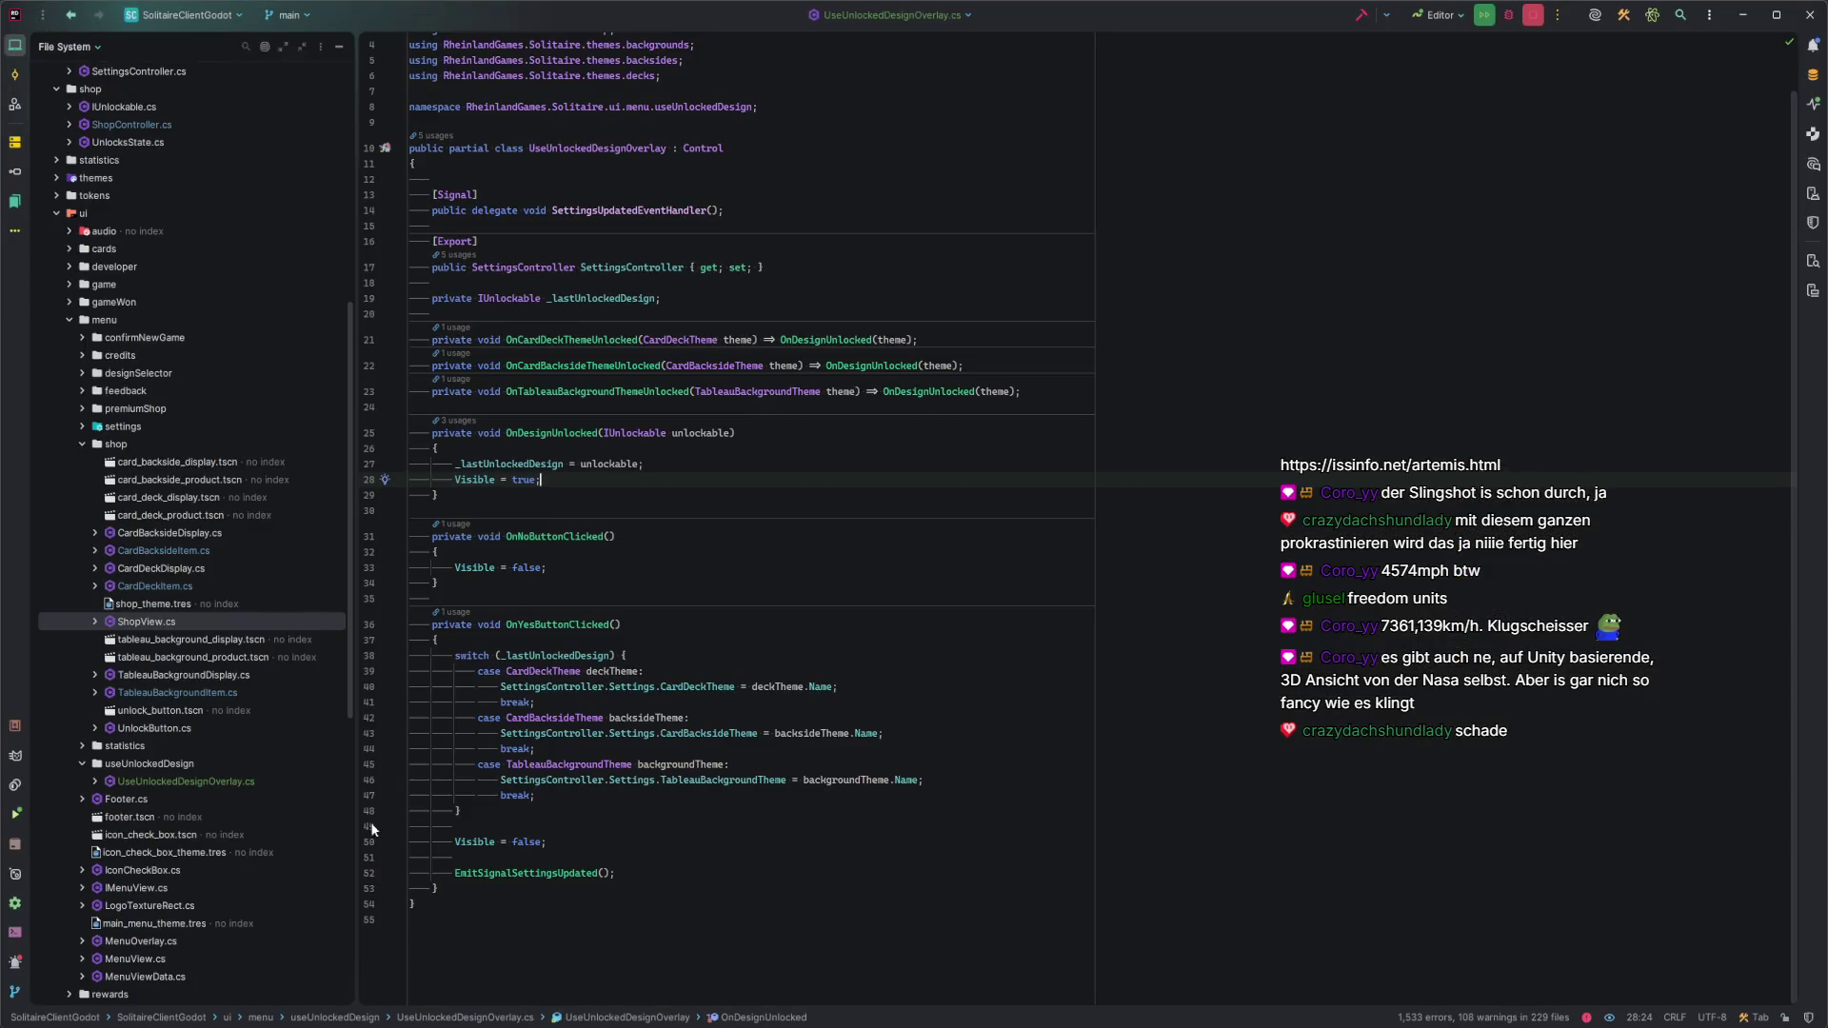
pyautogui.moveTo(235, 1025)
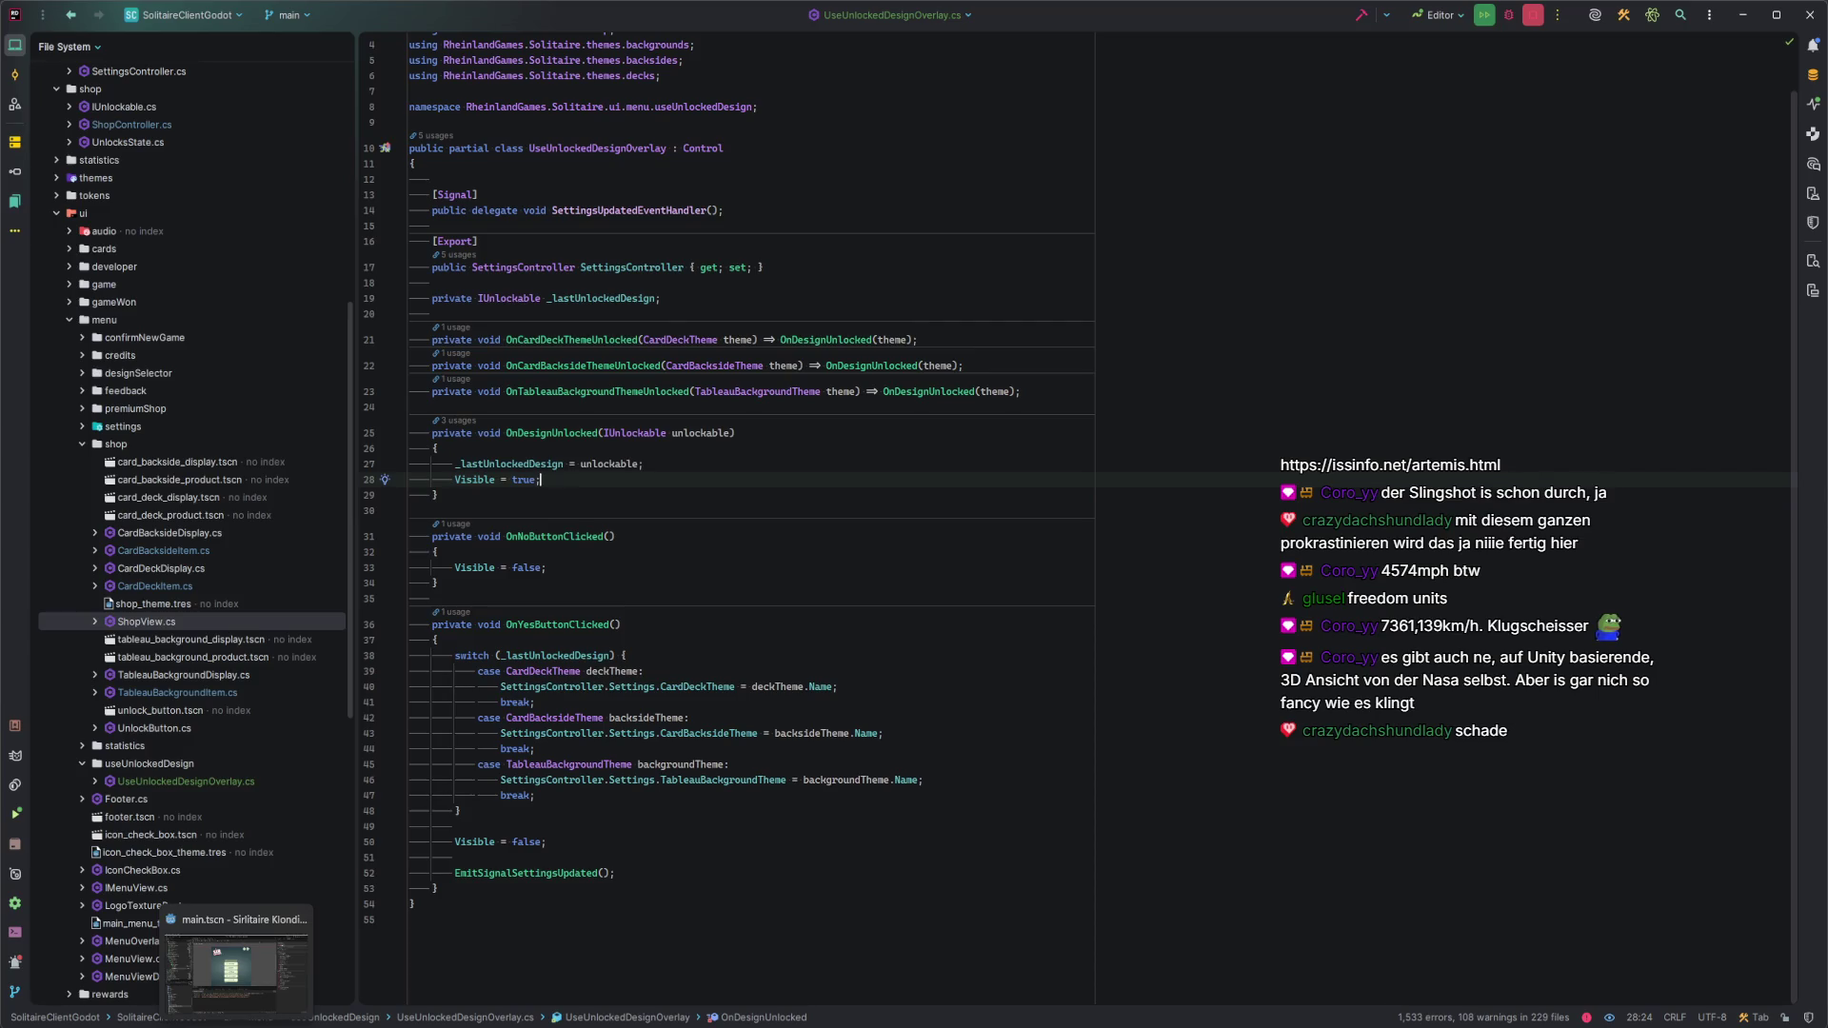
pyautogui.click(235, 966)
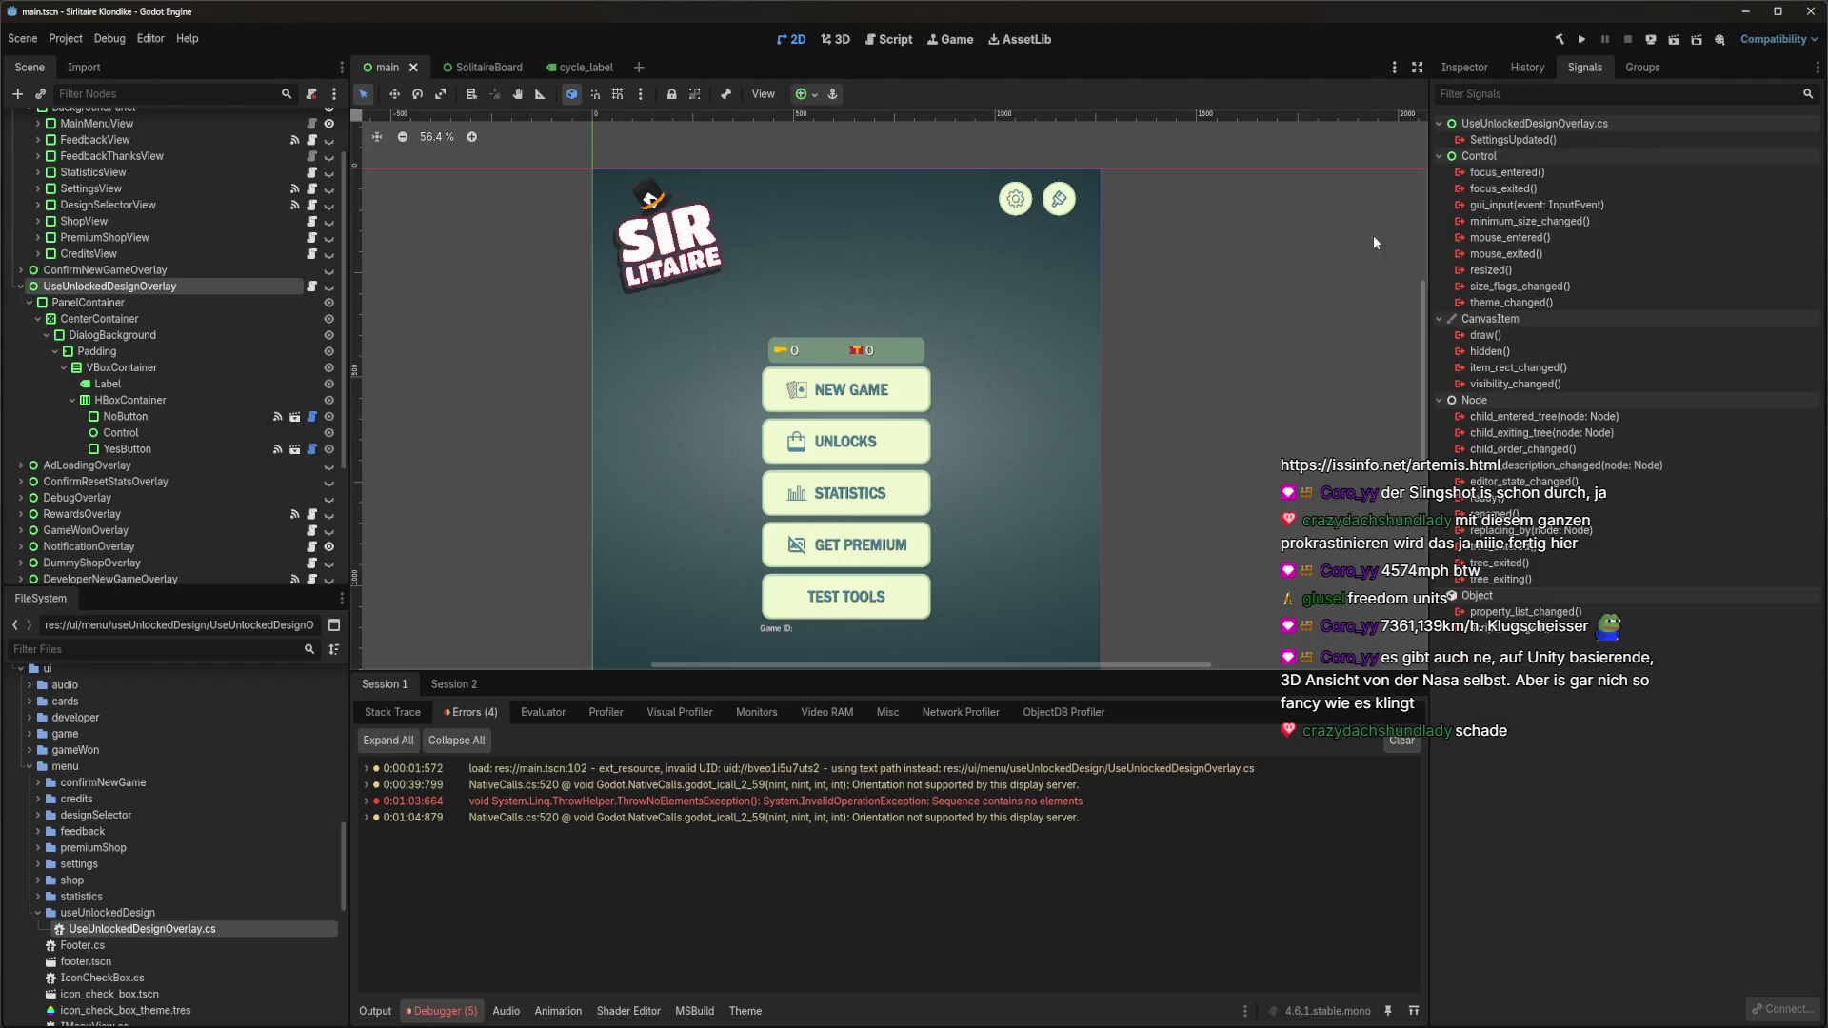
pyautogui.doubleClick(1513, 139)
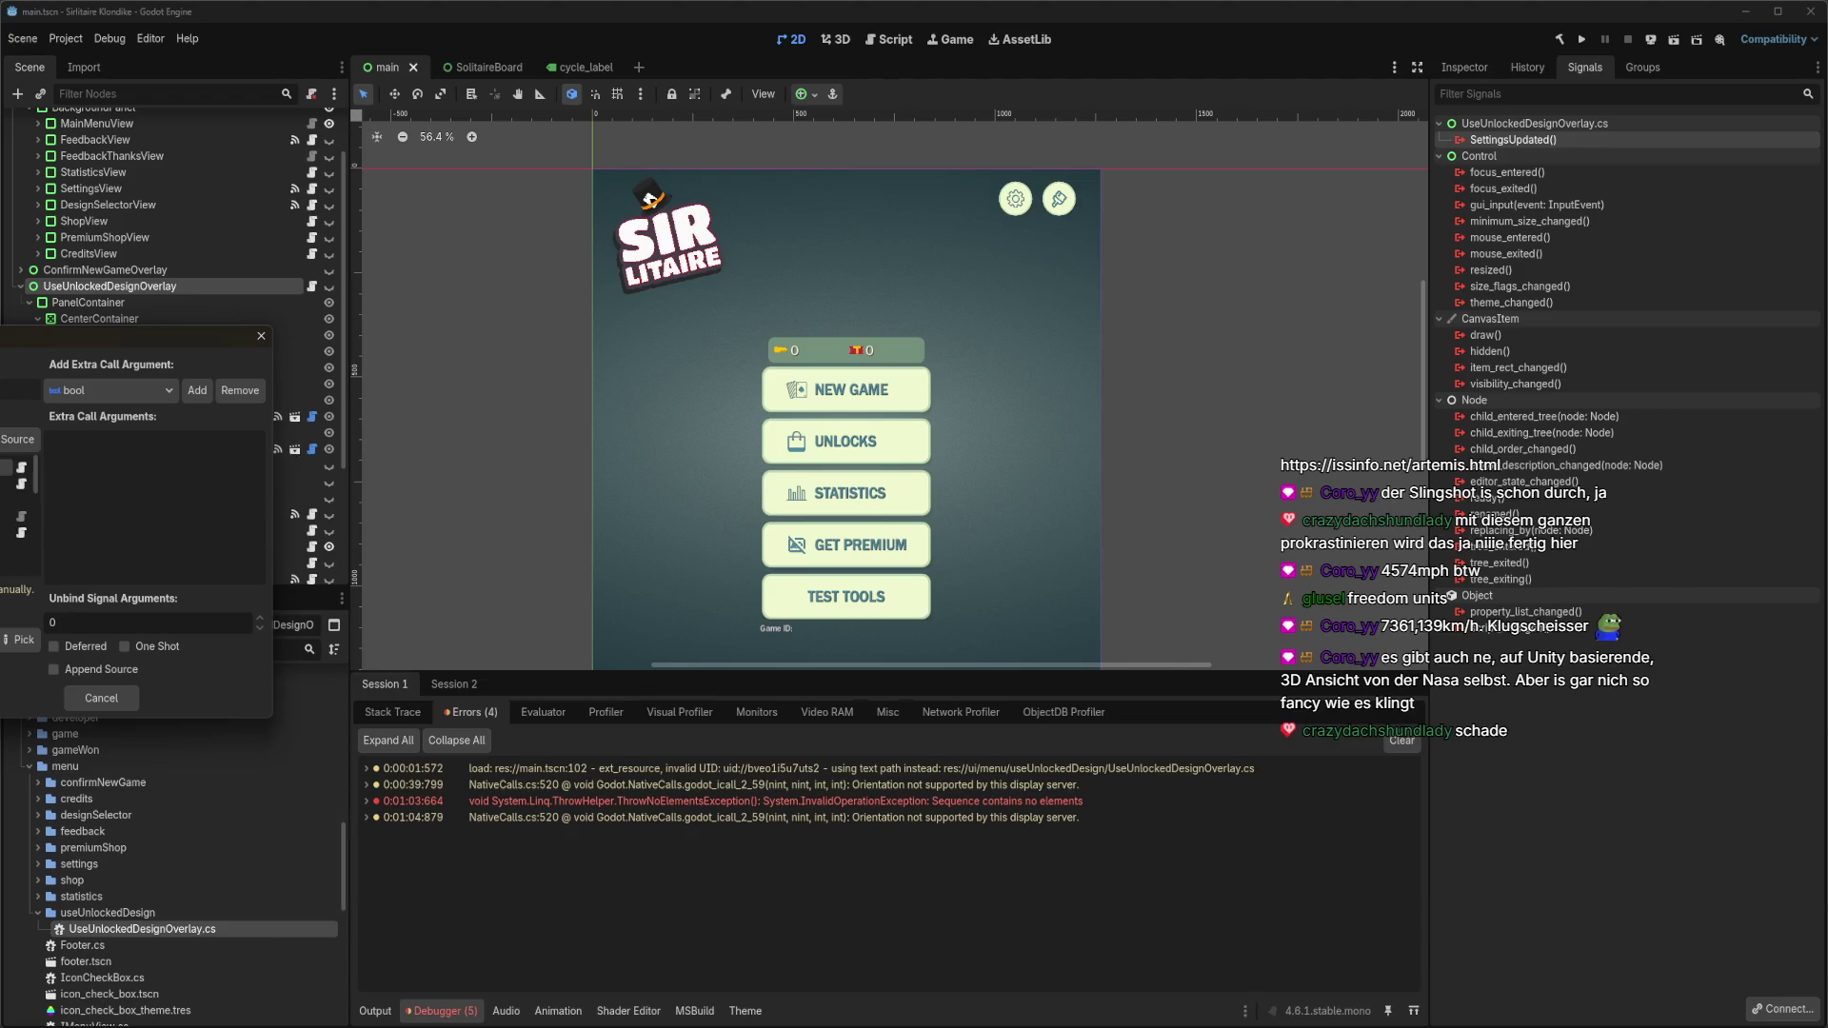
pyautogui.click(17, 640)
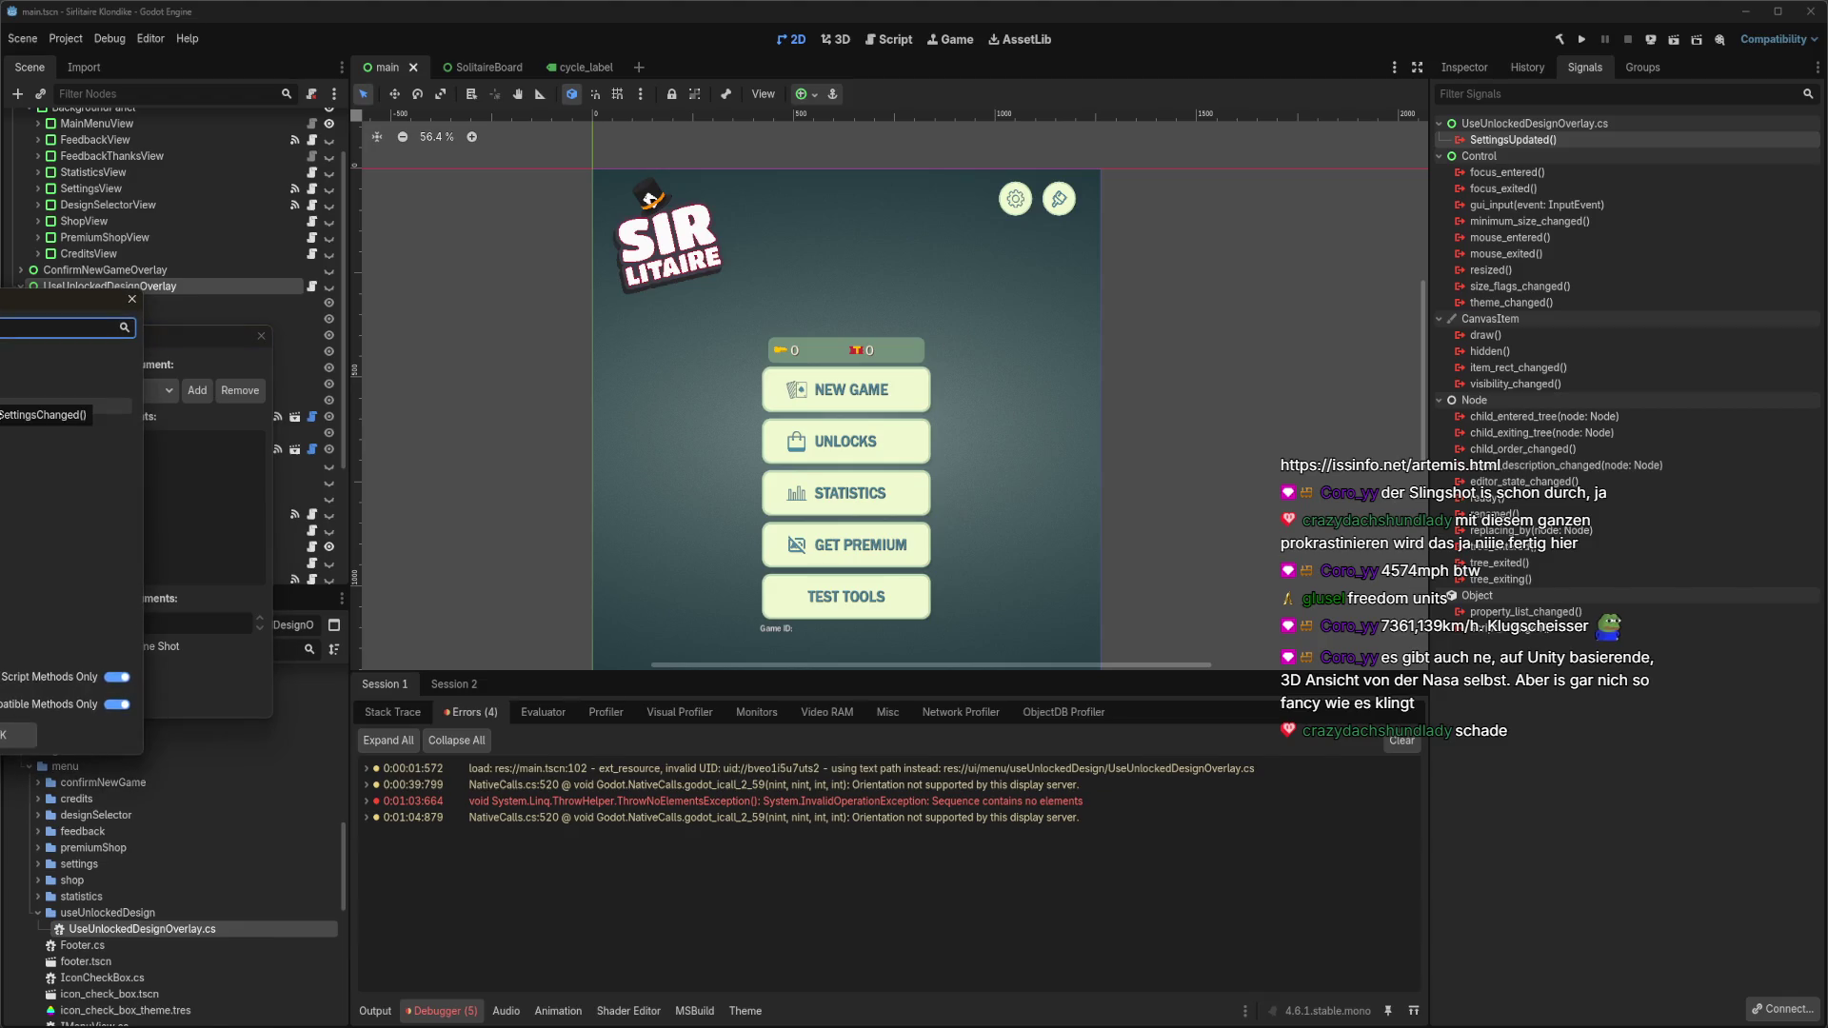
pyautogui.doubleClick(58, 406)
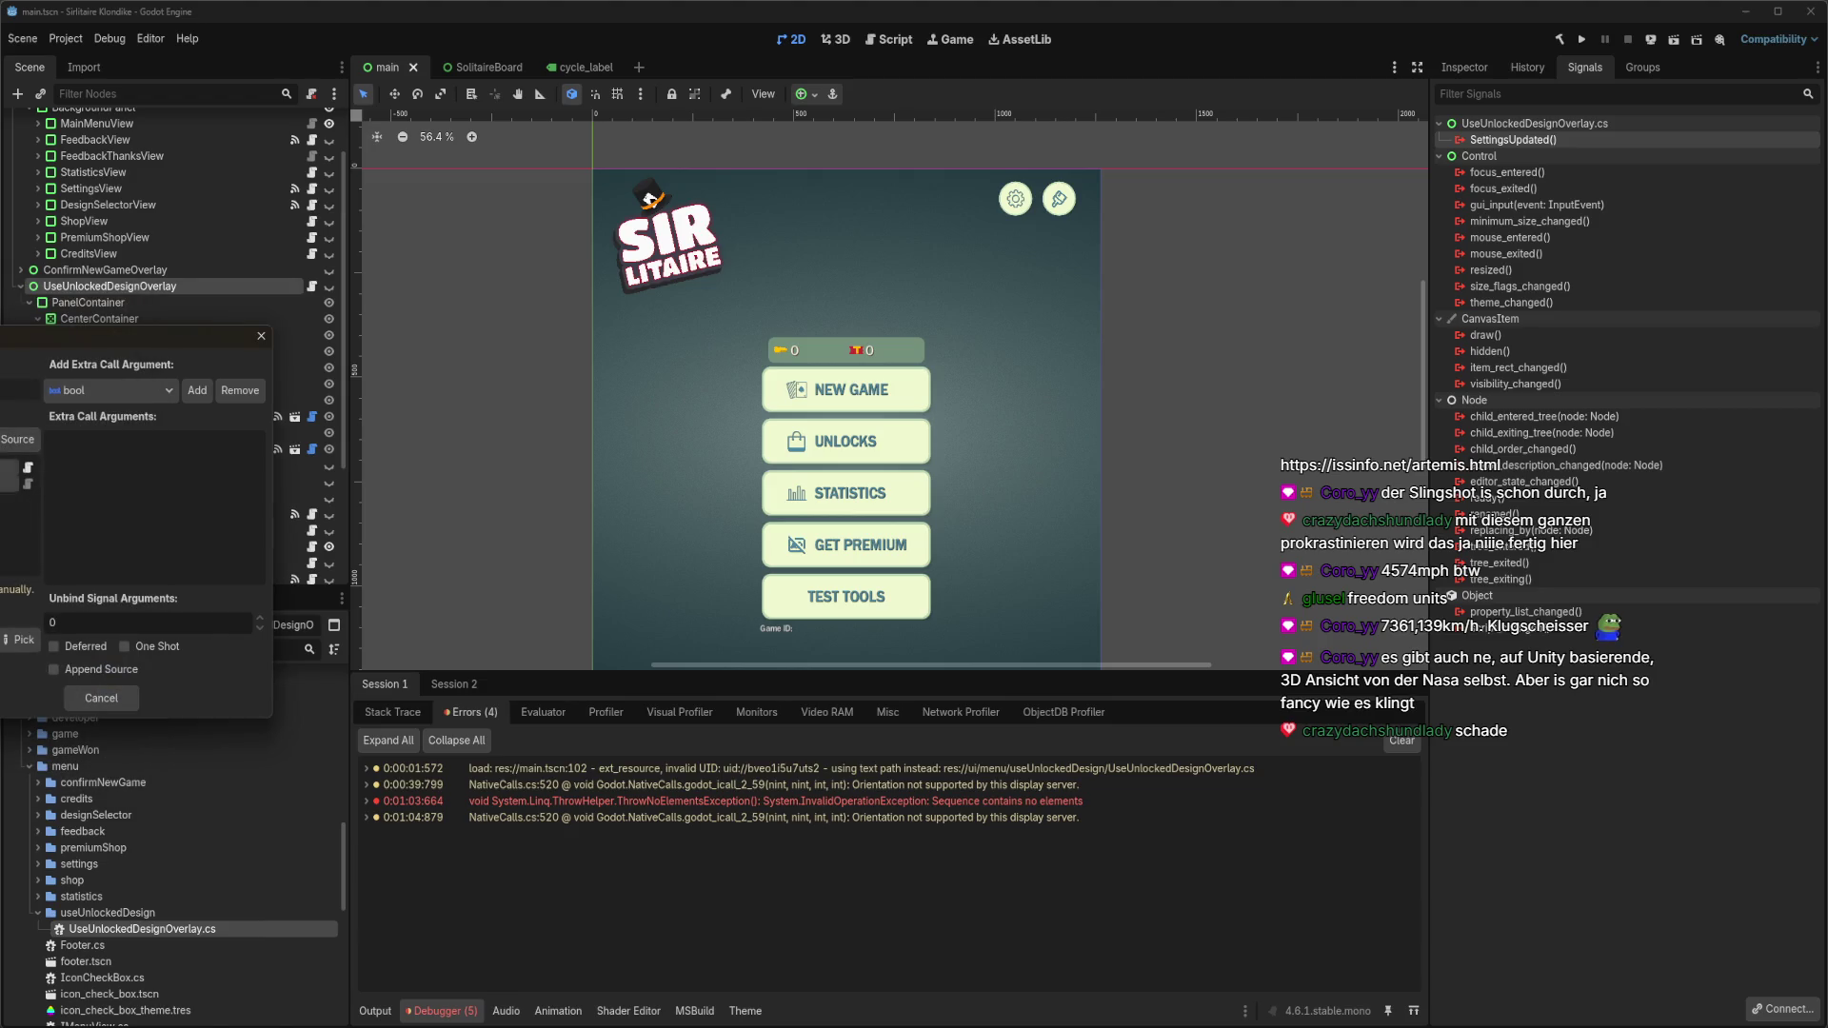
pyautogui.press('Return')
pyautogui.hotkey('ctrl', 's')
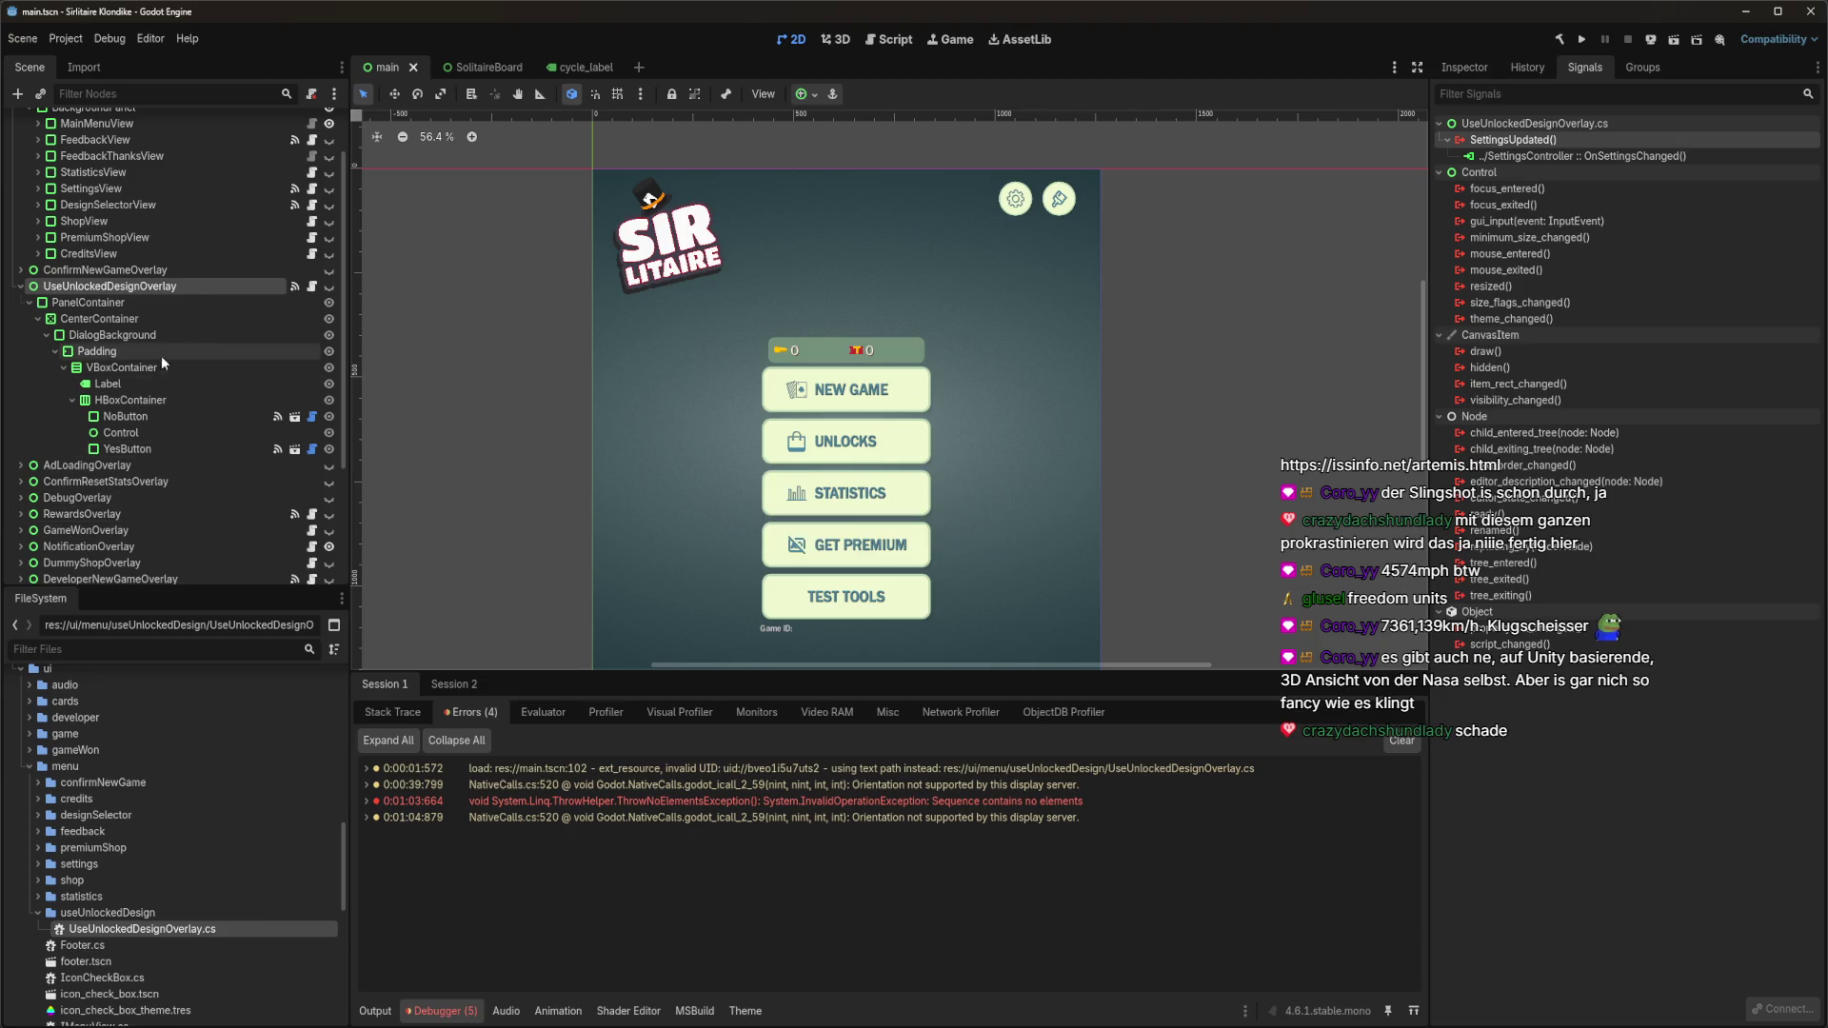
# Select ShopView, then UseUnlockedDesignOverlay, and build and run the project with F5.
pyautogui.scroll(3, 164, 352)
pyautogui.click(118, 287)
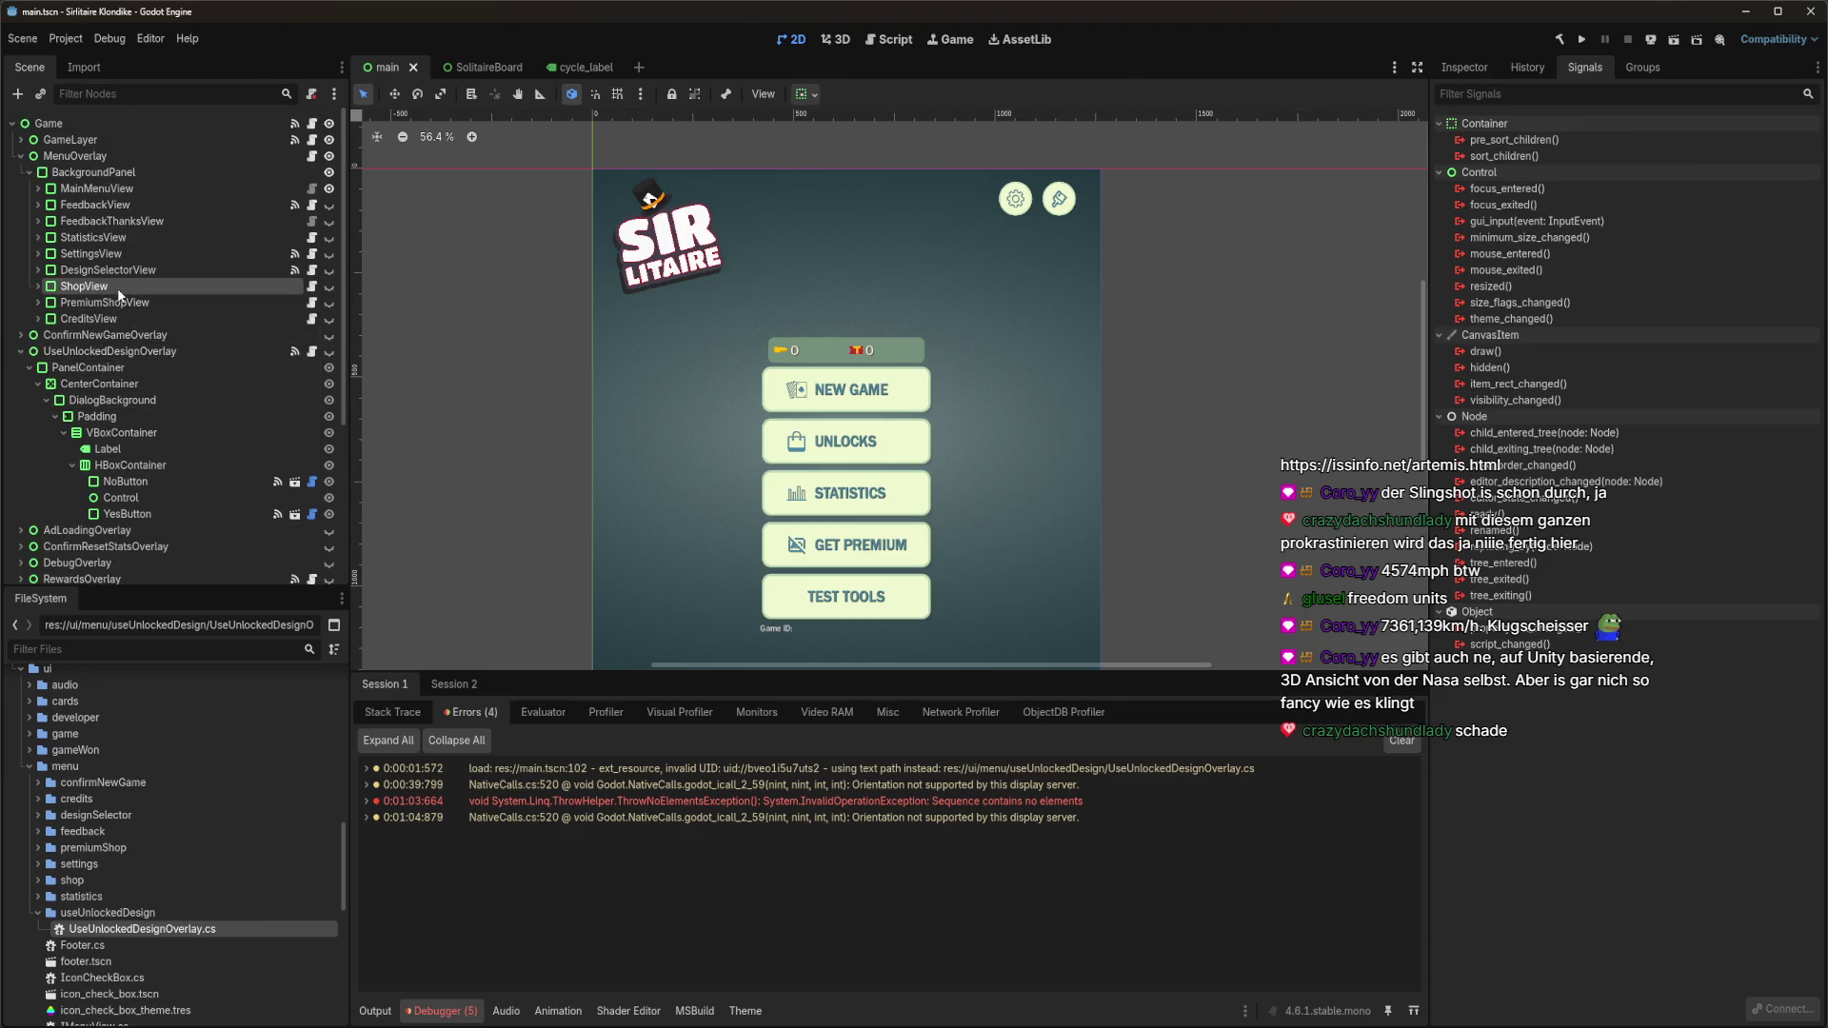
pyautogui.click(113, 352)
pyautogui.press('F5')
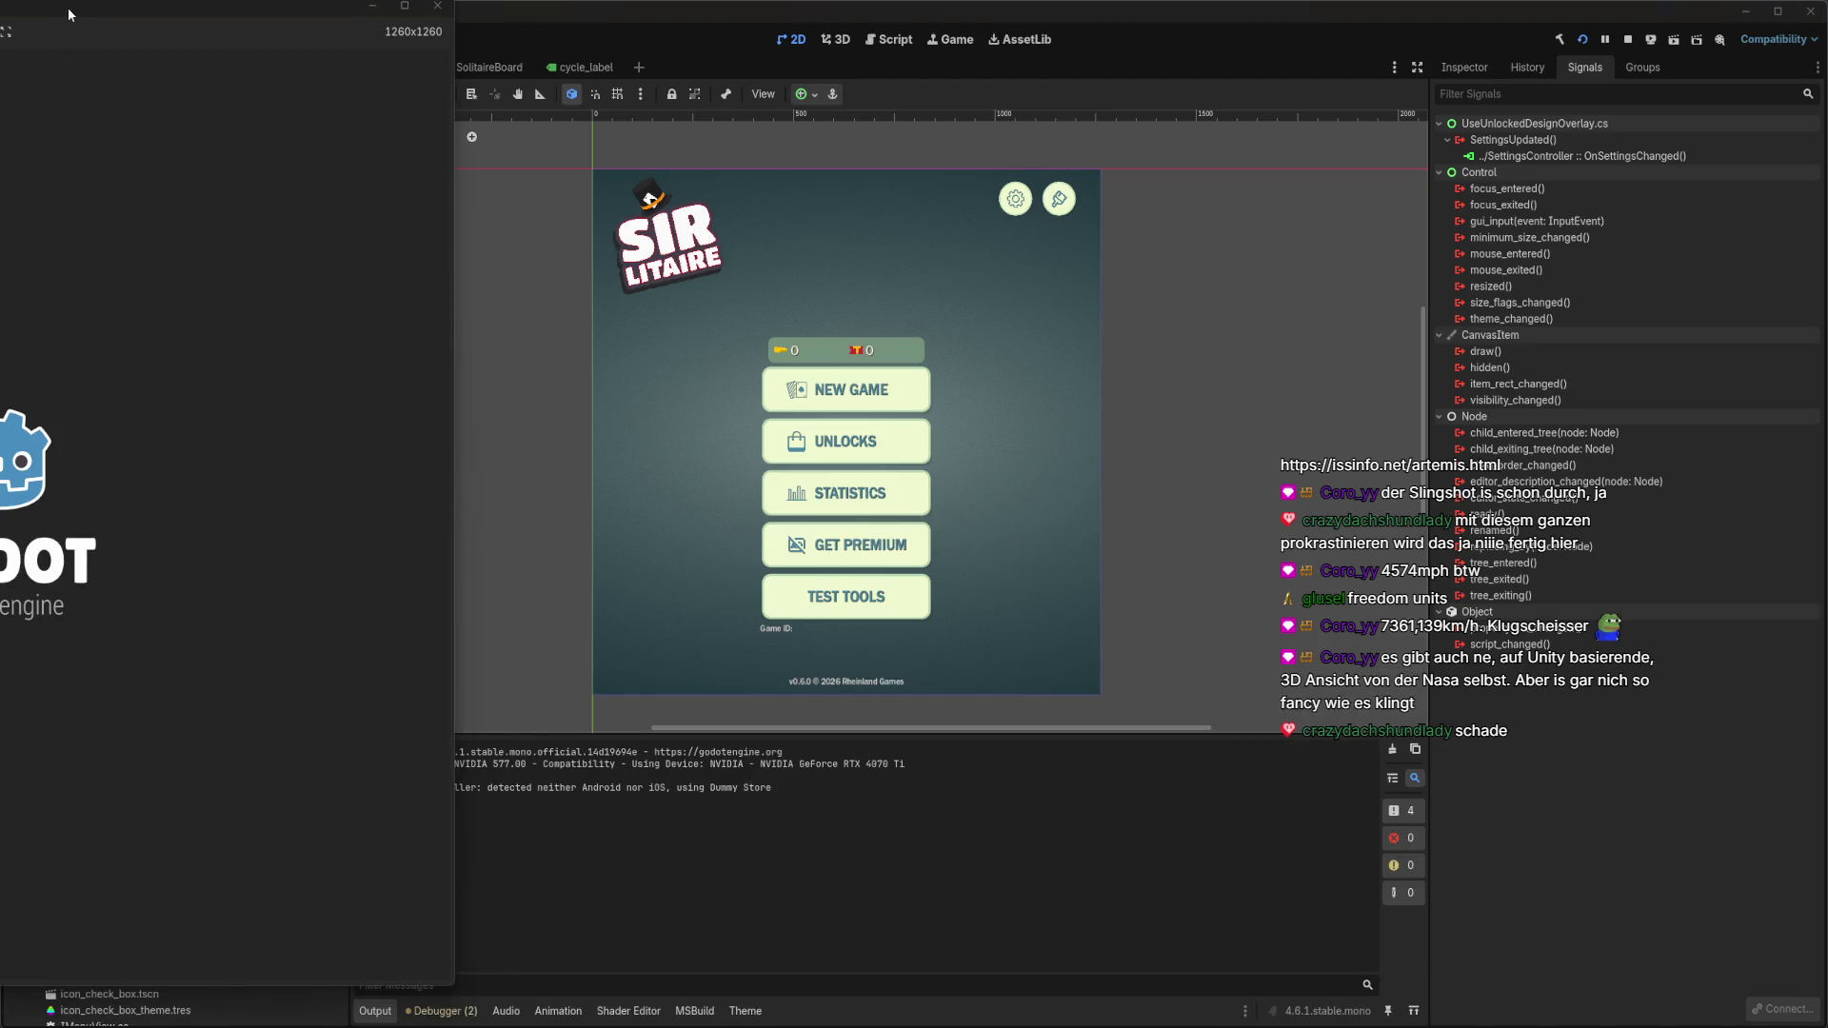
# Center the game window, buy the 25-coin pixel deck, and accept using it.
pyautogui.moveTo(66, 7); pyautogui.dragTo(890, 56)
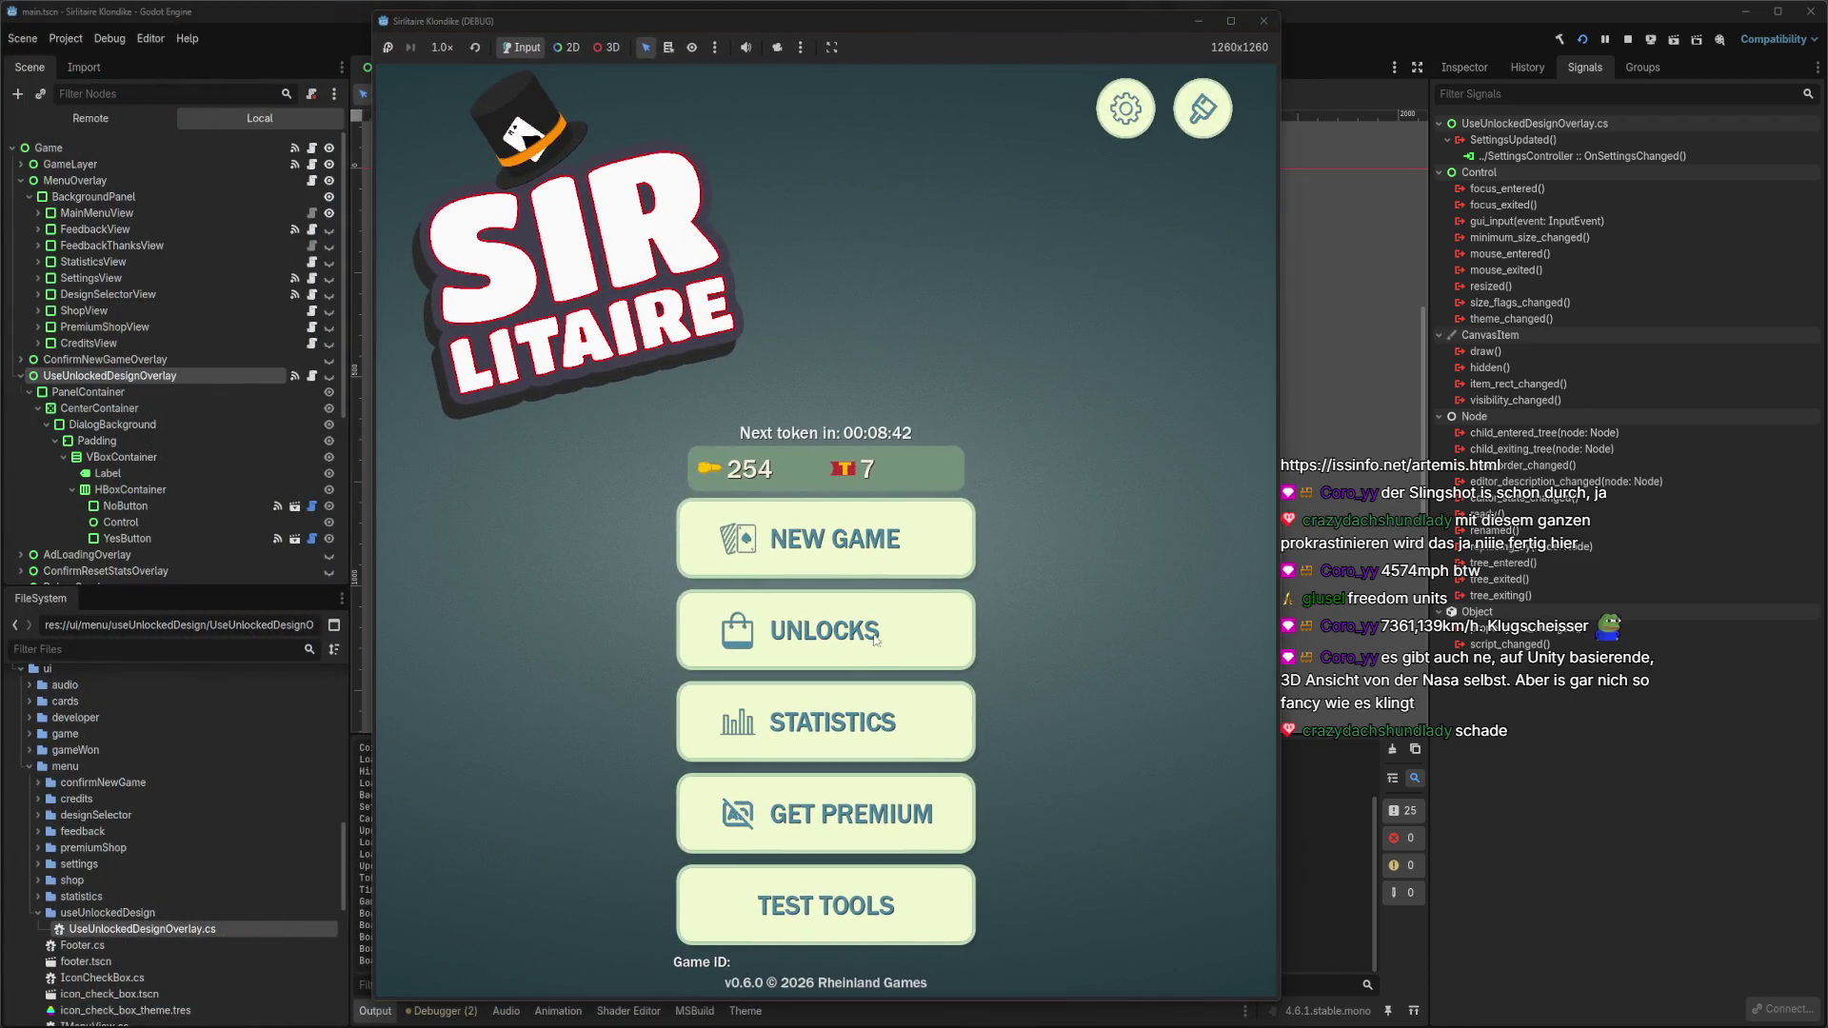
pyautogui.click(903, 634)
pyautogui.scroll(-10, 903, 633)
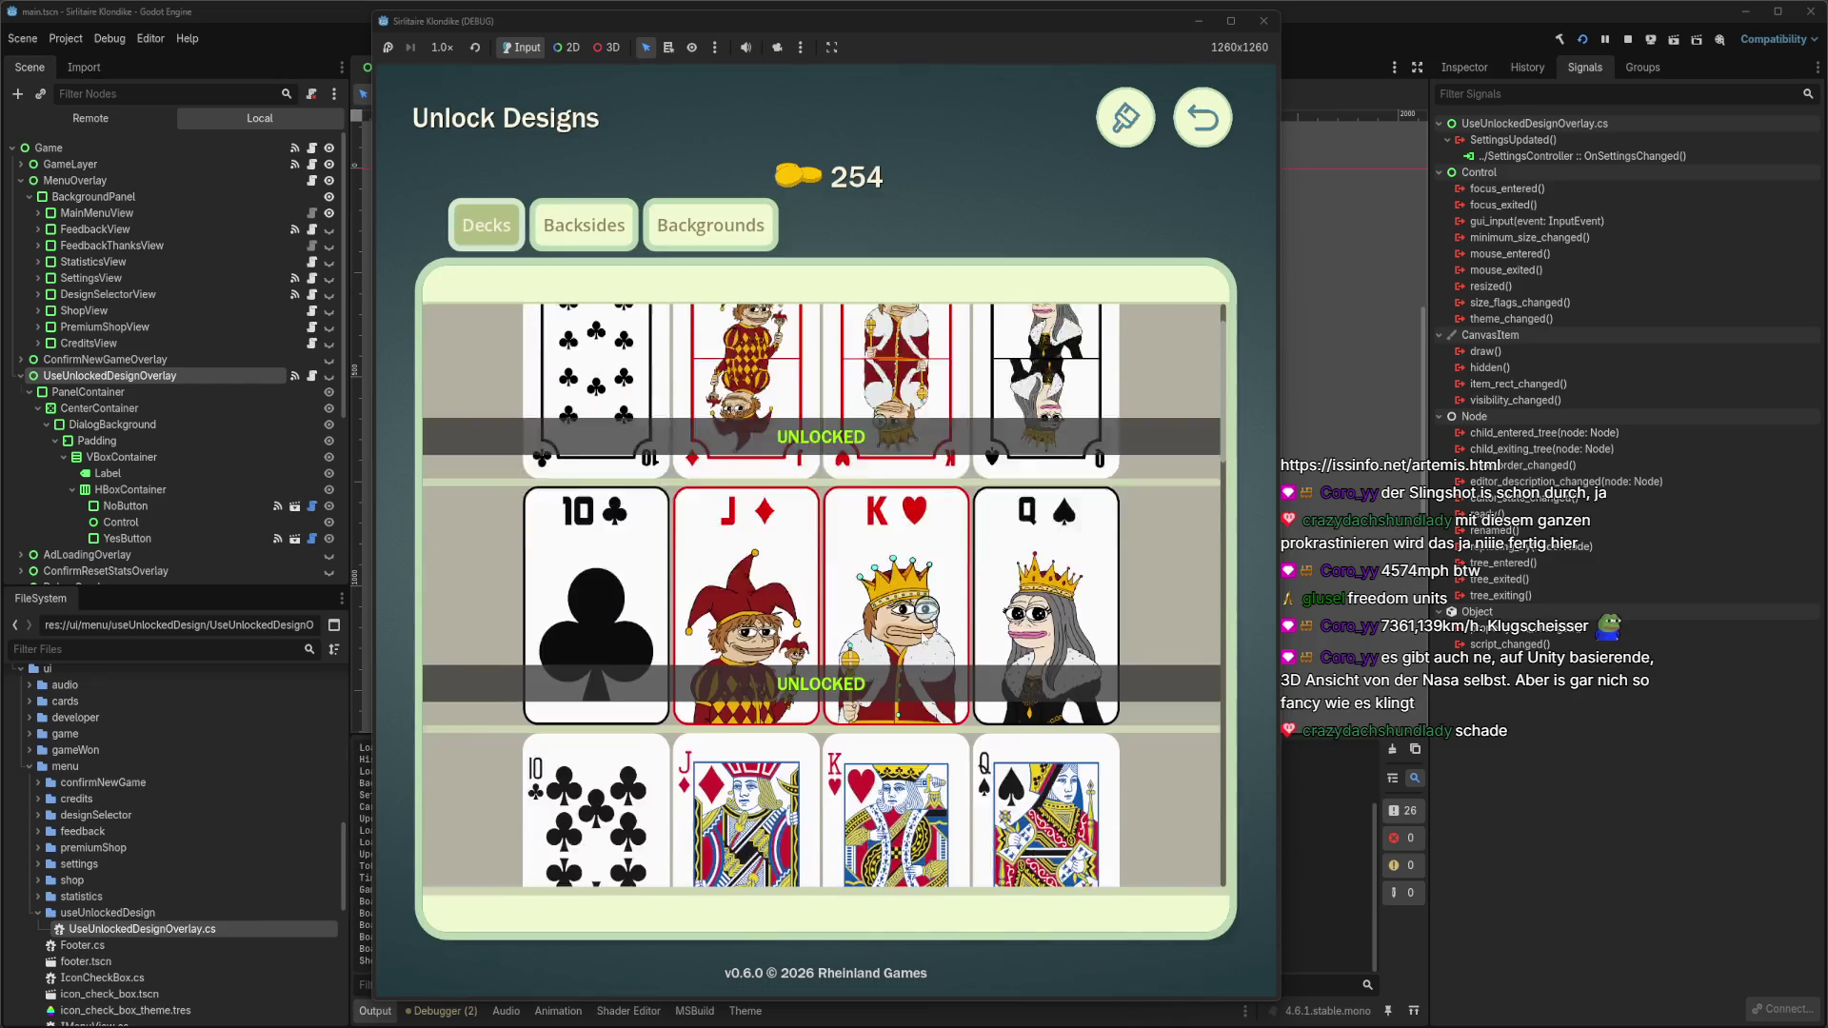
pyautogui.click(902, 633)
pyautogui.click(885, 583)
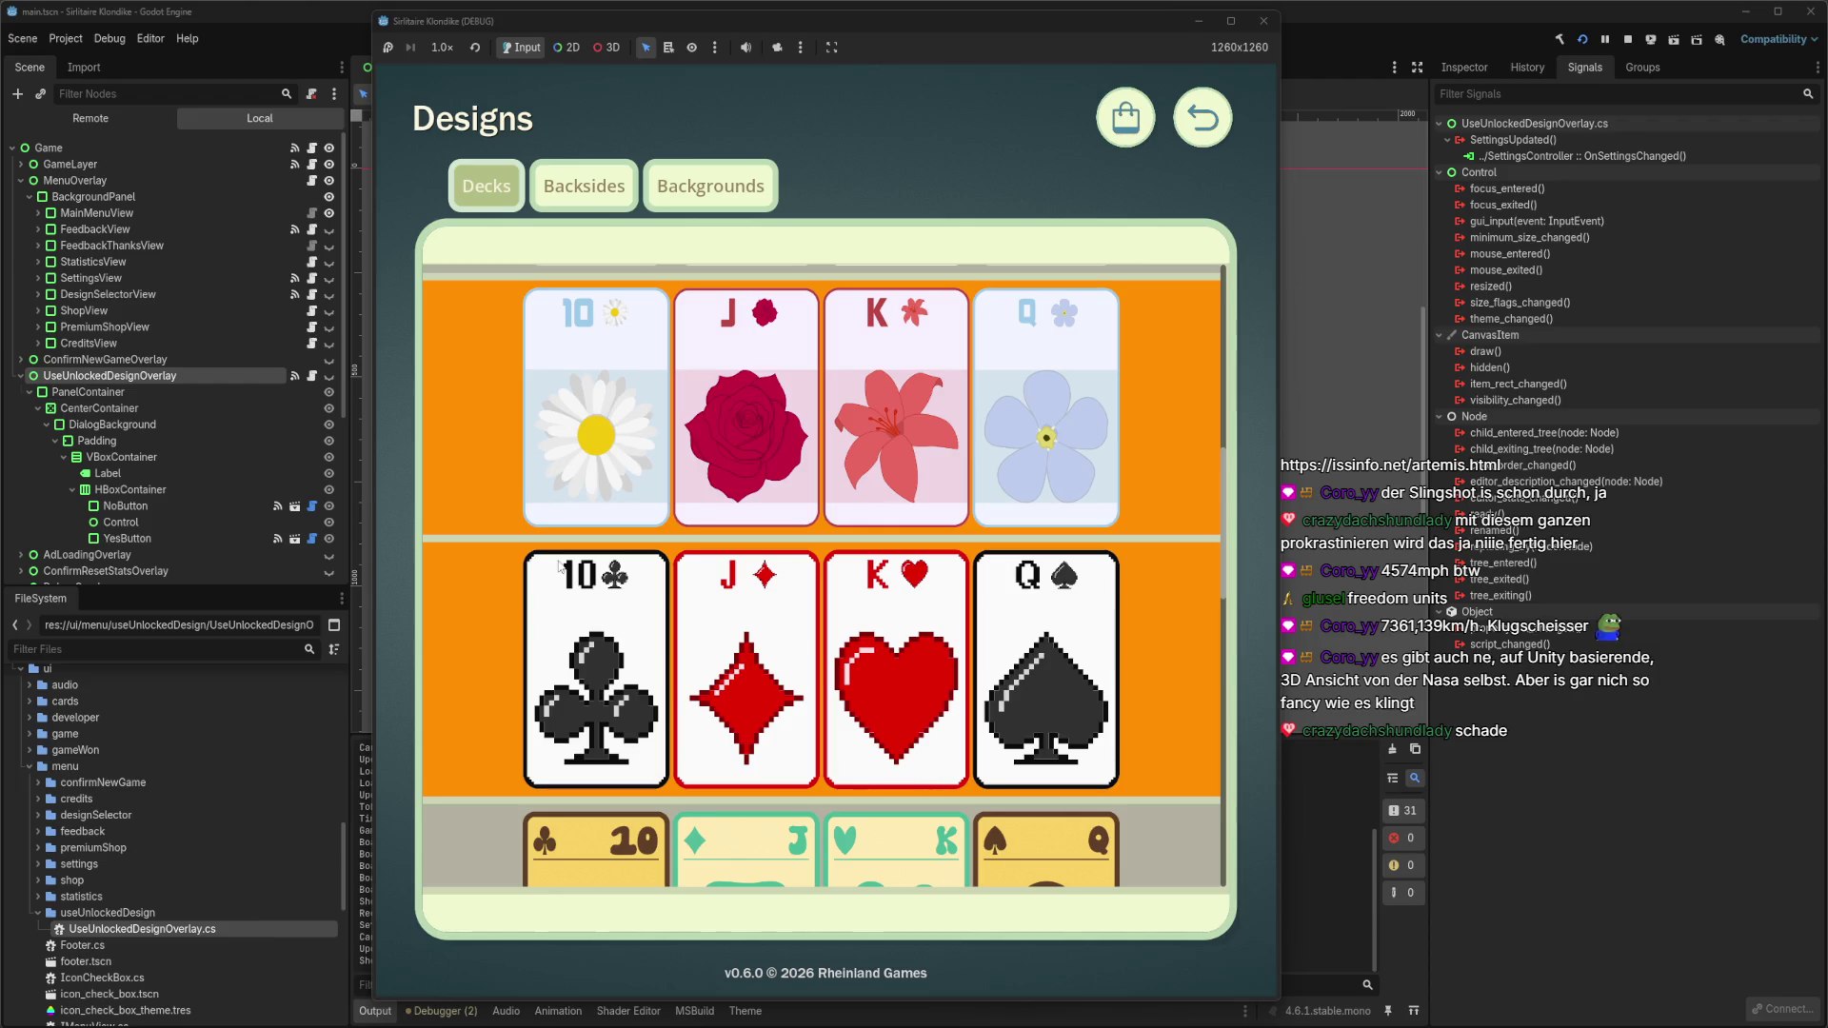
# Start a new Klondike game with the new deck, close the game, and switch to Rider.
pyautogui.scroll(-1, 505, 584)
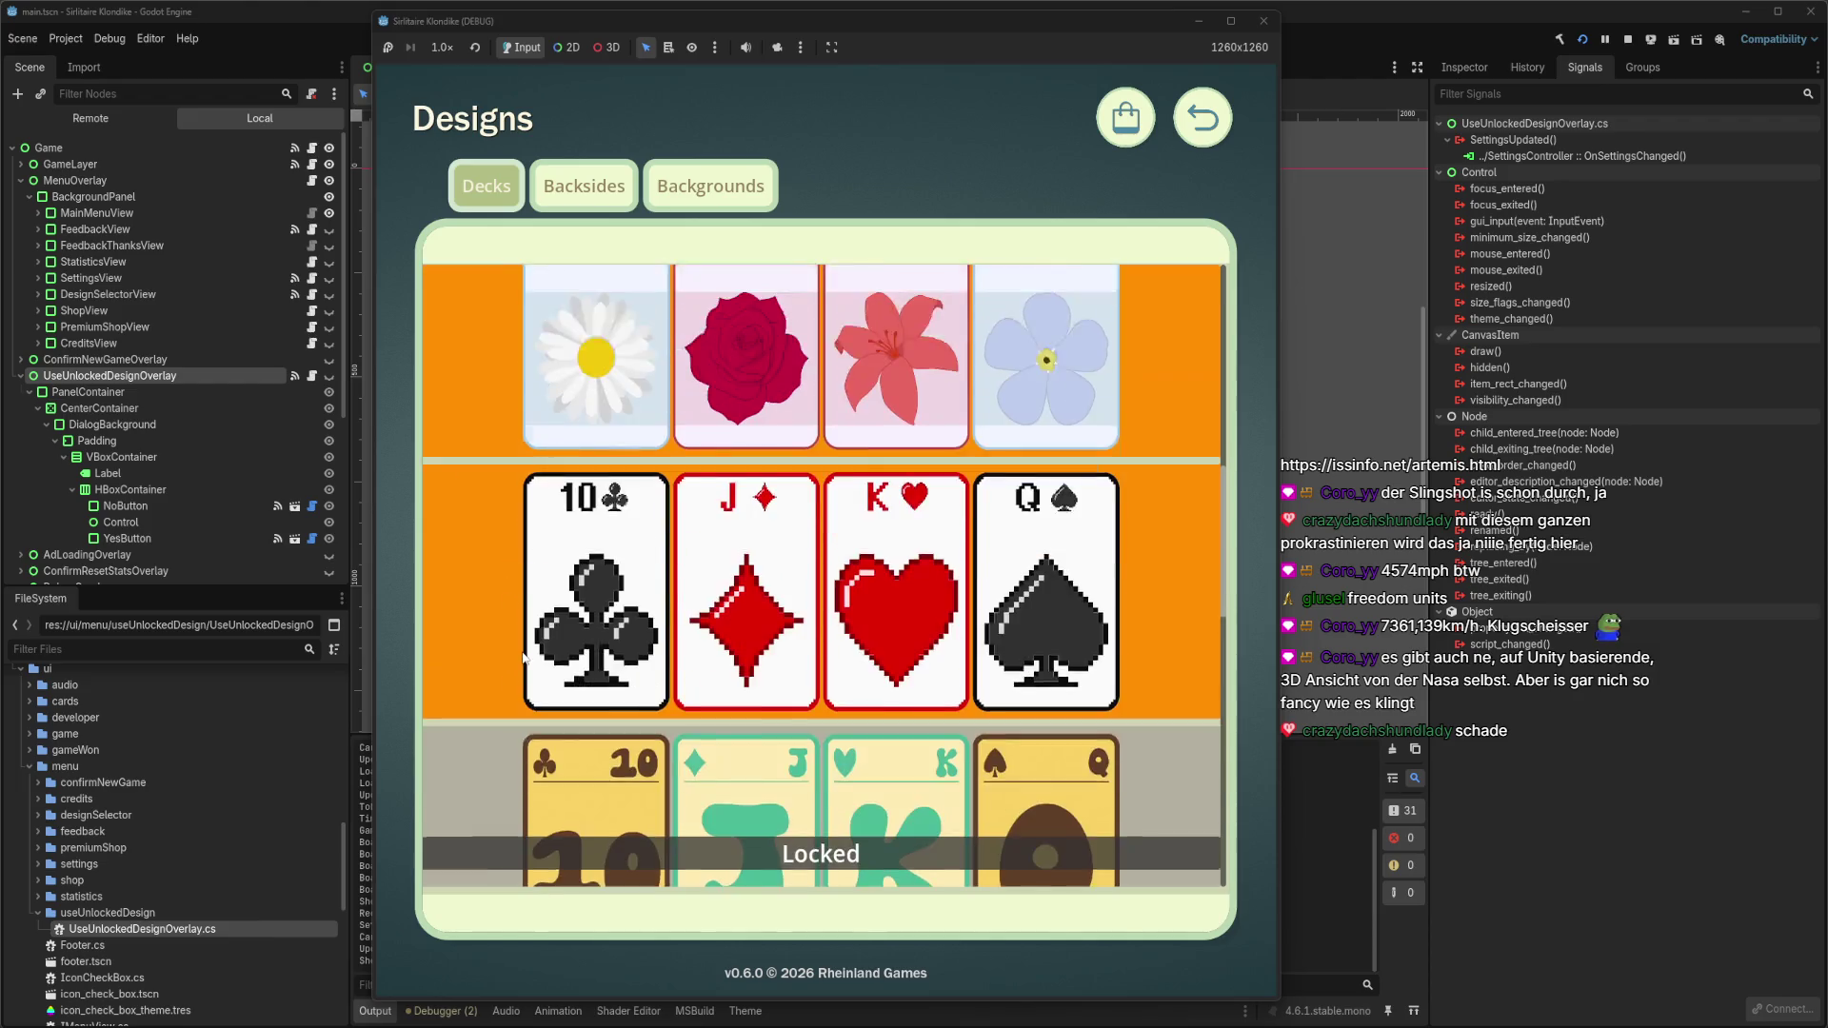
pyautogui.scroll(2, 505, 600)
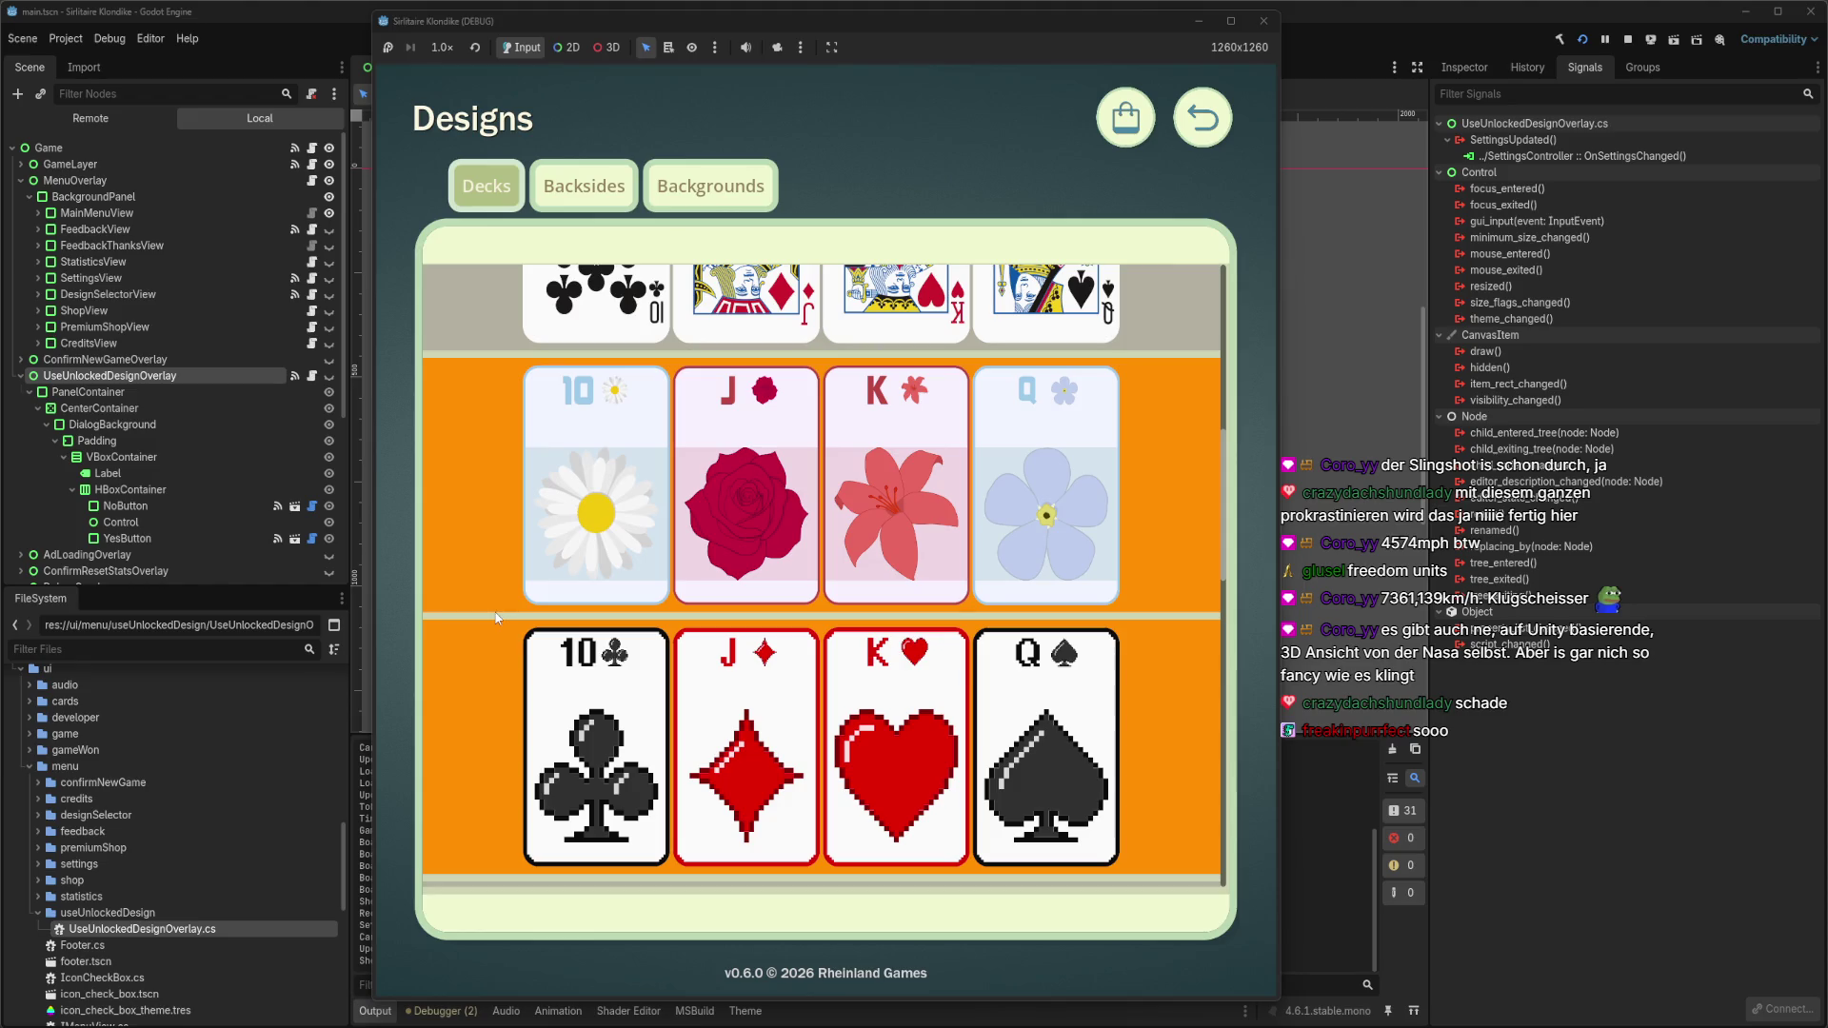
pyautogui.scroll(4, 496, 618)
pyautogui.press('Escape')
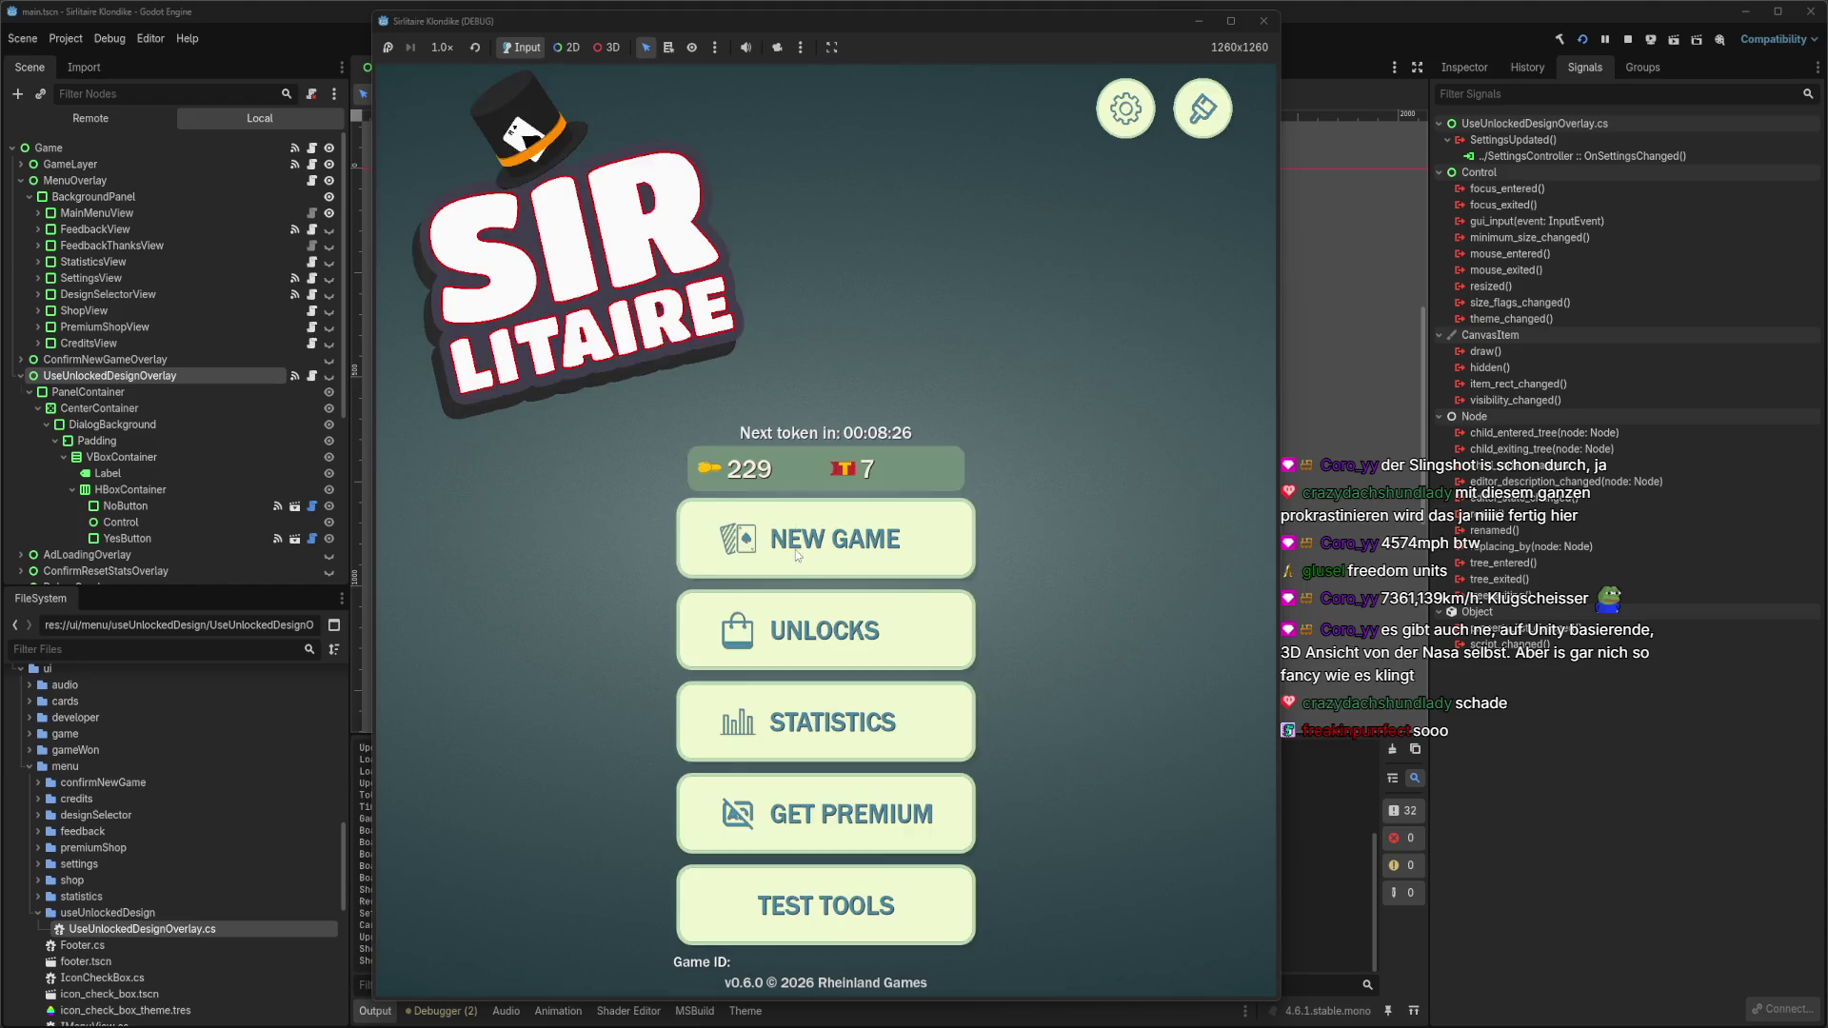
pyautogui.click(796, 551)
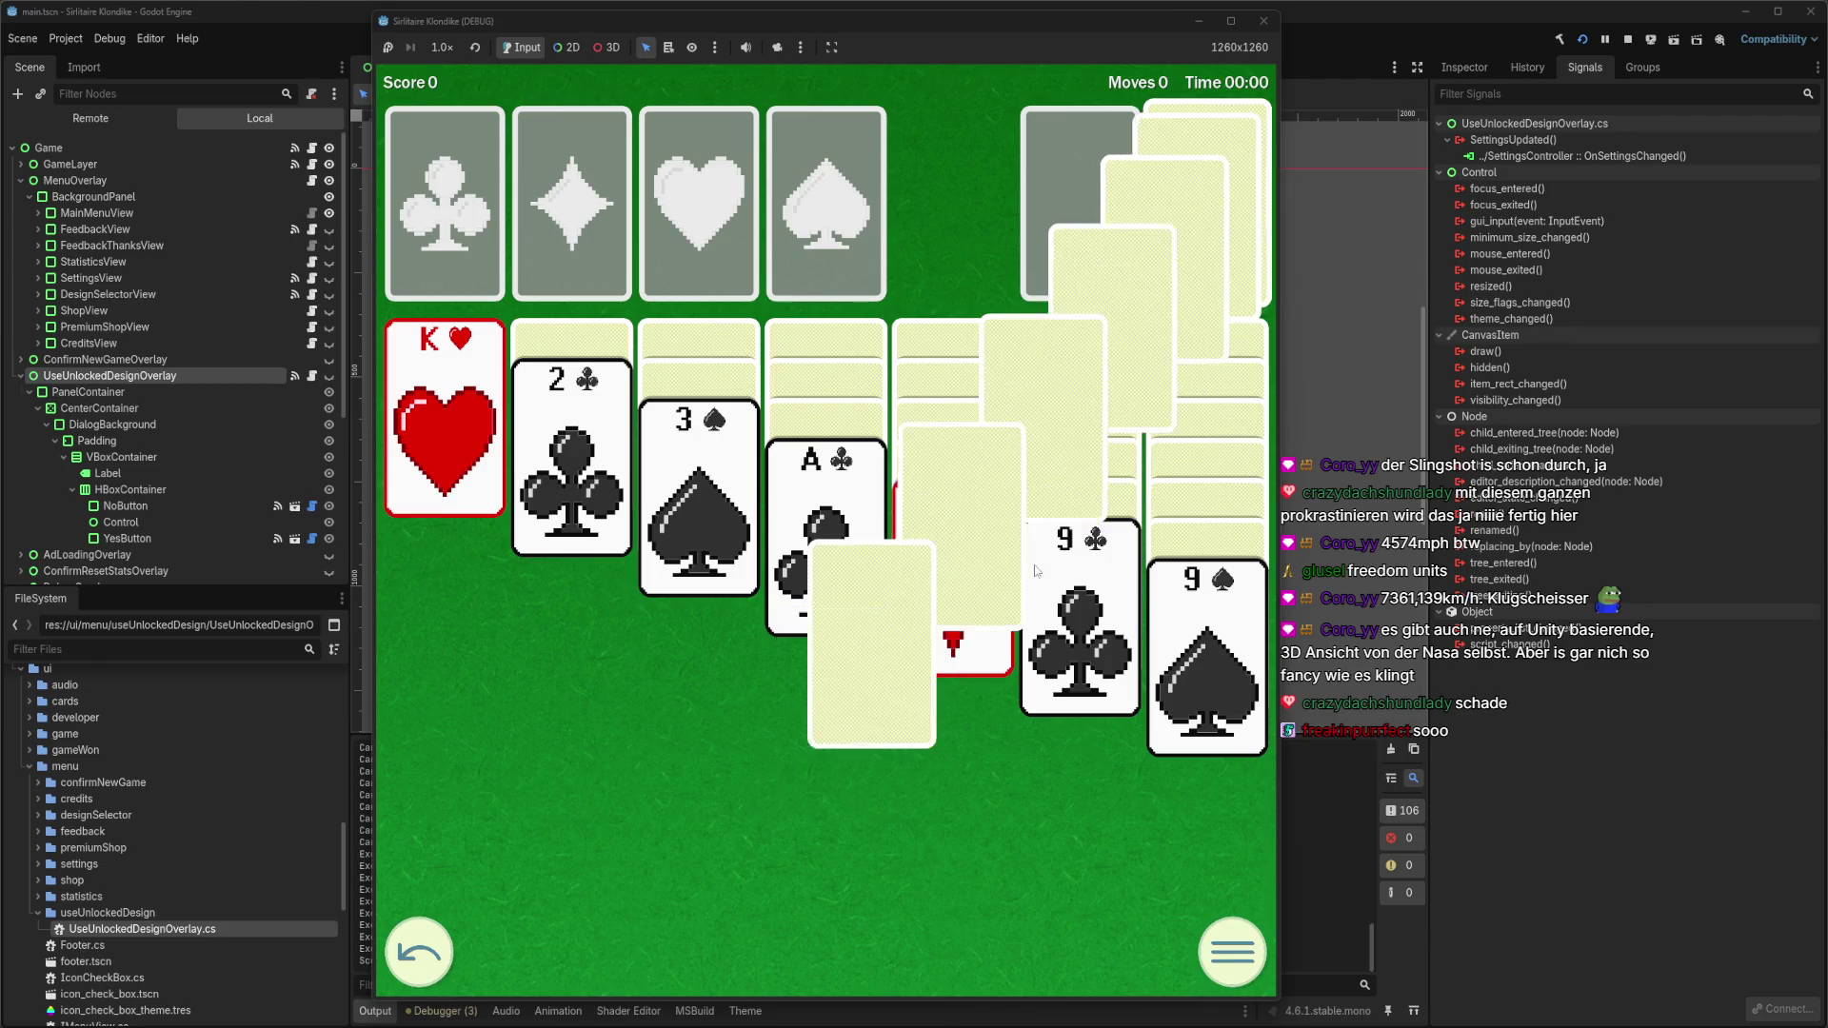
pyautogui.click(1263, 20)
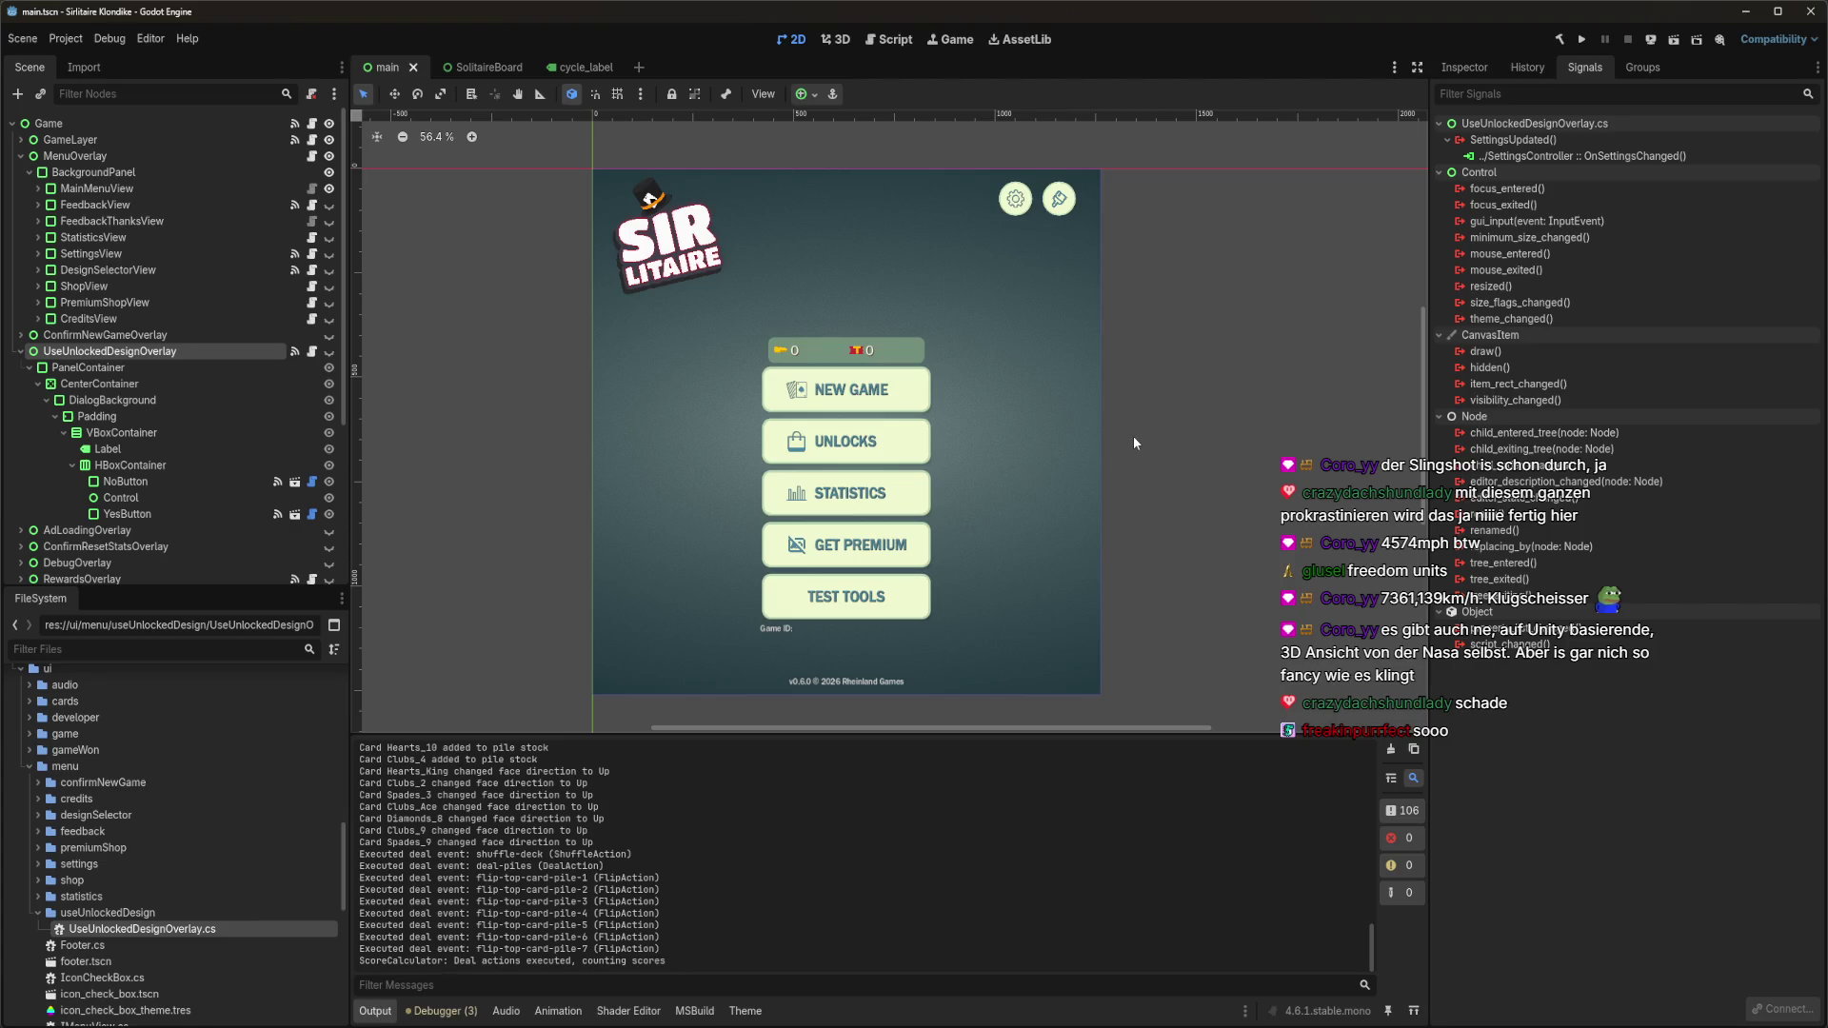
pyautogui.moveTo(57, 1023)
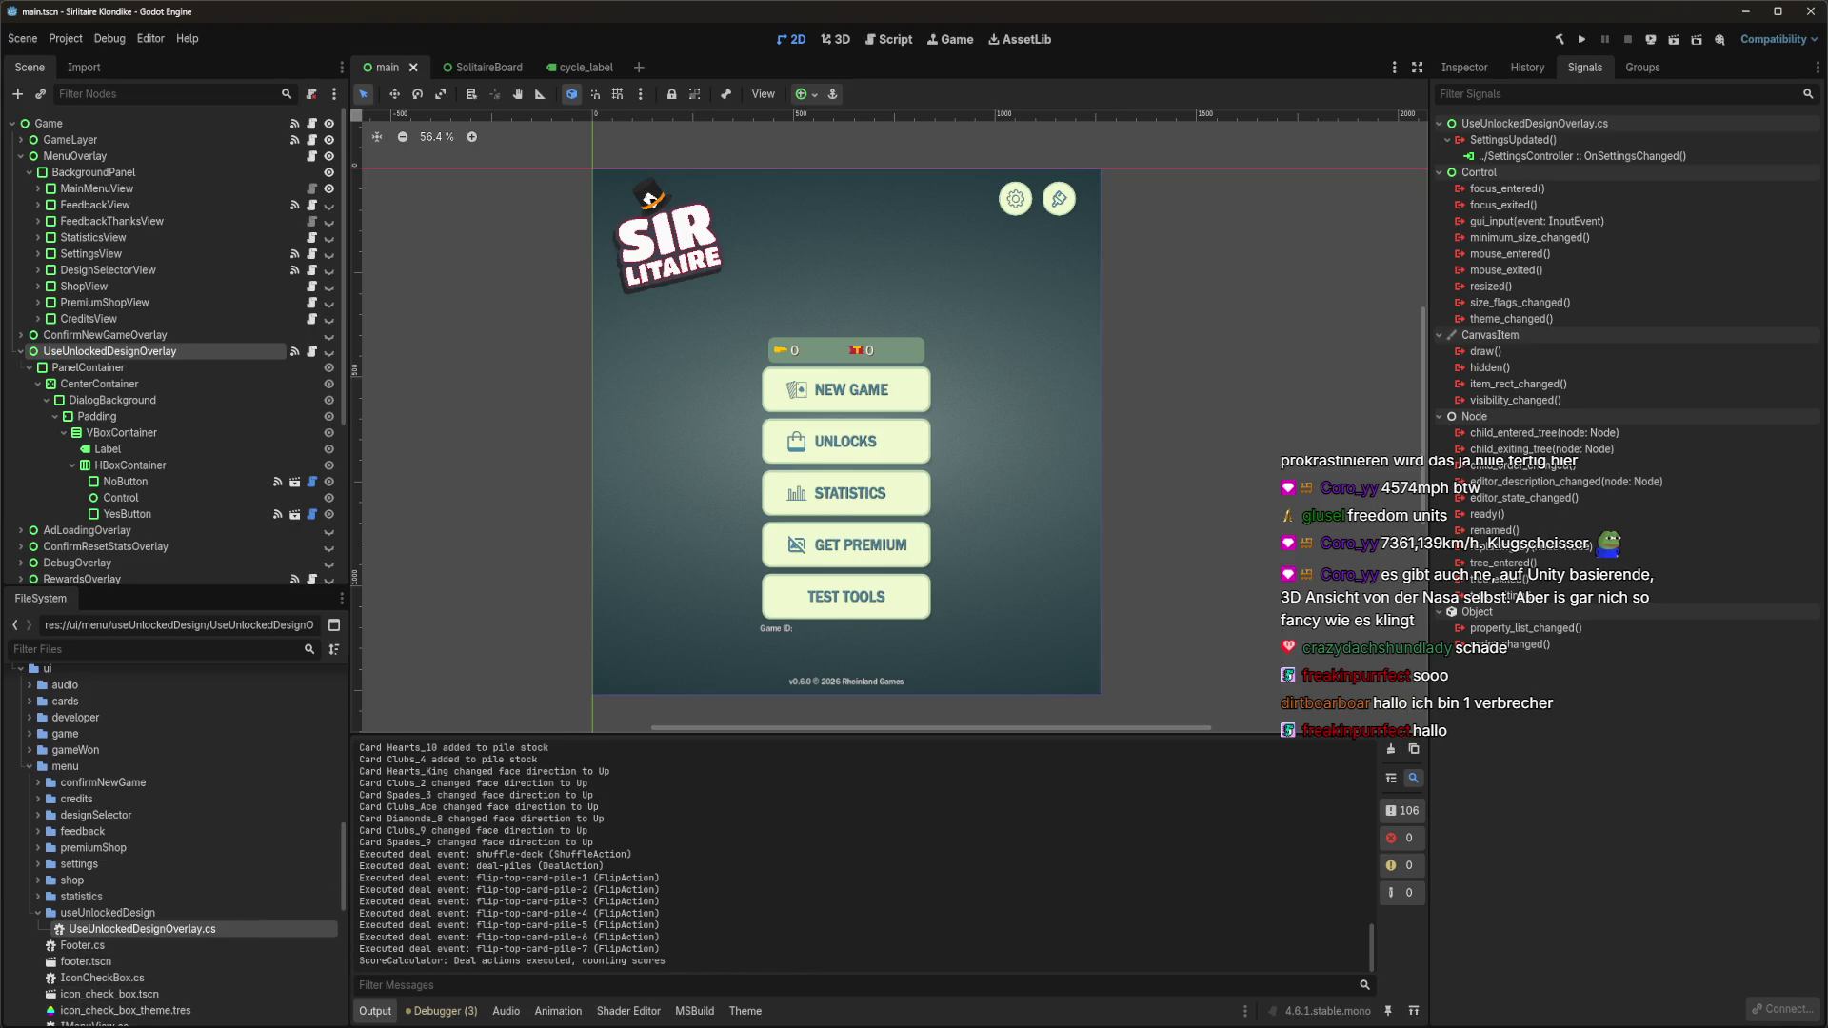
pyautogui.click(43, 920)
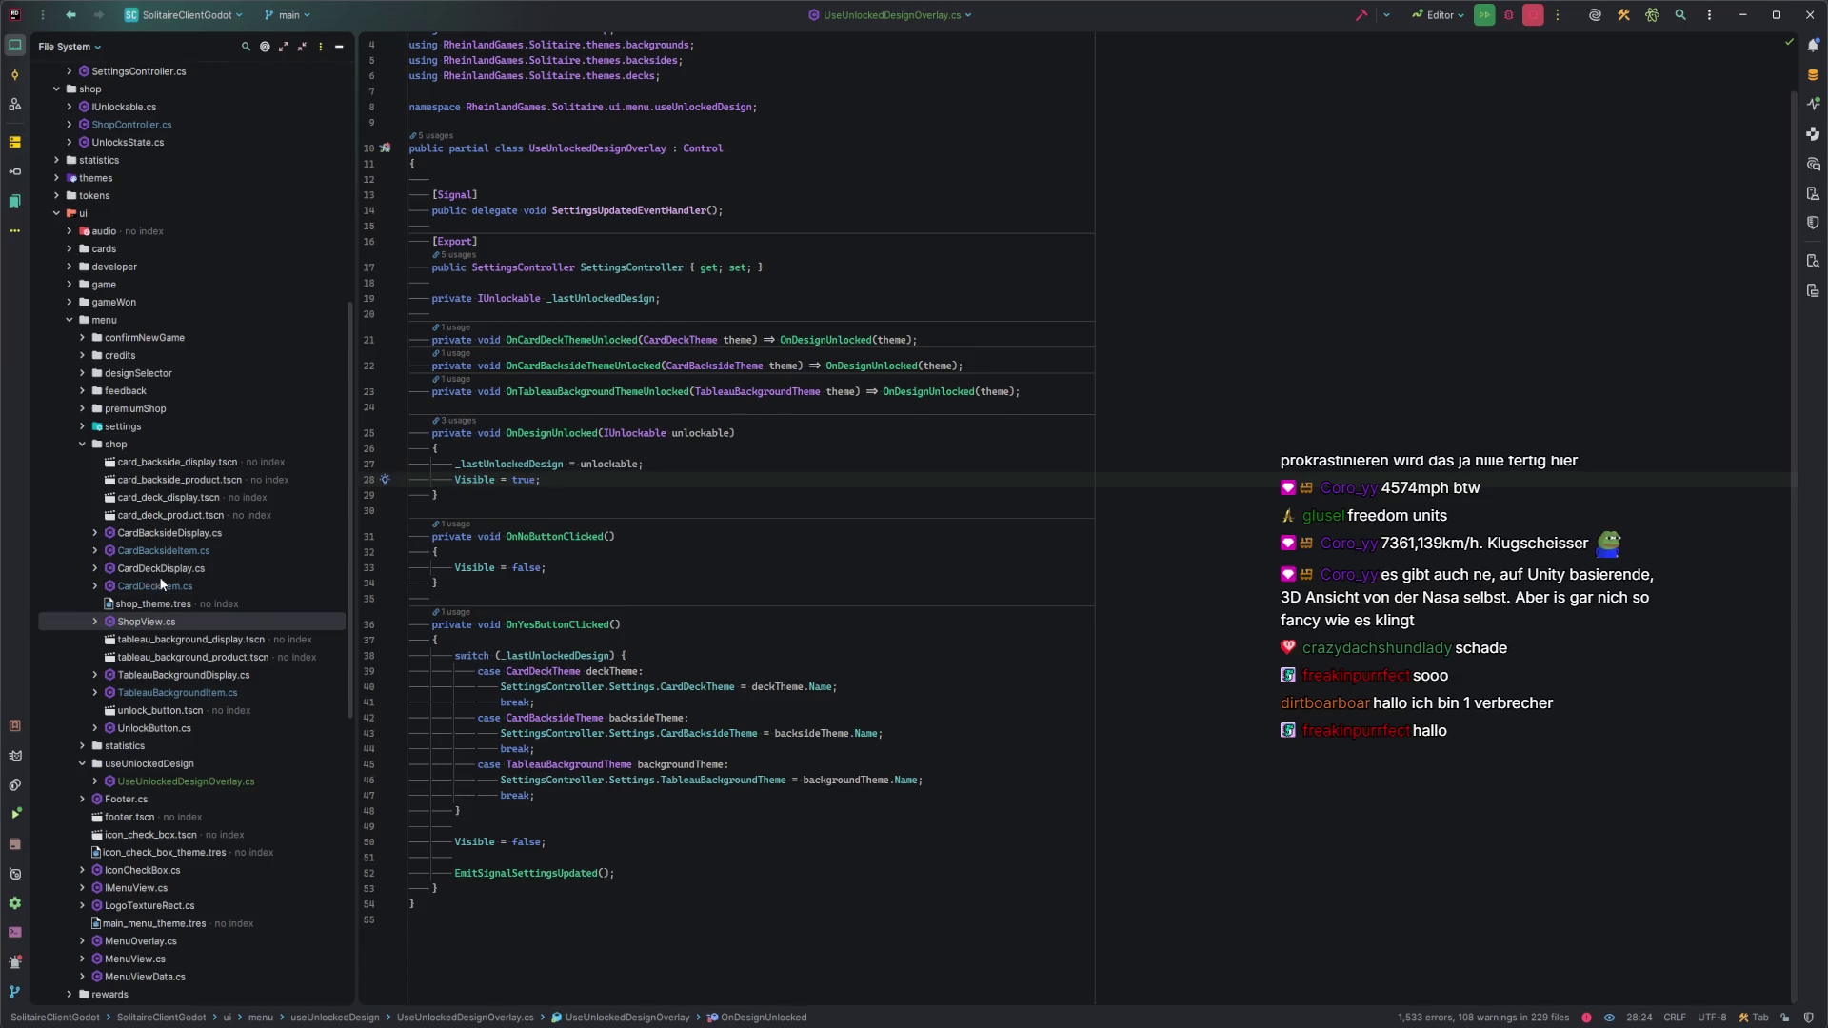
# Open CardDeckSelection.cs and inspect the Select call in OnPreviewSelected and its declaration.
pyautogui.click(83, 427)
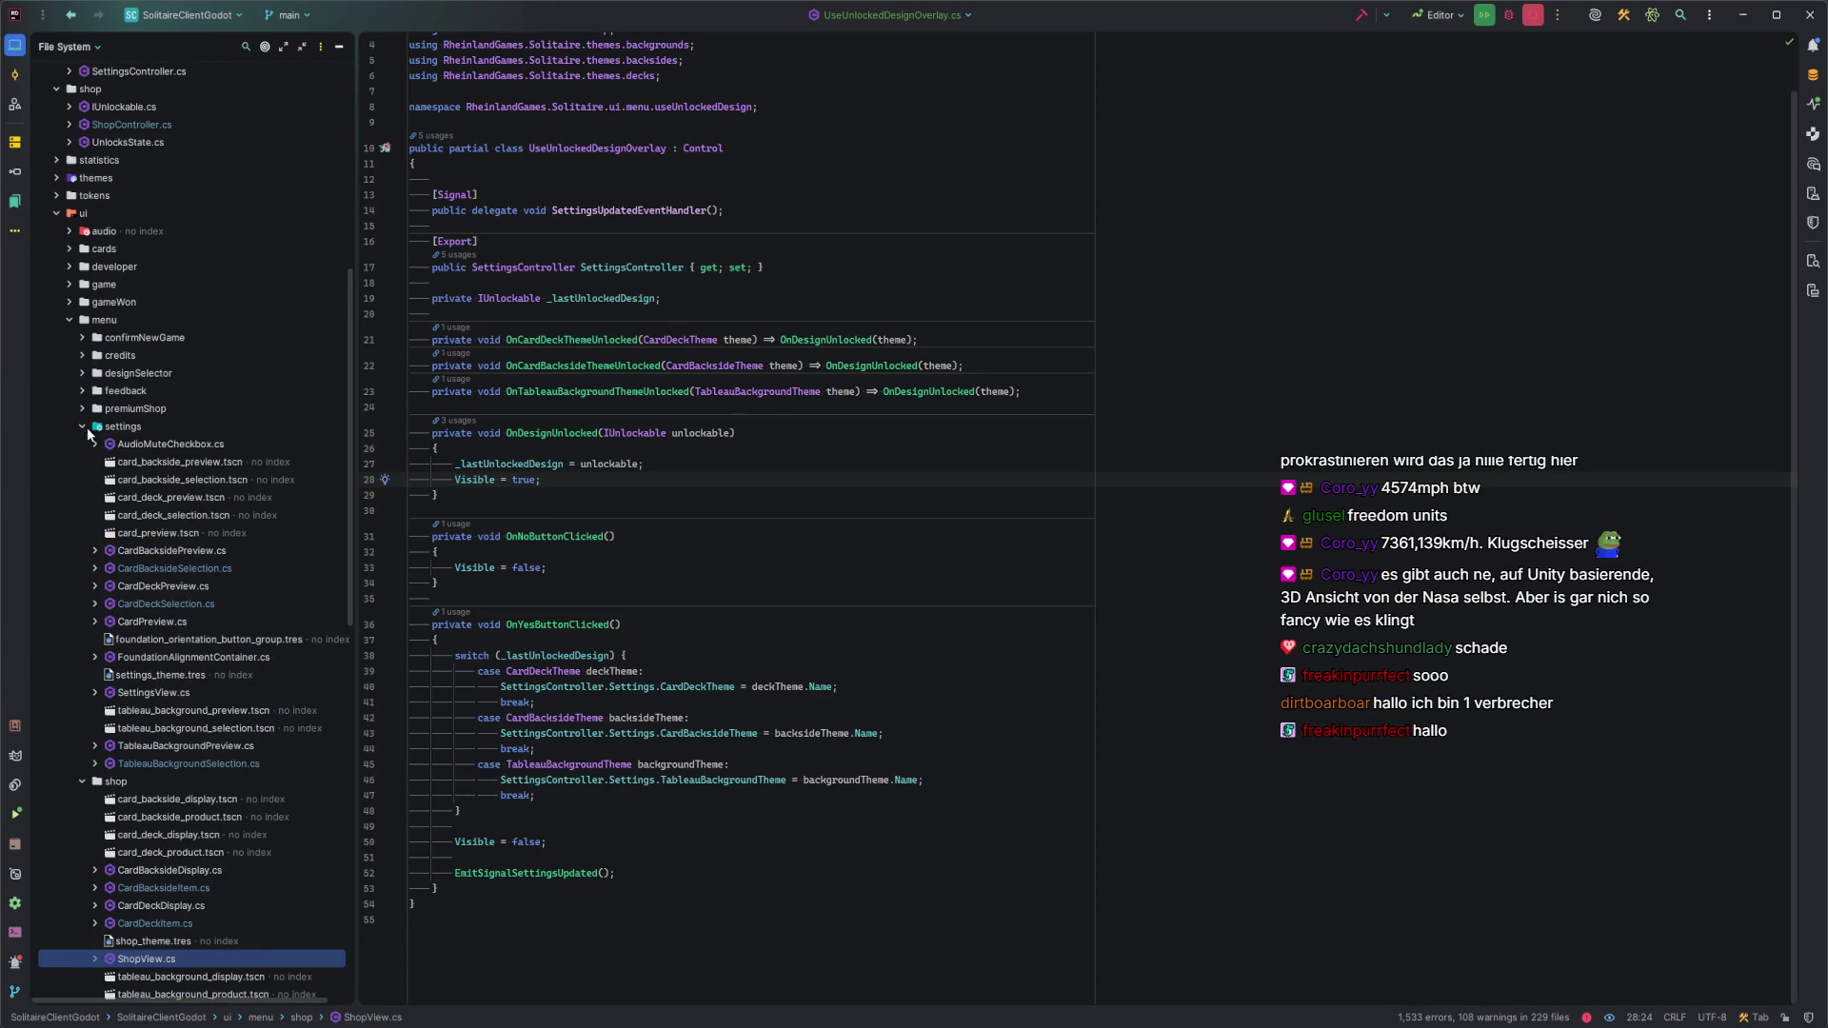
pyautogui.doubleClick(184, 602)
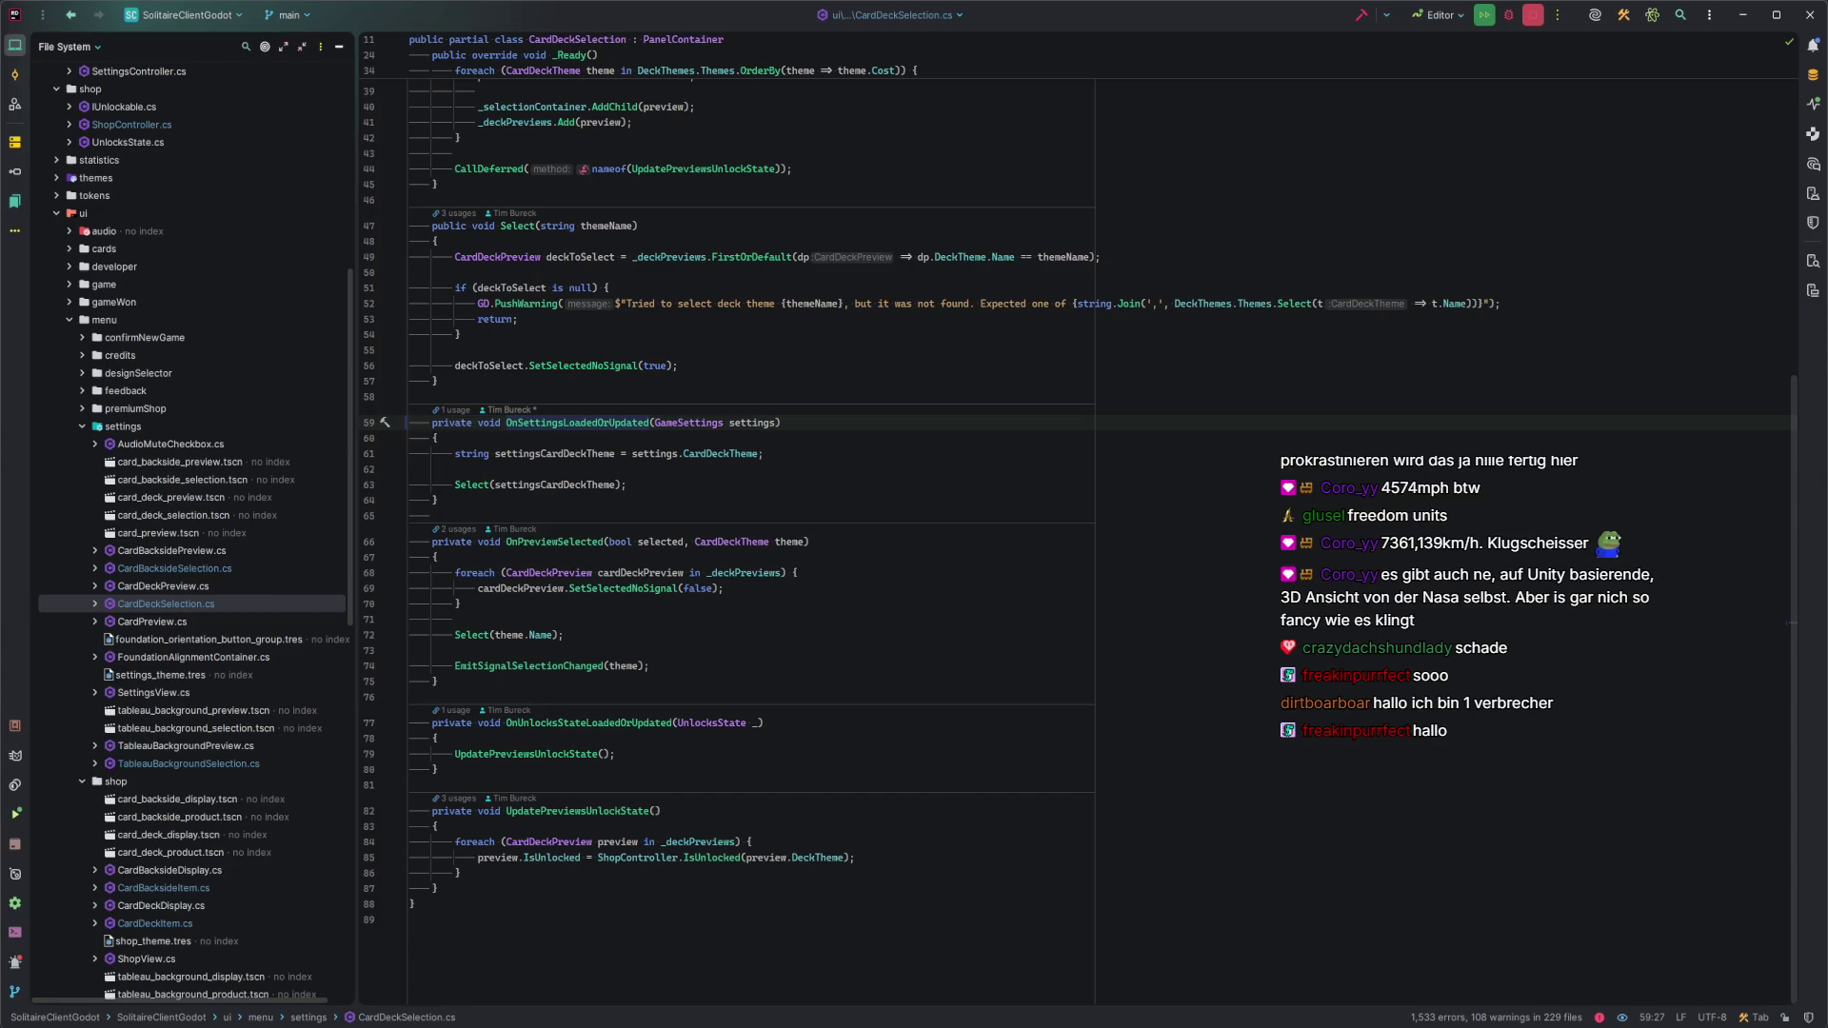
pyautogui.click(576, 635)
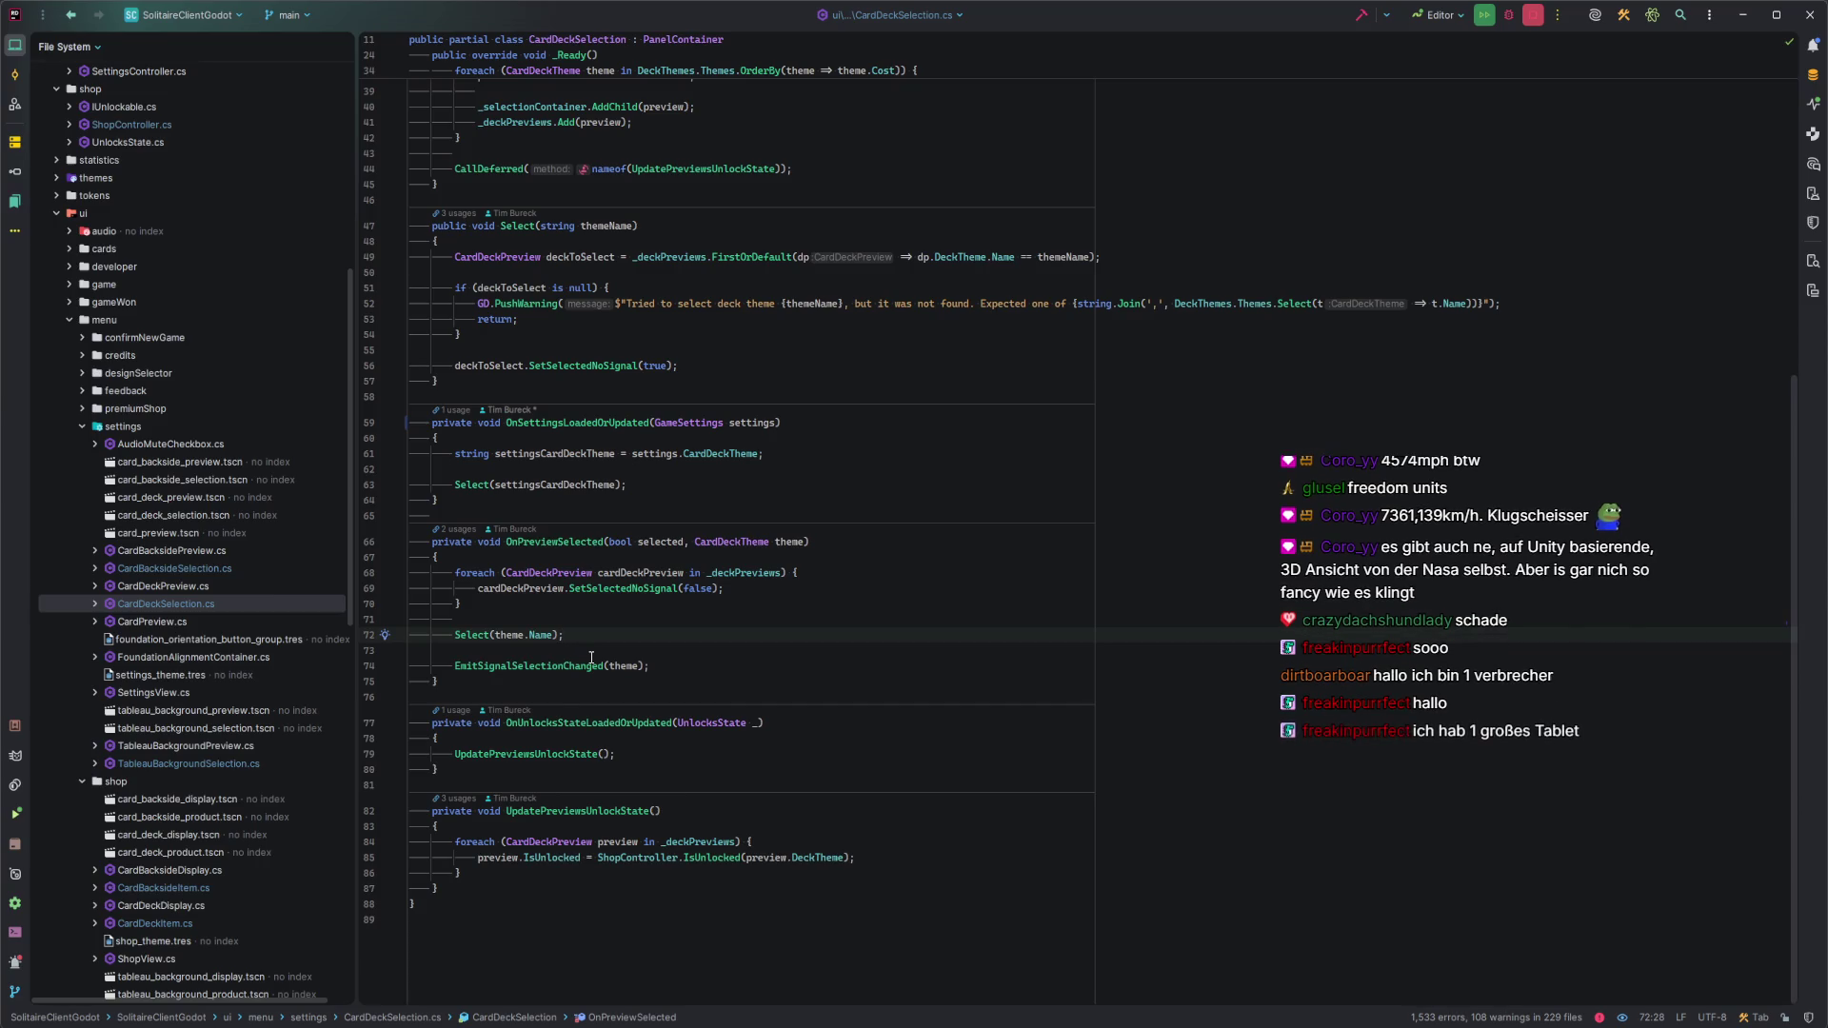
pyautogui.keyDown('ctrl'); pyautogui.click(479, 636); pyautogui.keyUp('ctrl')
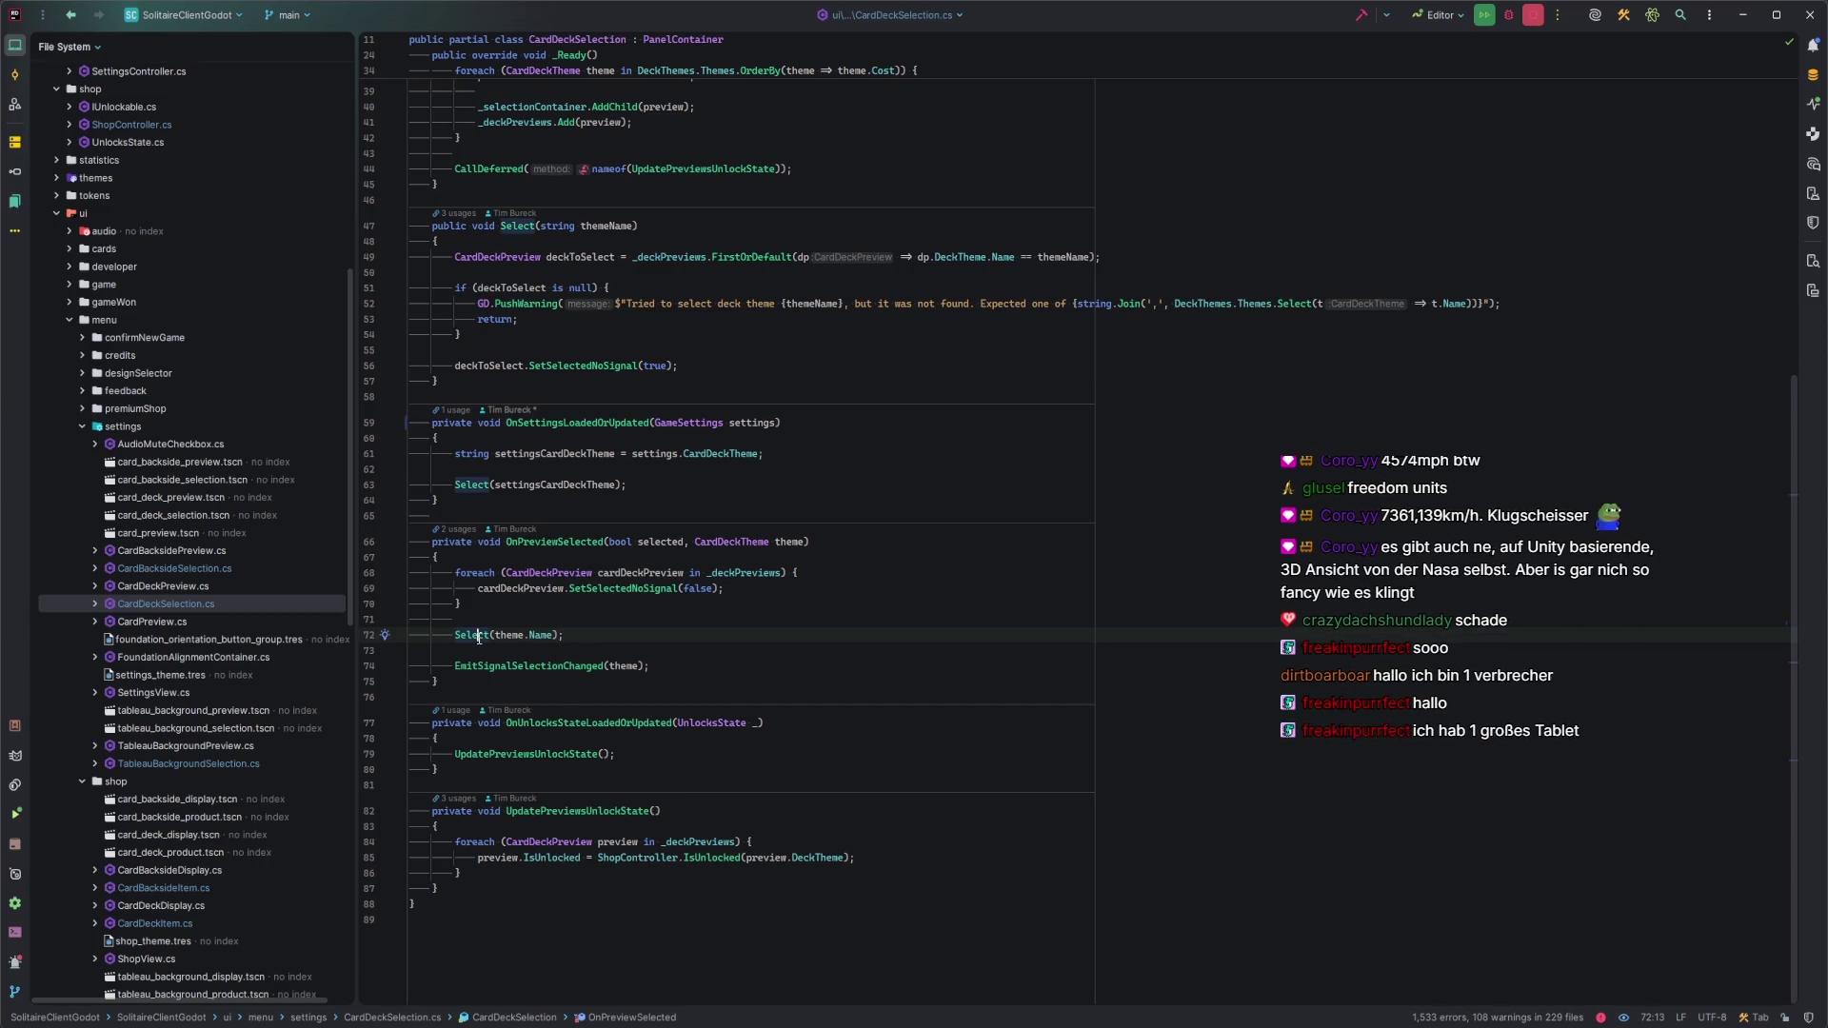
pyautogui.scroll(3, 809, 532)
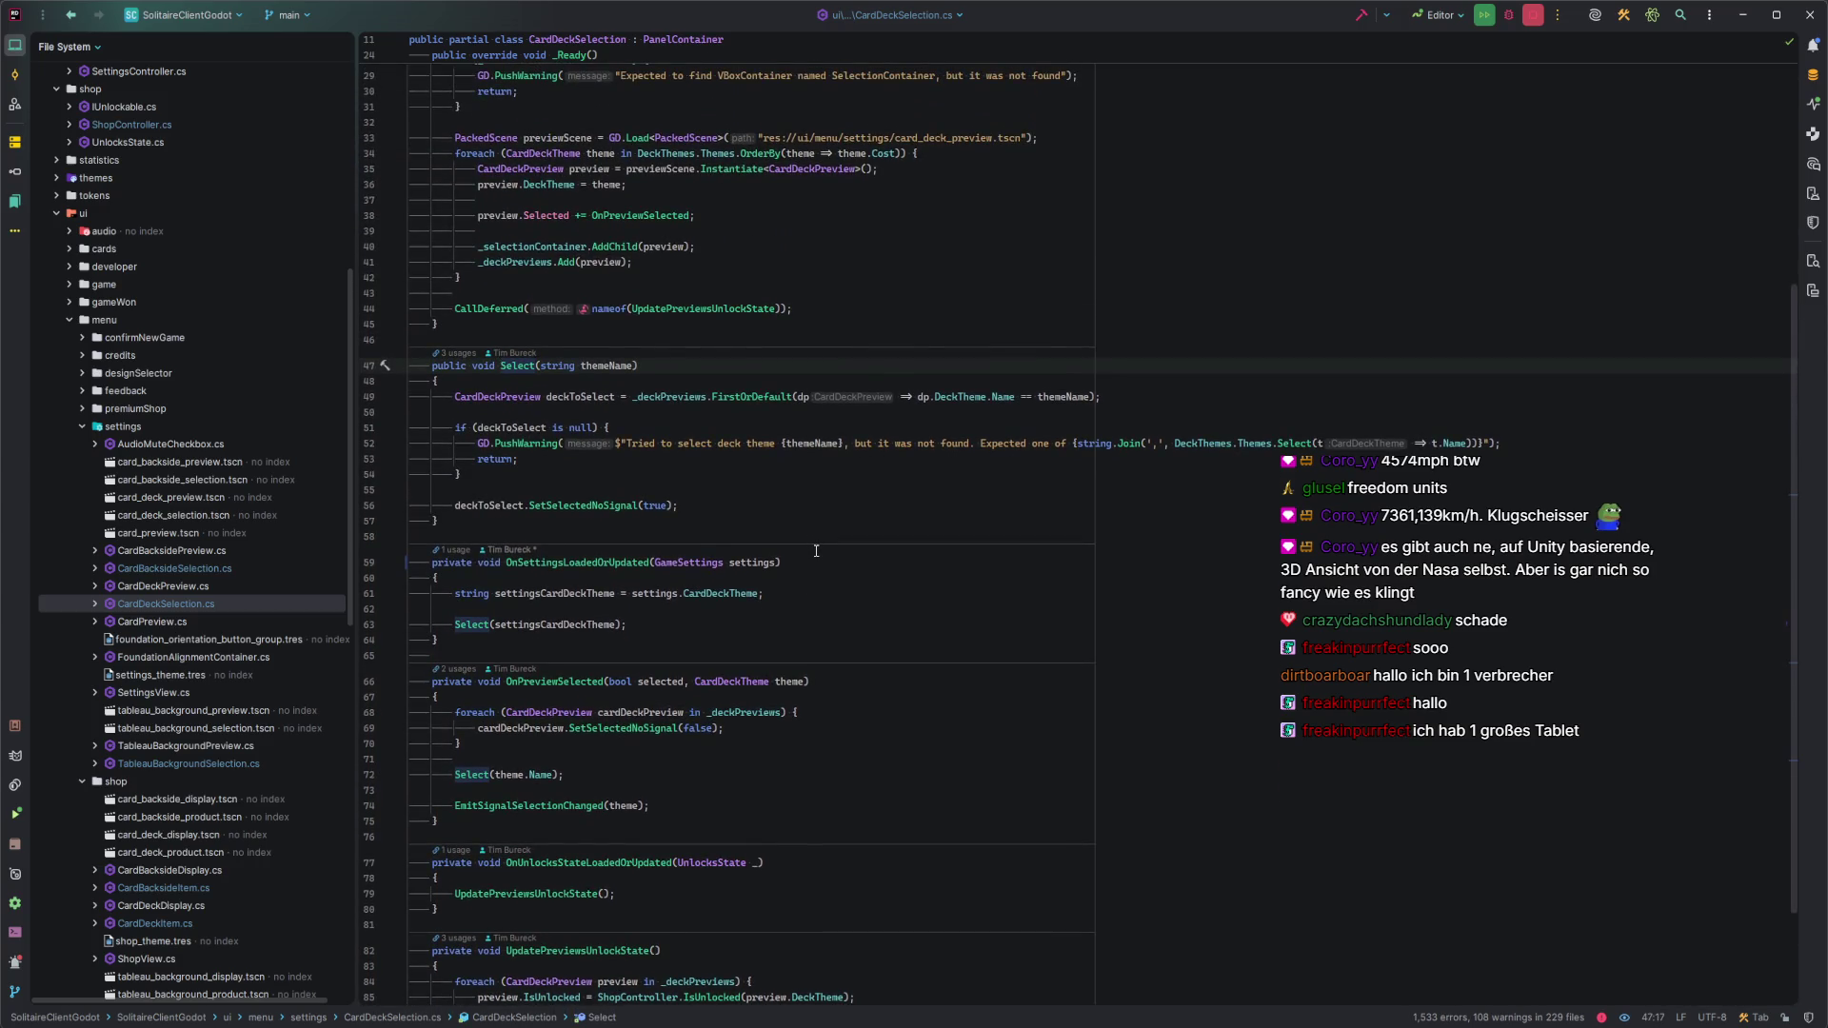
pyautogui.scroll(-3, 816, 551)
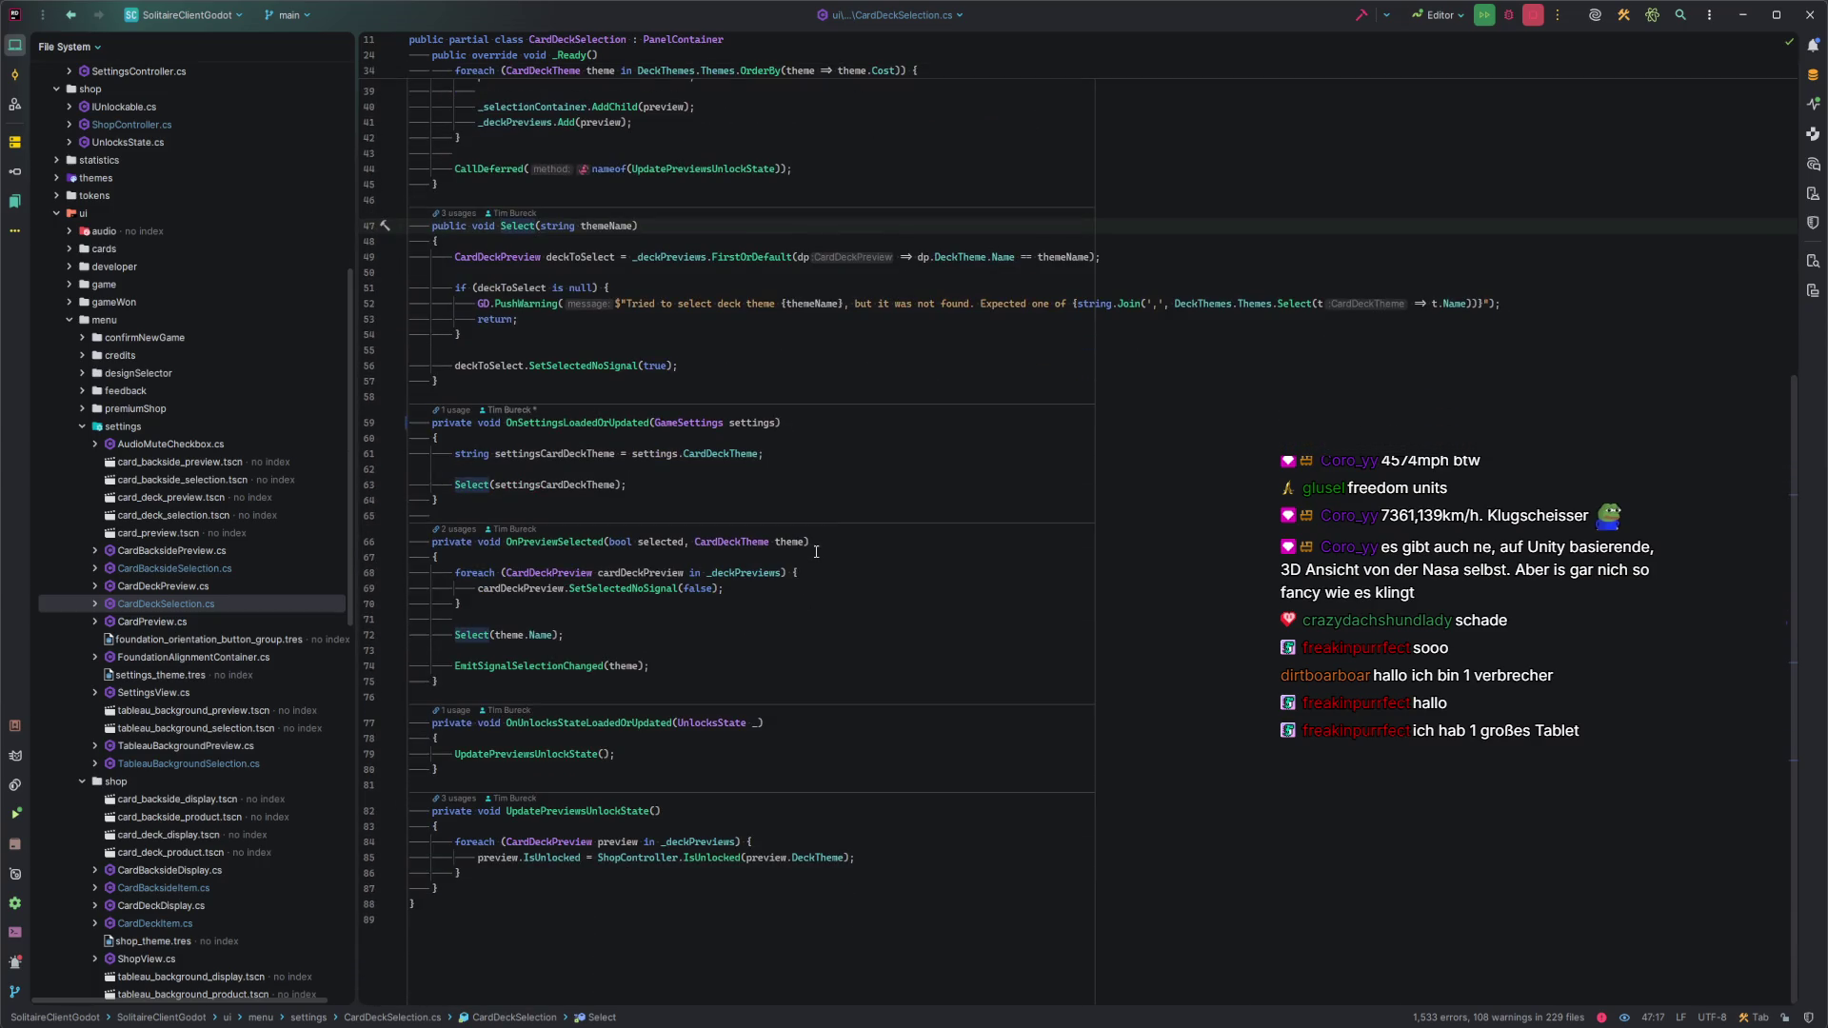
pyautogui.click(578, 633)
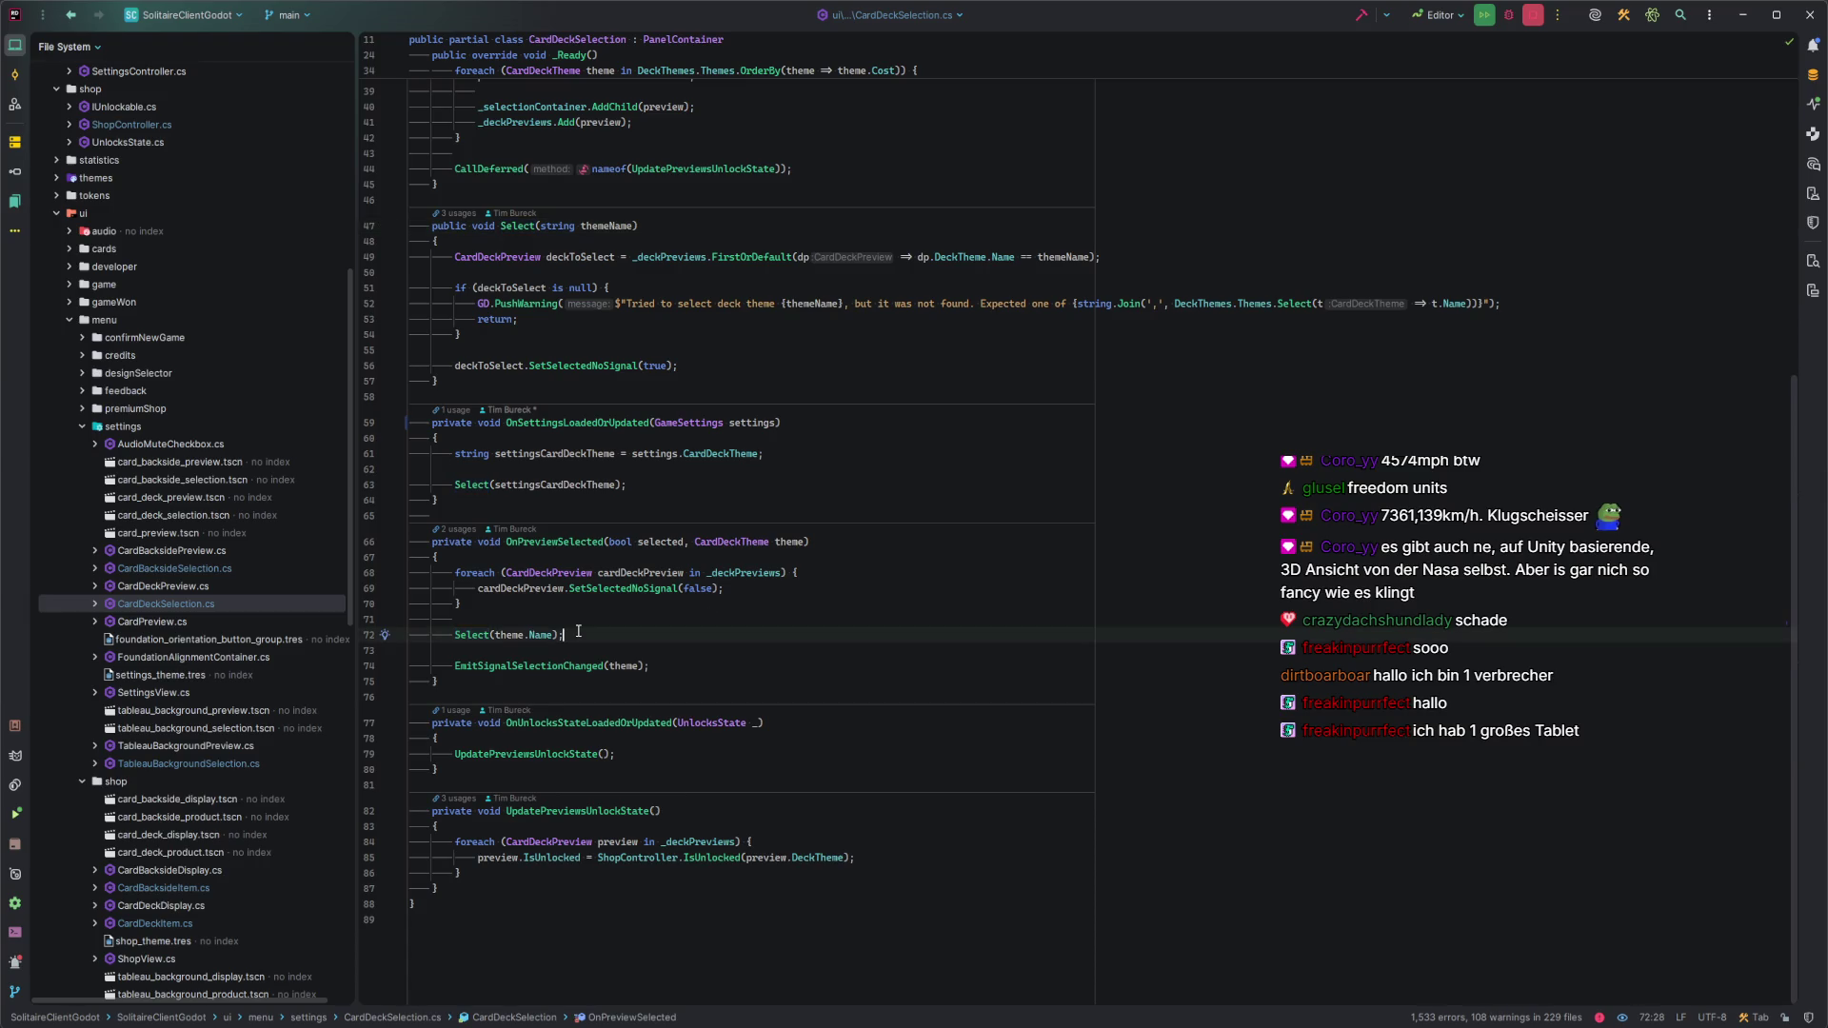
# Trace Select and settingsCardDeckTheme in OnSettingsLoadedOrUpdated, check SetSelectedNoSignal on line 56, then return to Godot.
pyautogui.click(652, 486)
pyautogui.click(479, 488)
pyautogui.click(518, 486)
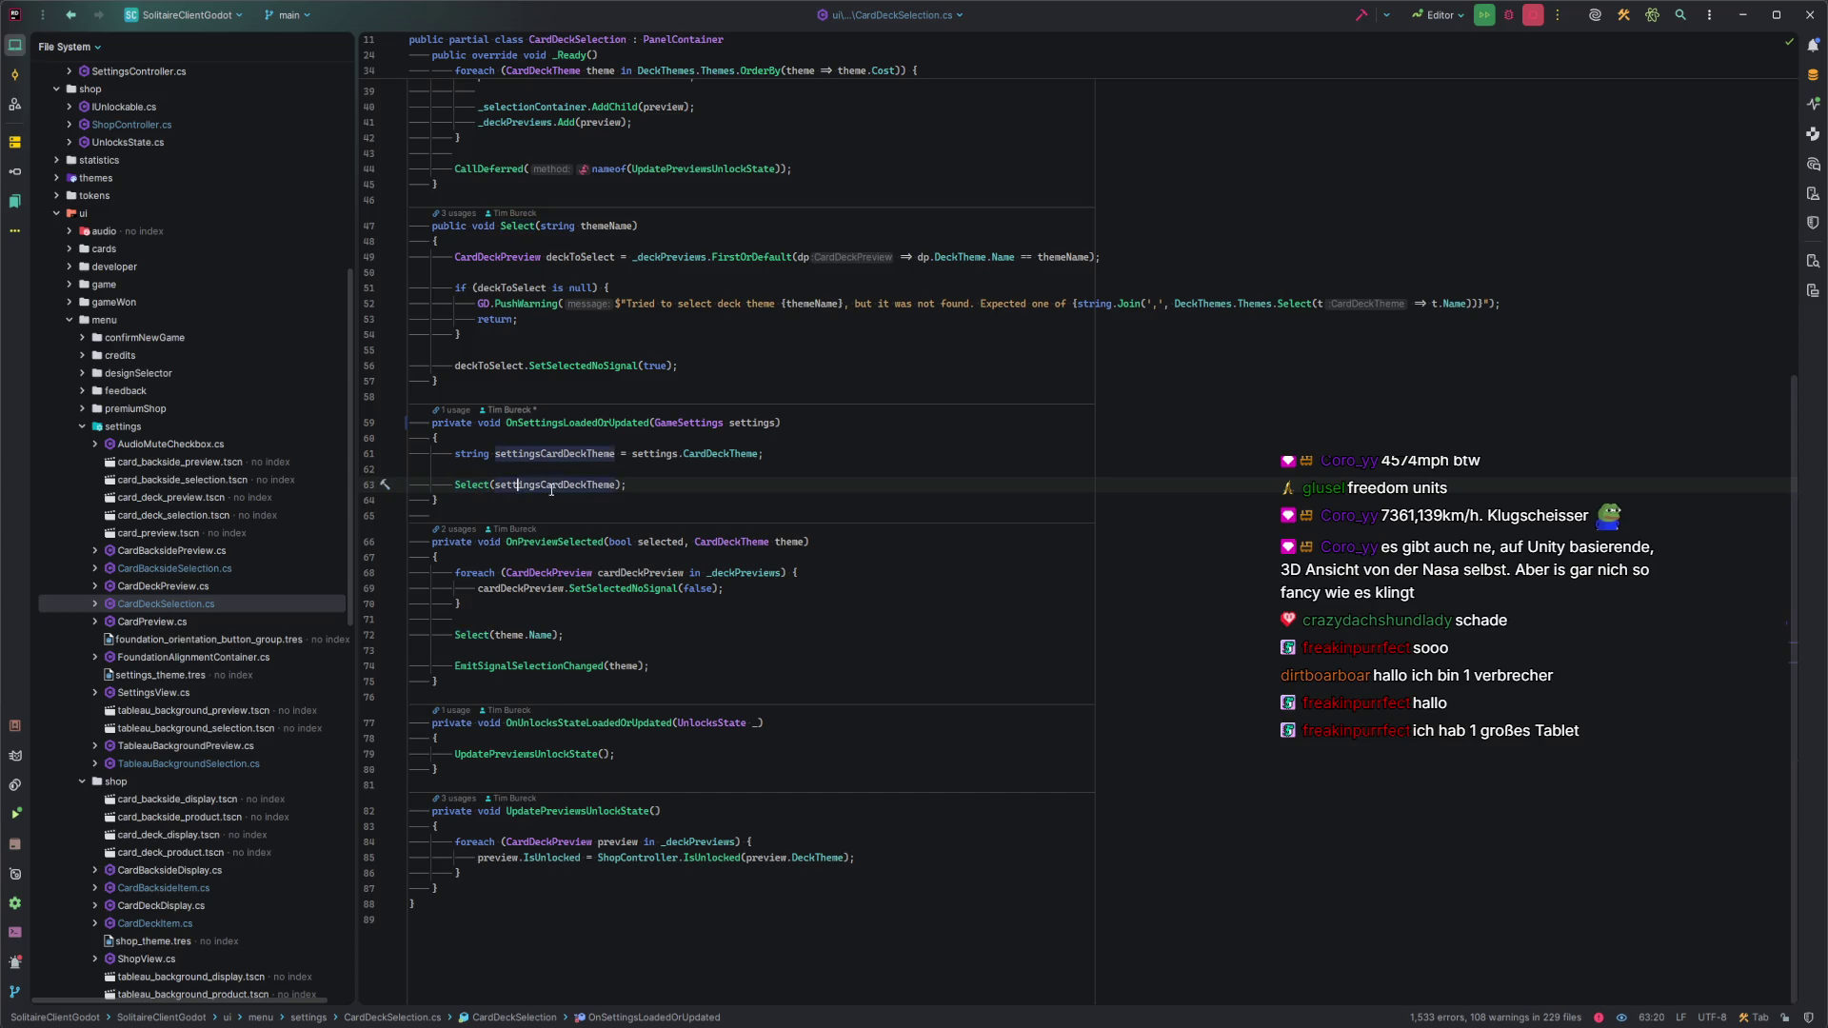
pyautogui.click(569, 486)
pyautogui.scroll(1, 737, 660)
pyautogui.scroll(5, 737, 660)
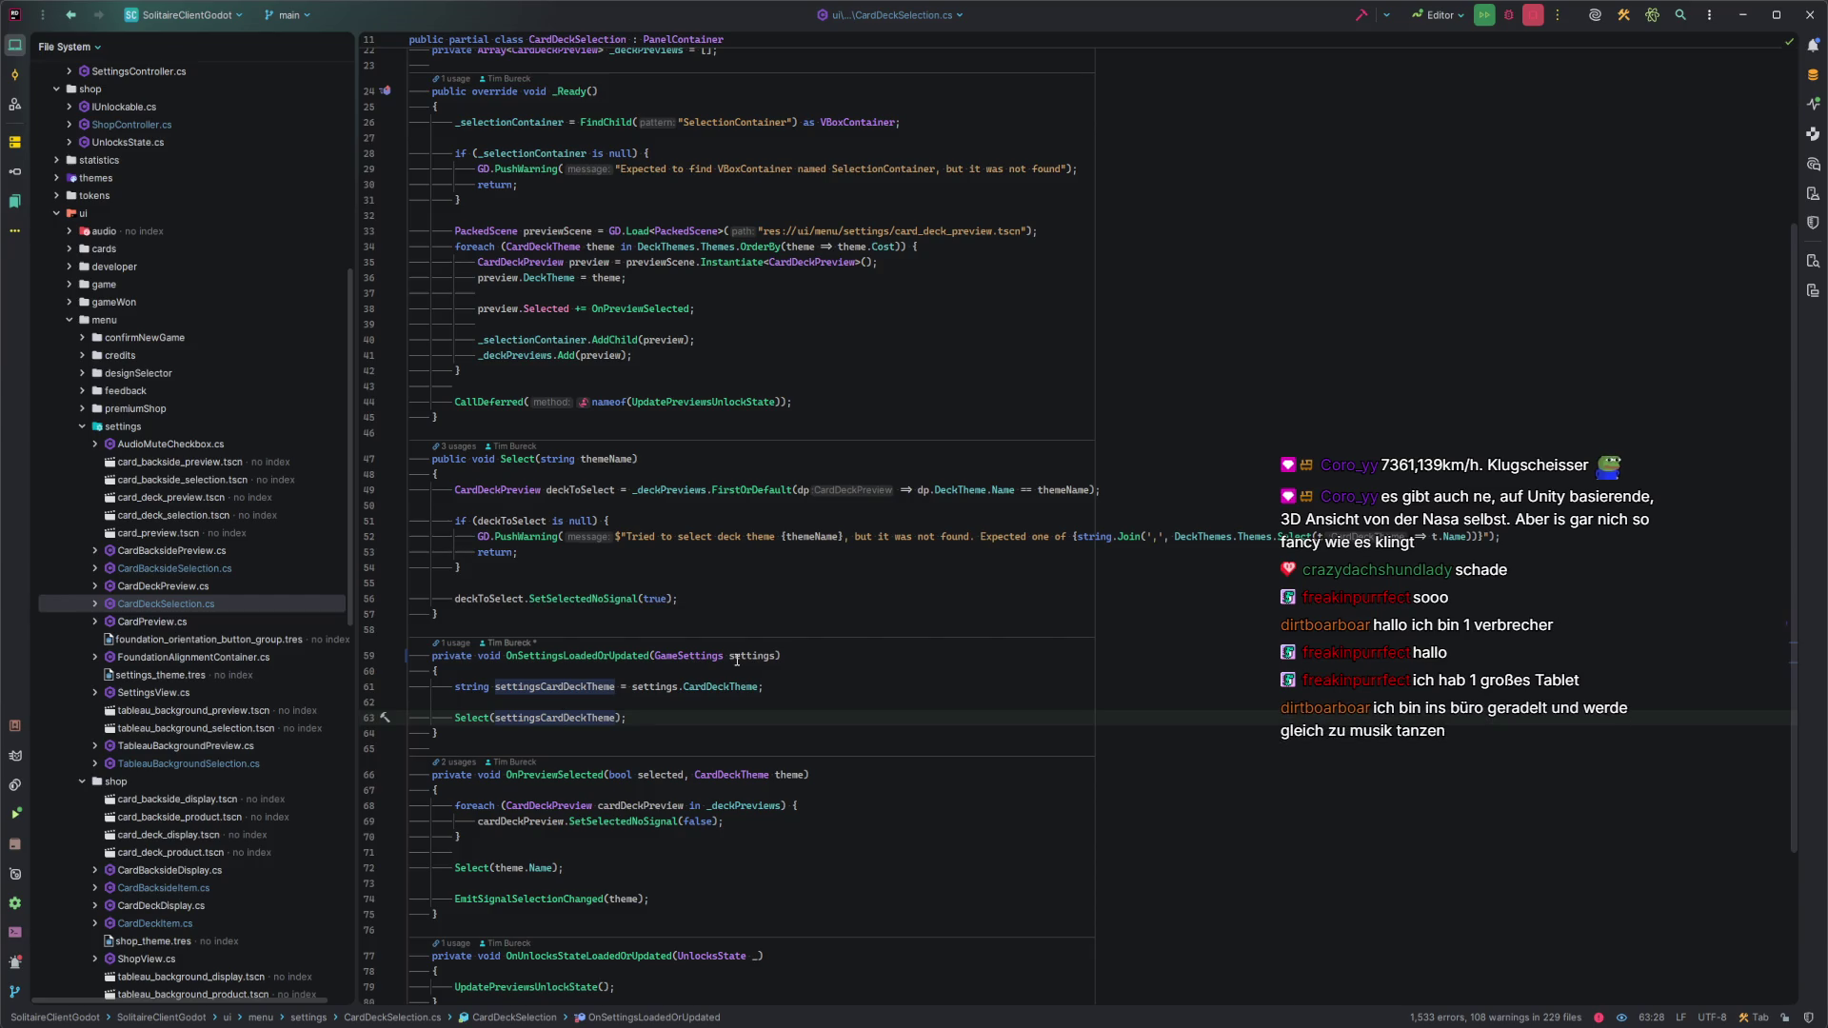
pyautogui.moveTo(720, 656)
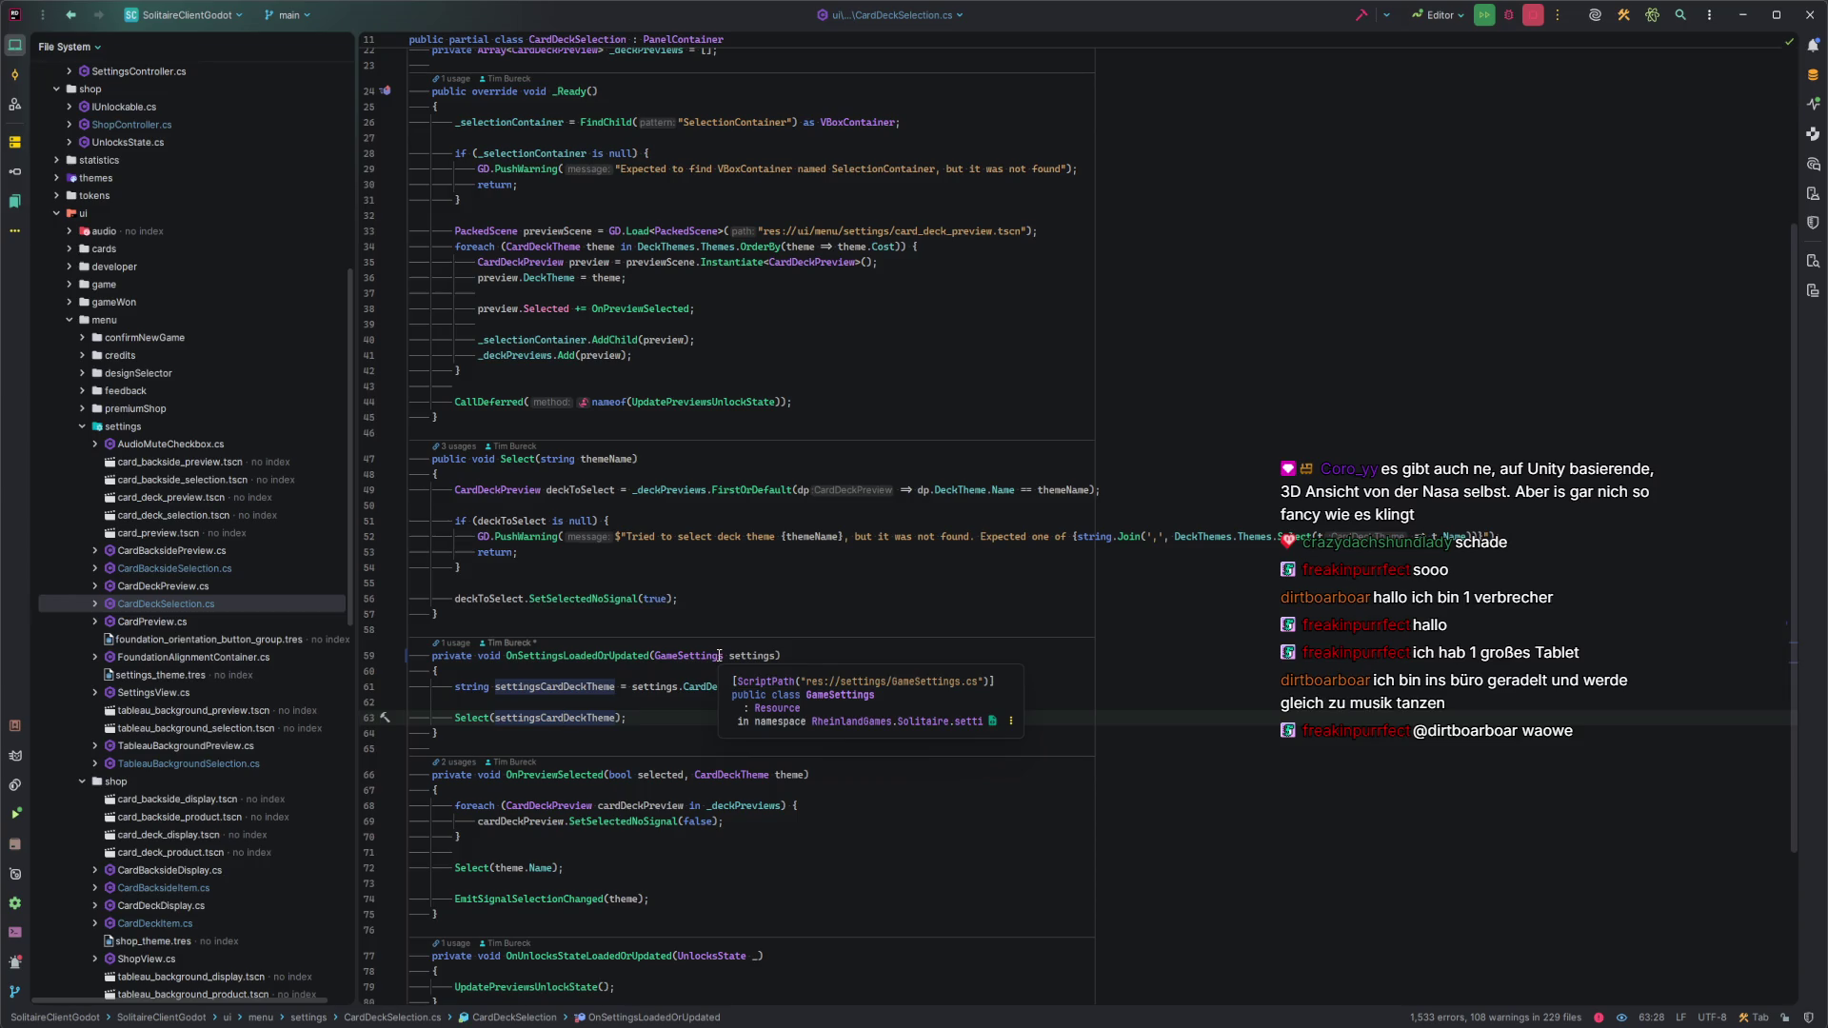
pyautogui.scroll(2, 778, 524)
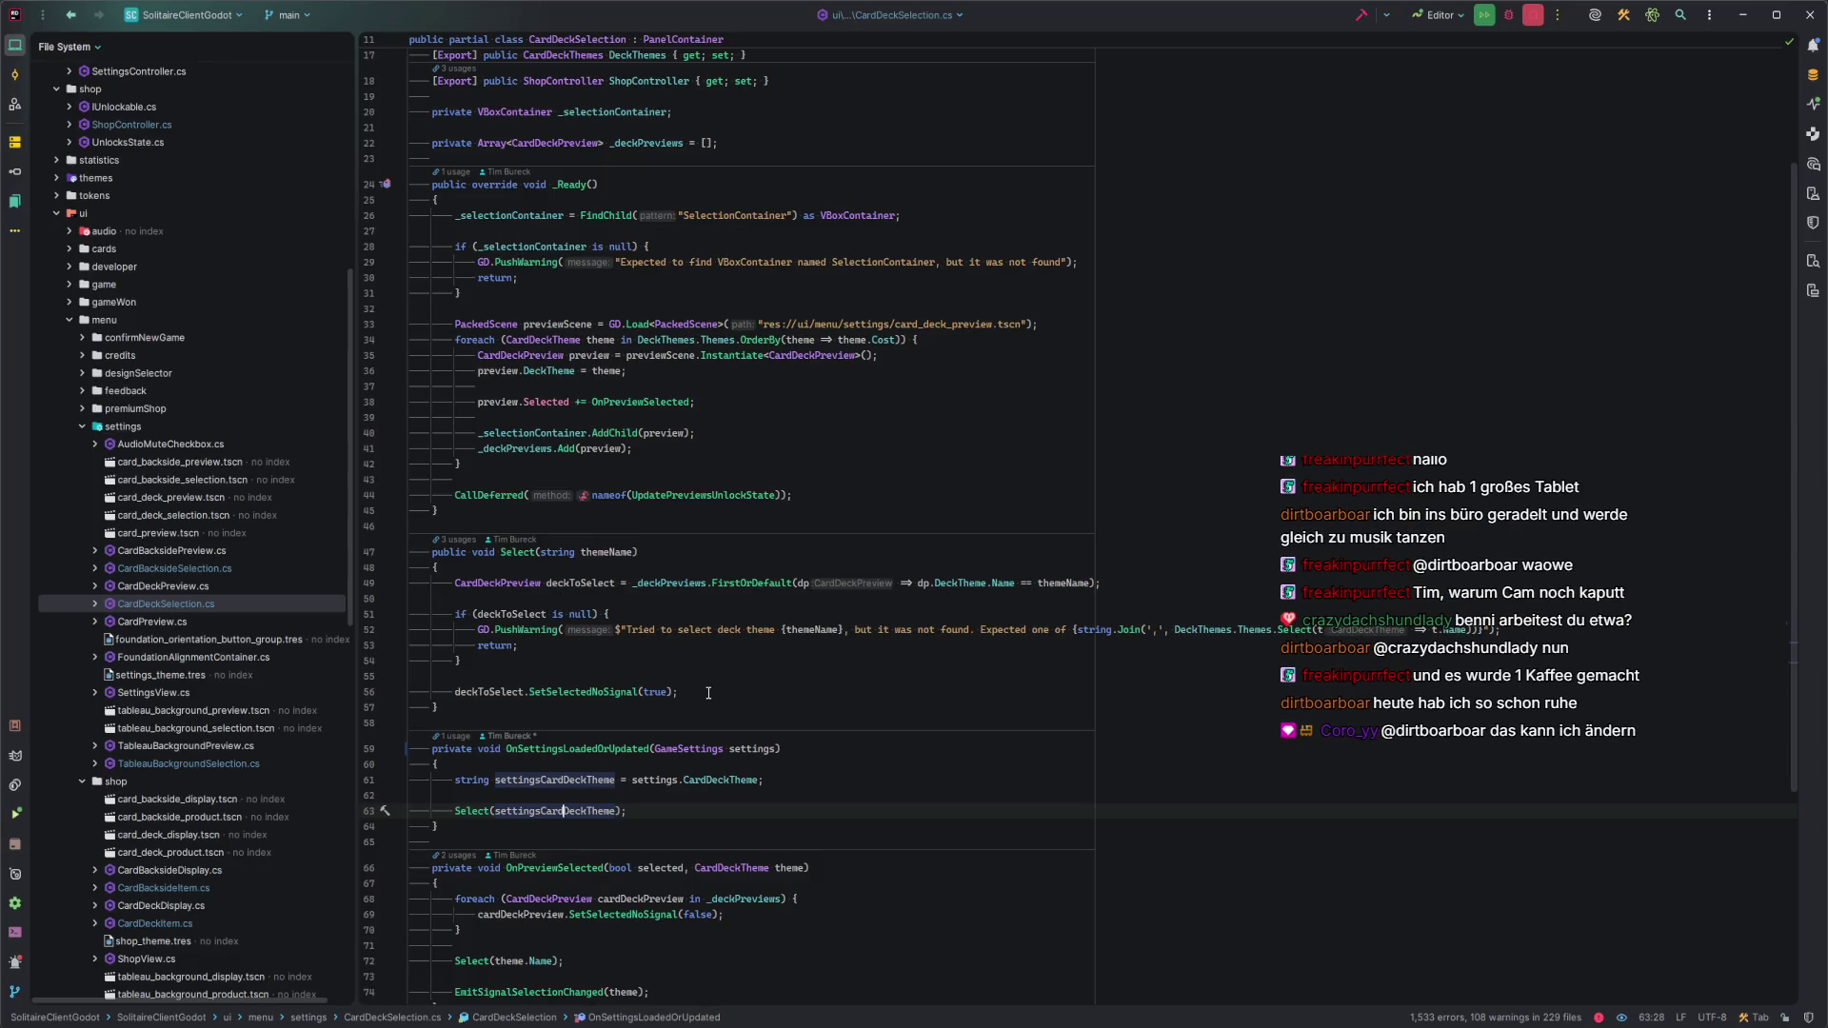
pyautogui.scroll(-1, 709, 692)
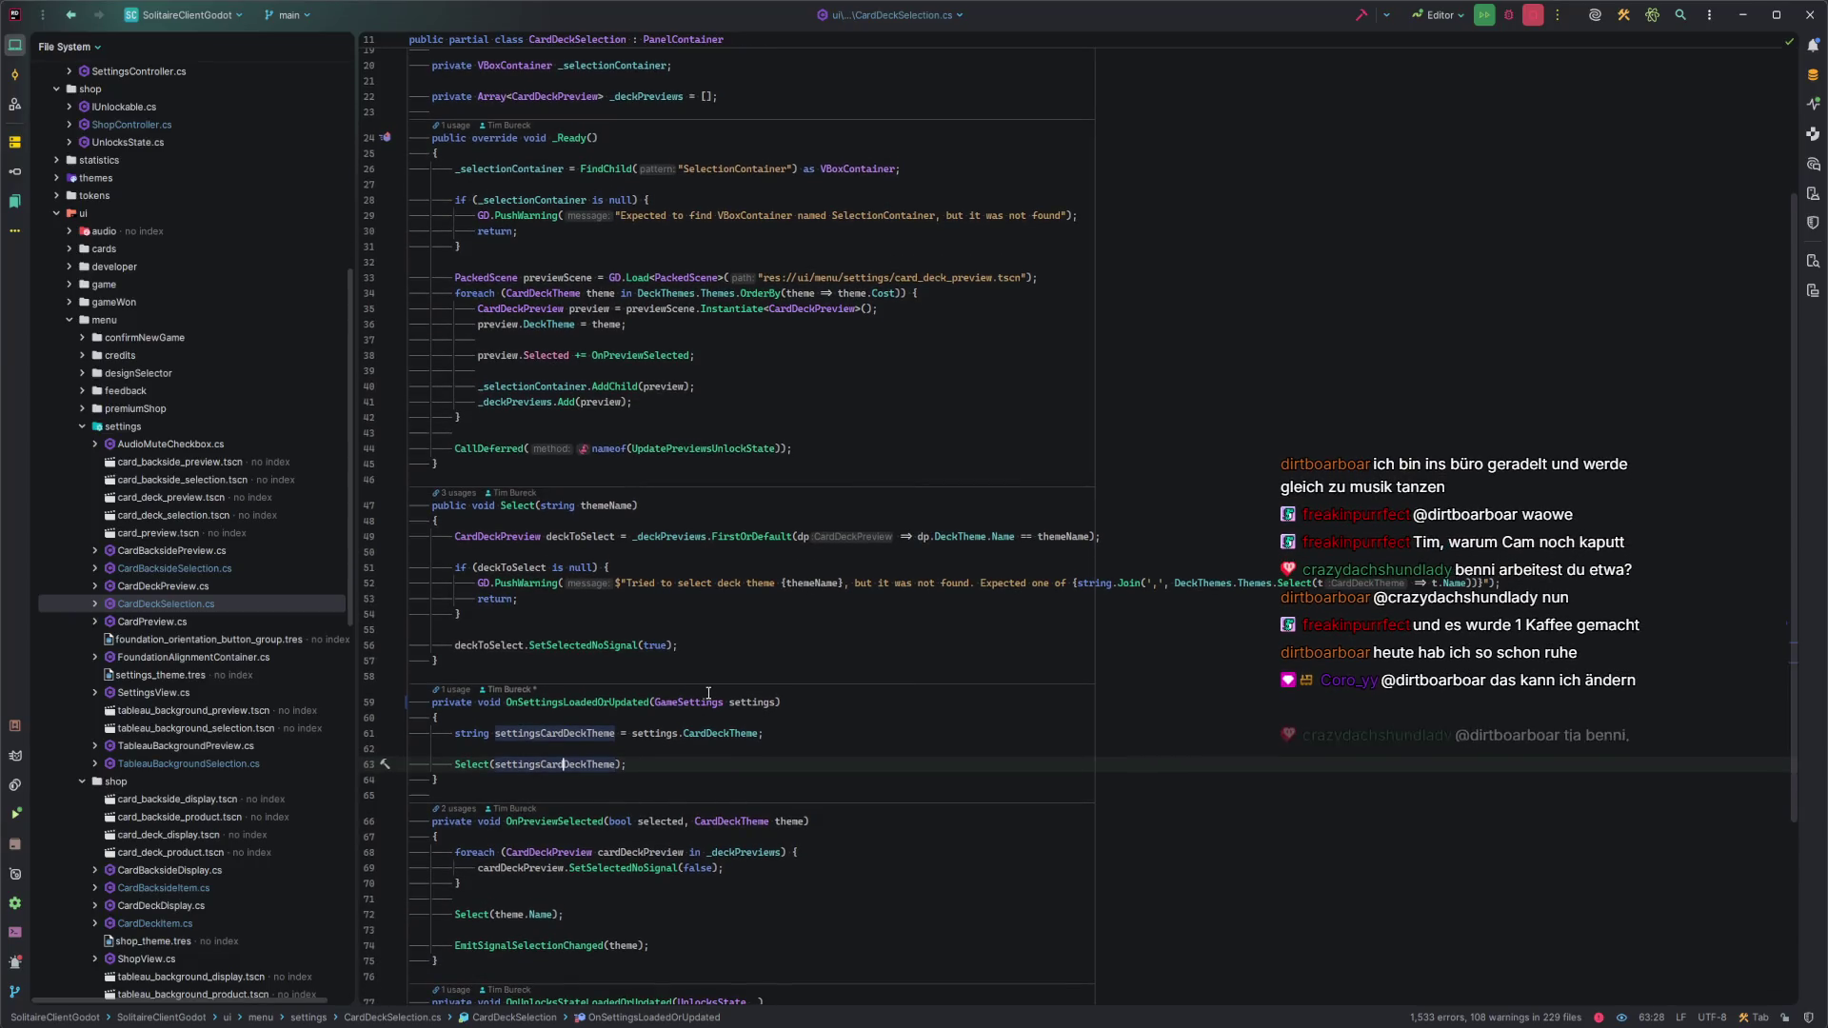
pyautogui.click(730, 644)
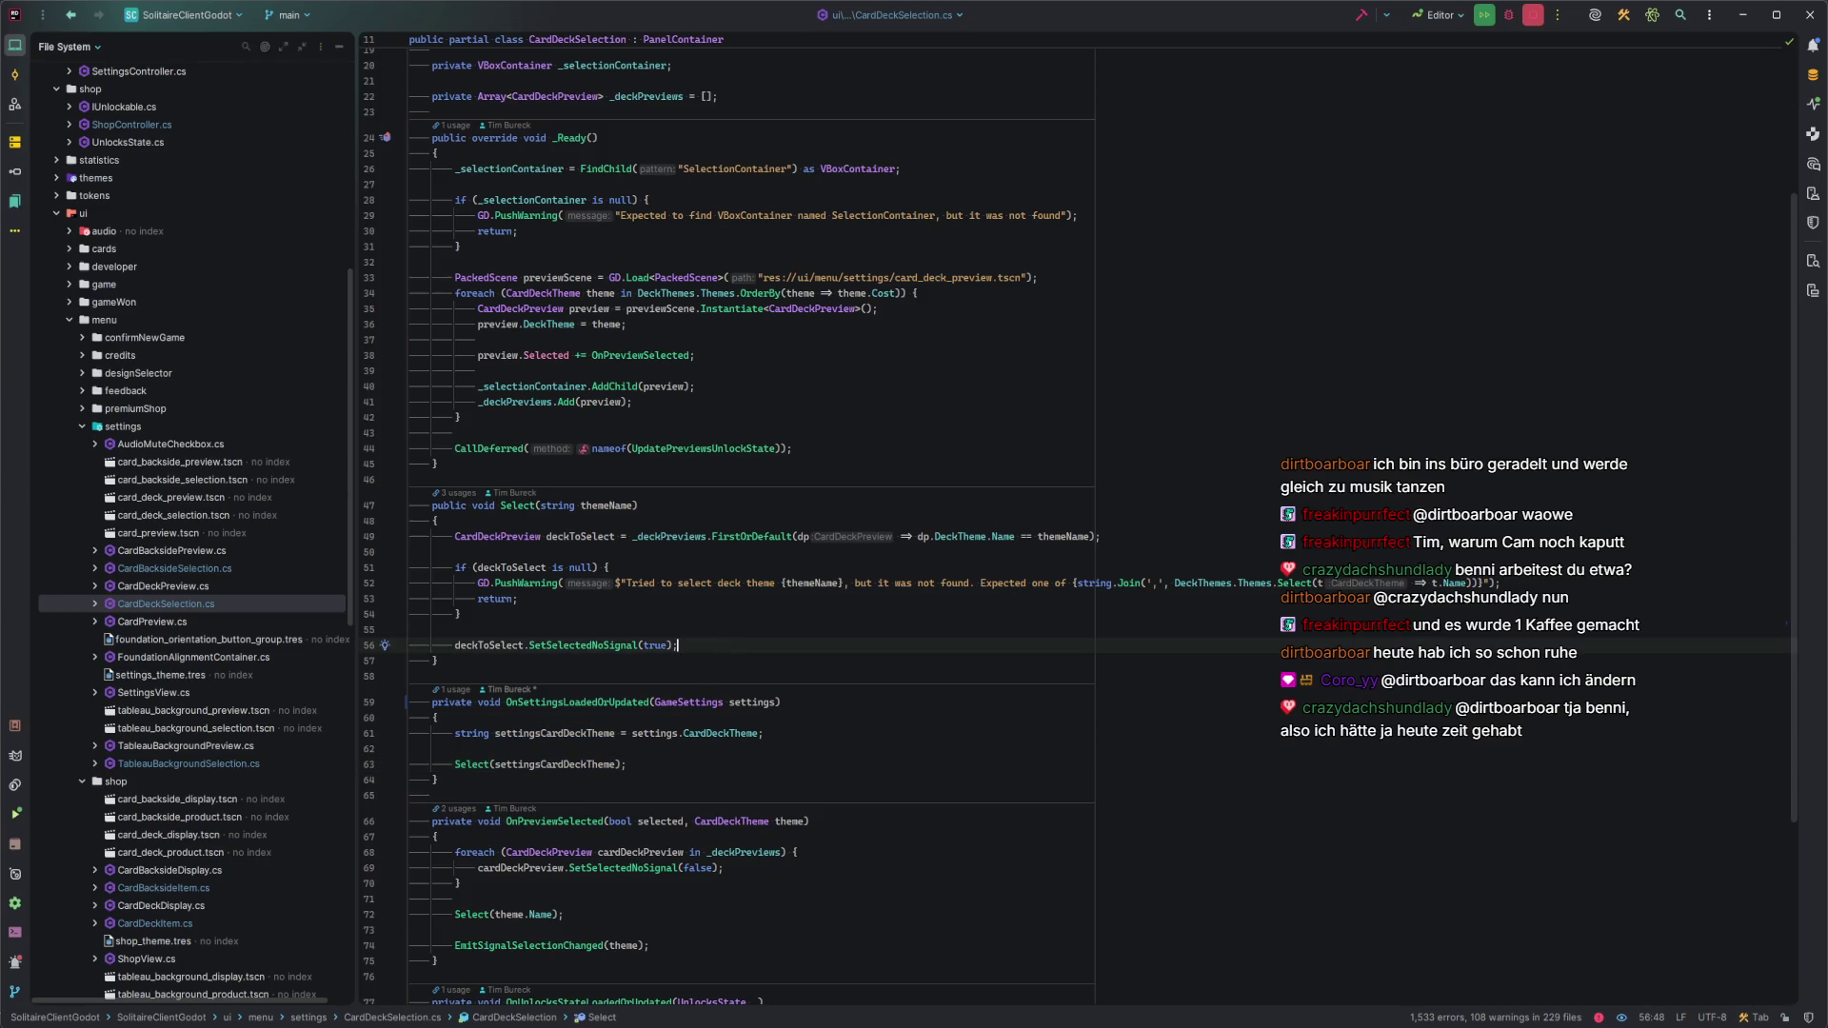
pyautogui.hotkey('alt', 'Tab')
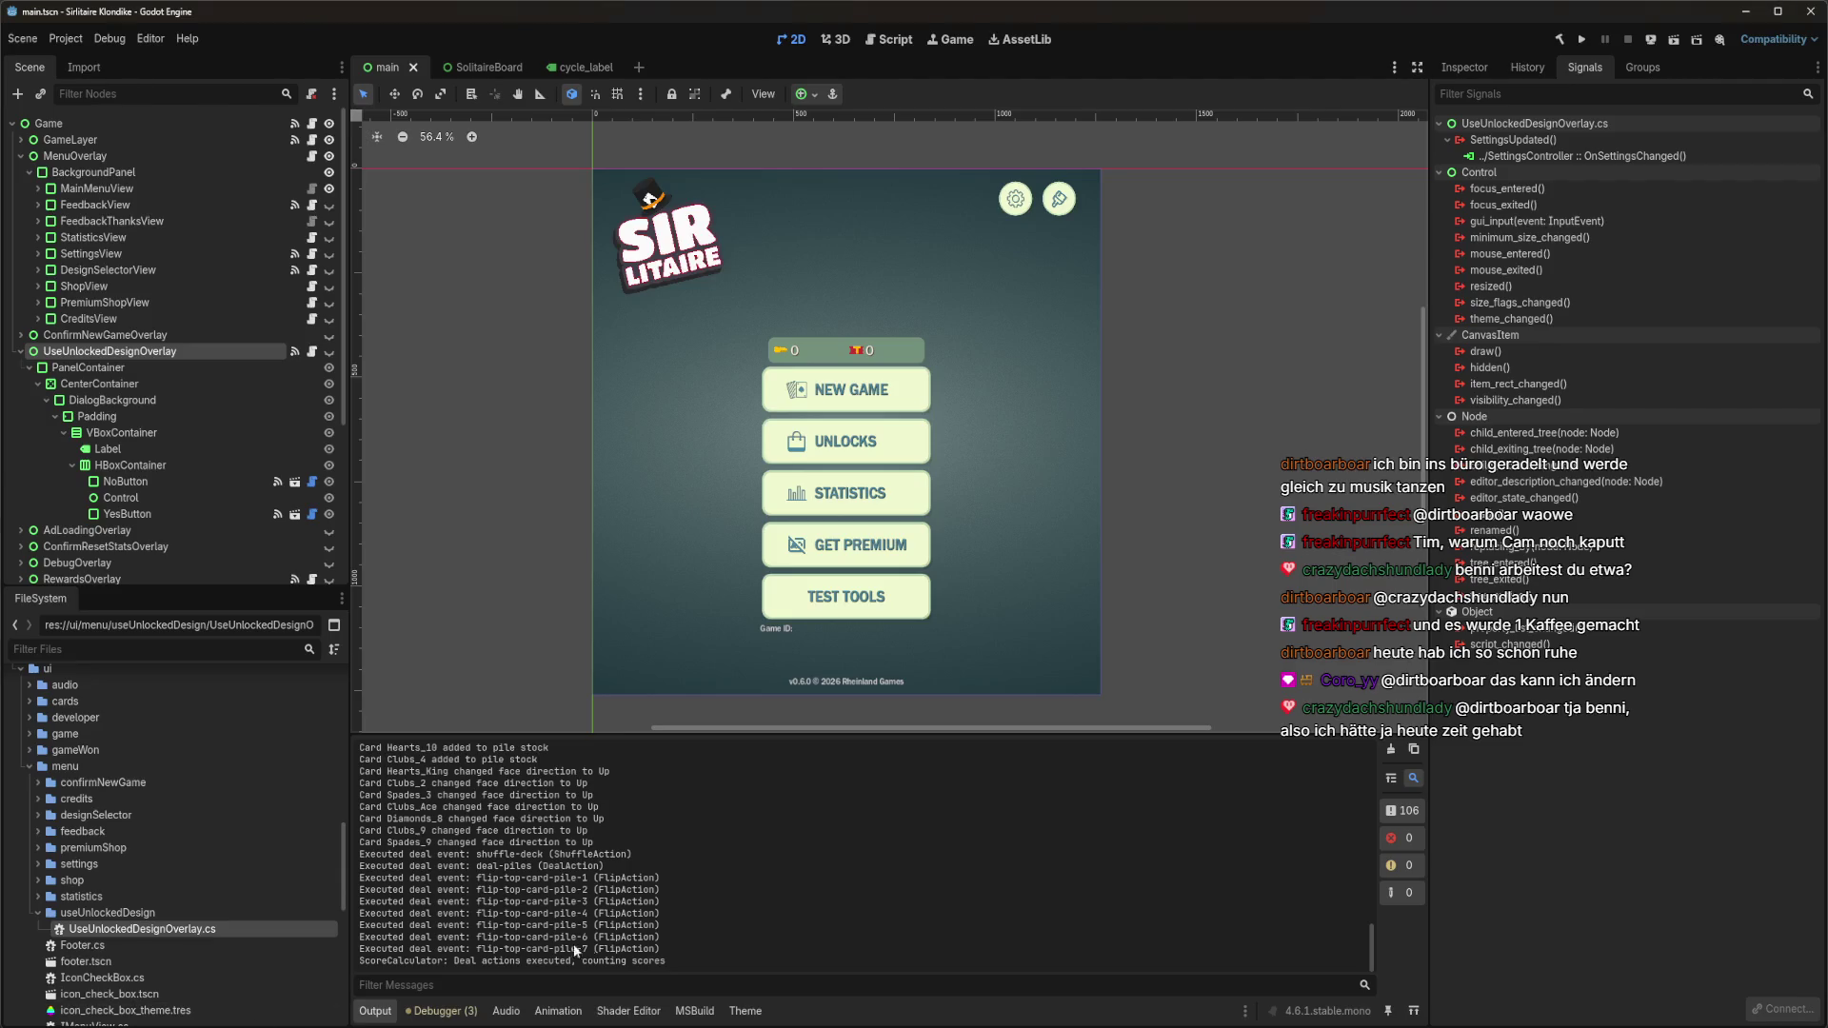
# Review the Godot Output log from the last run, glancing at the Debugger tab.
pyautogui.click(440, 1012)
pyautogui.click(392, 1013)
pyautogui.scroll(15, 690, 938)
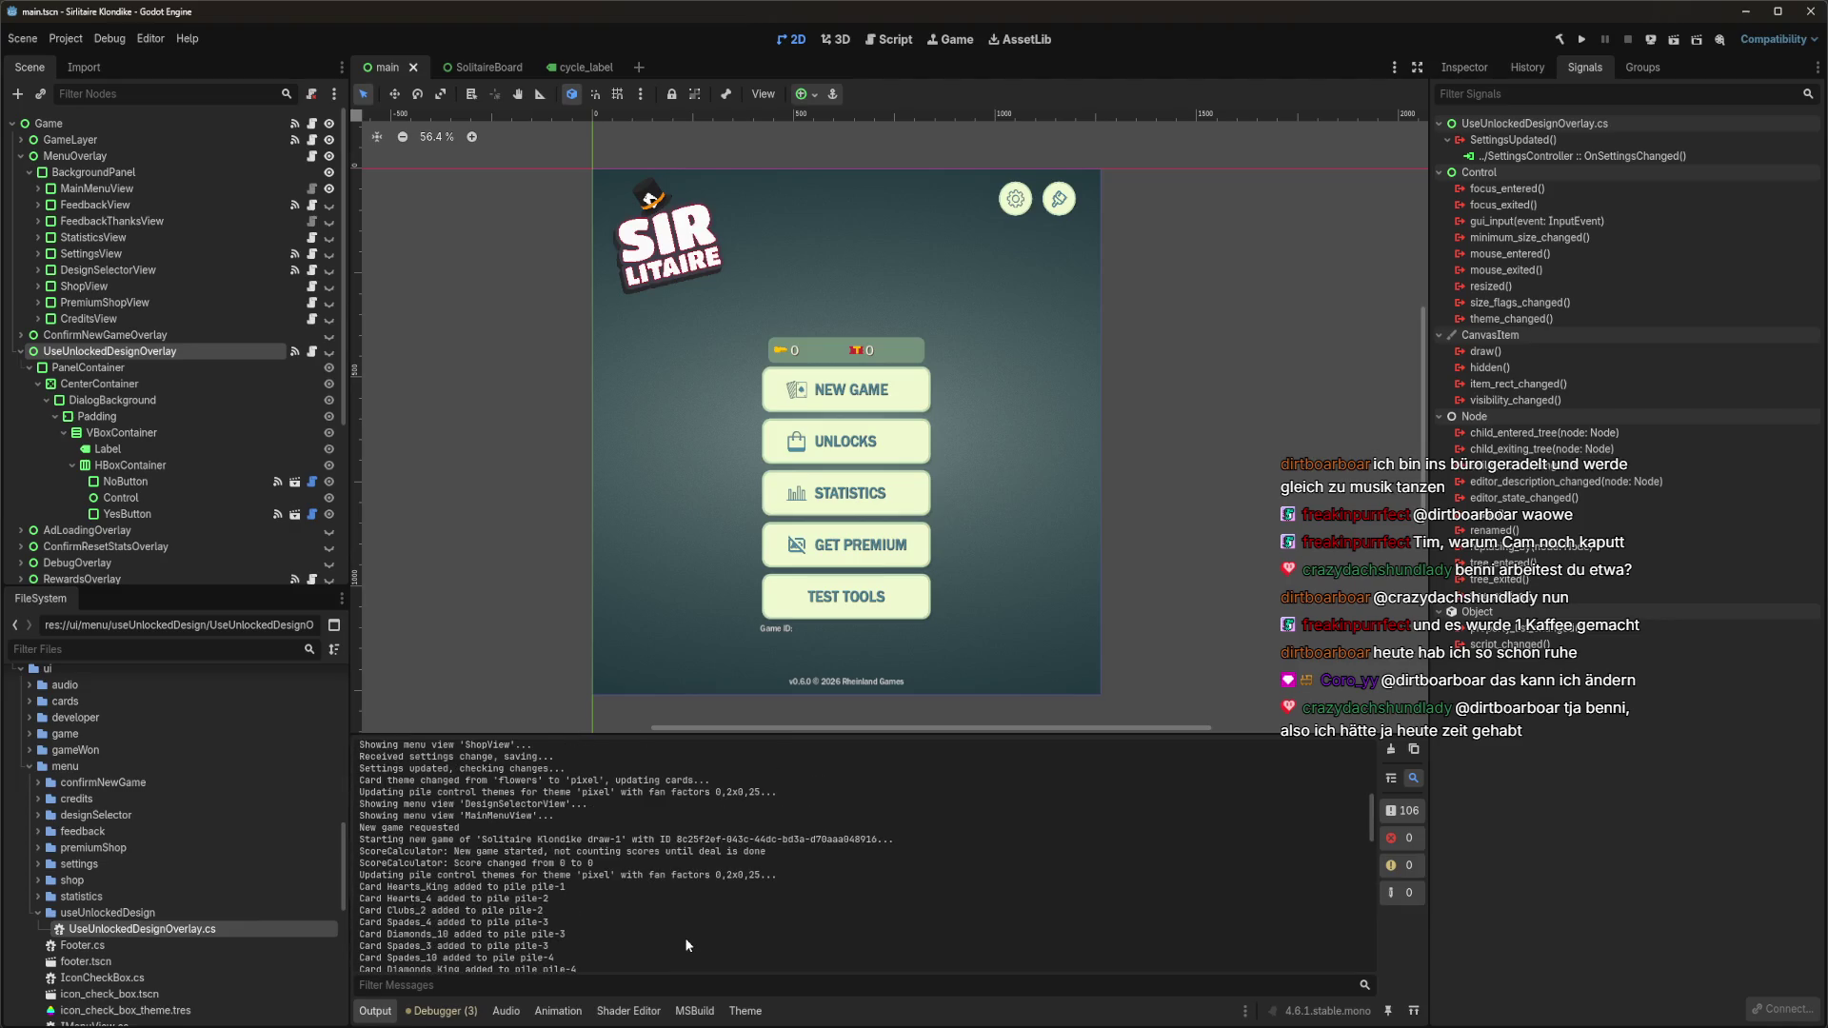
pyautogui.scroll(-15, 688, 945)
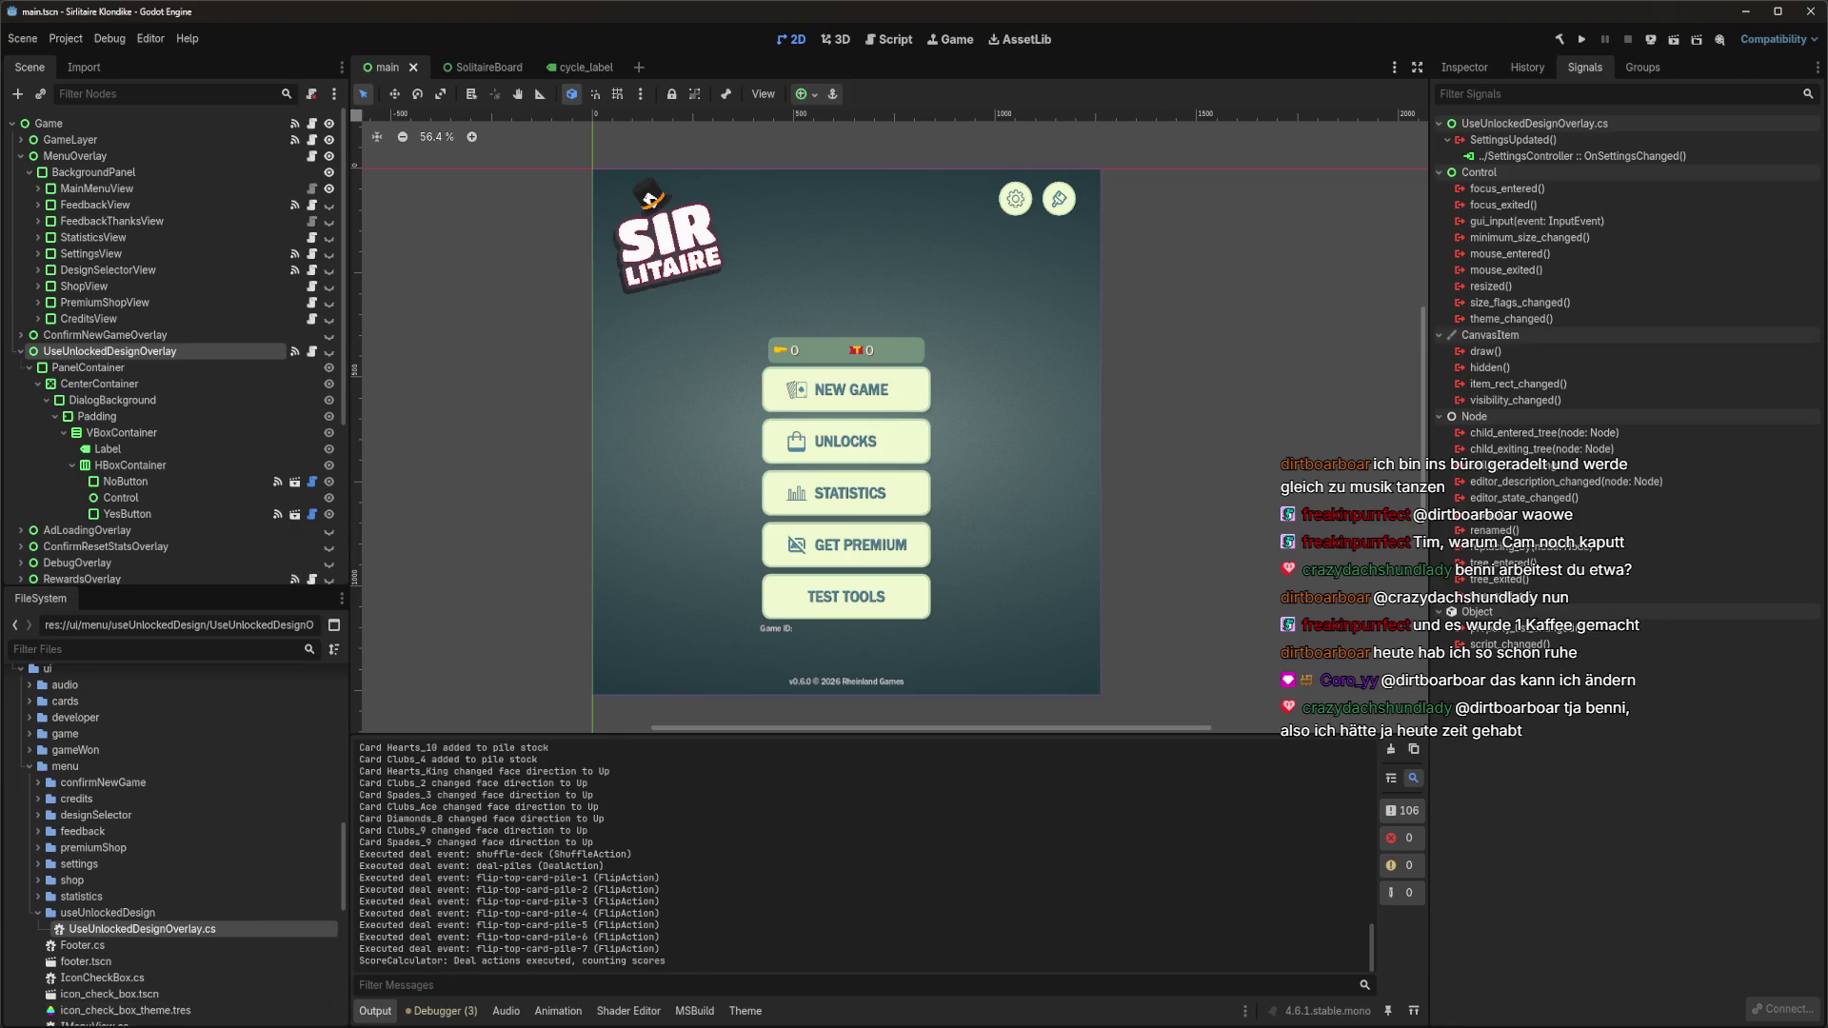
# Back in Rider, highlight the SetSelectedNoSignal usages on line 56 of CardDeckSelection.cs.
pyautogui.hotkey('alt', 'Tab')
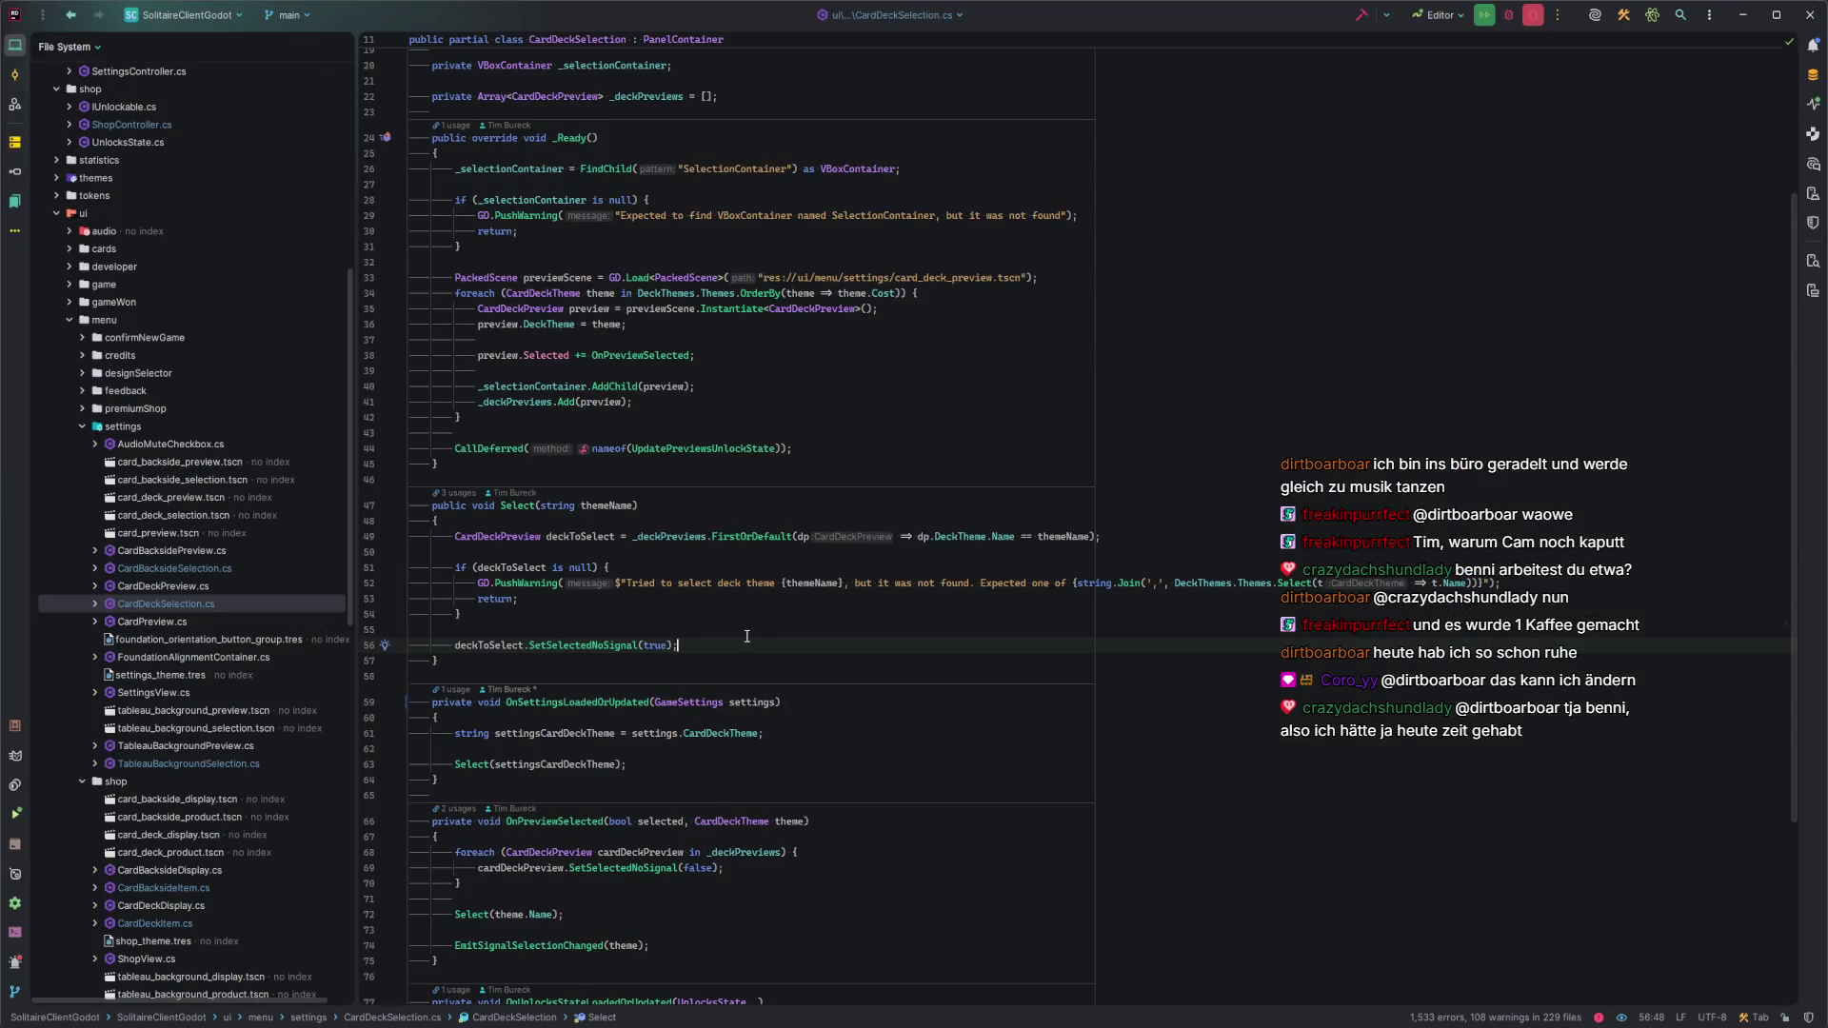
pyautogui.click(603, 646)
pyautogui.click(586, 645)
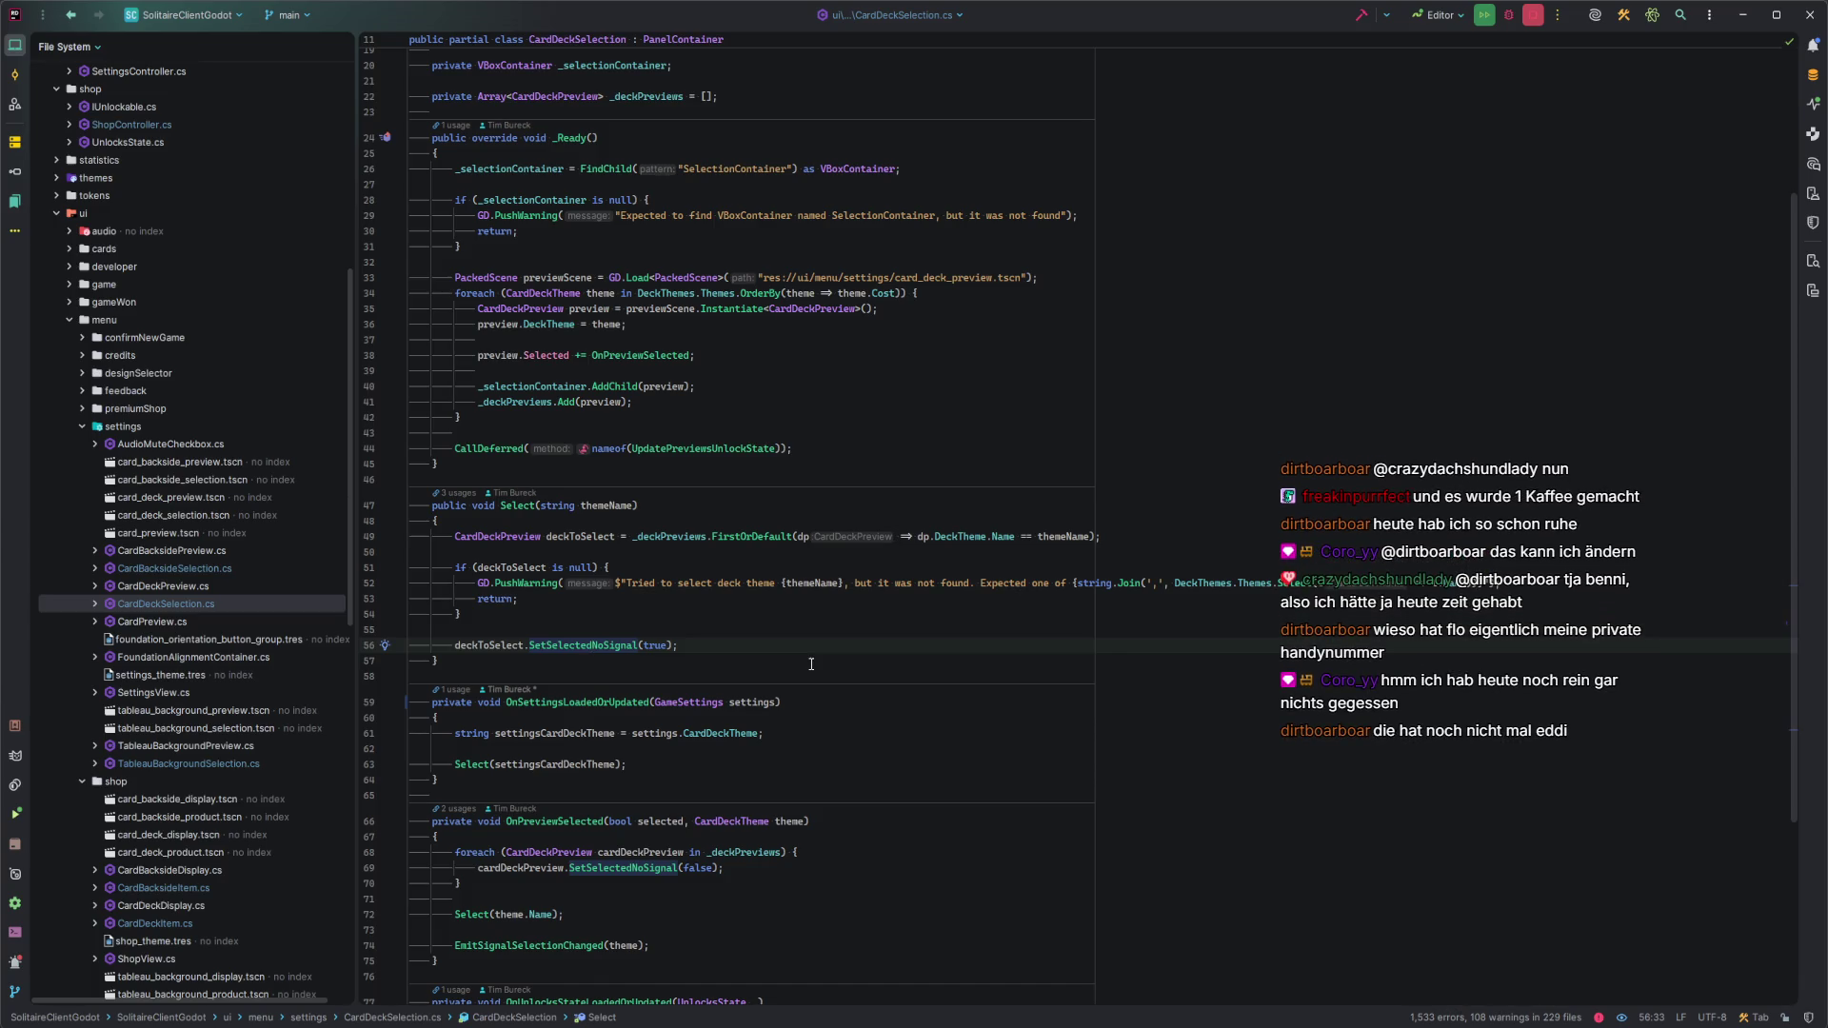
# Copy the deselect loop from OnPreviewSelected into OnSettingsLoadedOrUpdated.
pyautogui.scroll(-2, 686, 764)
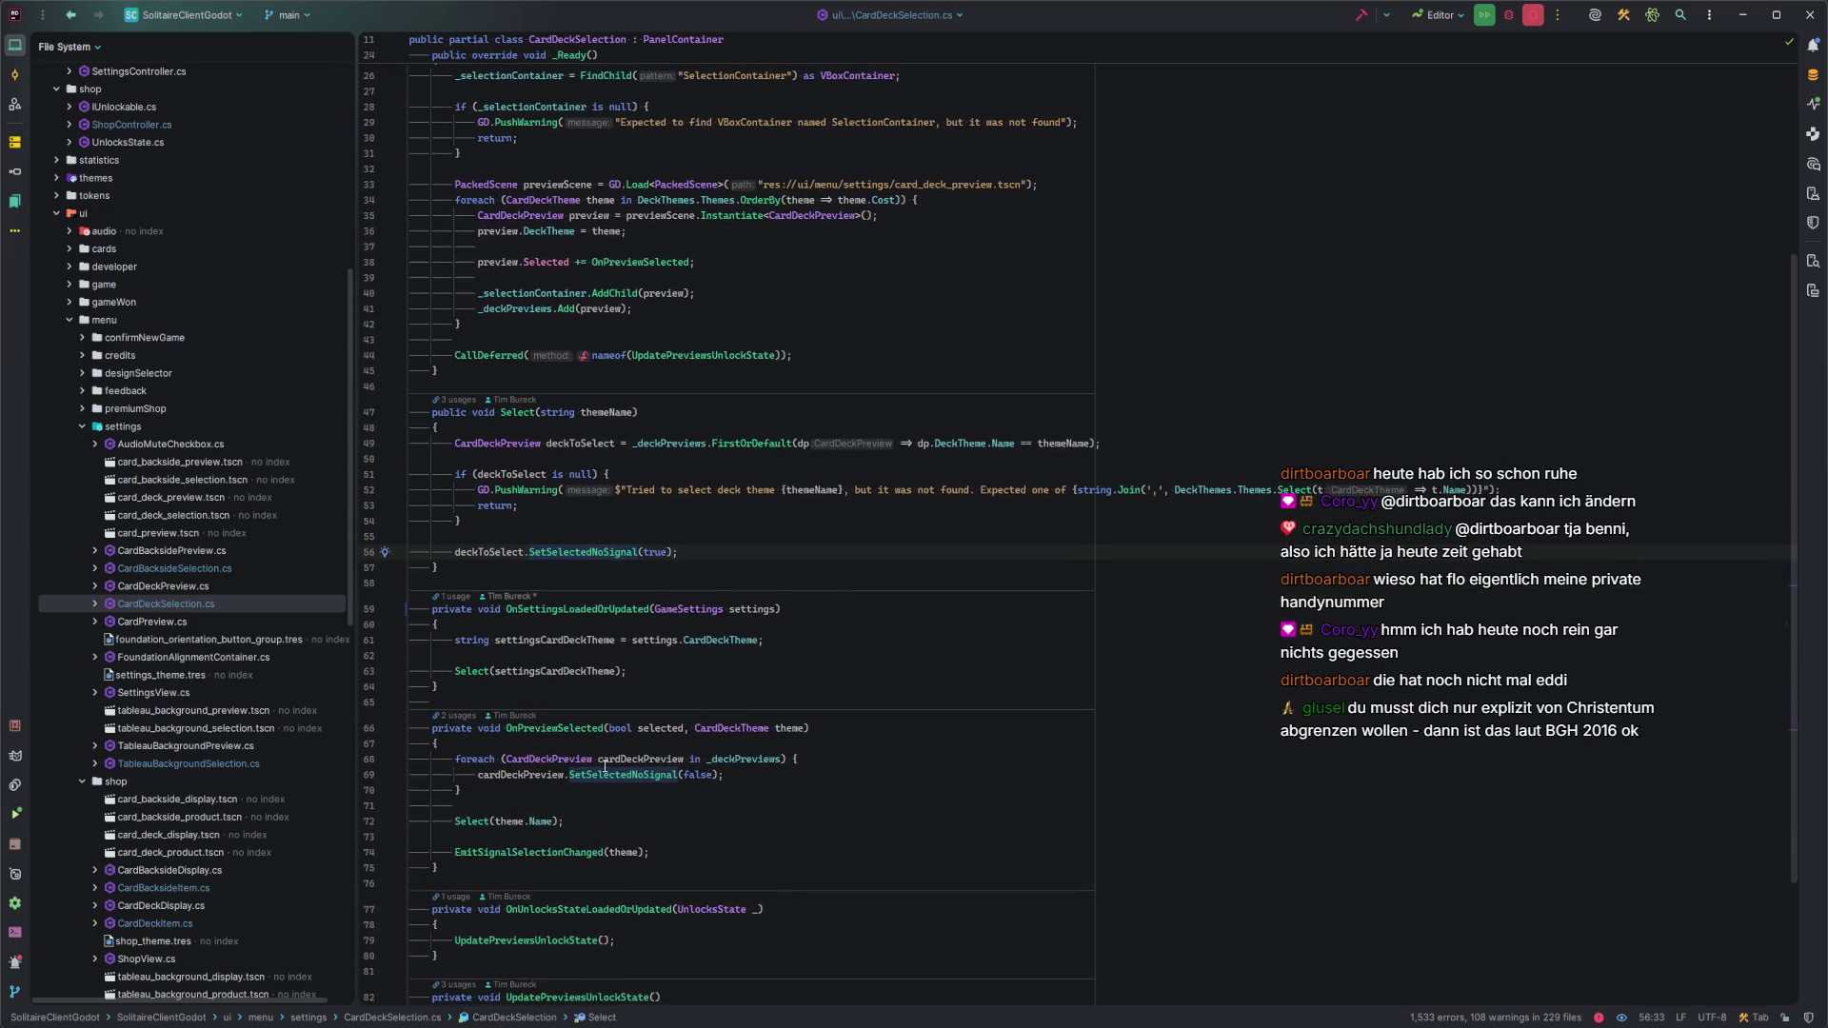
pyautogui.click(632, 774)
pyautogui.click(633, 774)
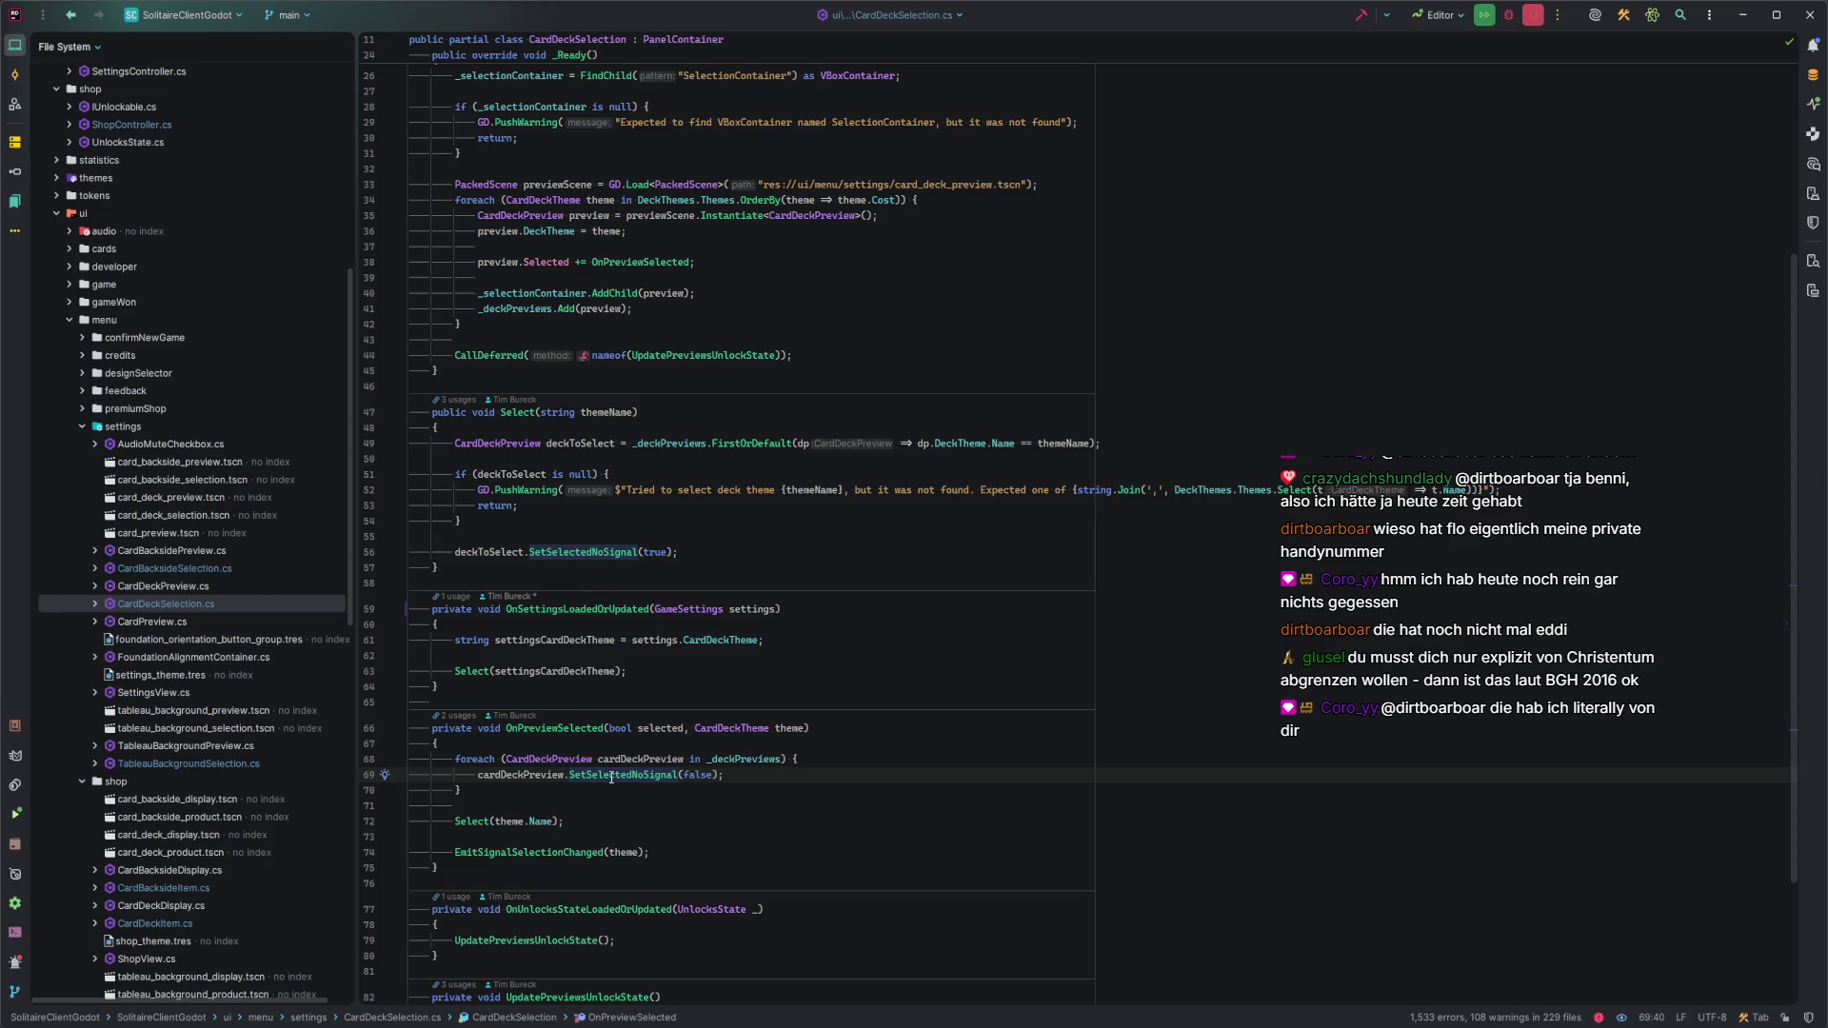
pyautogui.moveTo(506, 794); pyautogui.dragTo(457, 743)
pyautogui.hotkey('ctrl', 'c')
pyautogui.click(700, 662)
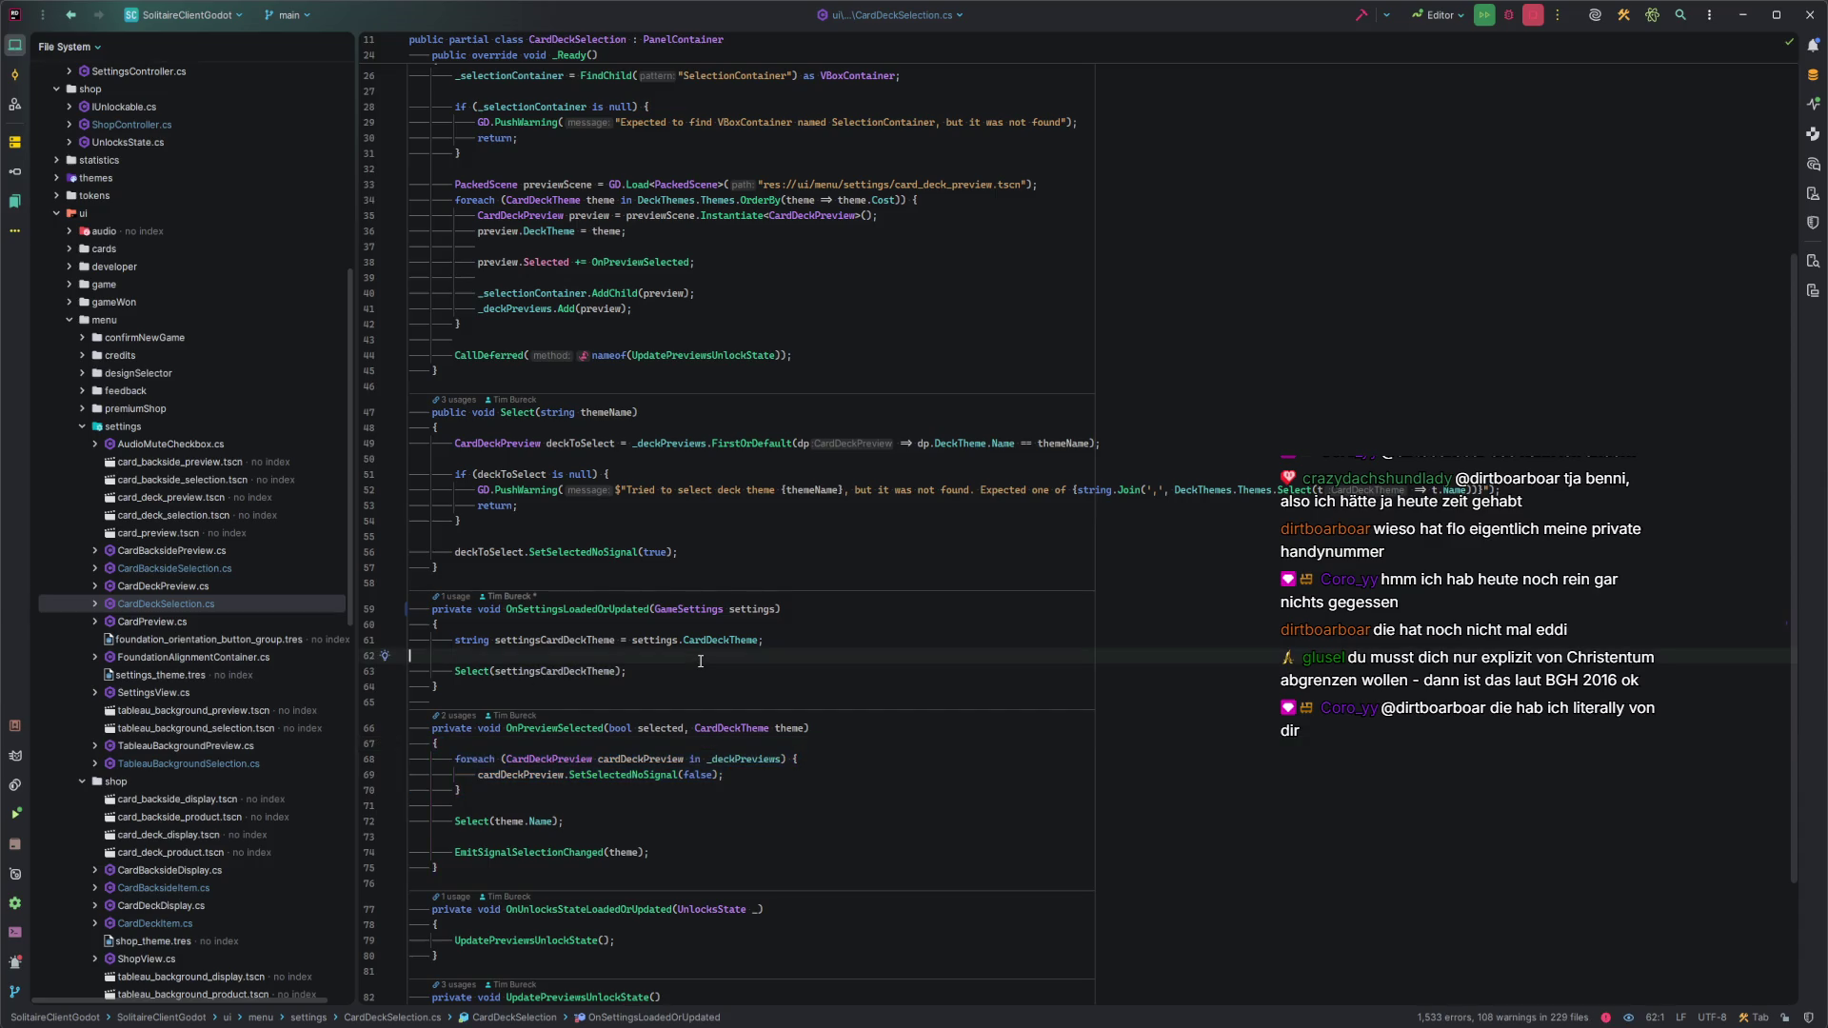
pyautogui.hotkey('ctrl', 'v')
pyautogui.press('Return')
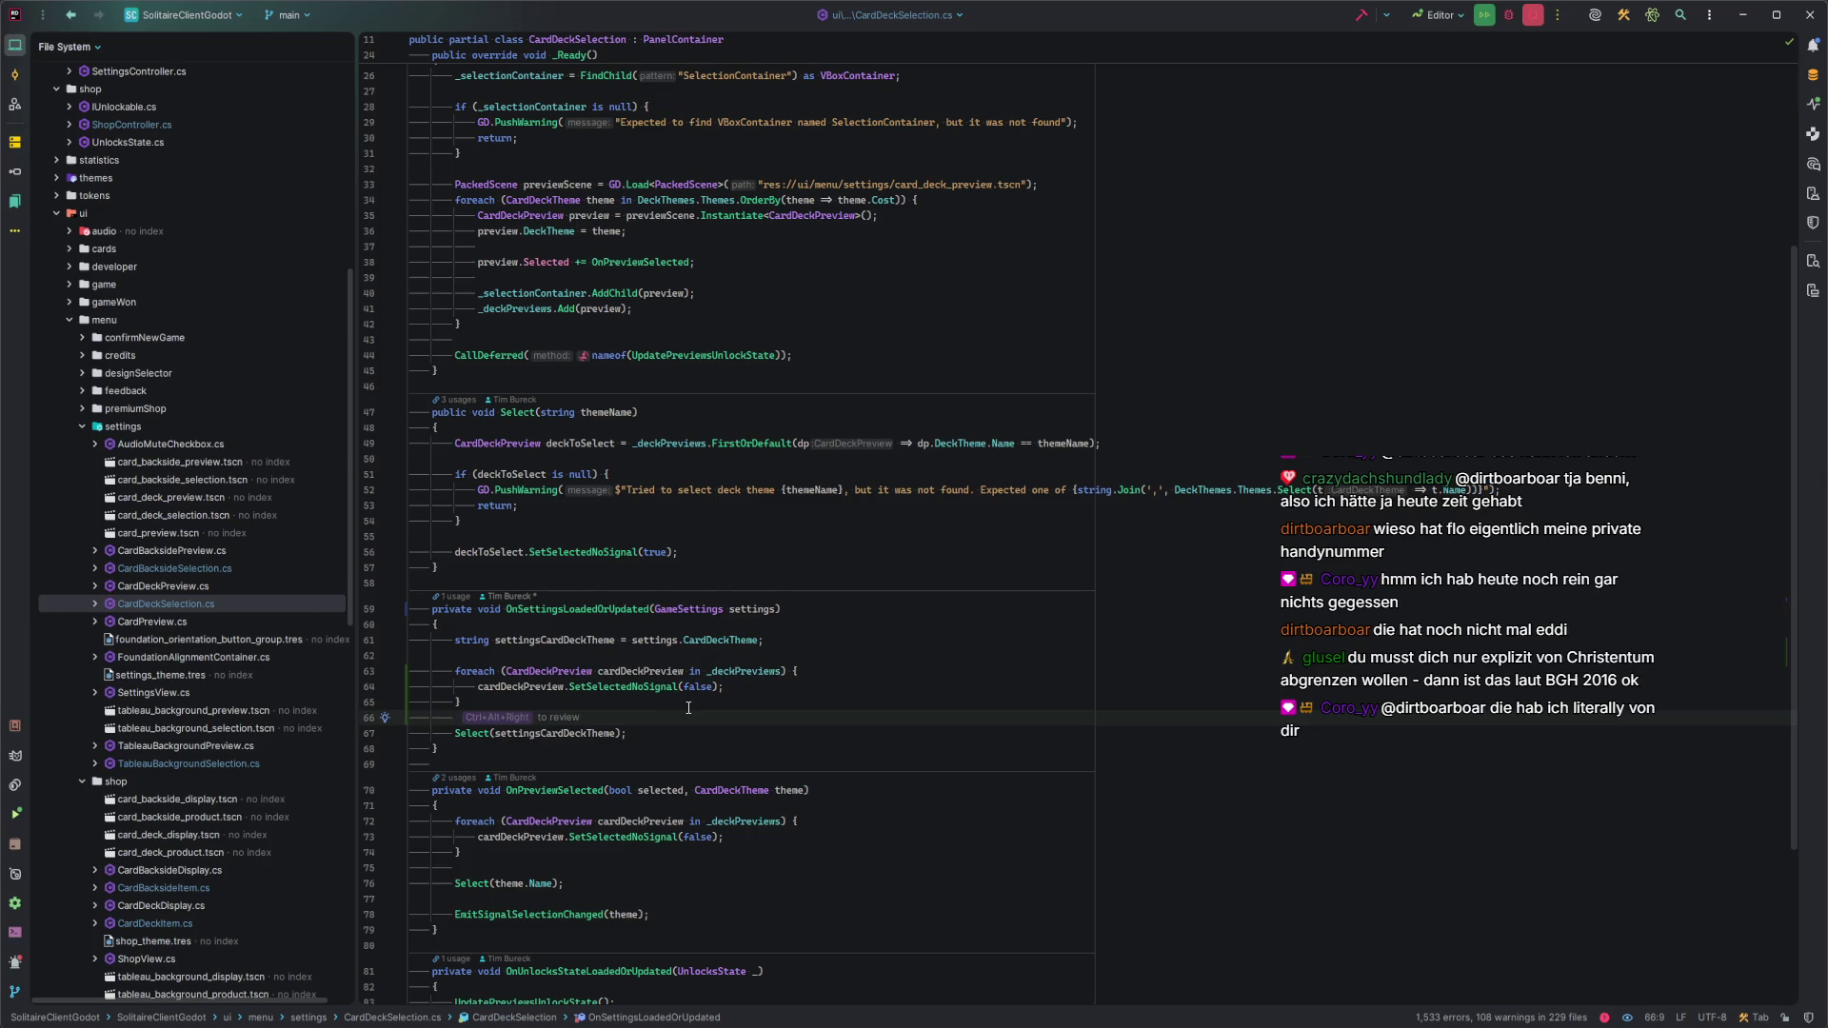
# Delete the loop from OnSettingsLoadedOrUpdated and OnPreviewSelected, then paste it at the start of Select().
pyautogui.scroll(-4, 689, 708)
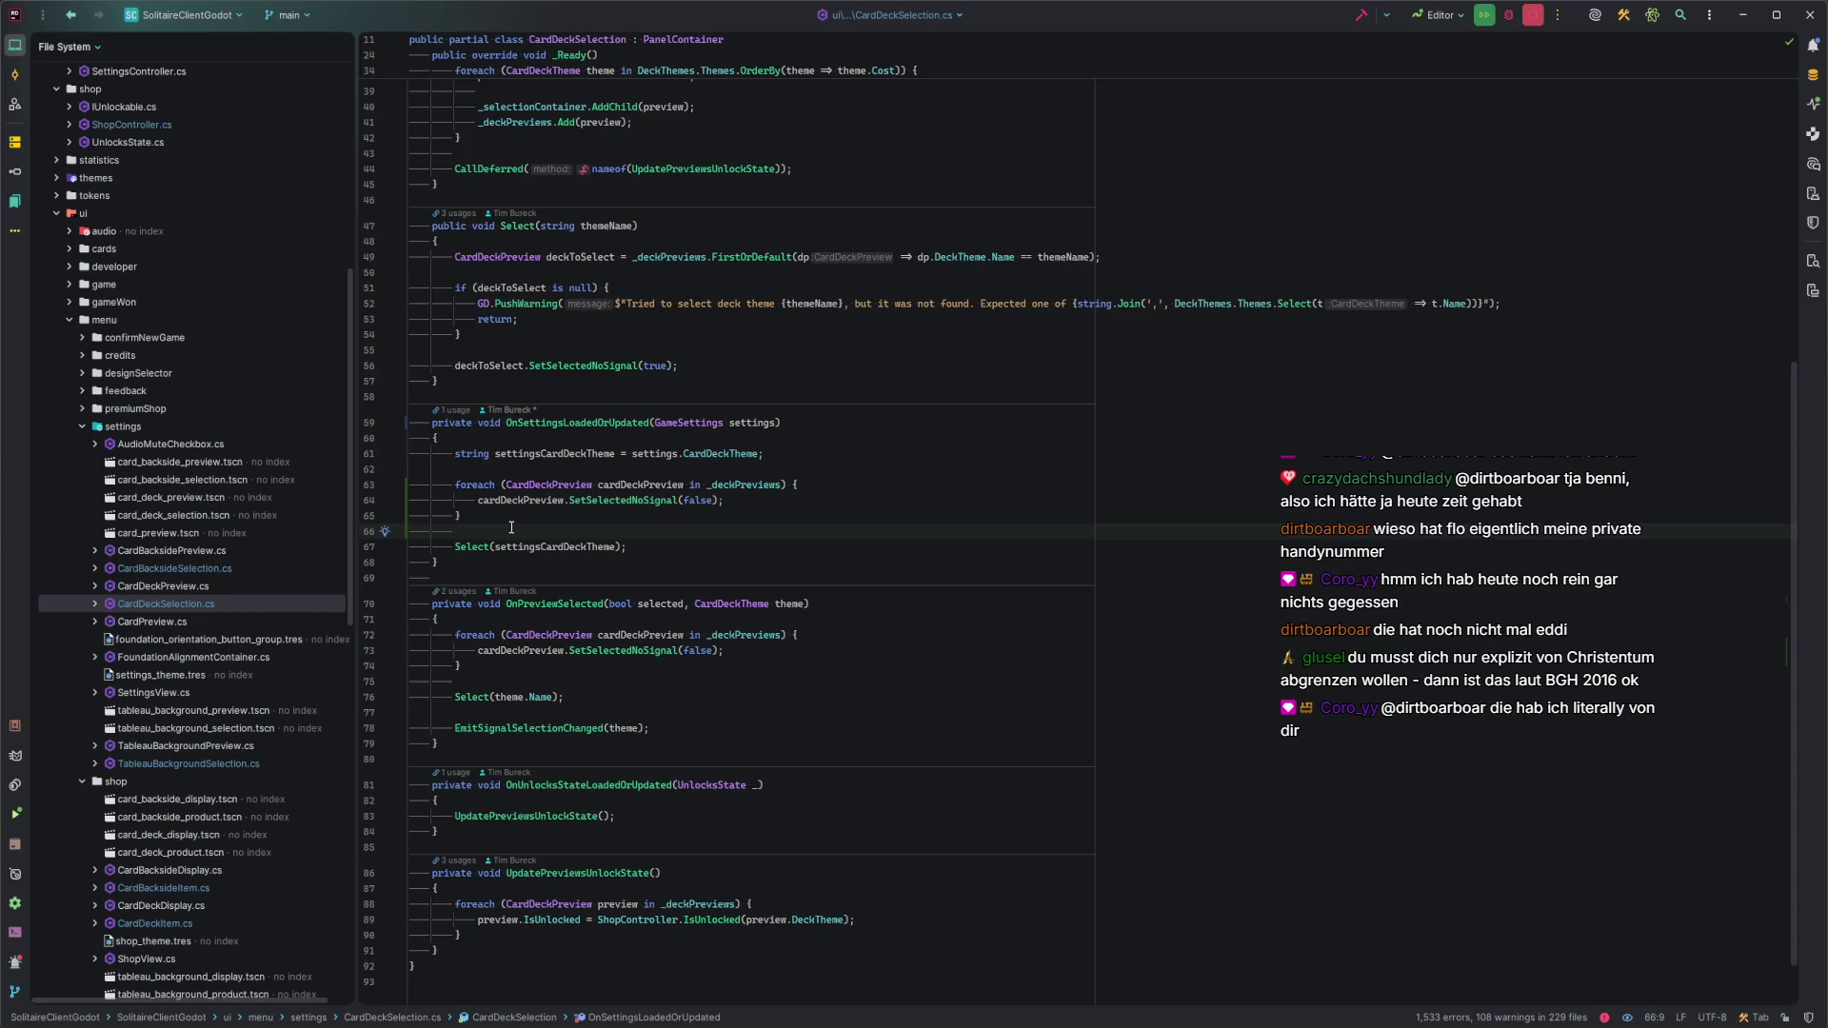
pyautogui.moveTo(511, 527); pyautogui.dragTo(488, 468)
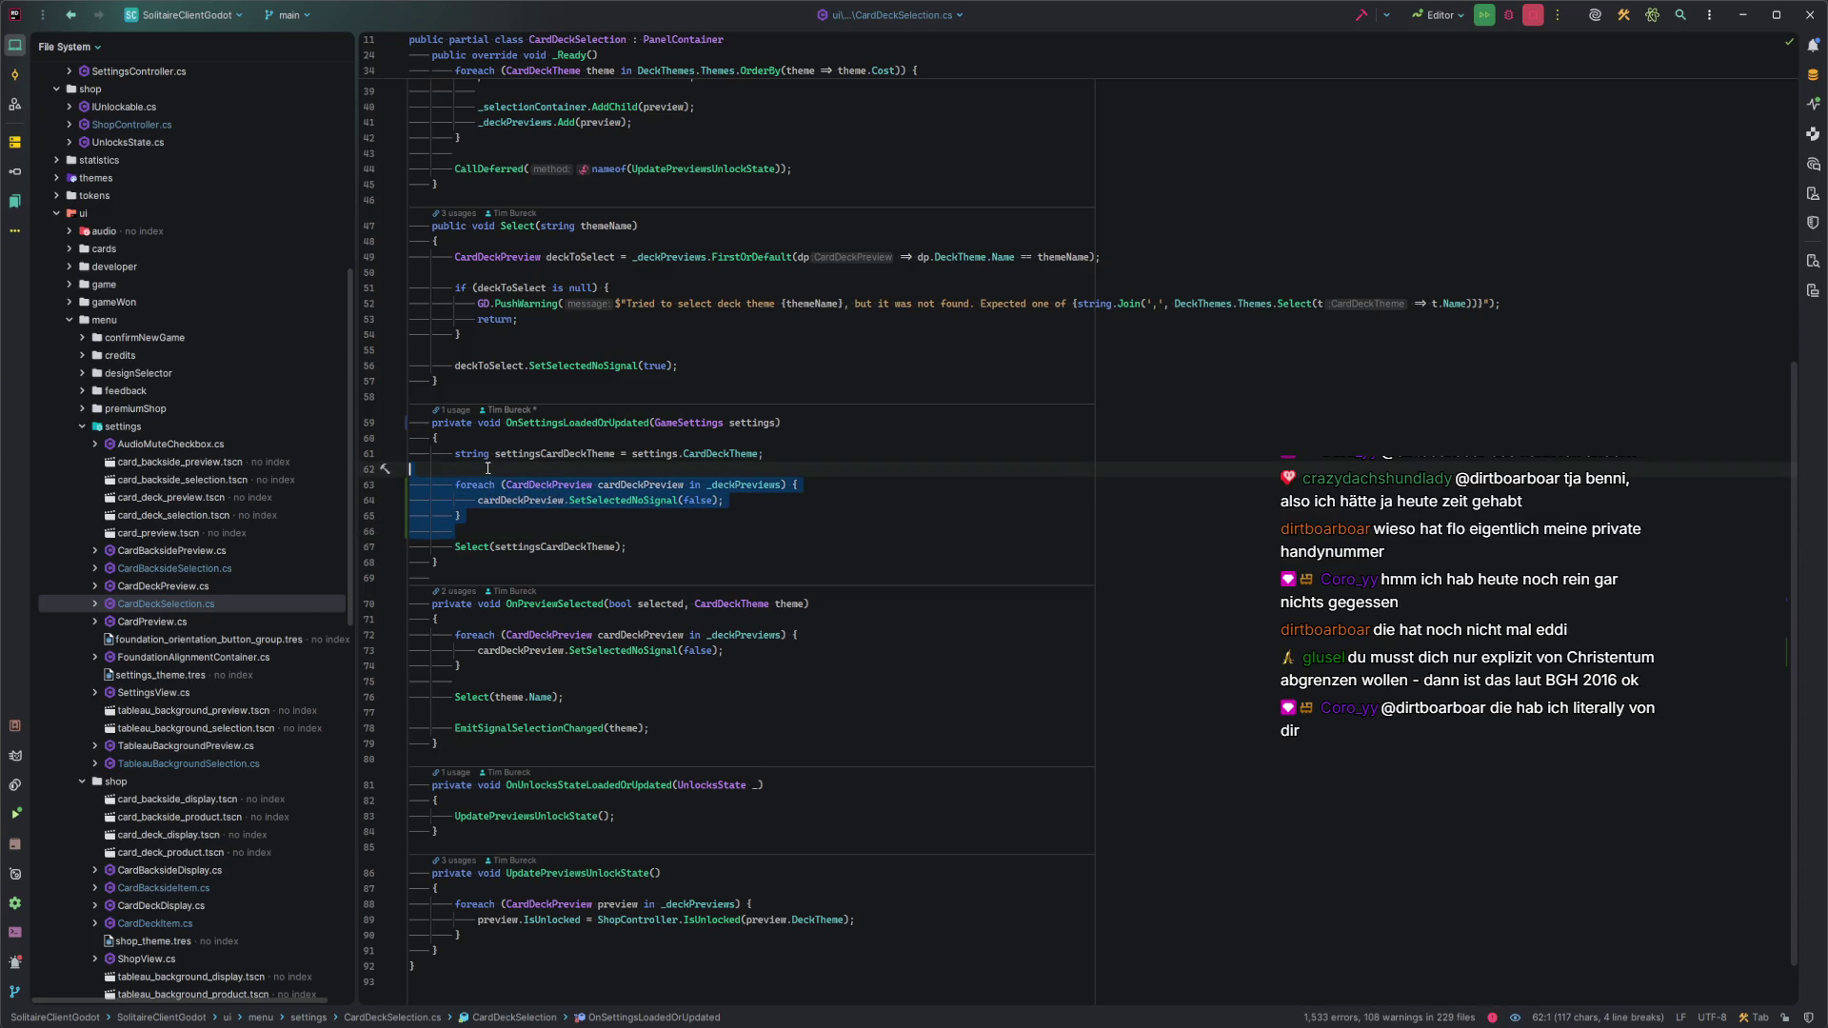
pyautogui.press('Delete')
pyautogui.moveTo(467, 606); pyautogui.dragTo(481, 554)
pyautogui.hotkey('ctrl', 'c')
pyautogui.press('Delete')
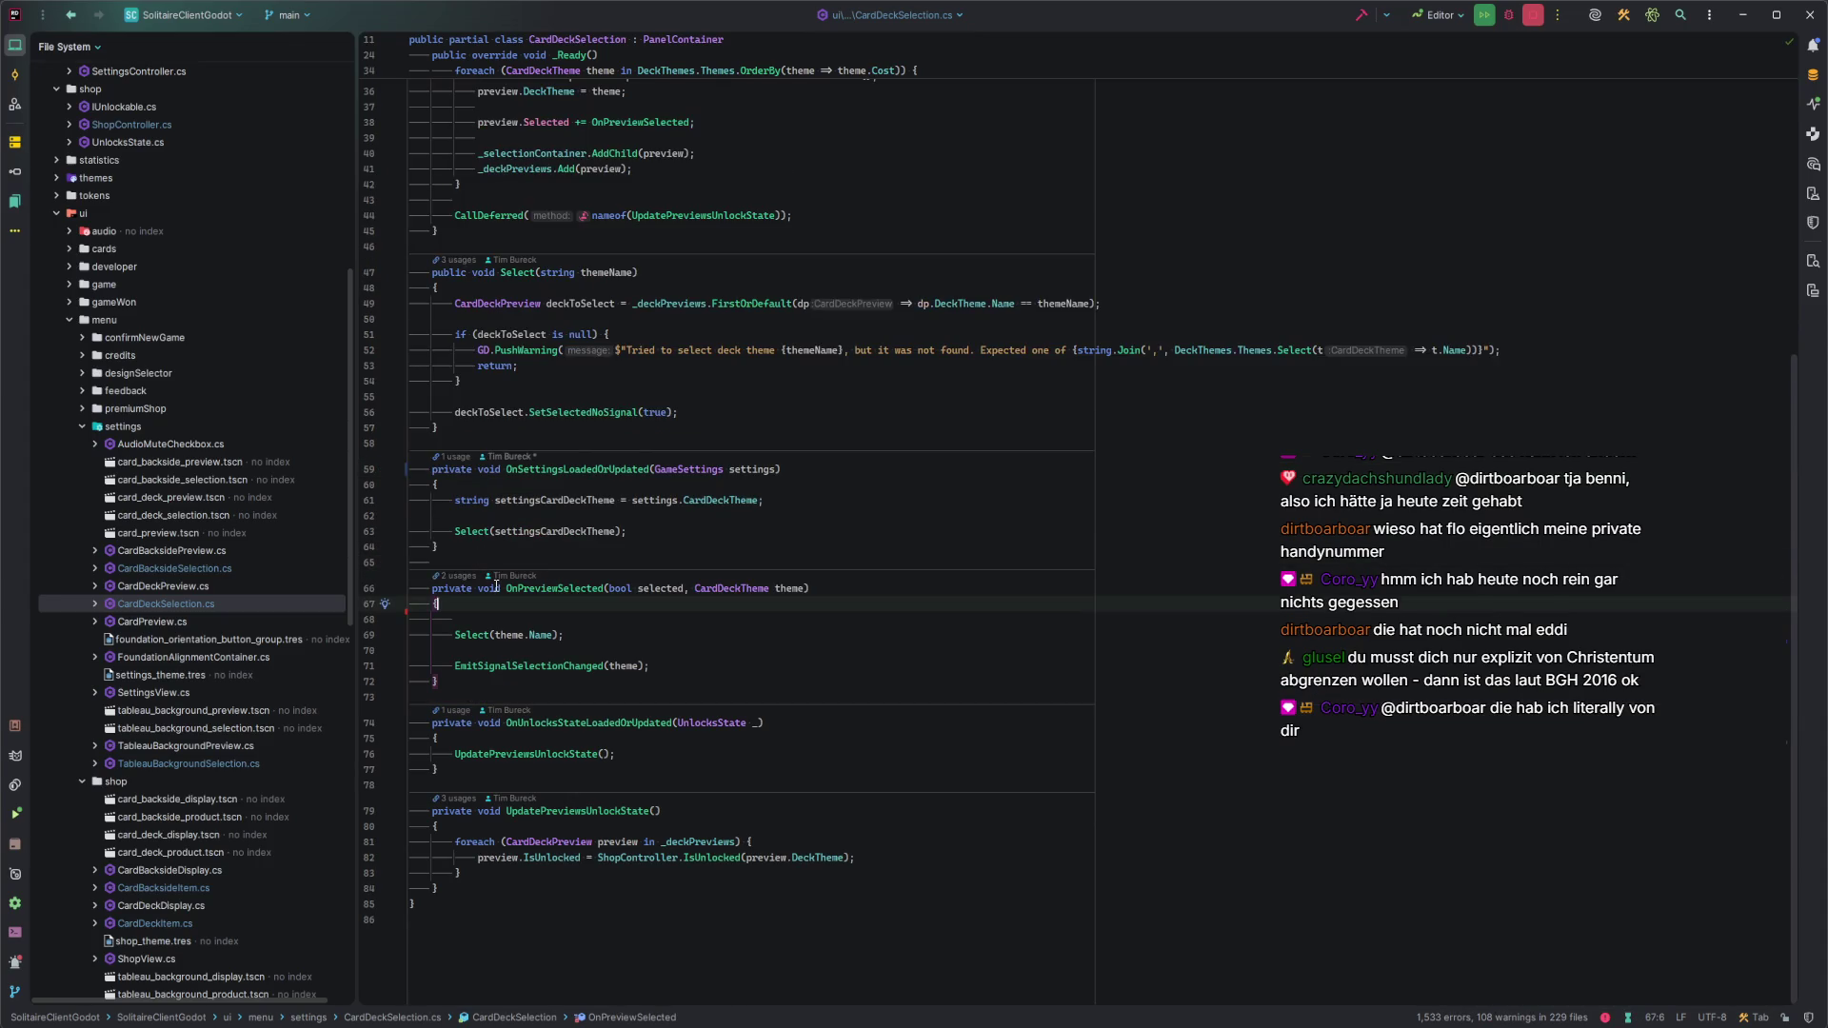
pyautogui.scroll(2, 883, 435)
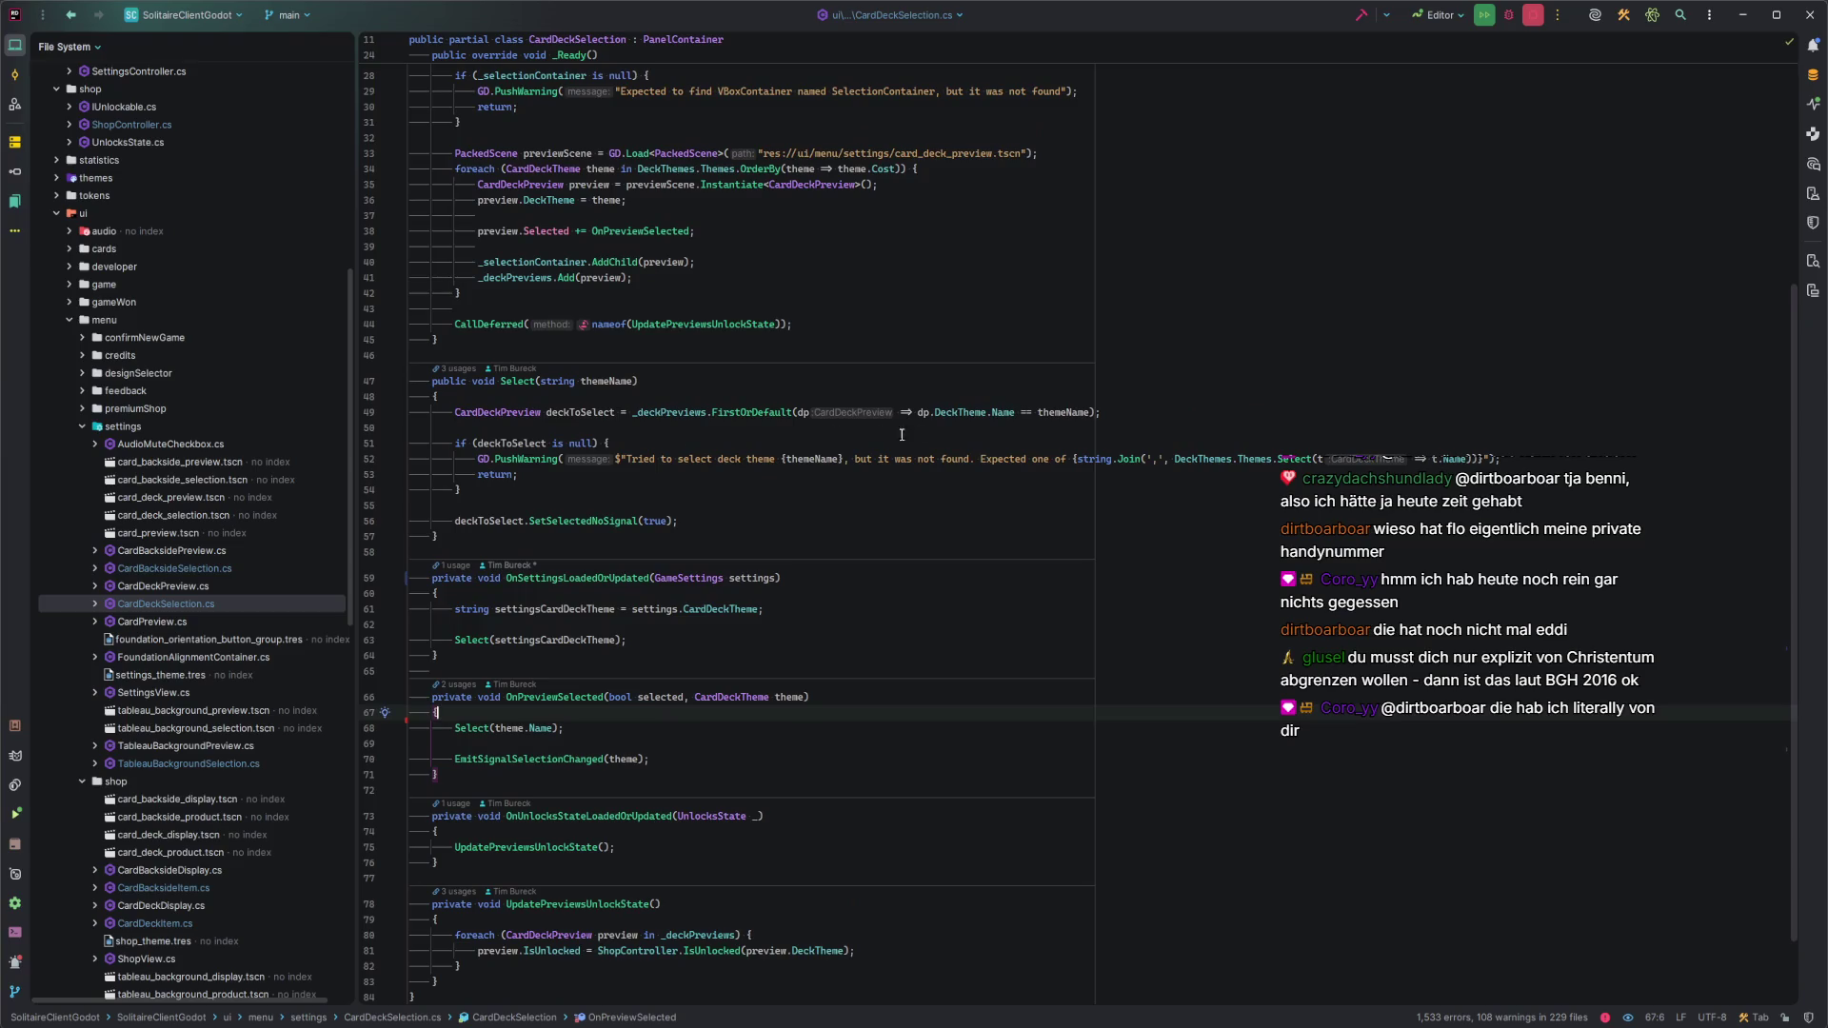
pyautogui.click(870, 402)
pyautogui.hotkey('ctrl', 'v')
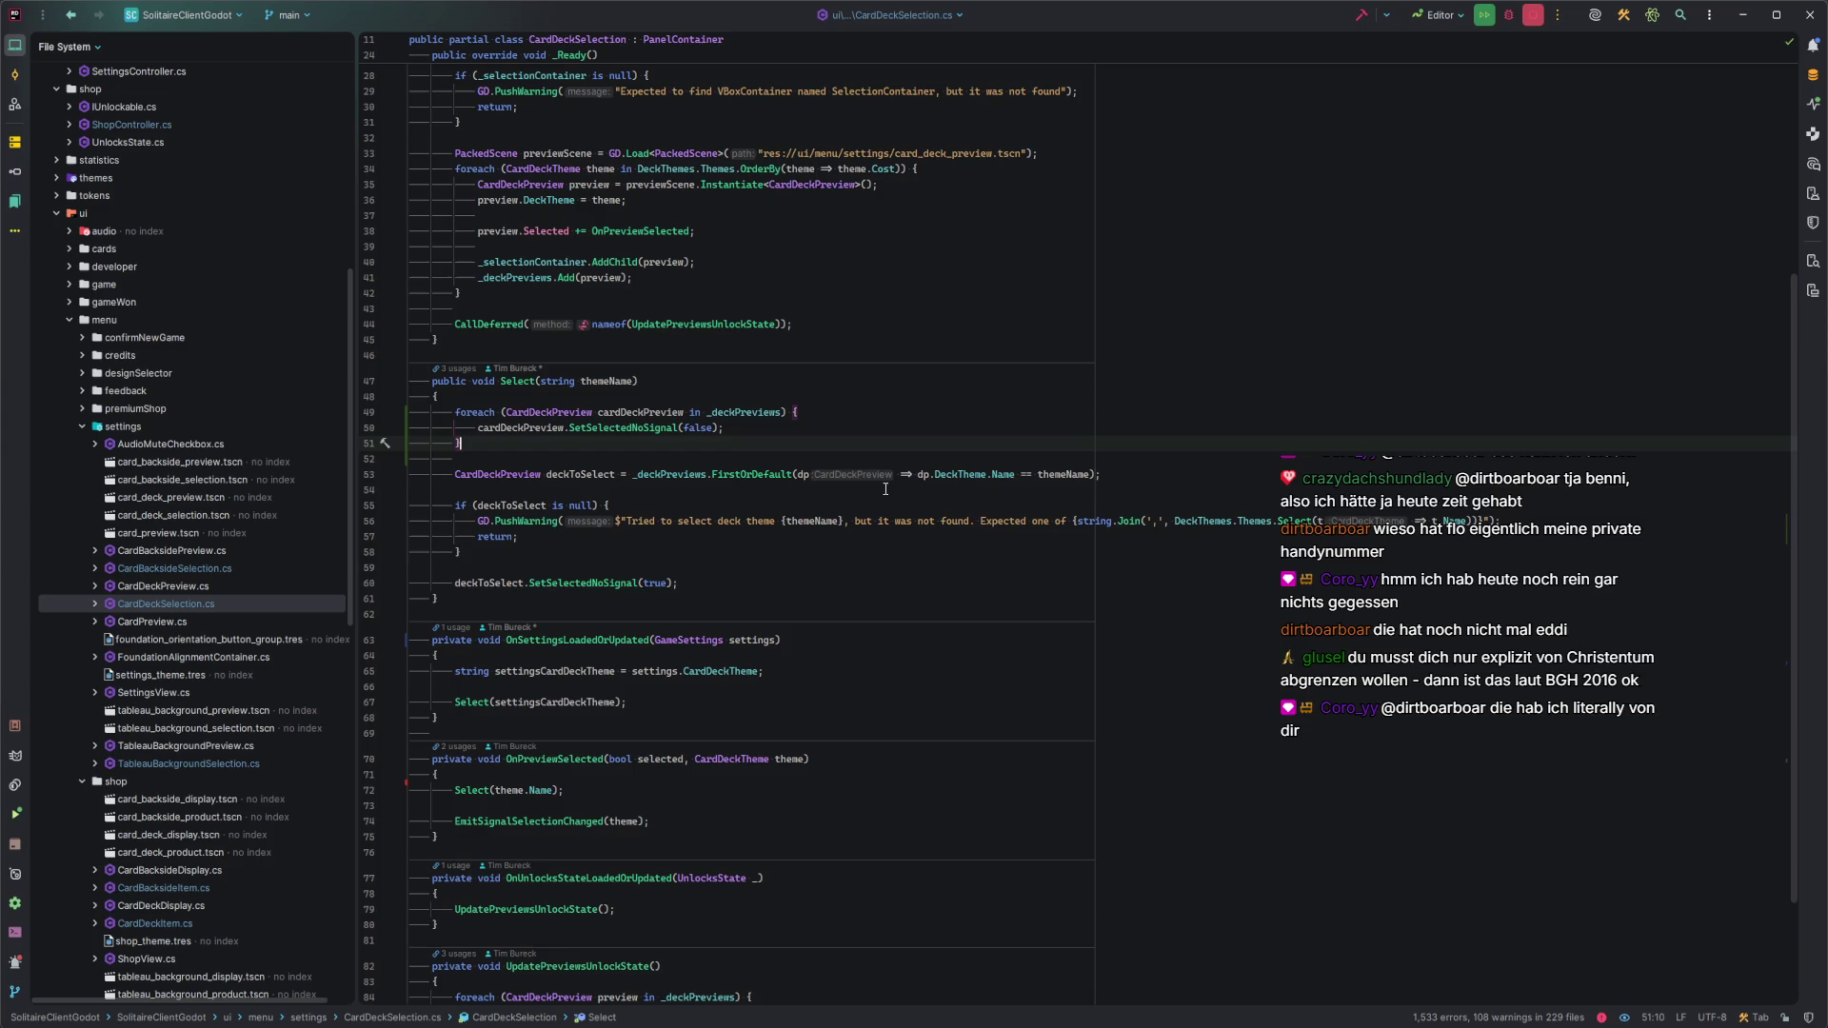
# Extract the loop in Select() into a new method named UnselectAll.
pyautogui.hotkey('shift', 'Up')
pyautogui.hotkey('shift', 'Up')
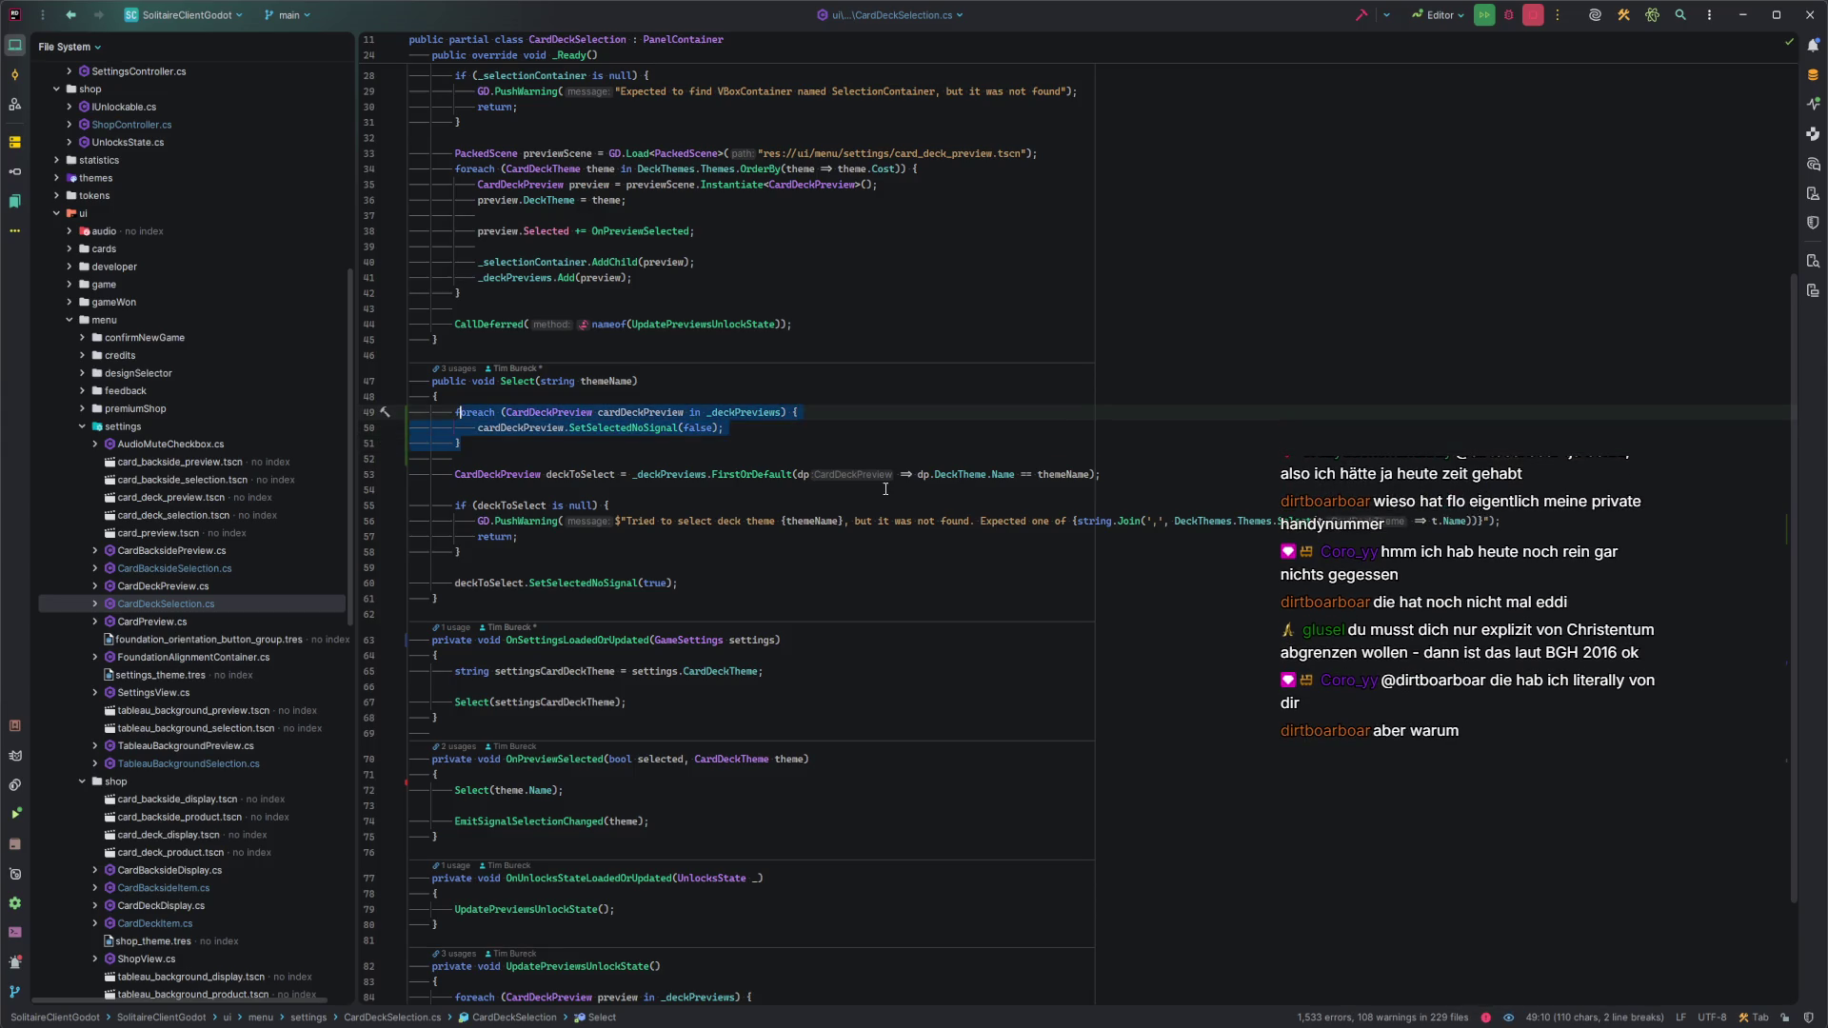
pyautogui.hotkey('shift', 'Left')
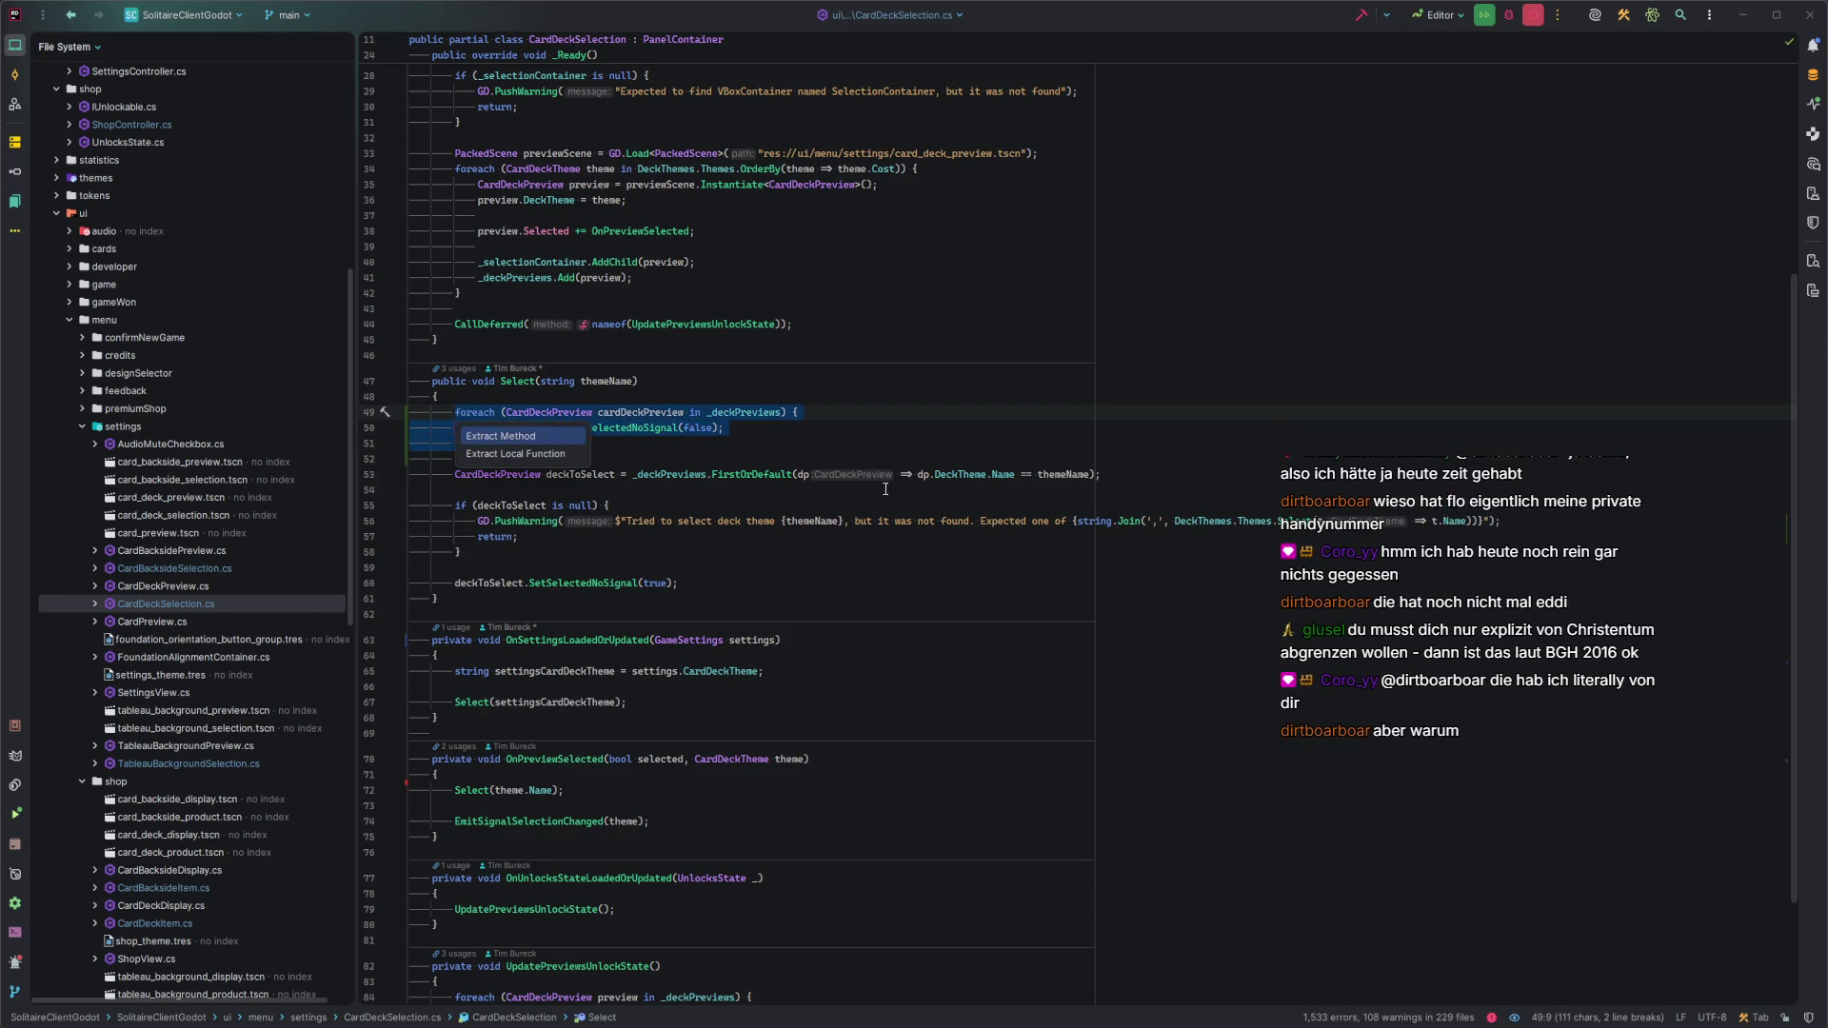
pyautogui.hotkey('ctrl', 'alt', 'm')
pyautogui.write('Unselect')
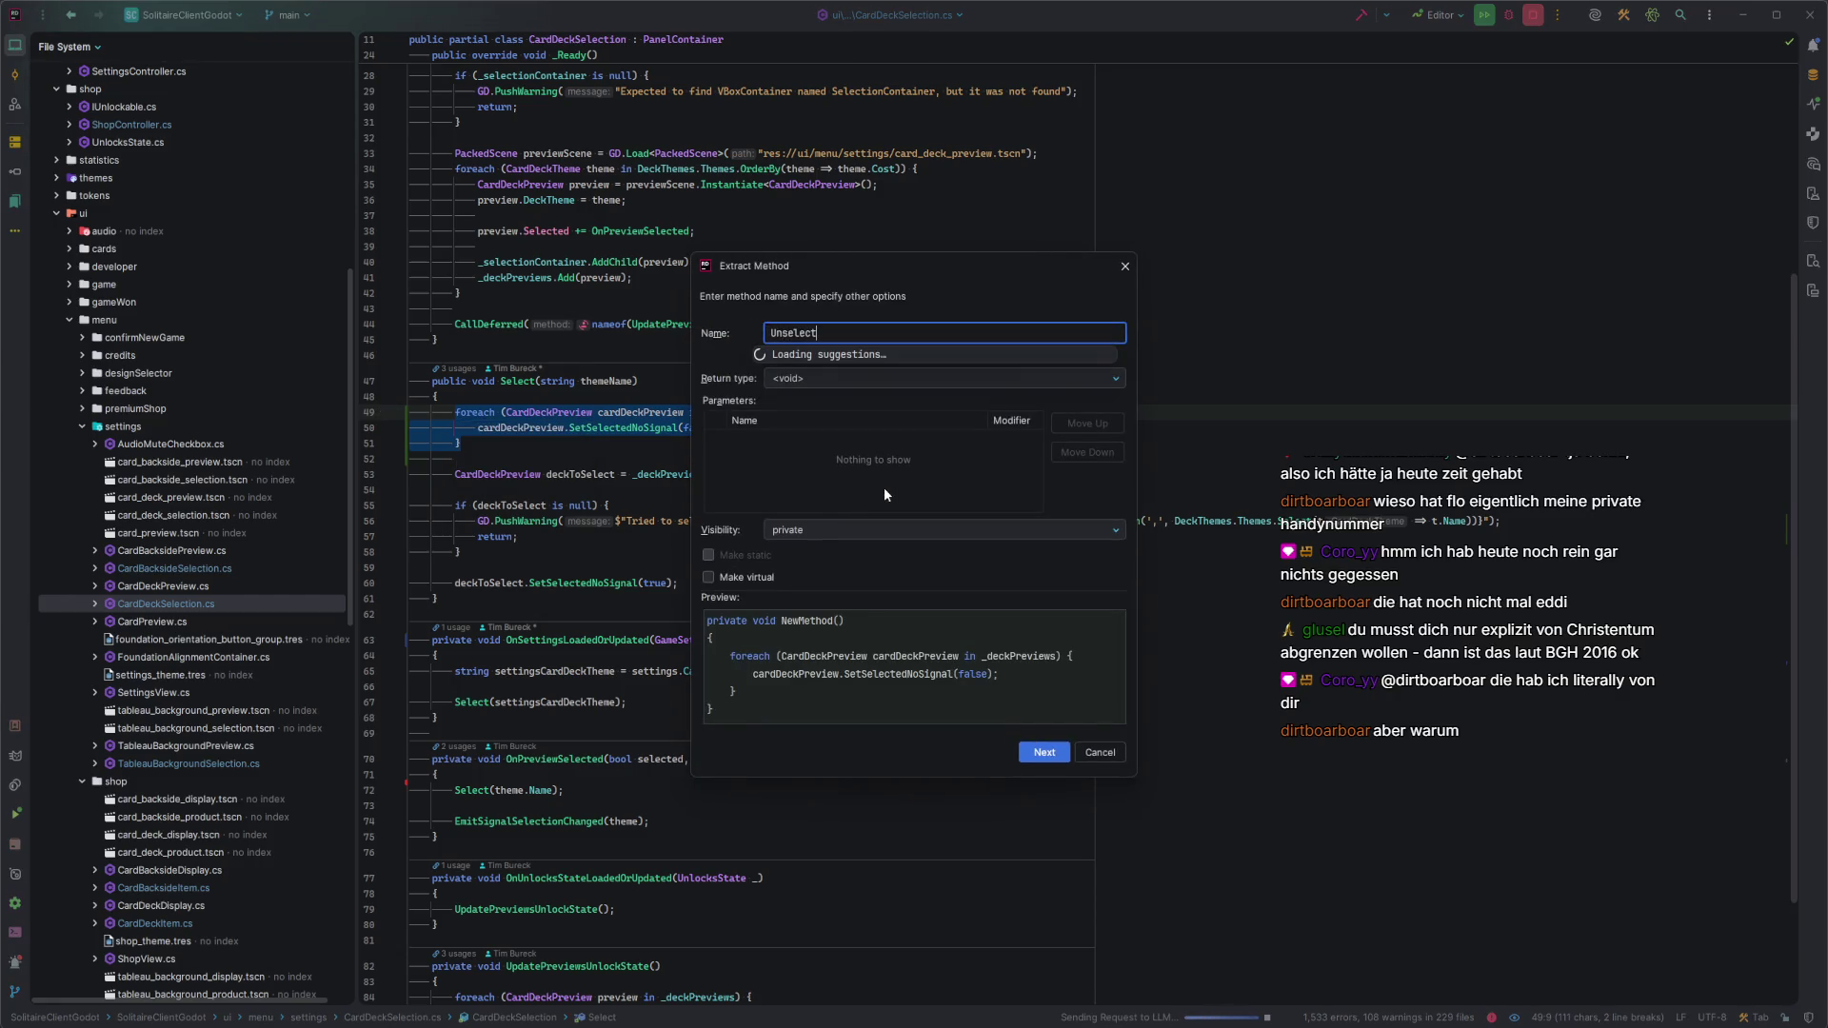
pyautogui.write('All')
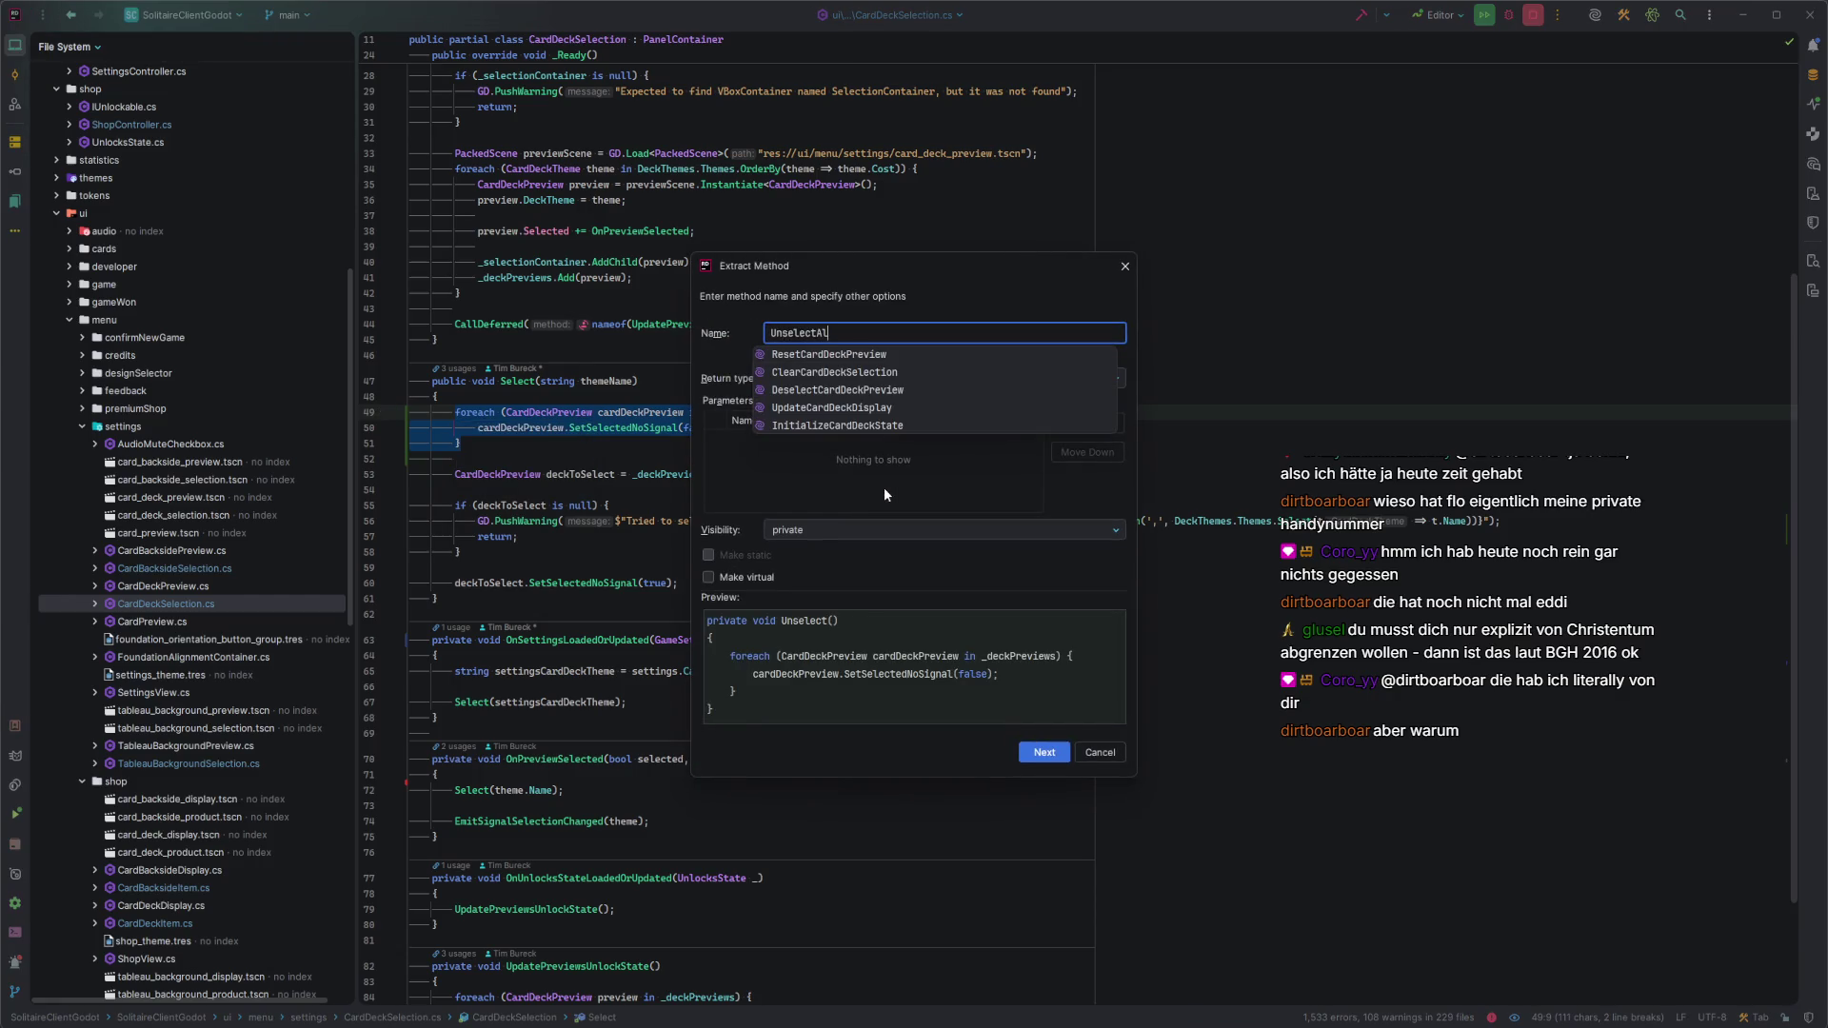
pyautogui.press('Return')
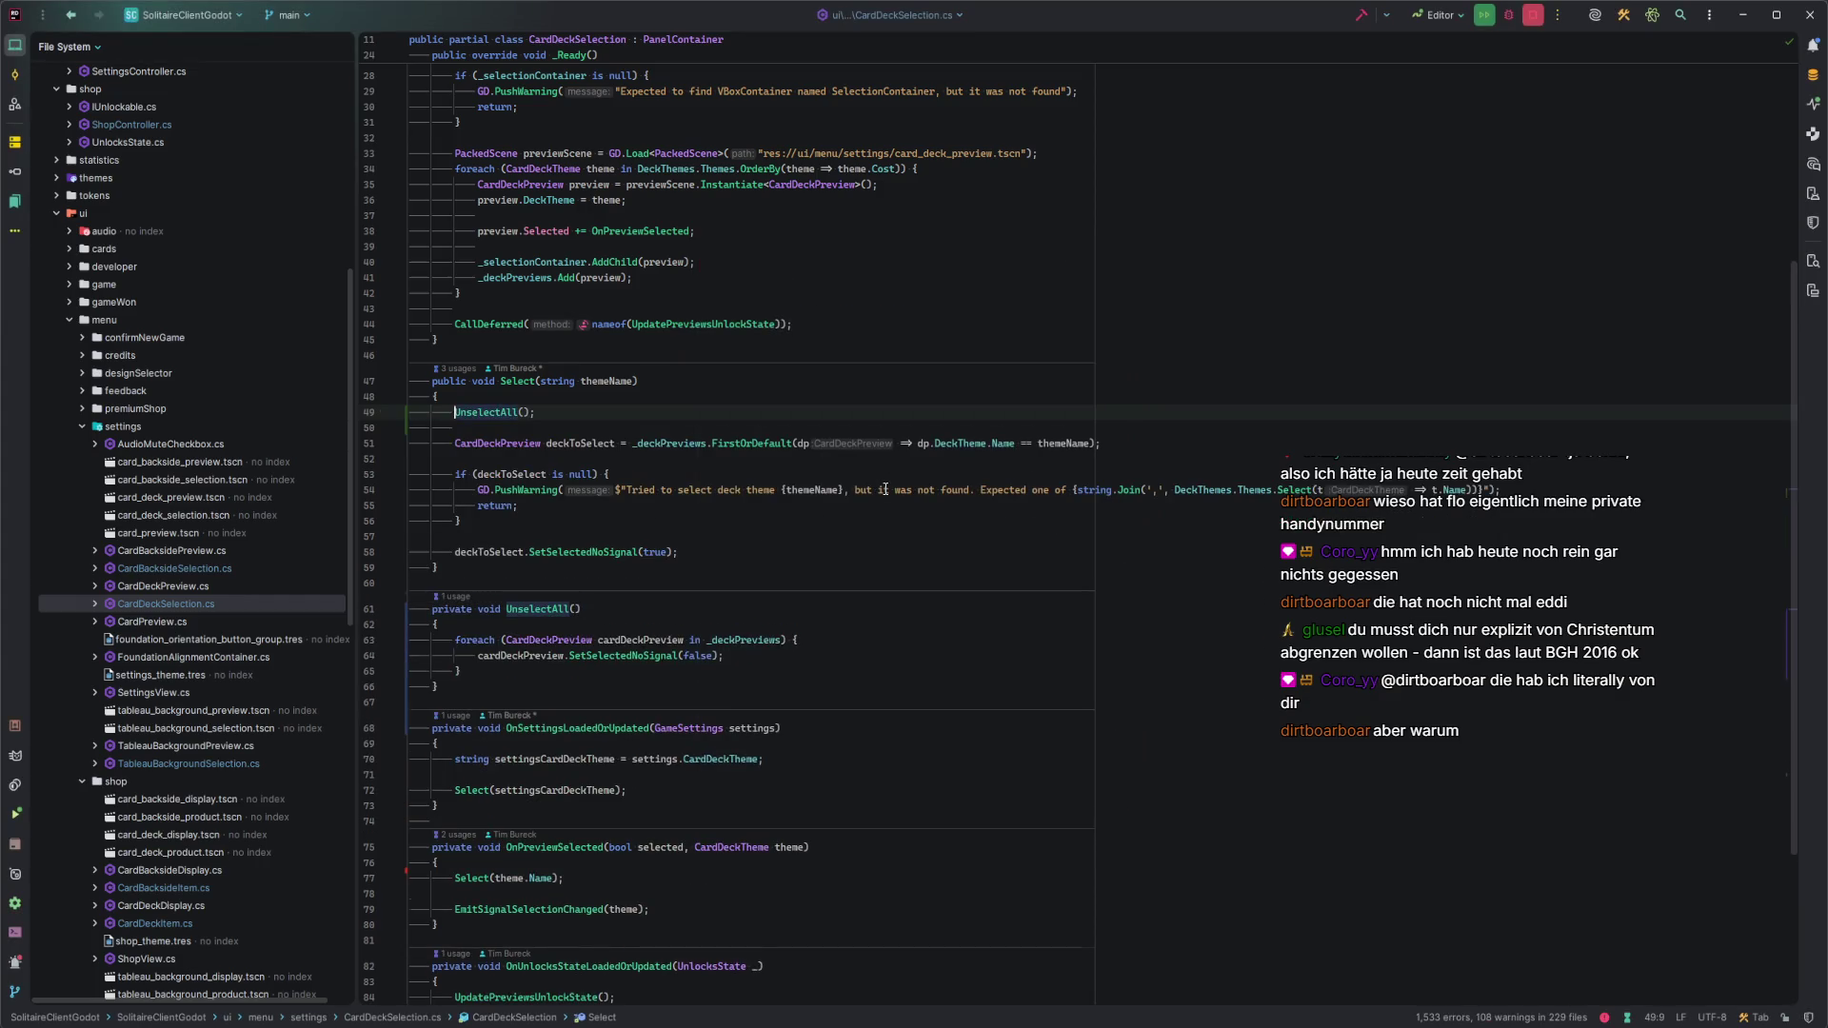
# Review the refactored Select() and open CardBacksideSelection.cs.
pyautogui.click(609, 569)
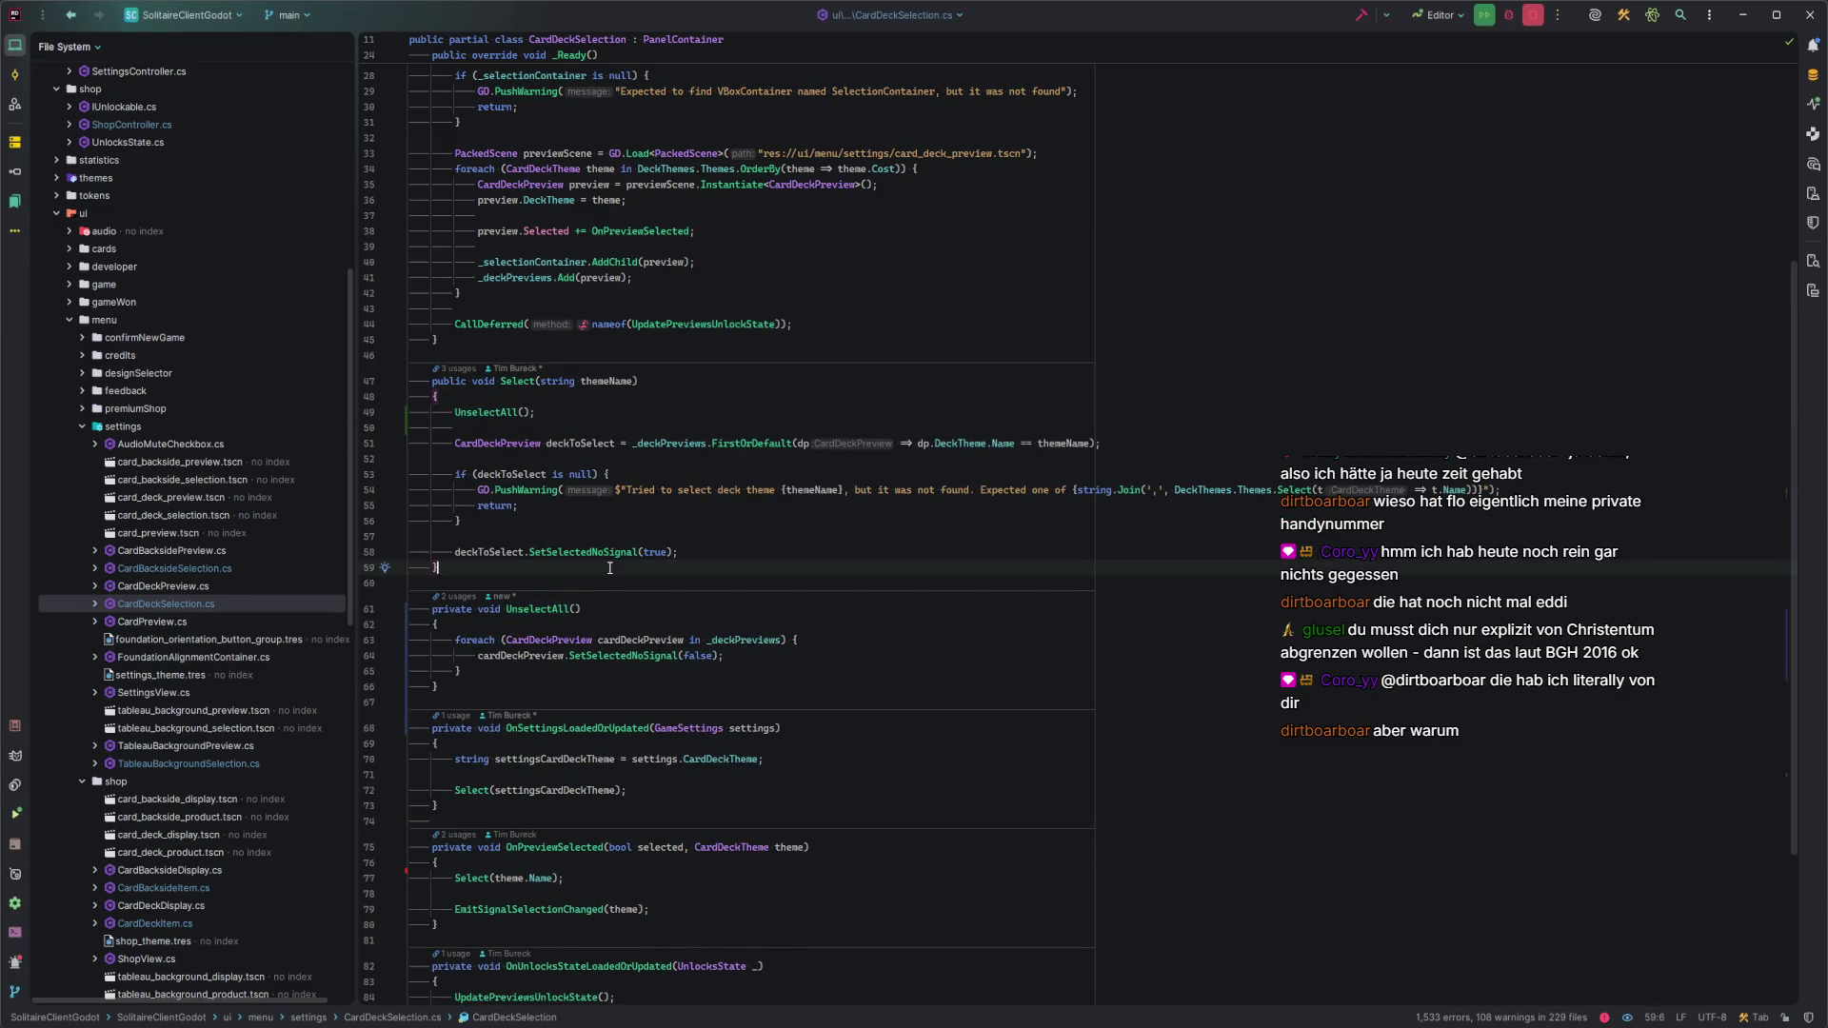
pyautogui.click(616, 415)
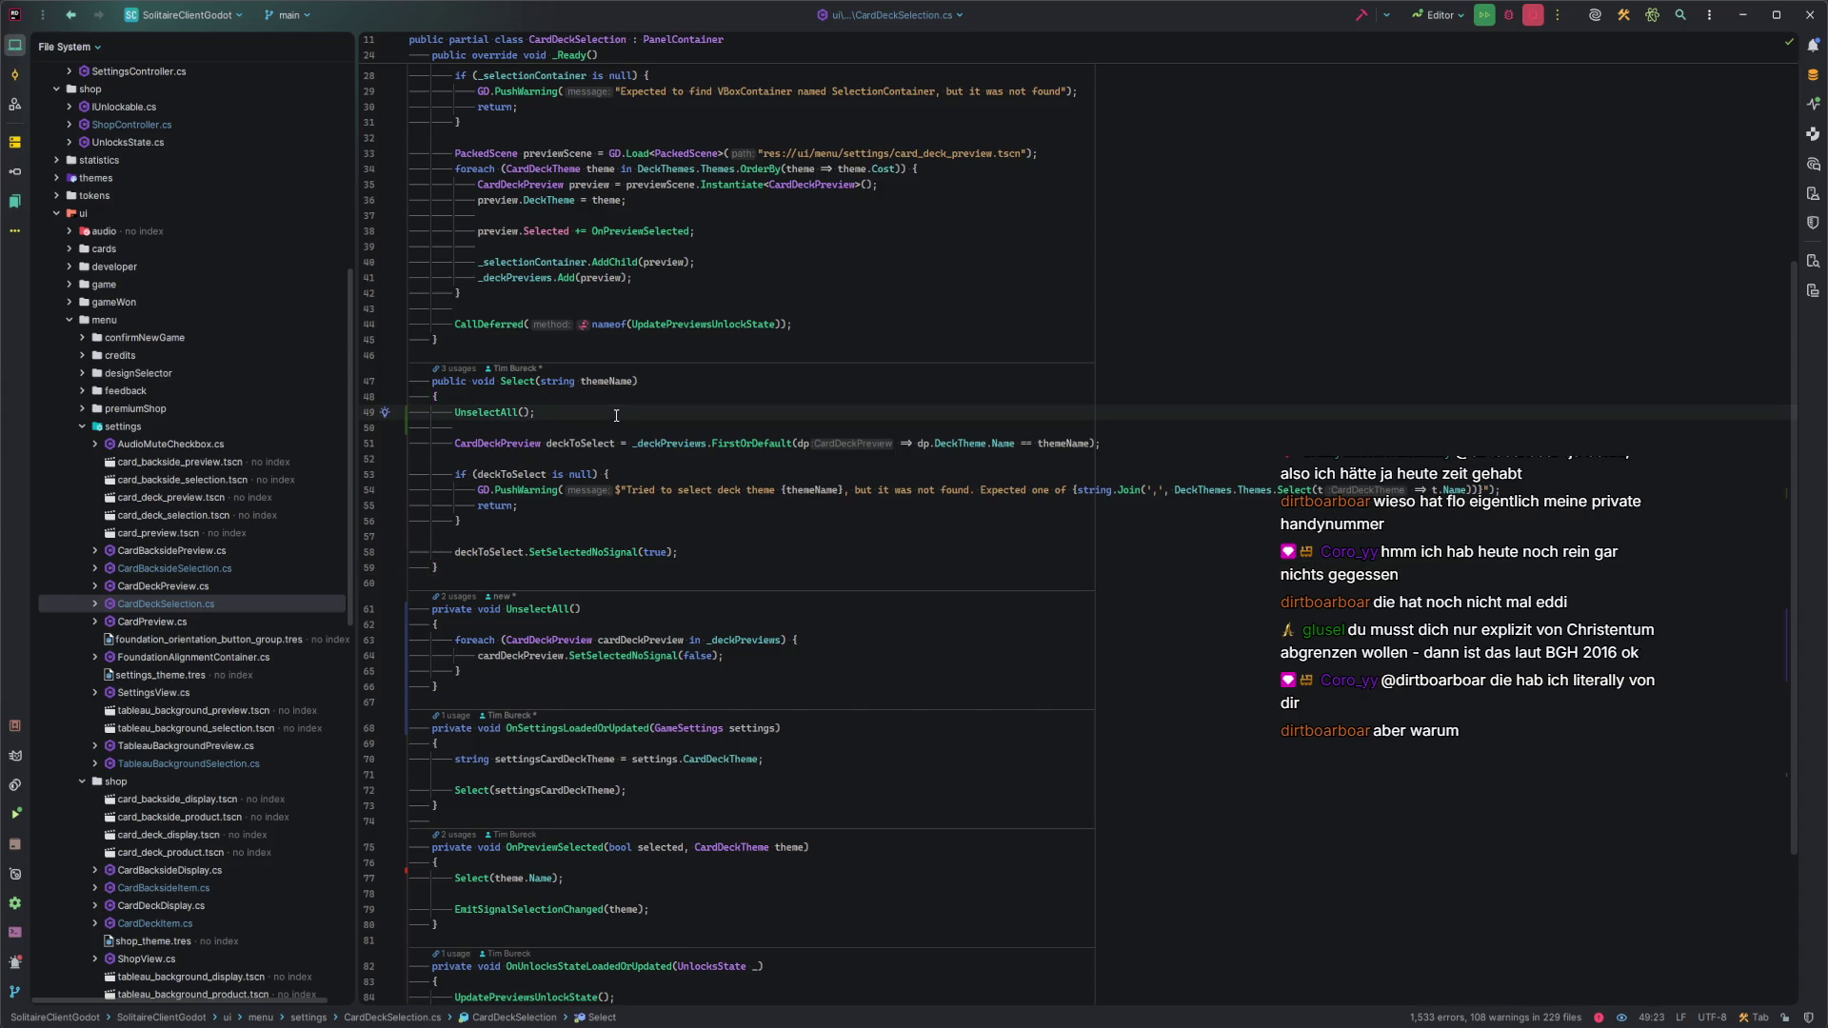
pyautogui.doubleClick(219, 567)
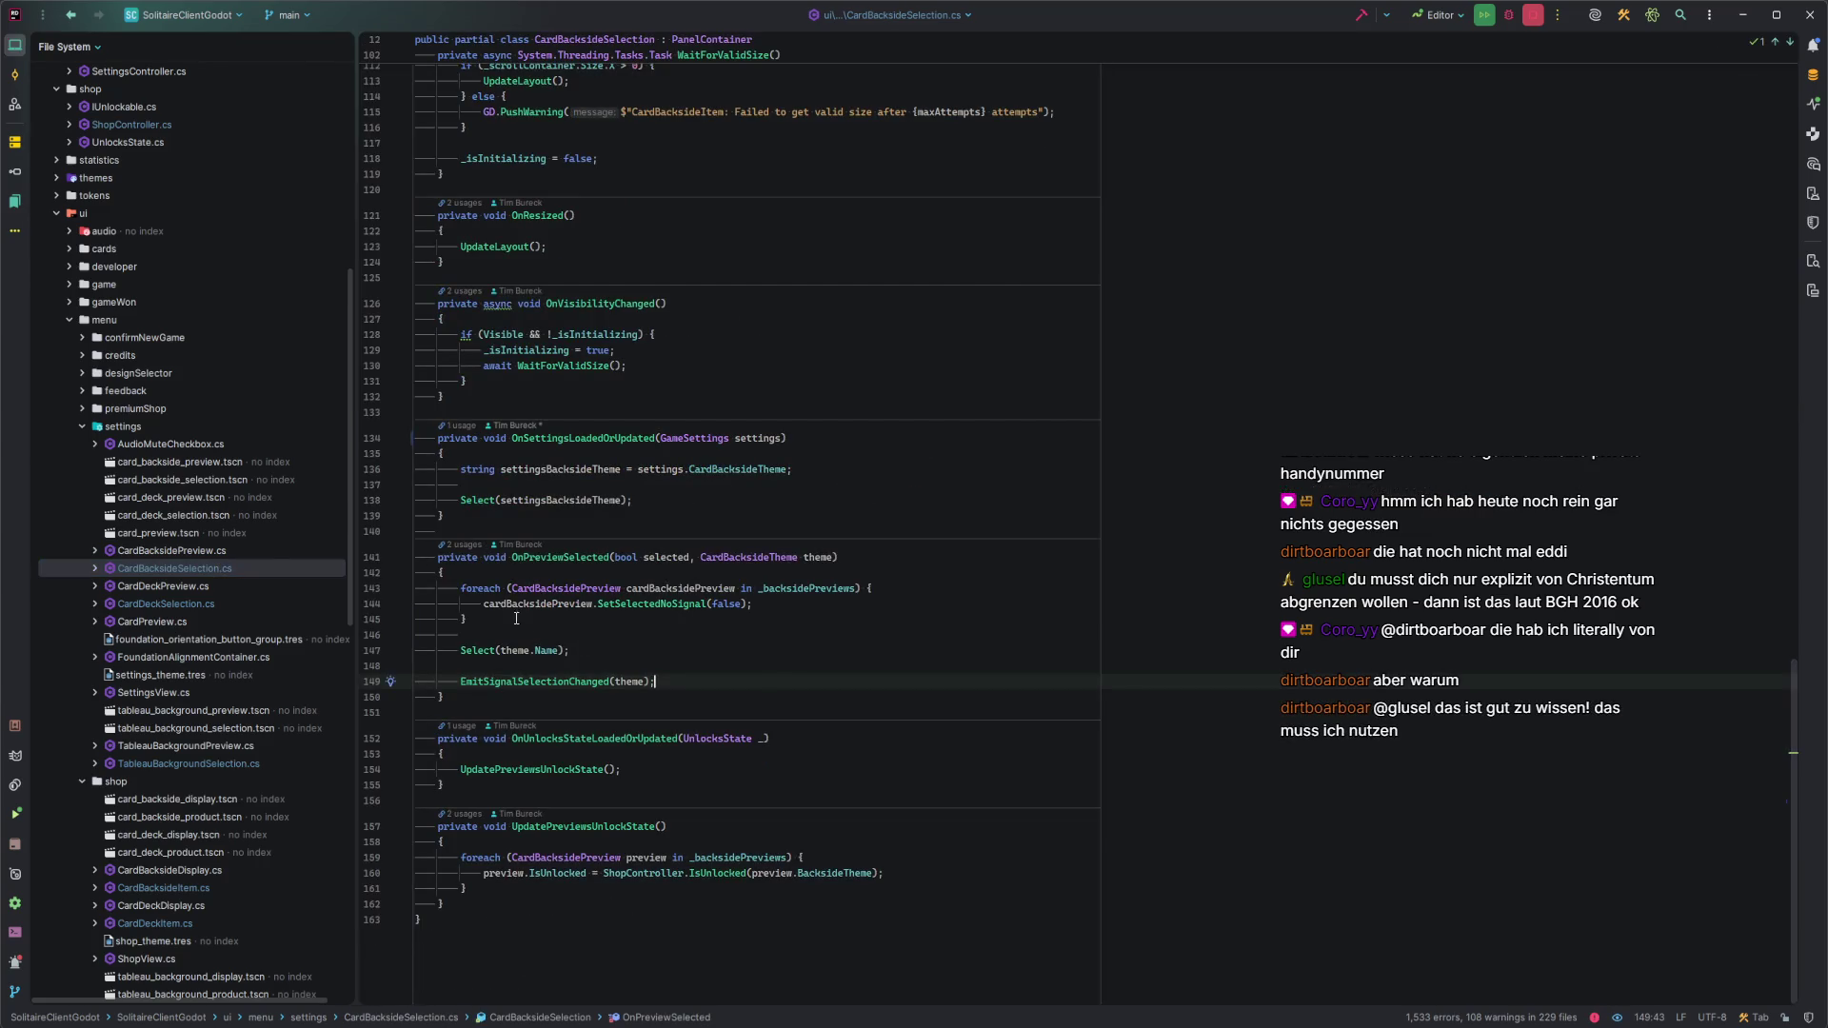
# Cut the deselect loop from OnPreviewSelected and paste it at the top of Select().
pyautogui.moveTo(468, 620); pyautogui.dragTo(456, 588)
pyautogui.hotkey('ctrl', 'c')
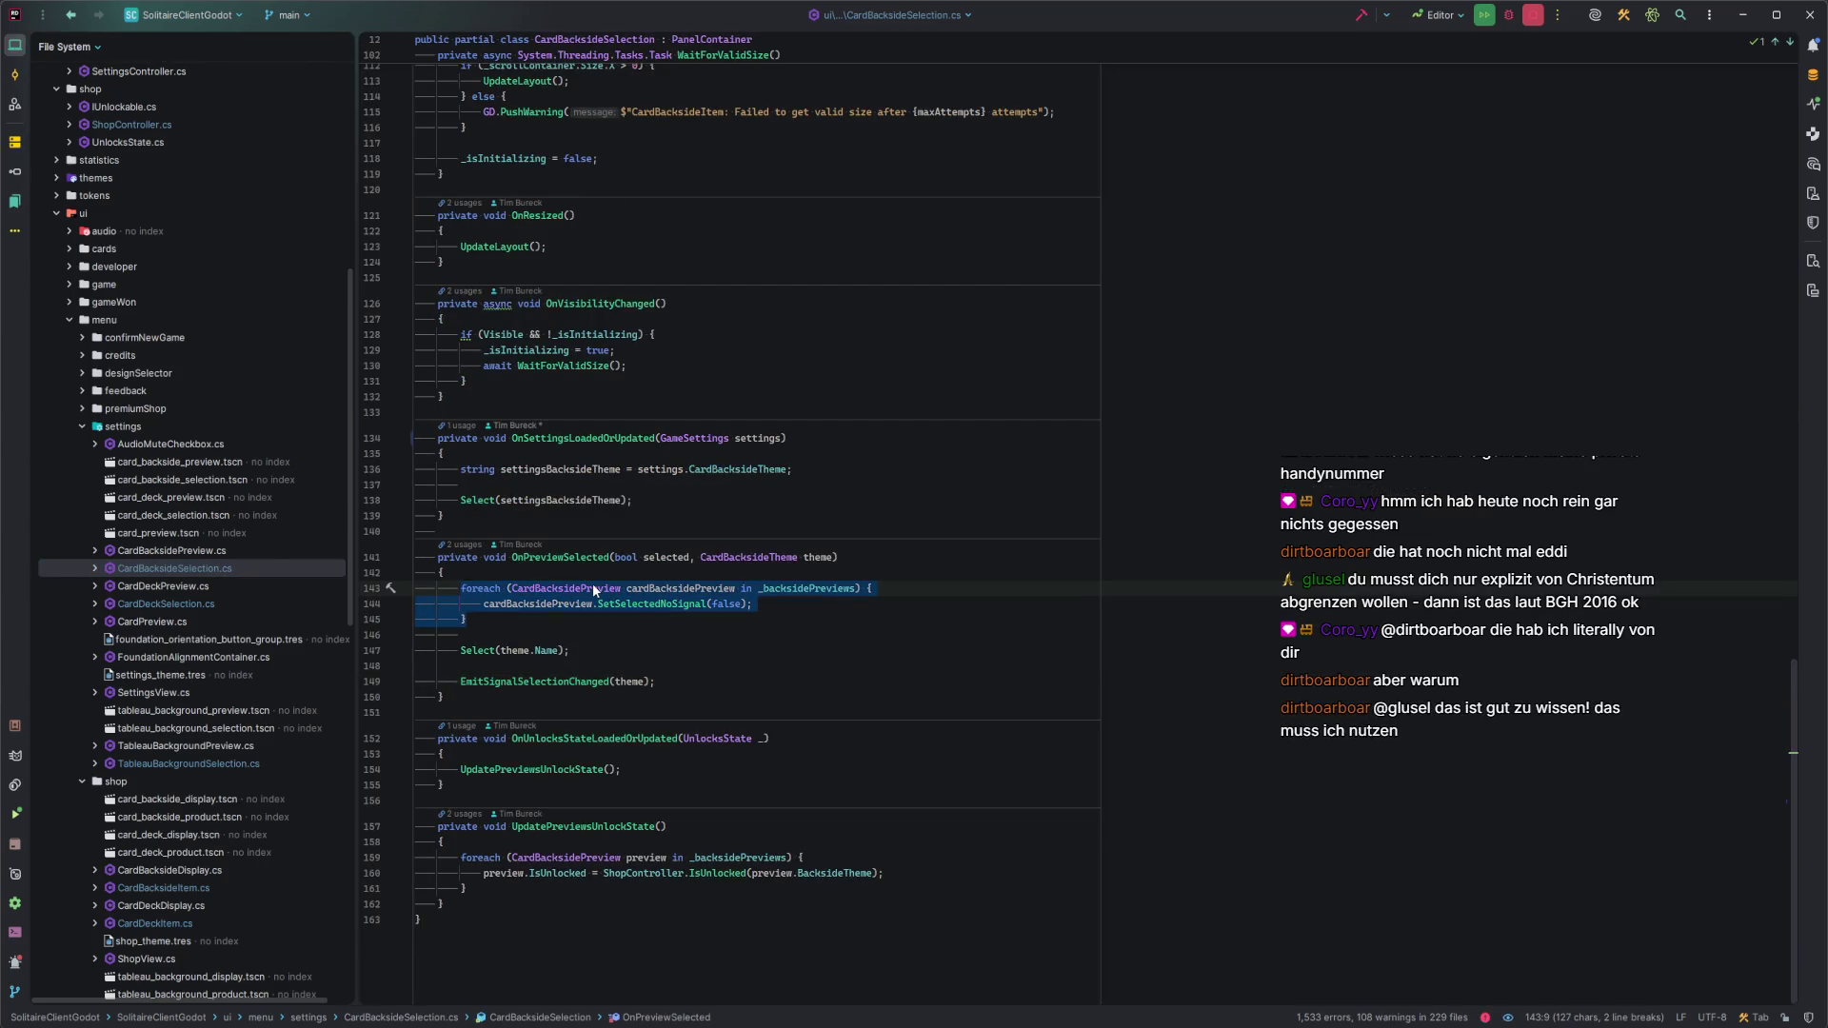
pyautogui.press('BackSpace')
pyautogui.press('BackSpace')
pyautogui.press('BackSpace')
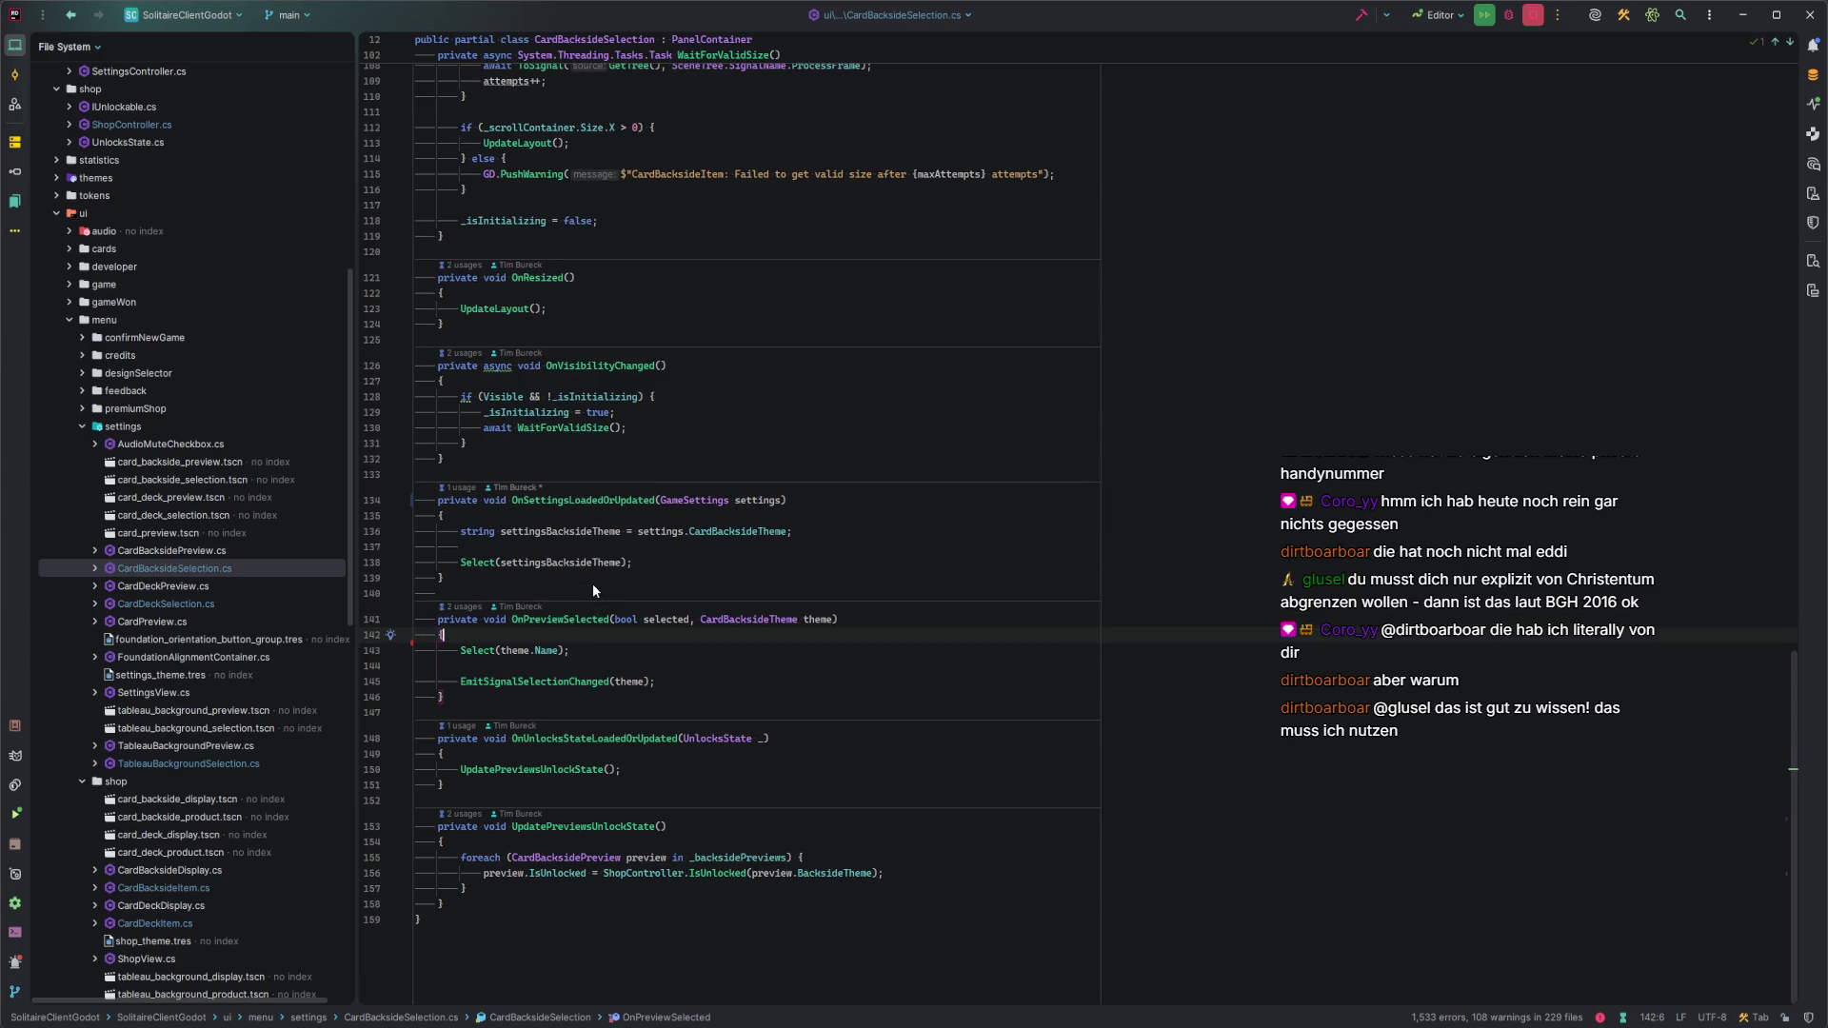
pyautogui.scroll(6, 600, 572)
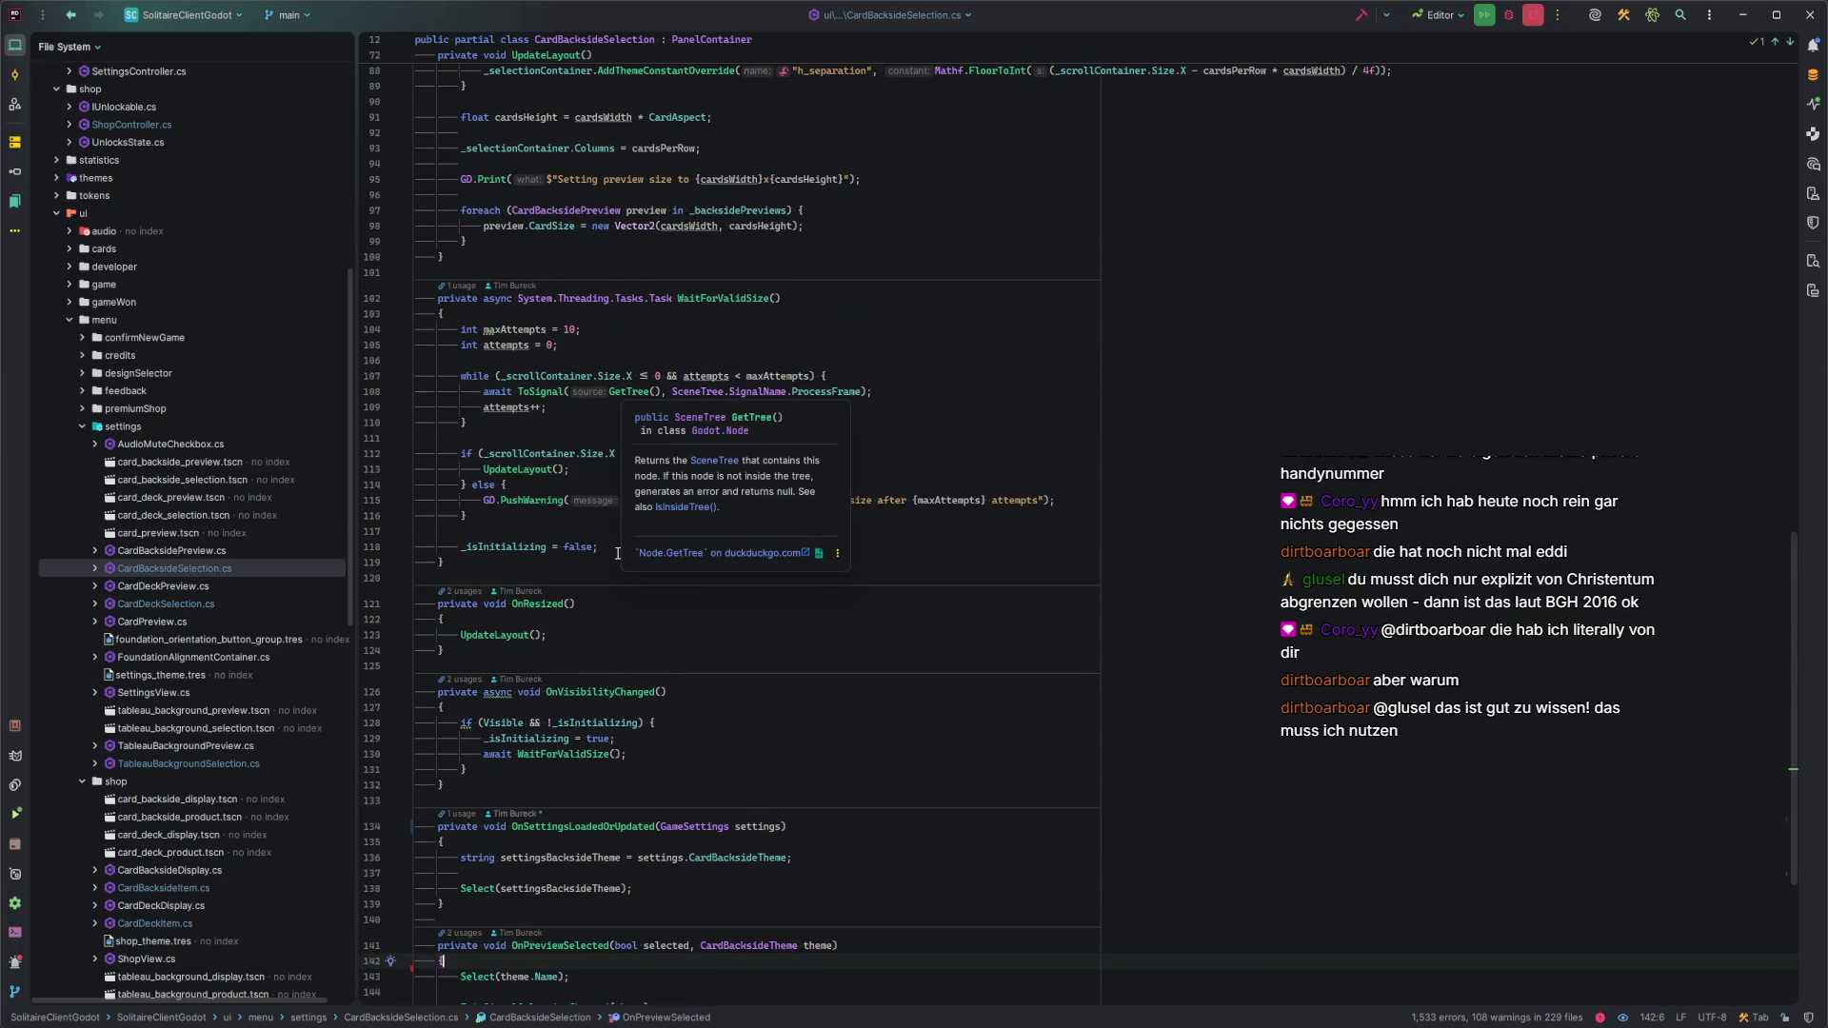
pyautogui.scroll(12, 617, 554)
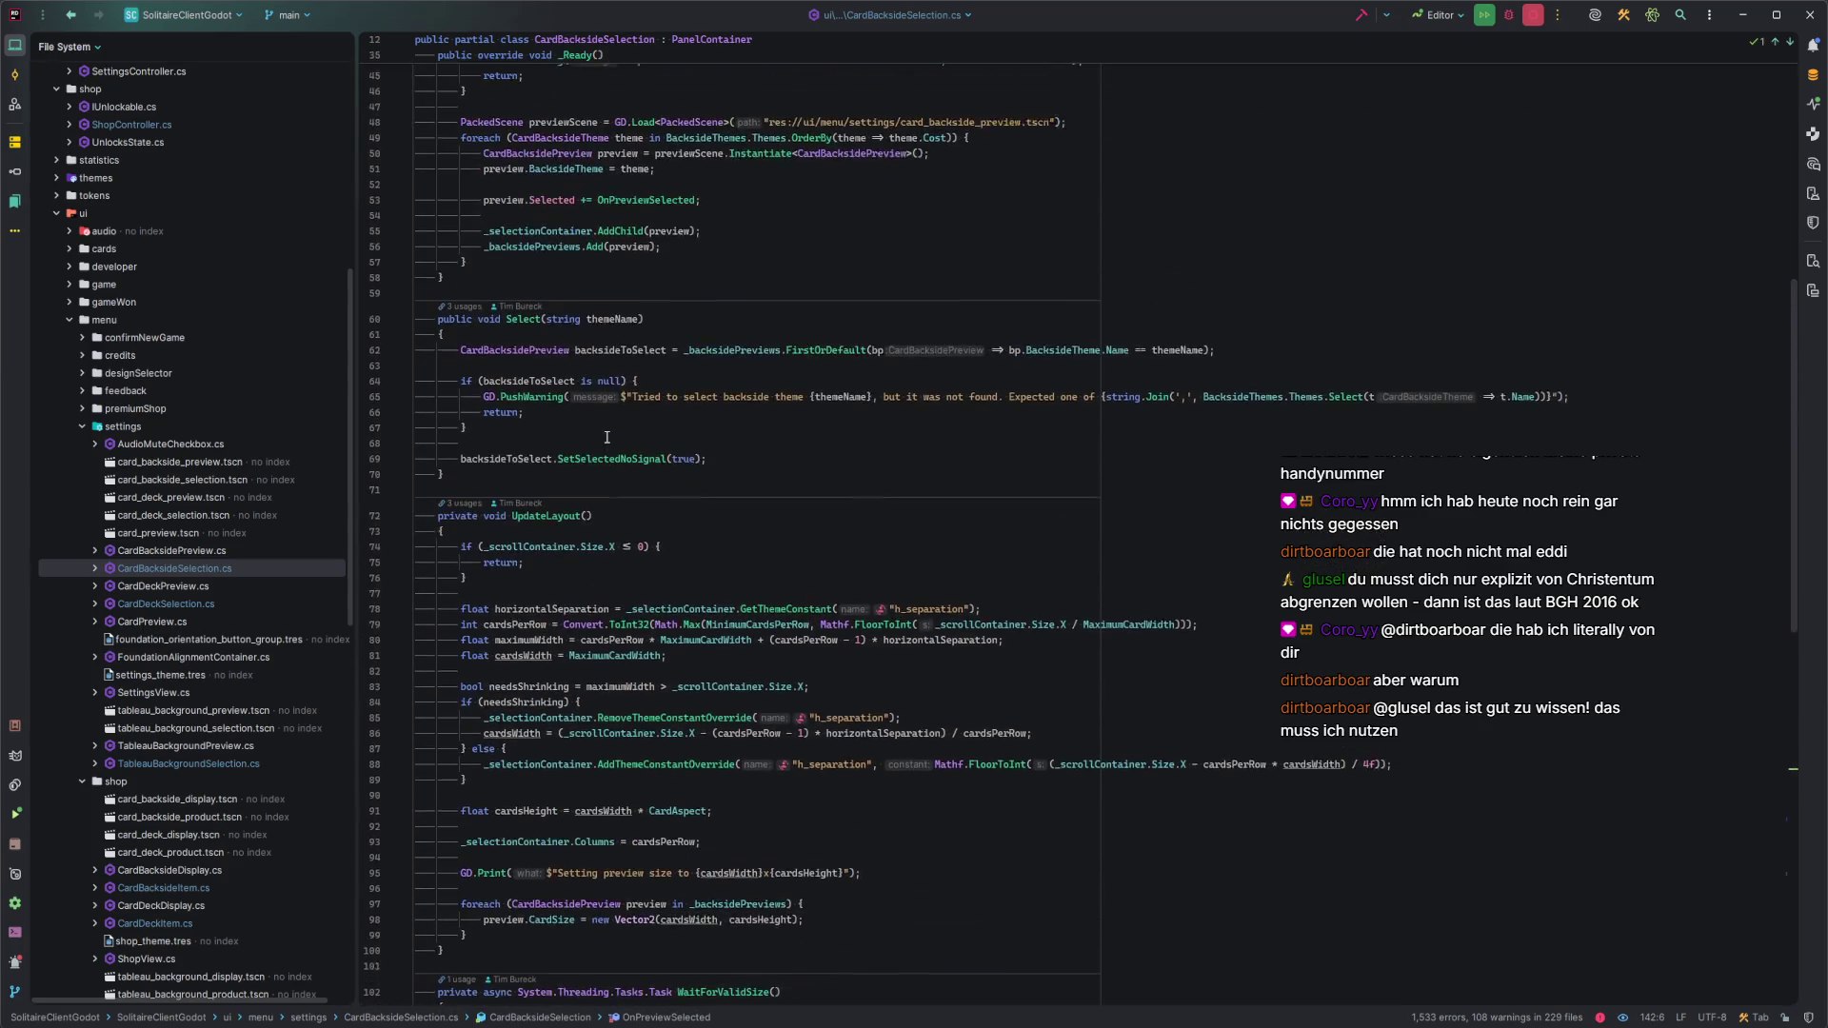
pyautogui.click(526, 335)
pyautogui.press('Return')
pyautogui.hotkey('ctrl', 'v')
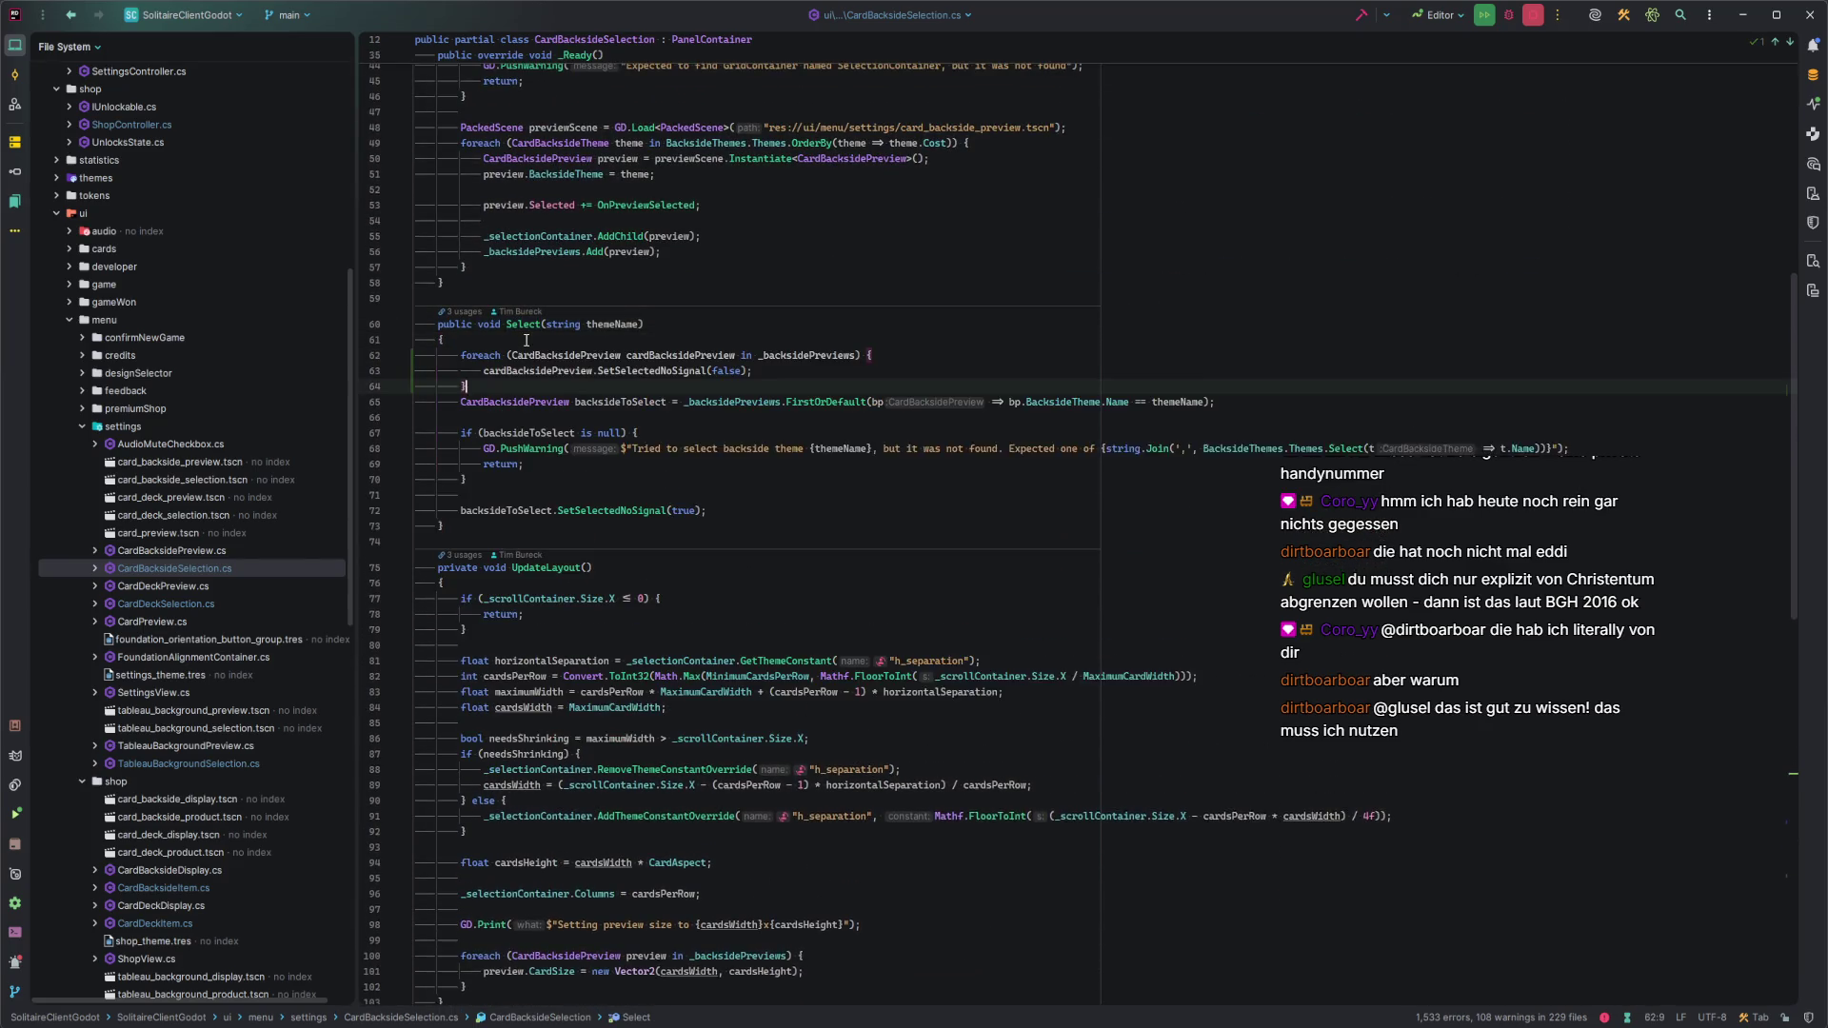
pyautogui.press('Return')
# Extract the loop as an UnselectAll() method, then open TableauBackgroundSelection.cs.
pyautogui.hotkey('ctrl', 'w')
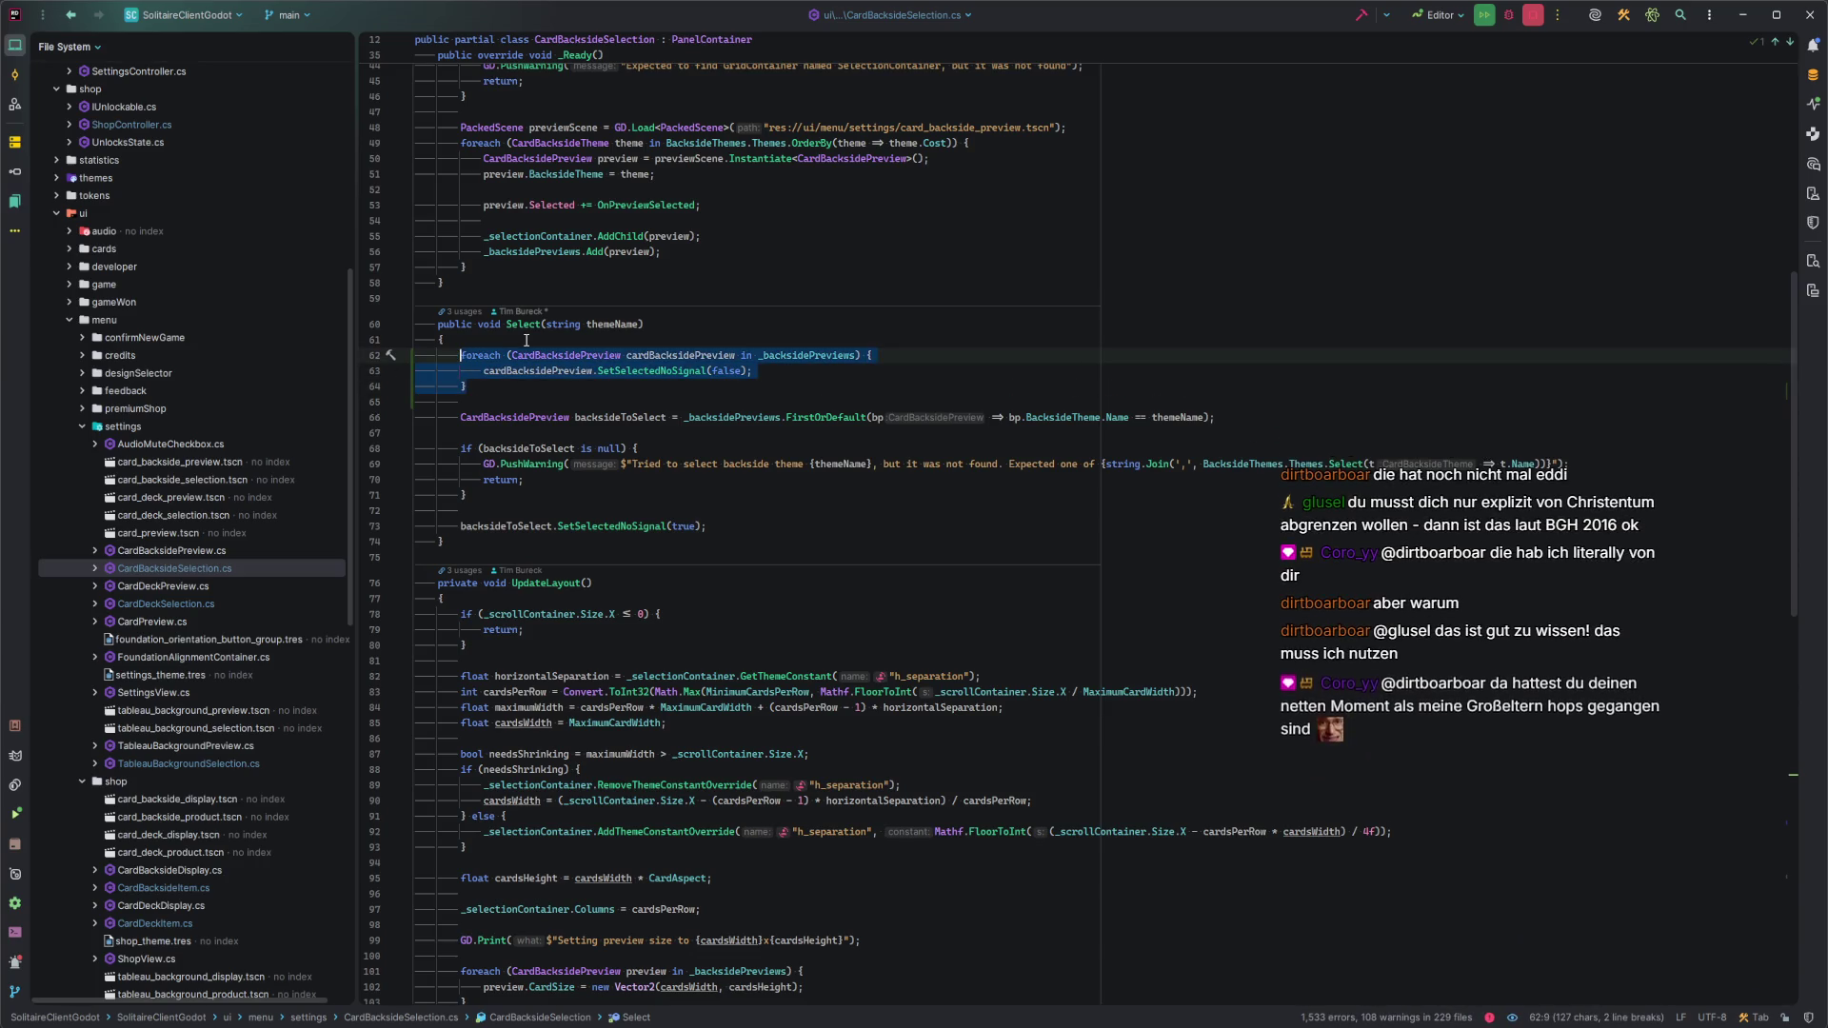
pyautogui.hotkey('ctrl', 'alt', 'm')
pyautogui.write('UnselectAll')
pyautogui.press('Return')
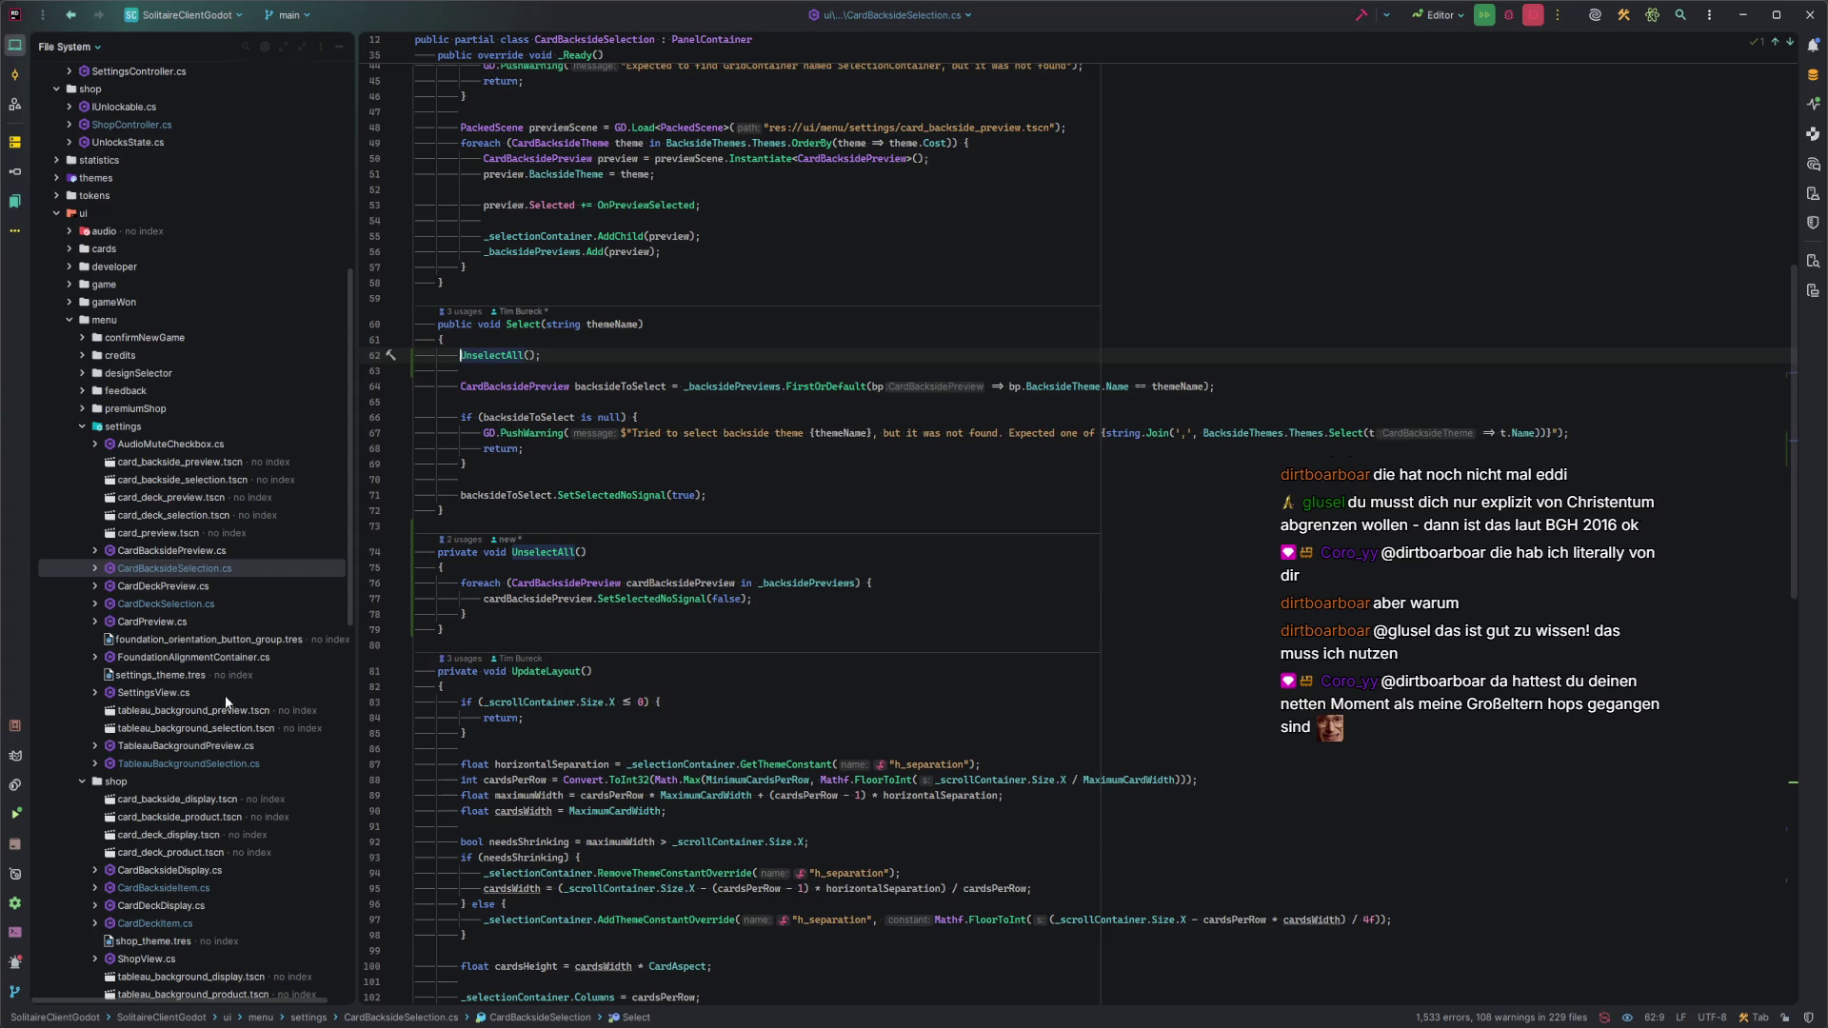
pyautogui.doubleClick(208, 762)
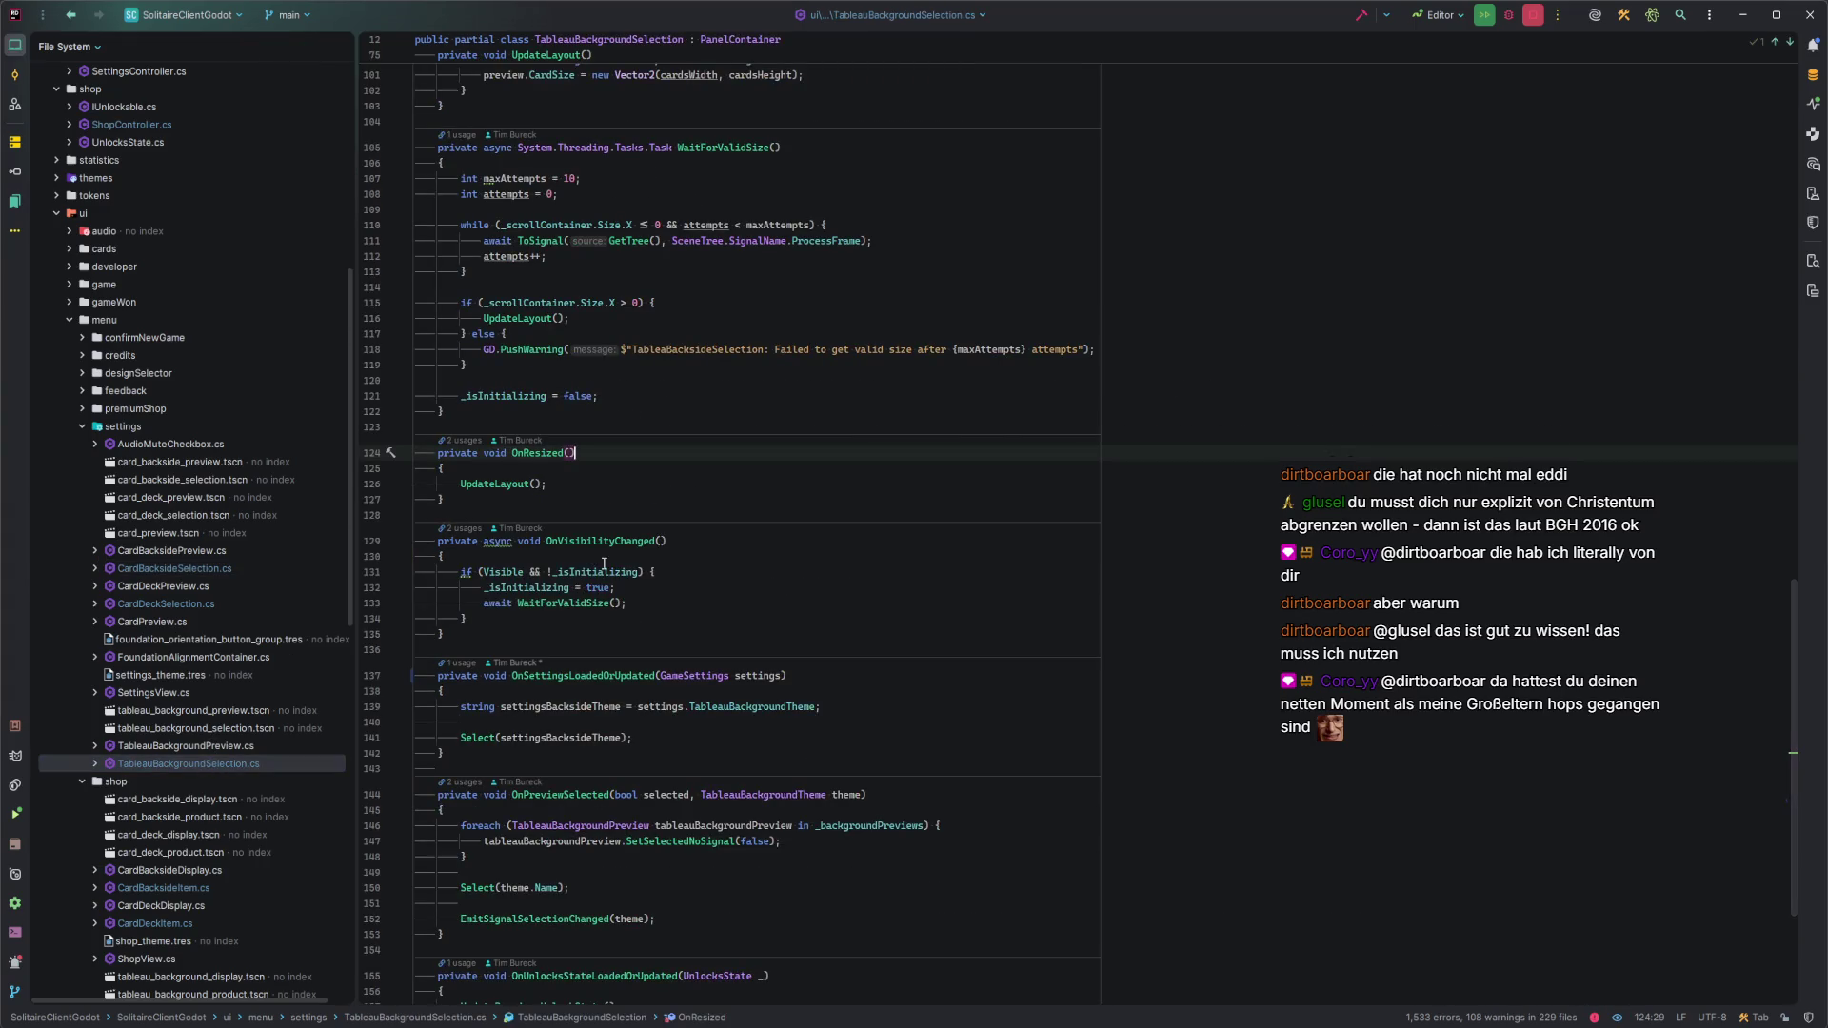
# Cut the deselect loop from OnPreviewSelected and paste it at the start of Select().
pyautogui.scroll(-2, 604, 563)
pyautogui.moveTo(467, 764); pyautogui.dragTo(462, 733)
pyautogui.press('BackSpace')
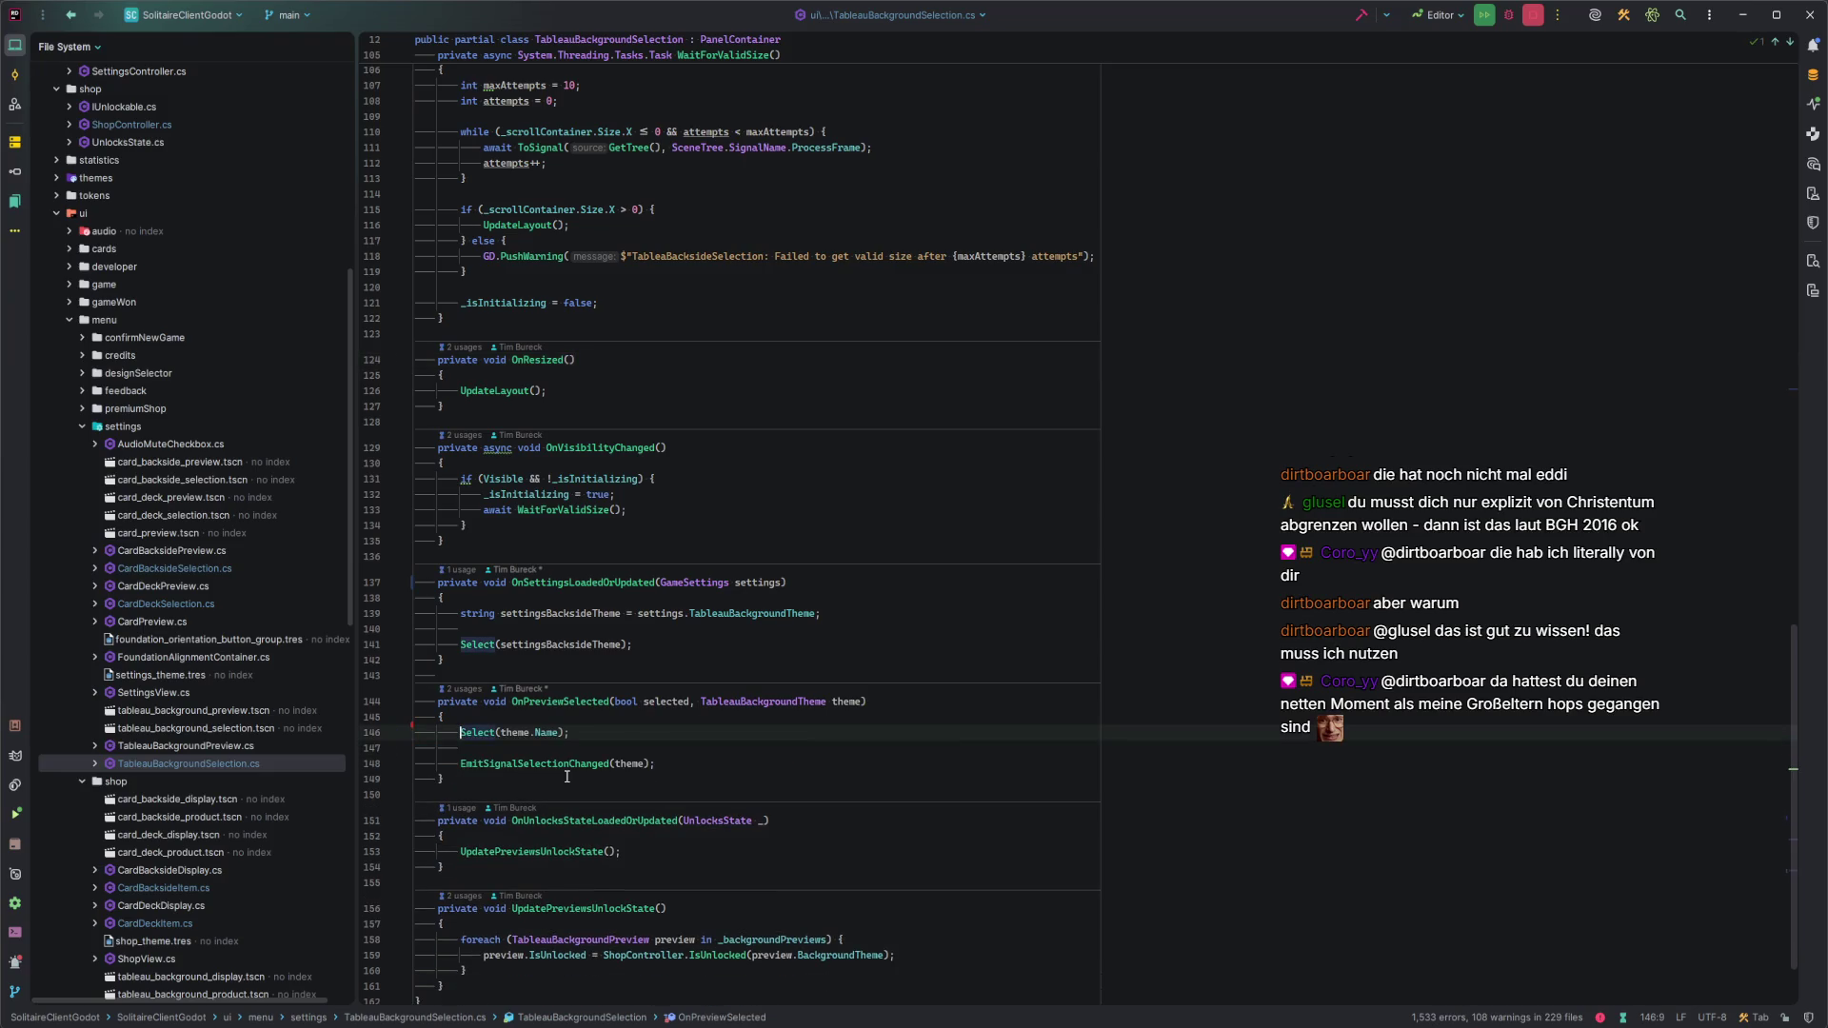
pyautogui.scroll(10, 552, 572)
pyautogui.scroll(2, 546, 385)
pyautogui.click(529, 375)
pyautogui.hotkey('ctrl', 'v')
# Extract the pasted loop into a new UnselectAll() method.
pyautogui.hotkey('ctrl', 'w')
pyautogui.hotkey('ctrl', 'w')
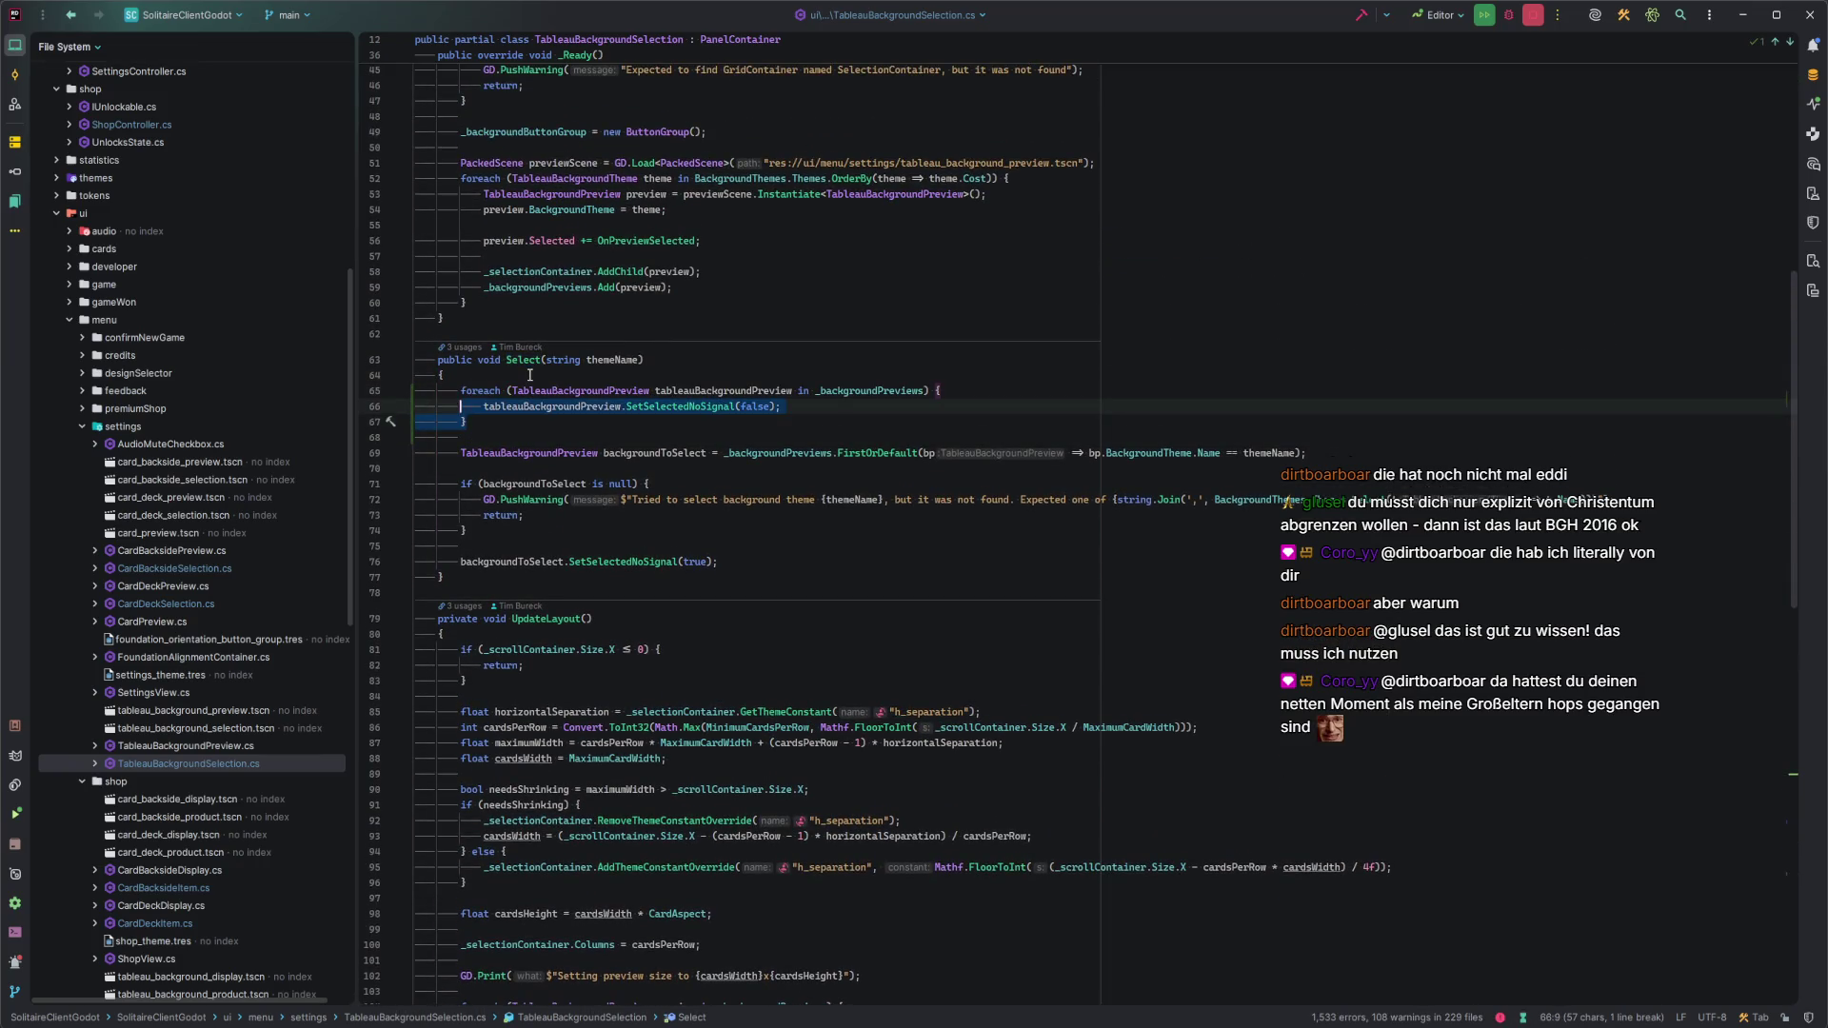
pyautogui.hotkey('ctrl', 'alt', 'm')
pyautogui.write('UnselectAll')
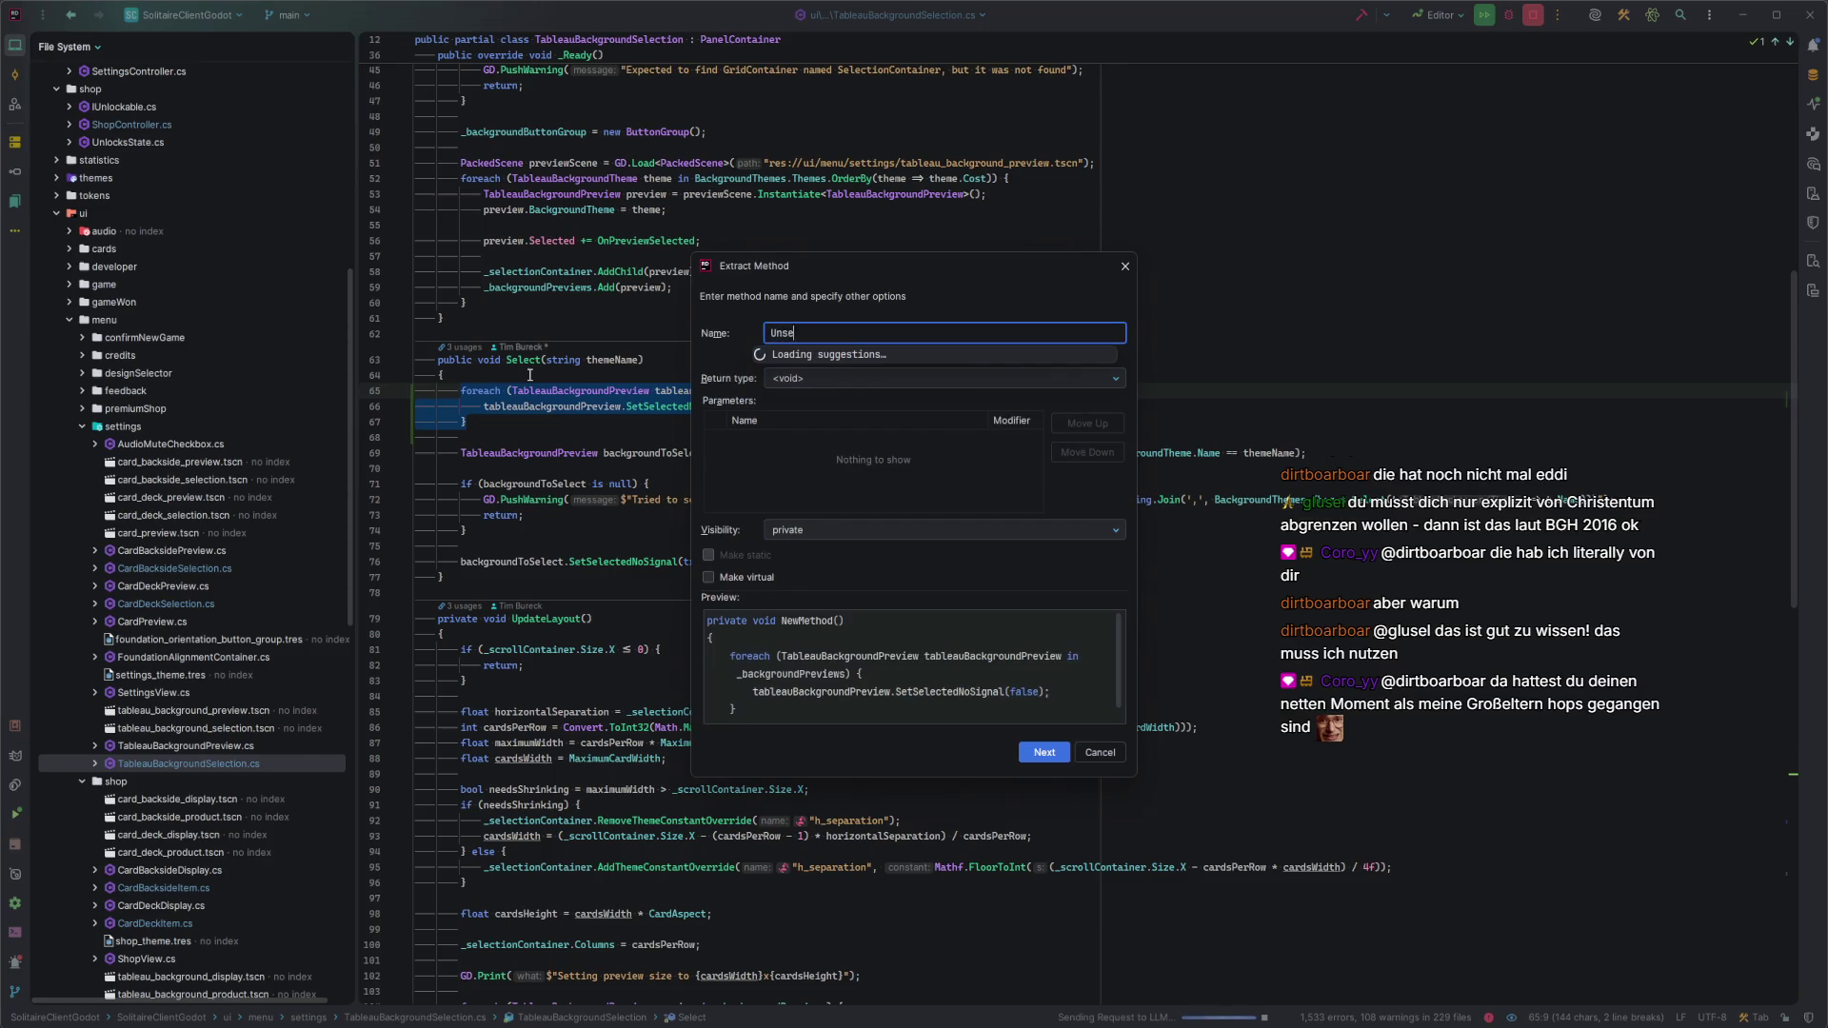
pyautogui.press('Return')
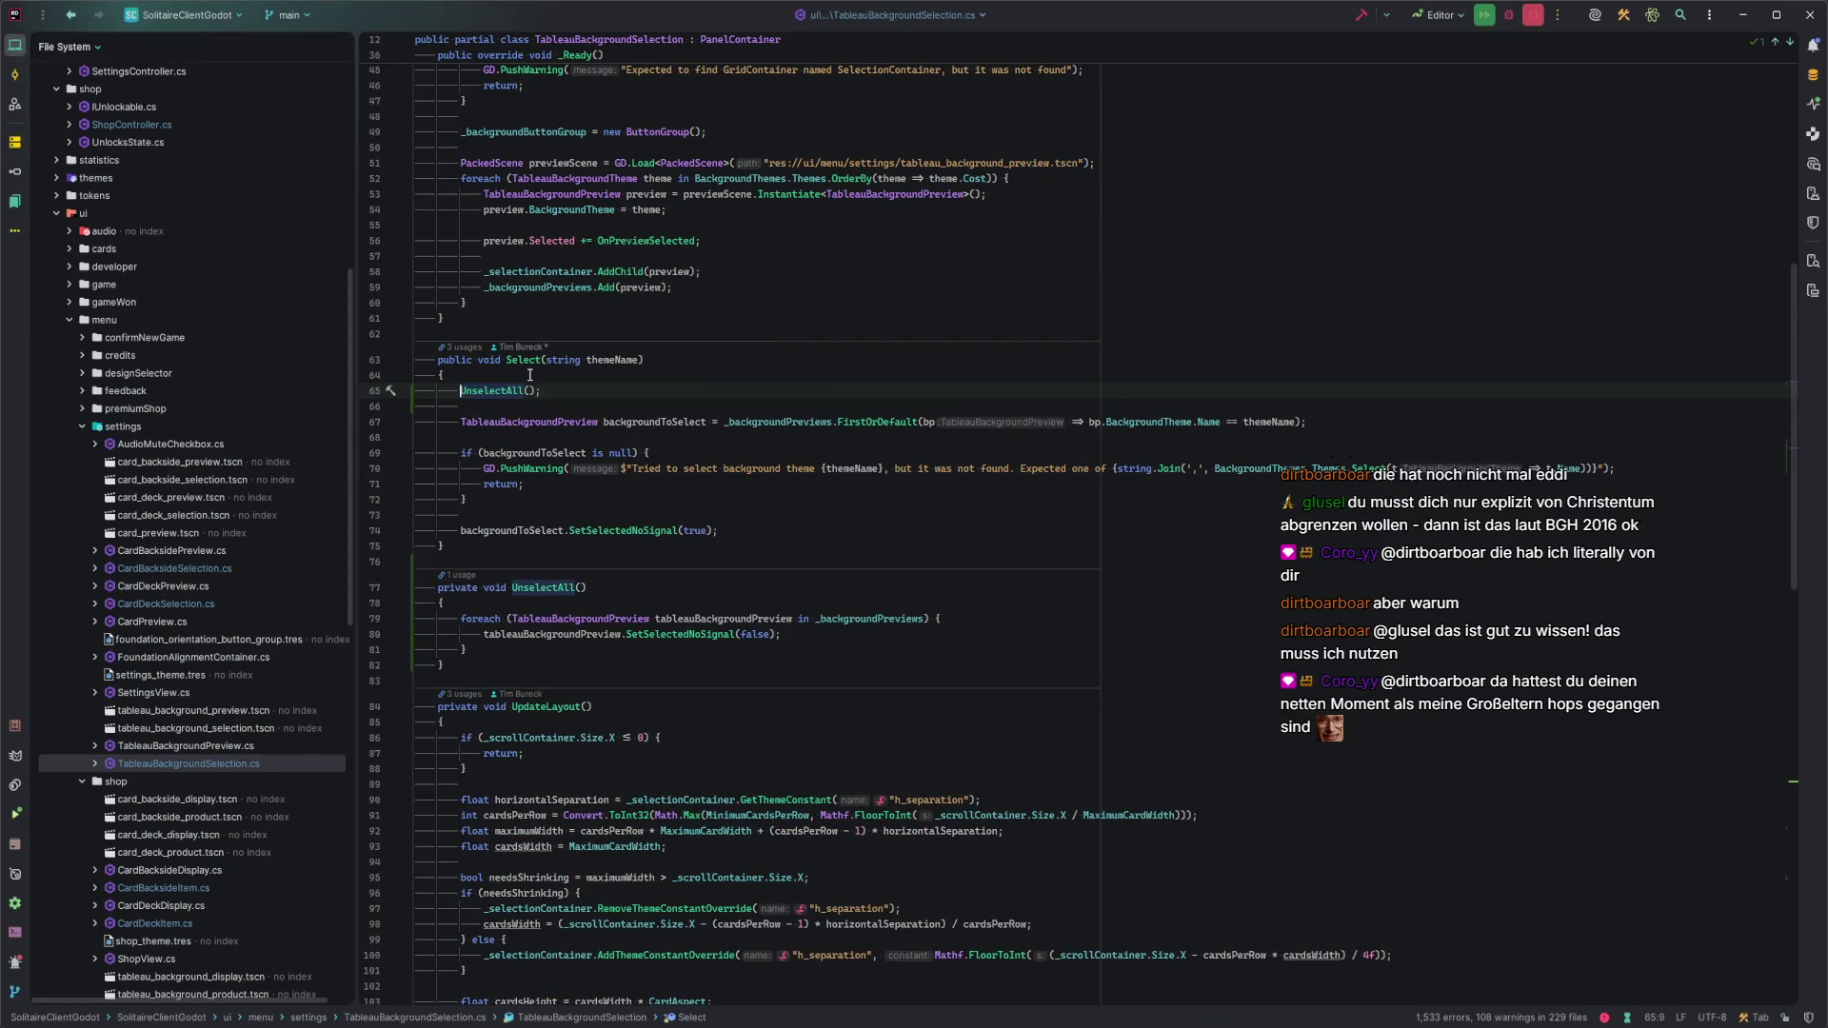
# Return to Godot and build and run the game with F5.
pyautogui.click(564, 394)
pyautogui.hotkey('alt', 'Tab')
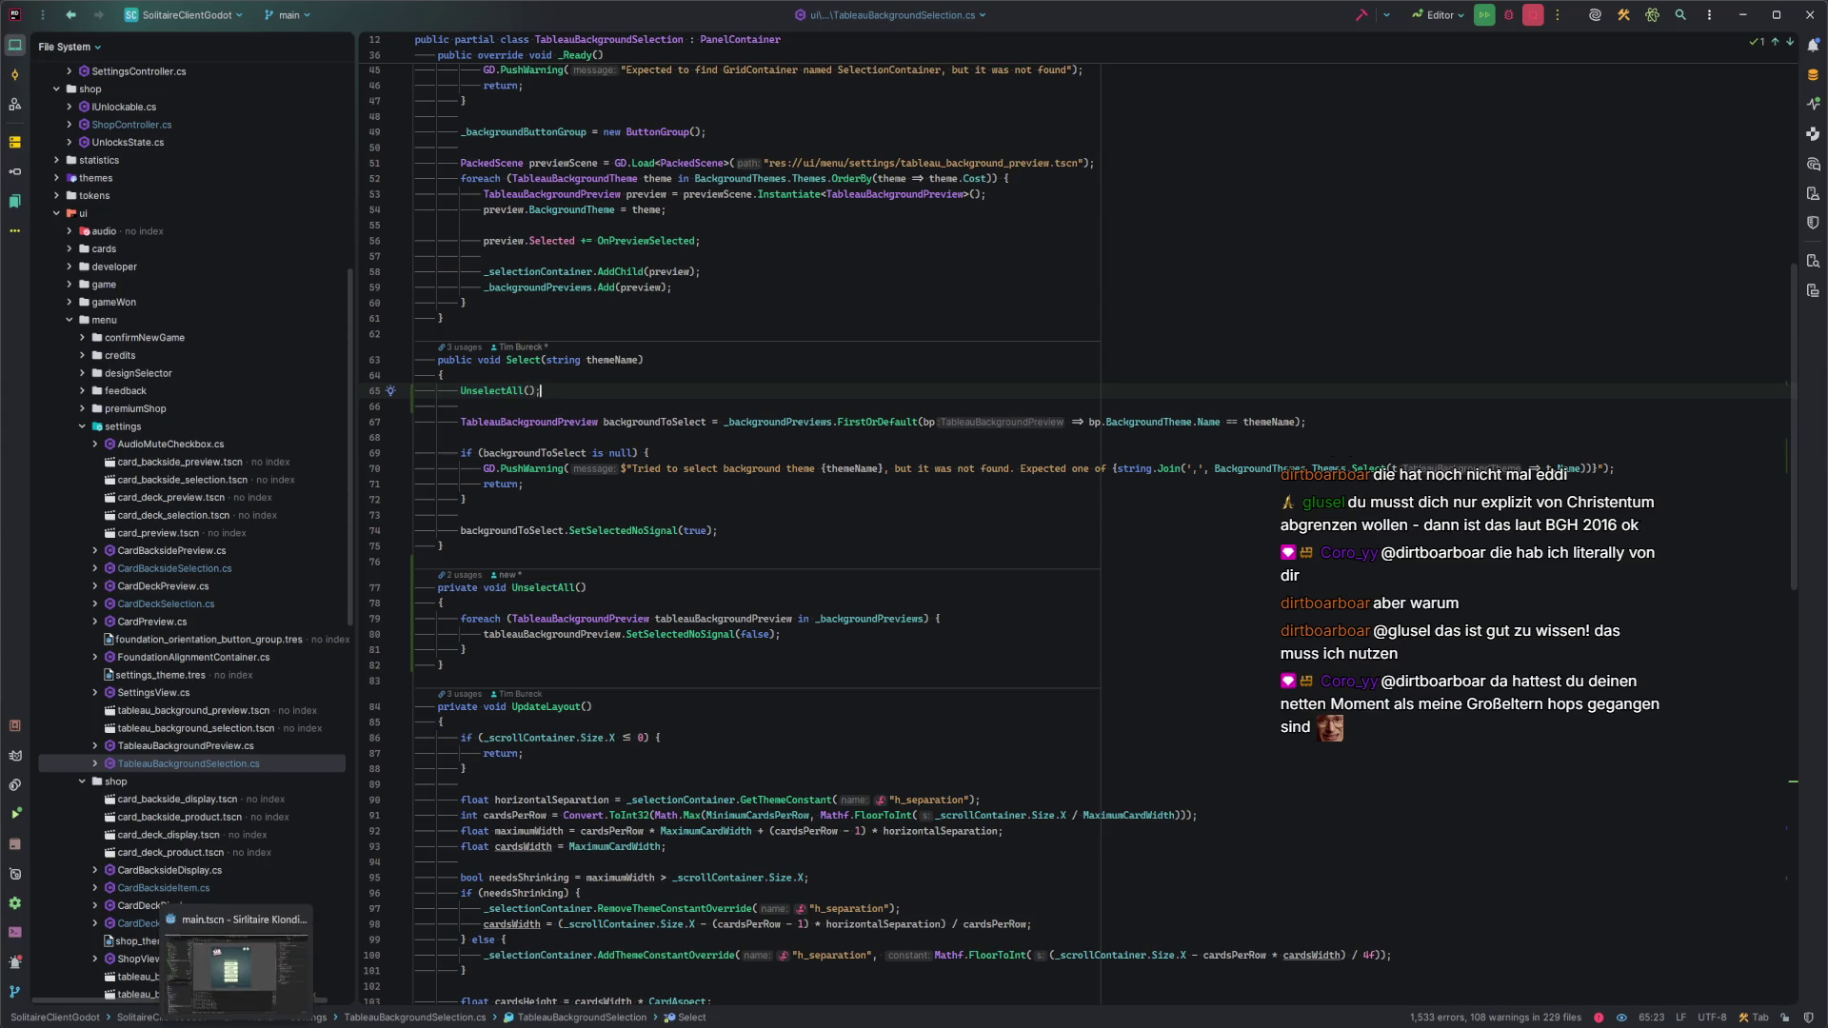
pyautogui.press('F5')
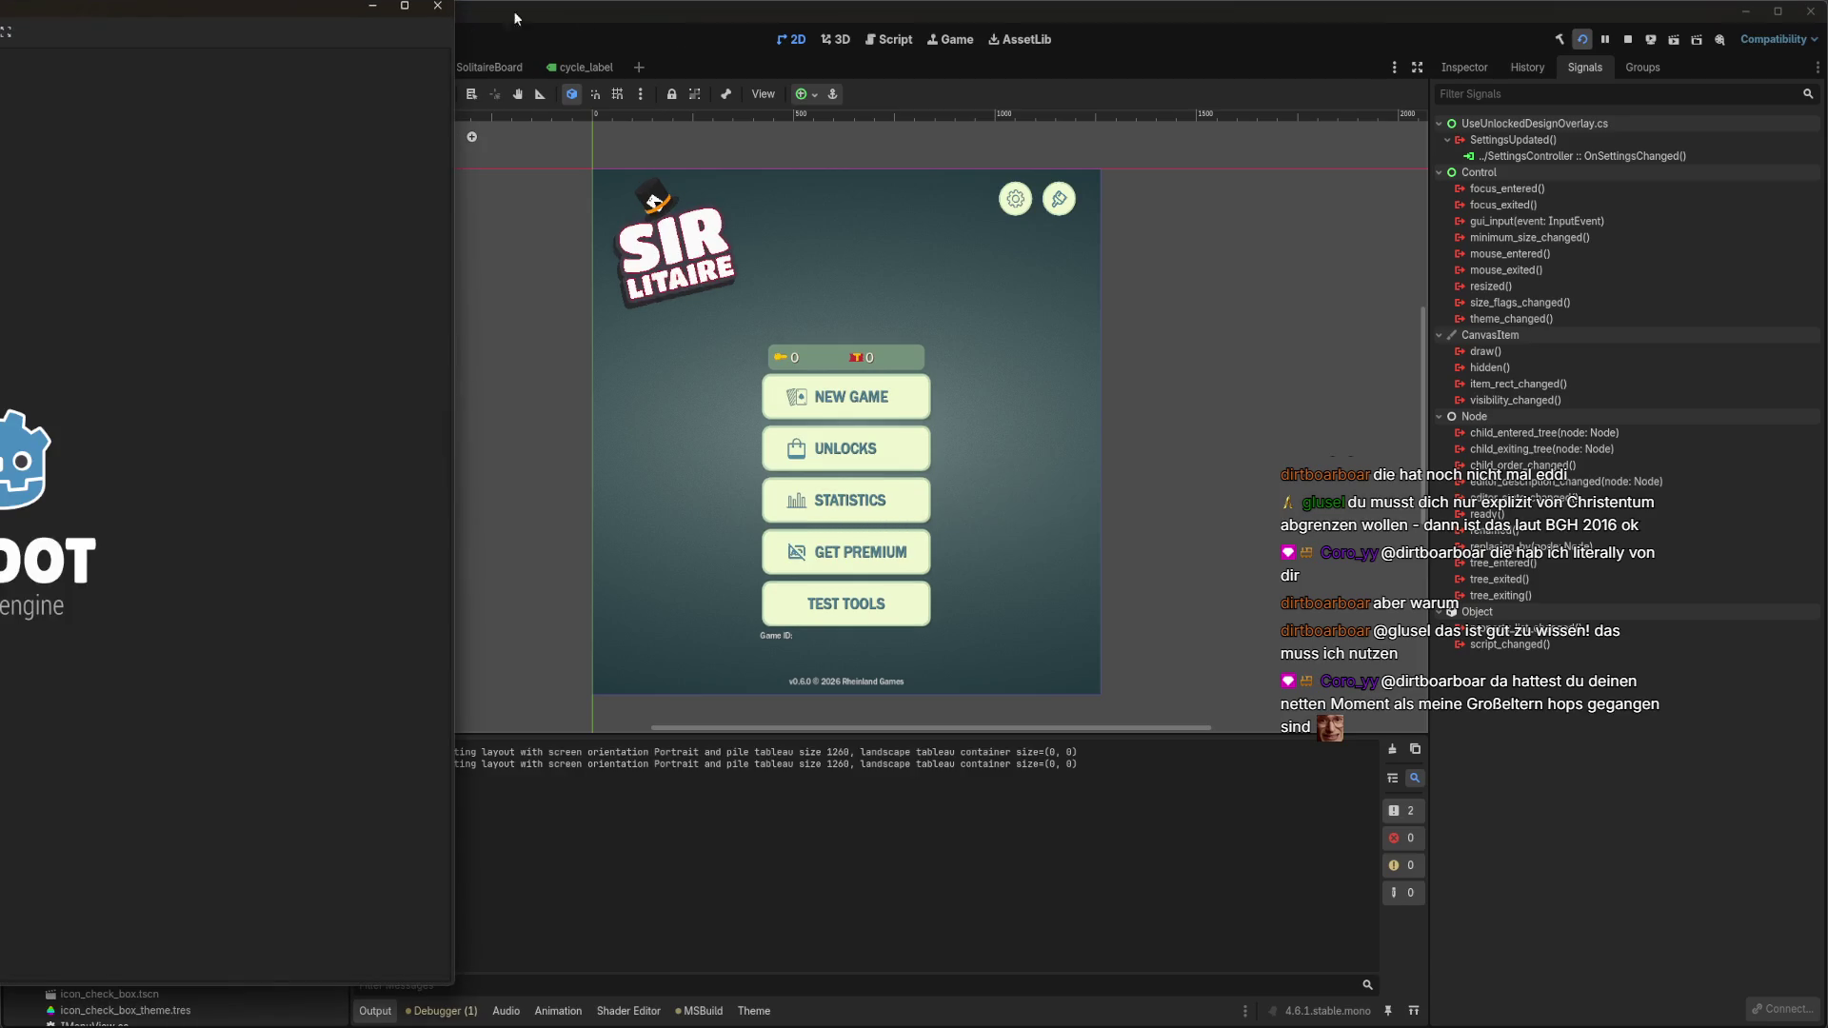
# Centre the Sirlitaire debug window, nudge it slightly left, and start a new solitaire game.
pyautogui.moveTo(149, 14)
pyautogui.mouseDown()
pyautogui.moveTo(872, 50)
pyautogui.moveTo(1002, 34)
pyautogui.mouseUp()
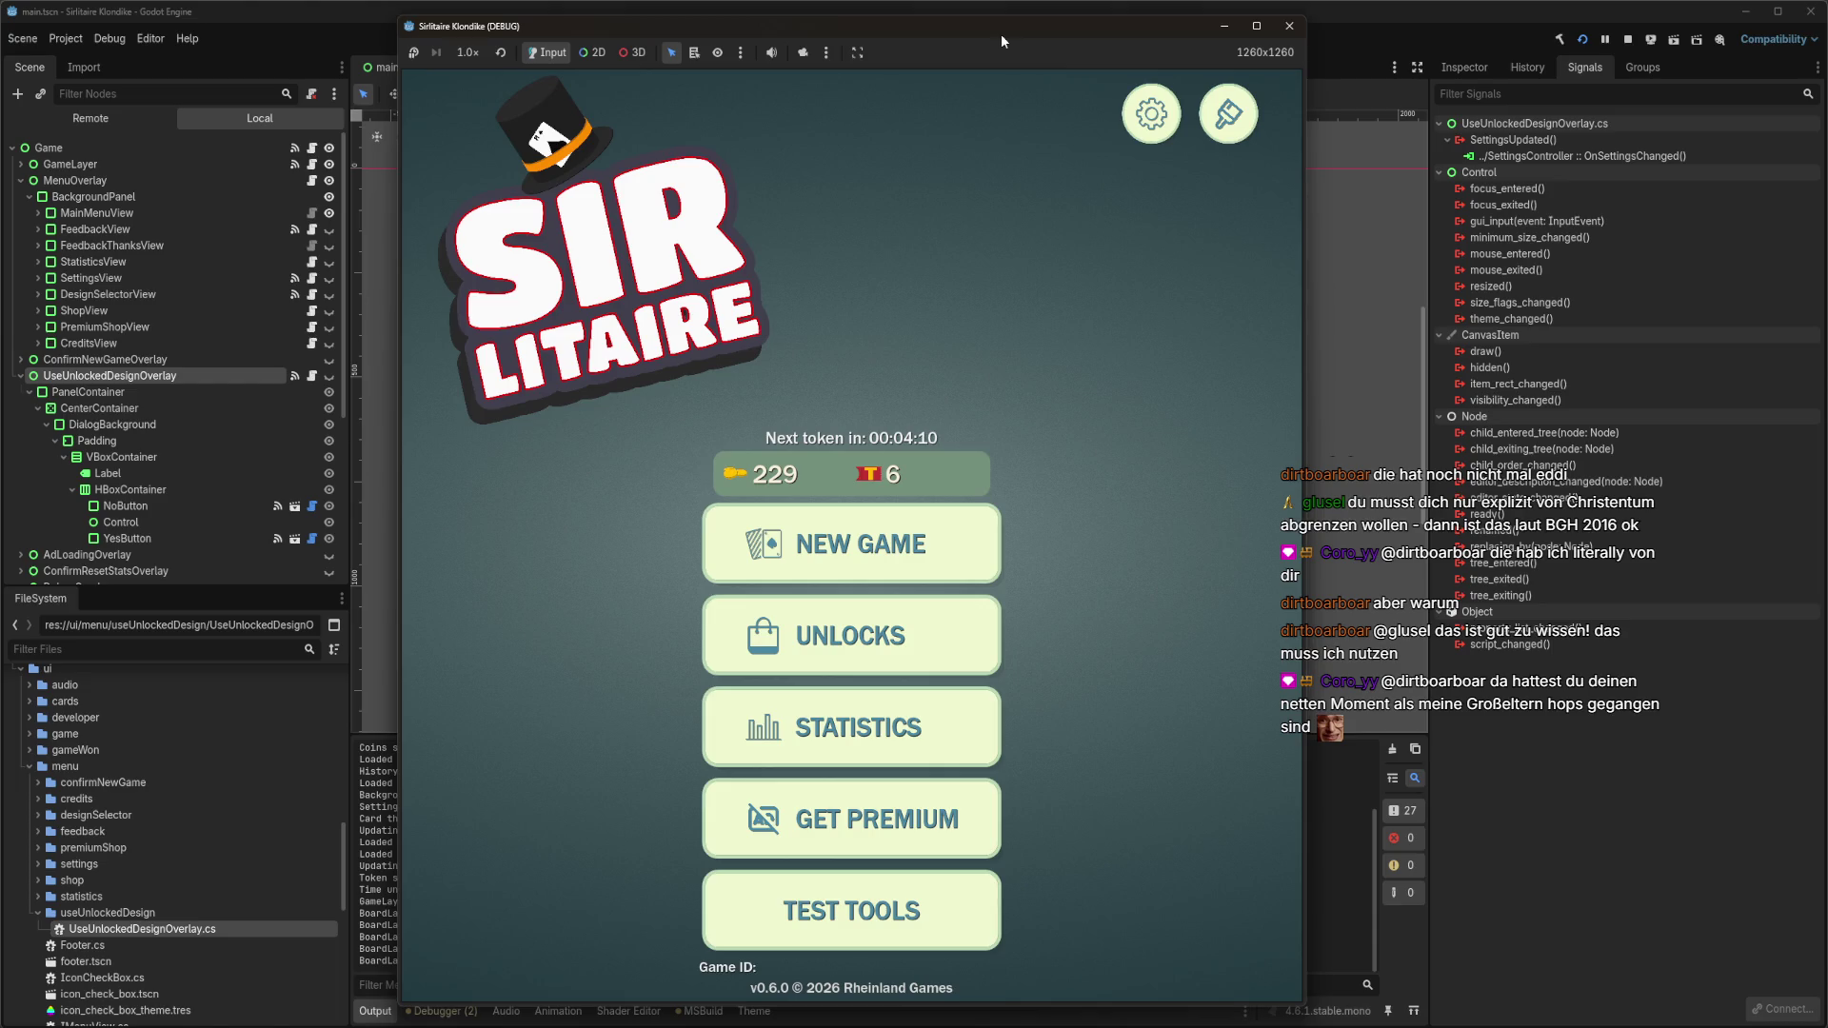
pyautogui.moveTo(1002, 33); pyautogui.dragTo(975, 36)
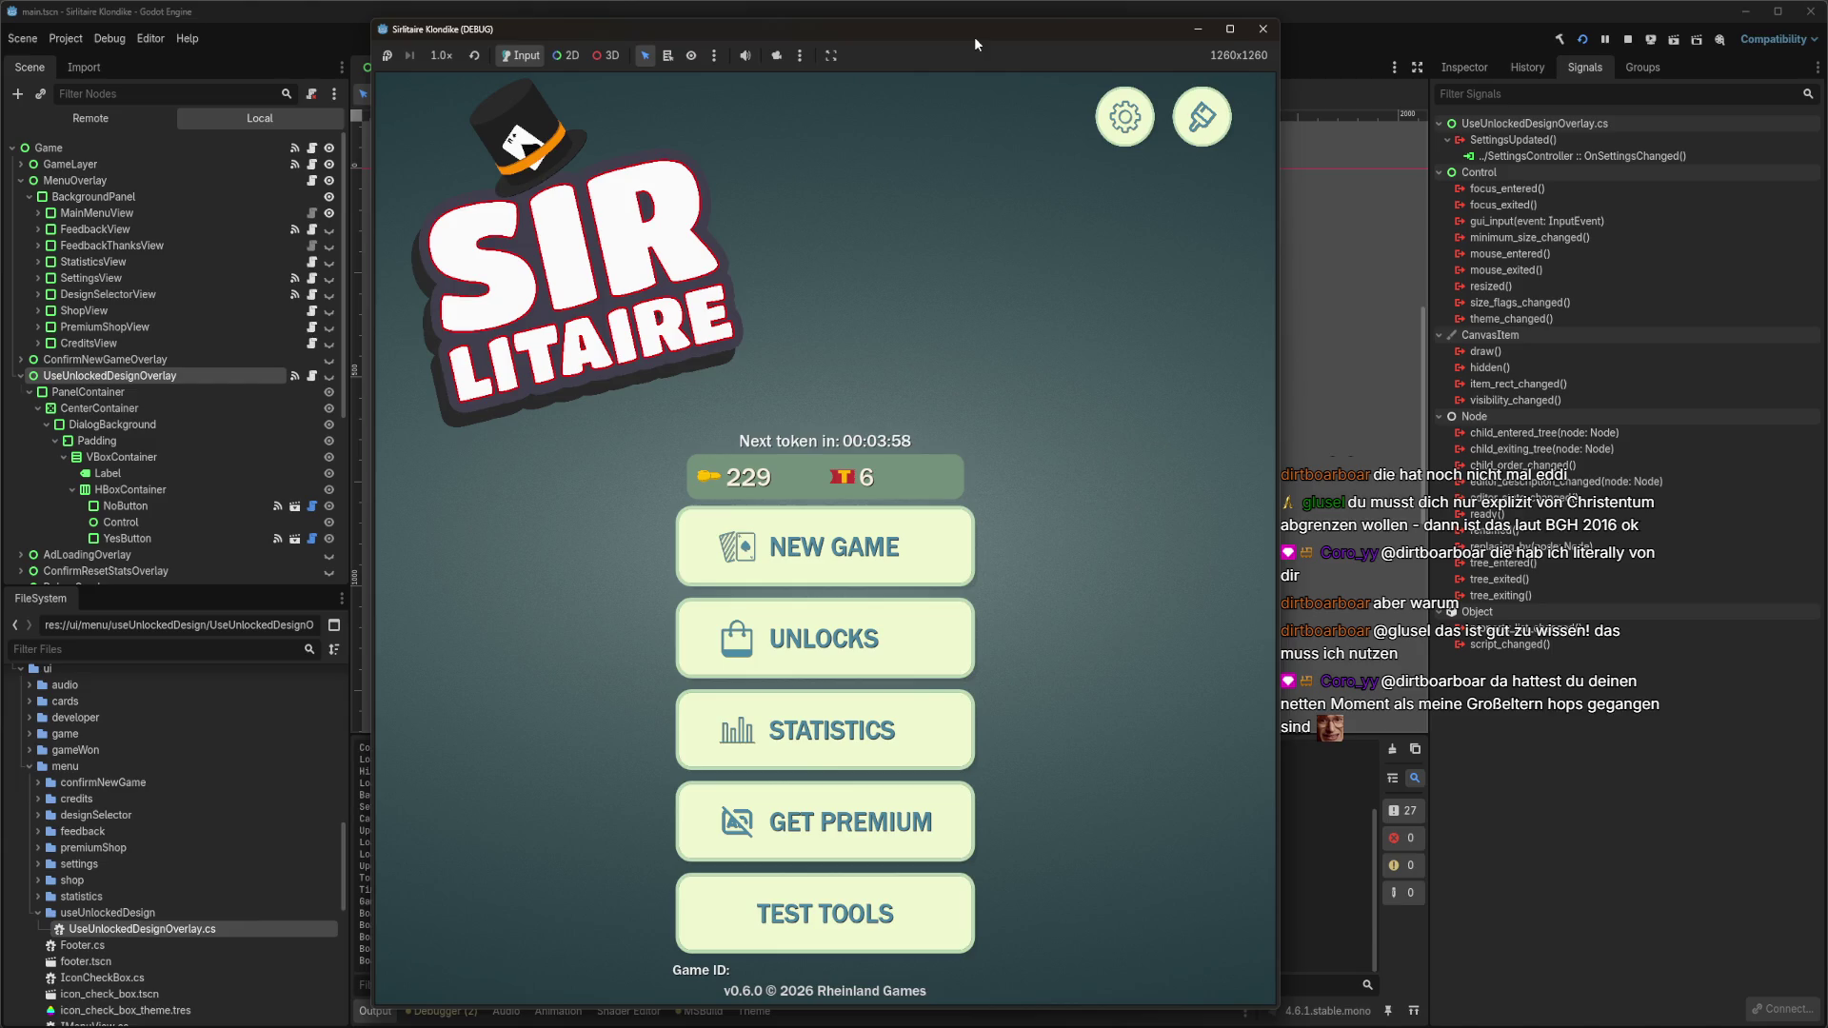
pyautogui.click(924, 548)
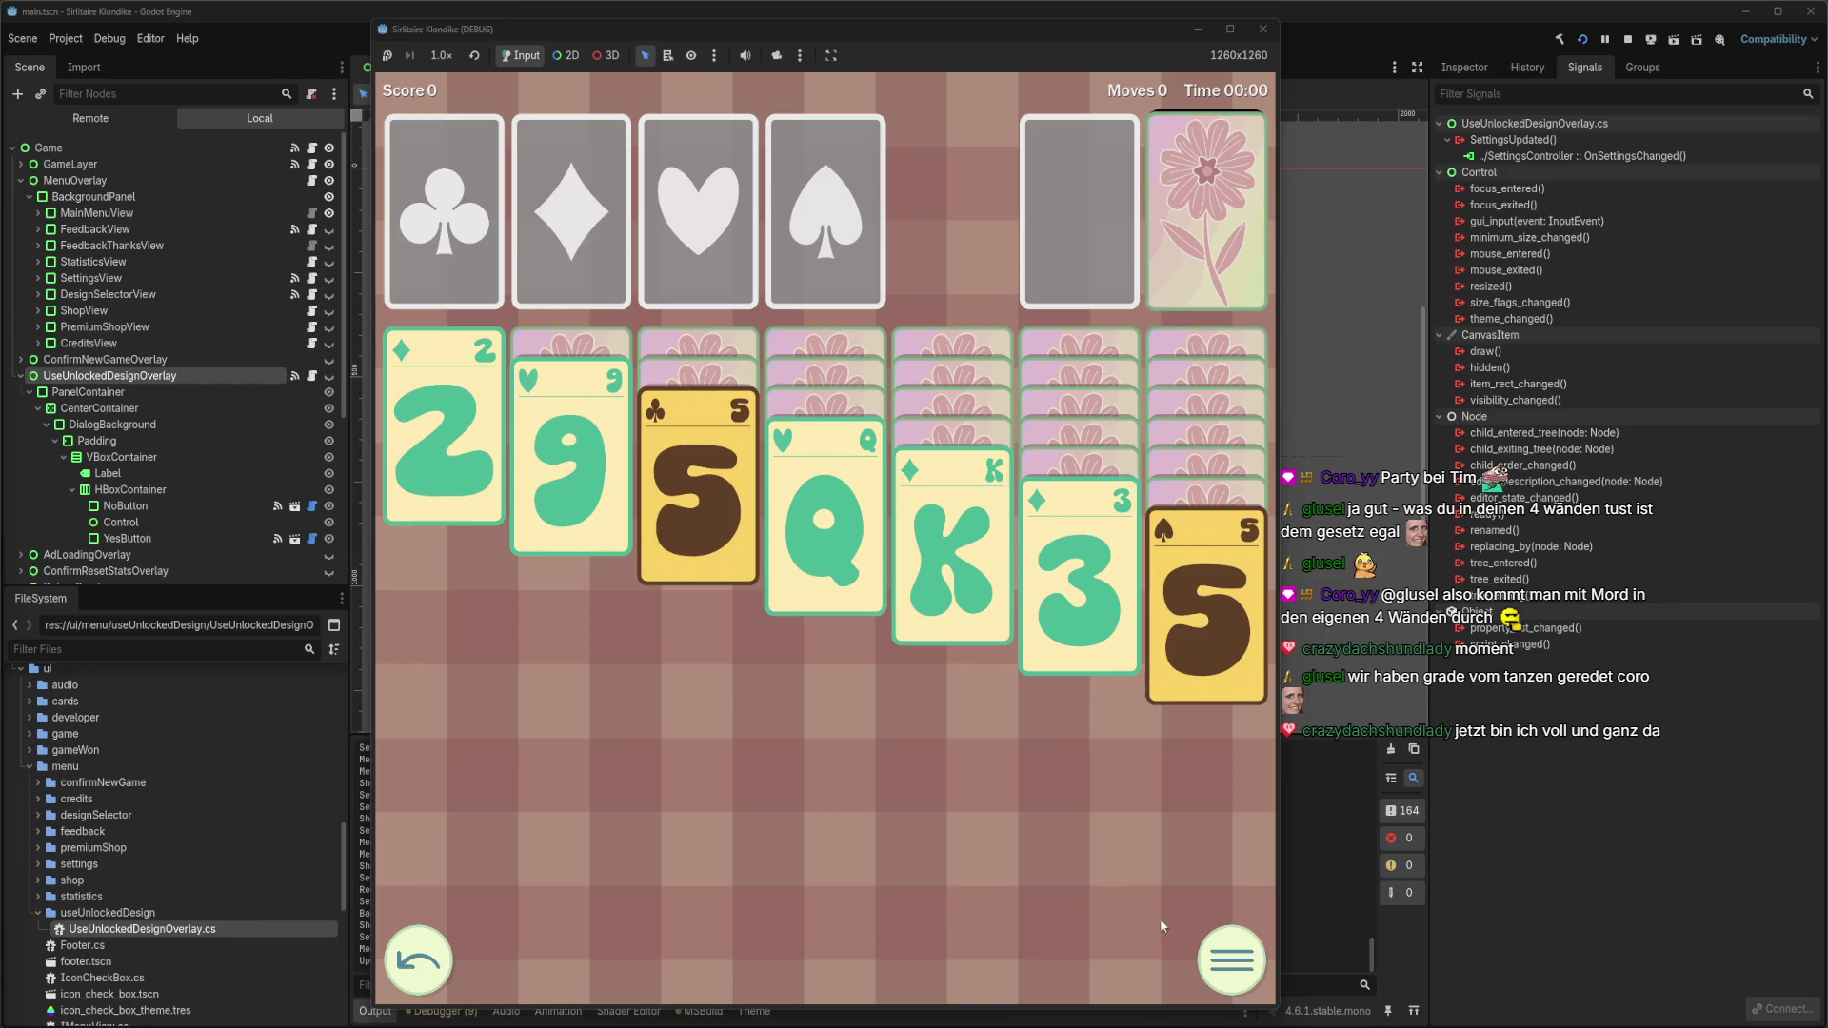
# Open the game's pause menu.
pyautogui.click(1231, 960)
# In Unlocks, buy the black deck for 100 coins and confirm using it.
pyautogui.click(834, 731)
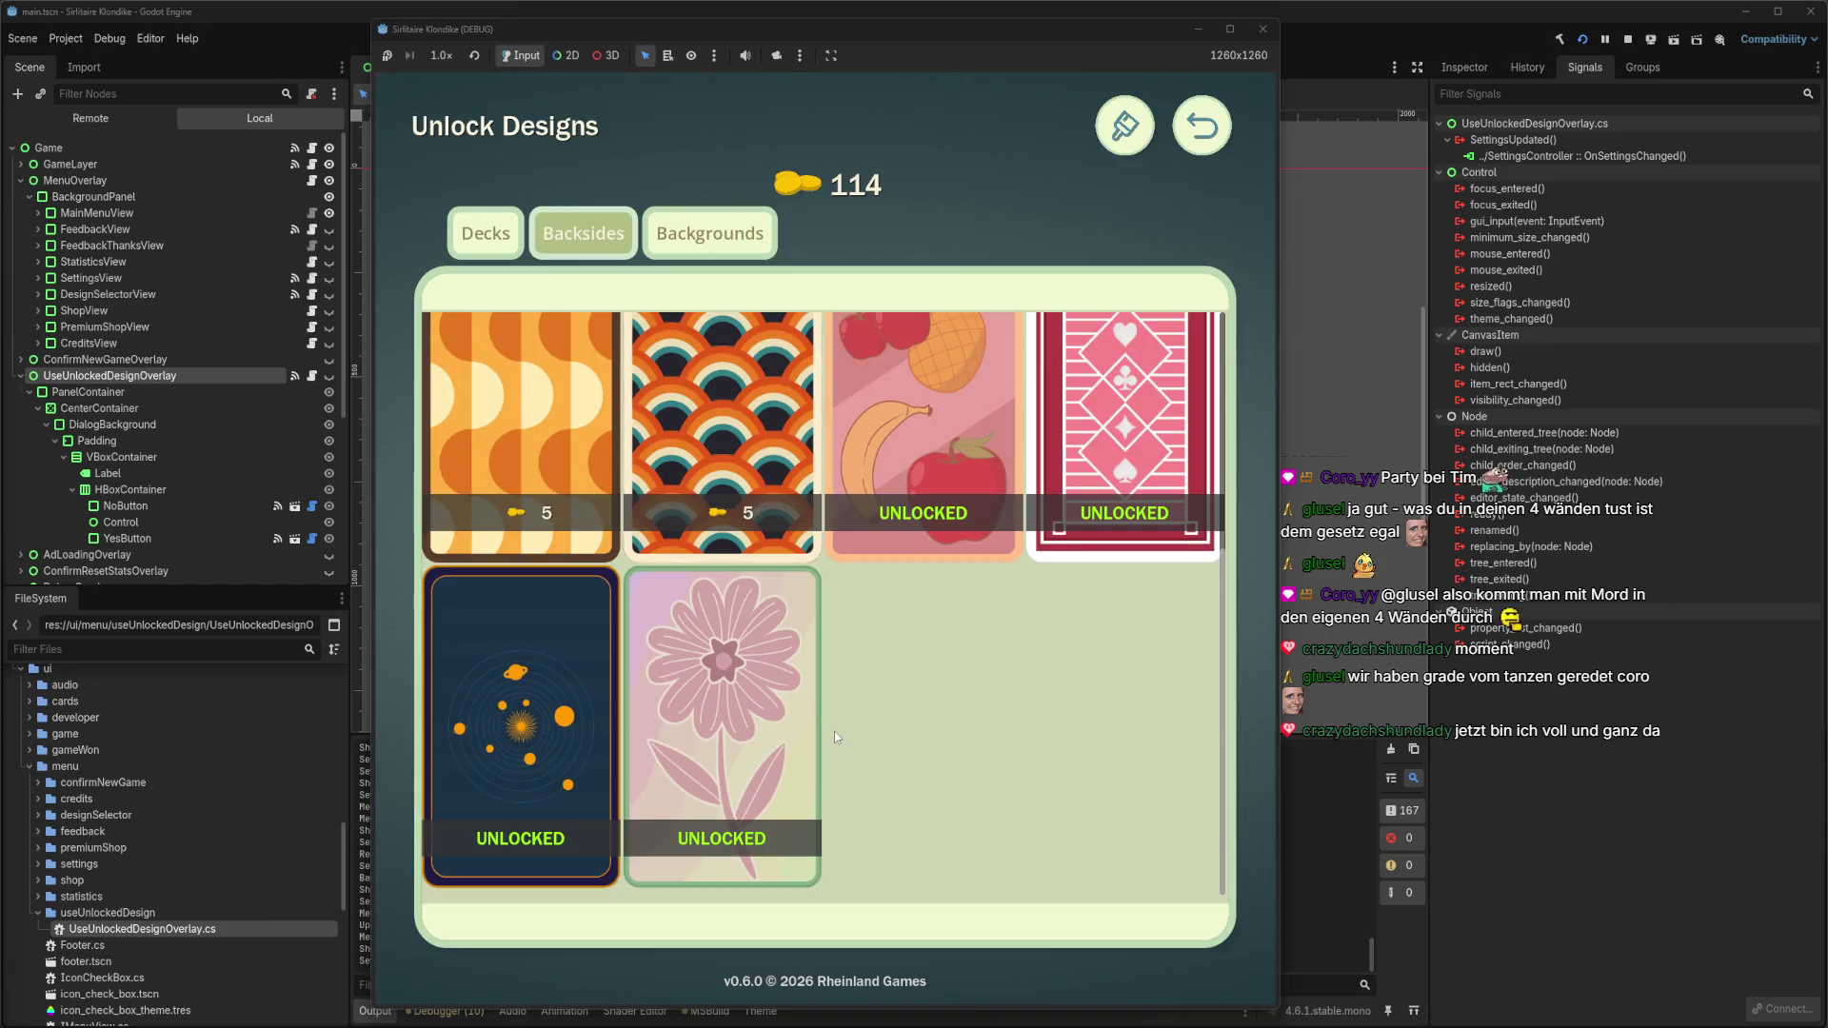
pyautogui.click(505, 216)
pyautogui.scroll(-5, 854, 606)
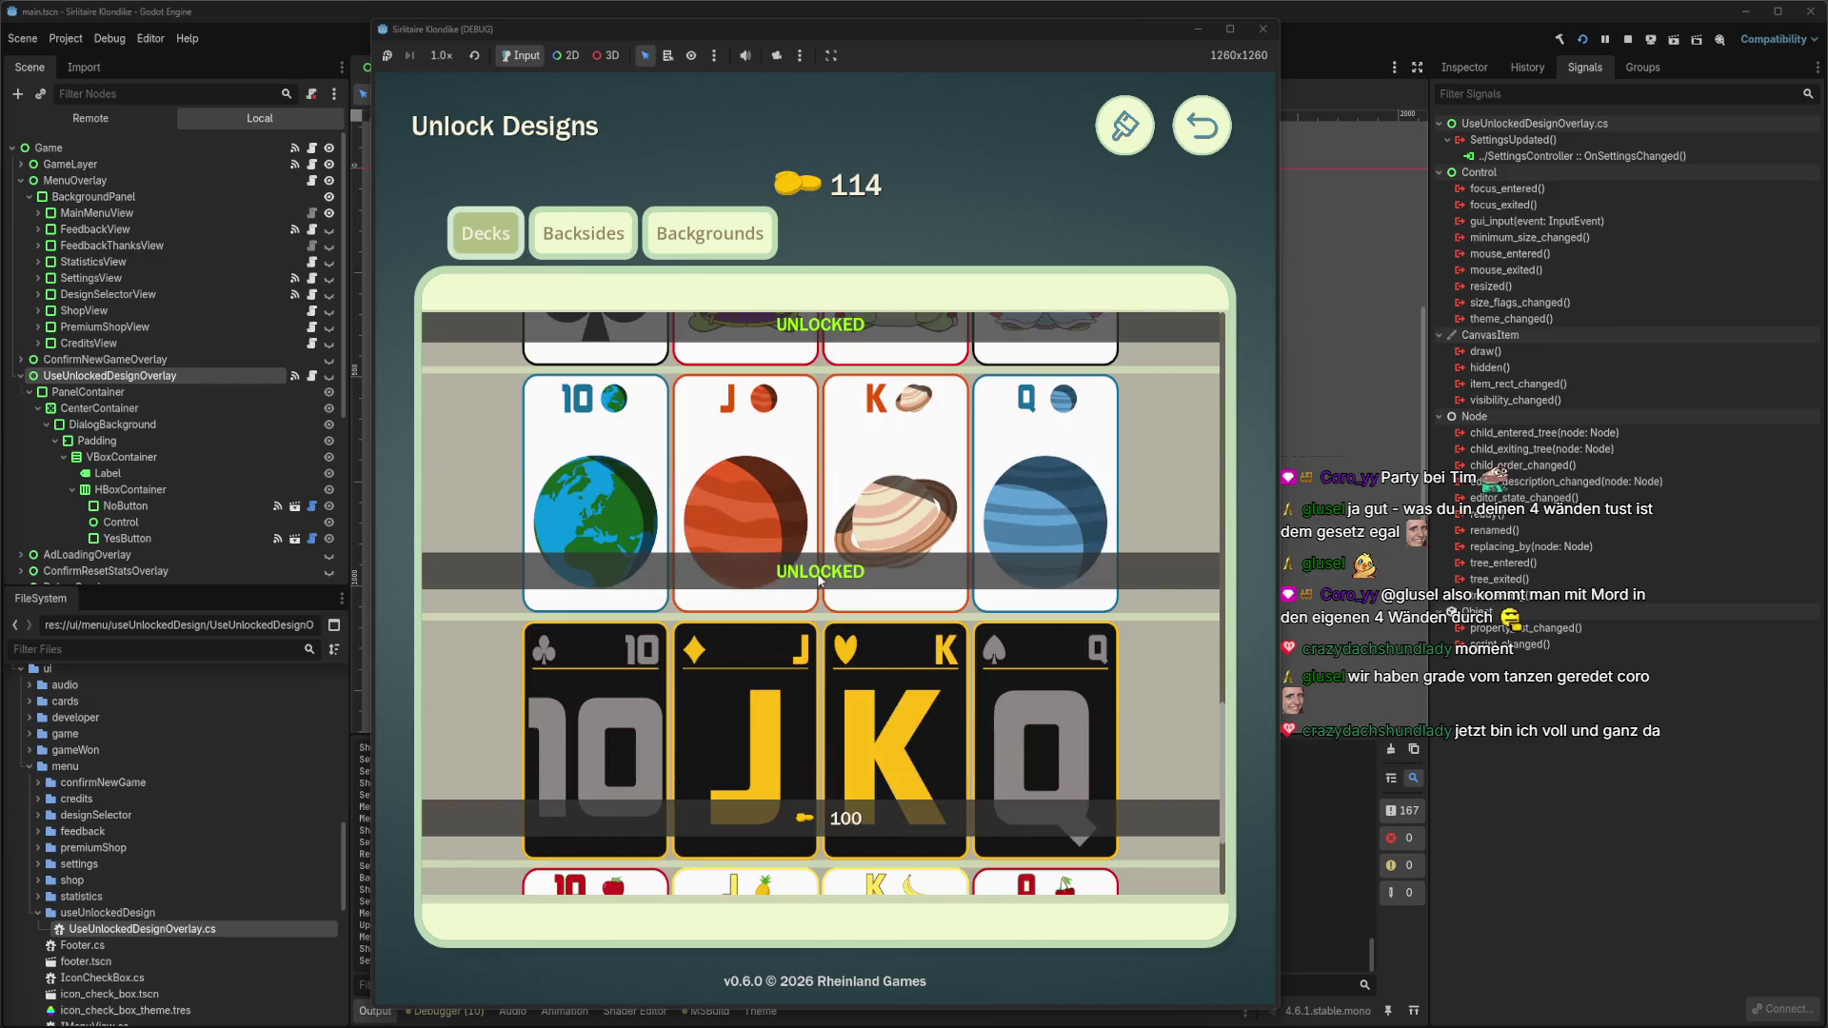
pyautogui.scroll(-2, 833, 629)
pyautogui.scroll(-2, 835, 630)
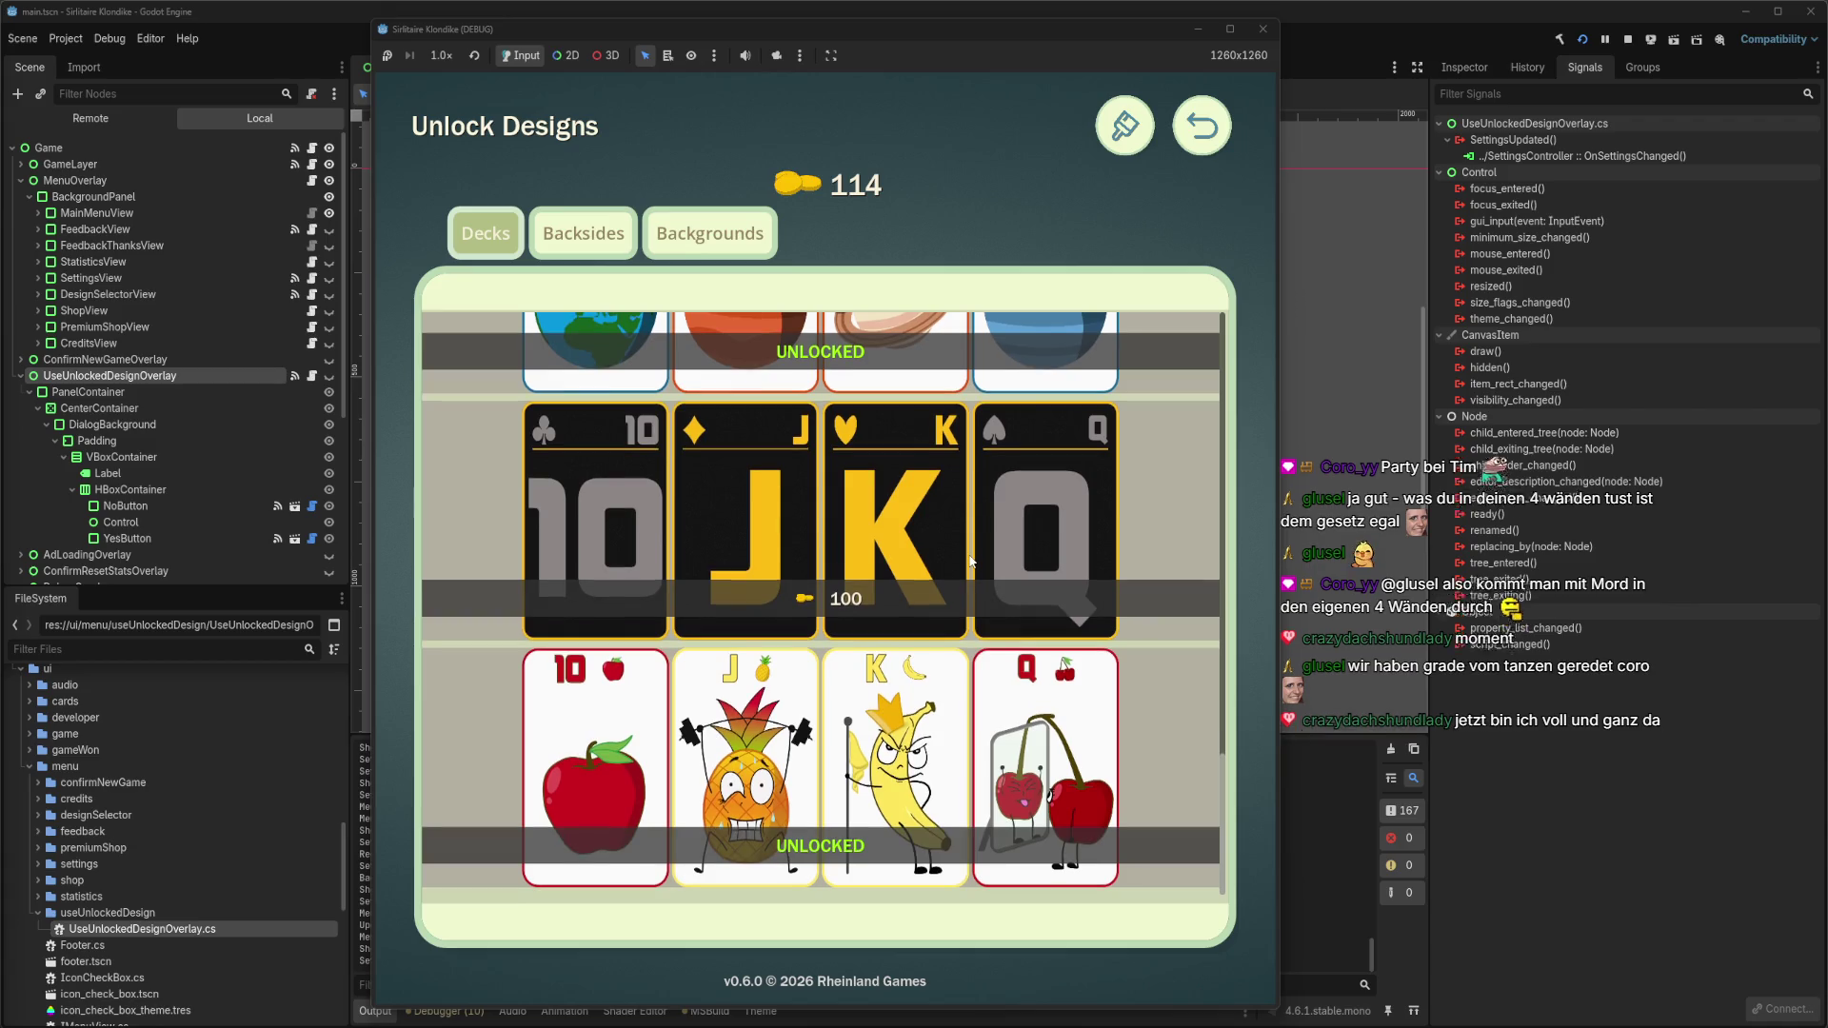
pyautogui.scroll(5, 877, 609)
pyautogui.scroll(3, 878, 613)
pyautogui.scroll(-5, 881, 612)
pyautogui.scroll(-1, 883, 610)
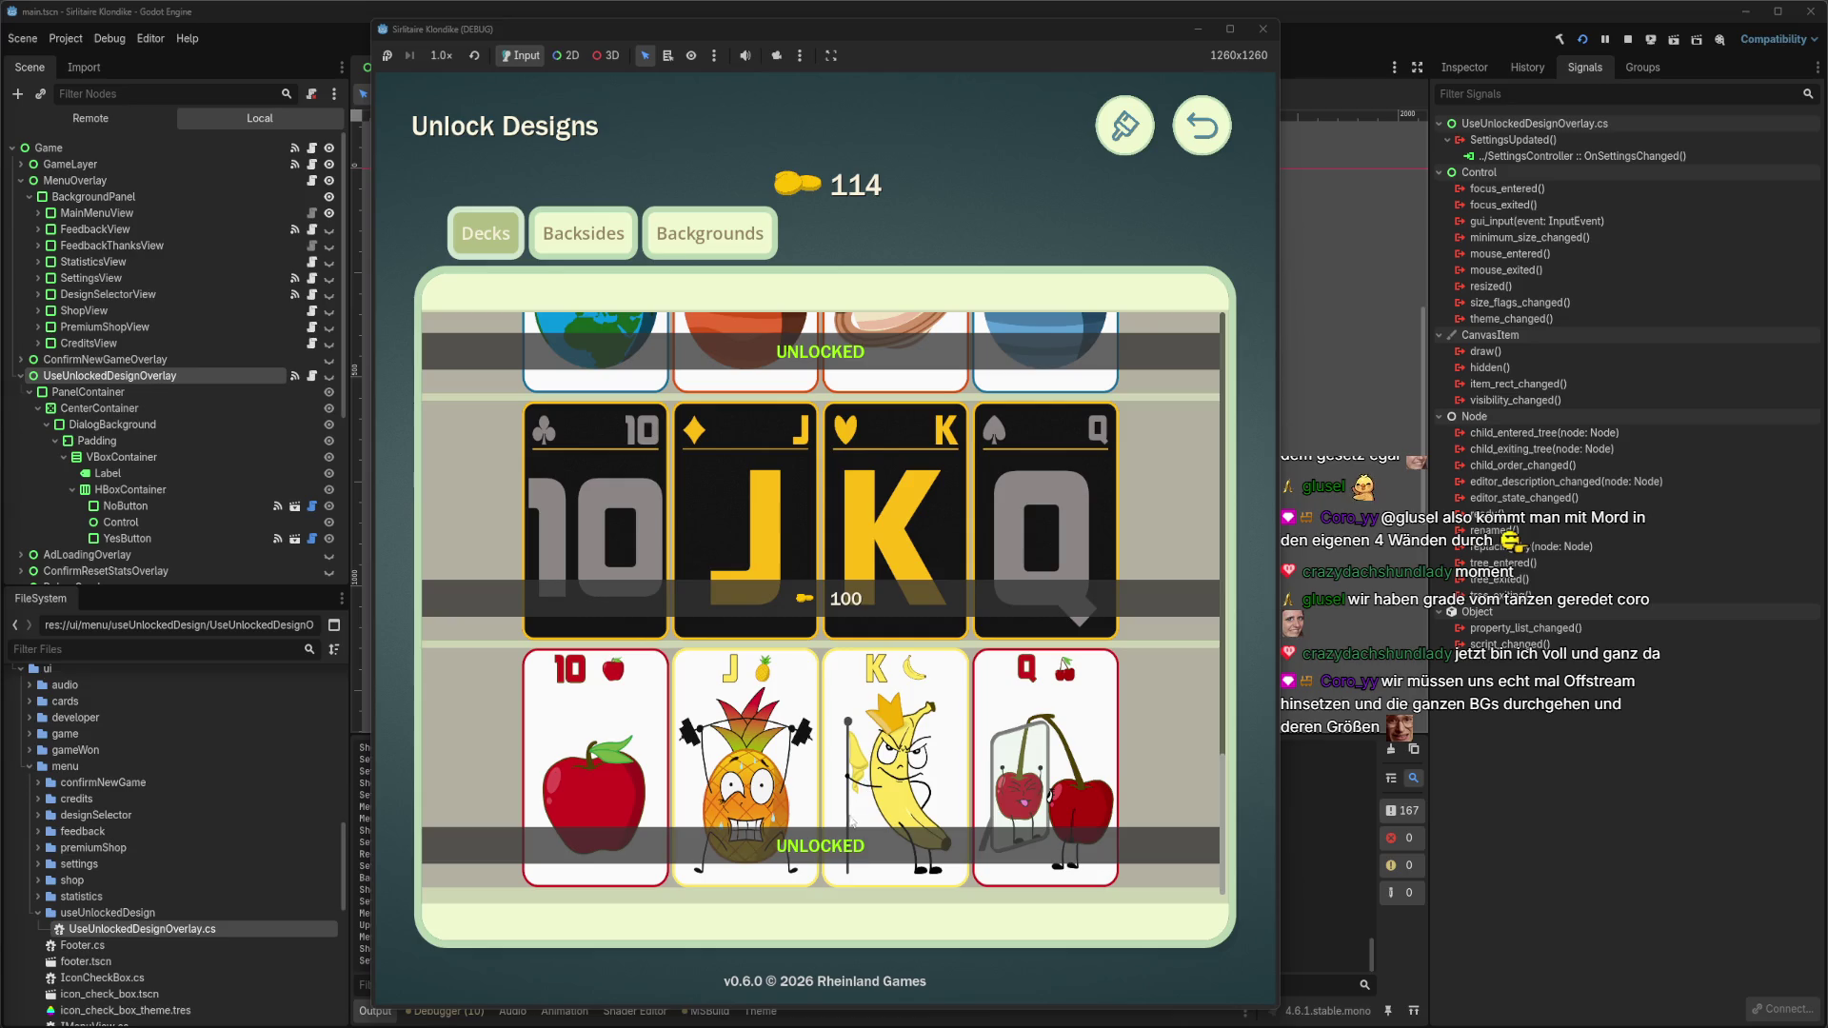
pyautogui.scroll(5, 846, 638)
pyautogui.scroll(3, 845, 638)
pyautogui.scroll(-5, 855, 632)
pyautogui.click(836, 603)
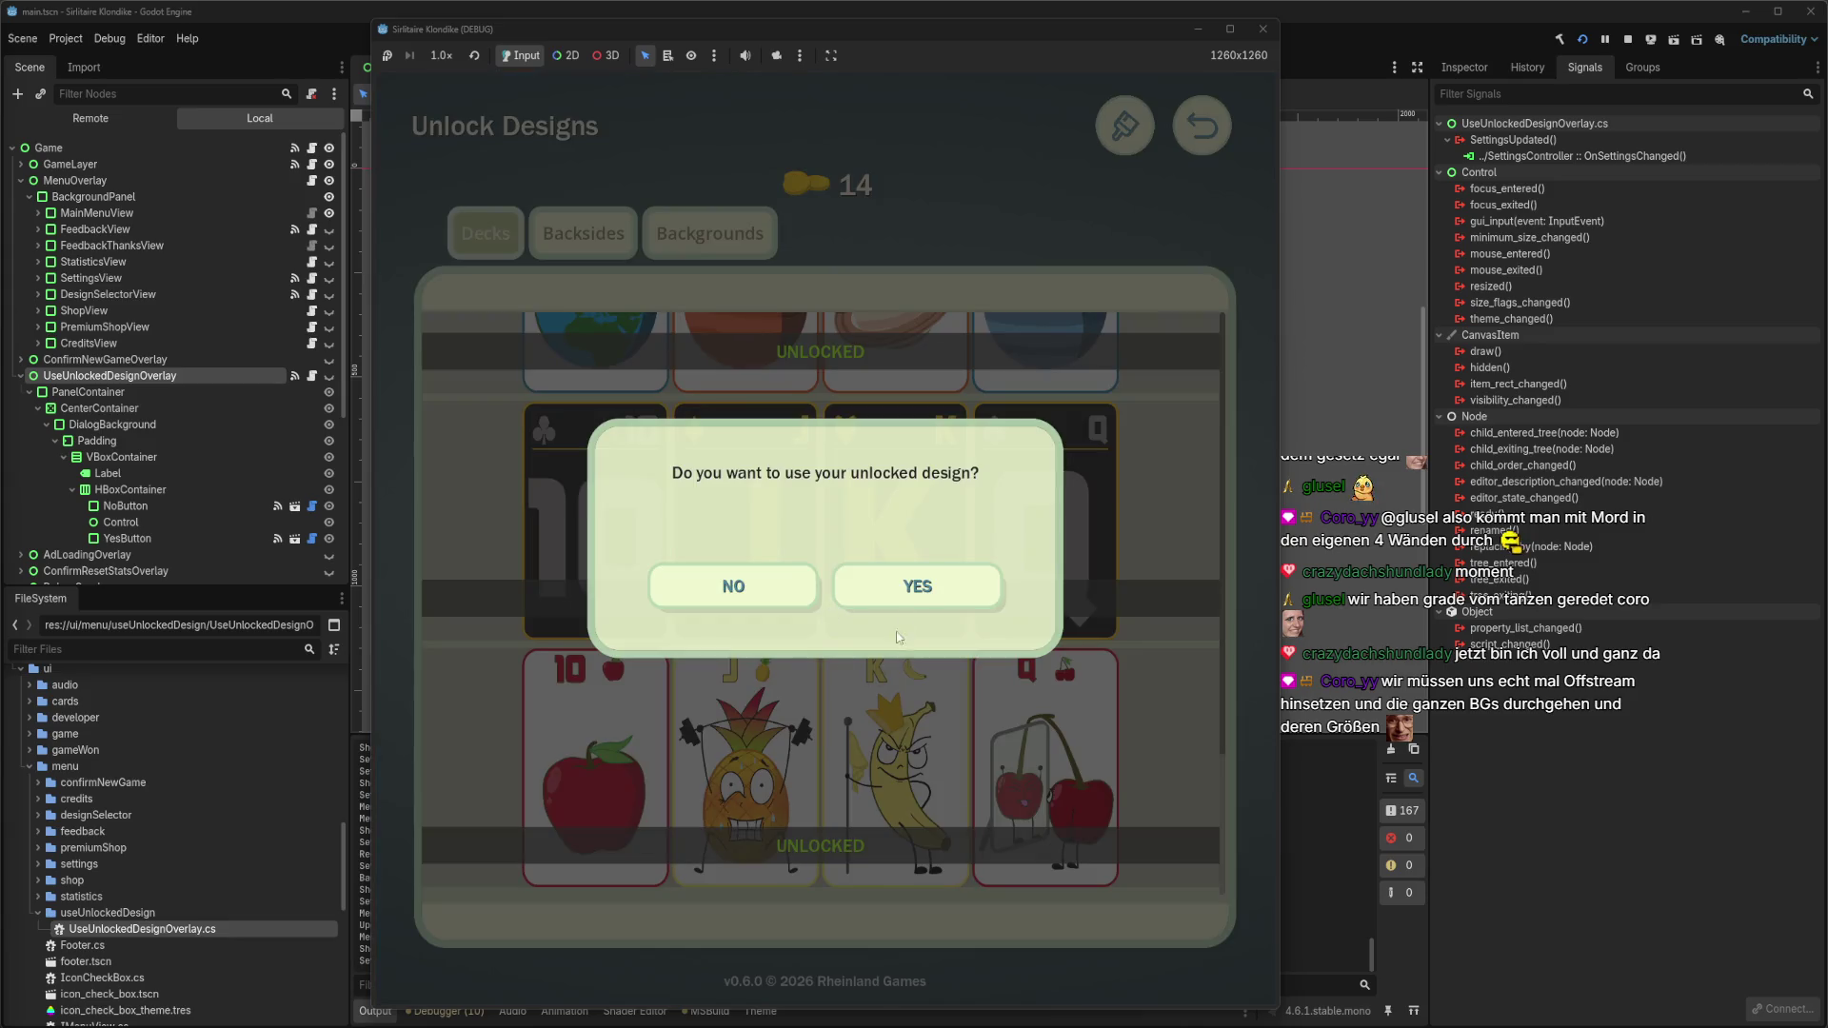
pyautogui.click(932, 592)
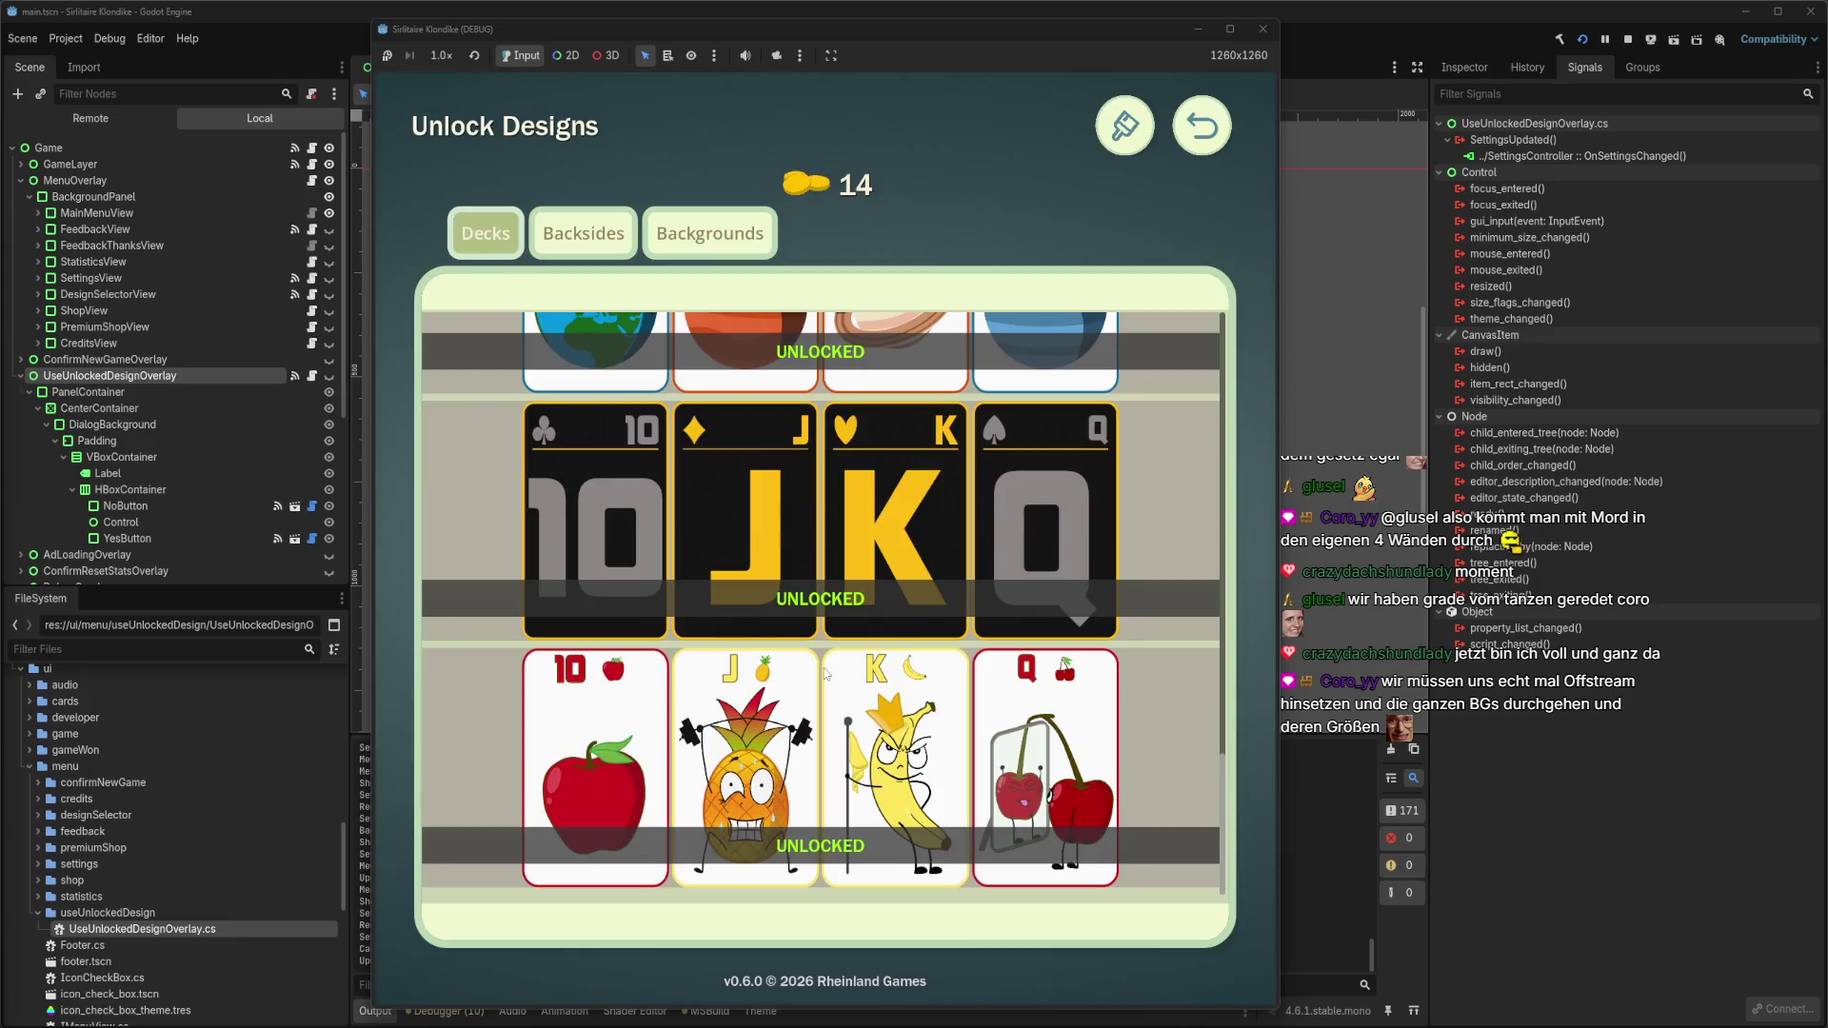
# Close the unlocks screen, resume the game, then reopen the pause menu.
pyautogui.click(1186, 126)
pyautogui.click(825, 446)
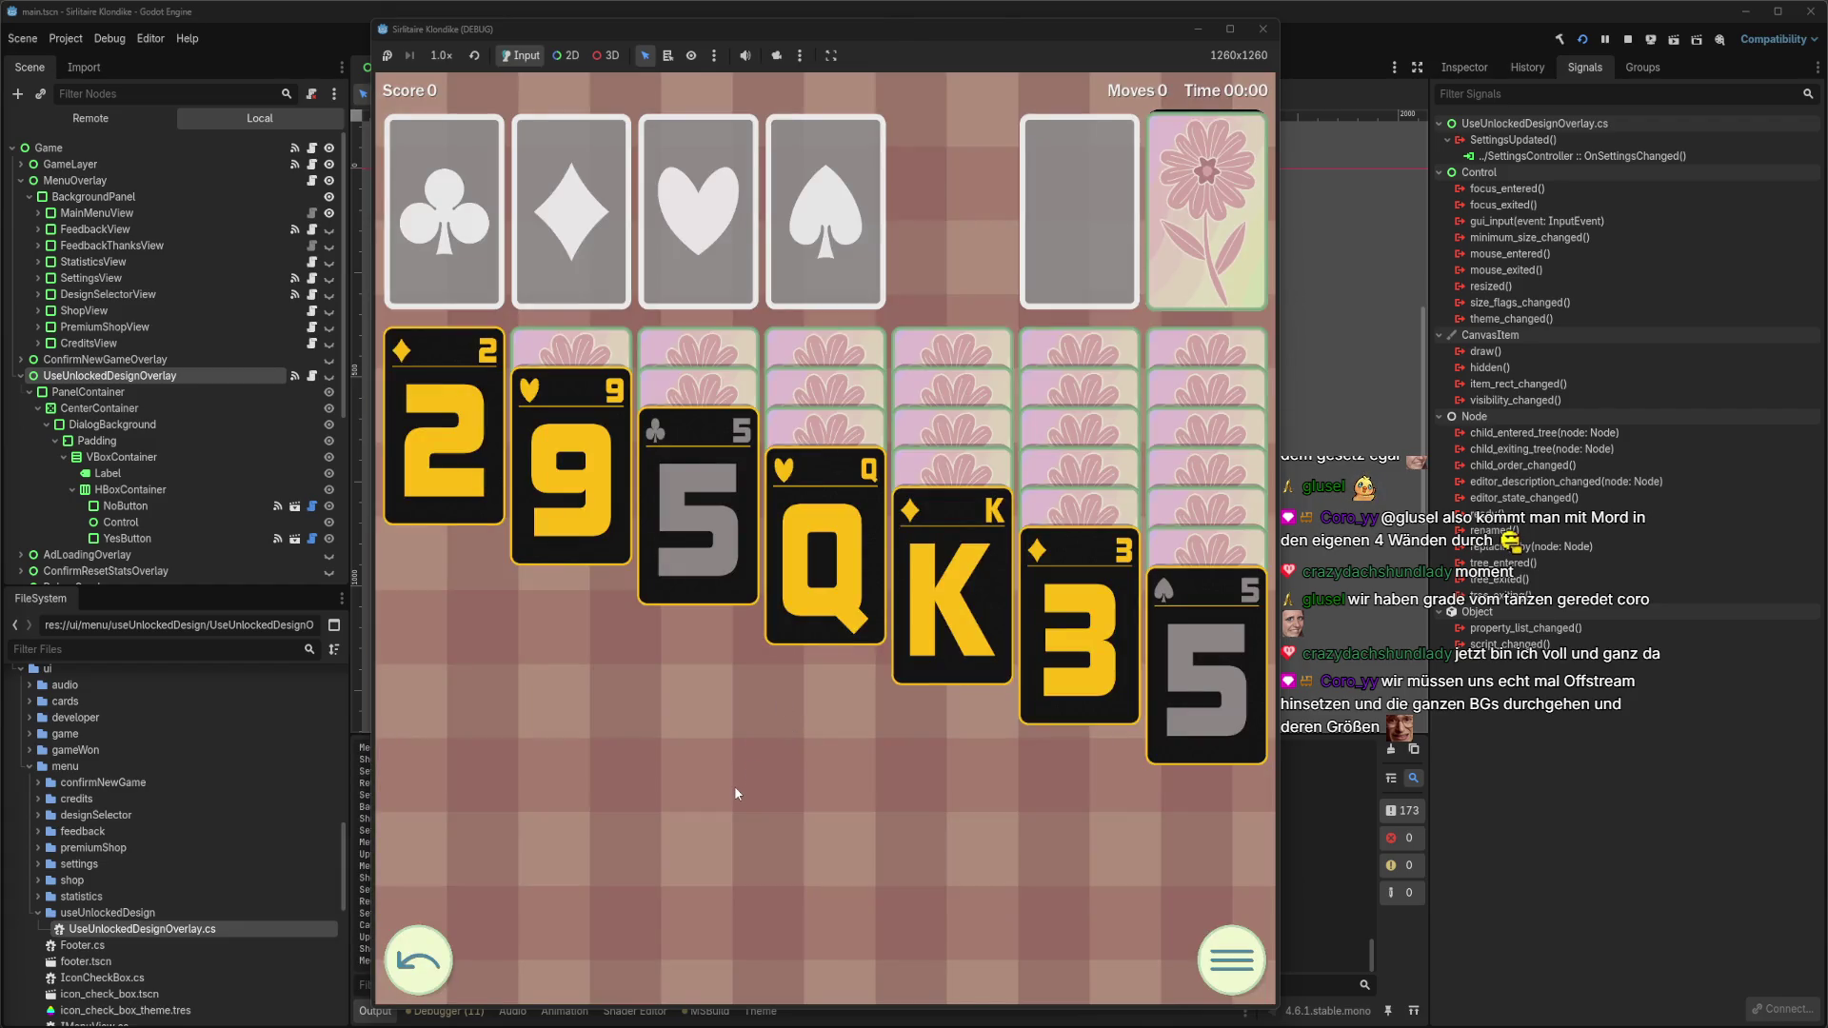
pyautogui.click(1238, 984)
# Buy and apply the flower background for 10 coins, then close the unlocks screen.
pyautogui.click(925, 745)
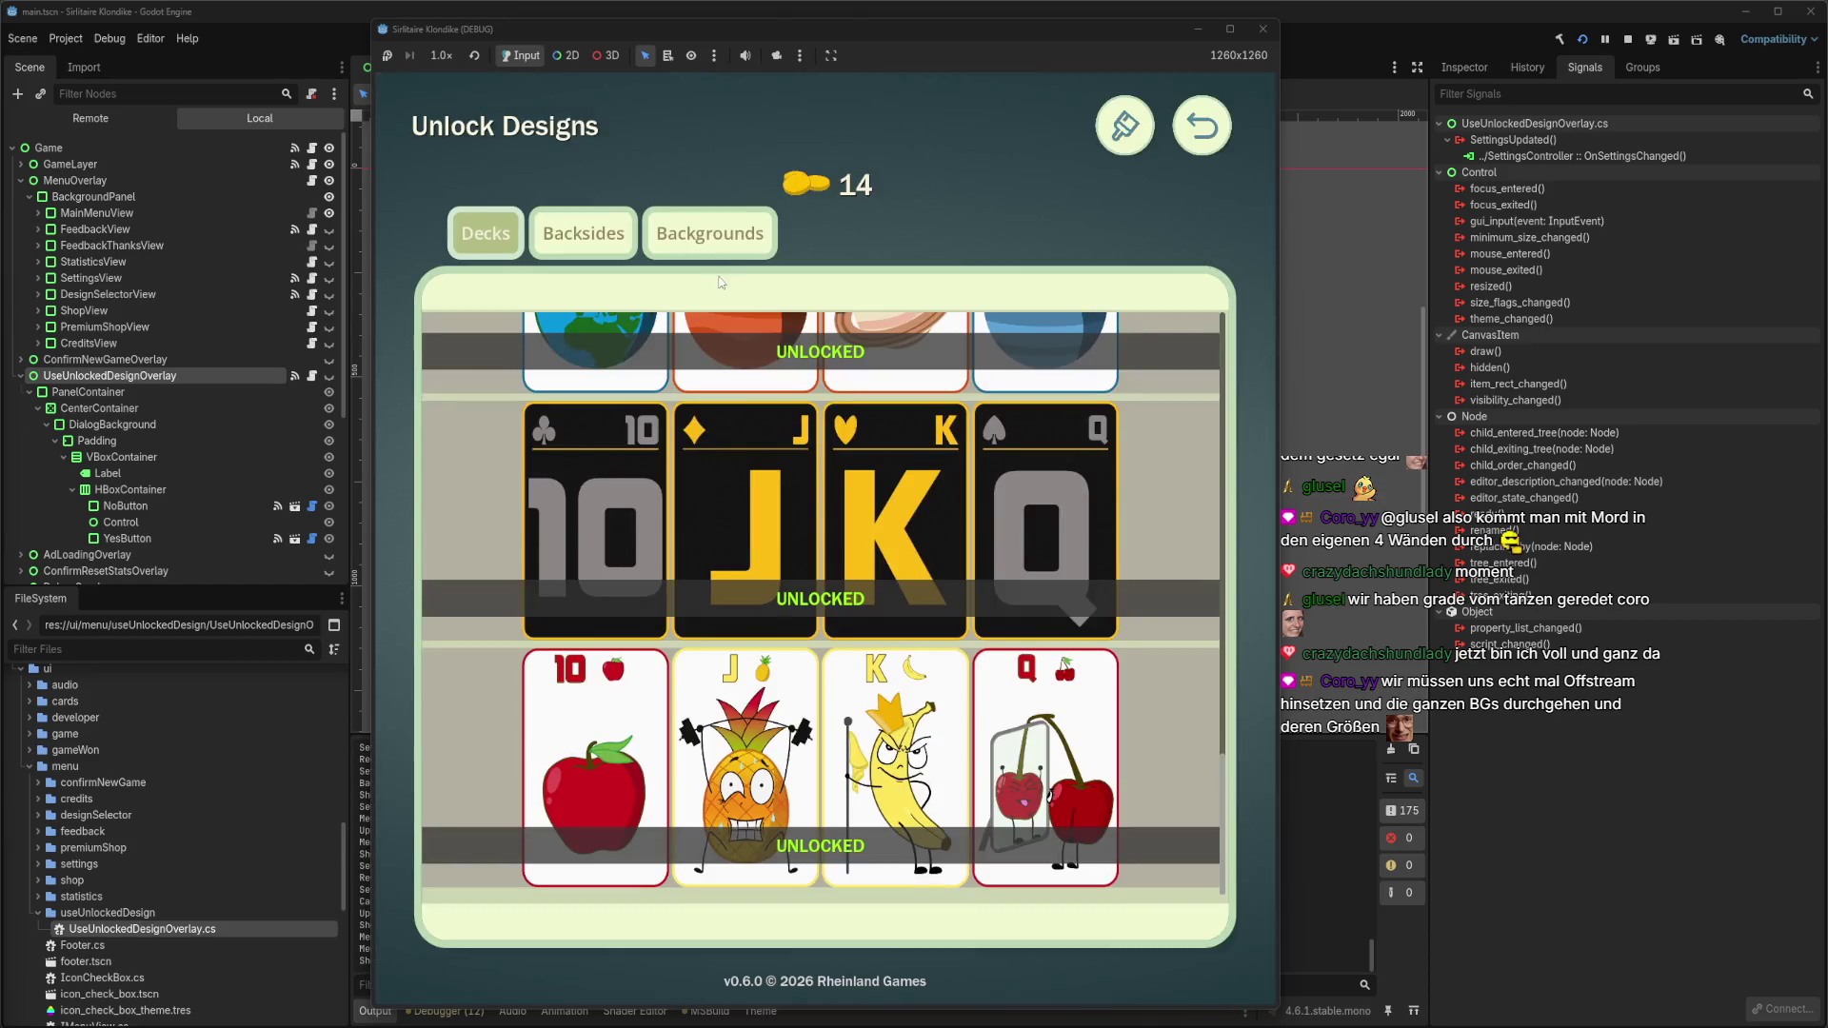
pyautogui.click(711, 249)
pyautogui.scroll(-10, 850, 654)
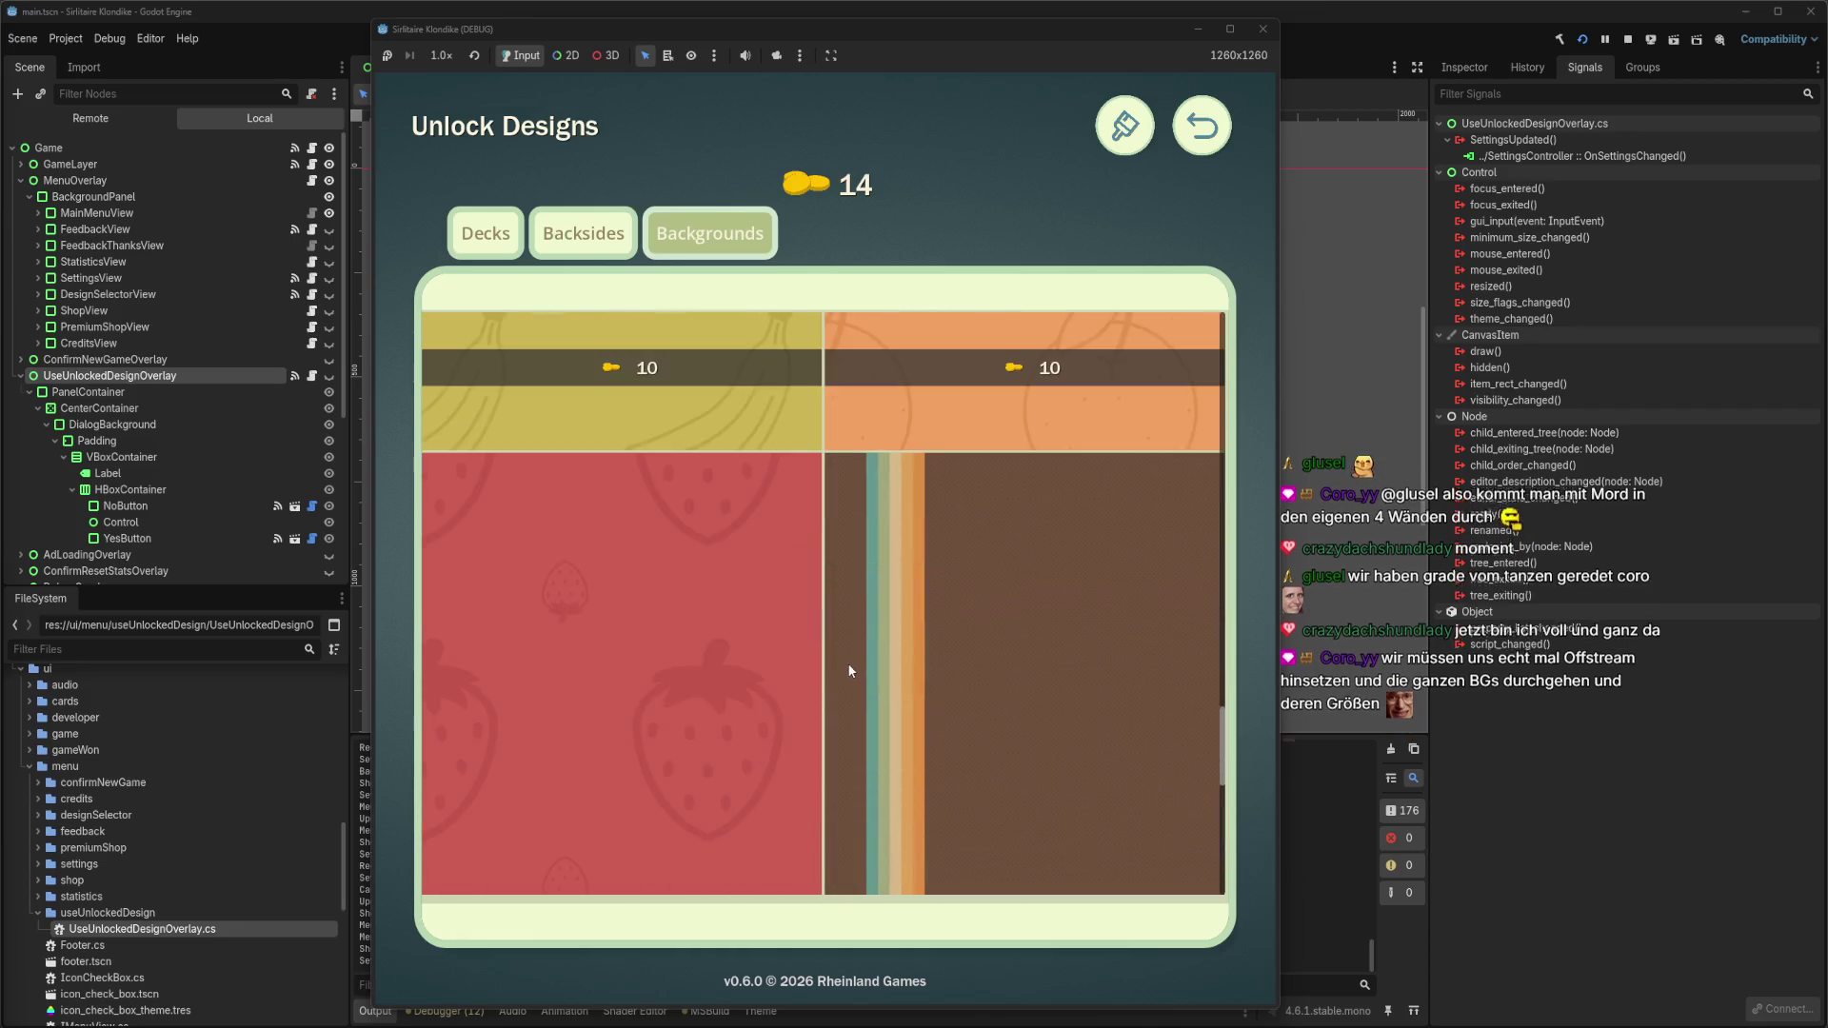
pyautogui.scroll(-3, 848, 661)
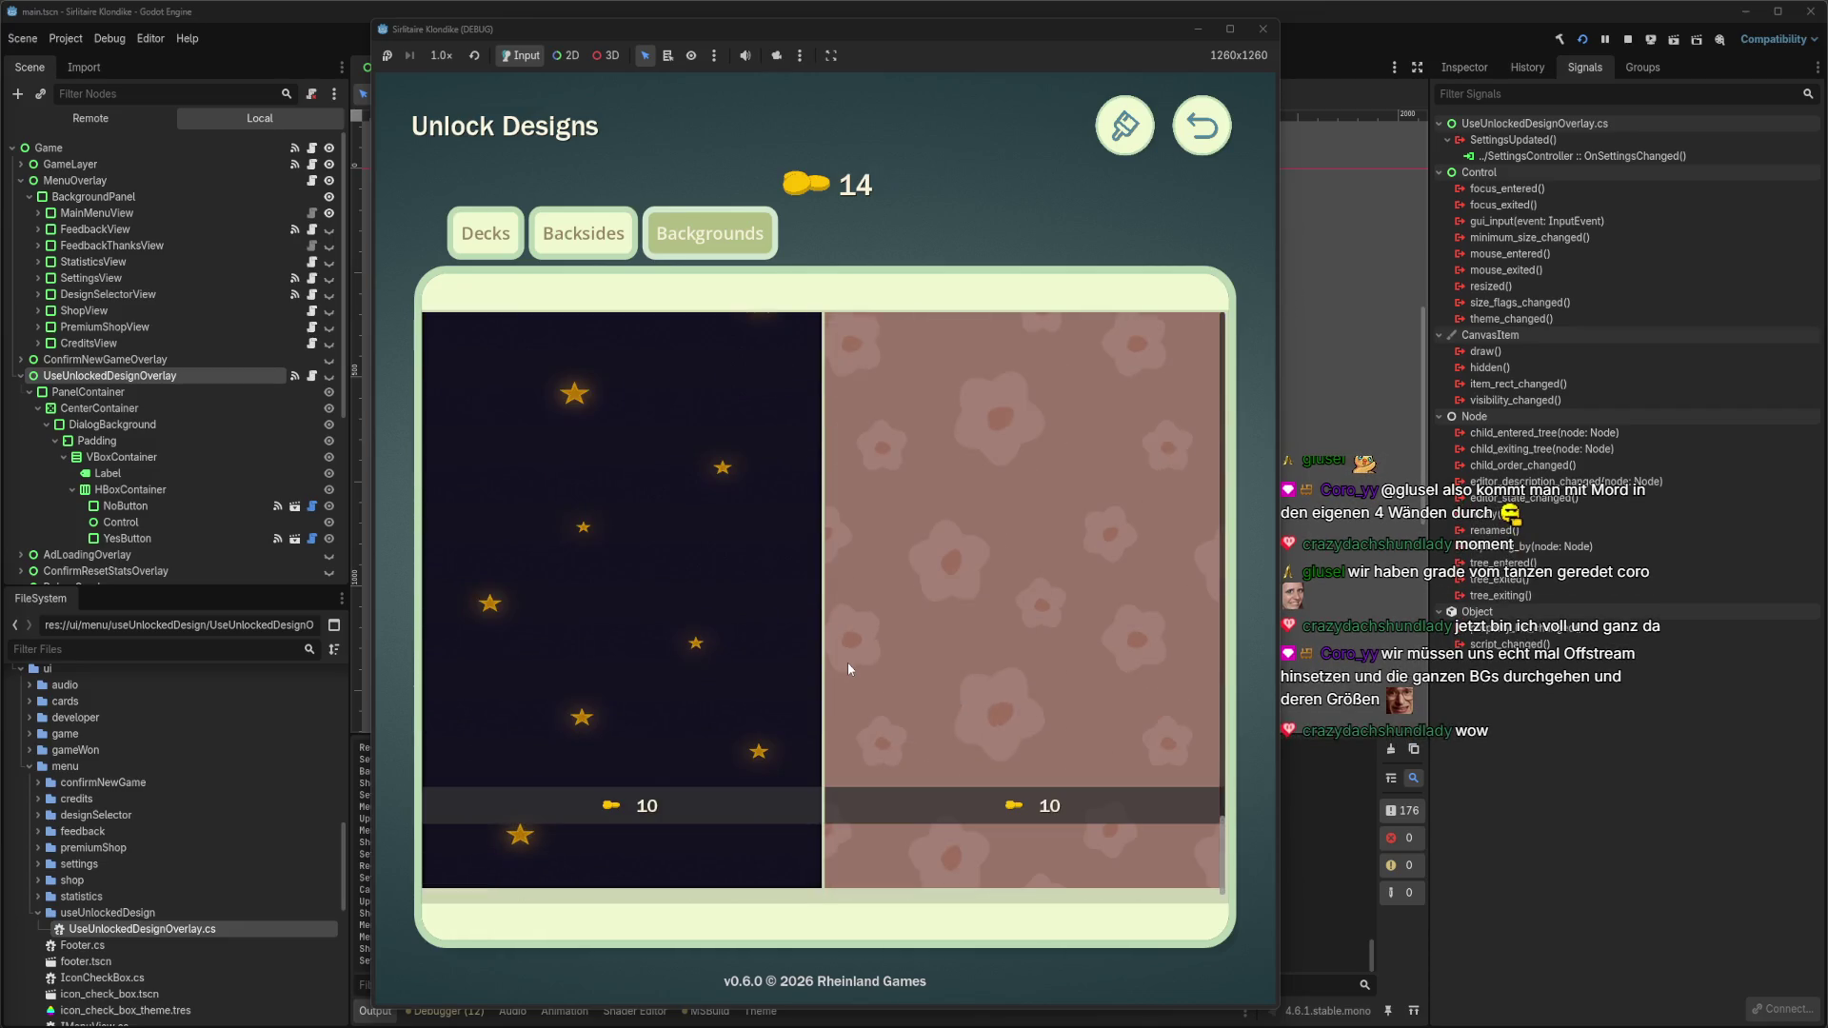
pyautogui.click(1054, 816)
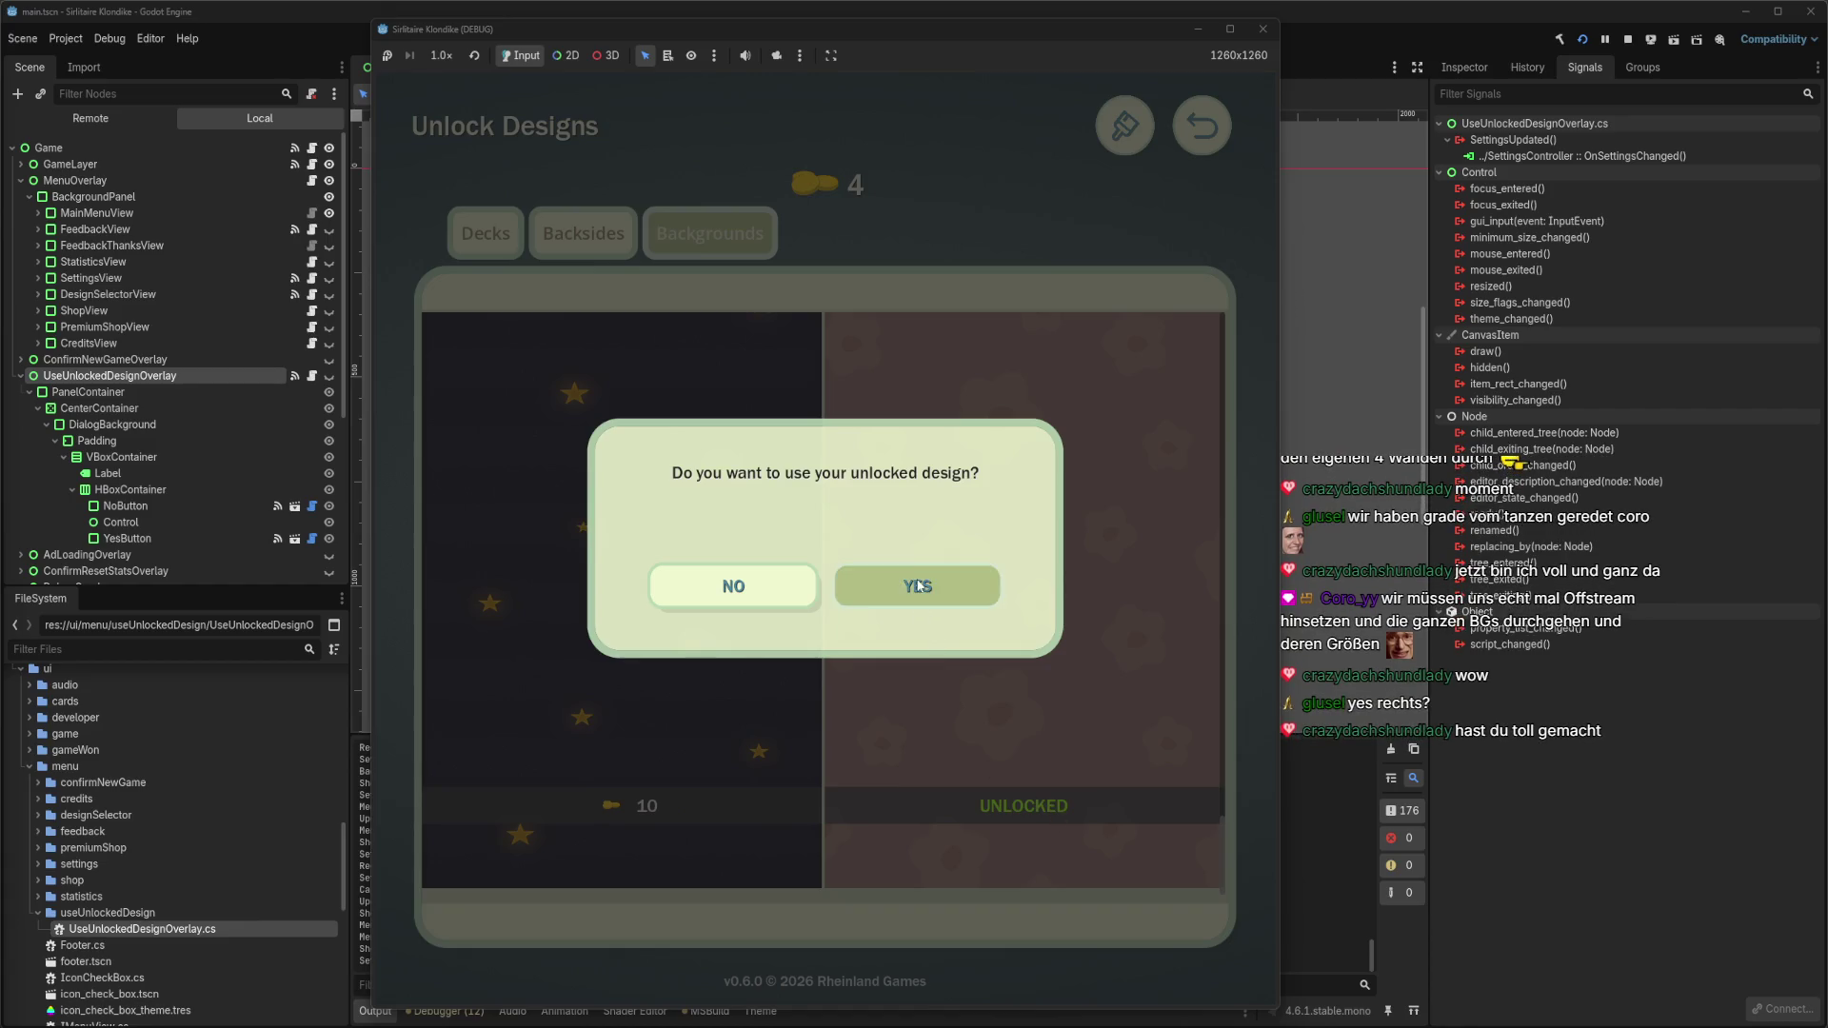
pyautogui.click(917, 584)
pyautogui.click(1203, 125)
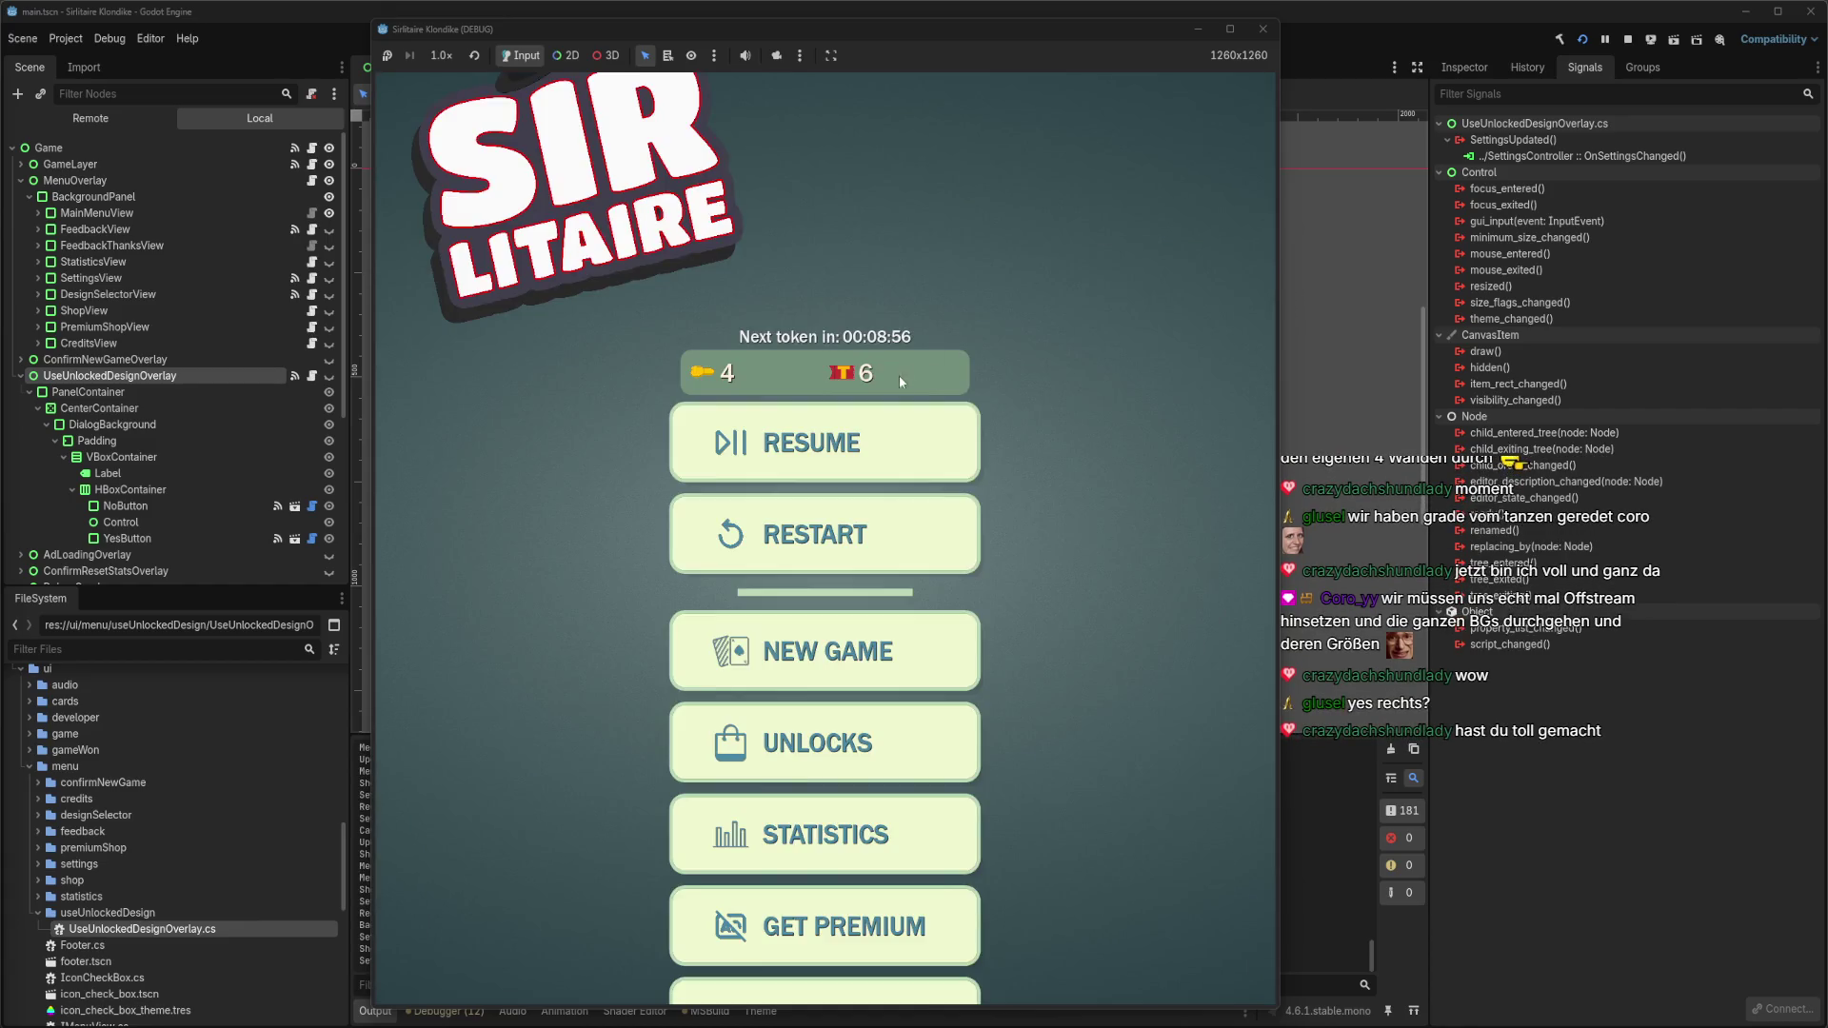
pyautogui.click(867, 430)
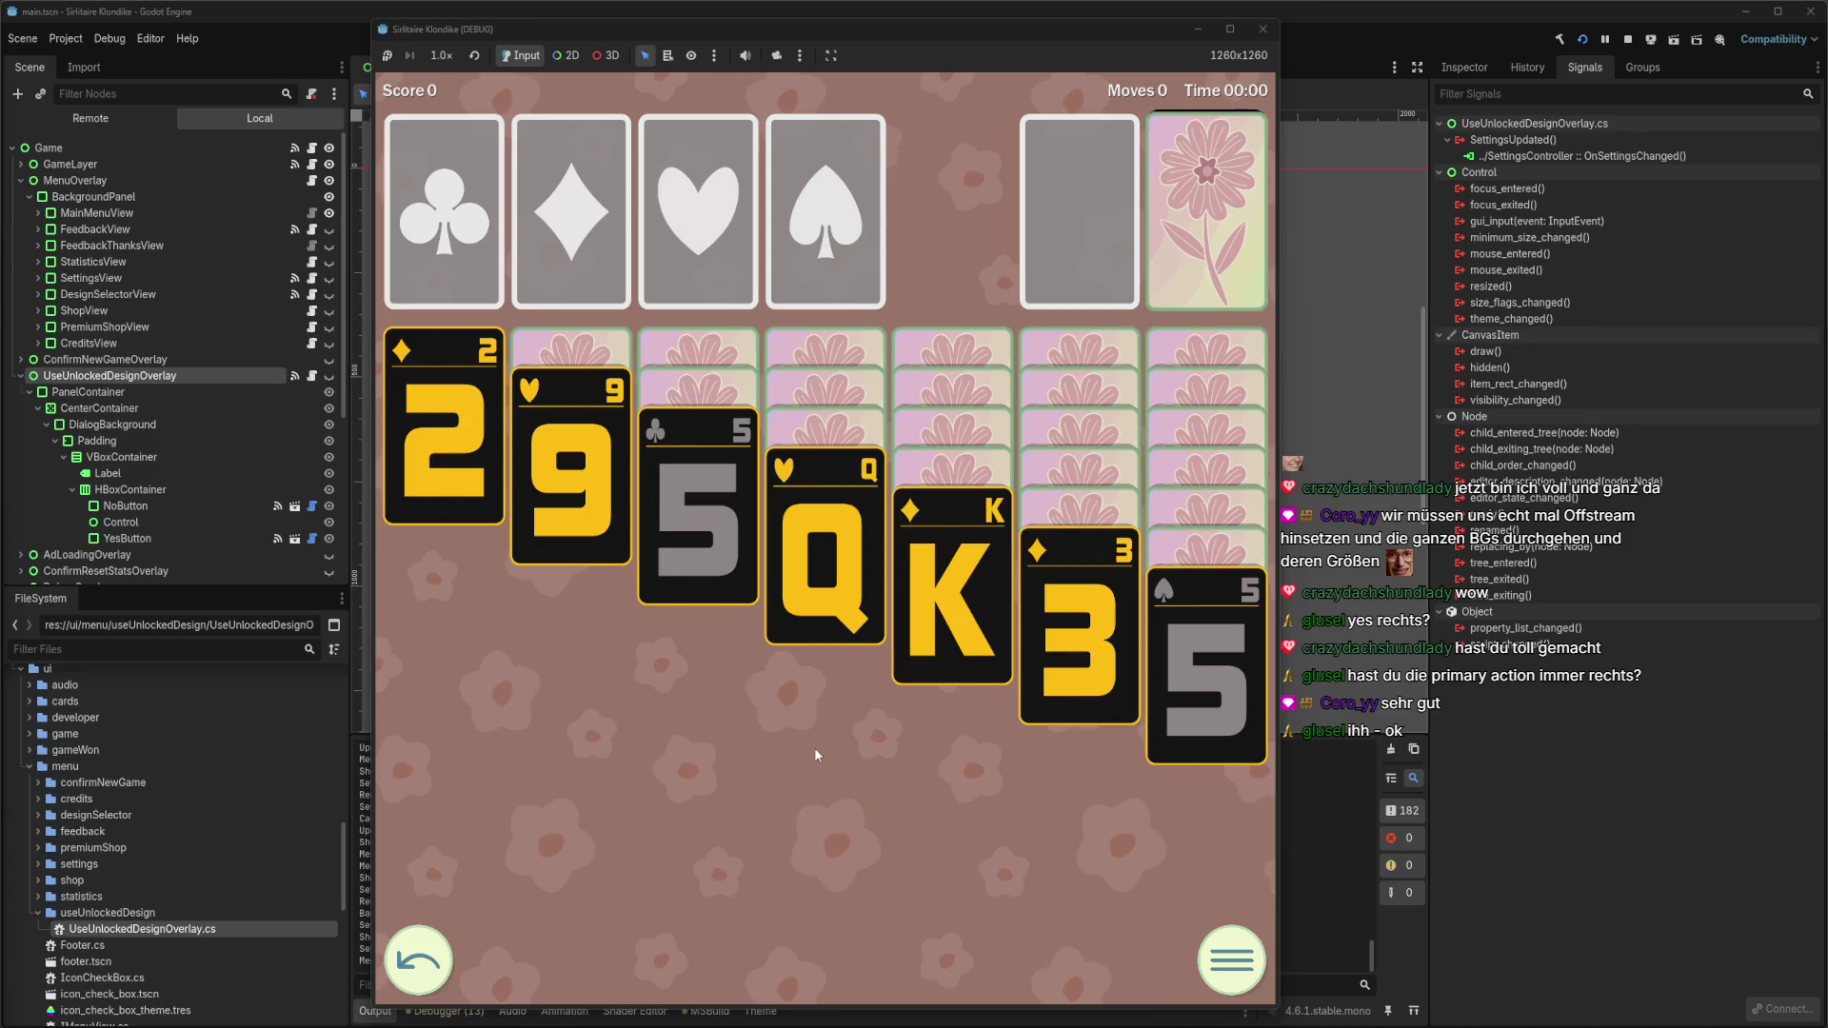
pyautogui.click(1212, 959)
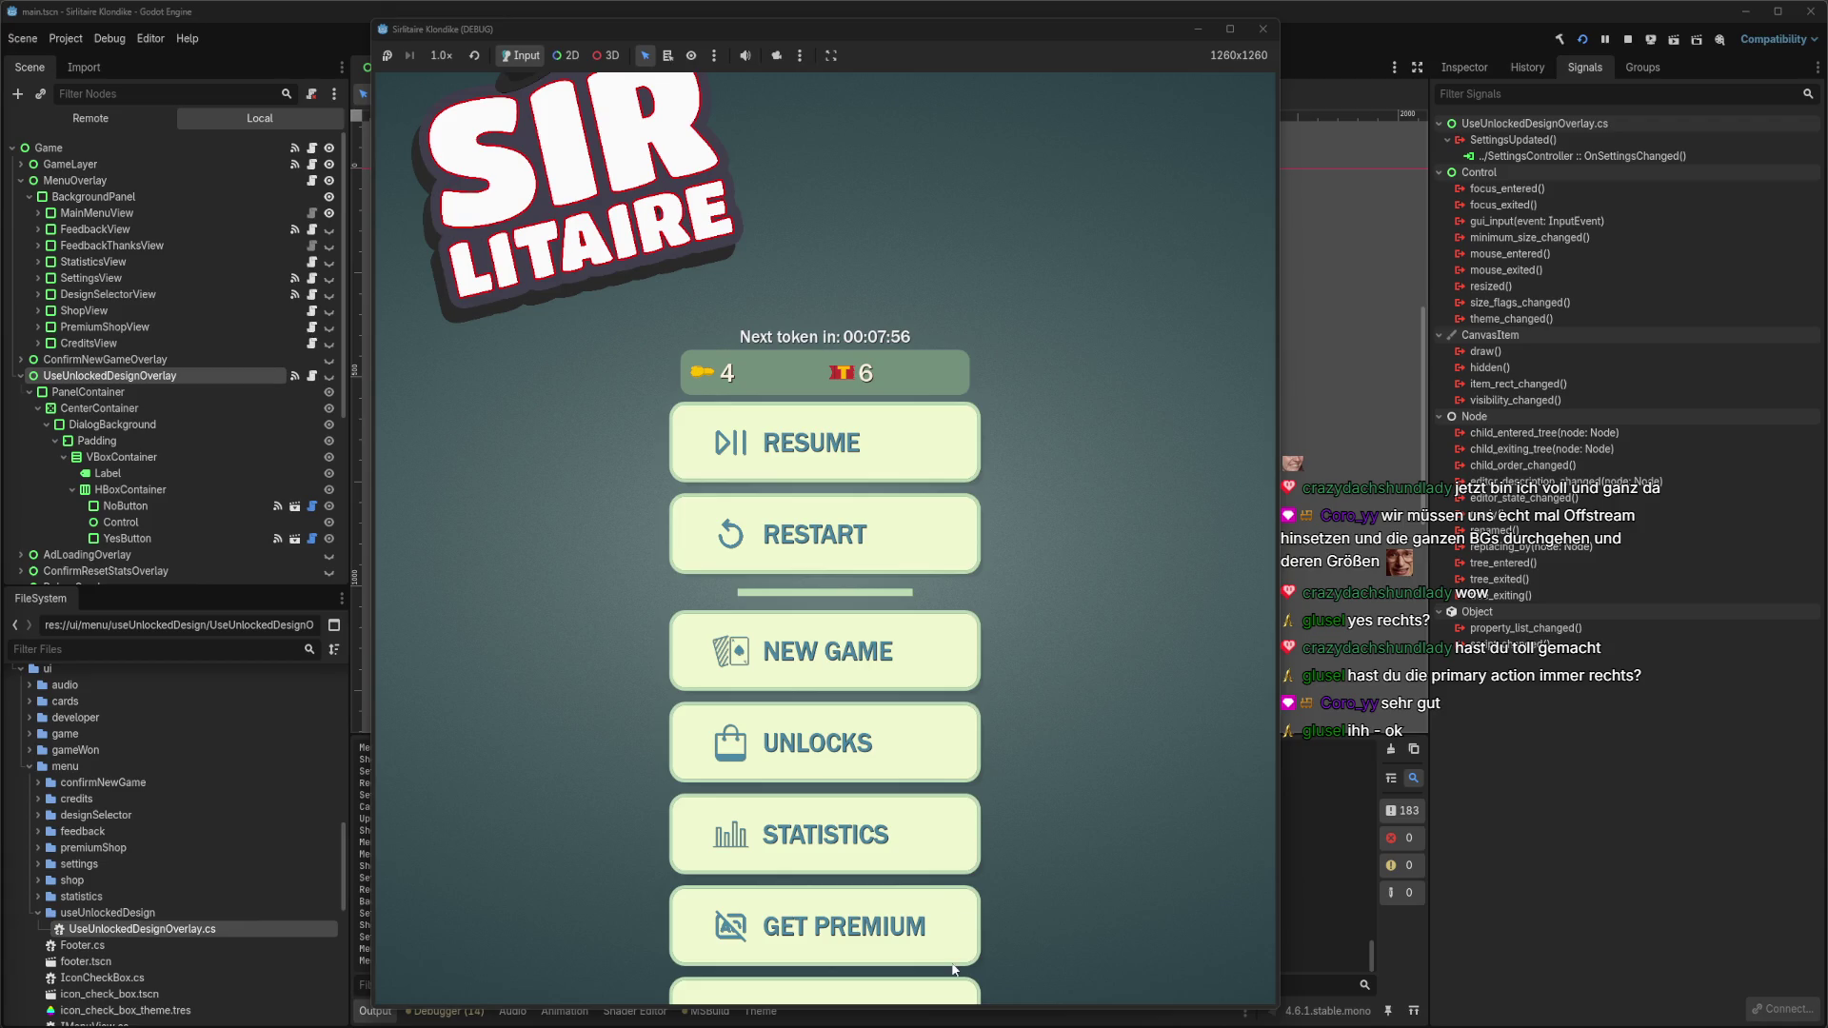
pyautogui.click(1263, 29)
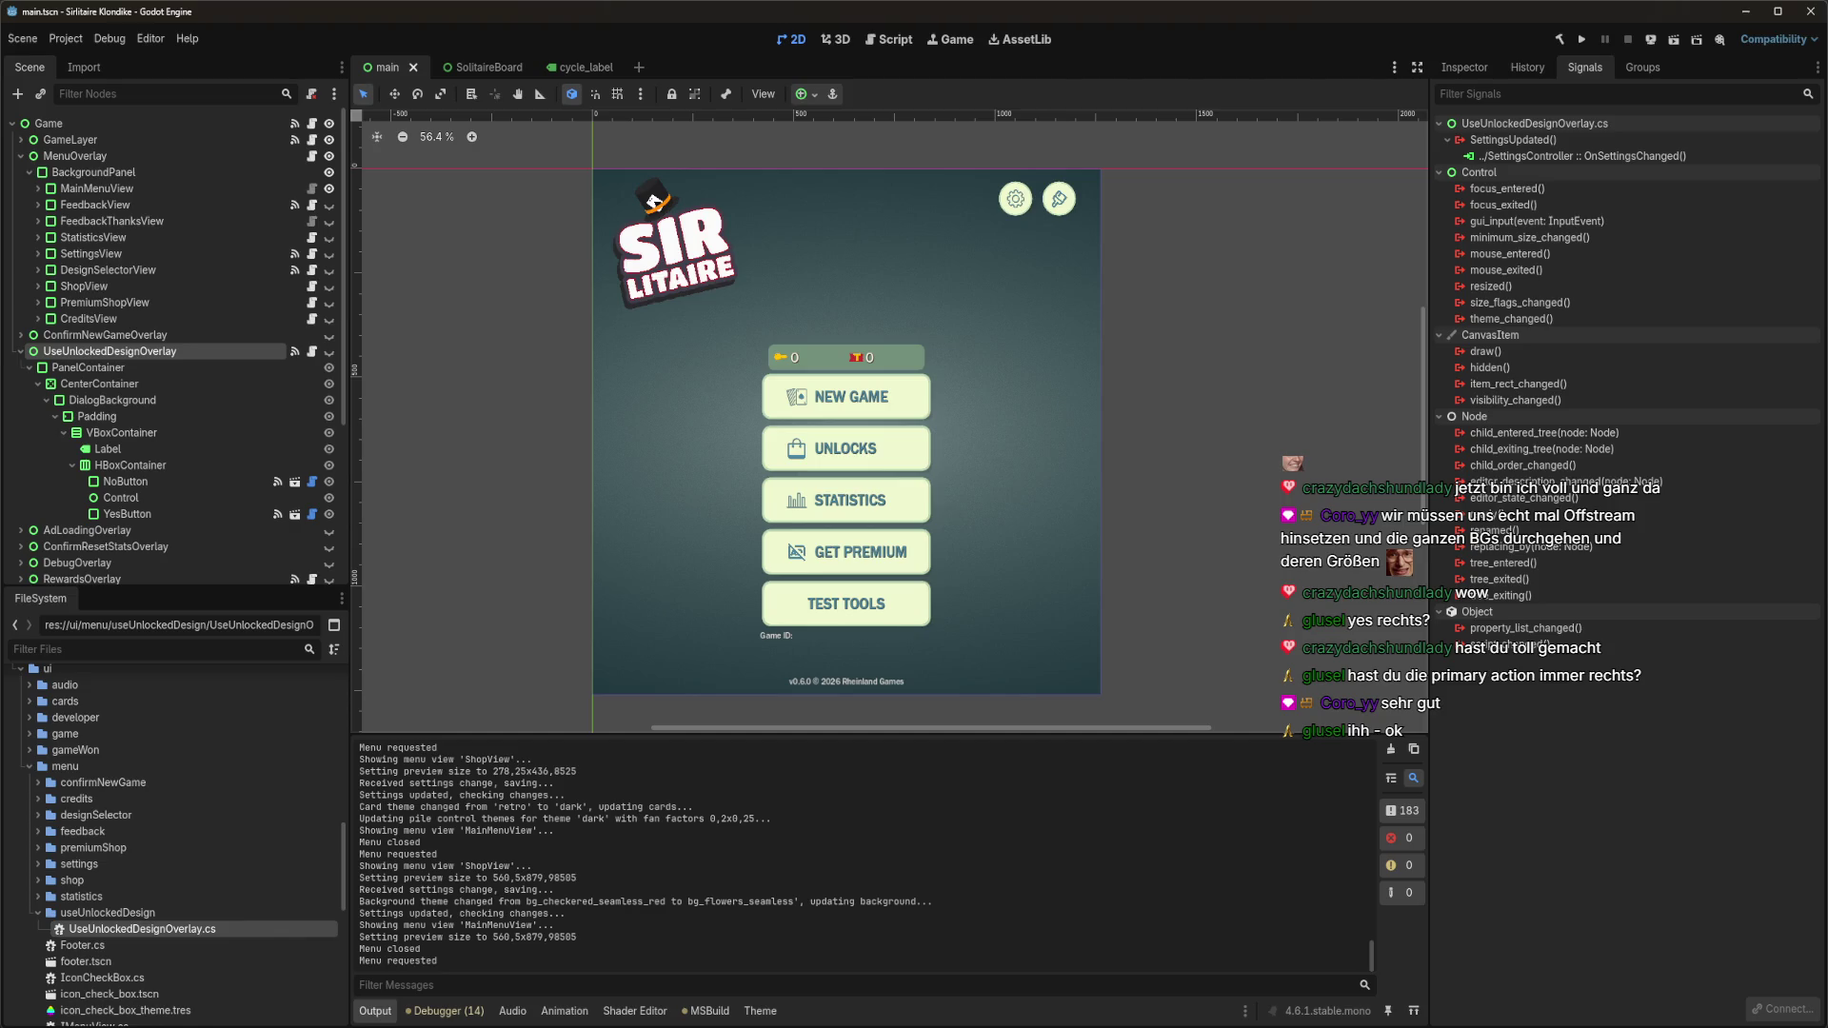
# Rebuild and run the project from Godot and centre the game window.
pyautogui.hotkey('alt', 'Tab')
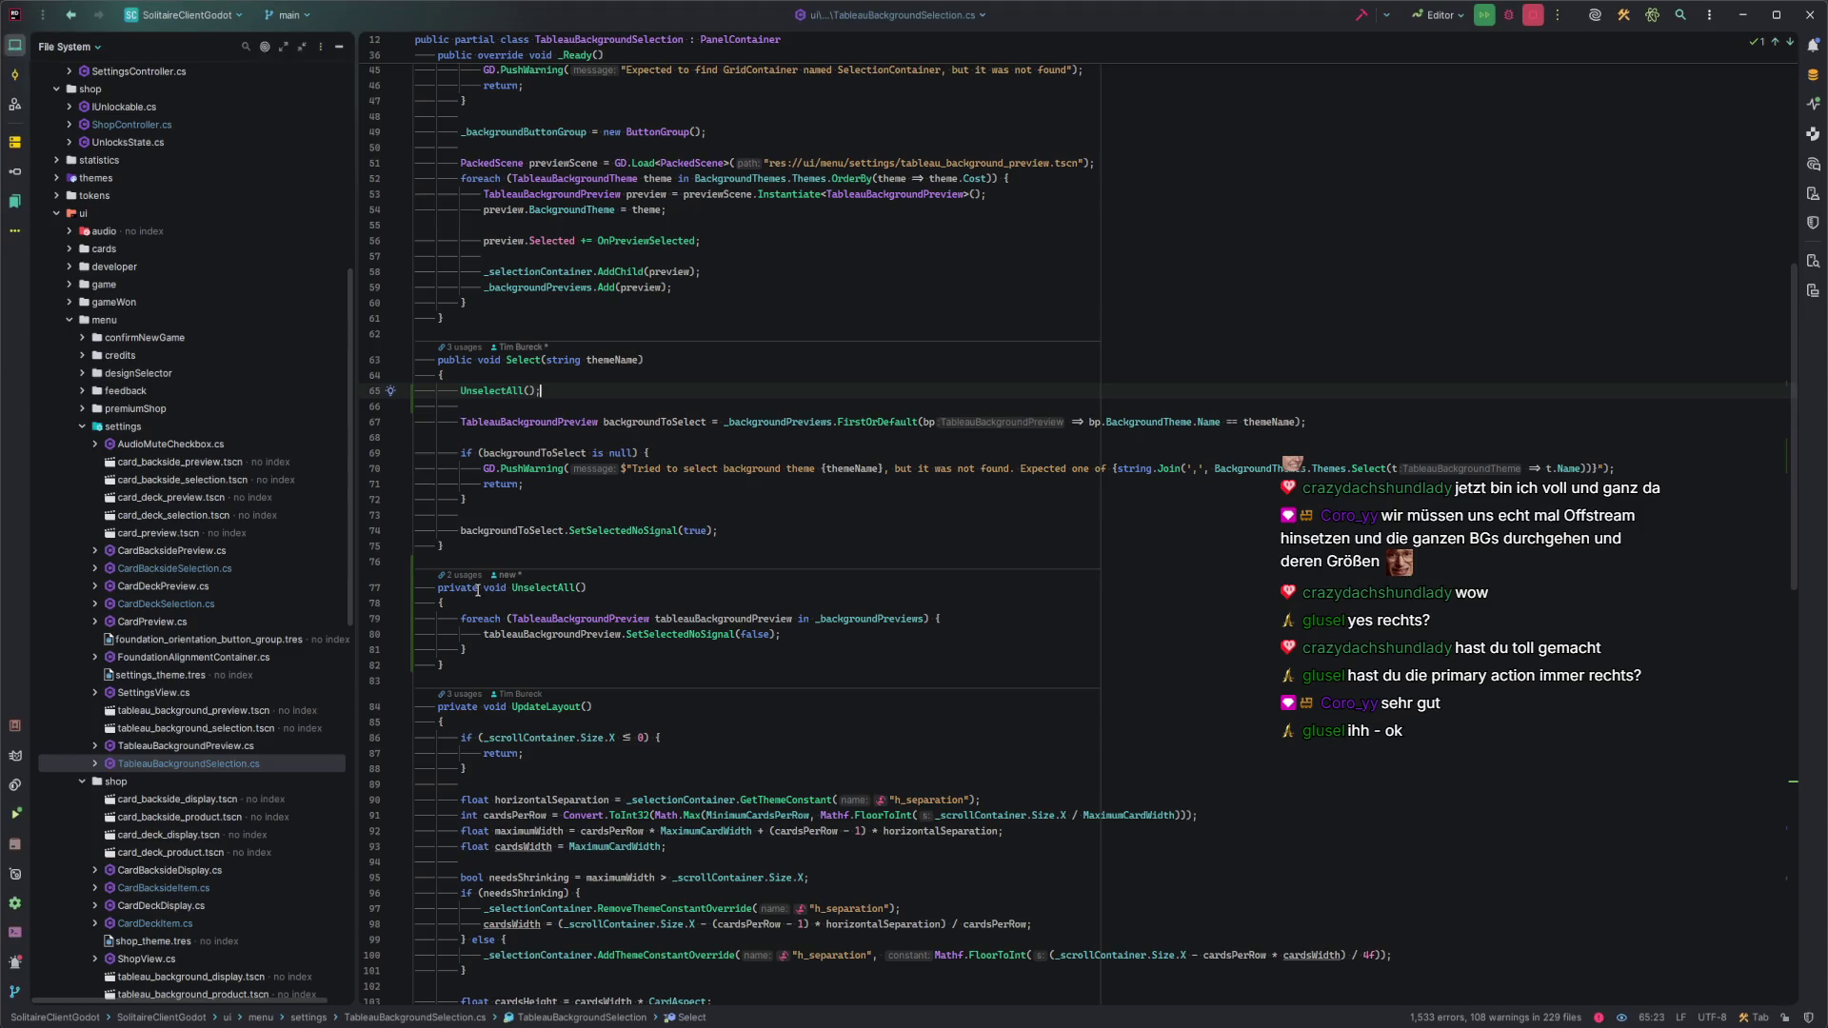
pyautogui.hotkey('alt', 'Tab')
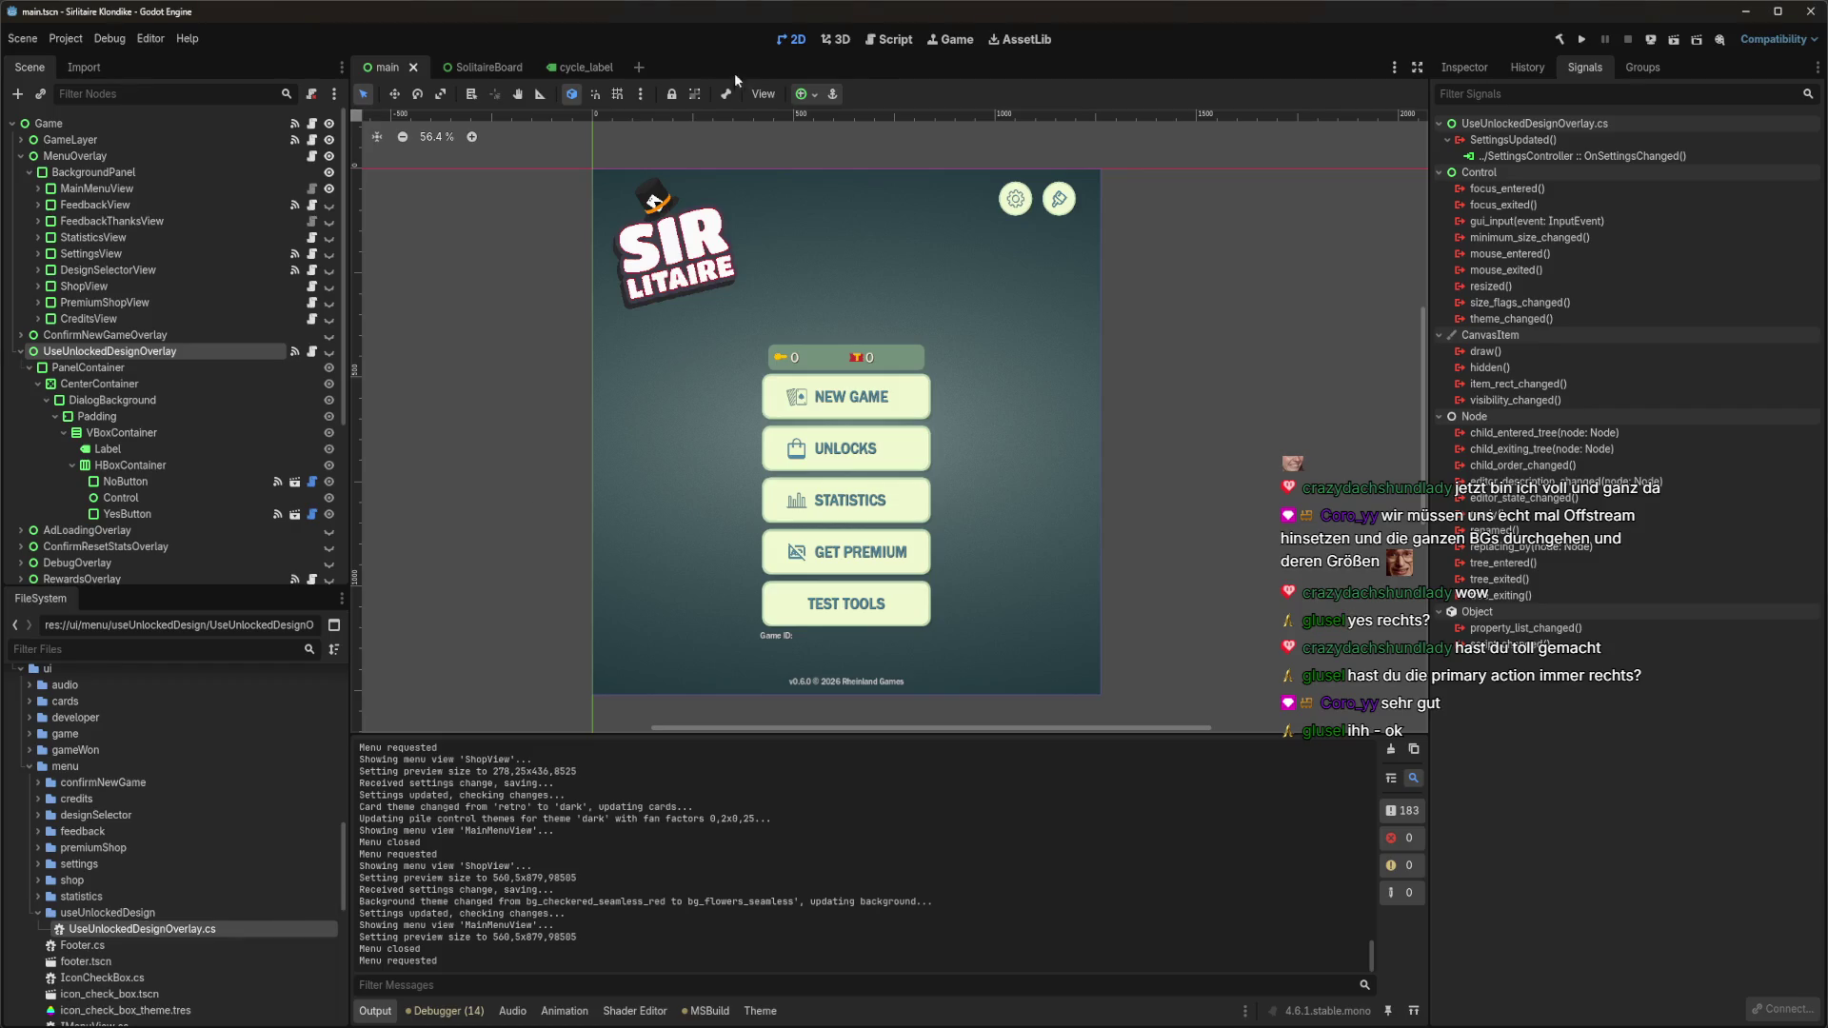
pyautogui.press('F5')
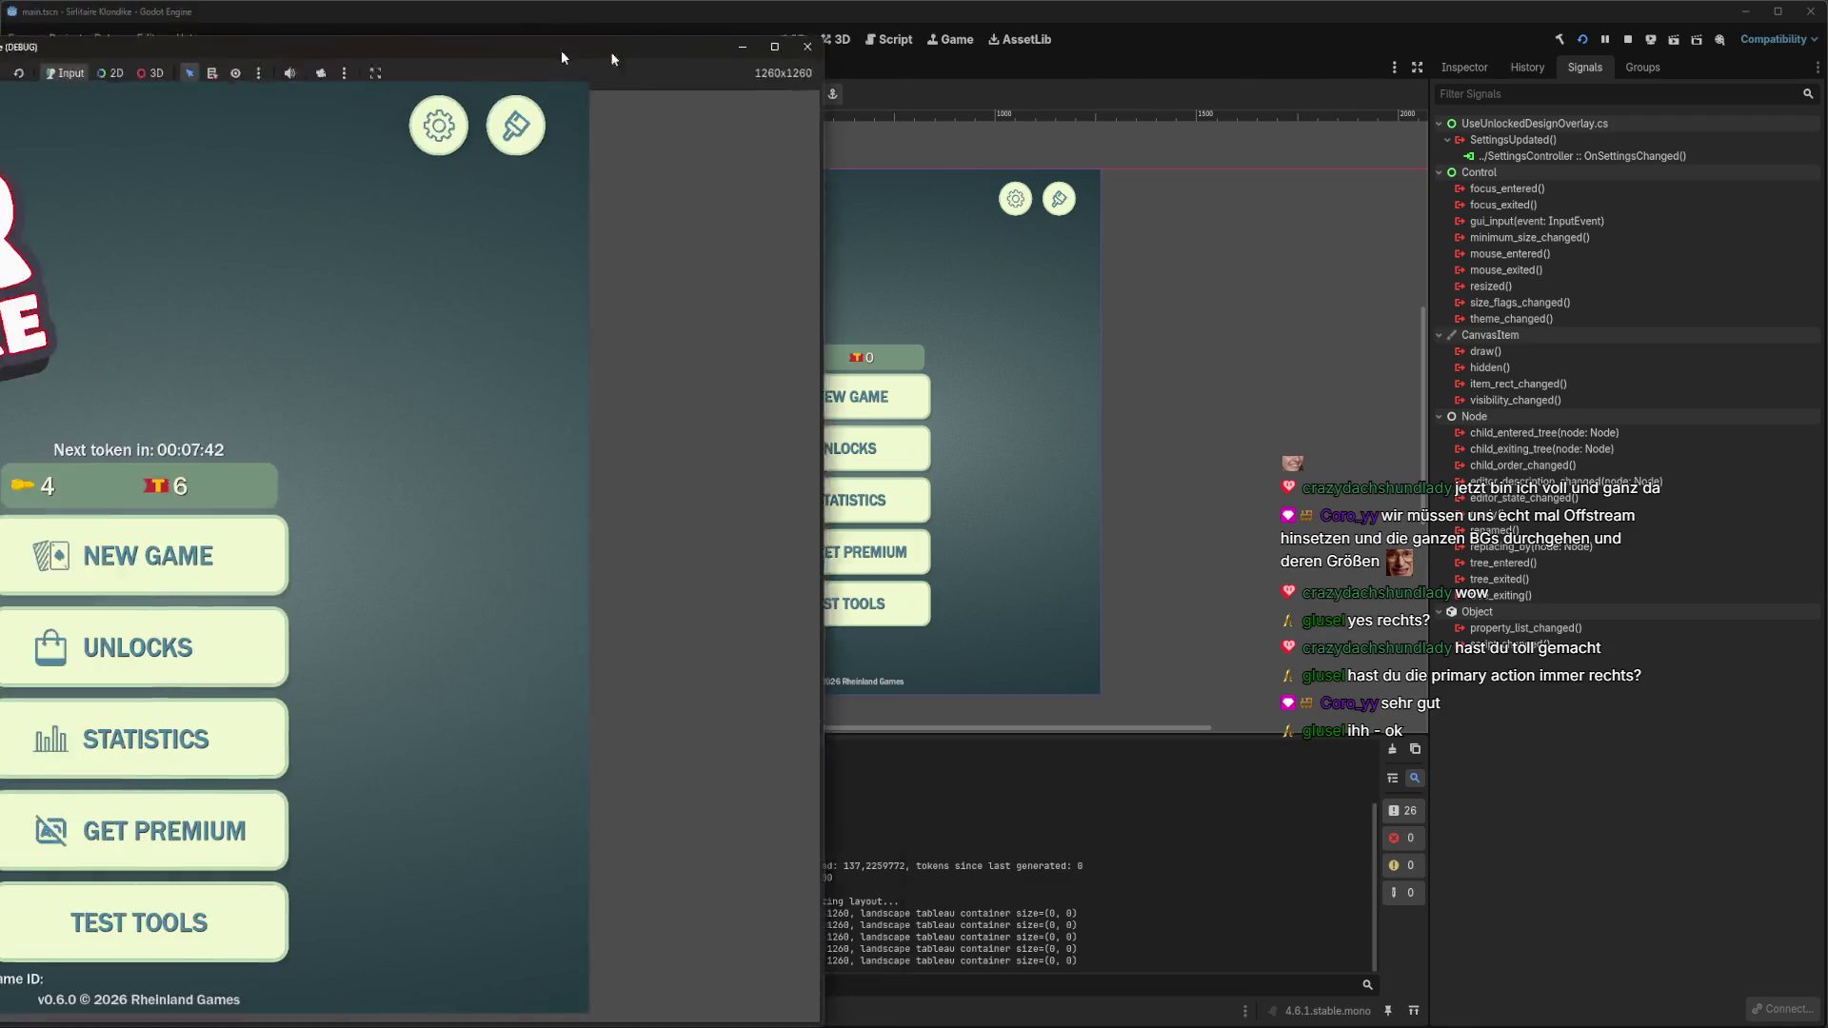
pyautogui.moveTo(541, 48); pyautogui.dragTo(975, 38)
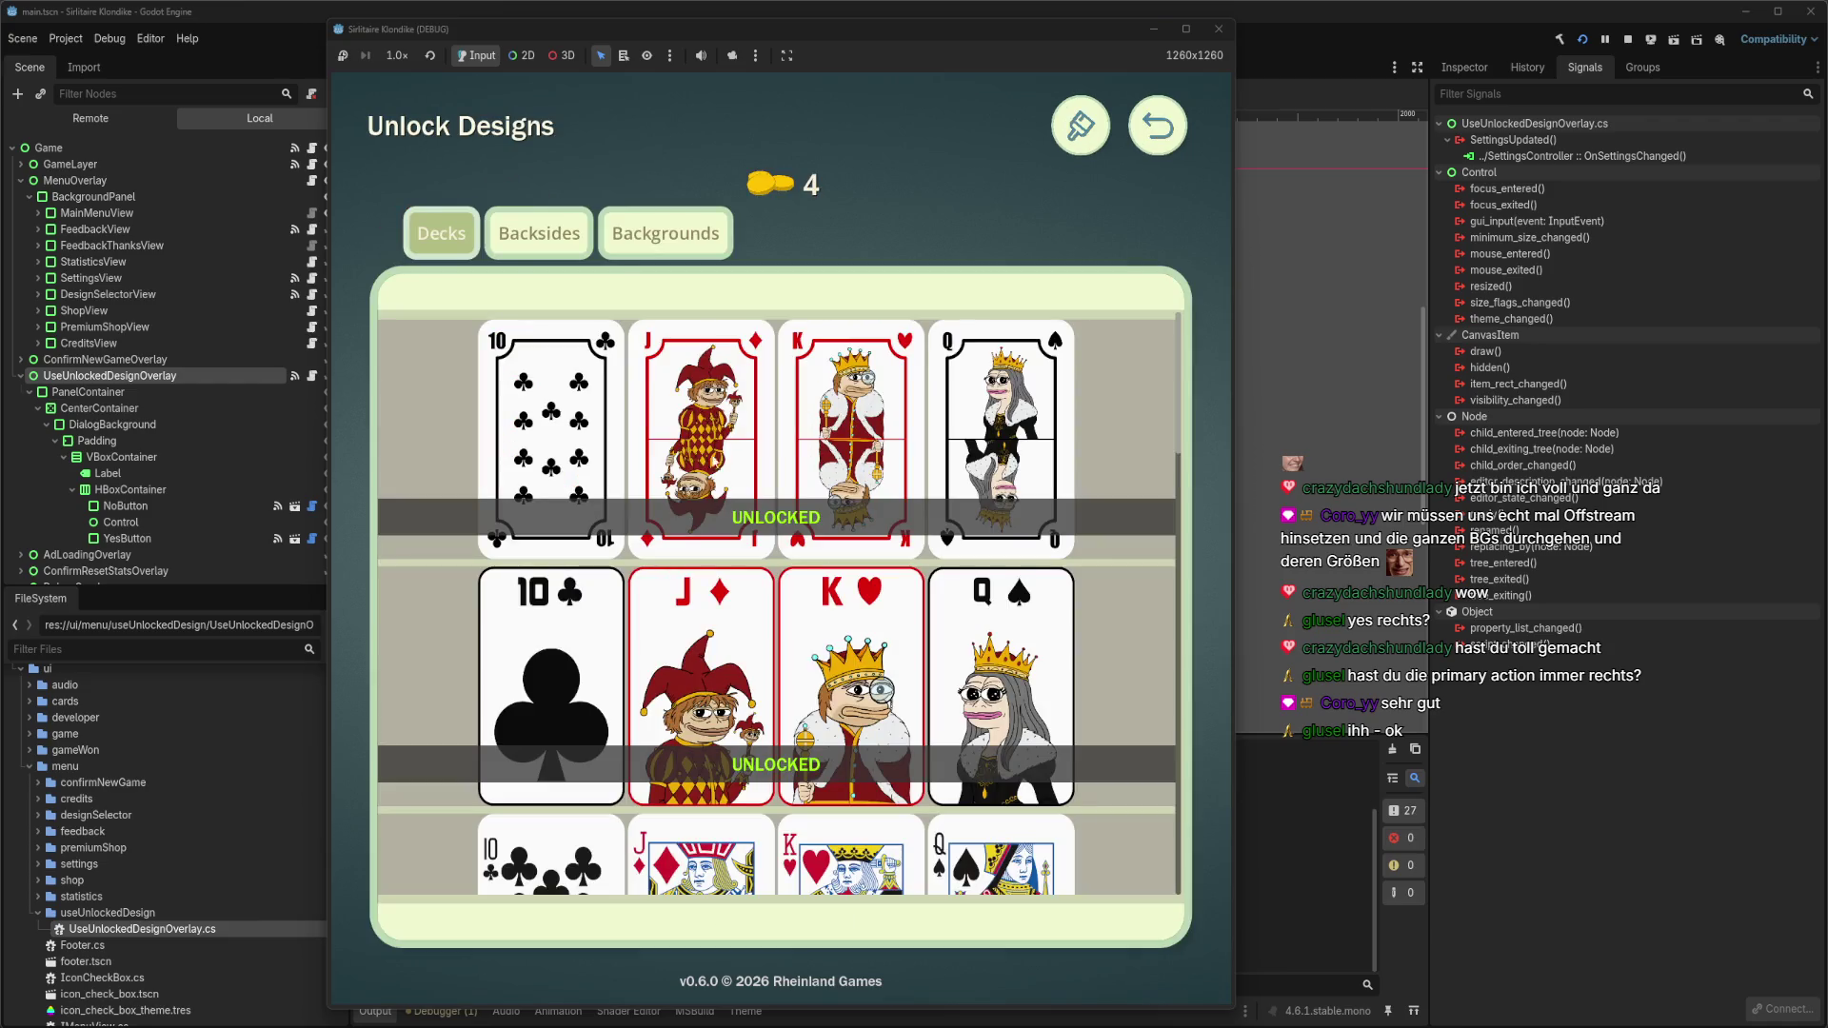
# Browse the card backside and background designs on the unlocks screen.
pyautogui.scroll(-5, 580, 323)
pyautogui.scroll(5, 568, 276)
pyautogui.click(558, 254)
pyautogui.scroll(-3, 709, 843)
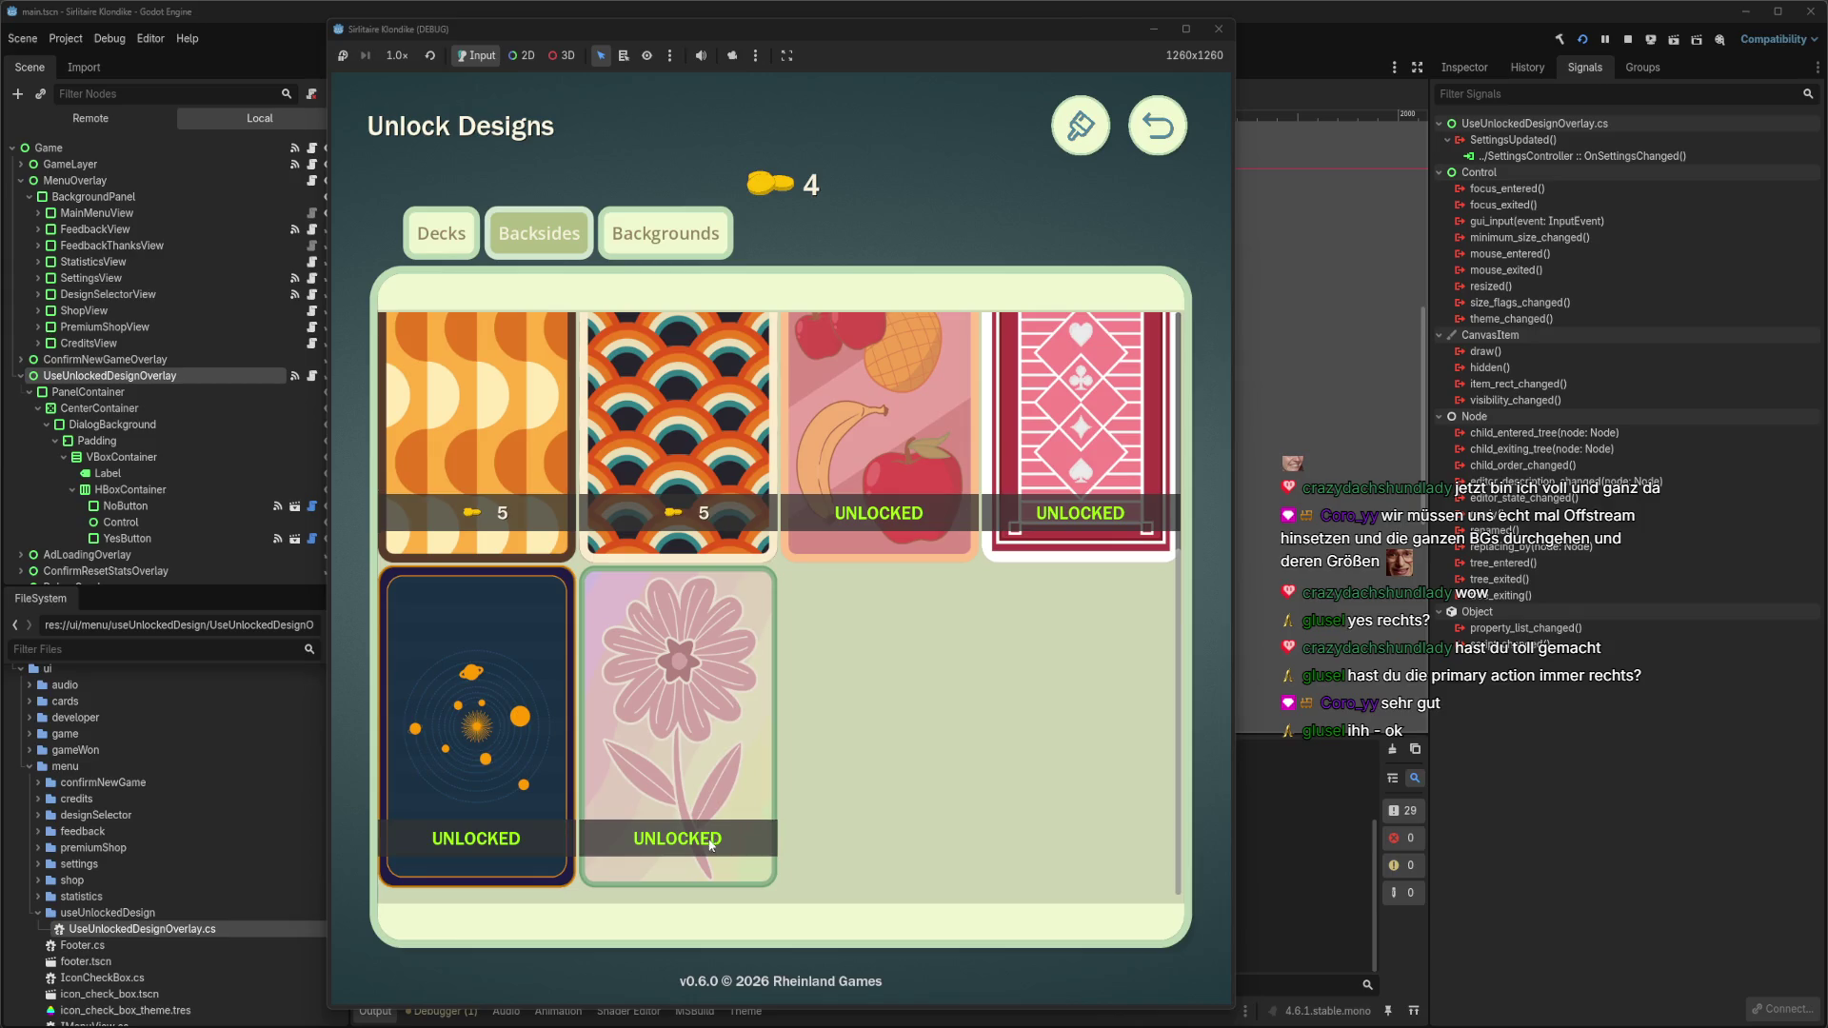
pyautogui.scroll(3, 710, 845)
pyautogui.click(663, 236)
pyautogui.scroll(-5, 762, 704)
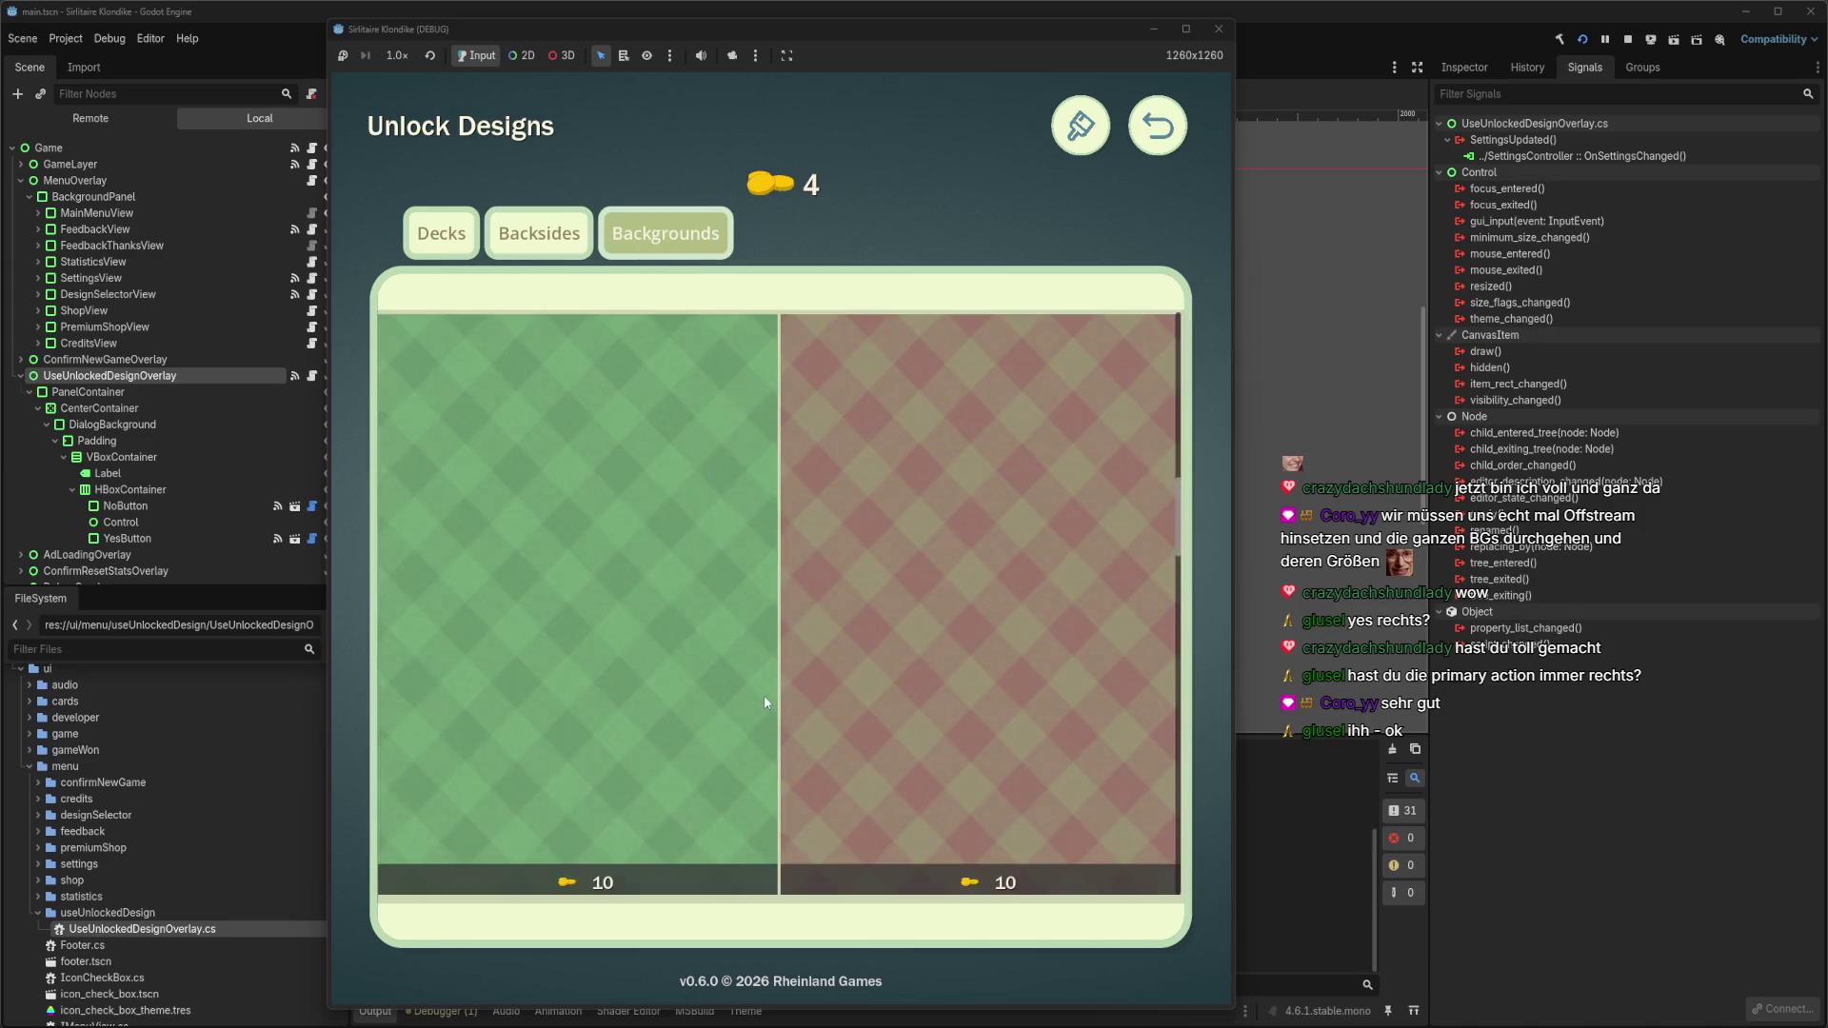
pyautogui.scroll(-5, 763, 702)
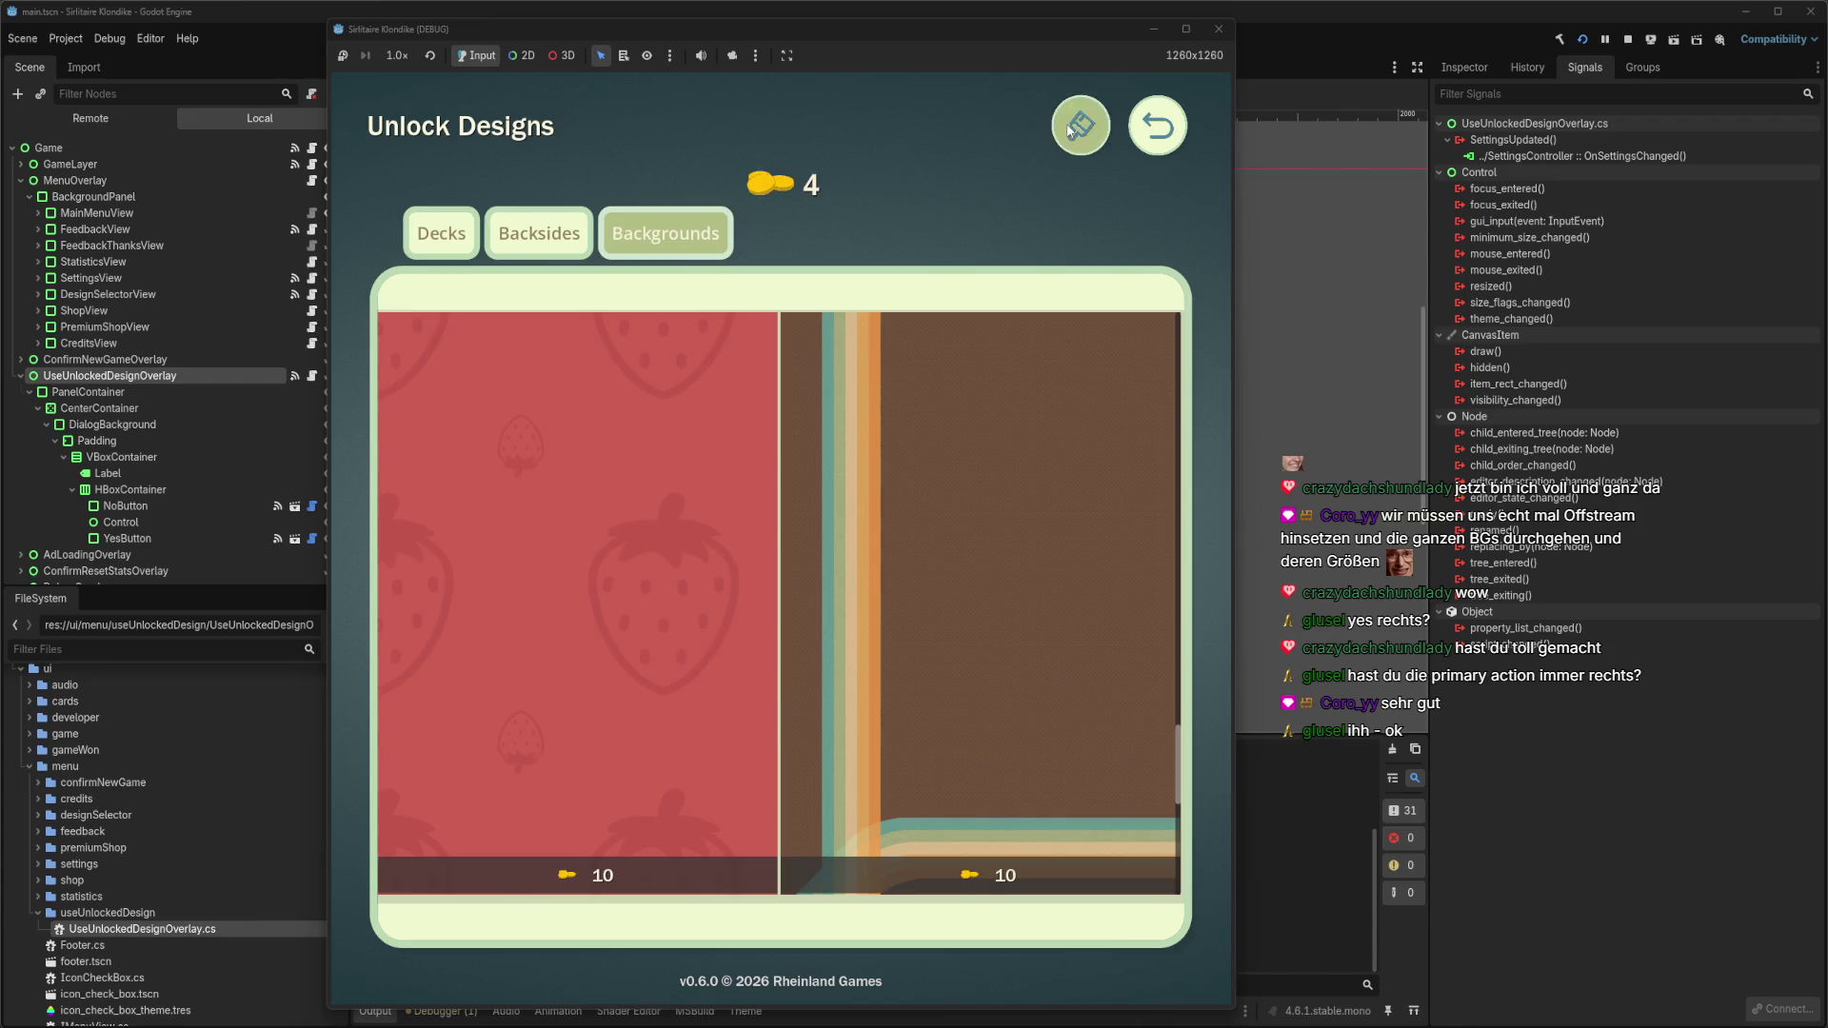
# Select the flower deck, flower card backside and flower background among owned designs.
pyautogui.click(1070, 131)
pyautogui.scroll(-5, 705, 419)
pyautogui.click(704, 419)
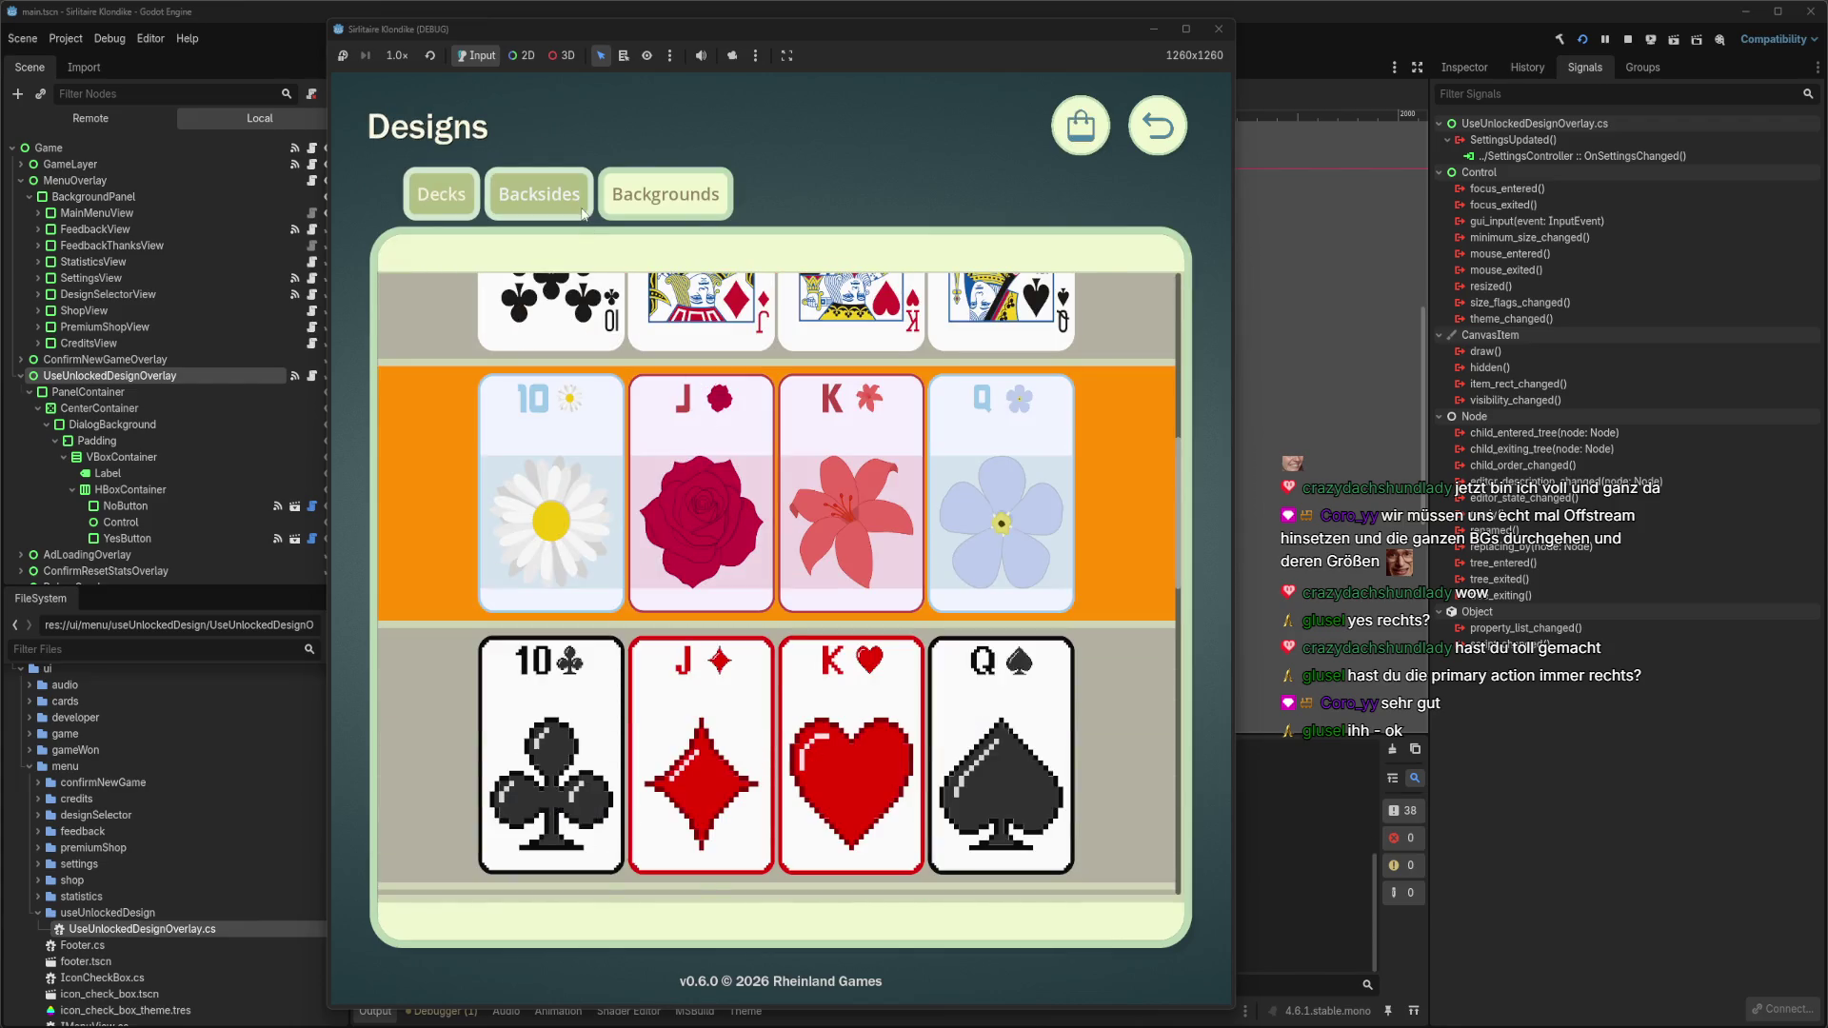
pyautogui.click(583, 216)
pyautogui.scroll(-5, 686, 477)
pyautogui.click(723, 712)
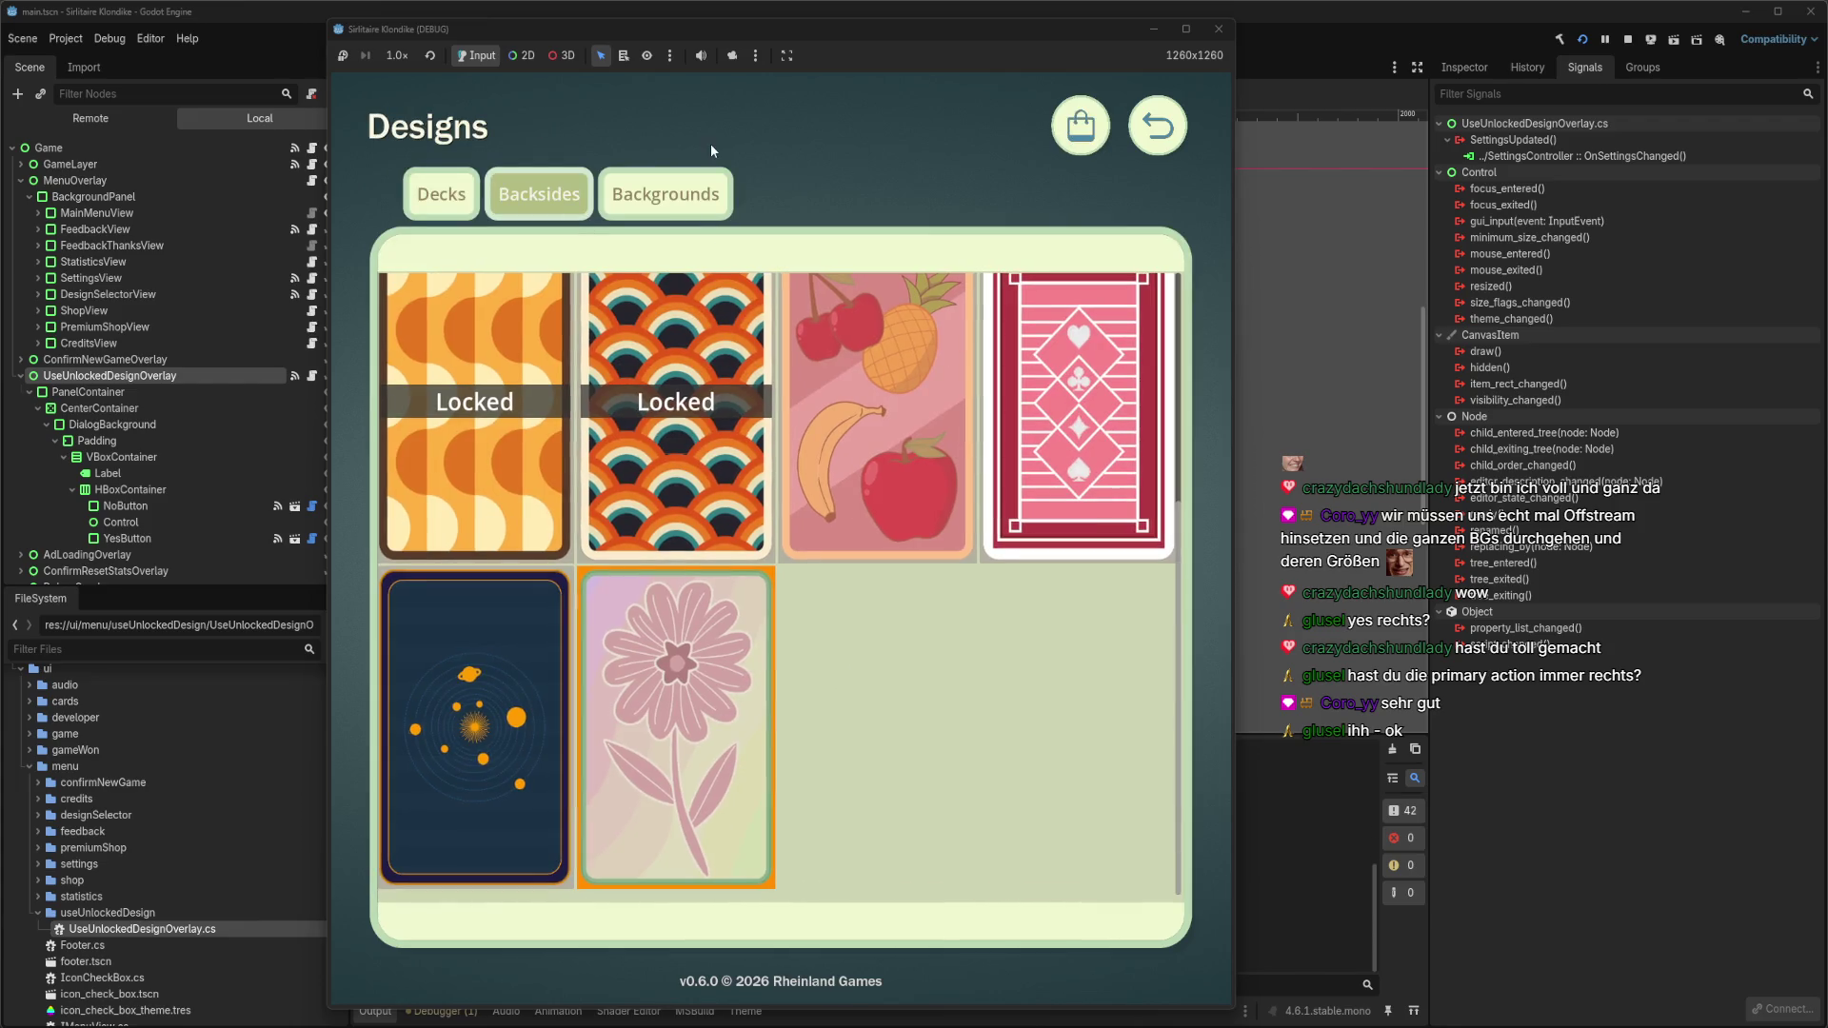
pyautogui.click(683, 200)
pyautogui.scroll(-10, 804, 591)
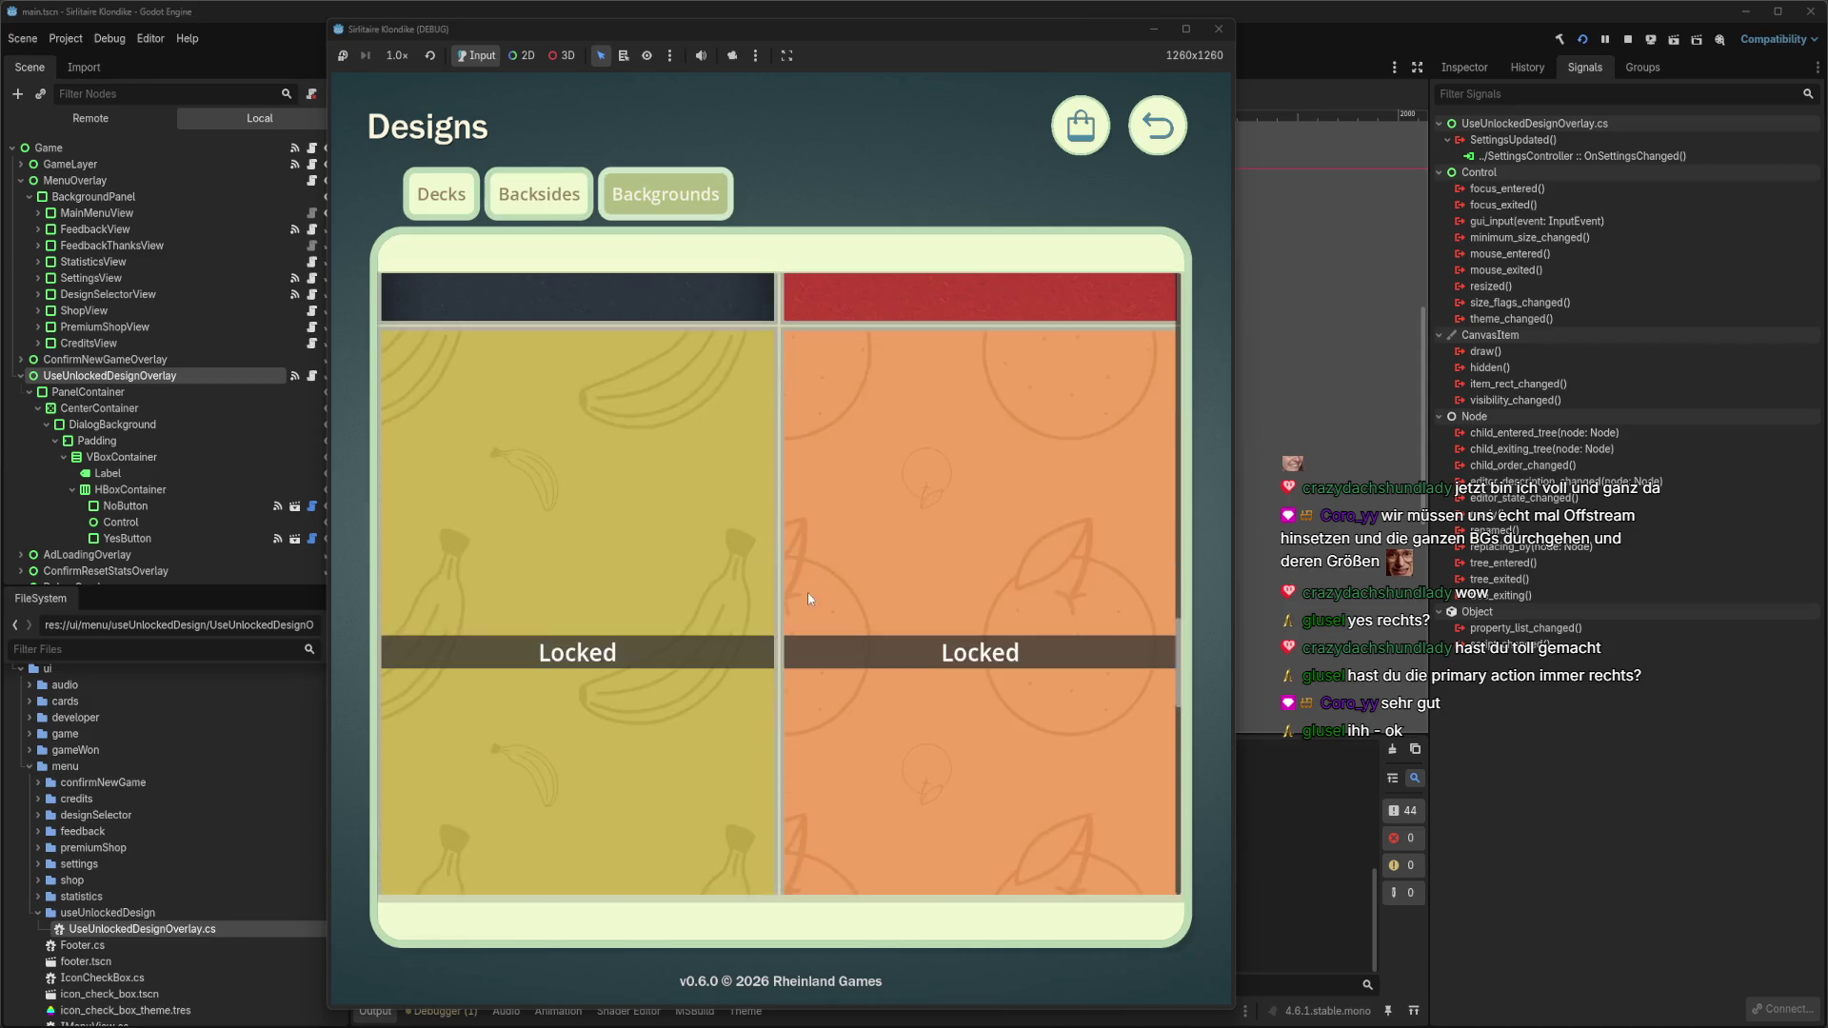
pyautogui.scroll(-5, 807, 593)
pyautogui.click(871, 620)
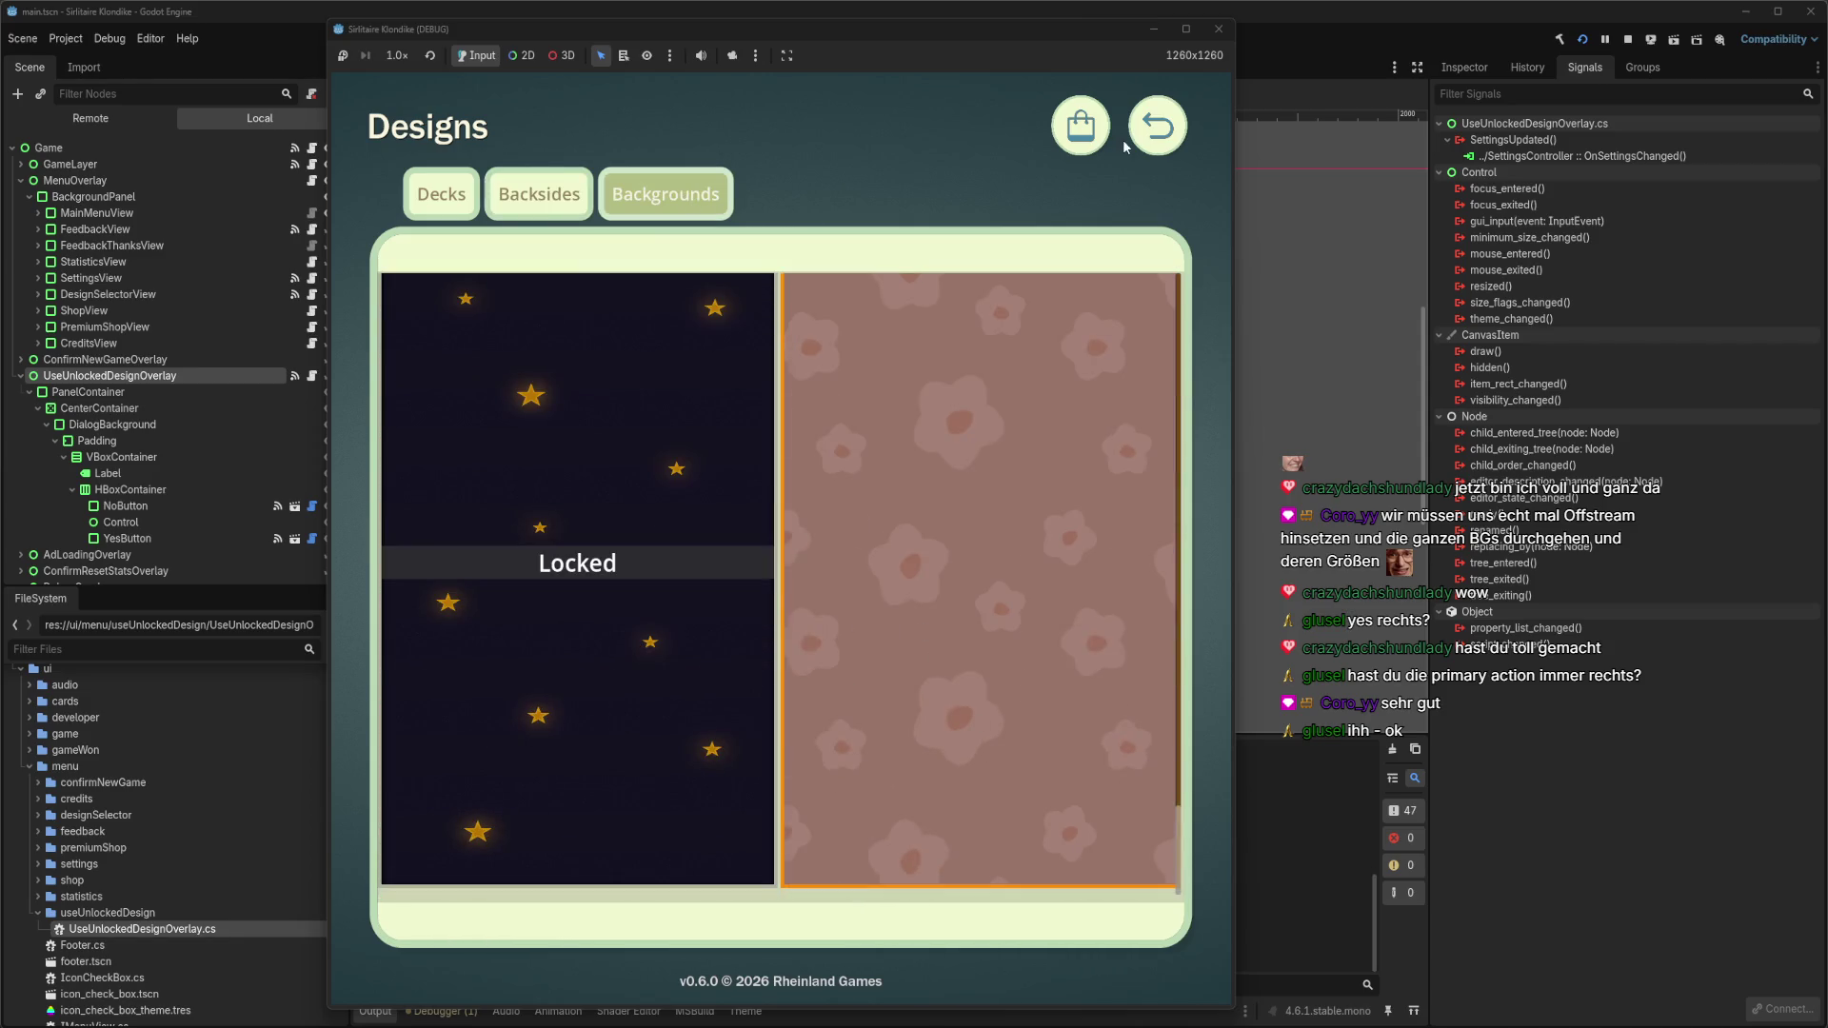
# Start a new game with the flower designs and narrow the window to 1068x1260.
pyautogui.click(1123, 139)
pyautogui.click(776, 546)
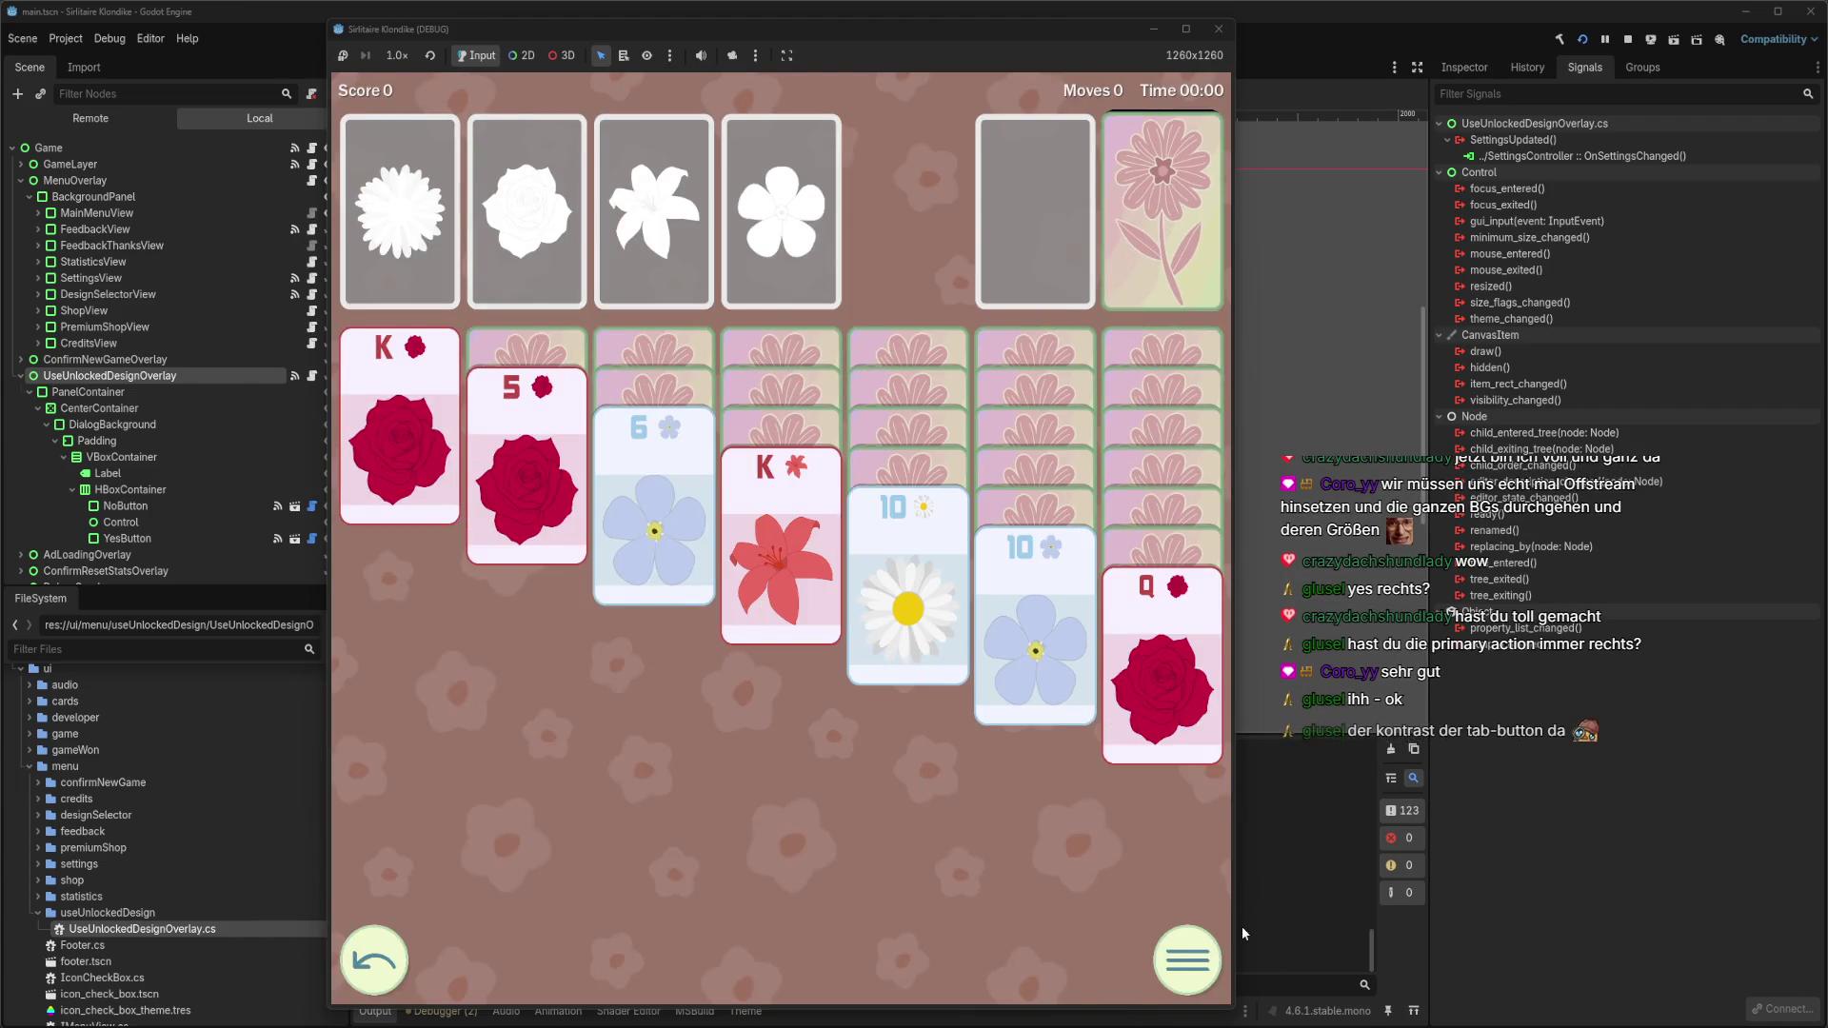
pyautogui.moveTo(1236, 920); pyautogui.dragTo(1098, 916)
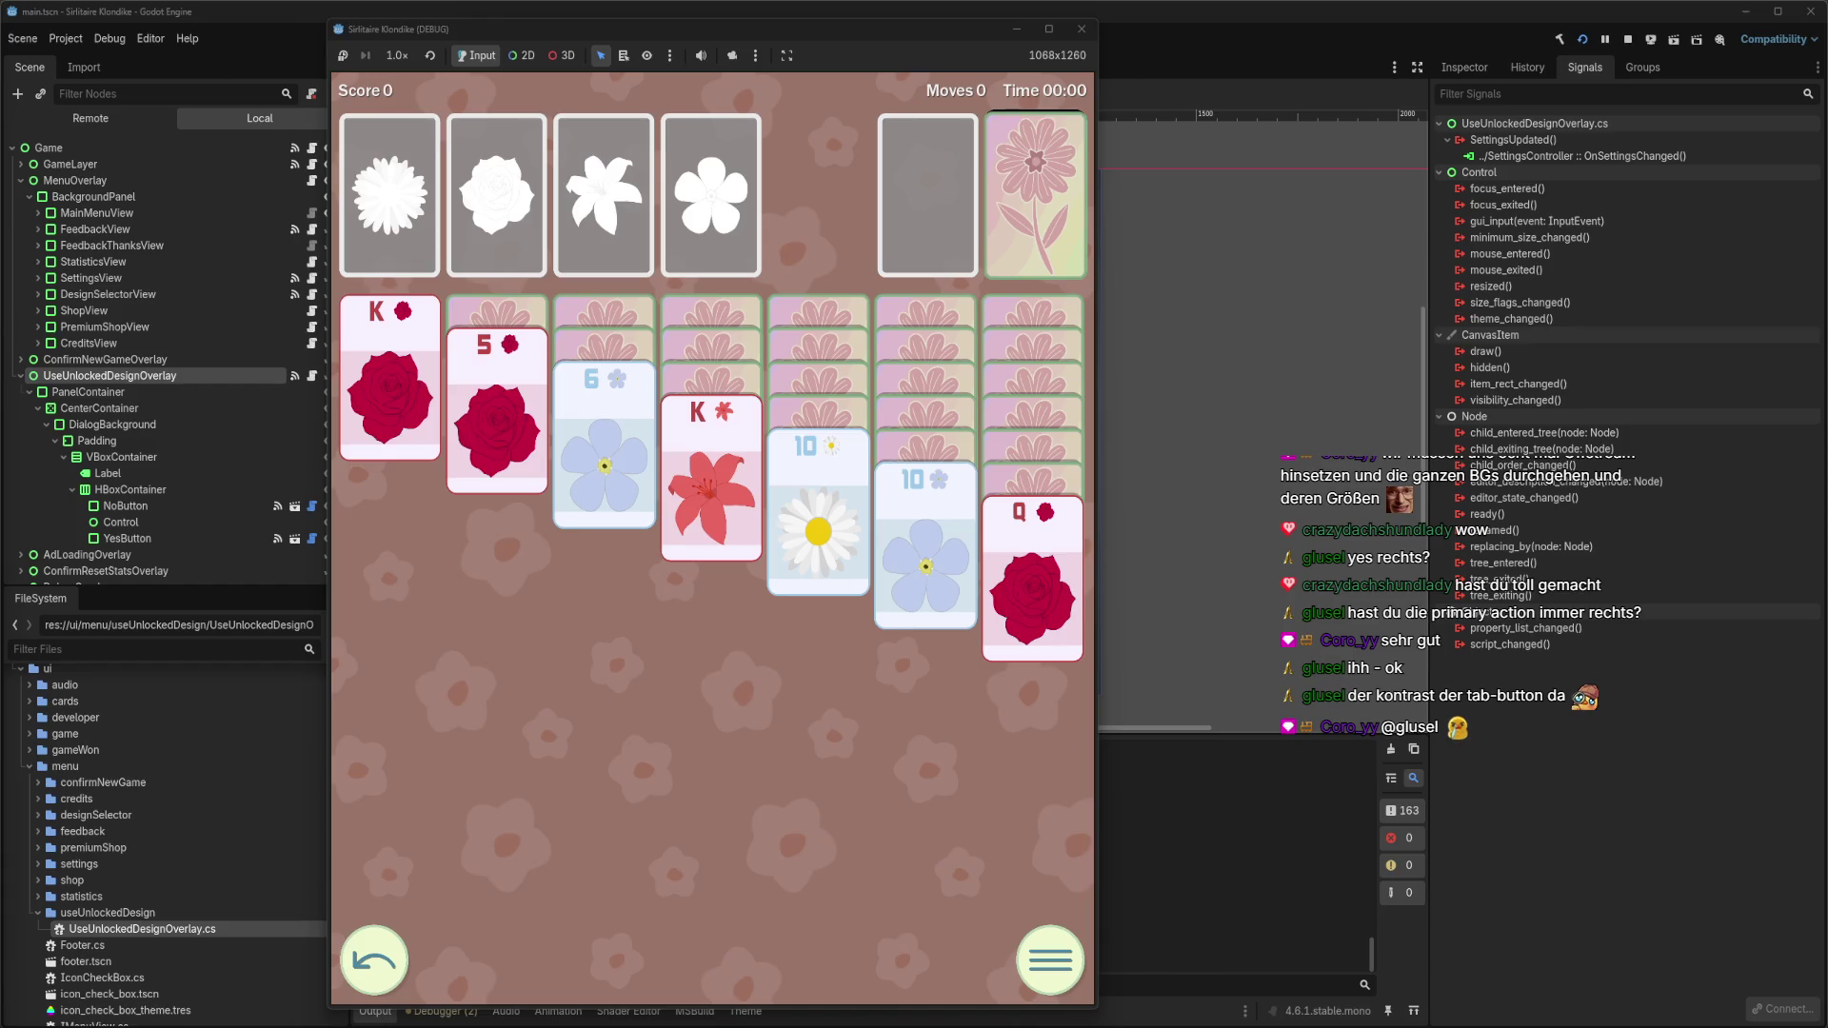
# In the debug game, open Unlock Designs from the pause menu and scroll through the Backgrounds.
pyautogui.click(1021, 960)
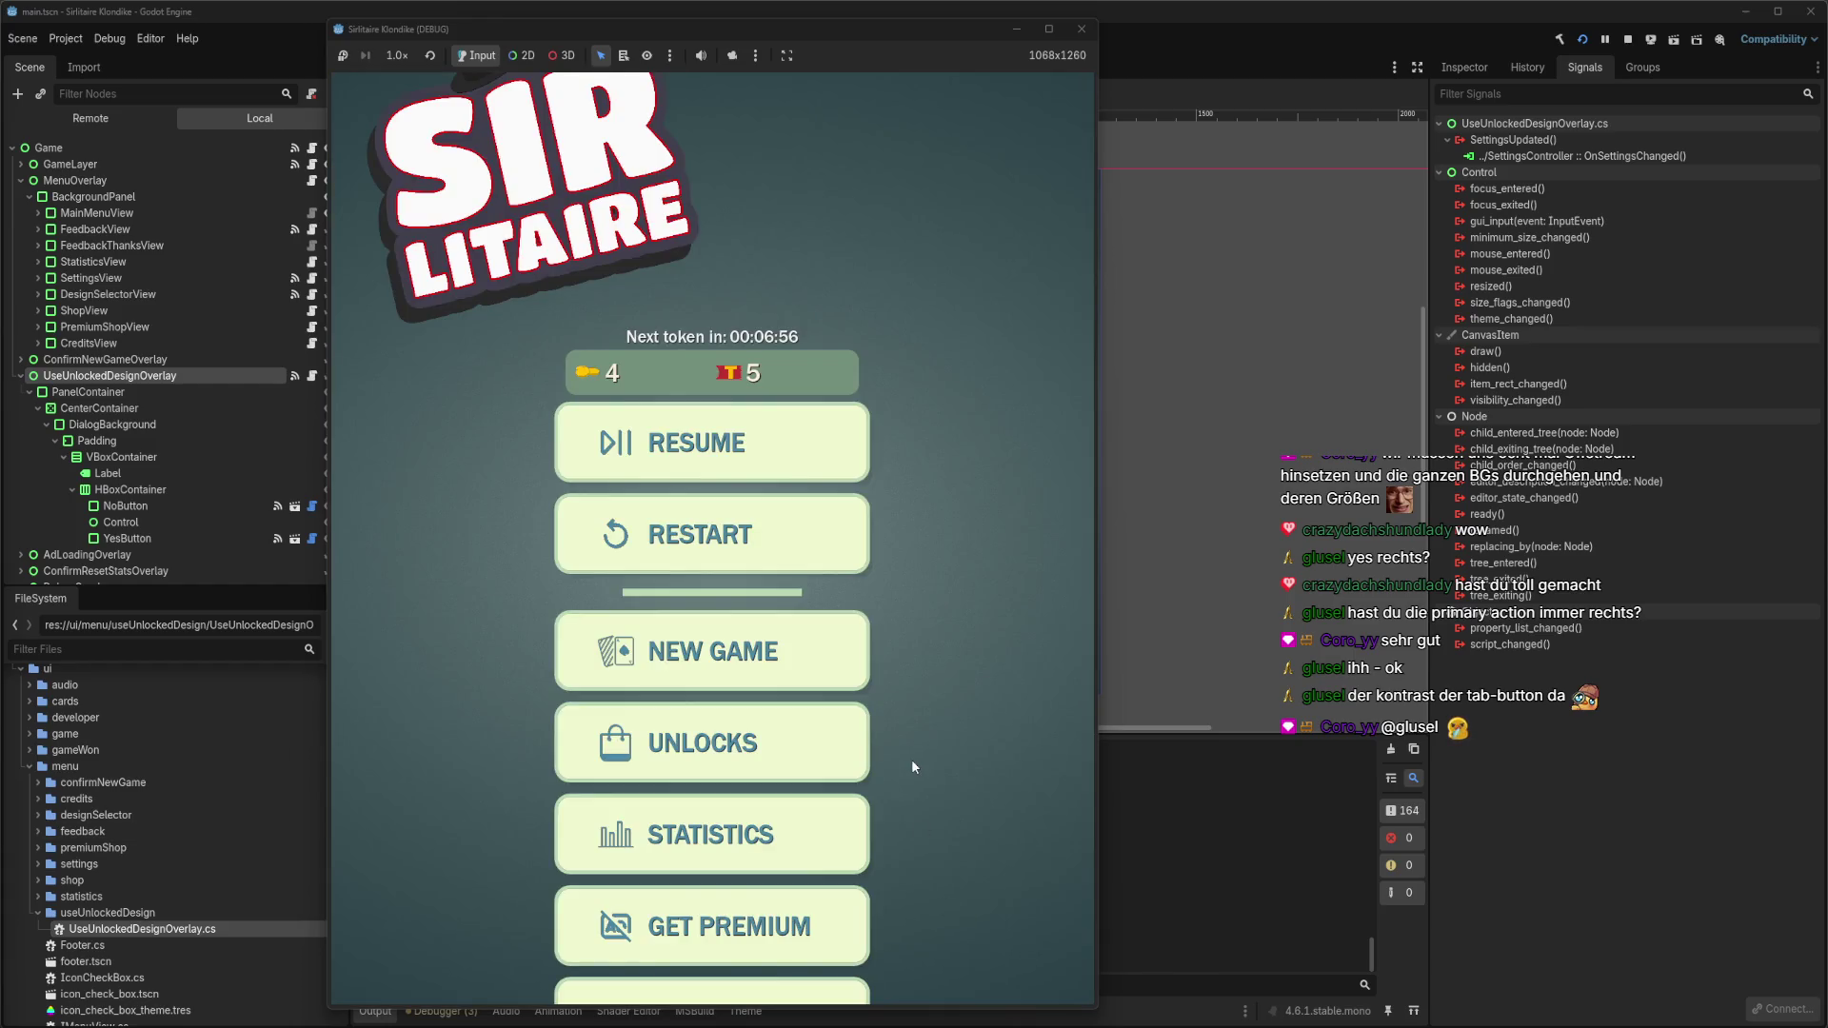
pyautogui.click(803, 748)
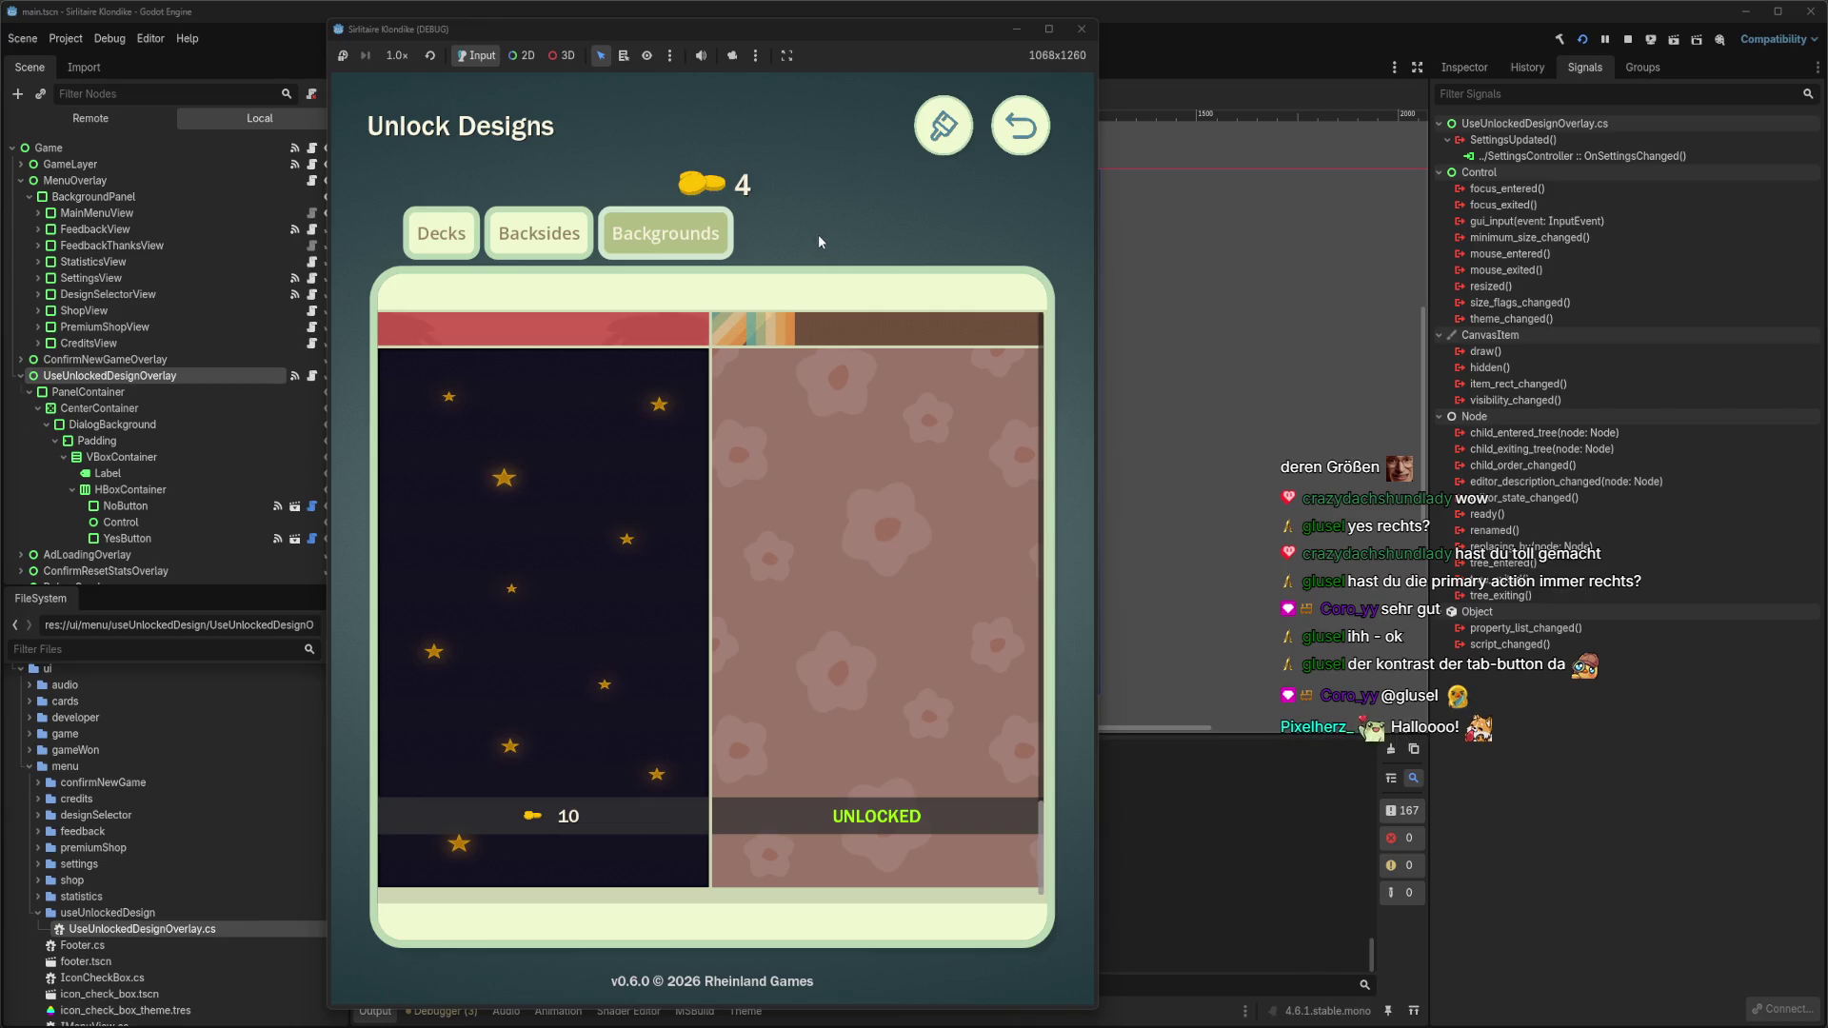
pyautogui.scroll(-3, 767, 575)
pyautogui.scroll(-5, 767, 575)
# Go back to the menu, resume the solitaire game, then close the game window.
pyautogui.click(1032, 146)
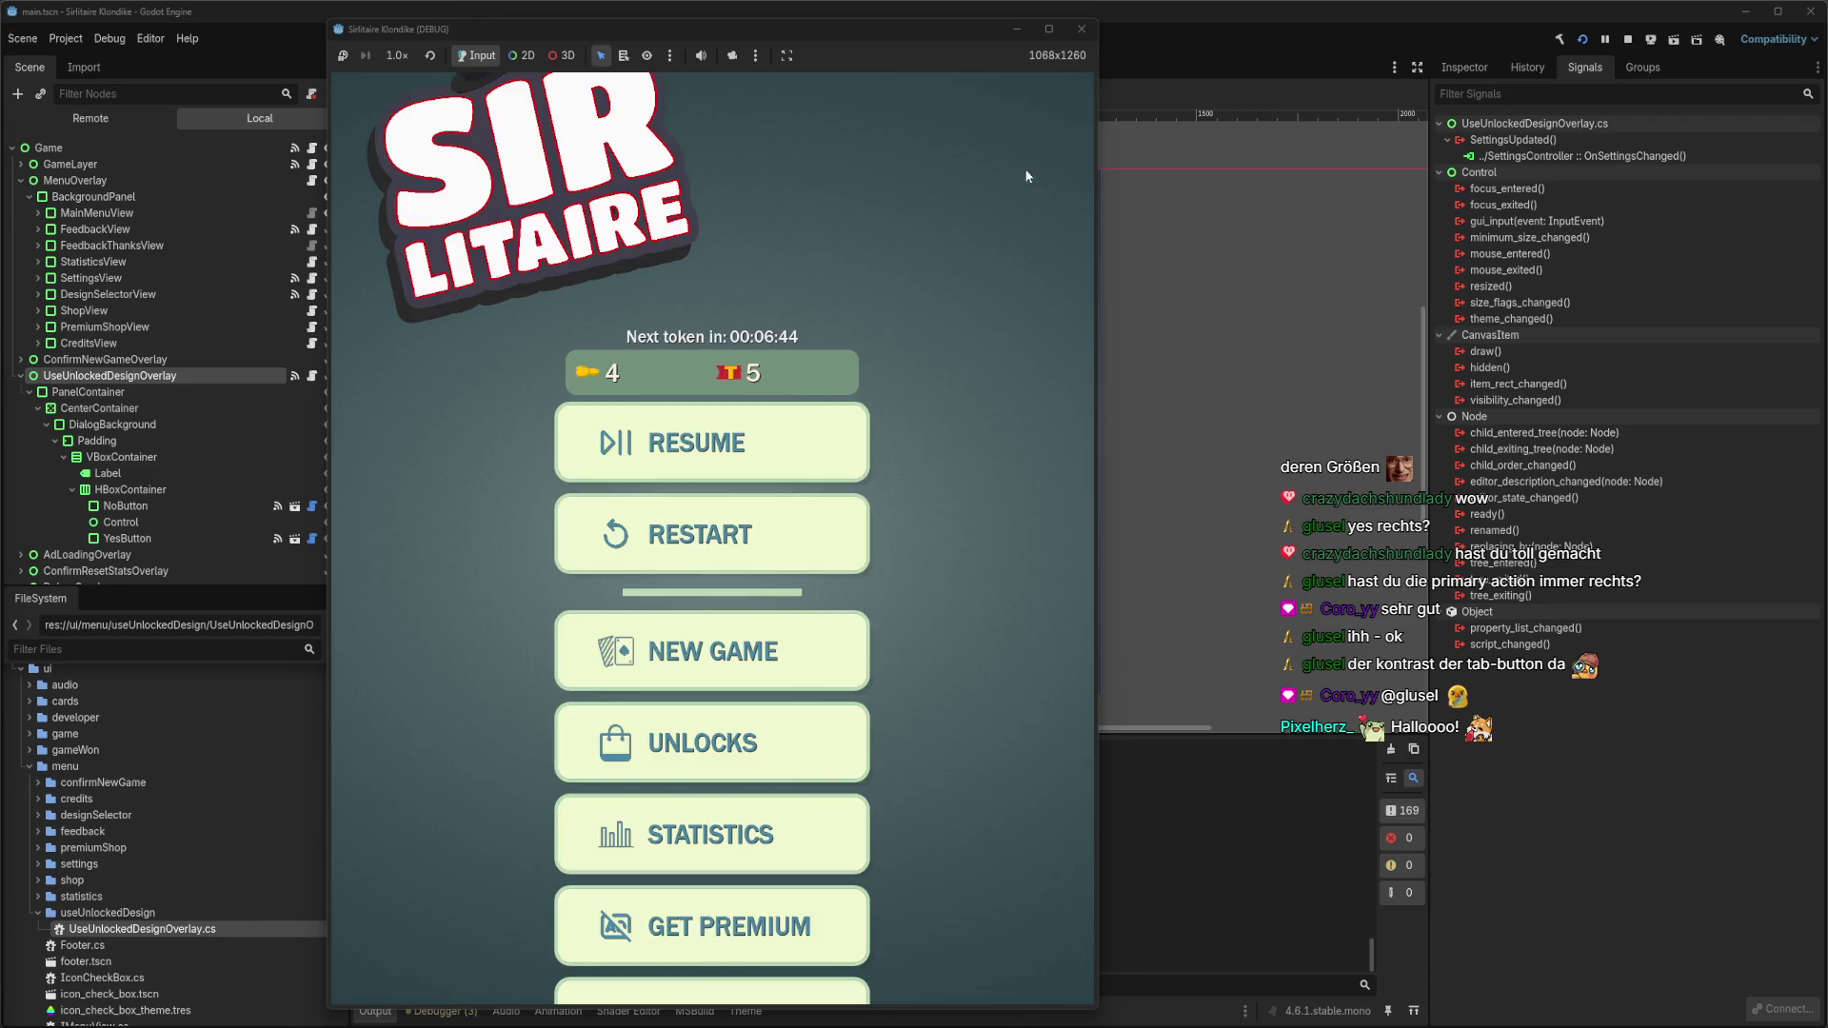
pyautogui.click(828, 428)
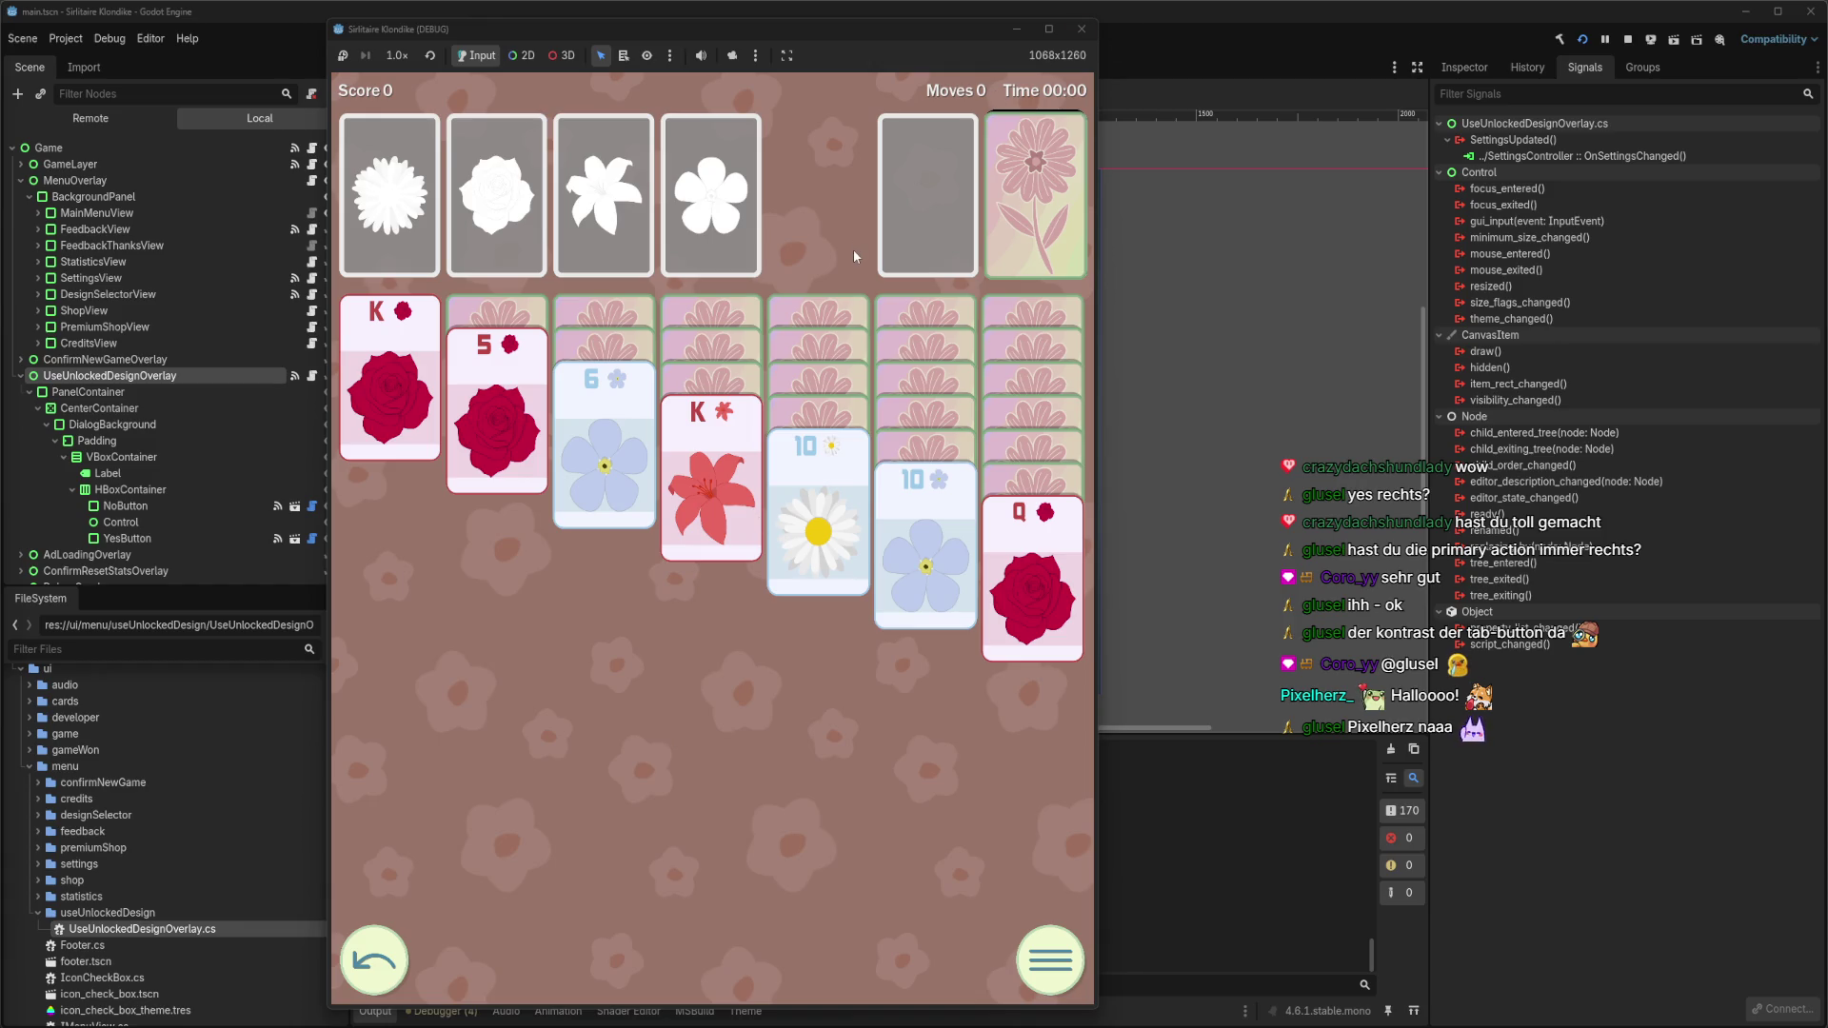
pyautogui.click(1081, 29)
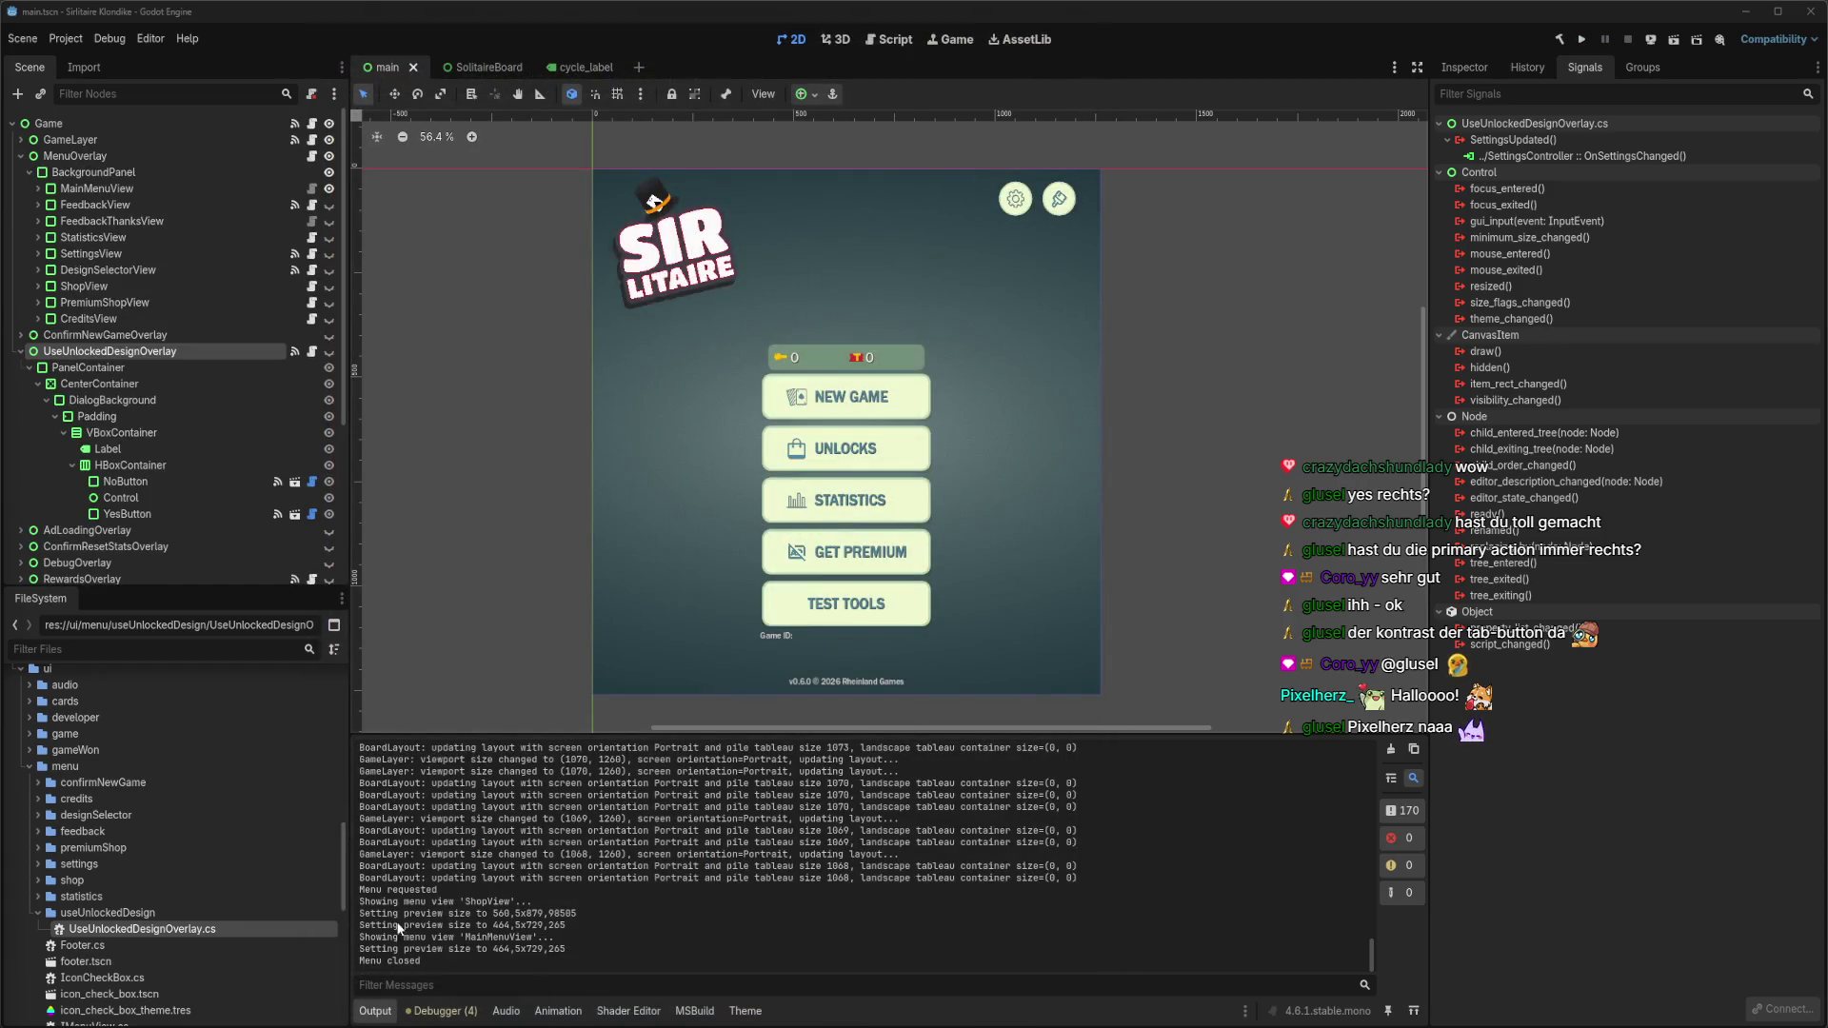
# In Rider's commit view, add UseUnlockedDesignOverlay.cs.uid to version control and include all ten changed files.
pyautogui.hotkey('alt', 'Tab')
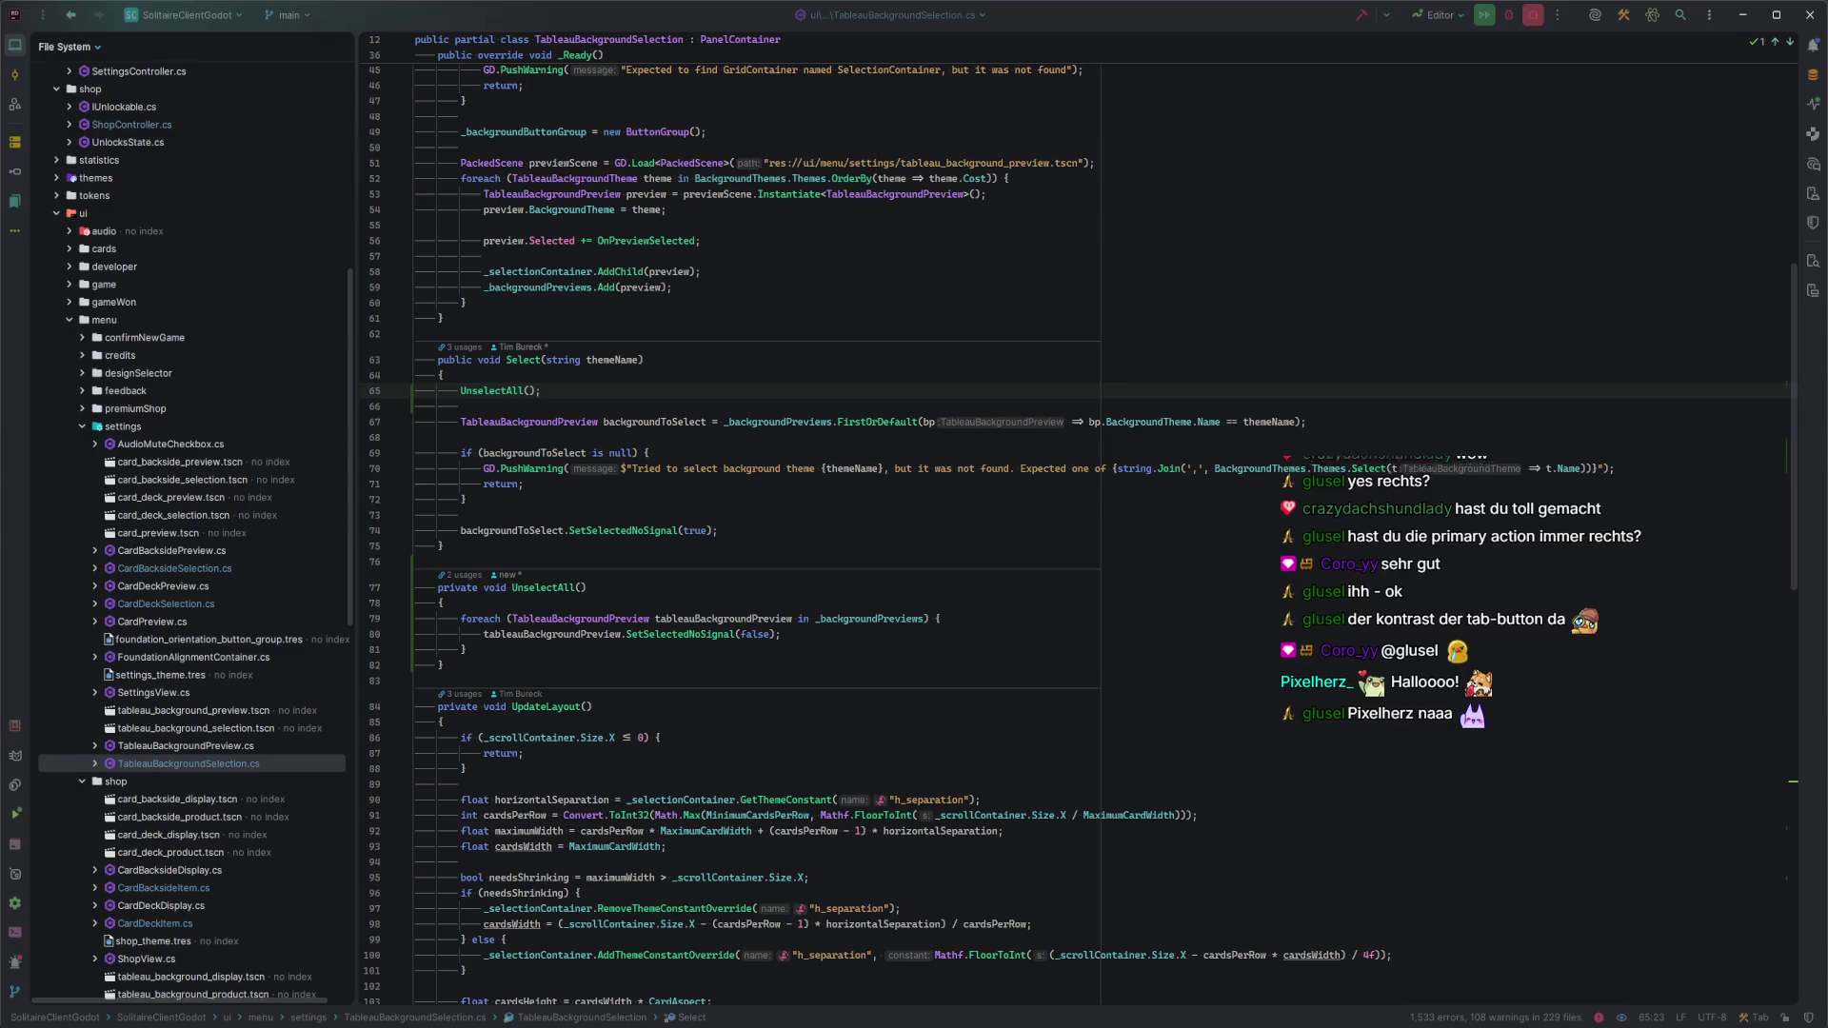
pyautogui.hotkey('ctrl', 'k')
pyautogui.write('feat:')
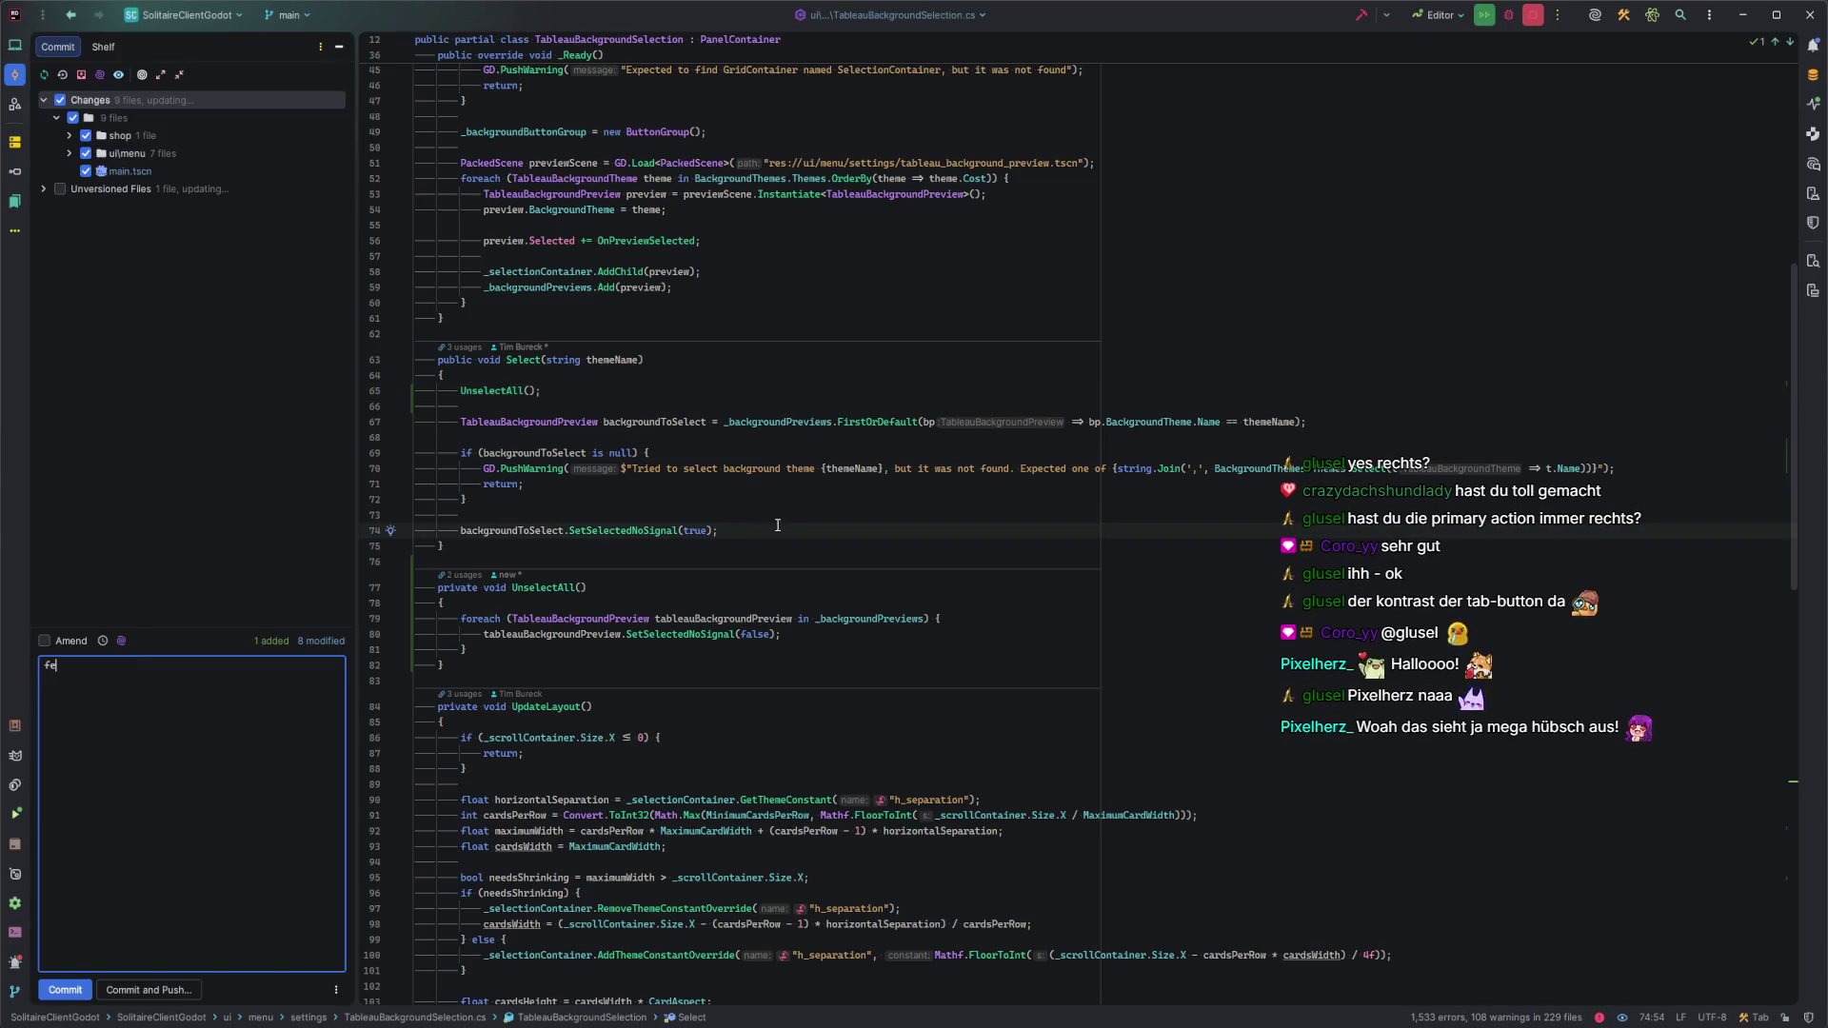
pyautogui.click(44, 188)
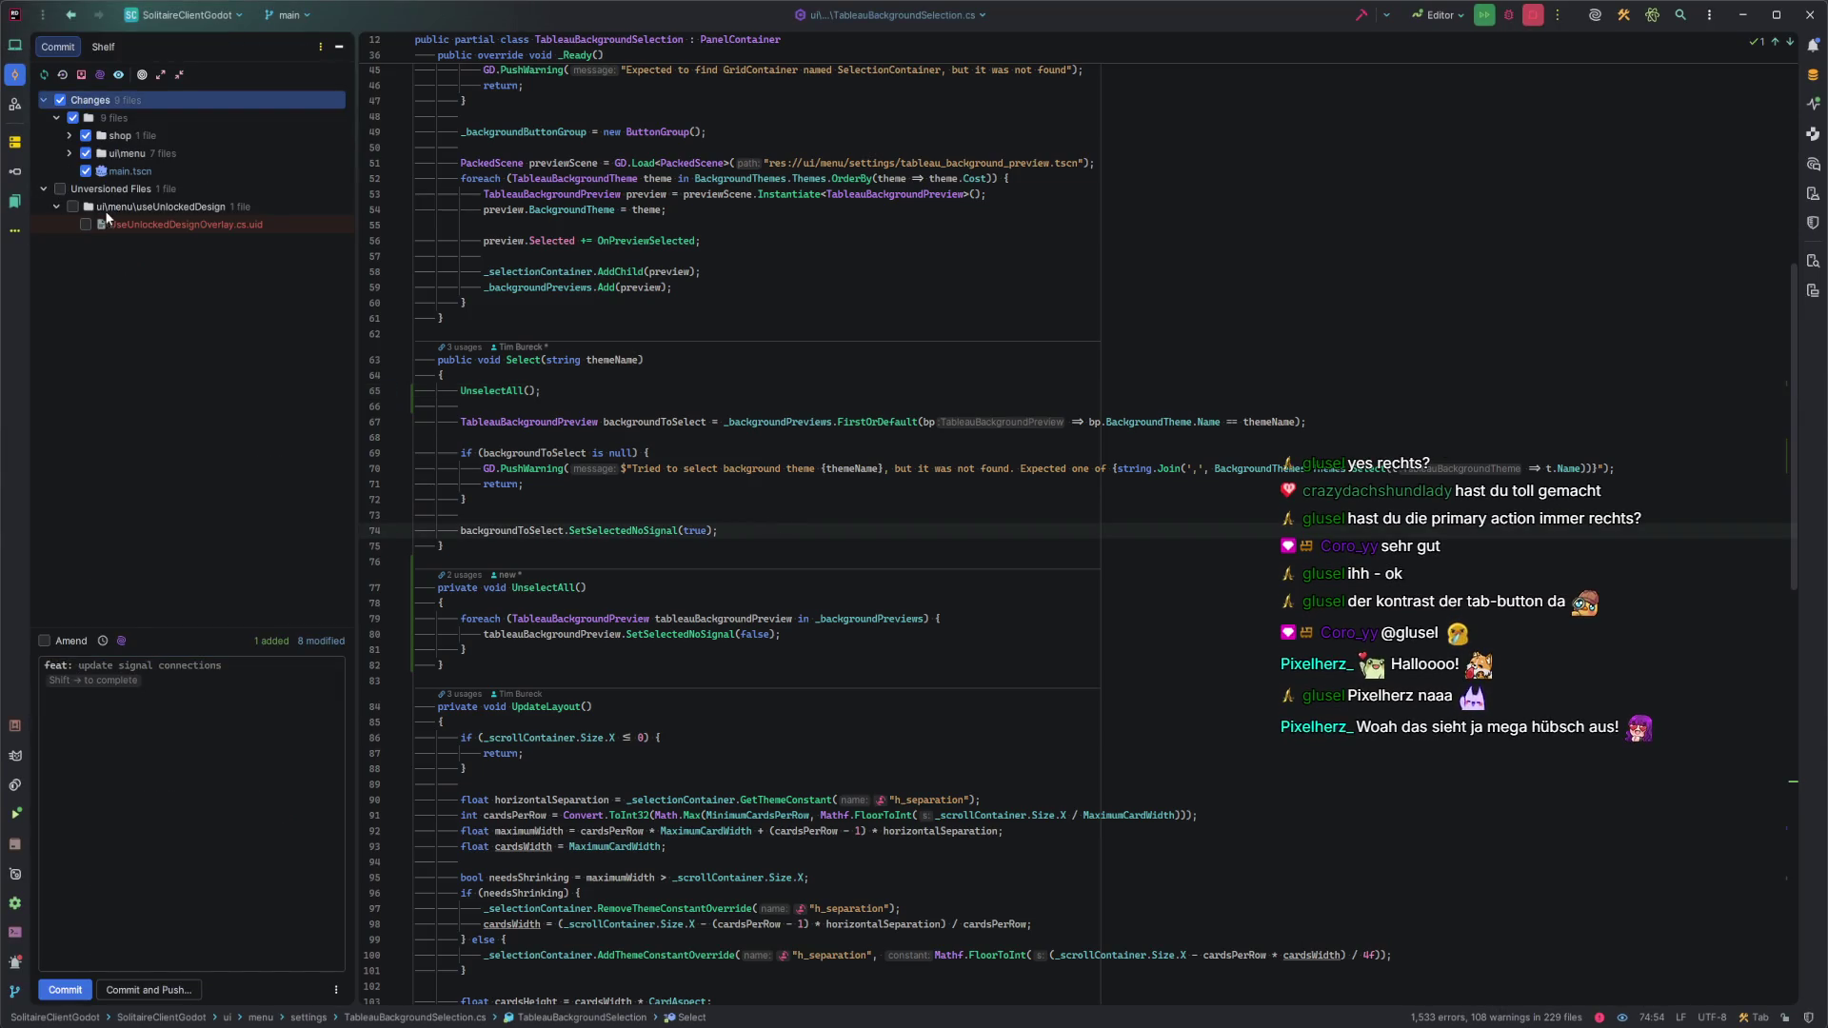
pyautogui.click(141, 222)
pyautogui.hotkey('ctrl', 'alt', 'a')
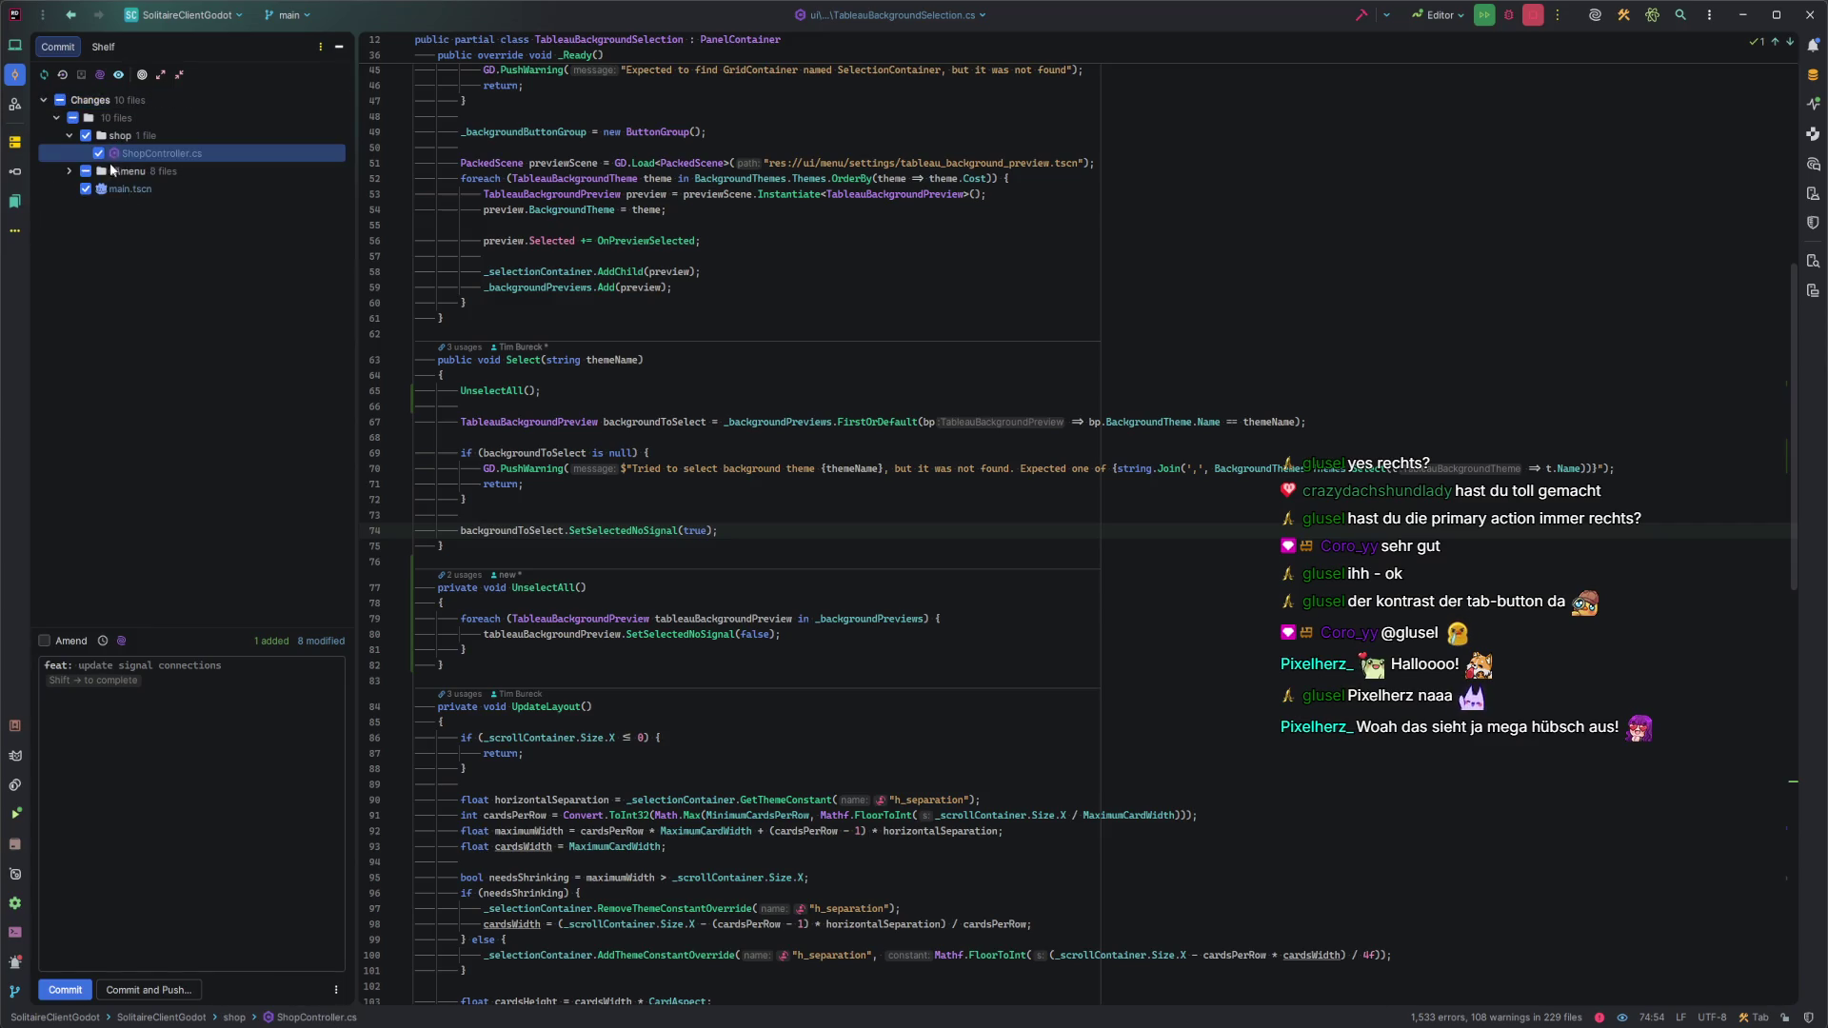
pyautogui.click(74, 121)
pyautogui.click(195, 716)
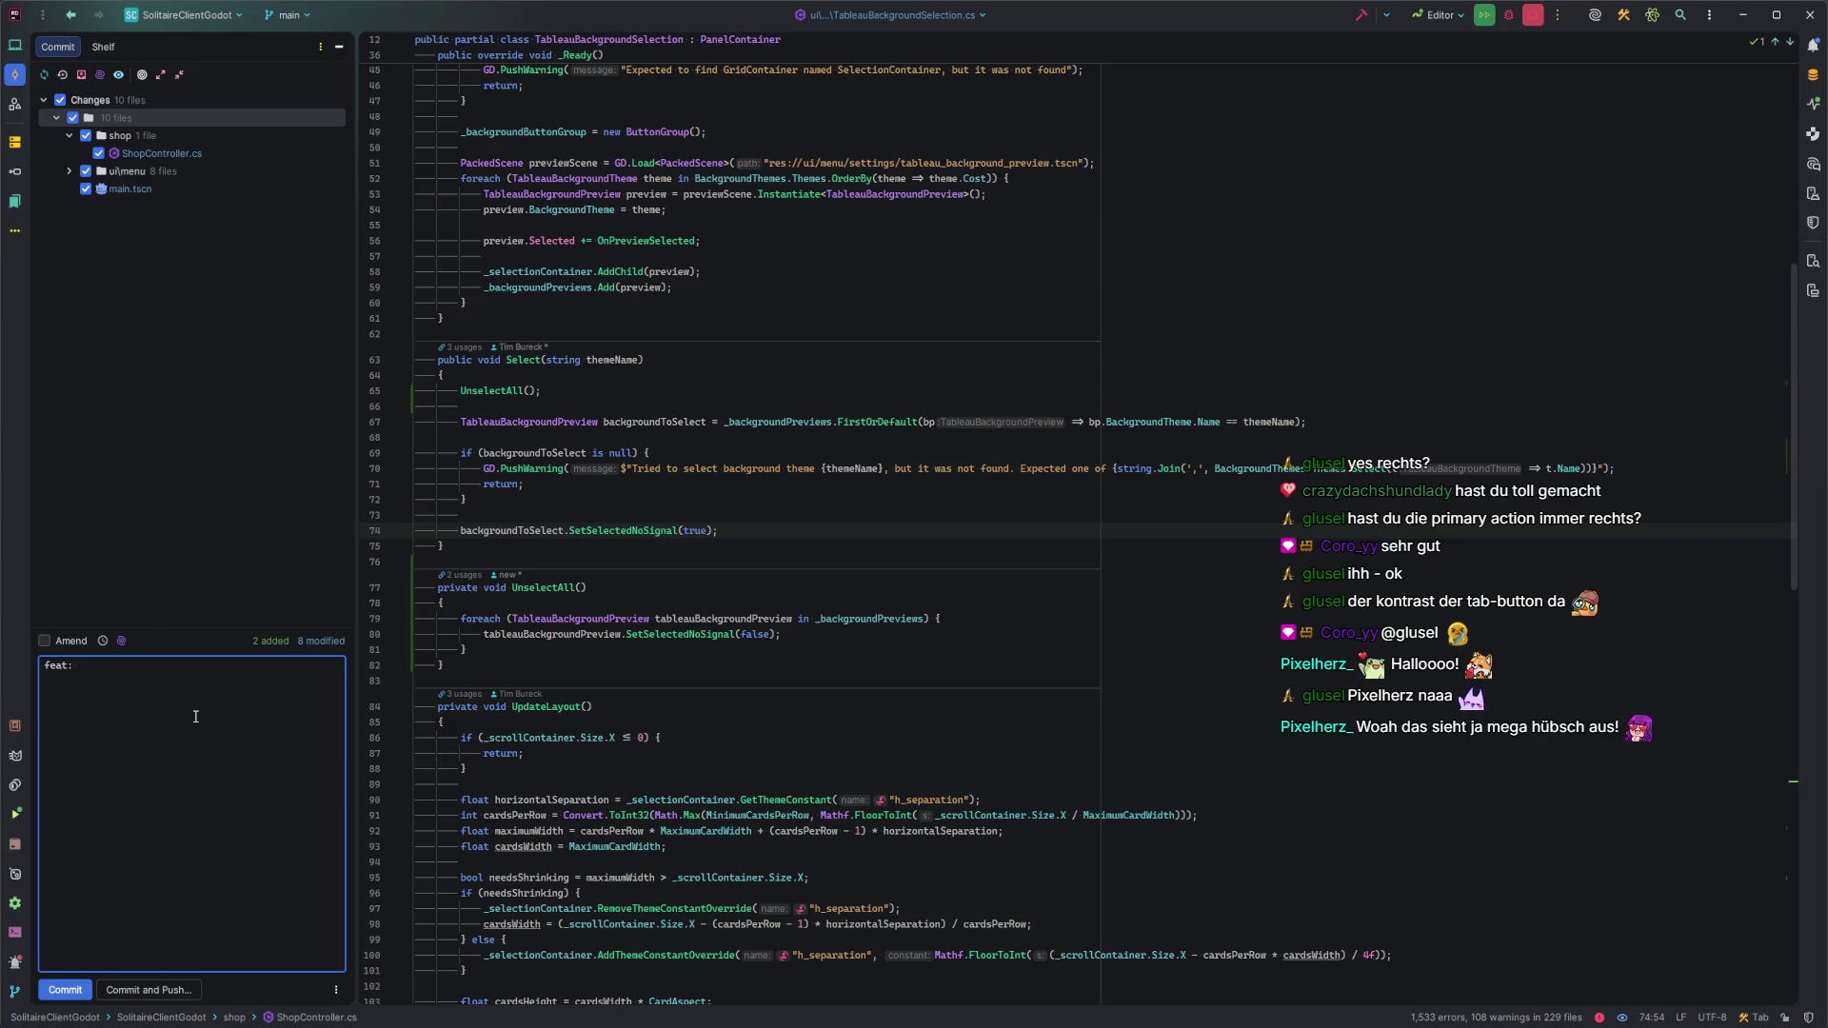
# Write the commit message 'feat: added use unlocked design dialog' with a 'Refs:' line below.
pyautogui.write('unlock')
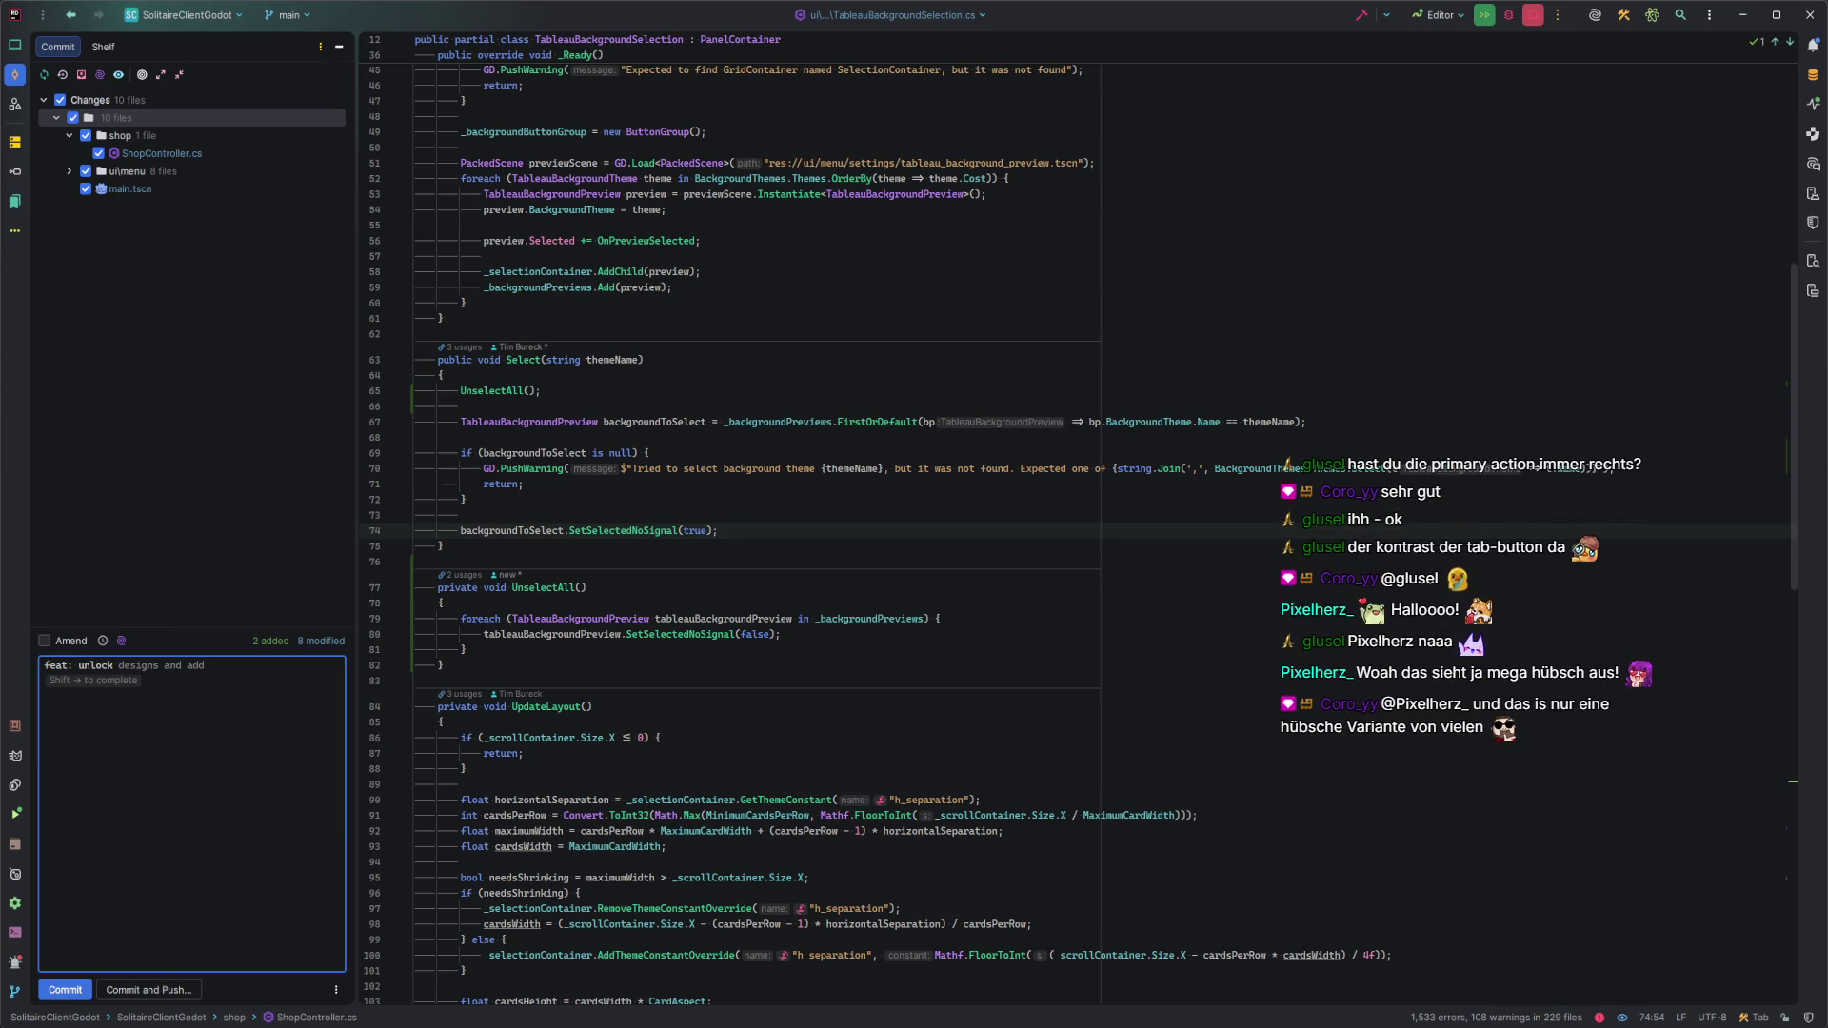
pyautogui.hotkey('ctrl', 'BackSpace')
pyautogui.write('use unlocked des')
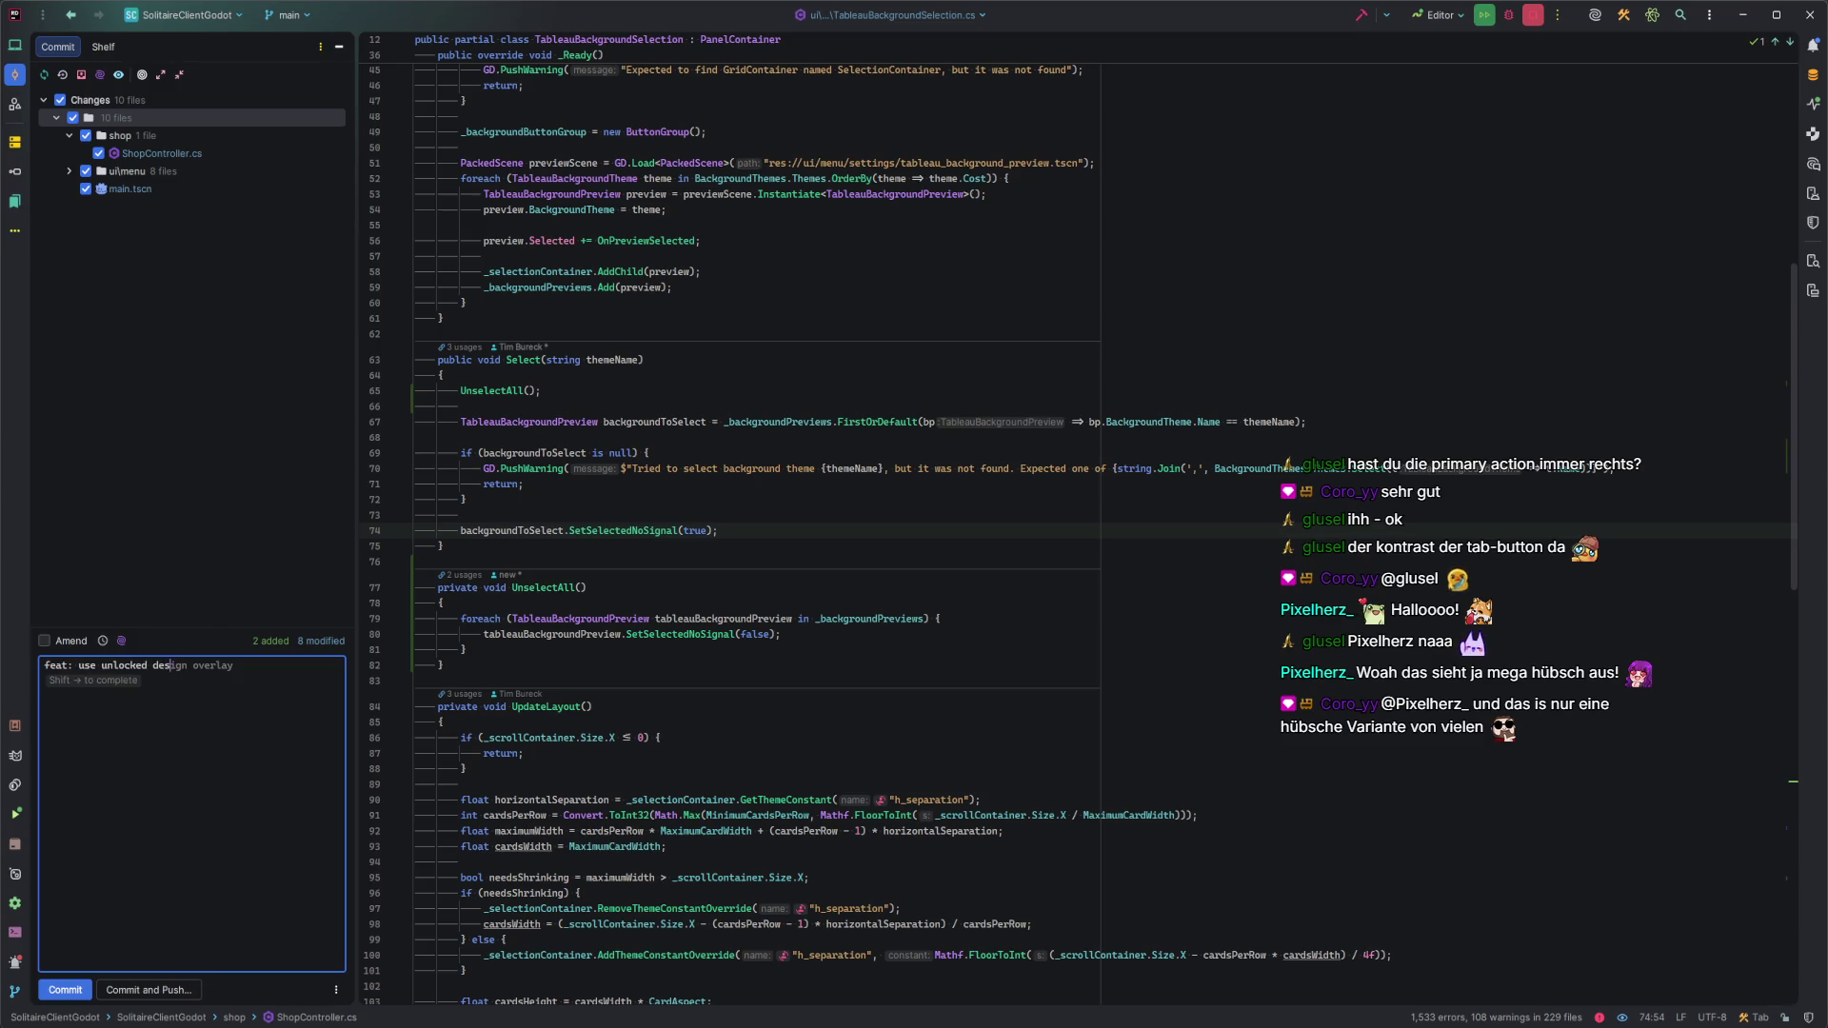
pyautogui.hotkey('shift', 'Right')
pyautogui.write('dialog')
pyautogui.press('Return')
pyautogui.press('Return')
pyautogui.write('Refs:')
pyautogui.click(79, 665)
pyautogui.write('added')
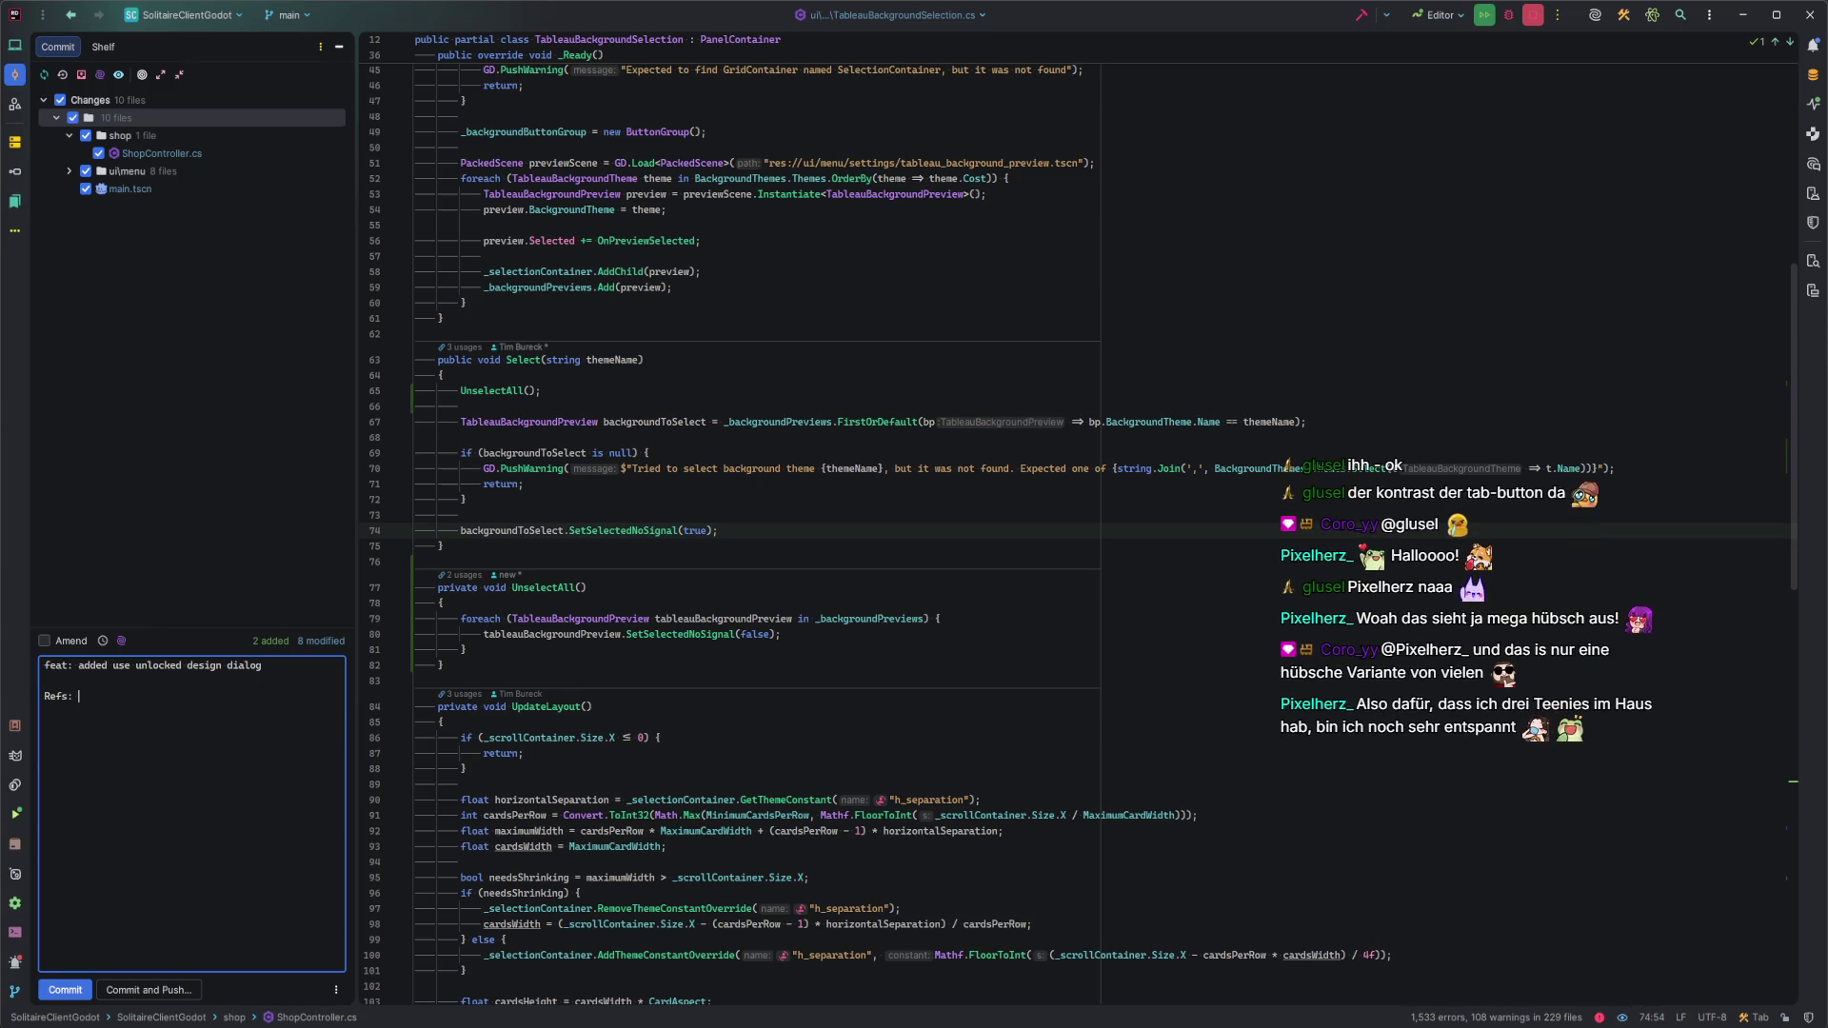
# Look up the Codecks card id, reference $1hy in the message, and commit and push.
pyautogui.hotkey('alt', 'Tab')
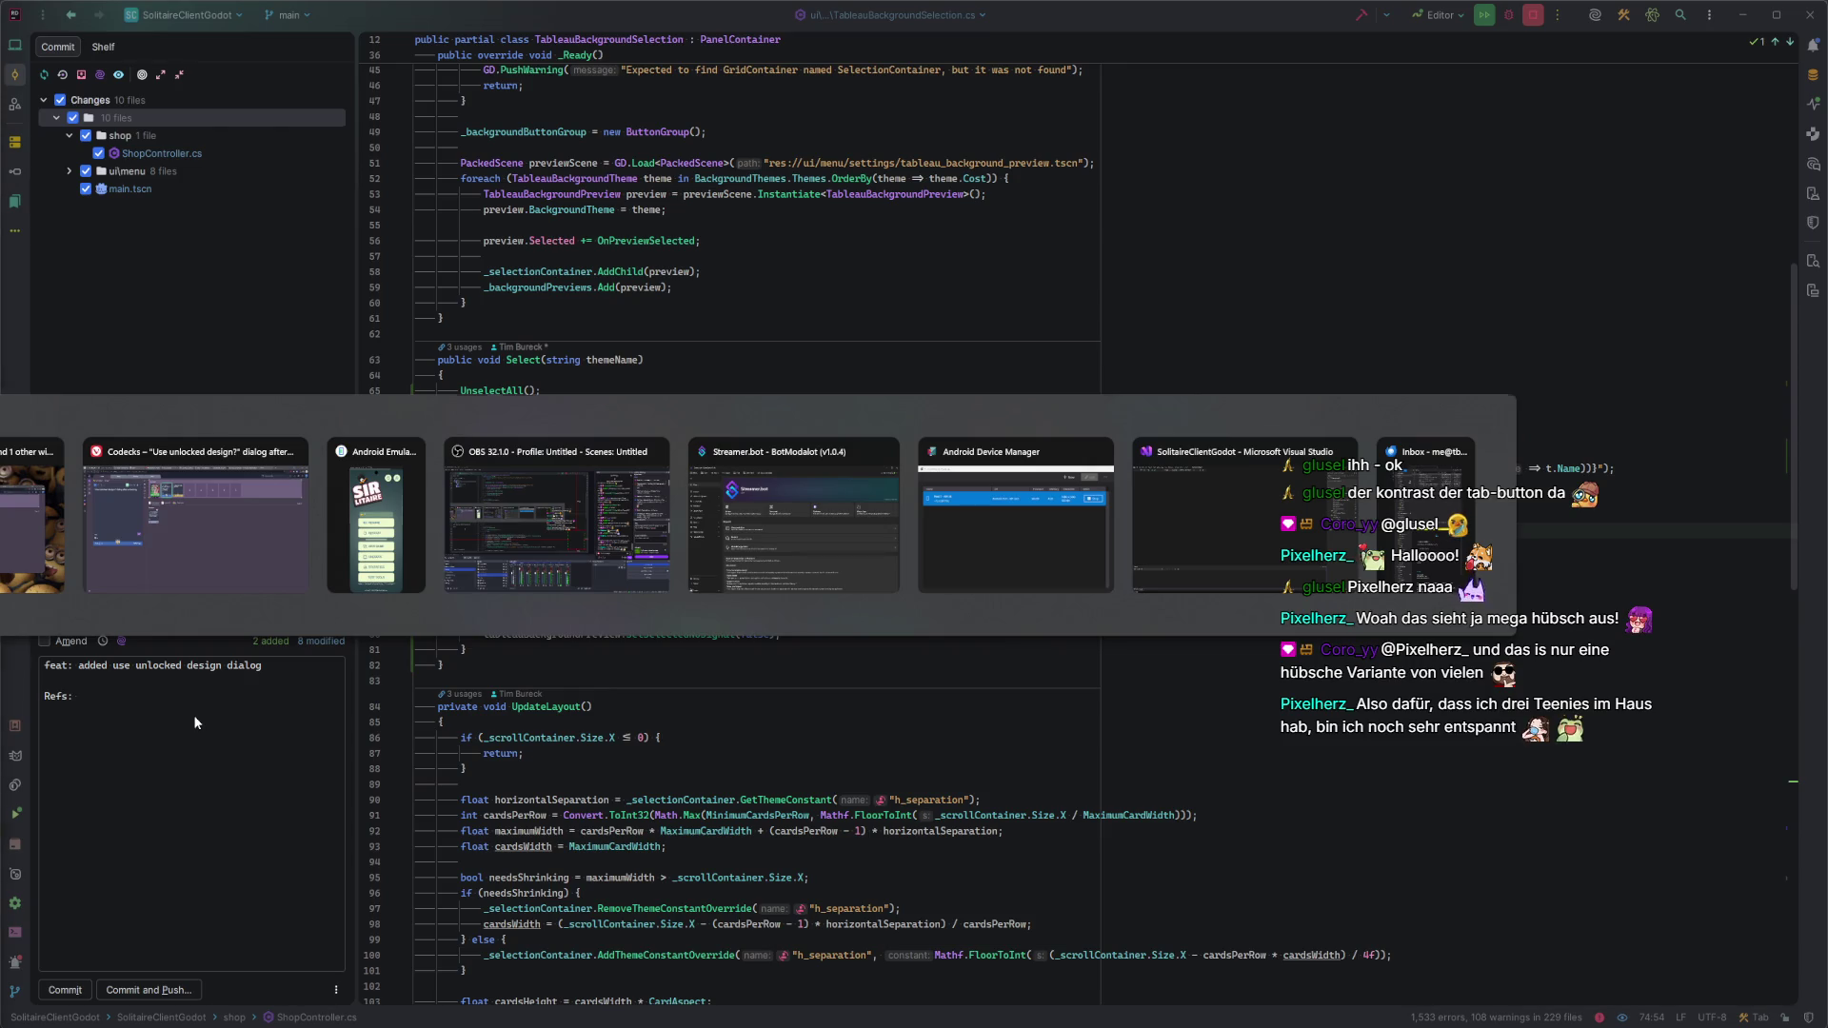
pyautogui.hotkey('alt', 'Tab')
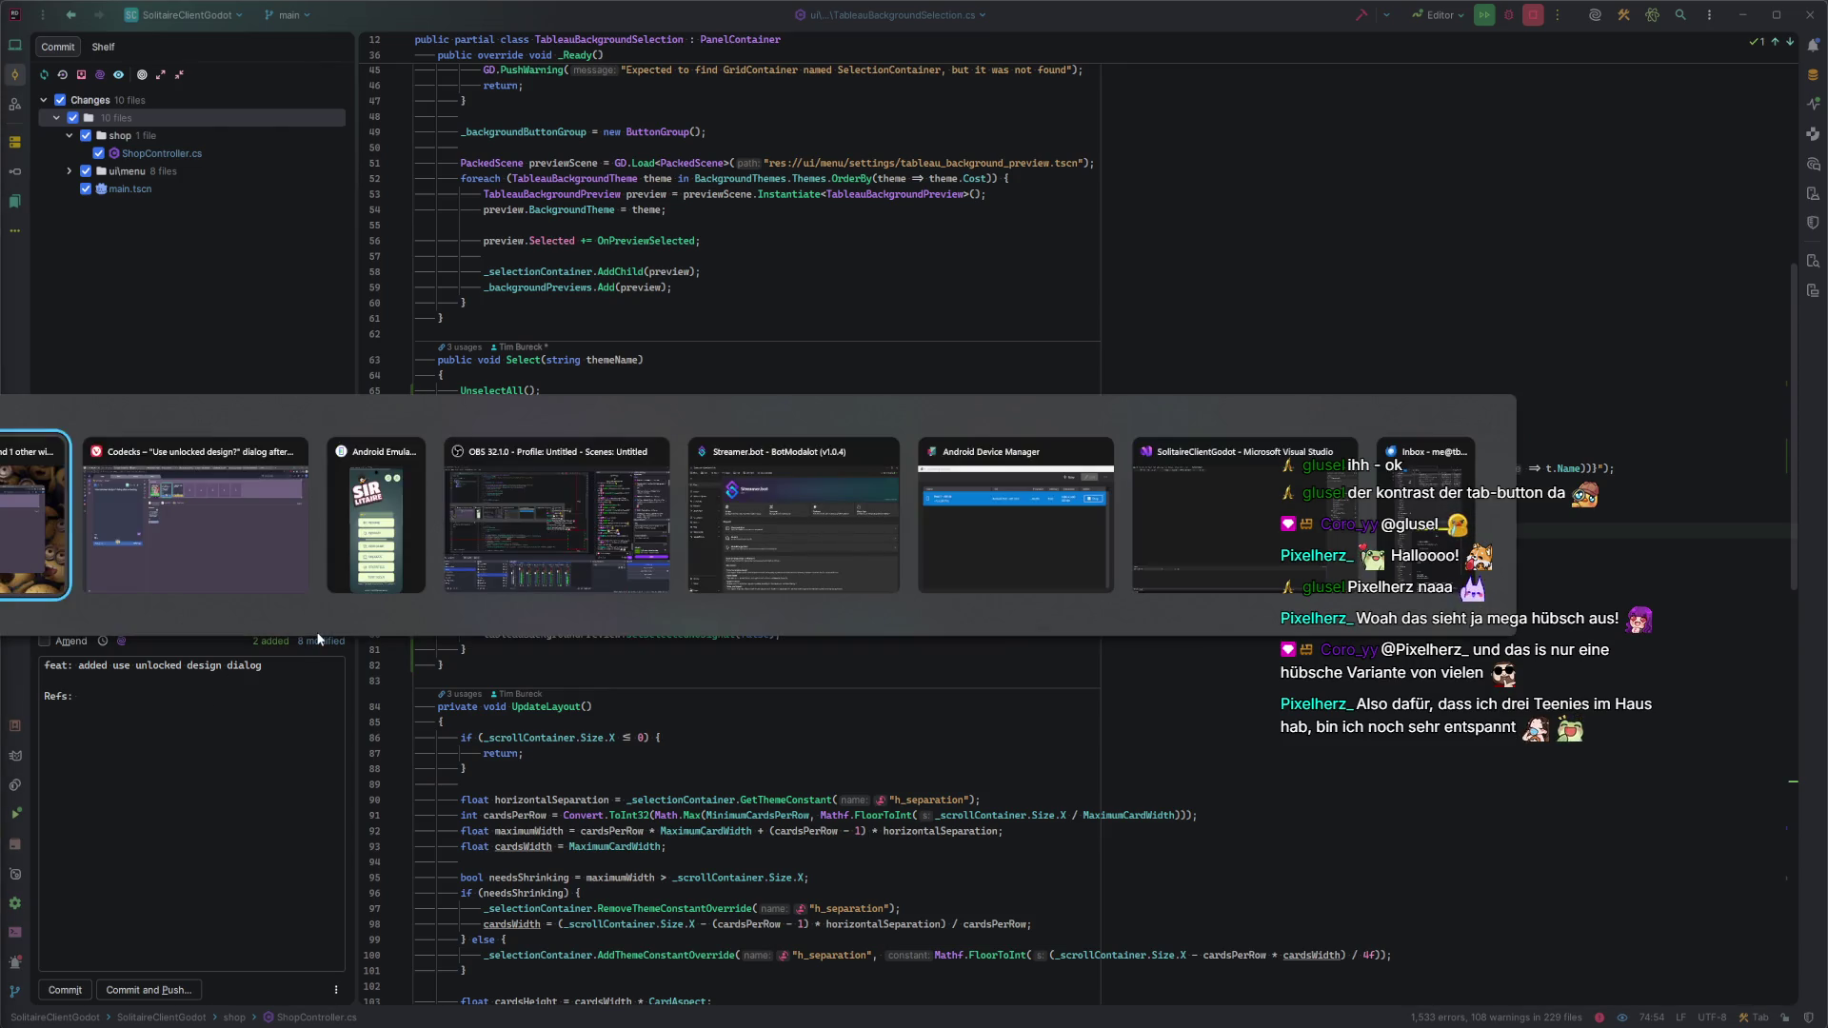
pyautogui.click(106, 562)
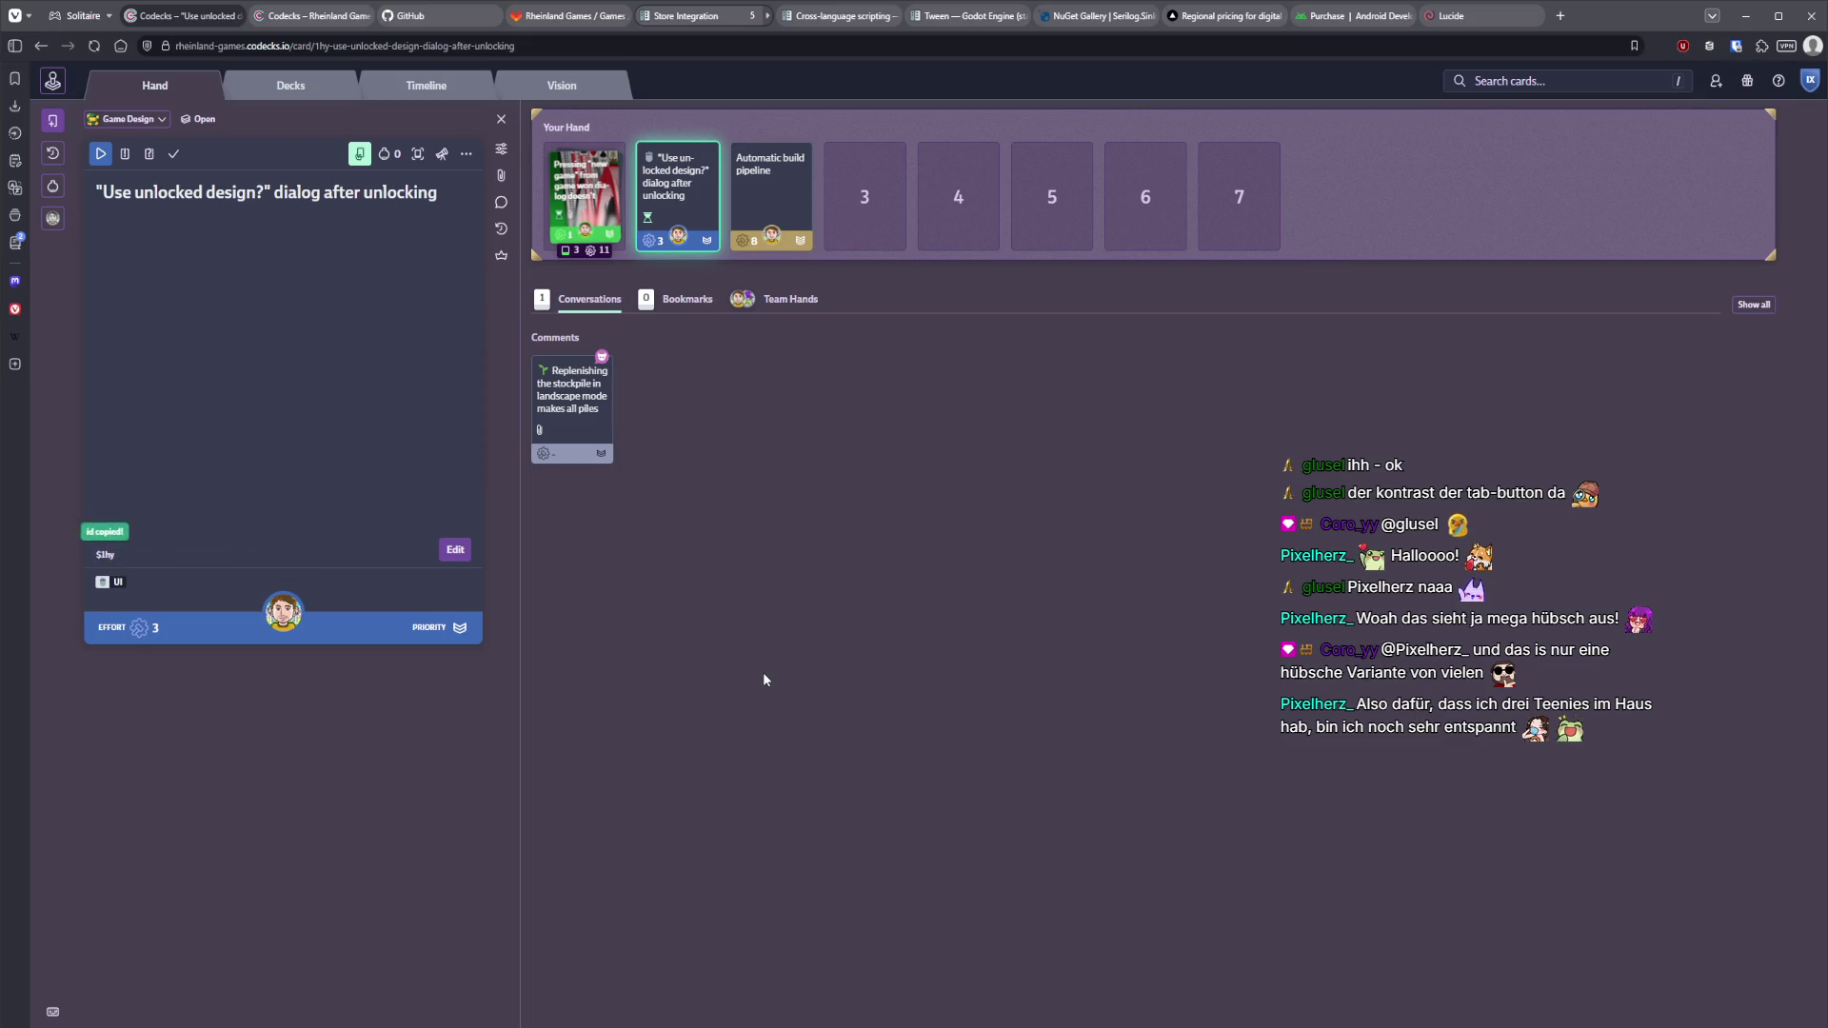
pyautogui.hotkey('alt', 'Tab')
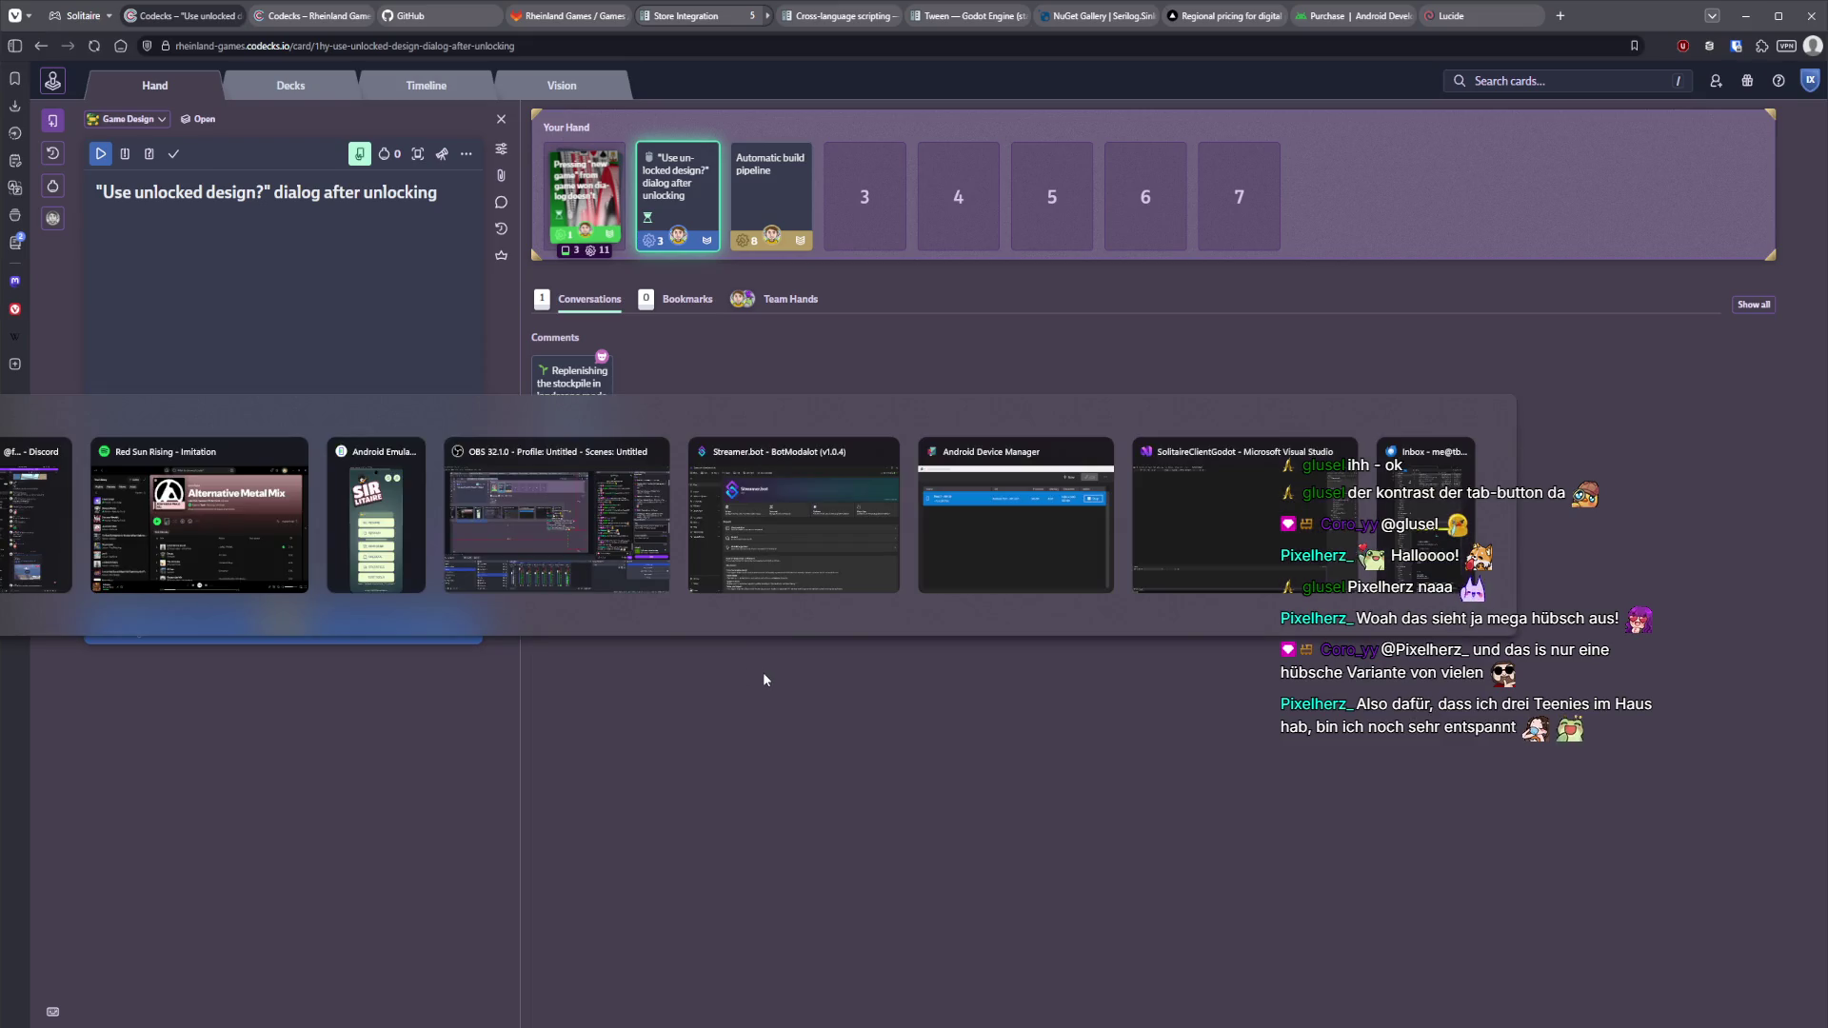
pyautogui.hotkey('alt', 'Tab')
pyautogui.write('1hy')
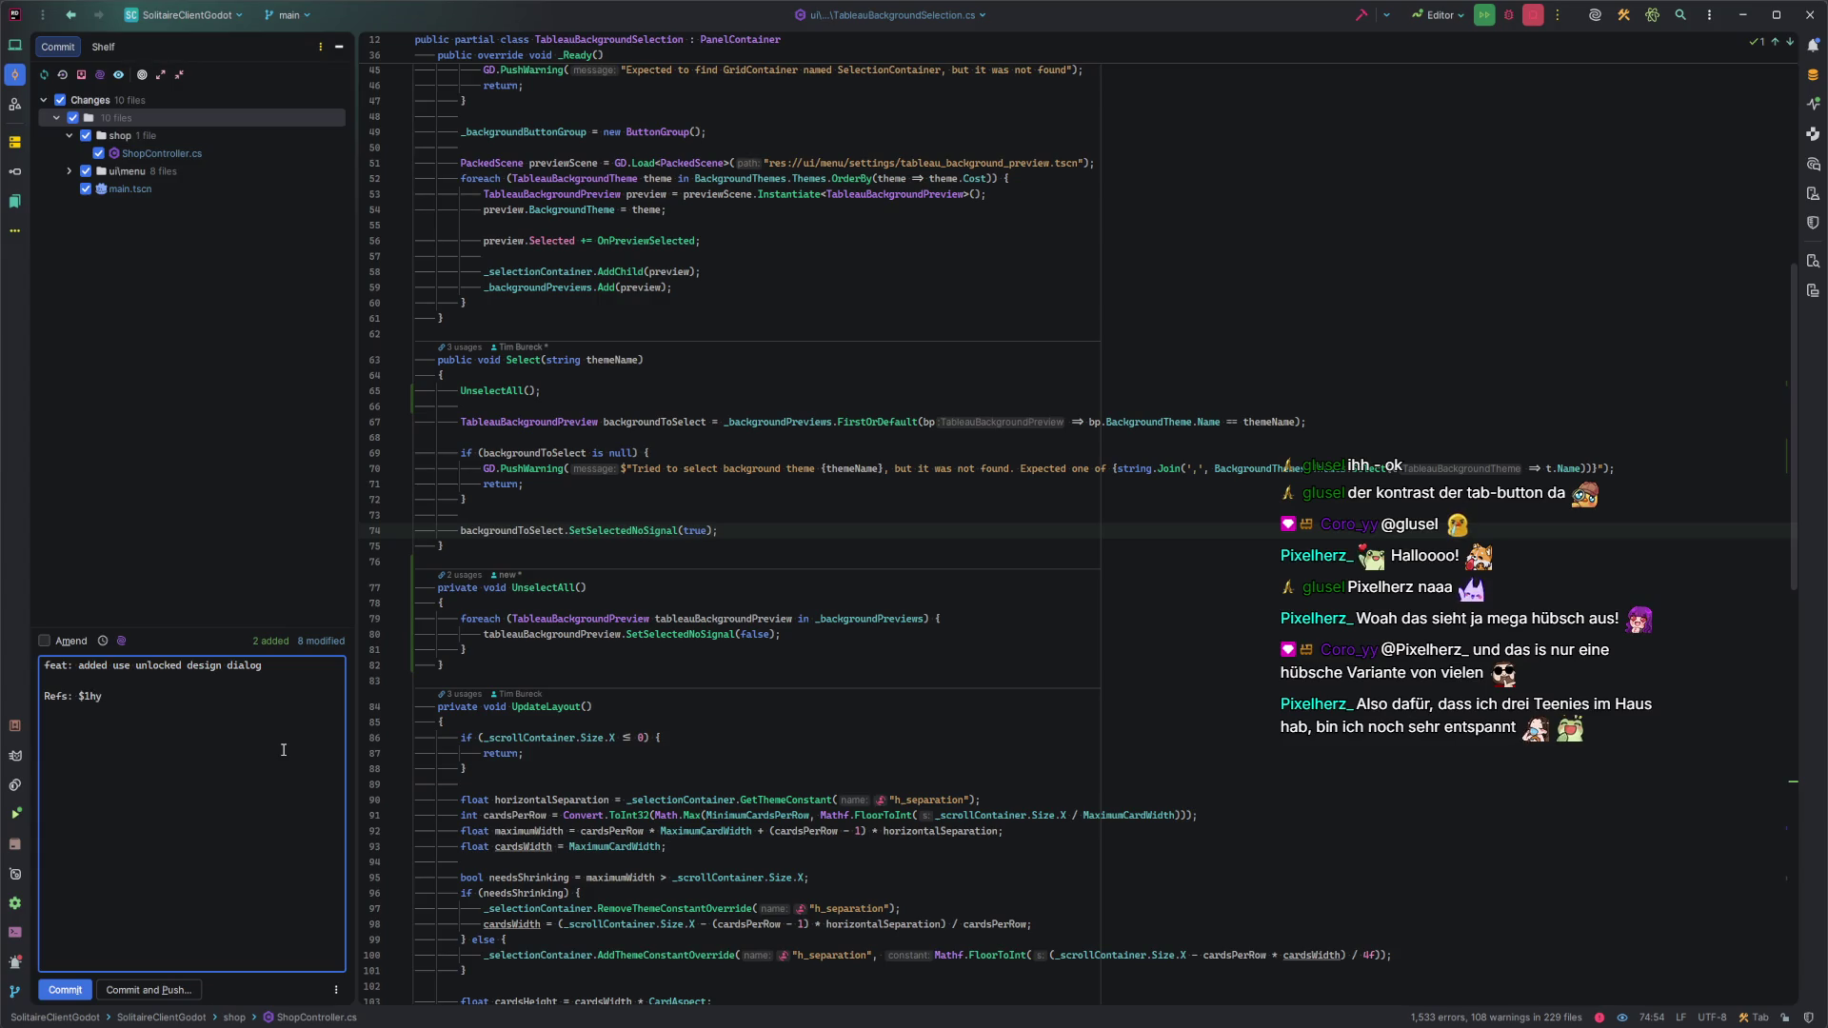
pyautogui.hotkey('ctrl', 'alt', 'k')
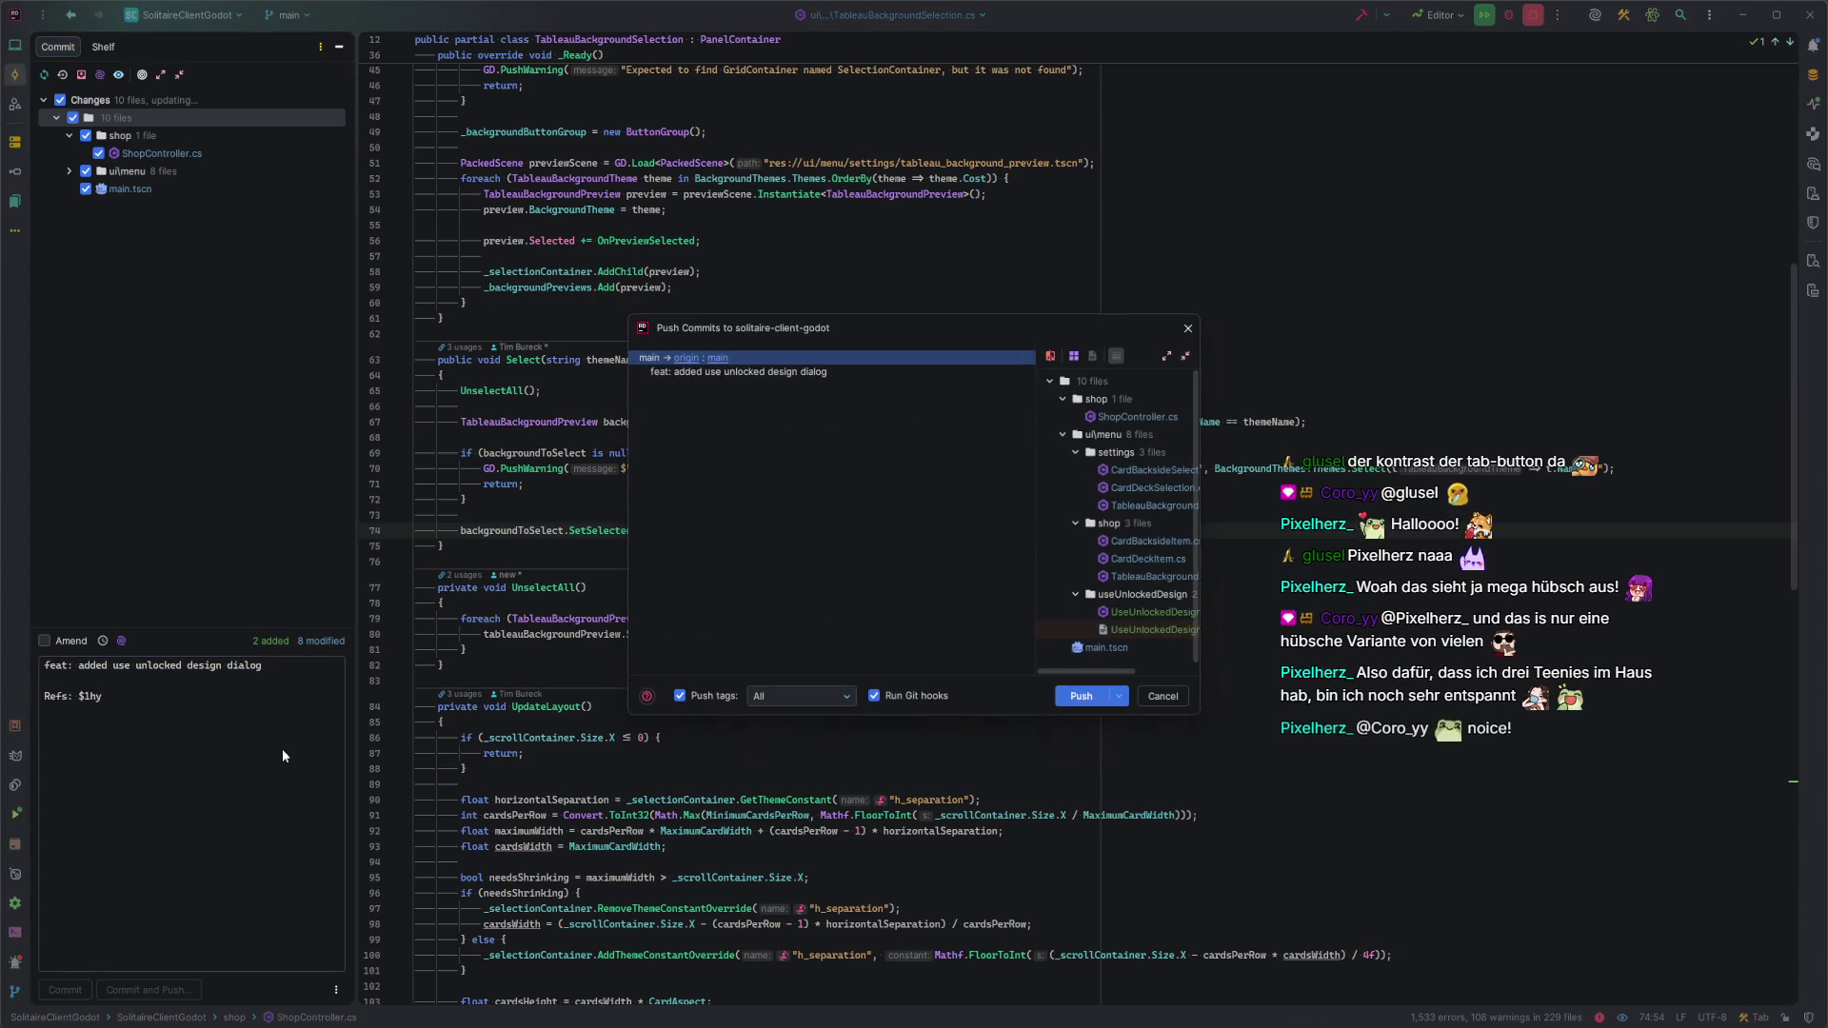
# Push the commit to origin/main, dismiss the '10 files committed' notification, and return to Godot.
pyautogui.press('Return')
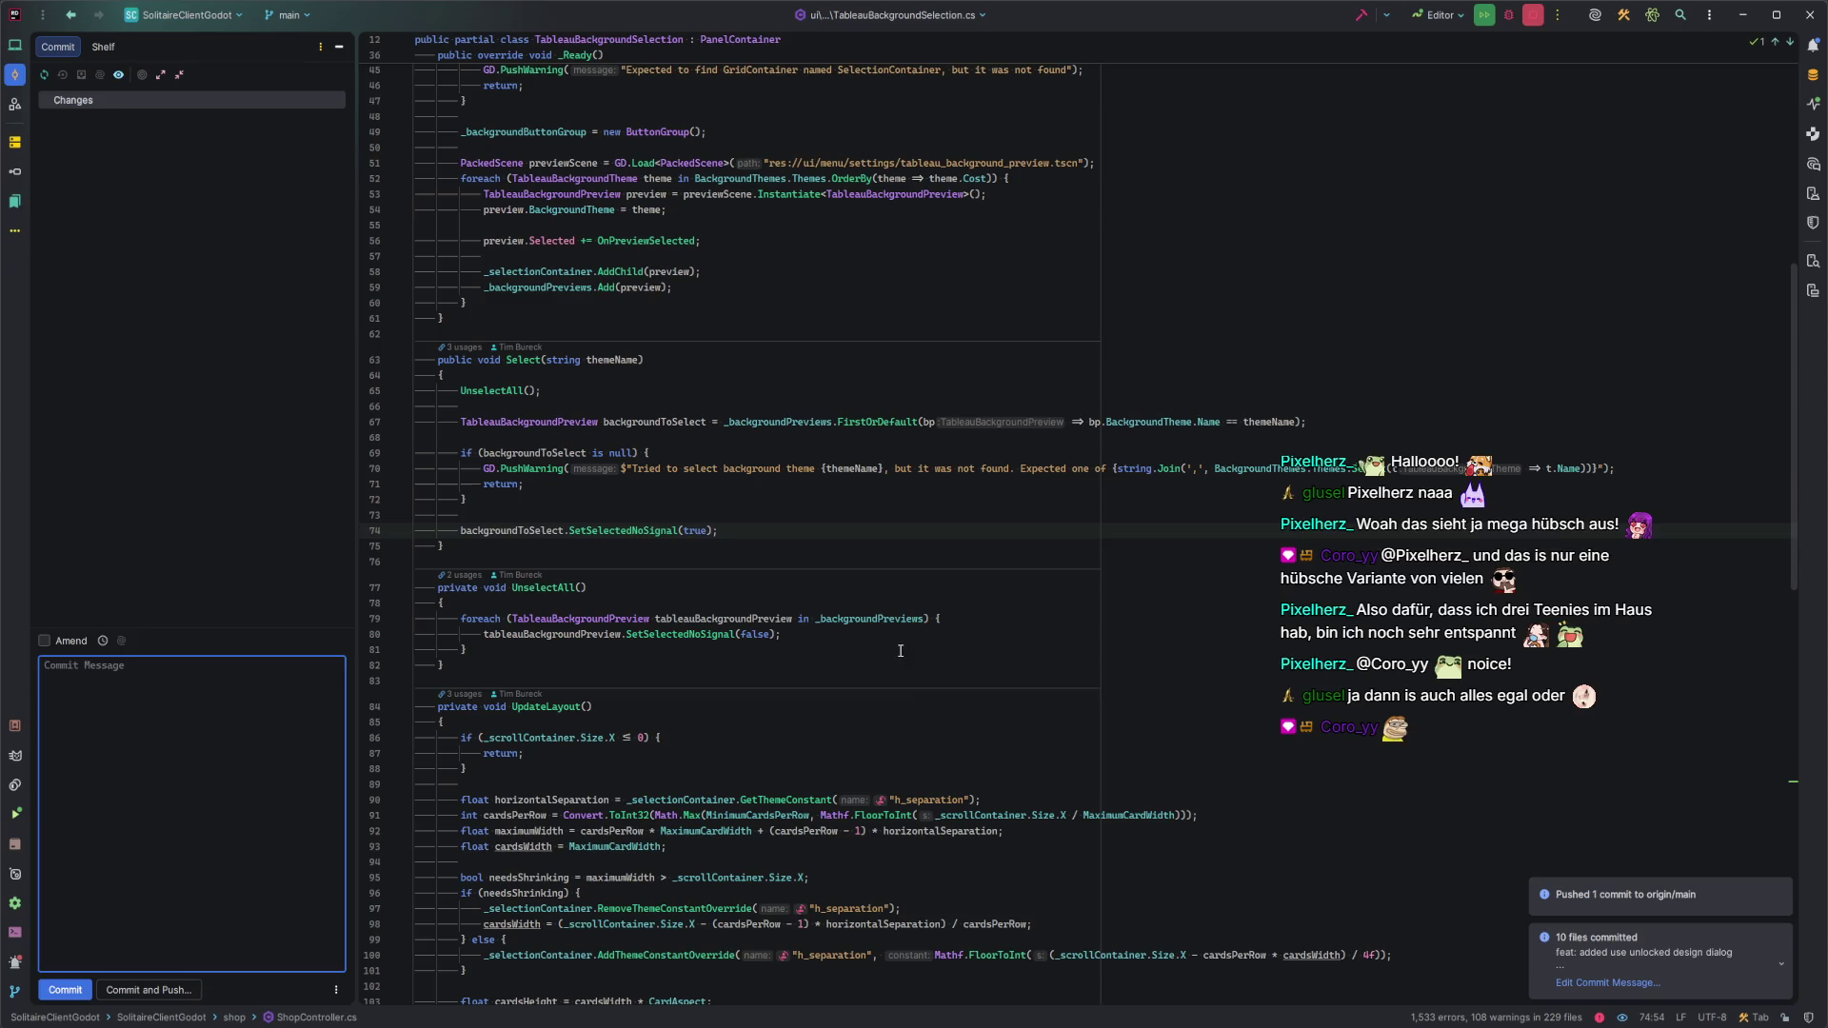
pyautogui.click(578, 650)
pyautogui.click(578, 561)
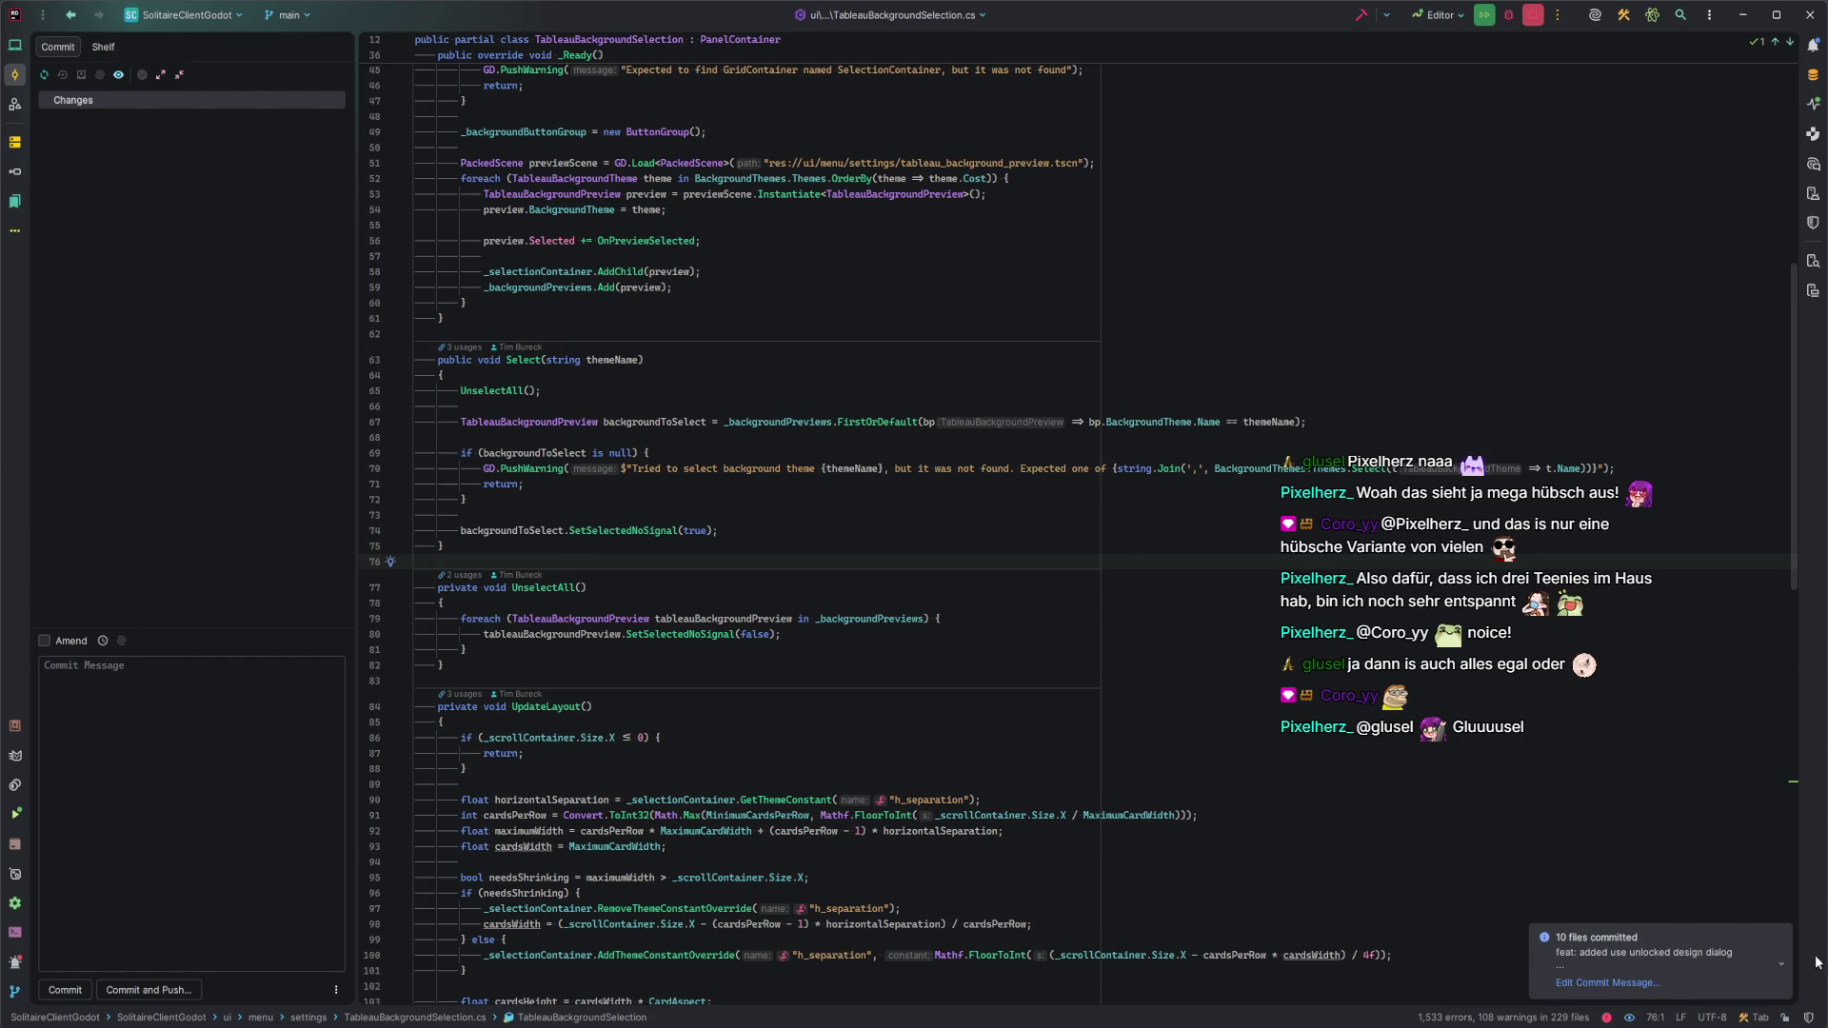
pyautogui.click(1783, 938)
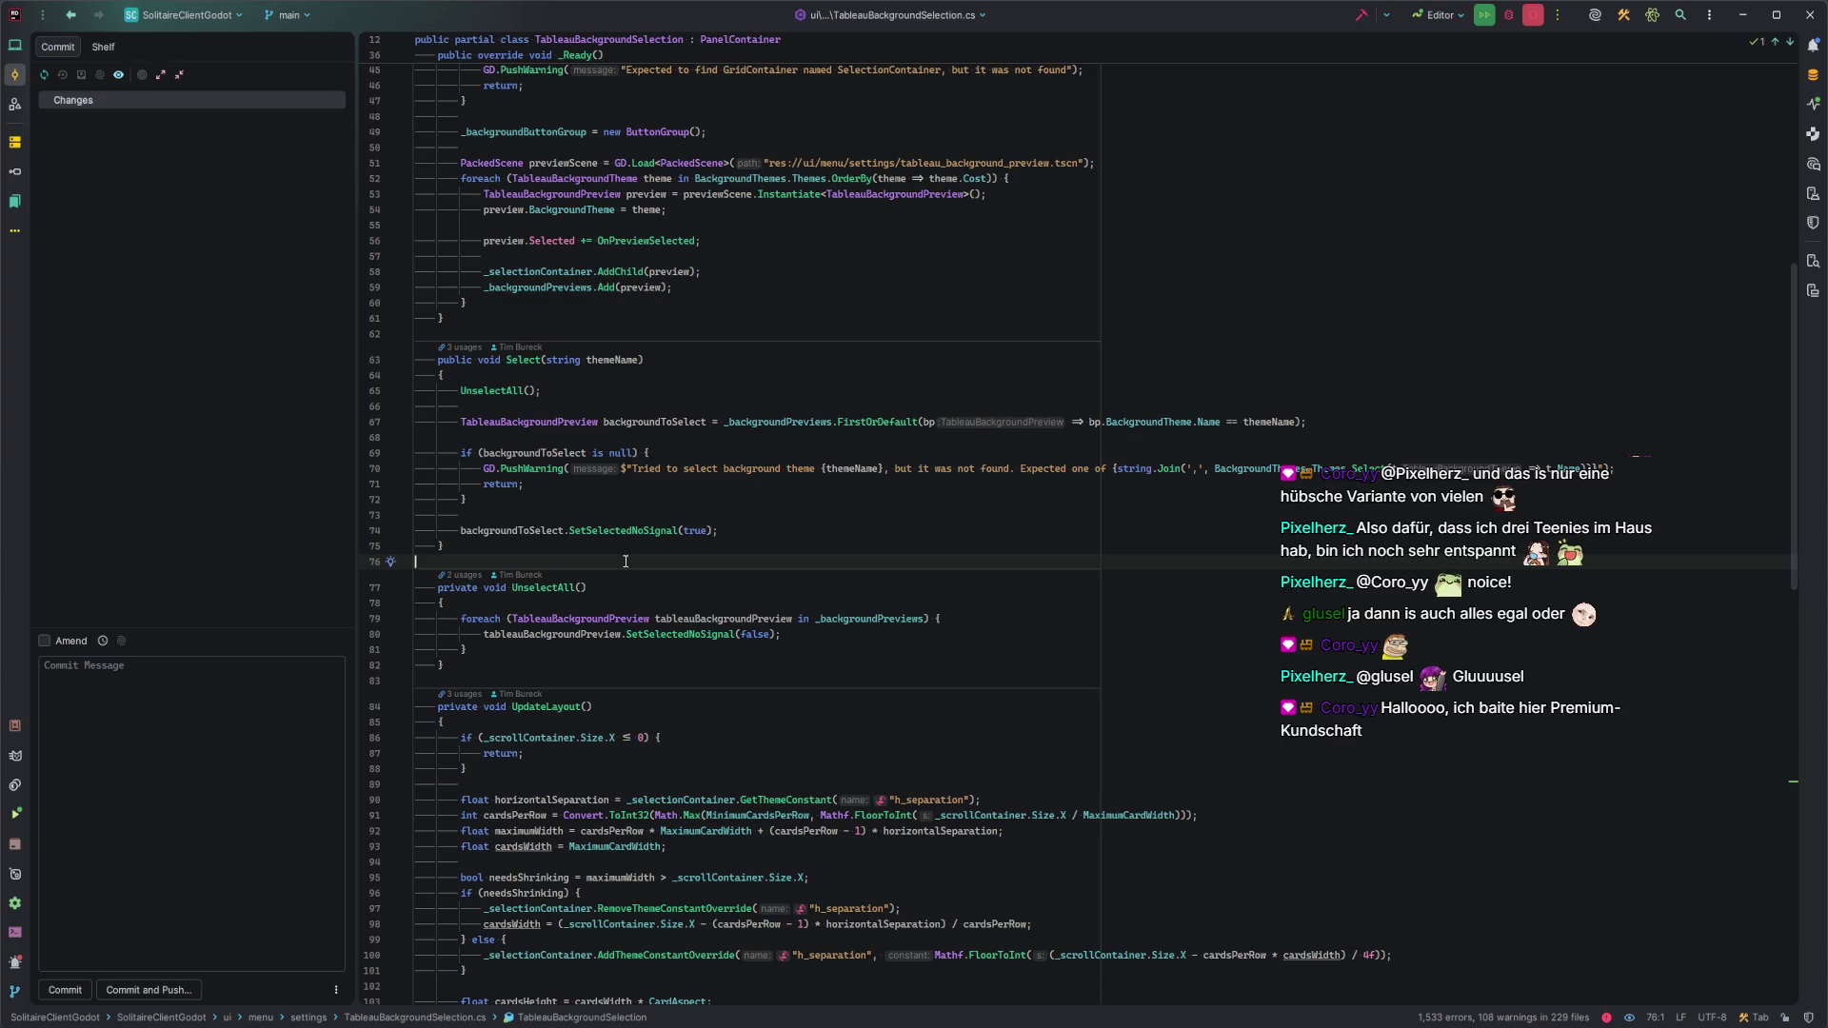
pyautogui.hotkey('alt', 'Tab')
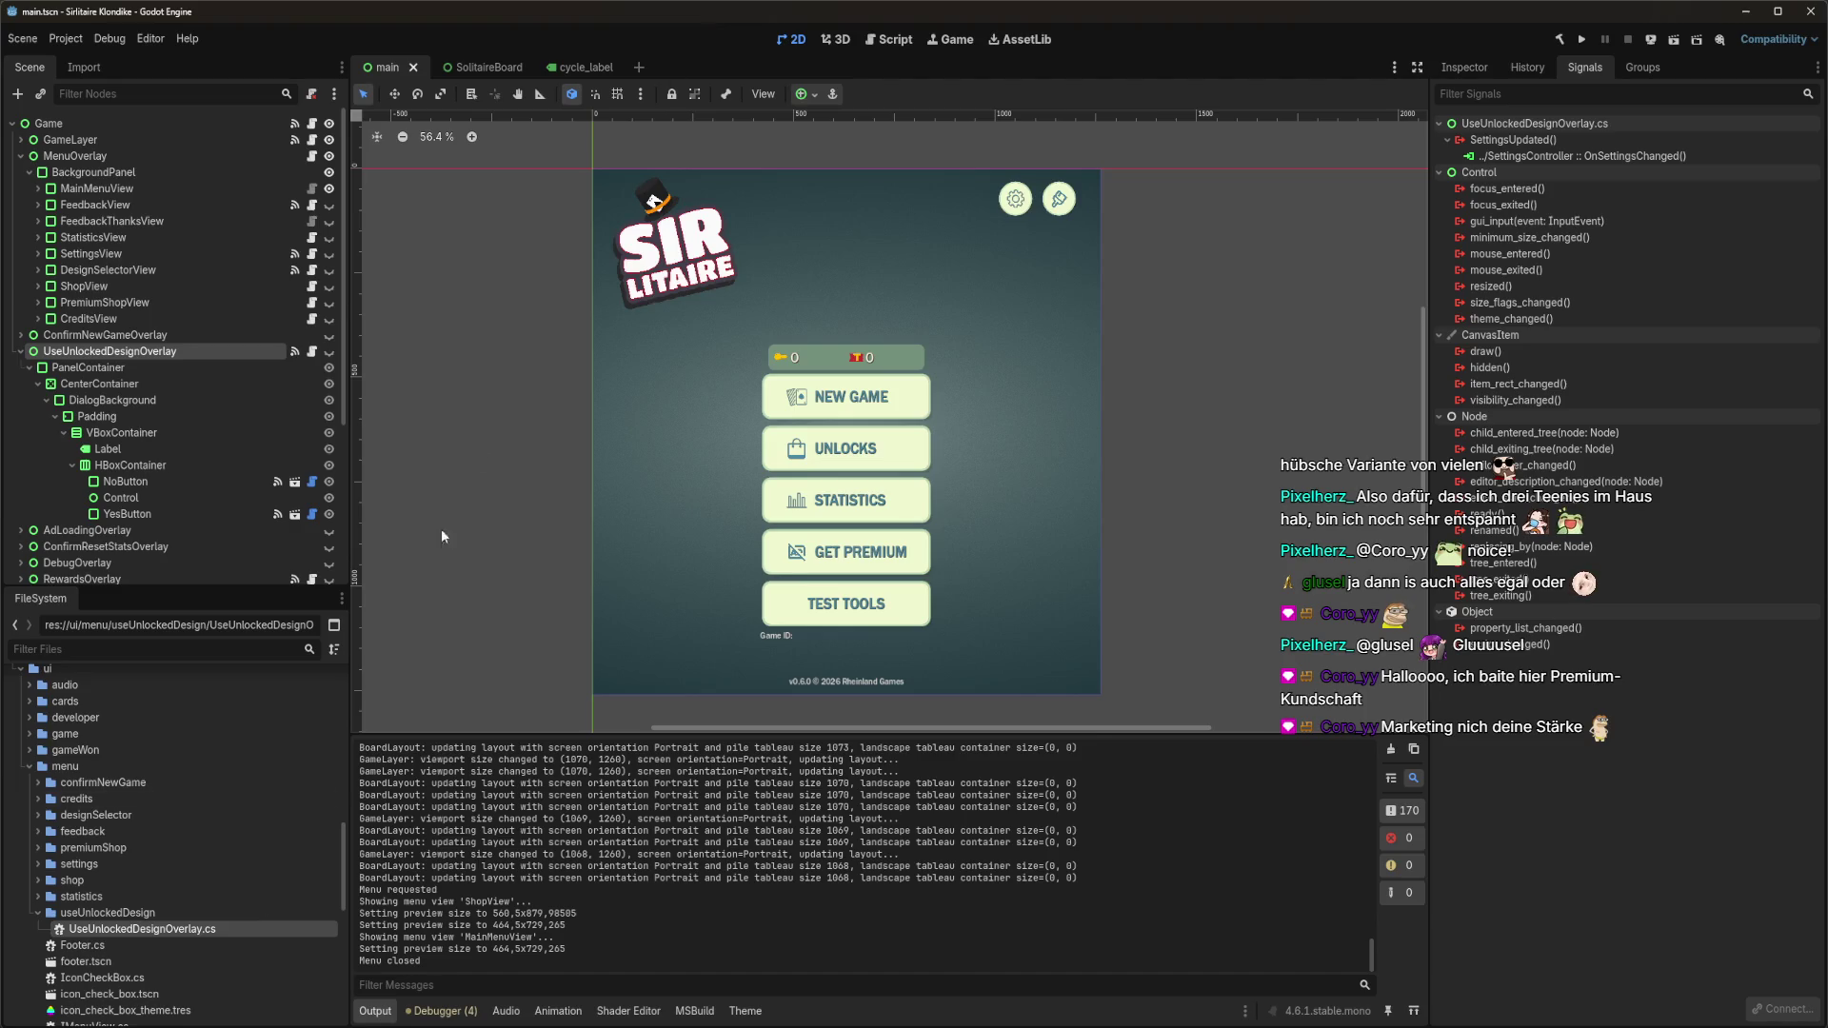
# Mark the 'Use unlocked design?' dialog Codecks card as done, then go back to Godot.
pyautogui.hotkey('alt', 'Tab')
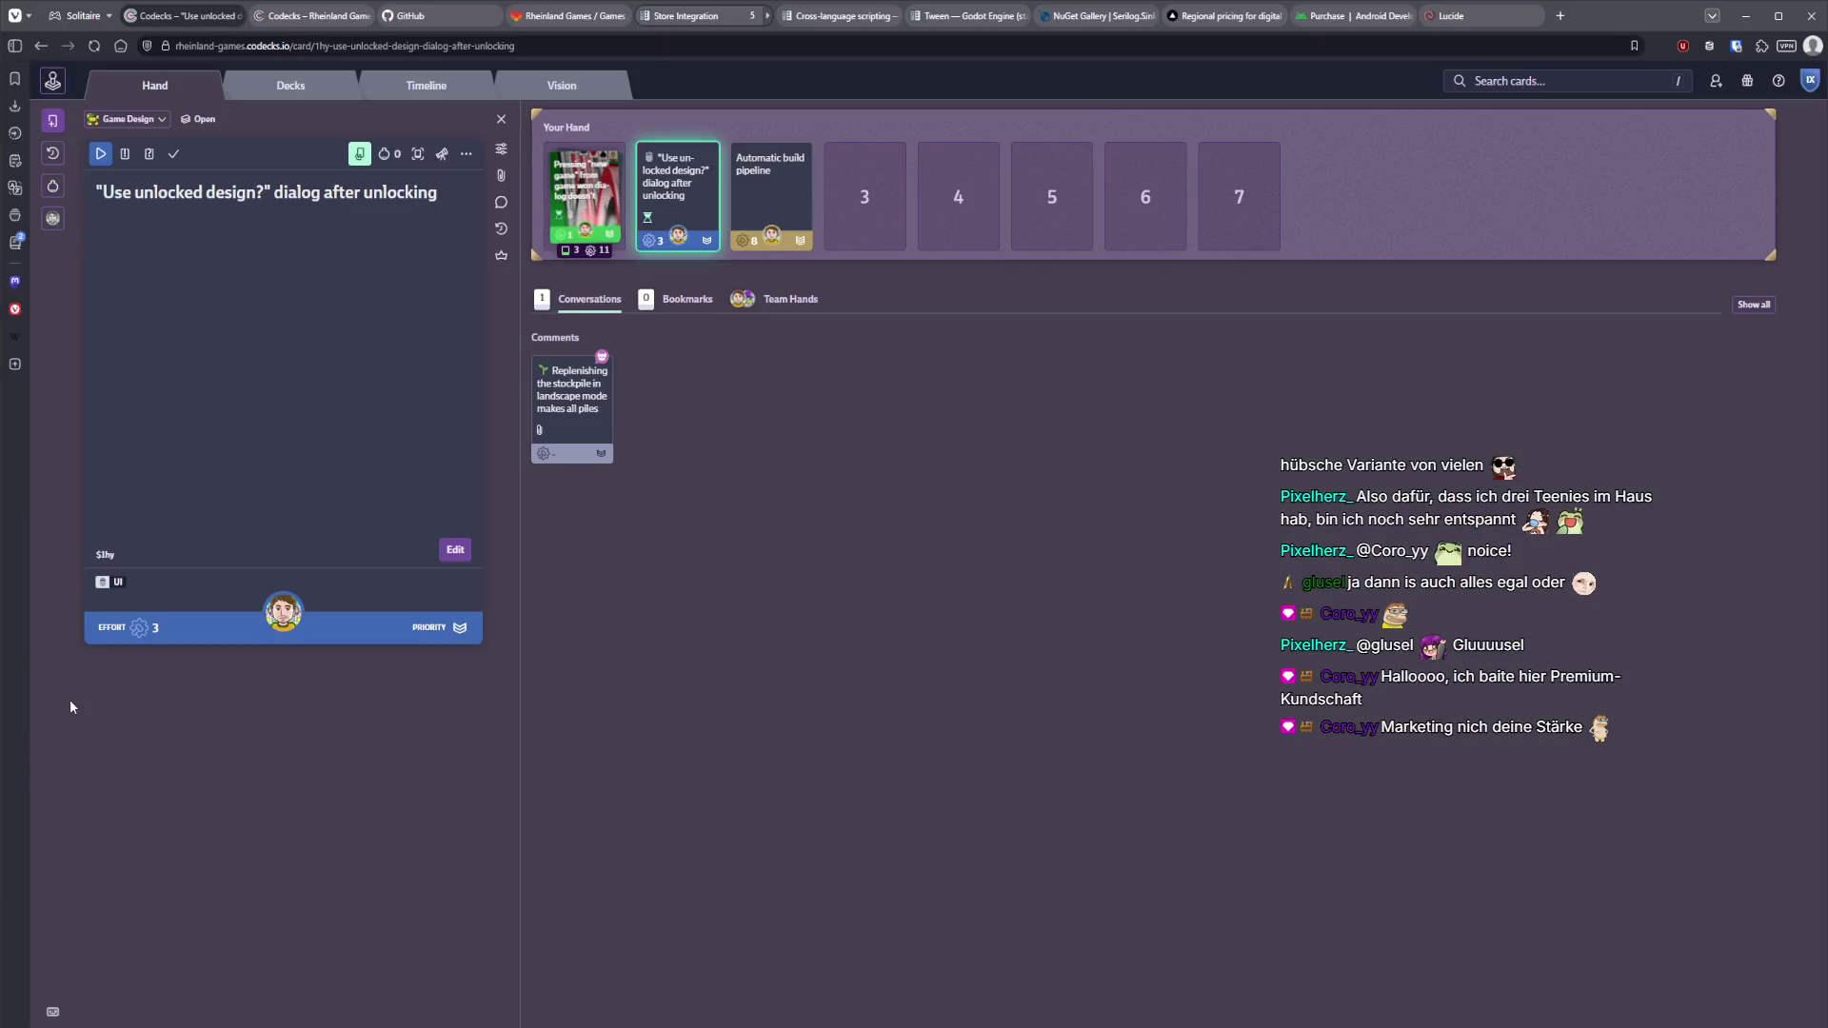
pyautogui.click(173, 153)
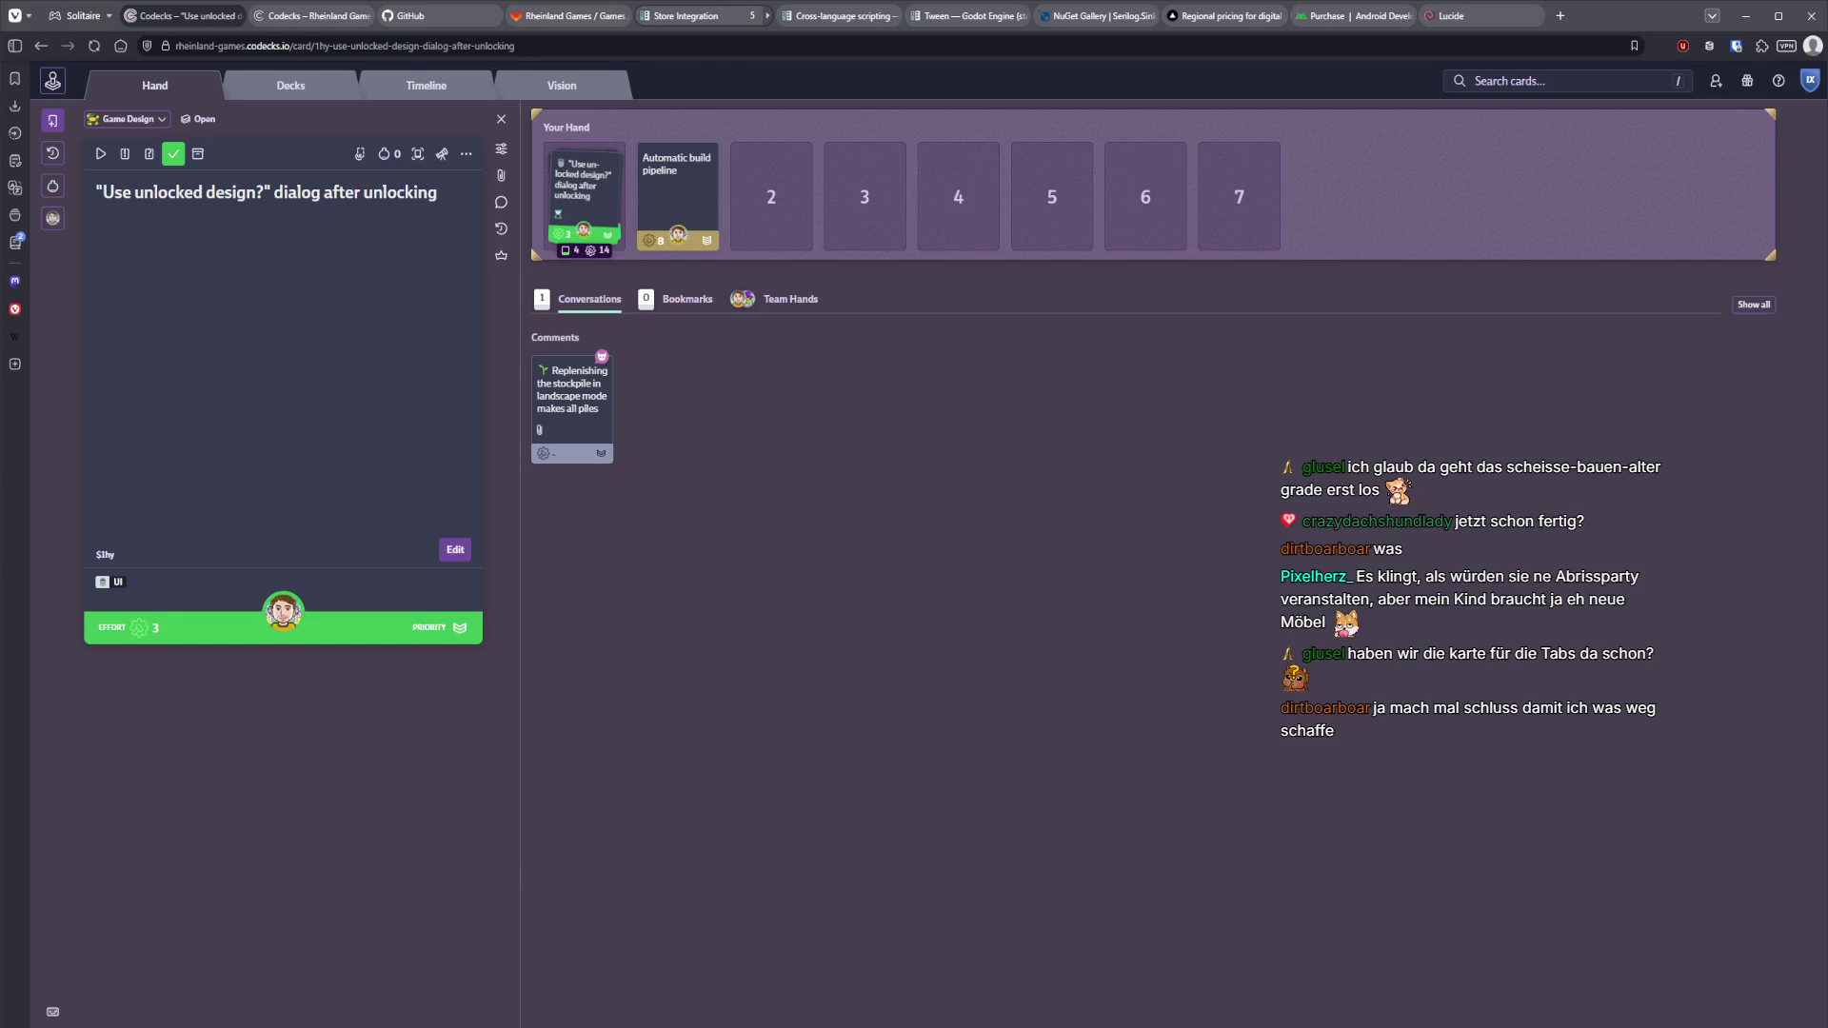
pyautogui.hotkey('alt', 'Tab')
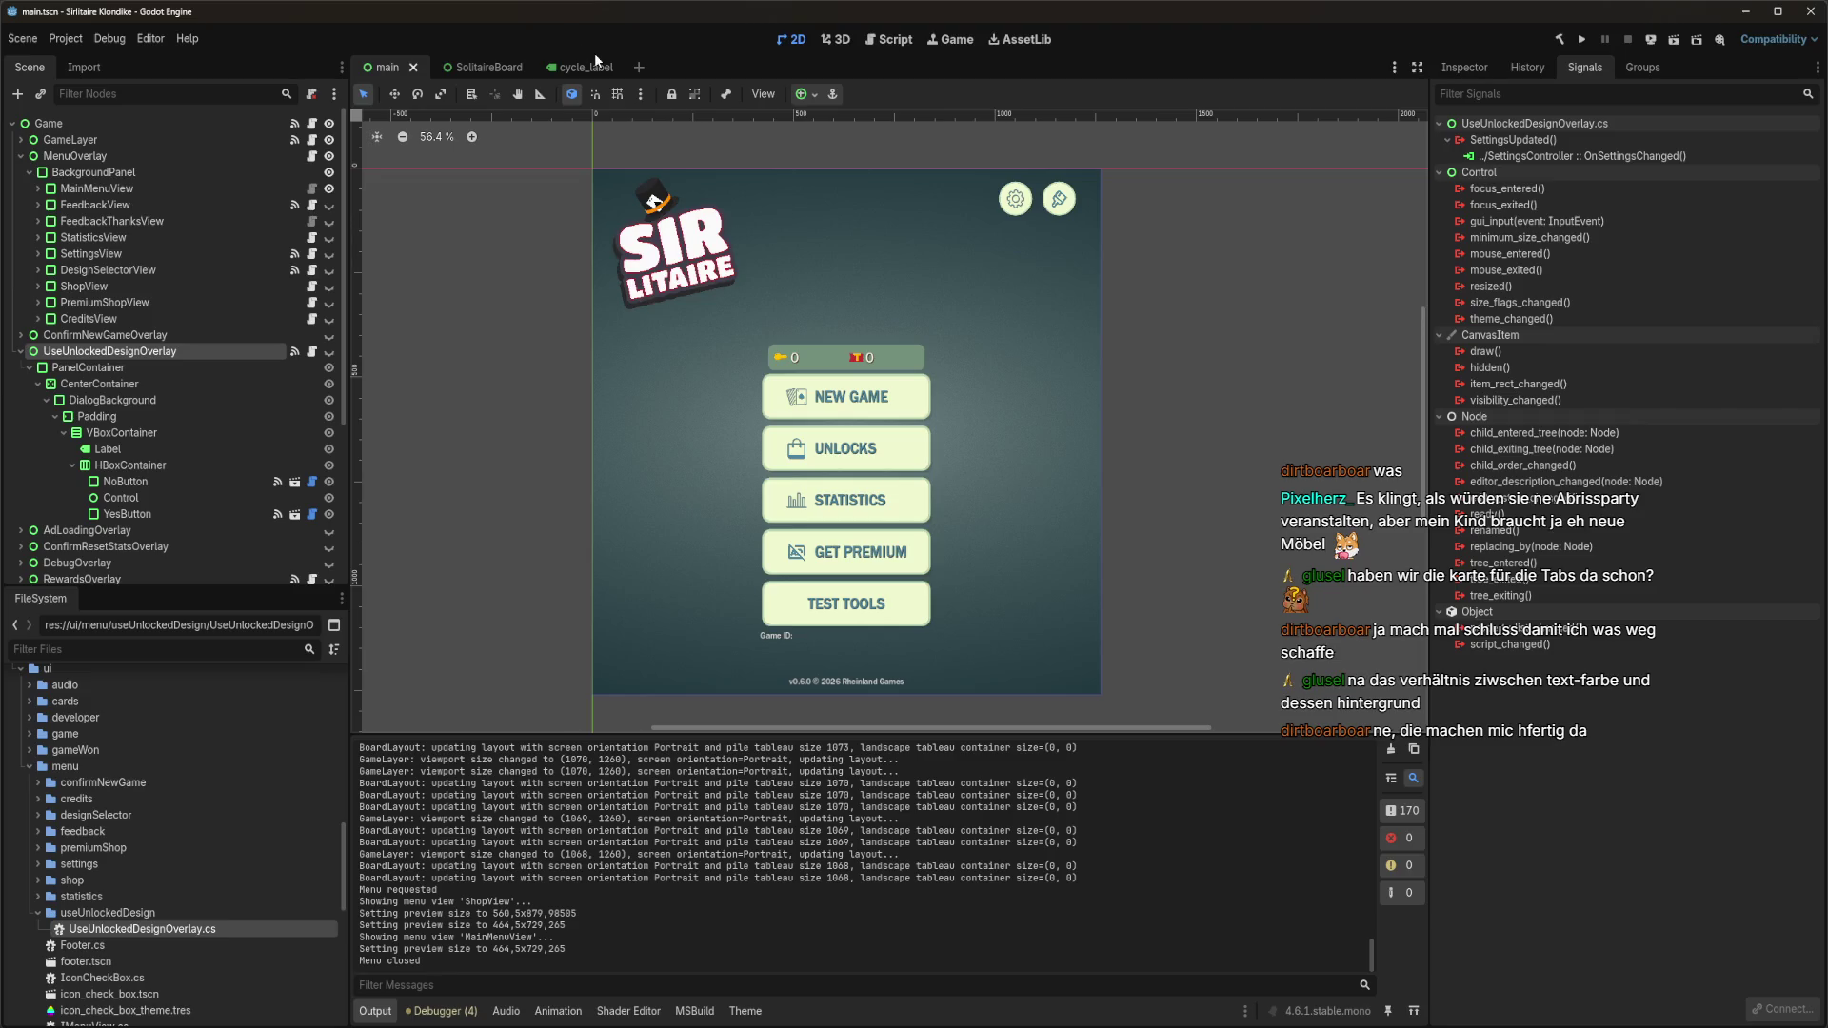
# Close the cycle_label scene, launch the game with F5, and narrow and reposition its window.
pyautogui.middleClick(590, 61)
pyautogui.press('F5')
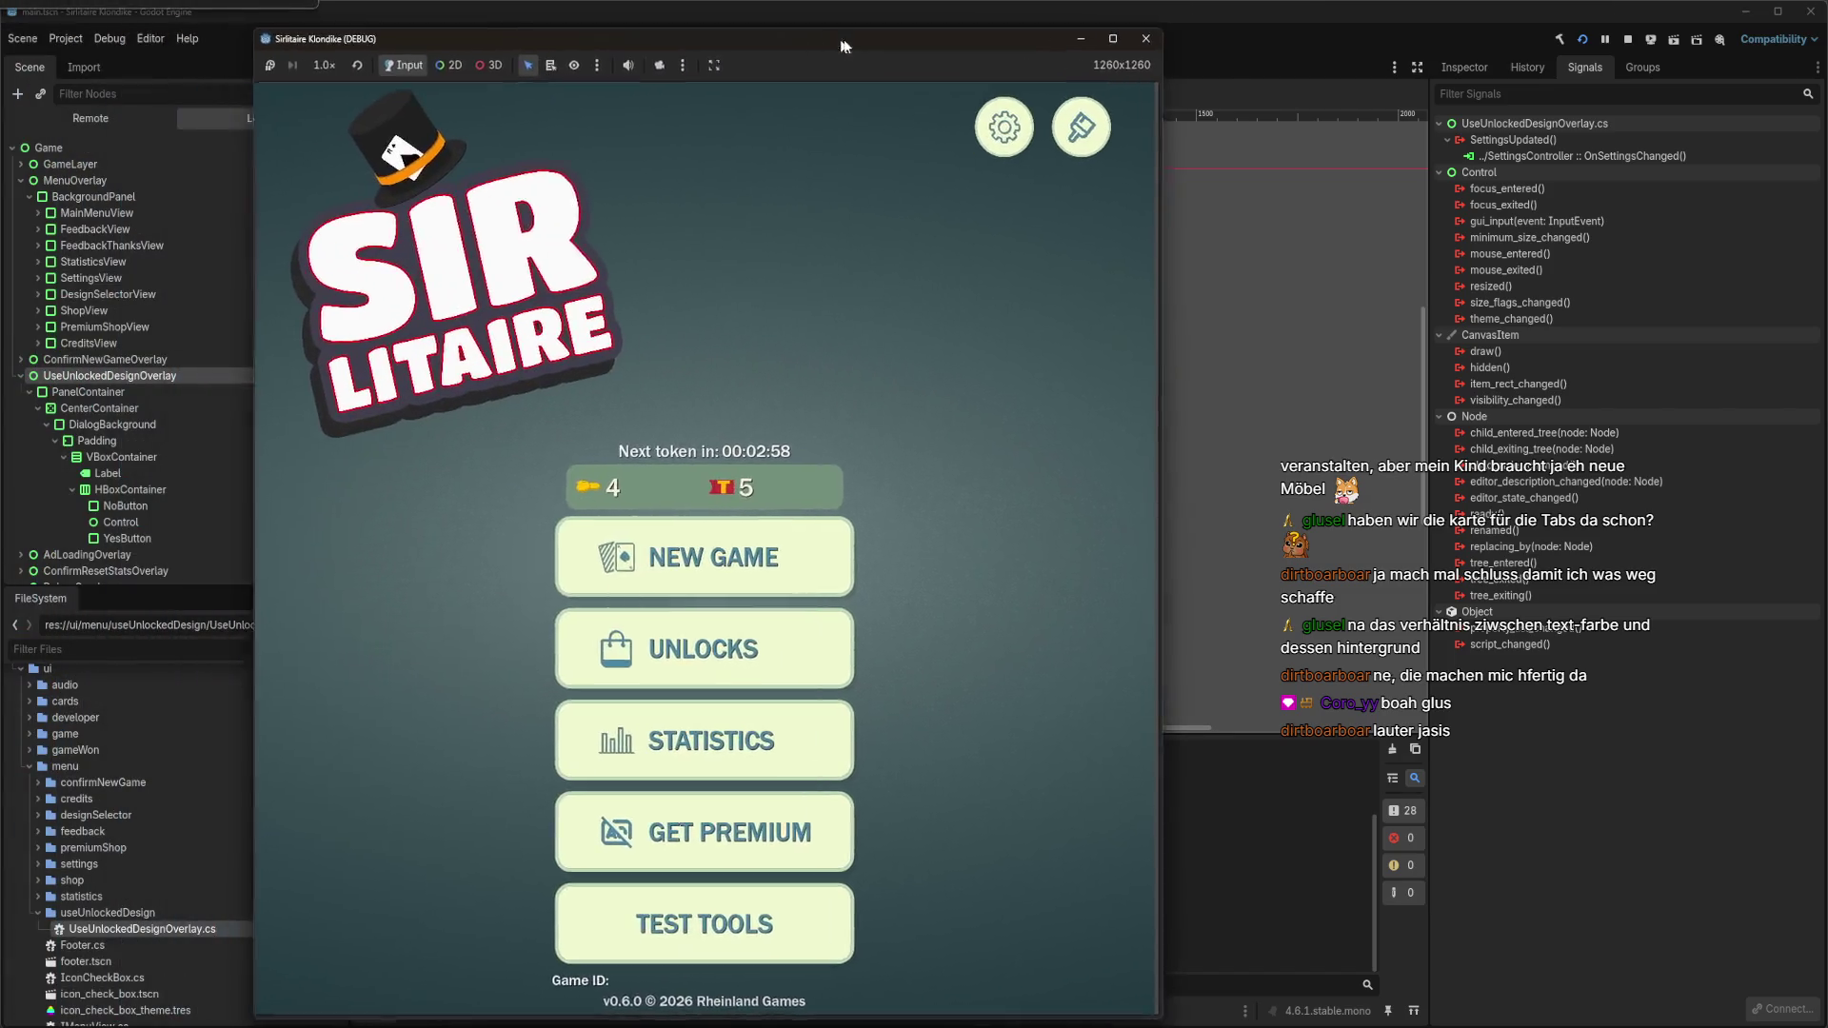
pyautogui.moveTo(842, 46); pyautogui.dragTo(961, 38)
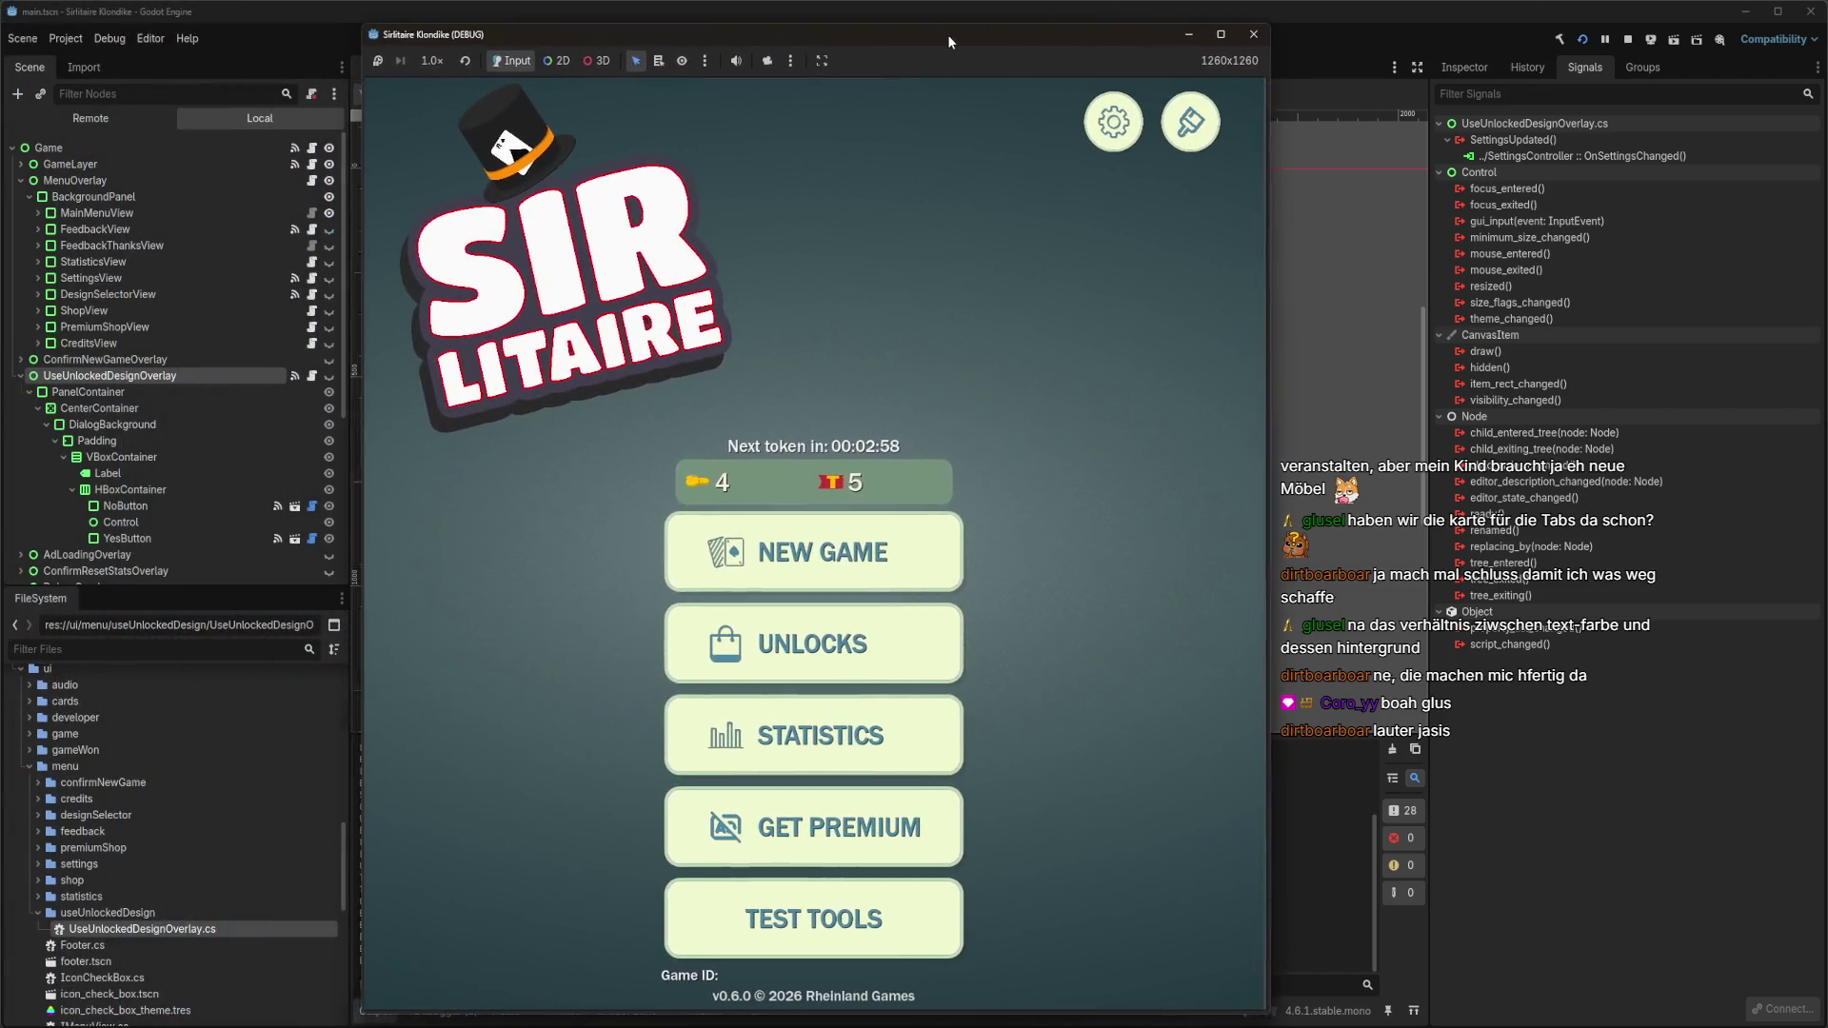
pyautogui.moveTo(1278, 386); pyautogui.dragTo(1192, 389)
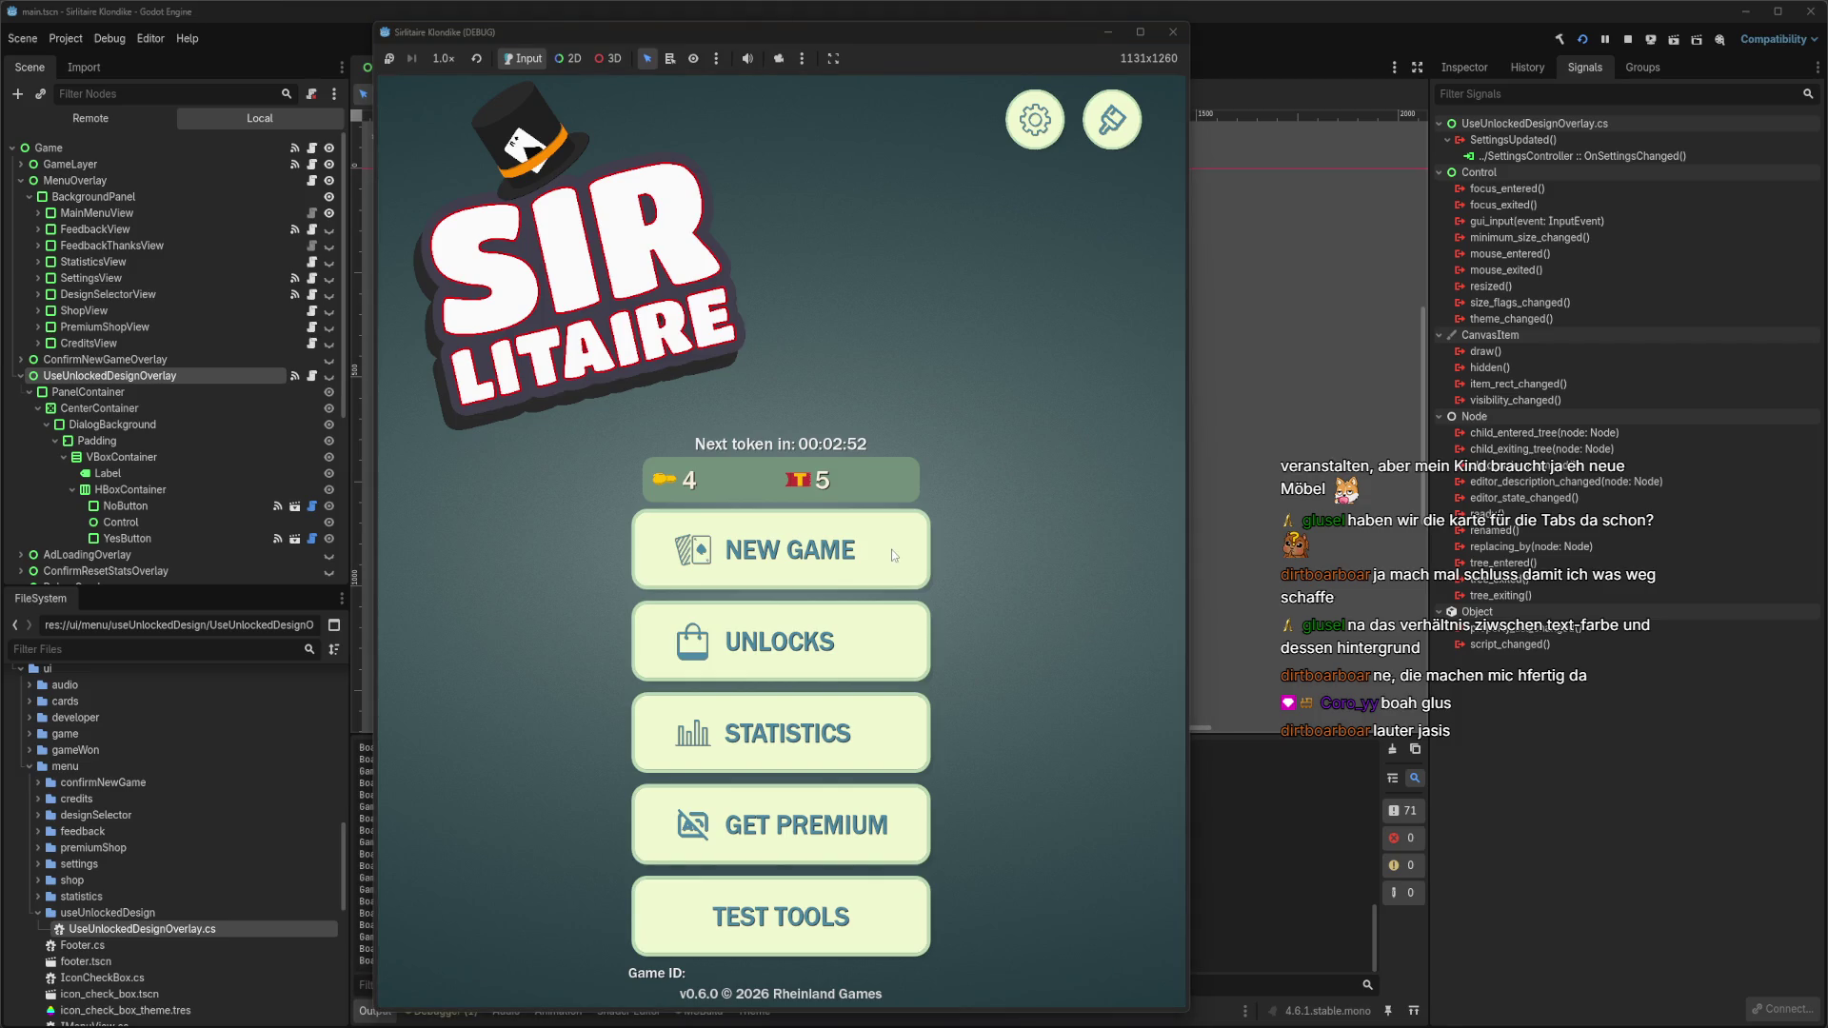
# View the game's Unlock Designs screen, then stop the run and select the menu folder.
pyautogui.click(843, 642)
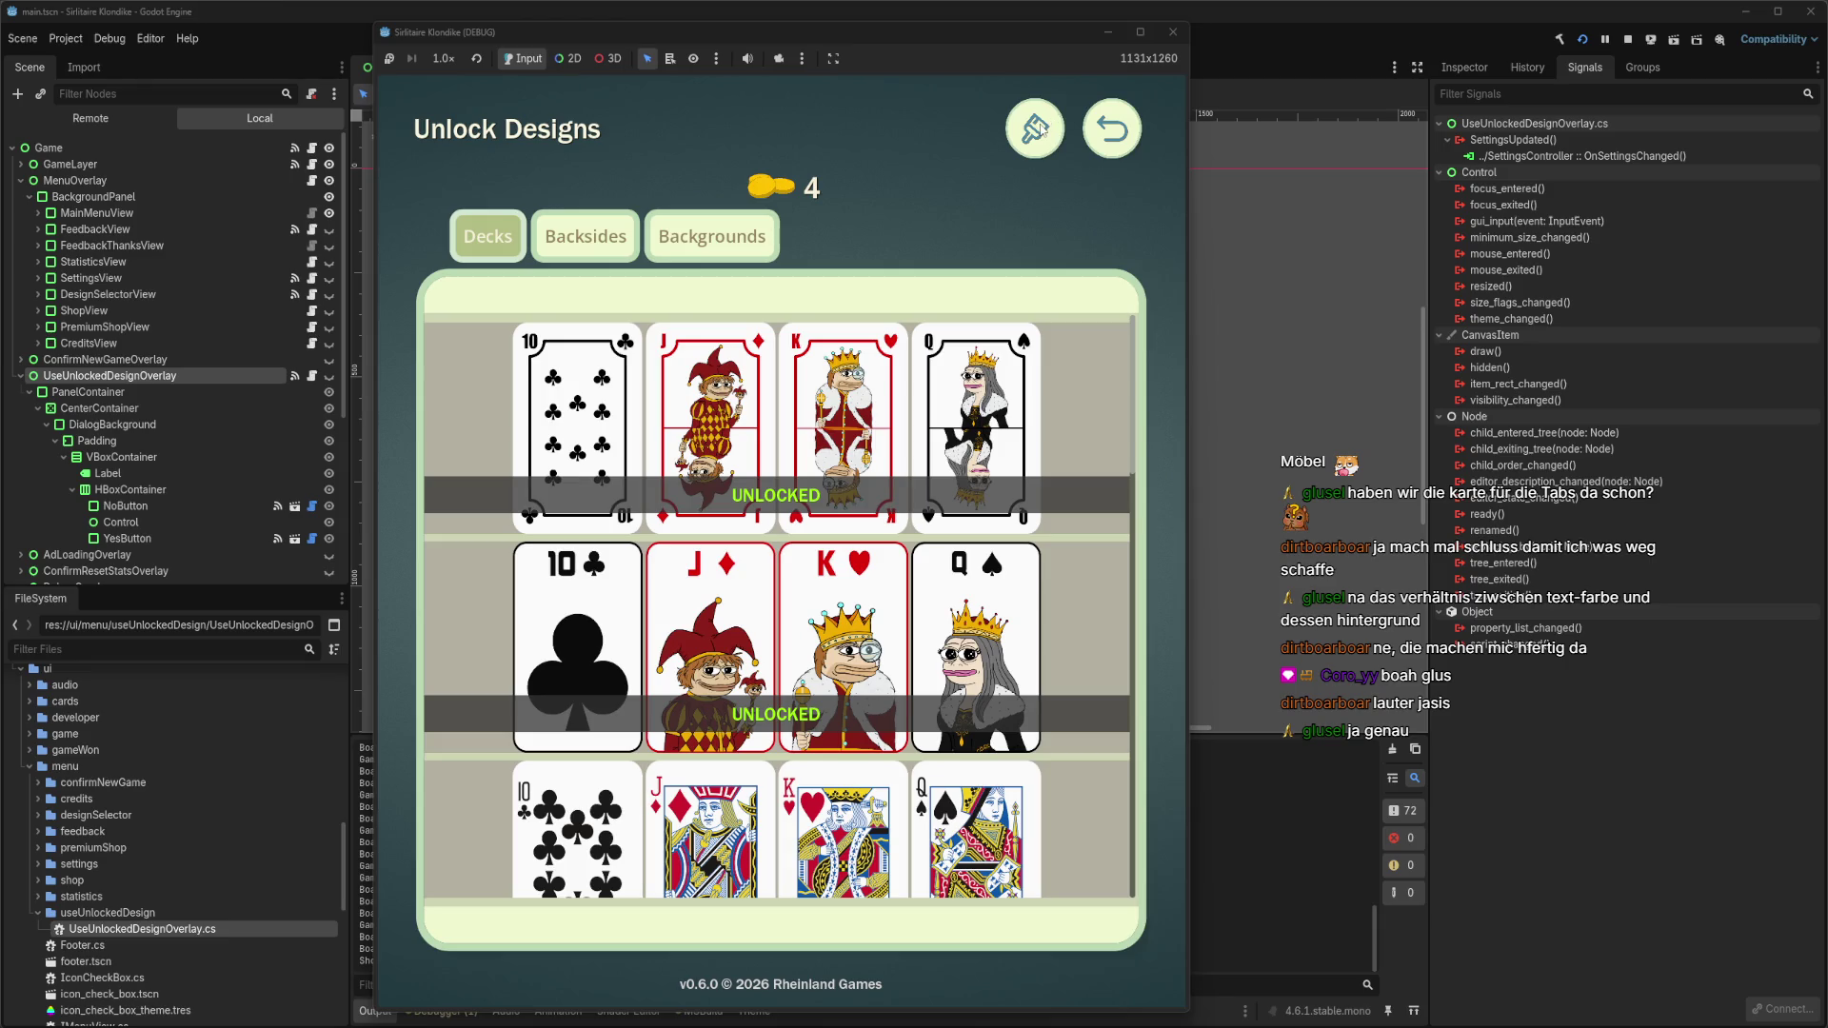
pyautogui.moveTo(1033, 40); pyautogui.dragTo(1611, 41)
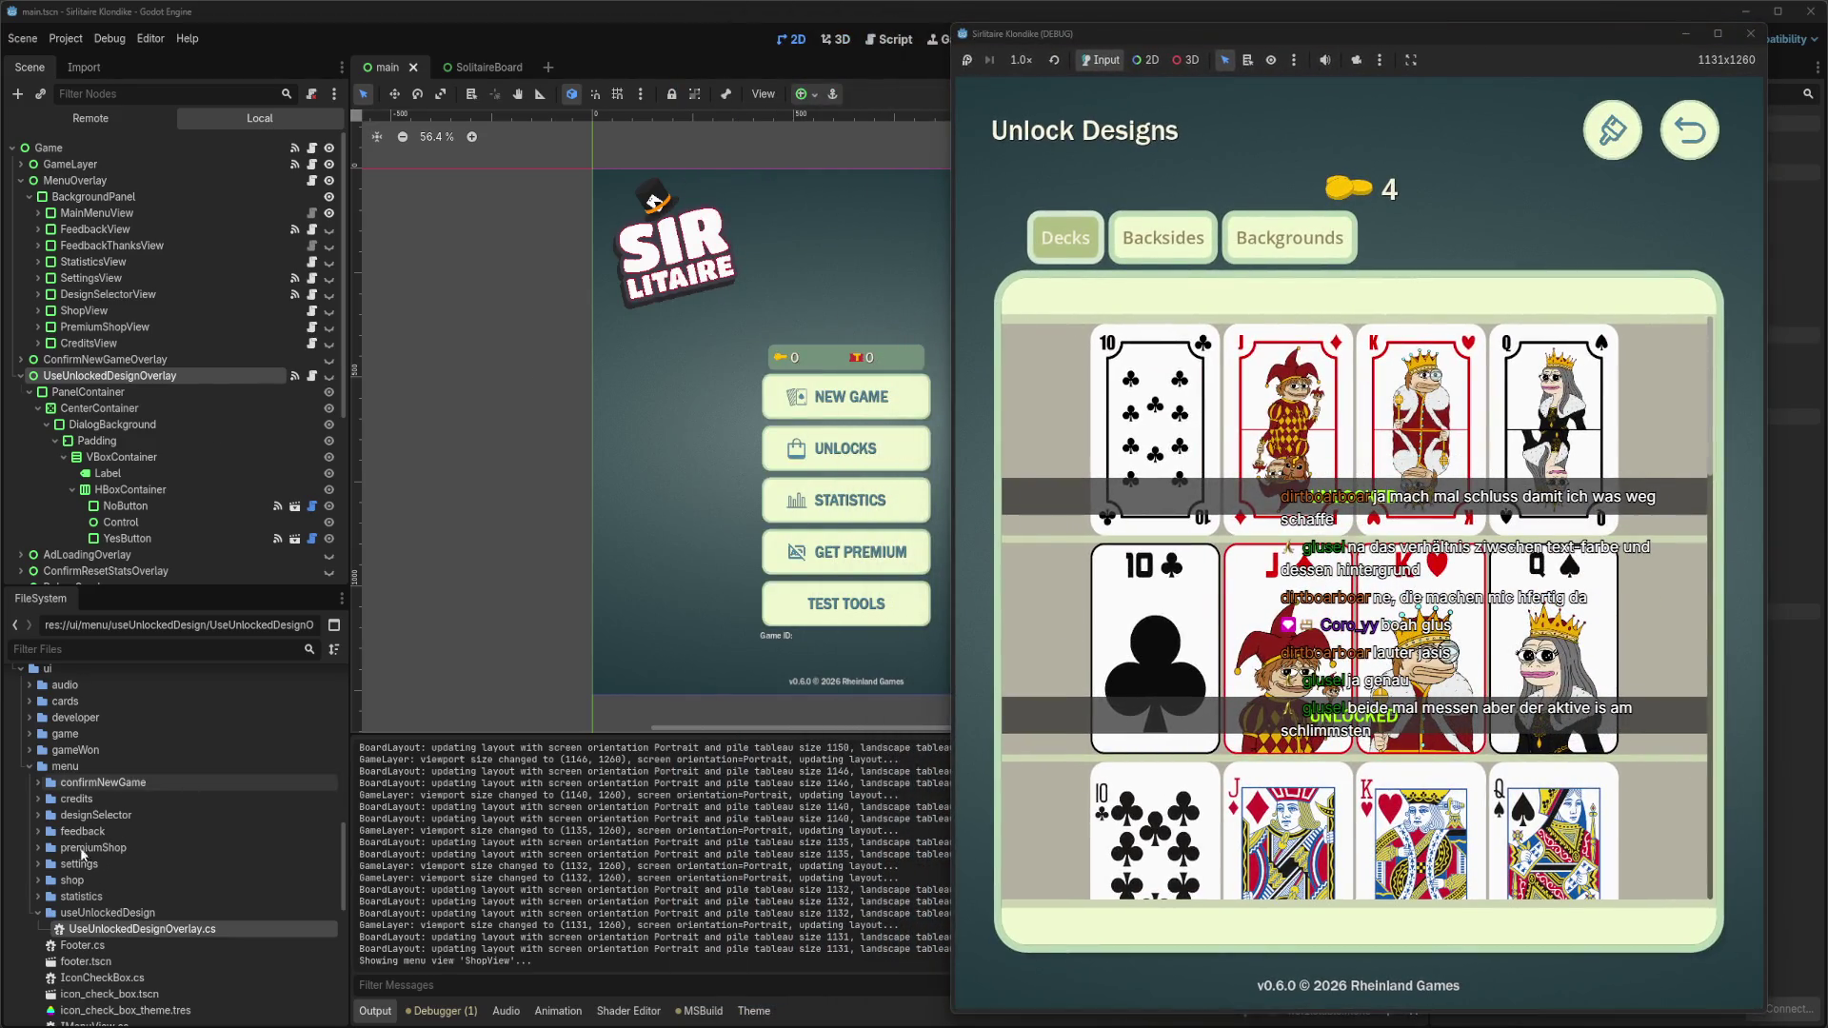
pyautogui.press('F8')
pyautogui.click(88, 763)
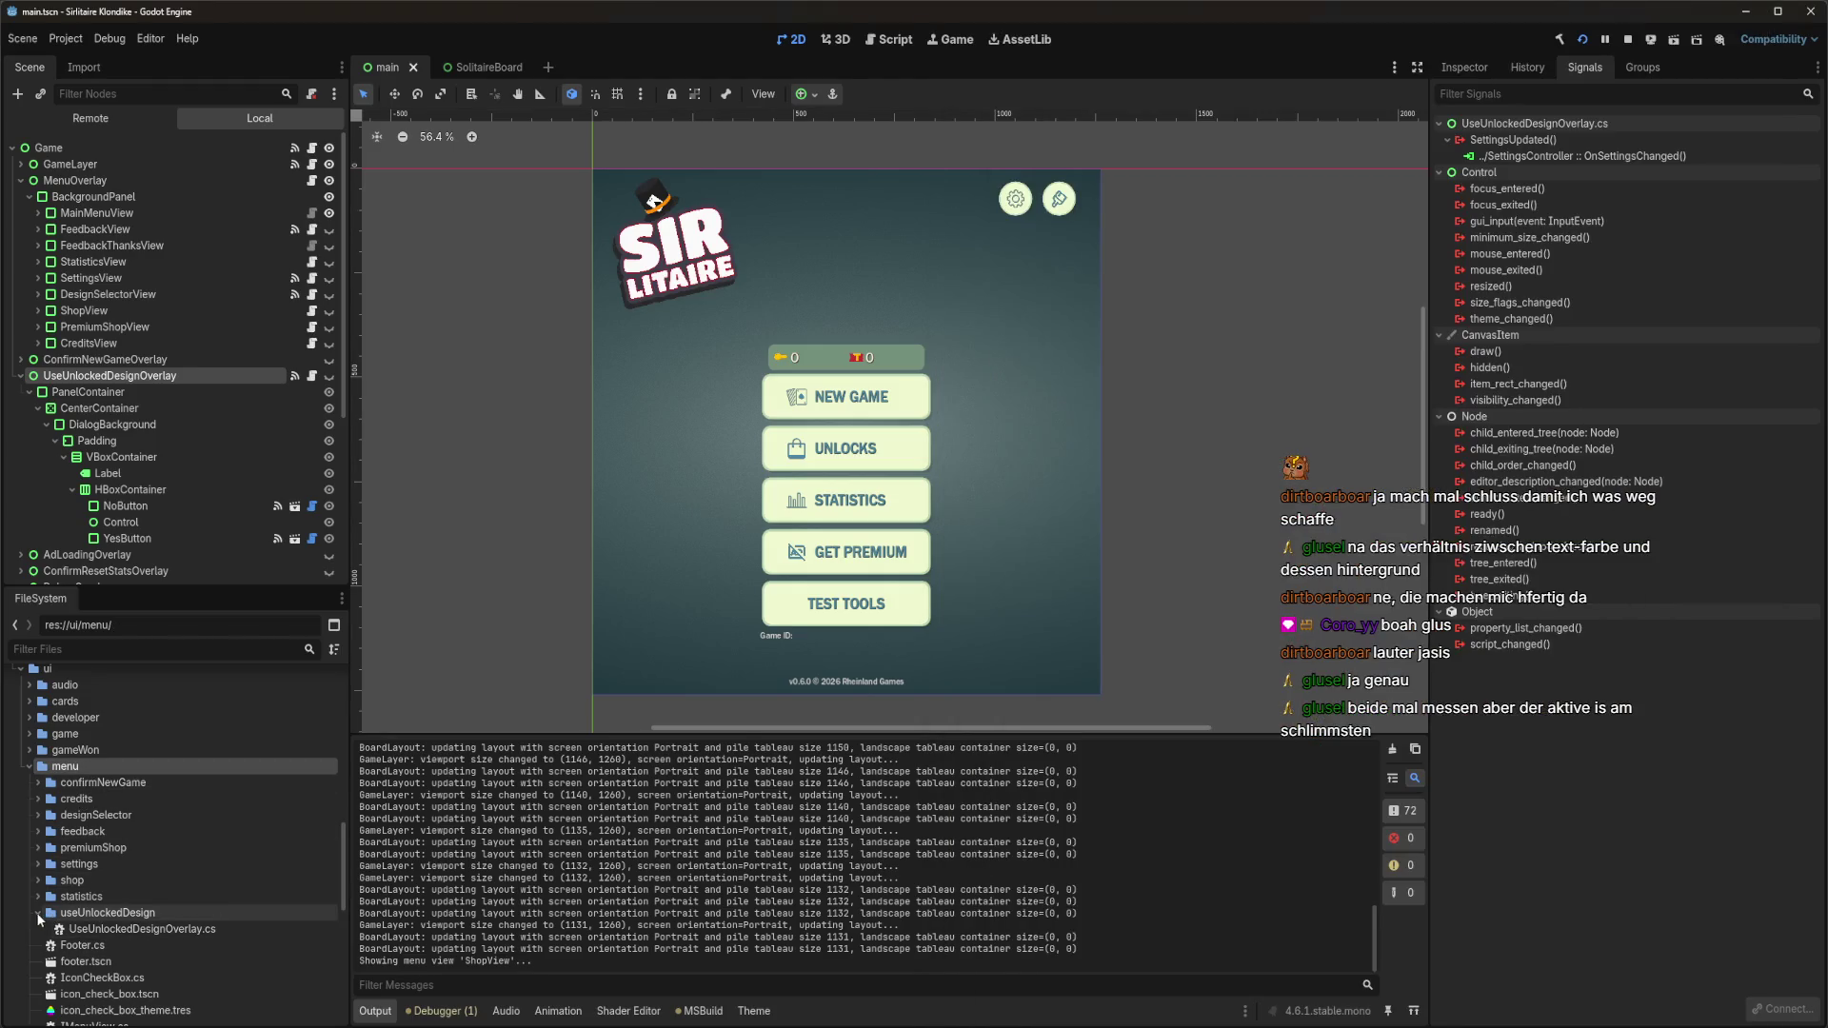
# Open main_menu_theme.tres in the theme editor and check its list of types.
pyautogui.scroll(-5, 84, 865)
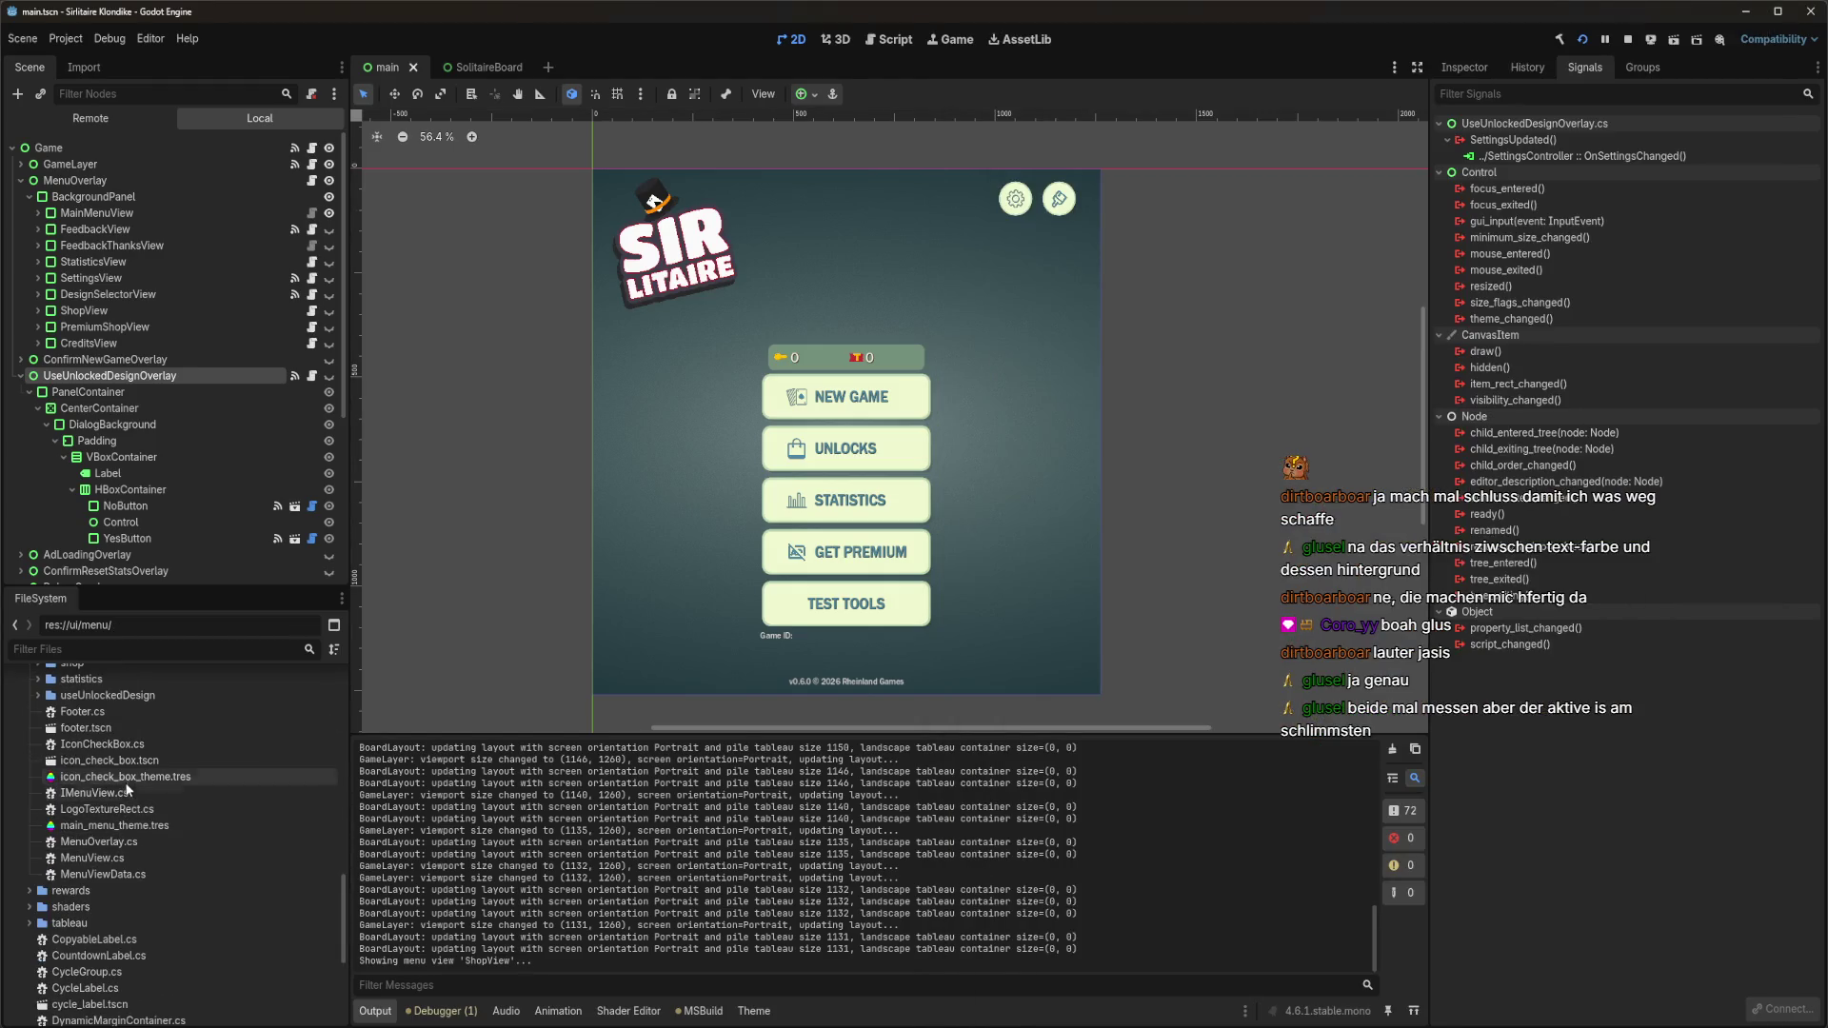
pyautogui.click(114, 826)
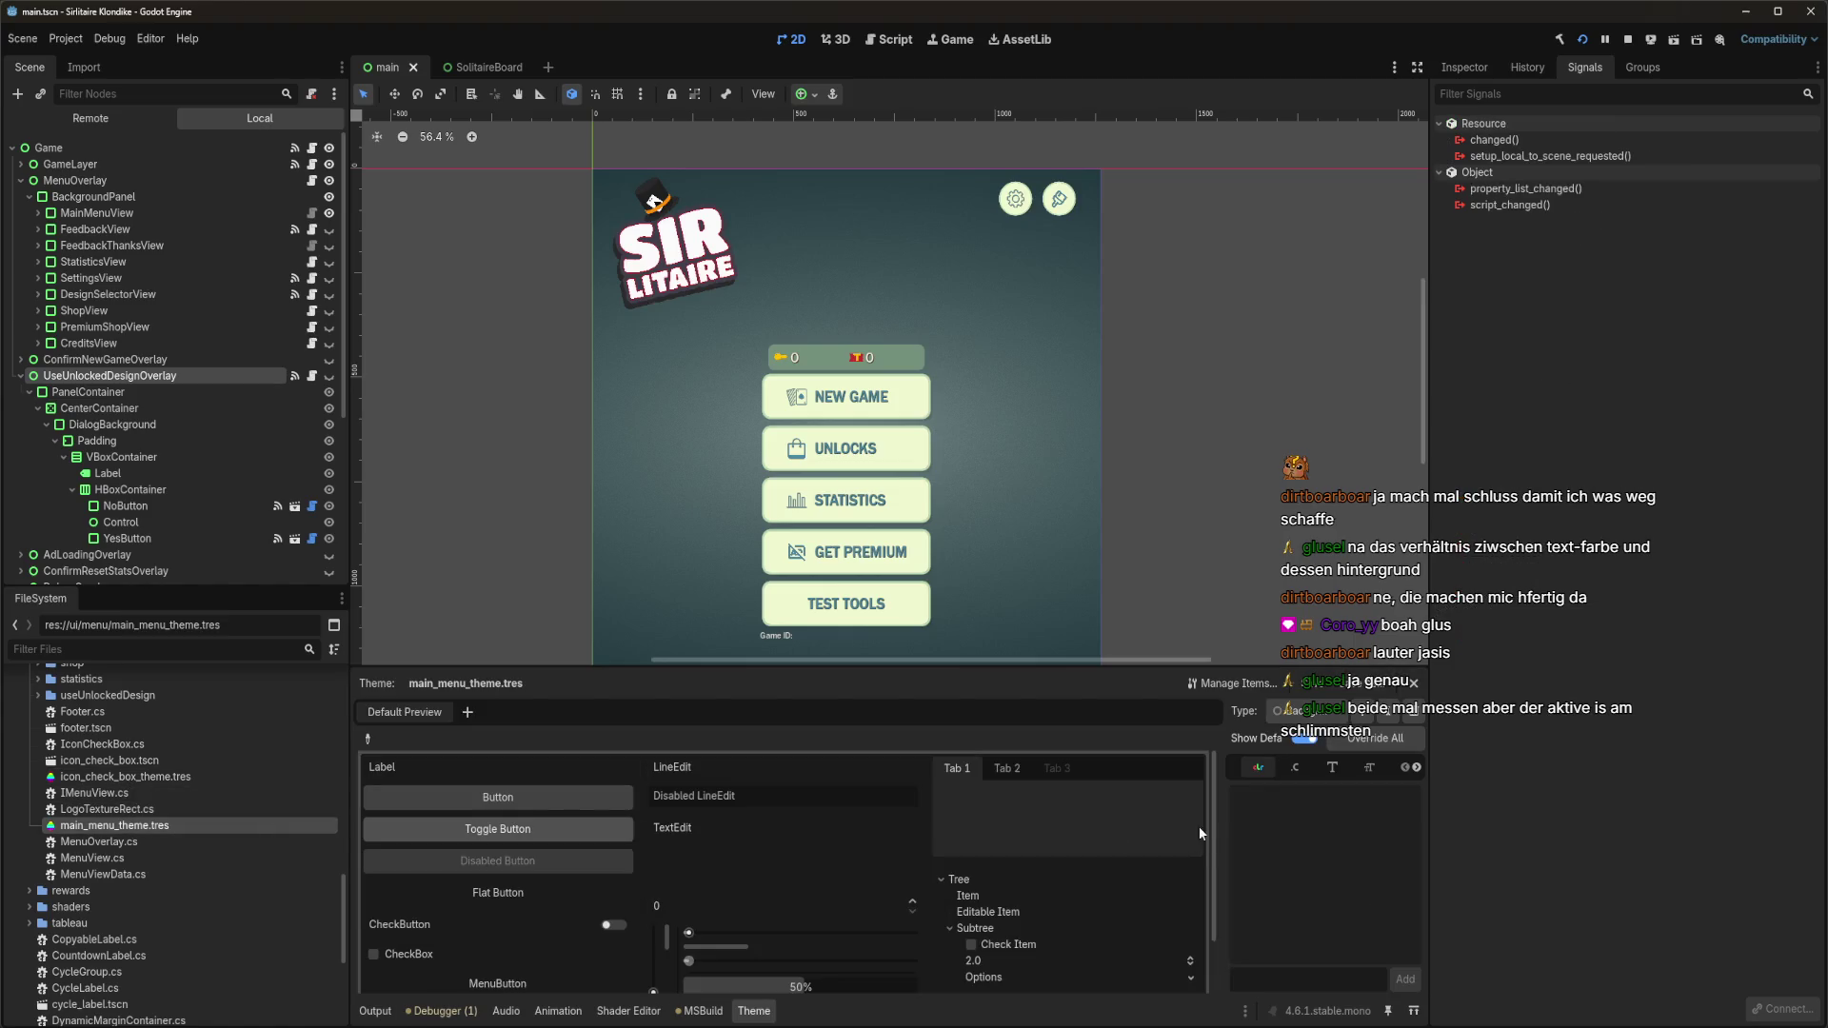
pyautogui.click(1242, 714)
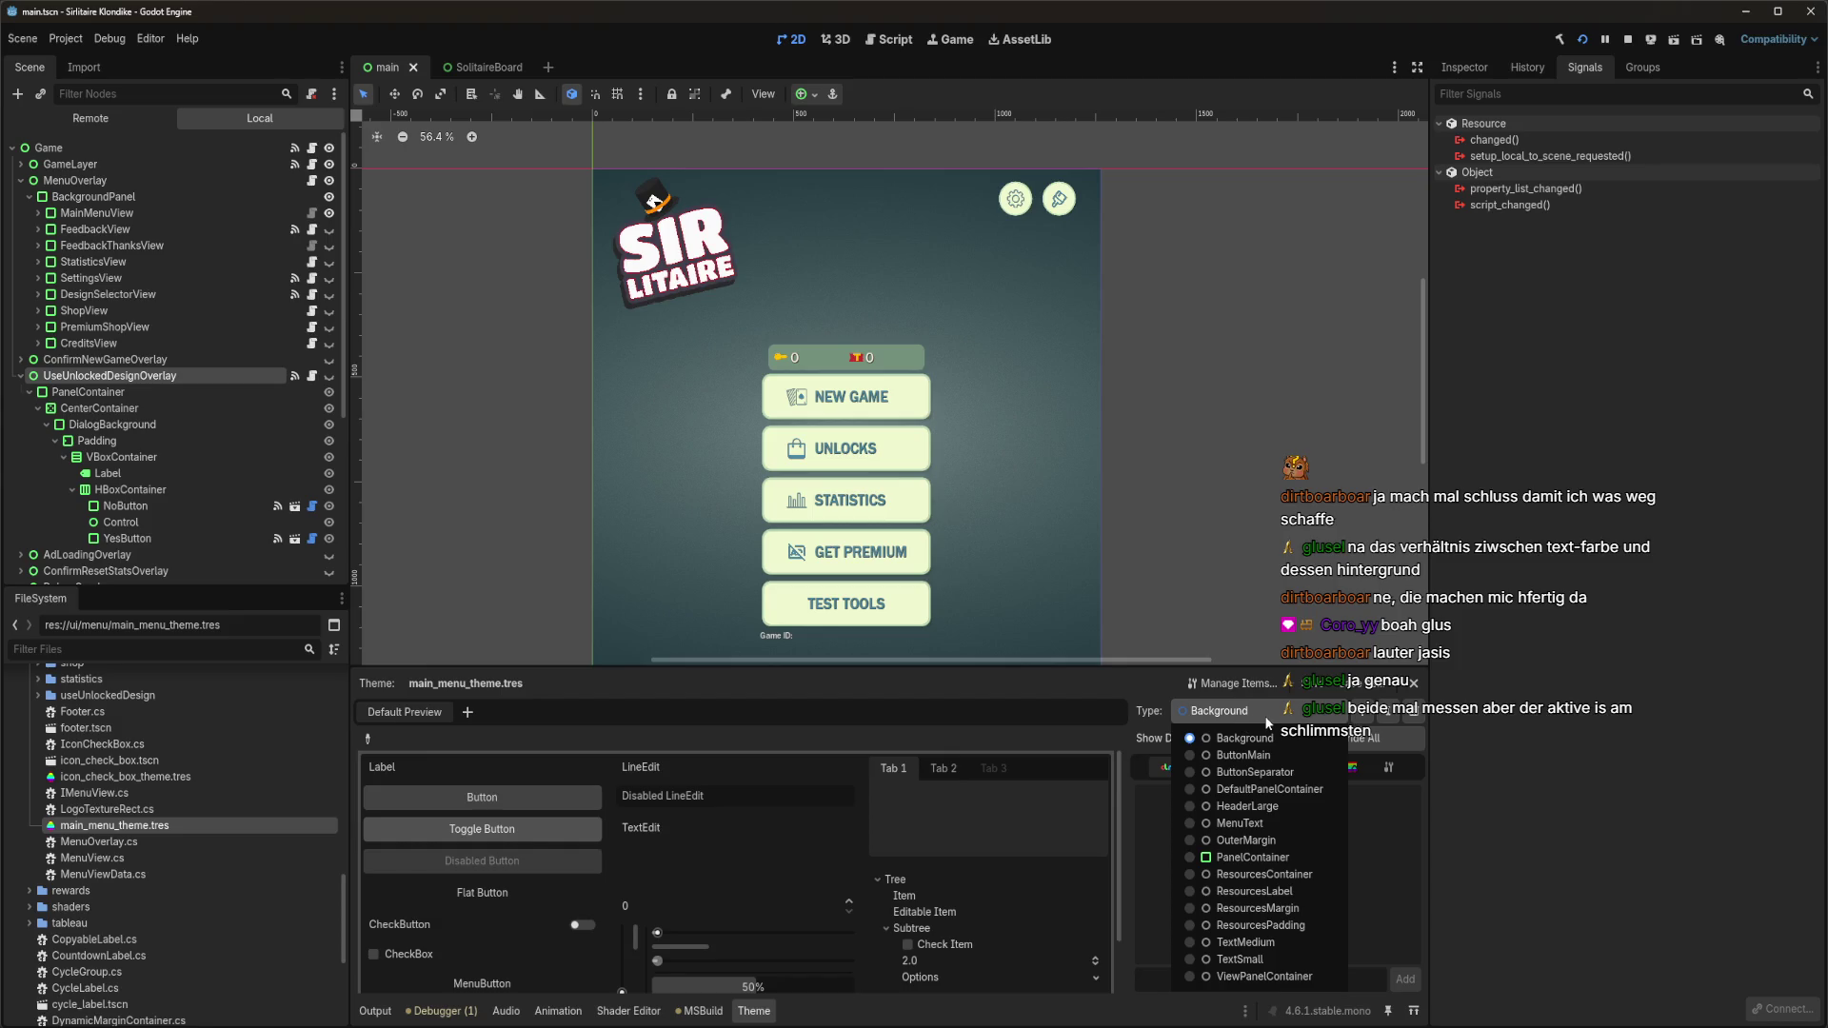
pyautogui.click(1266, 720)
# Open main_theme.tres, check its types, and collapse the UseUnlockedDesignOverlay branch.
pyautogui.scroll(3, 73, 828)
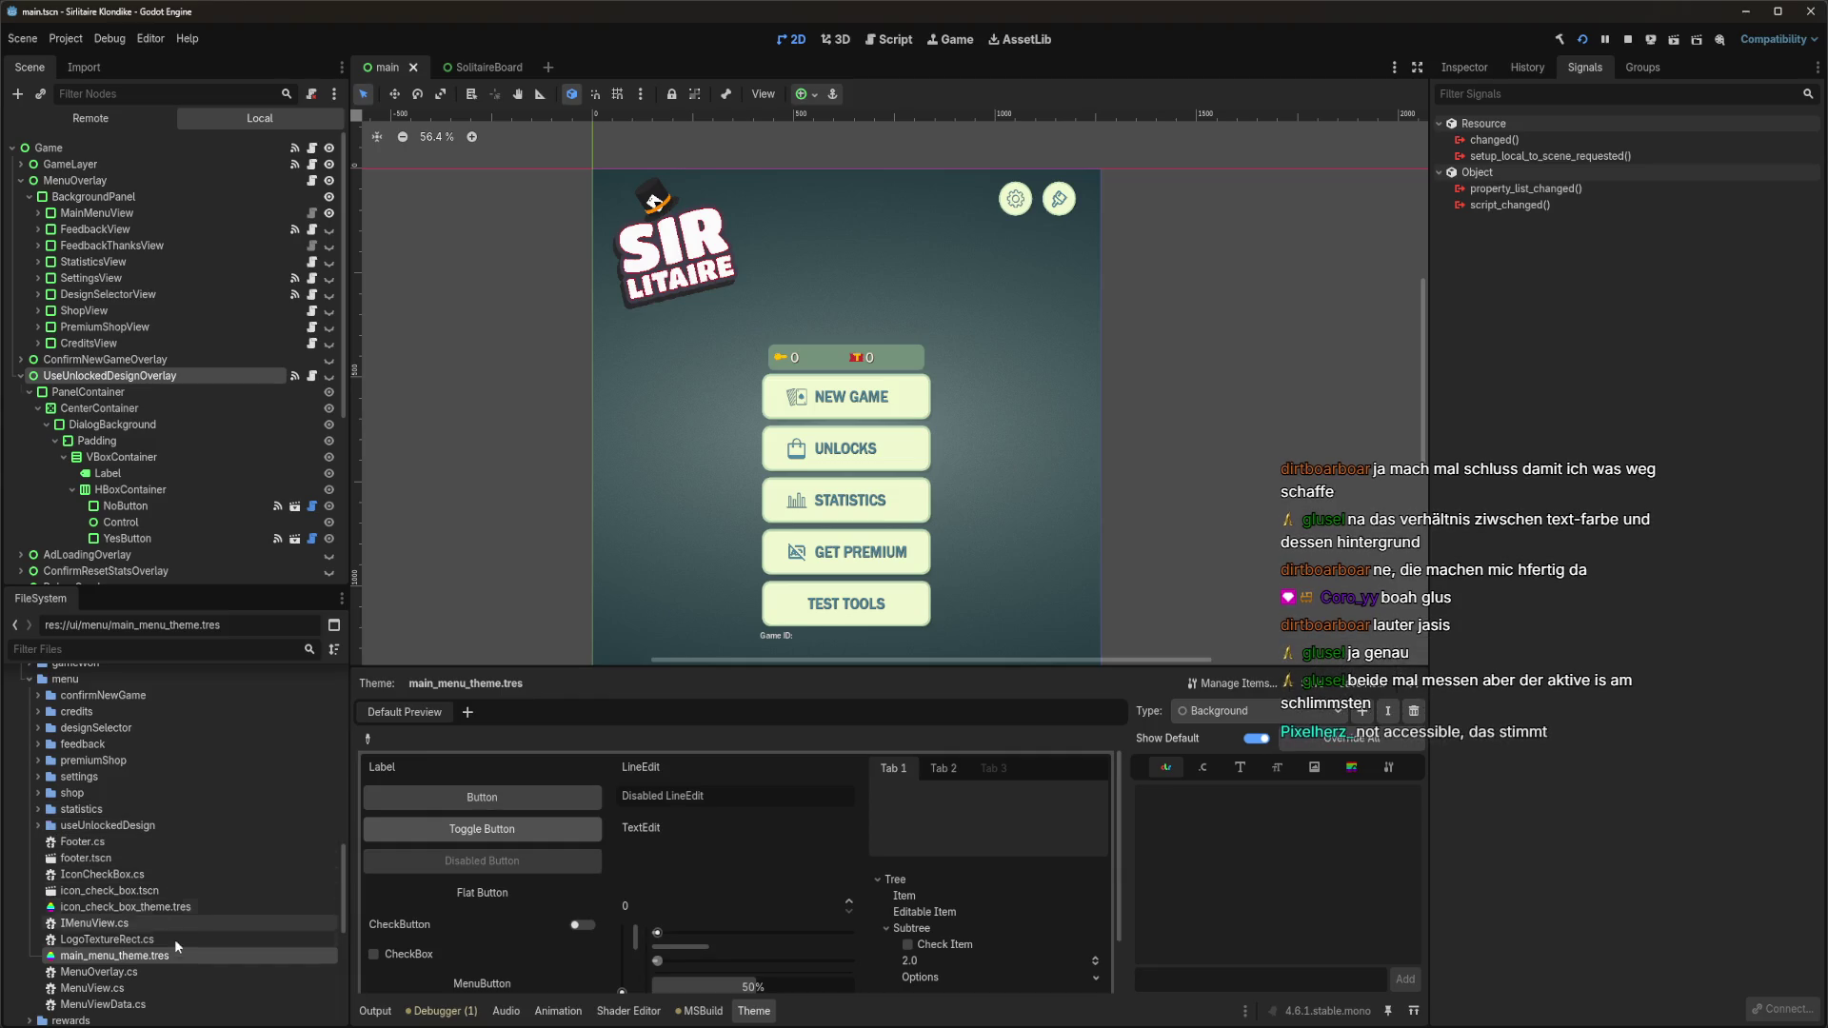
pyautogui.moveTo(233, 1027)
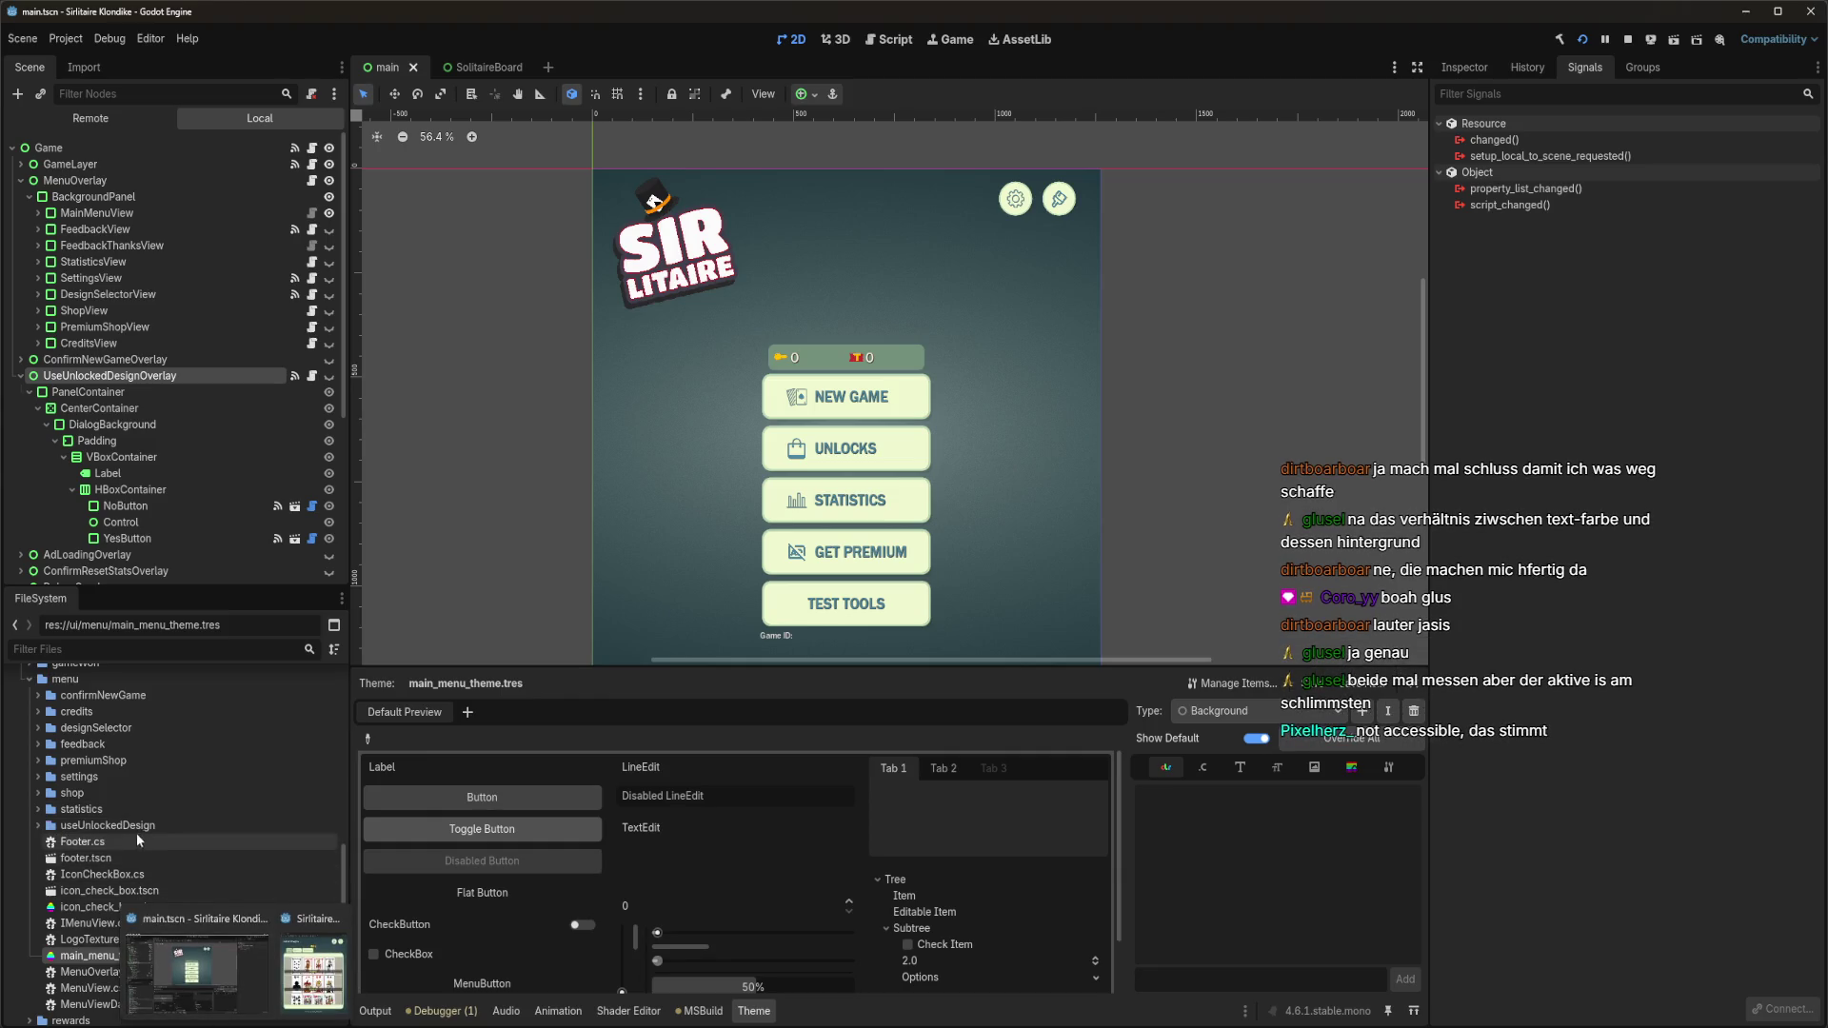
pyautogui.scroll(-6, 136, 833)
pyautogui.click(91, 960)
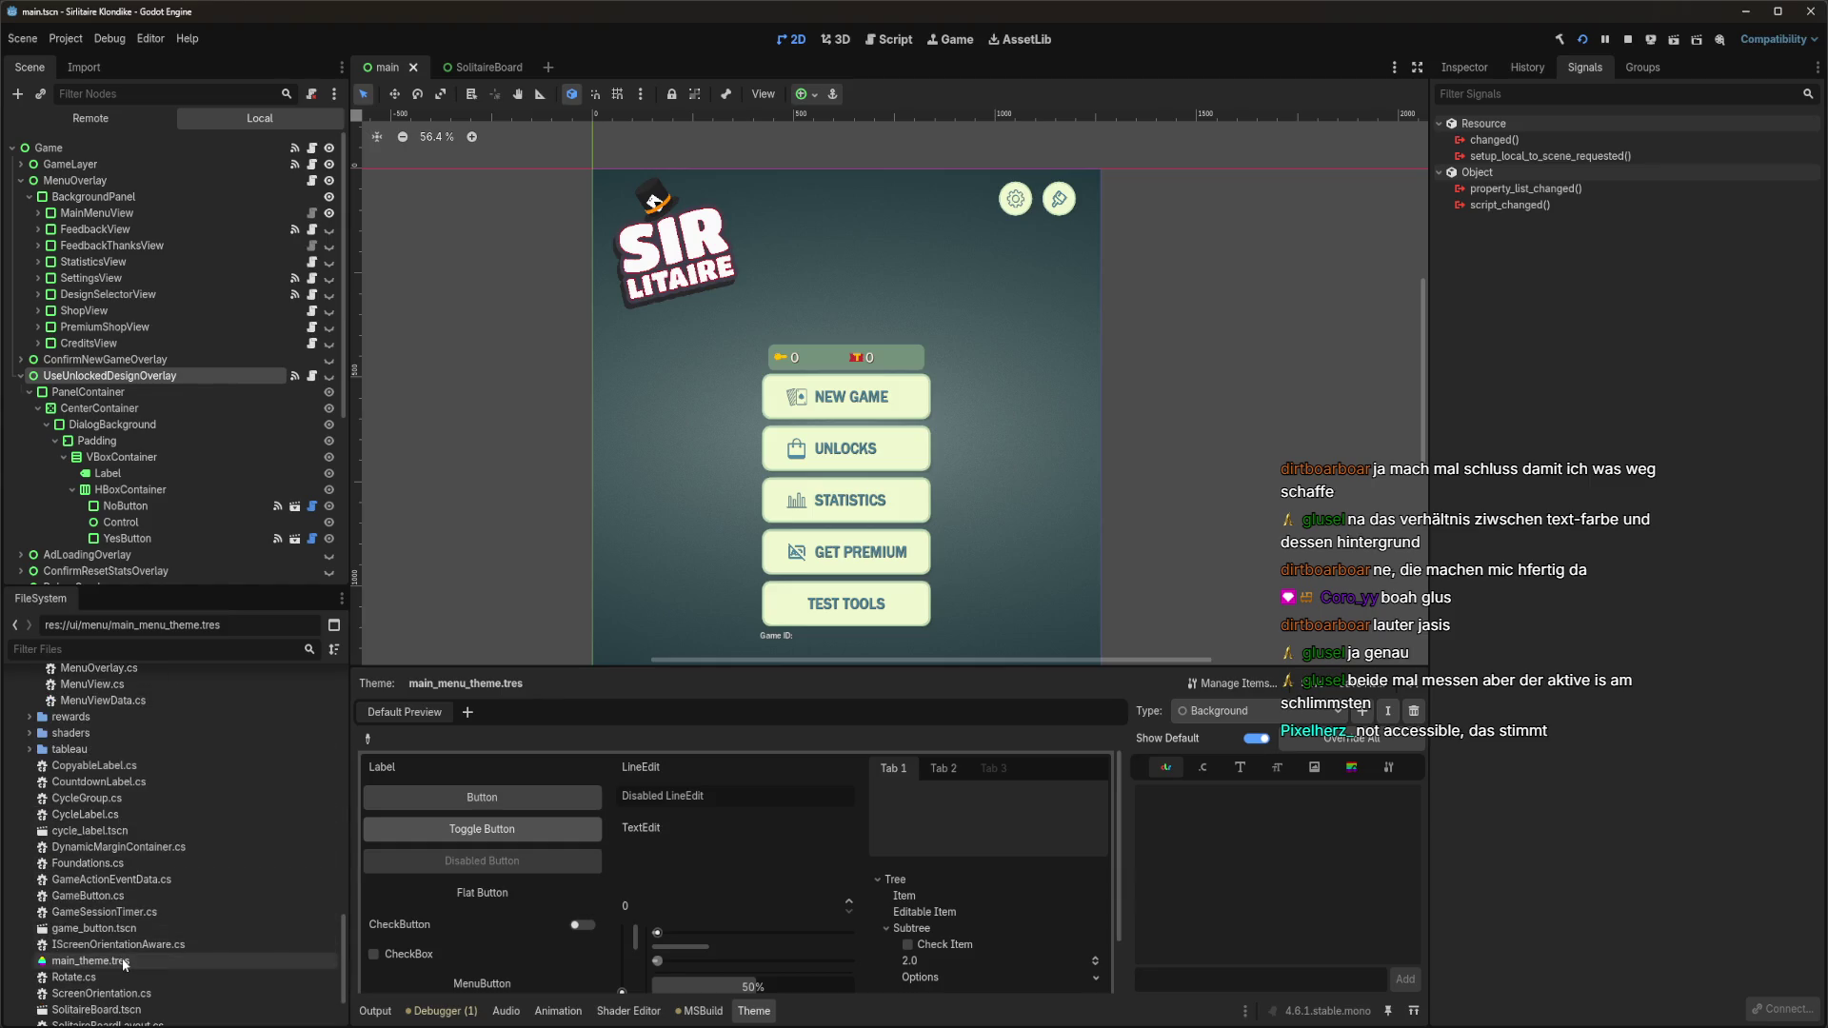
pyautogui.click(1222, 712)
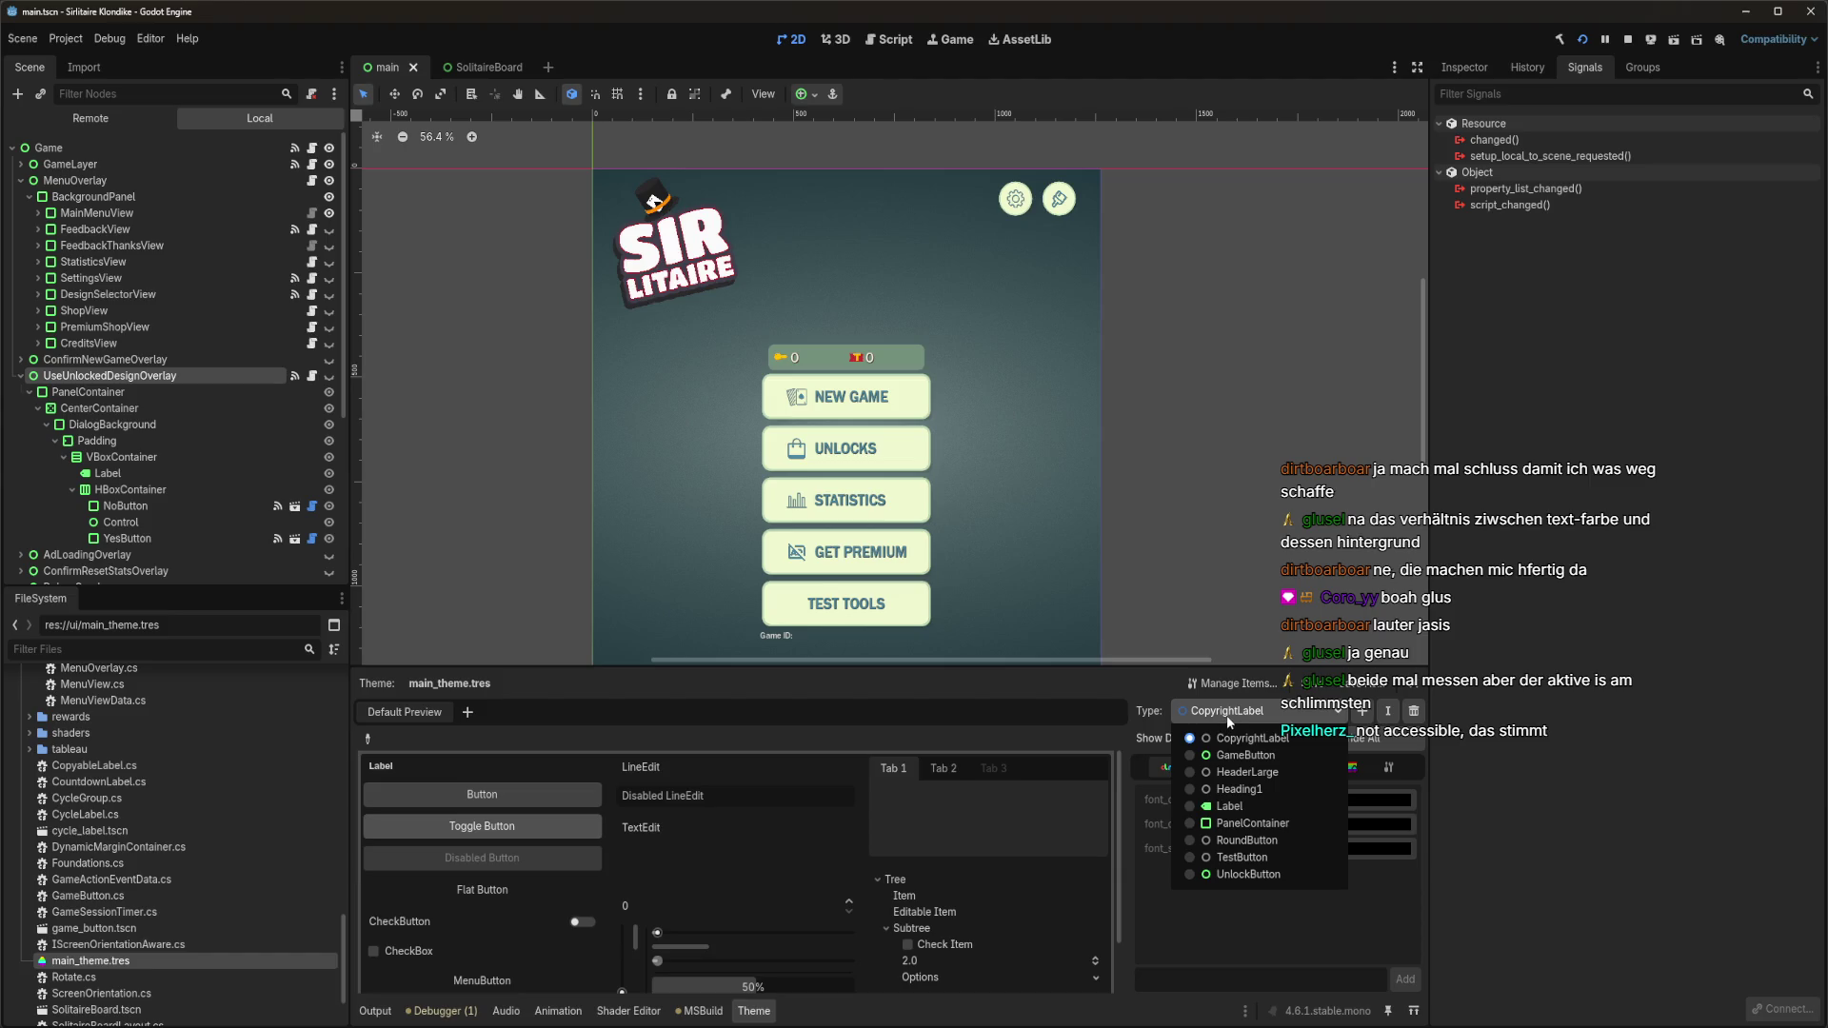
pyautogui.click(1229, 721)
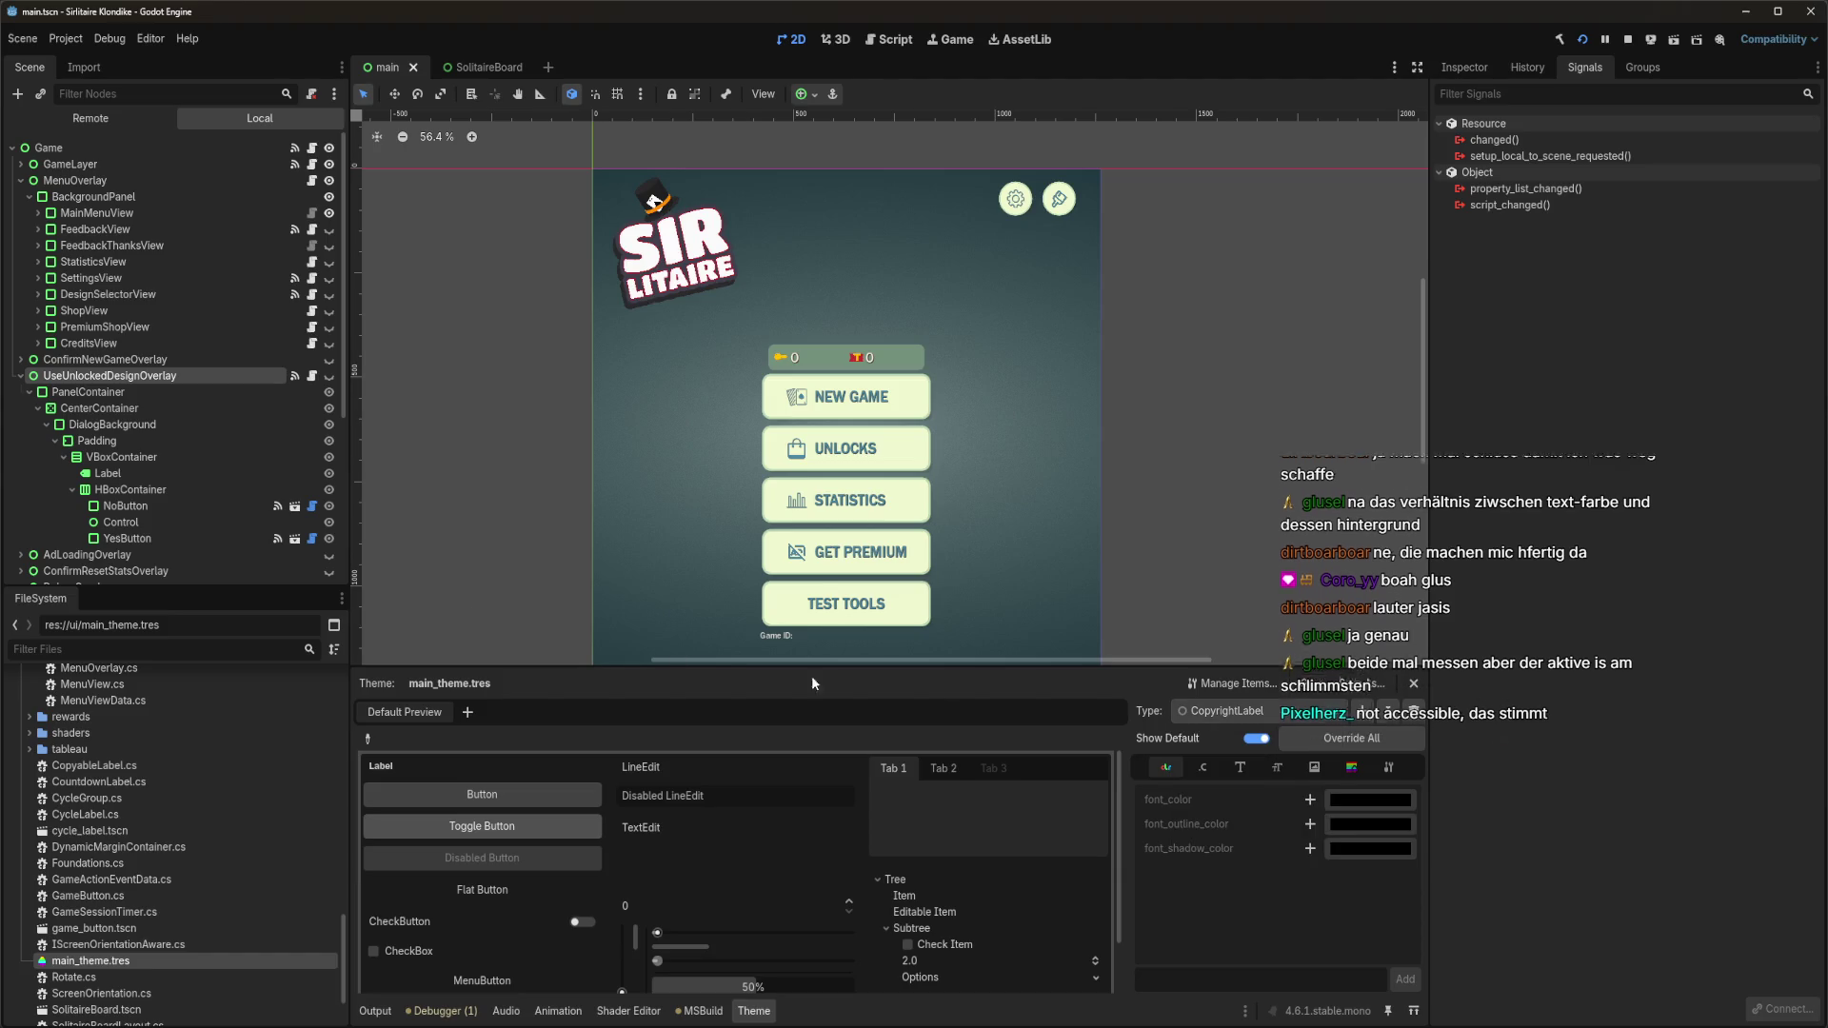
pyautogui.click(21, 376)
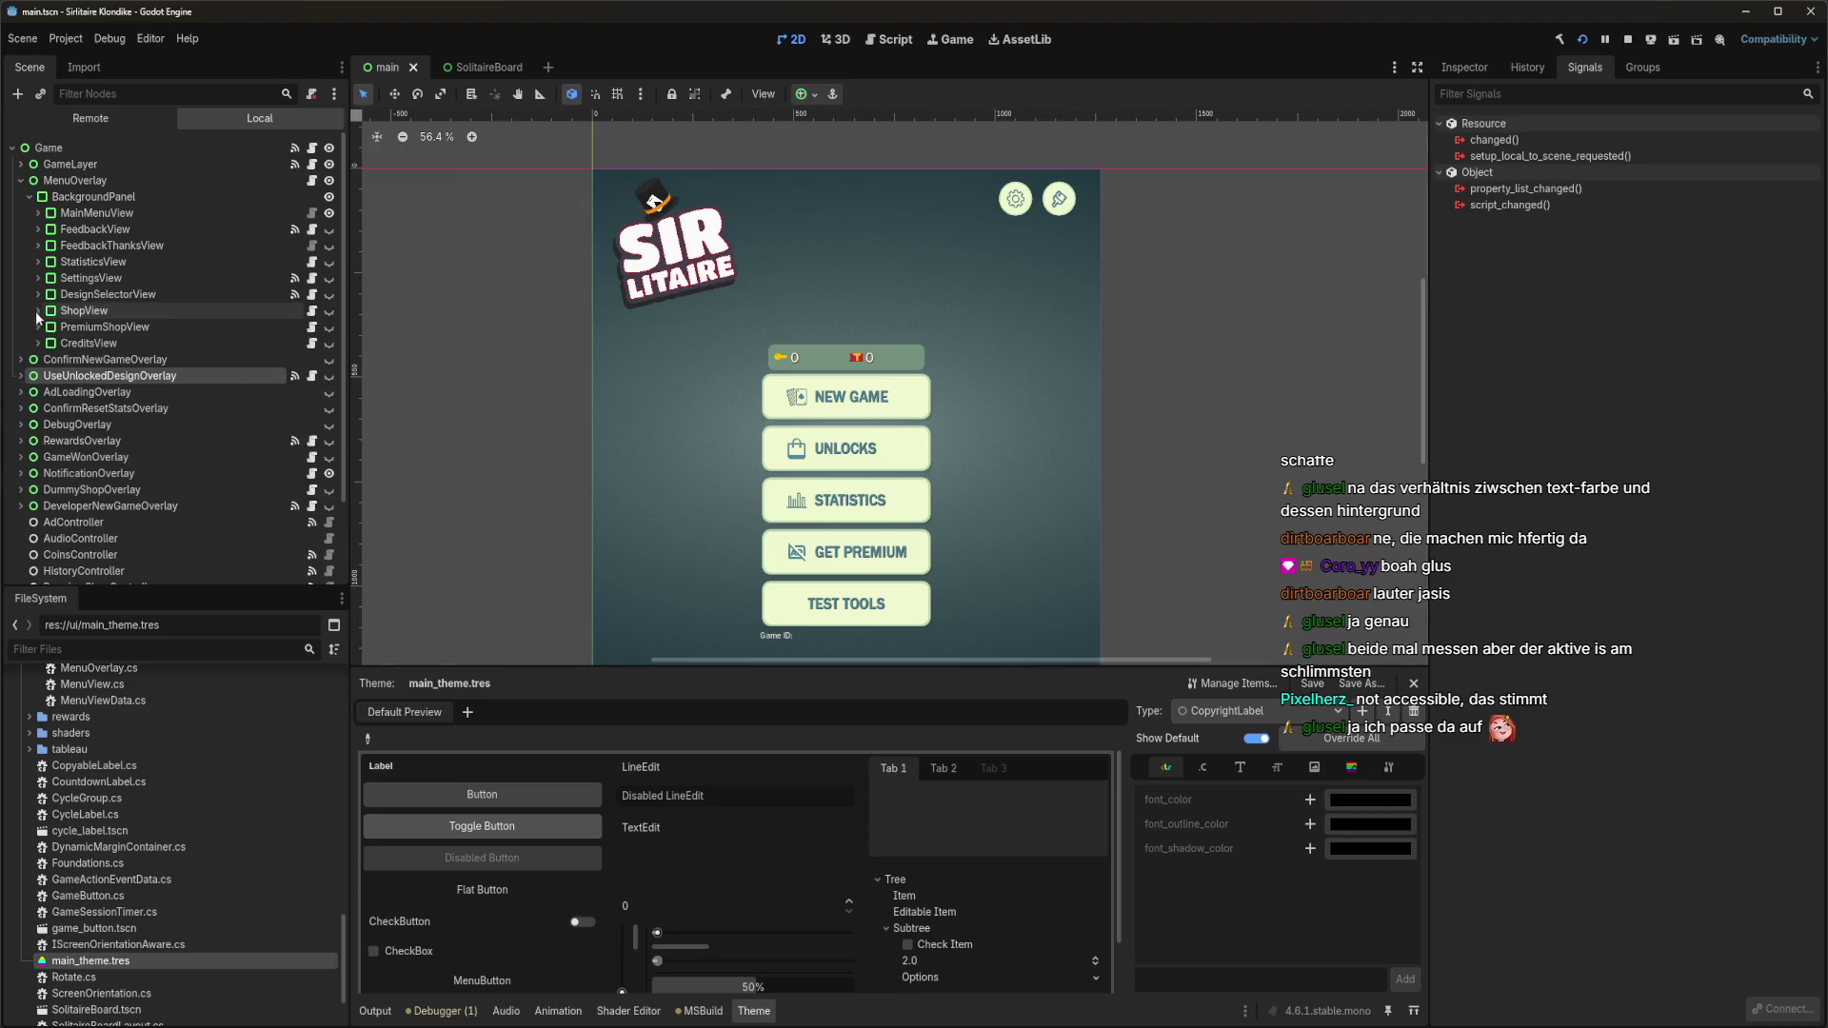
# Select ShopView's TabContainer node and inspect its theme overrides and theme settings in the Inspector.
pyautogui.click(39, 310)
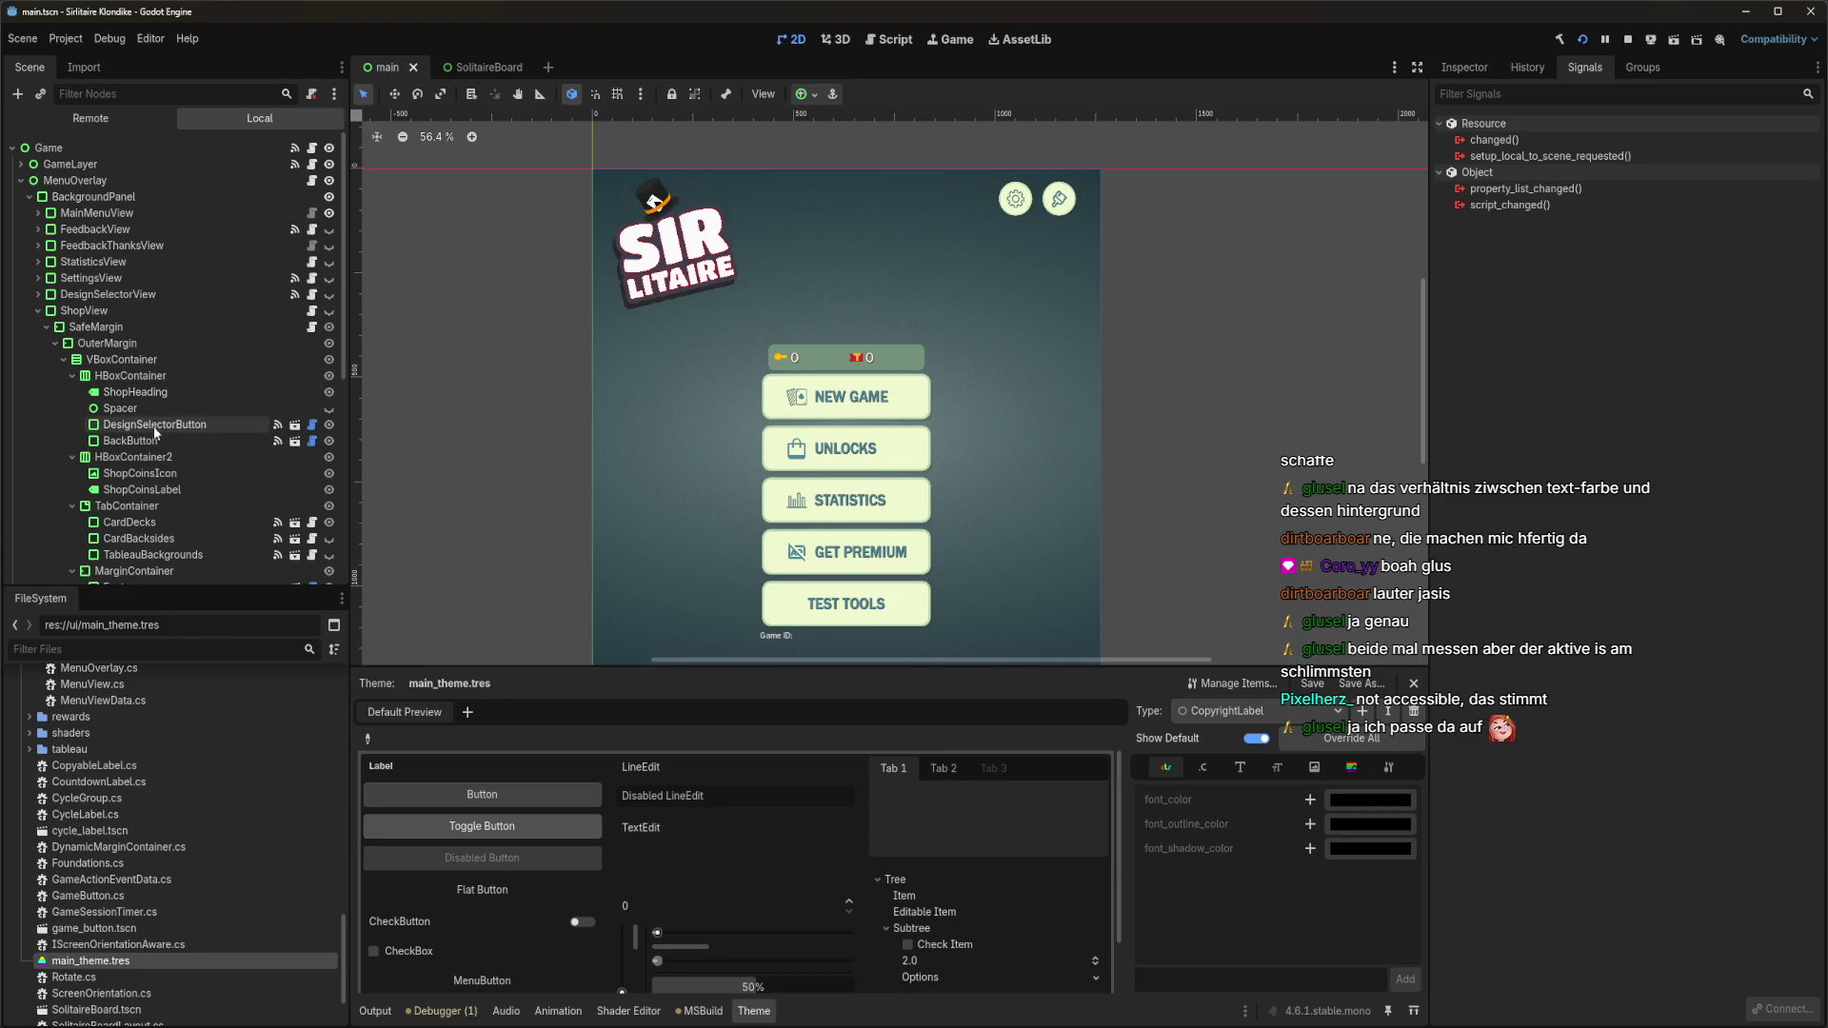
pyautogui.click(146, 510)
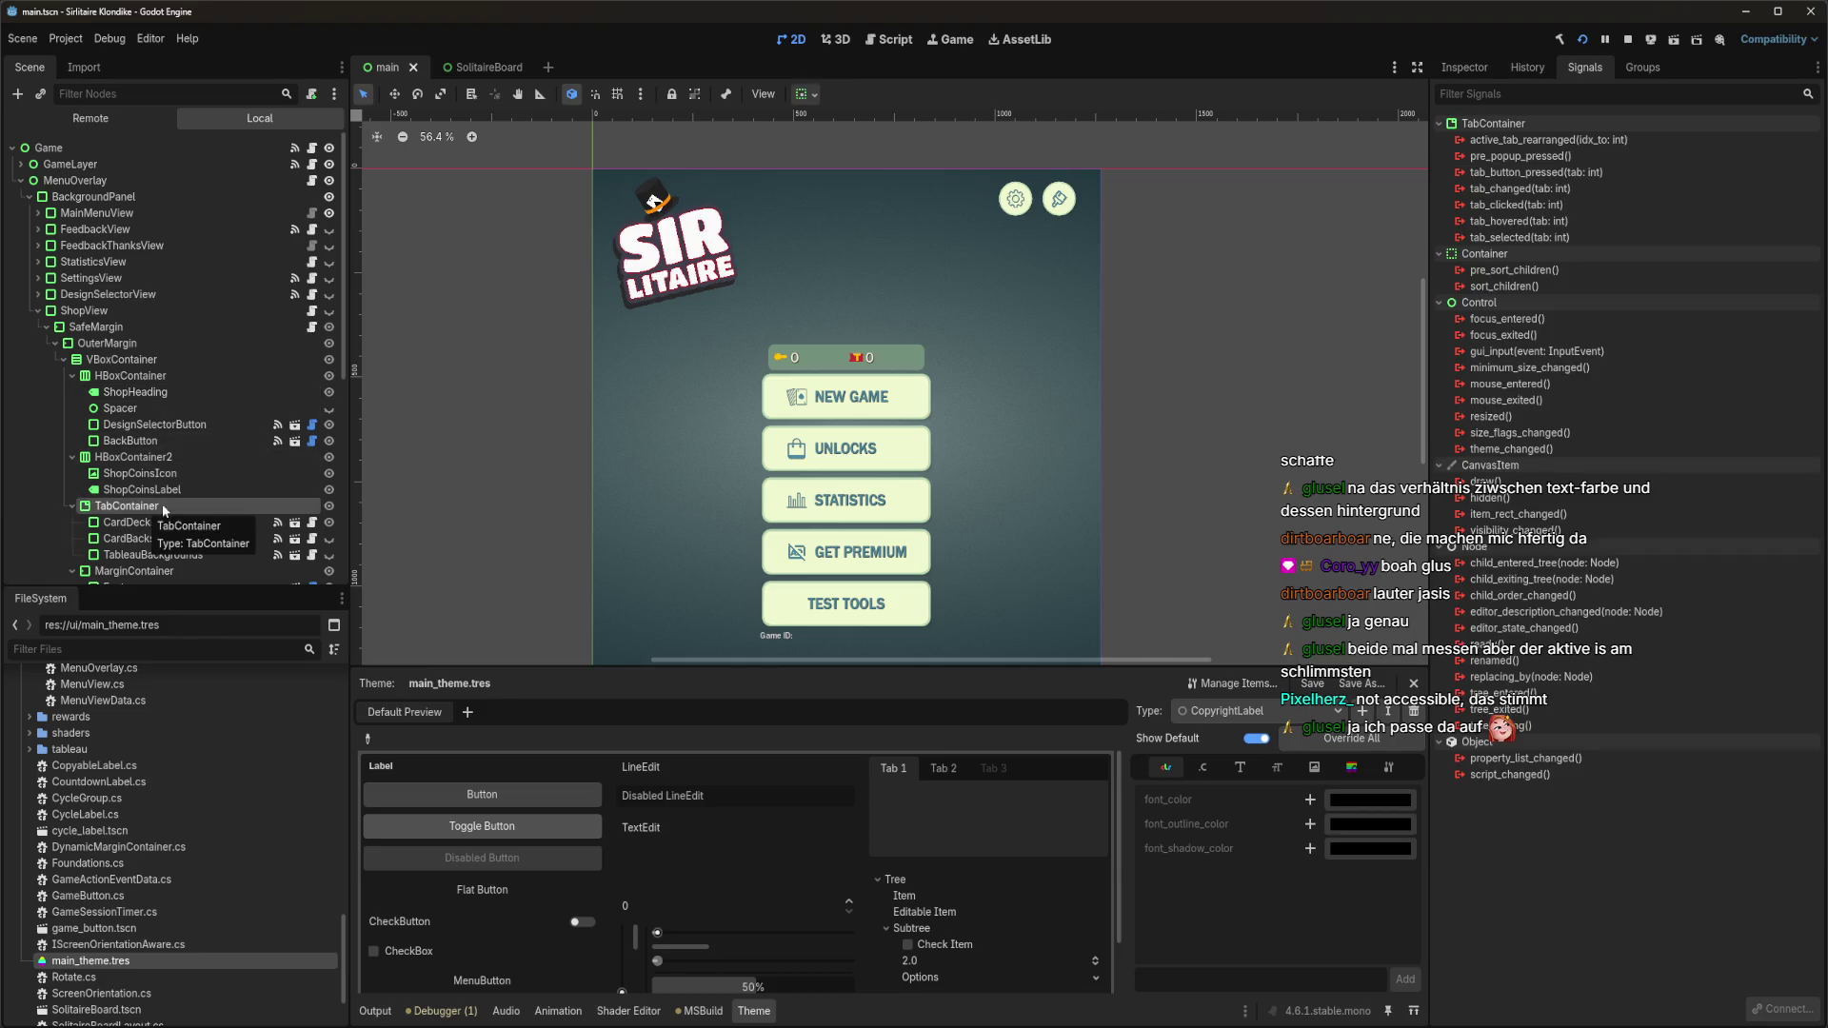
pyautogui.click(1464, 67)
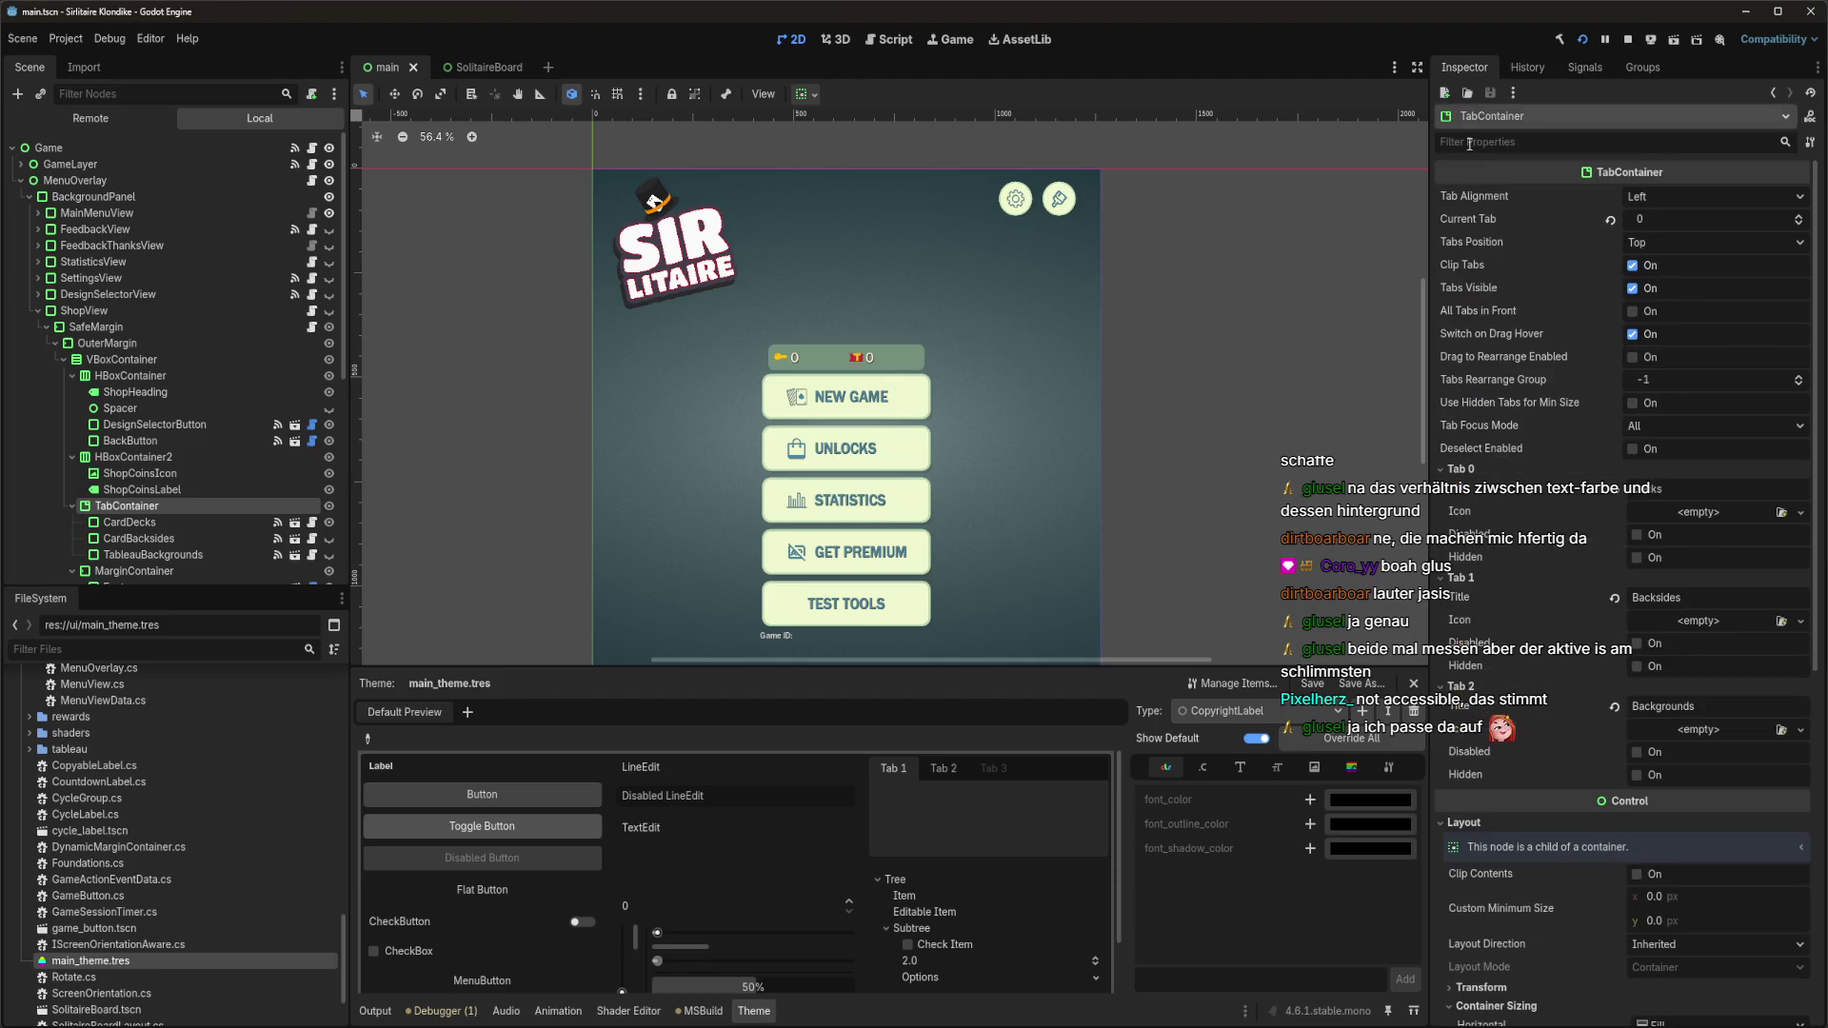
pyautogui.scroll(-8, 1507, 663)
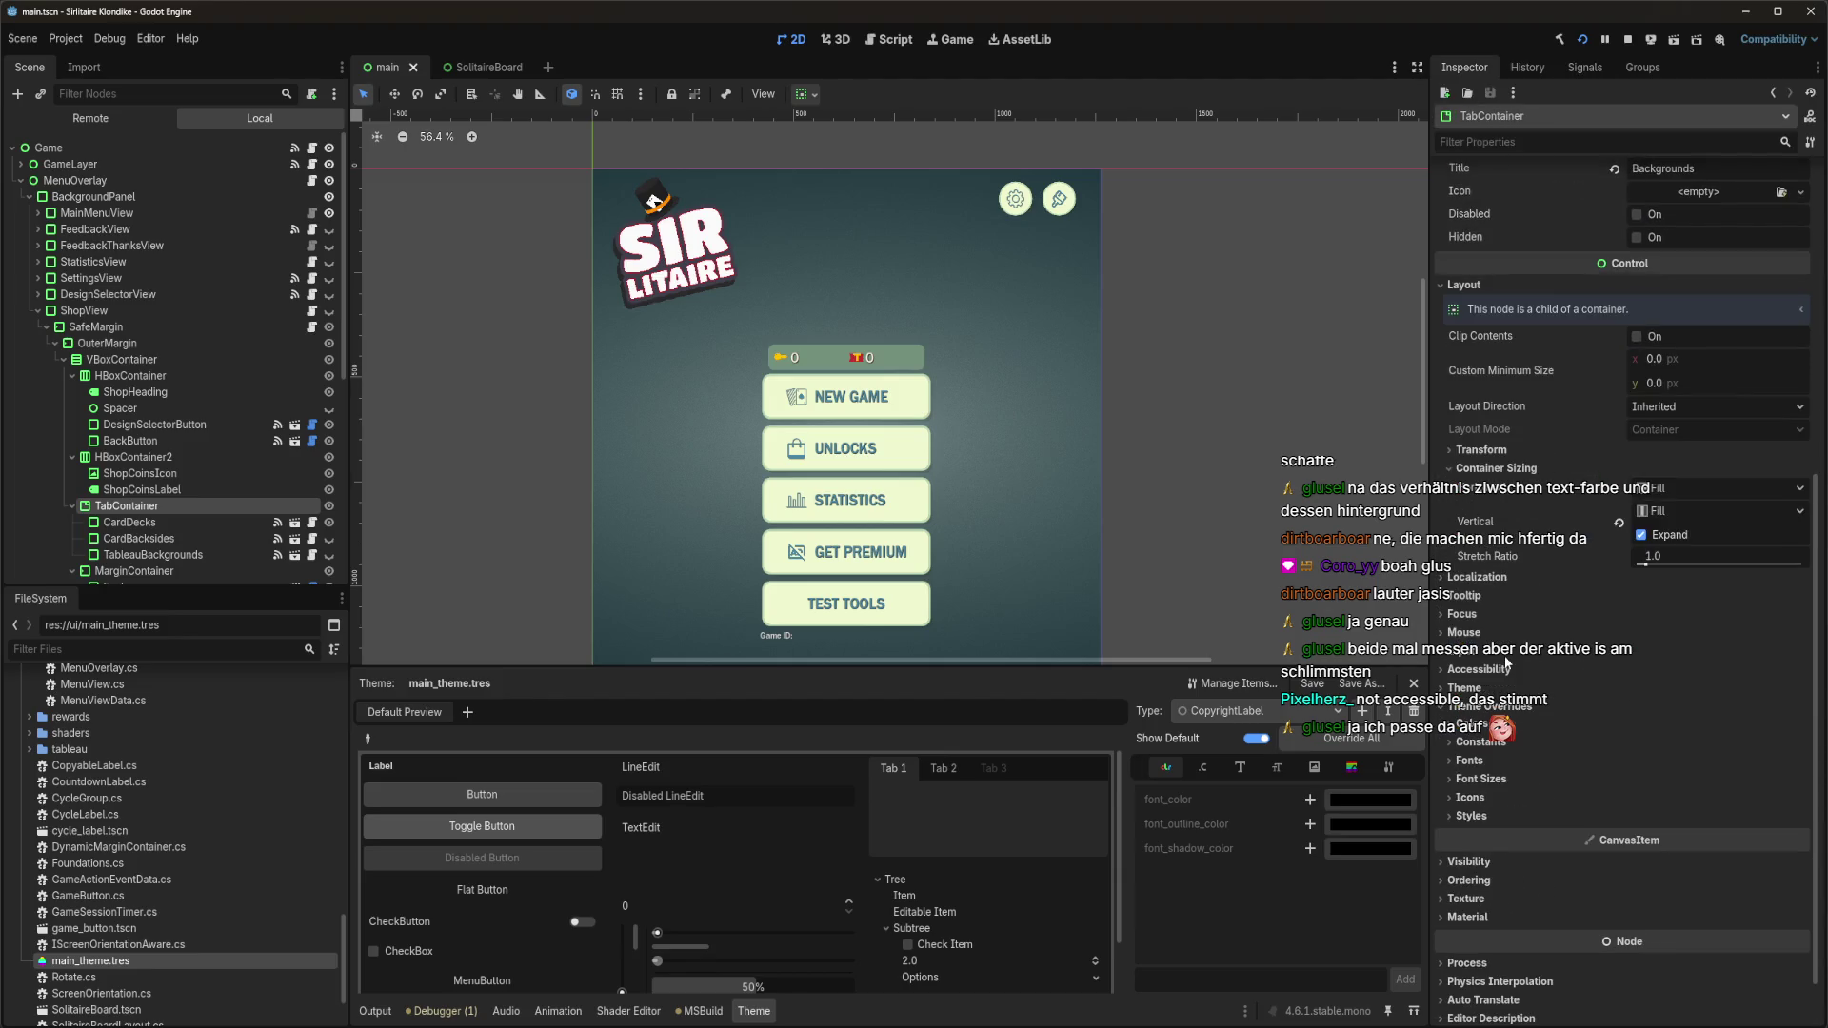
pyautogui.click(1475, 706)
pyautogui.click(1476, 734)
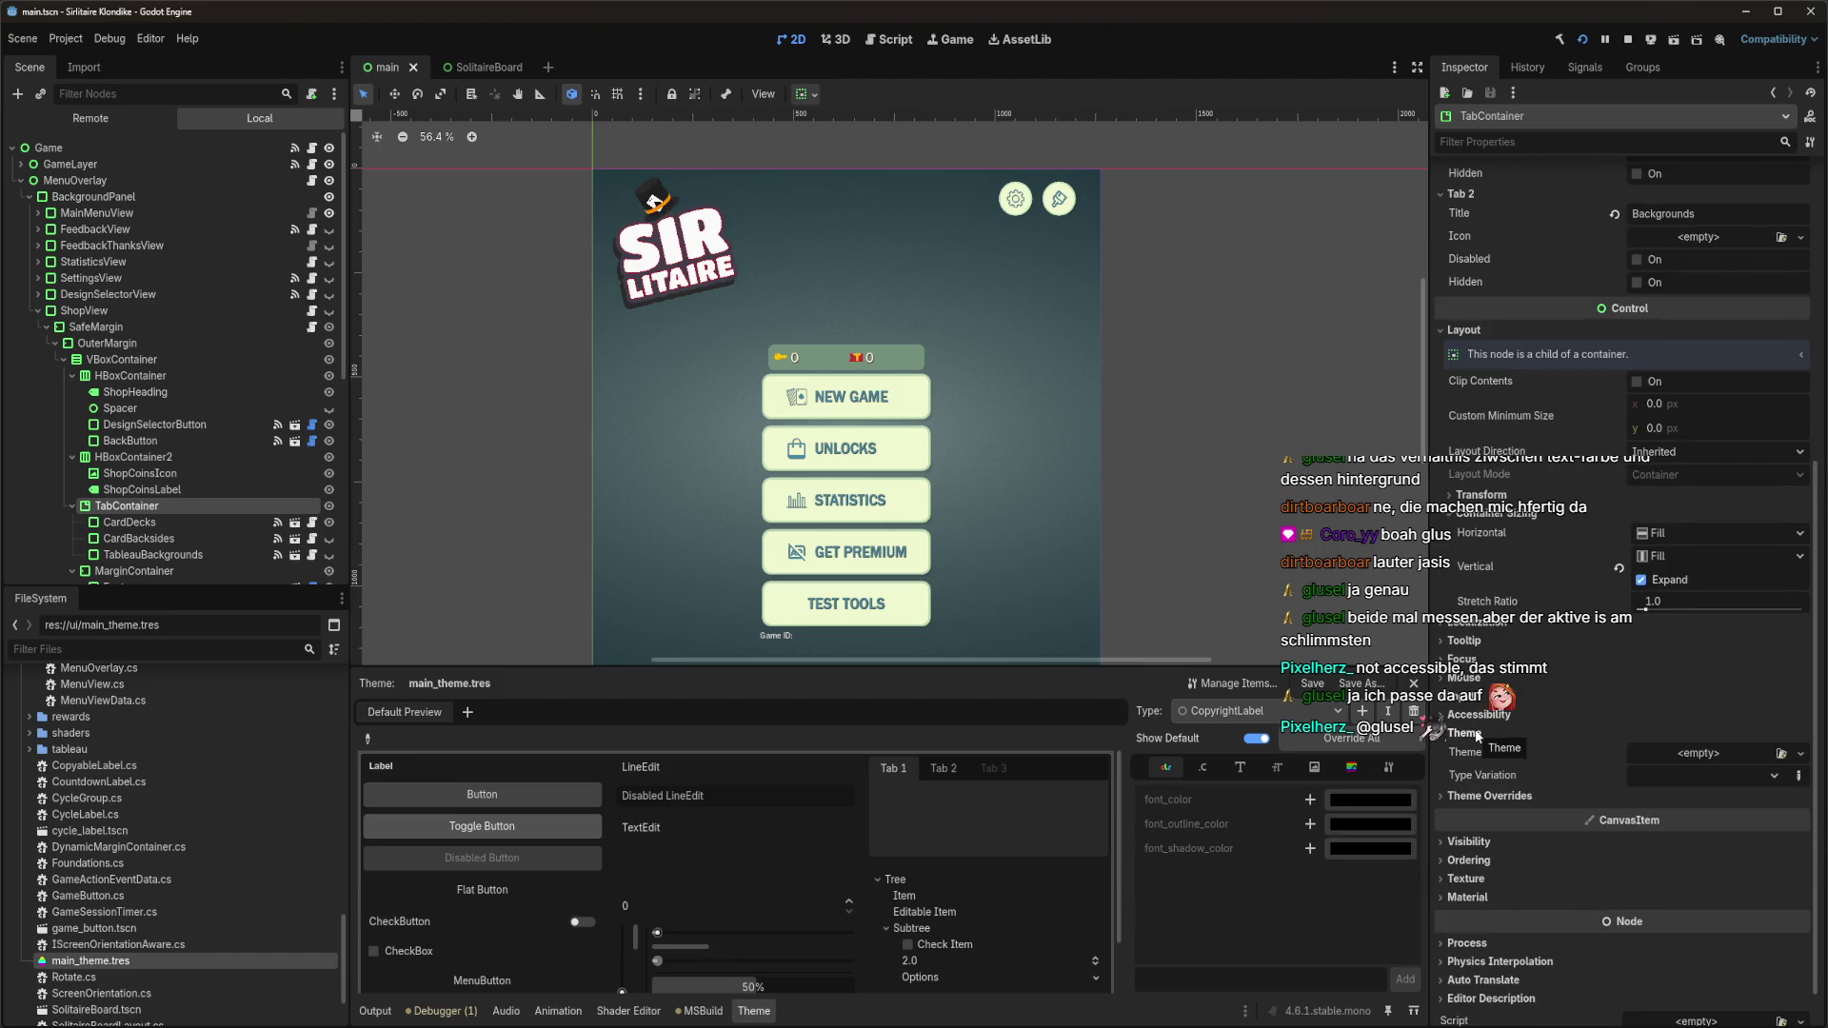
pyautogui.click(1477, 735)
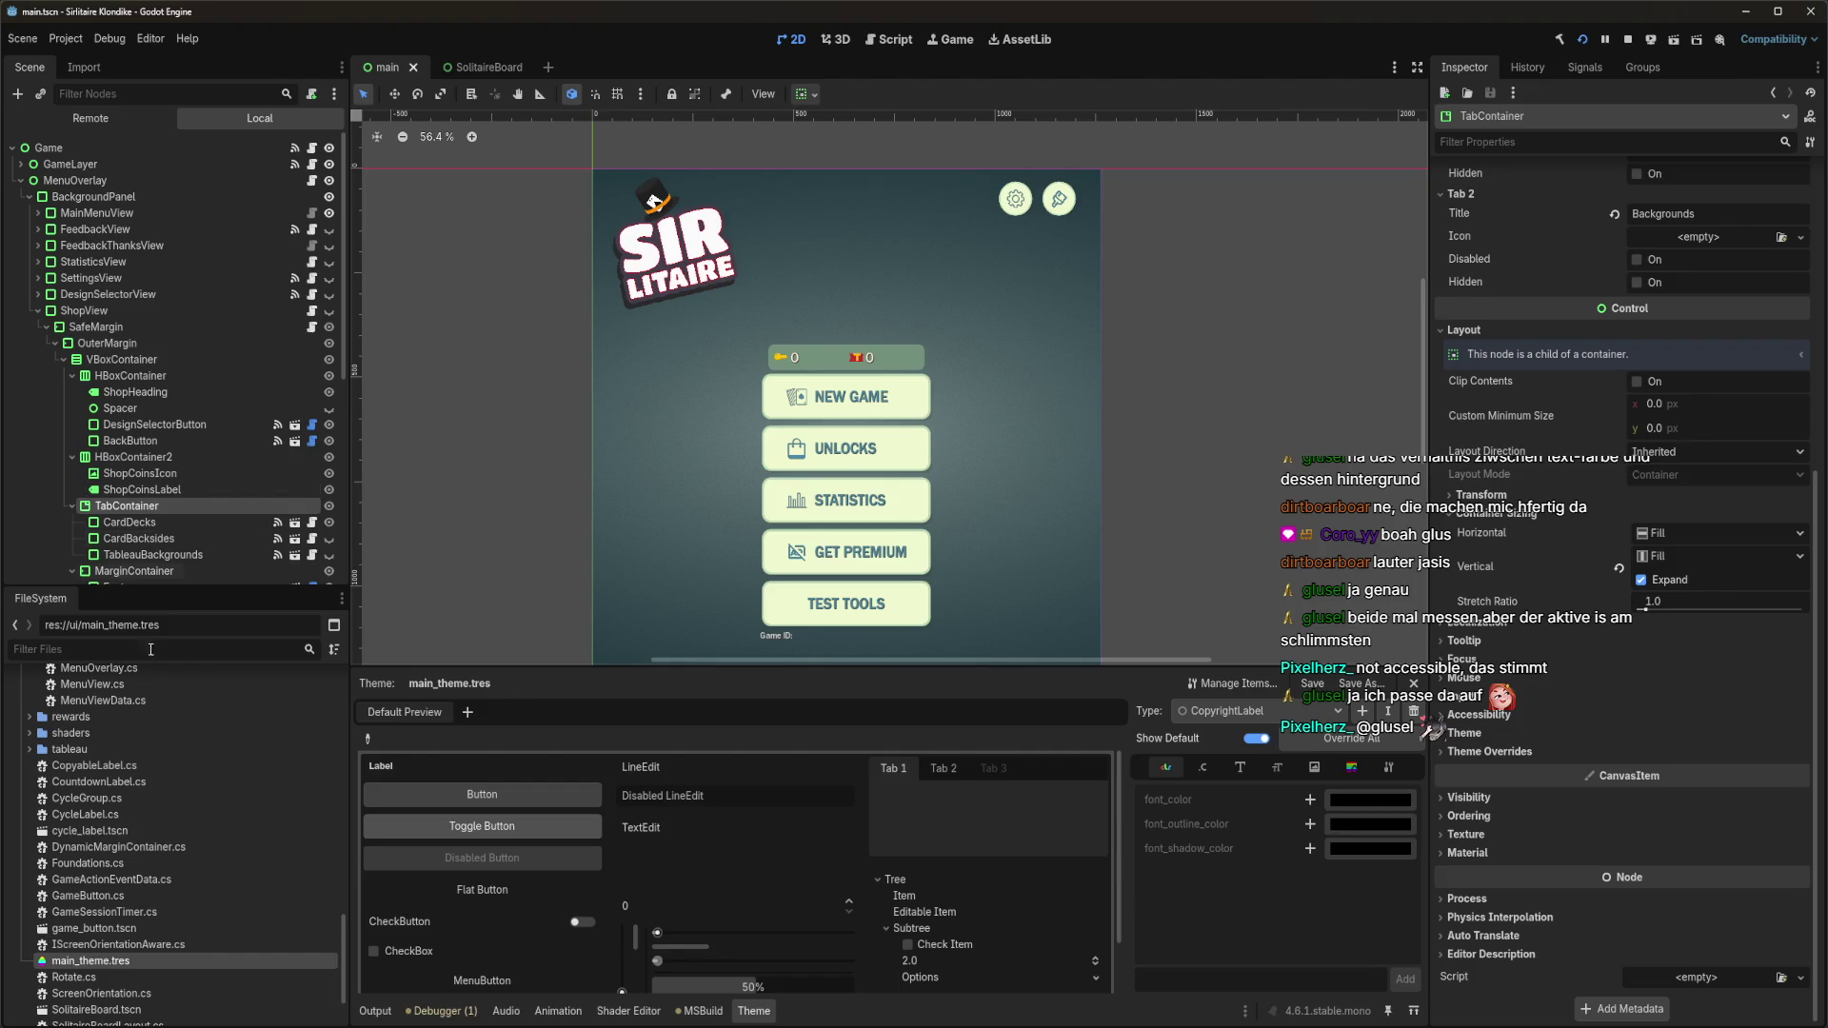
# Glance at the running game window, then list the types defined in main_theme.tres.
pyautogui.moveTo(238, 1027)
pyautogui.click(313, 995)
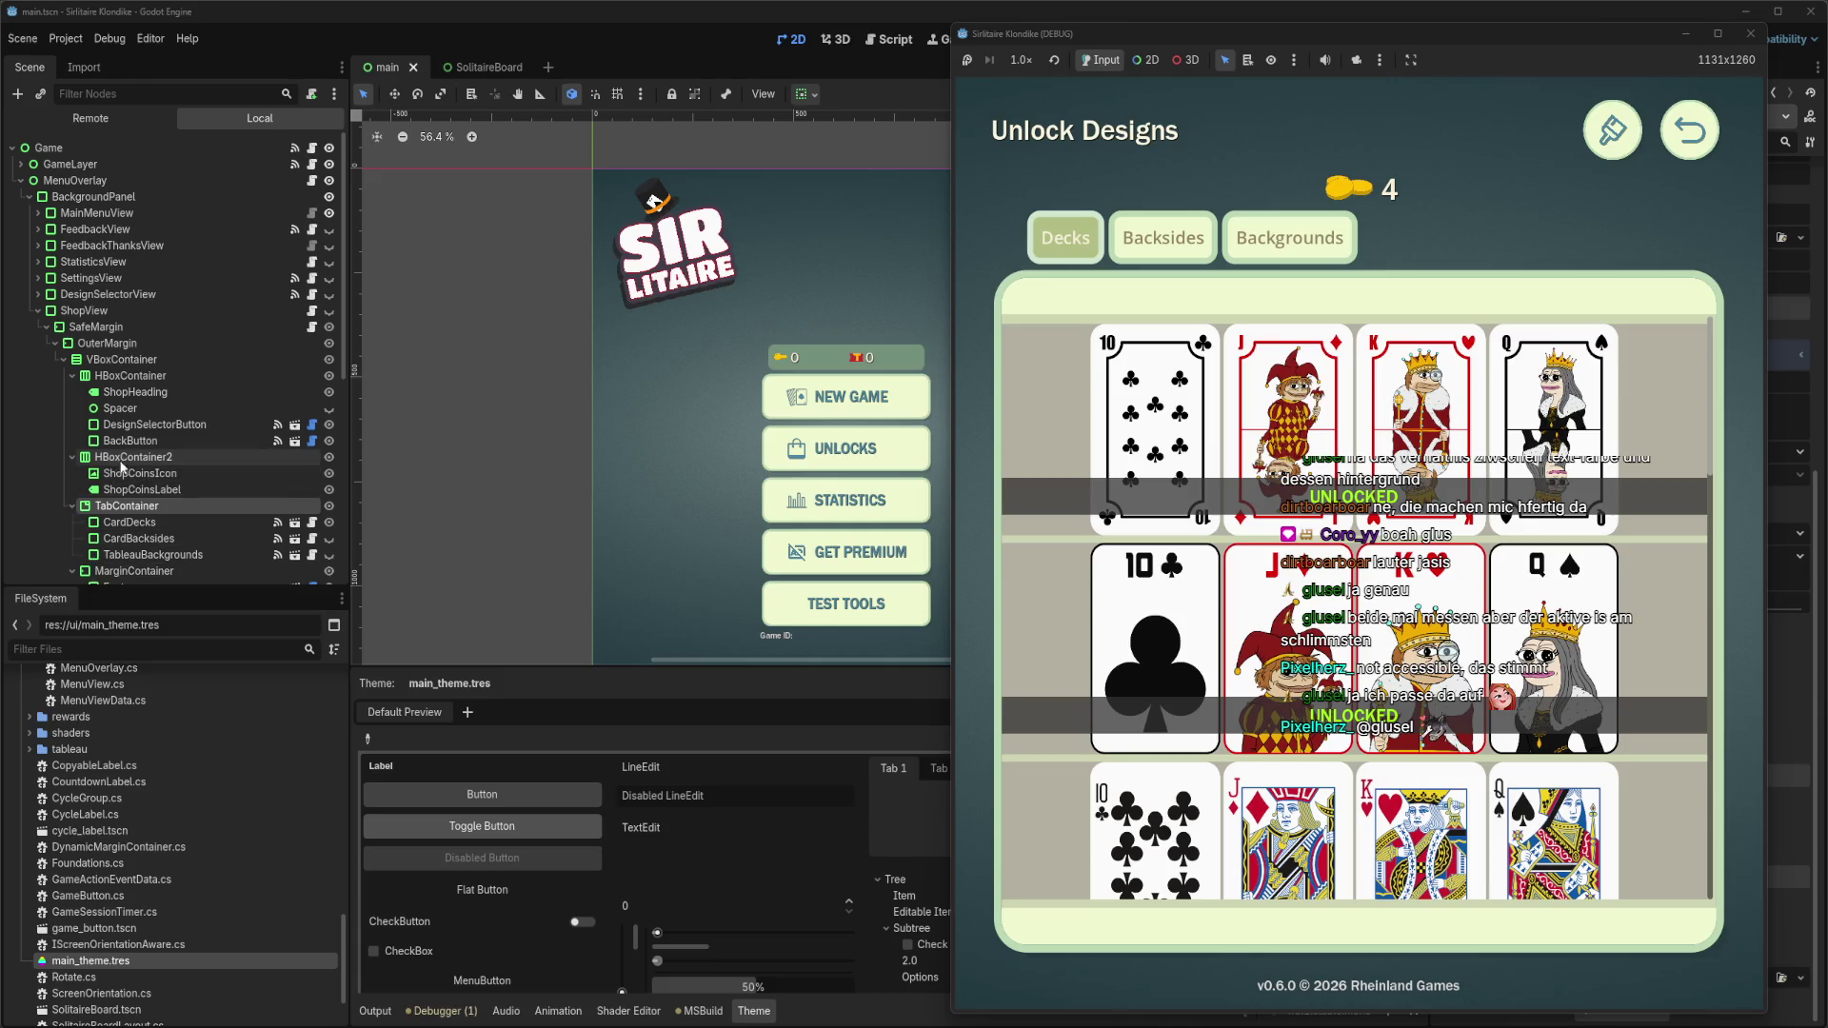
pyautogui.click(157, 501)
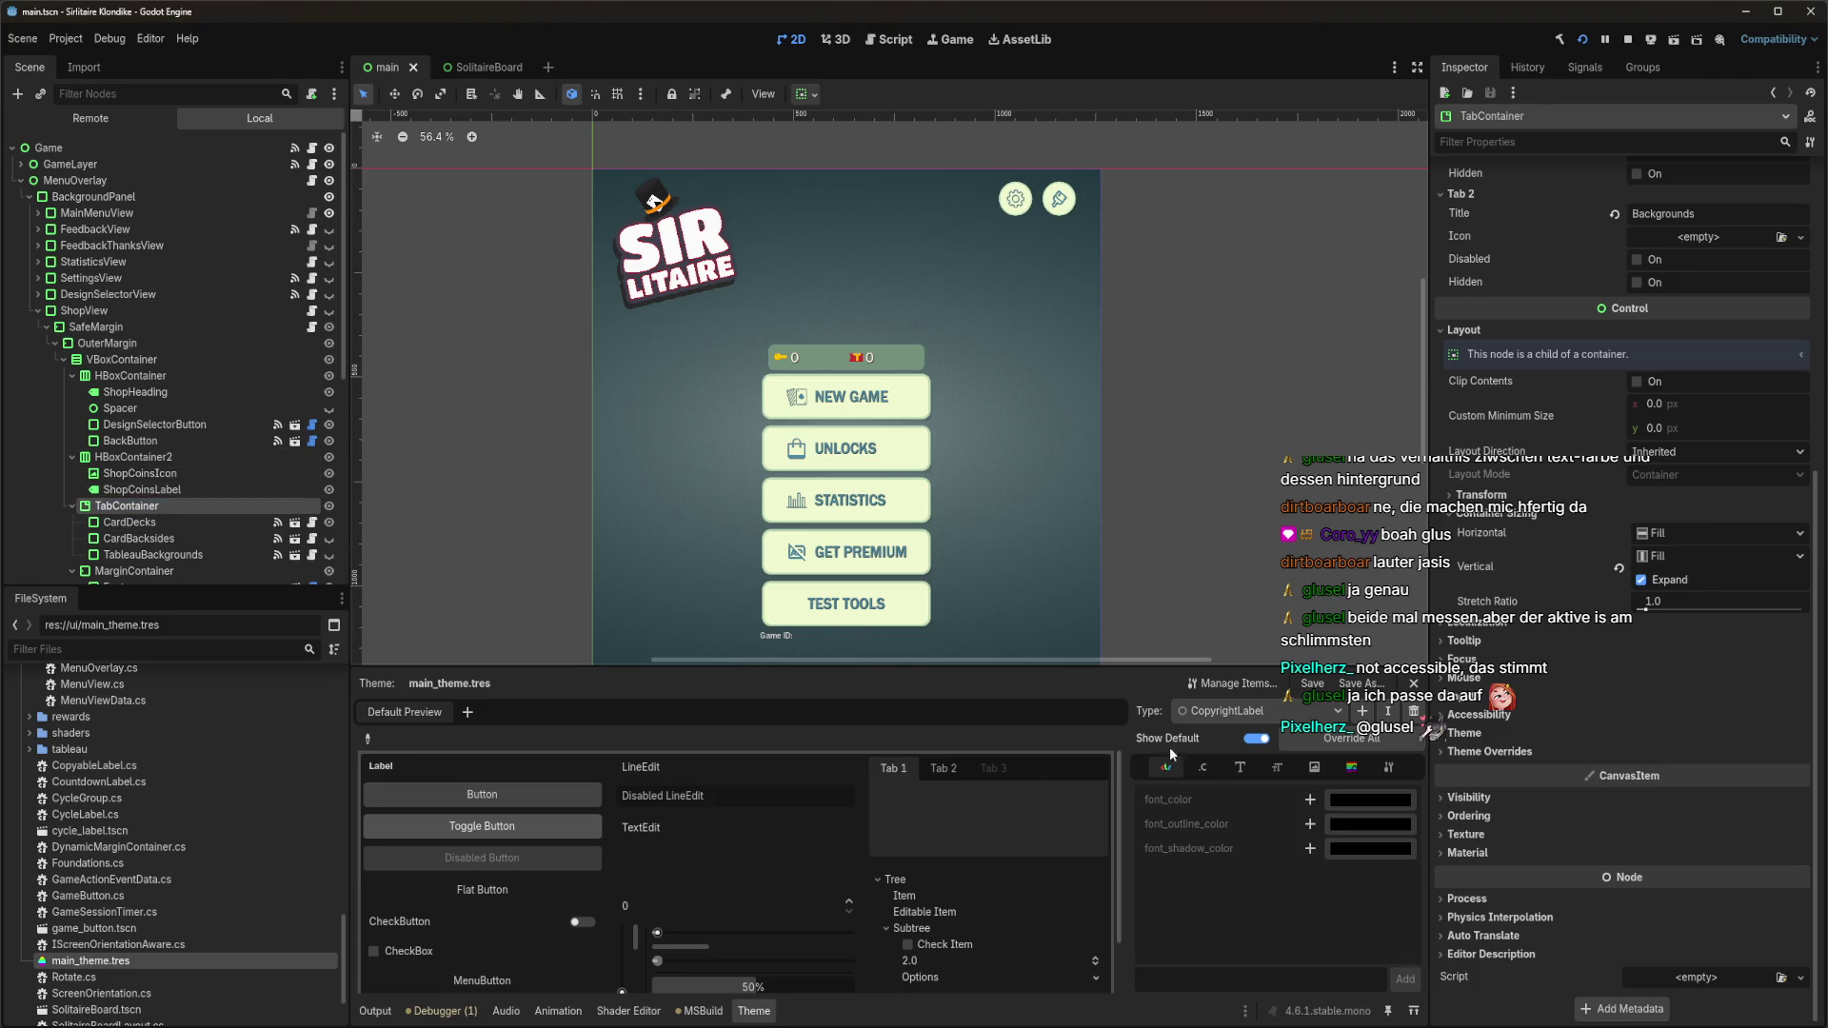
pyautogui.click(1258, 715)
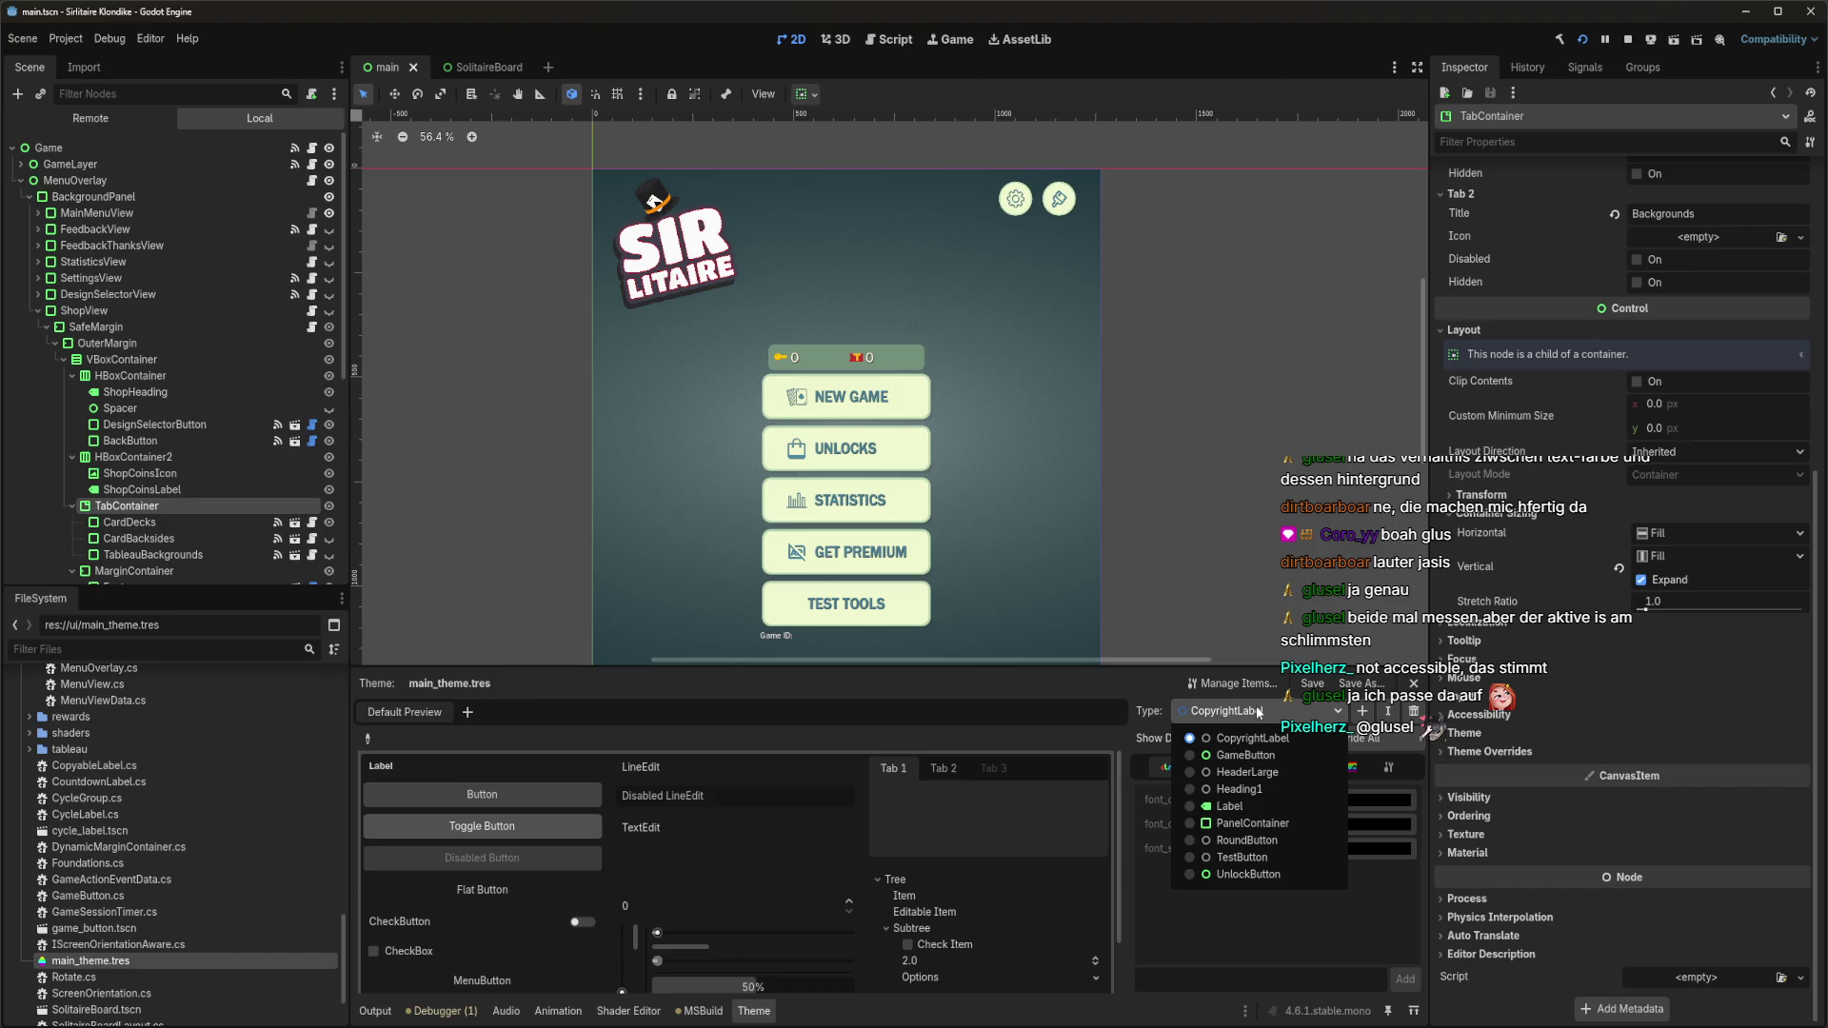
# Compare the type lists of main_theme.tres and main_menu_theme.tres without changing anything.
pyautogui.click(1258, 712)
pyautogui.scroll(2, 95, 860)
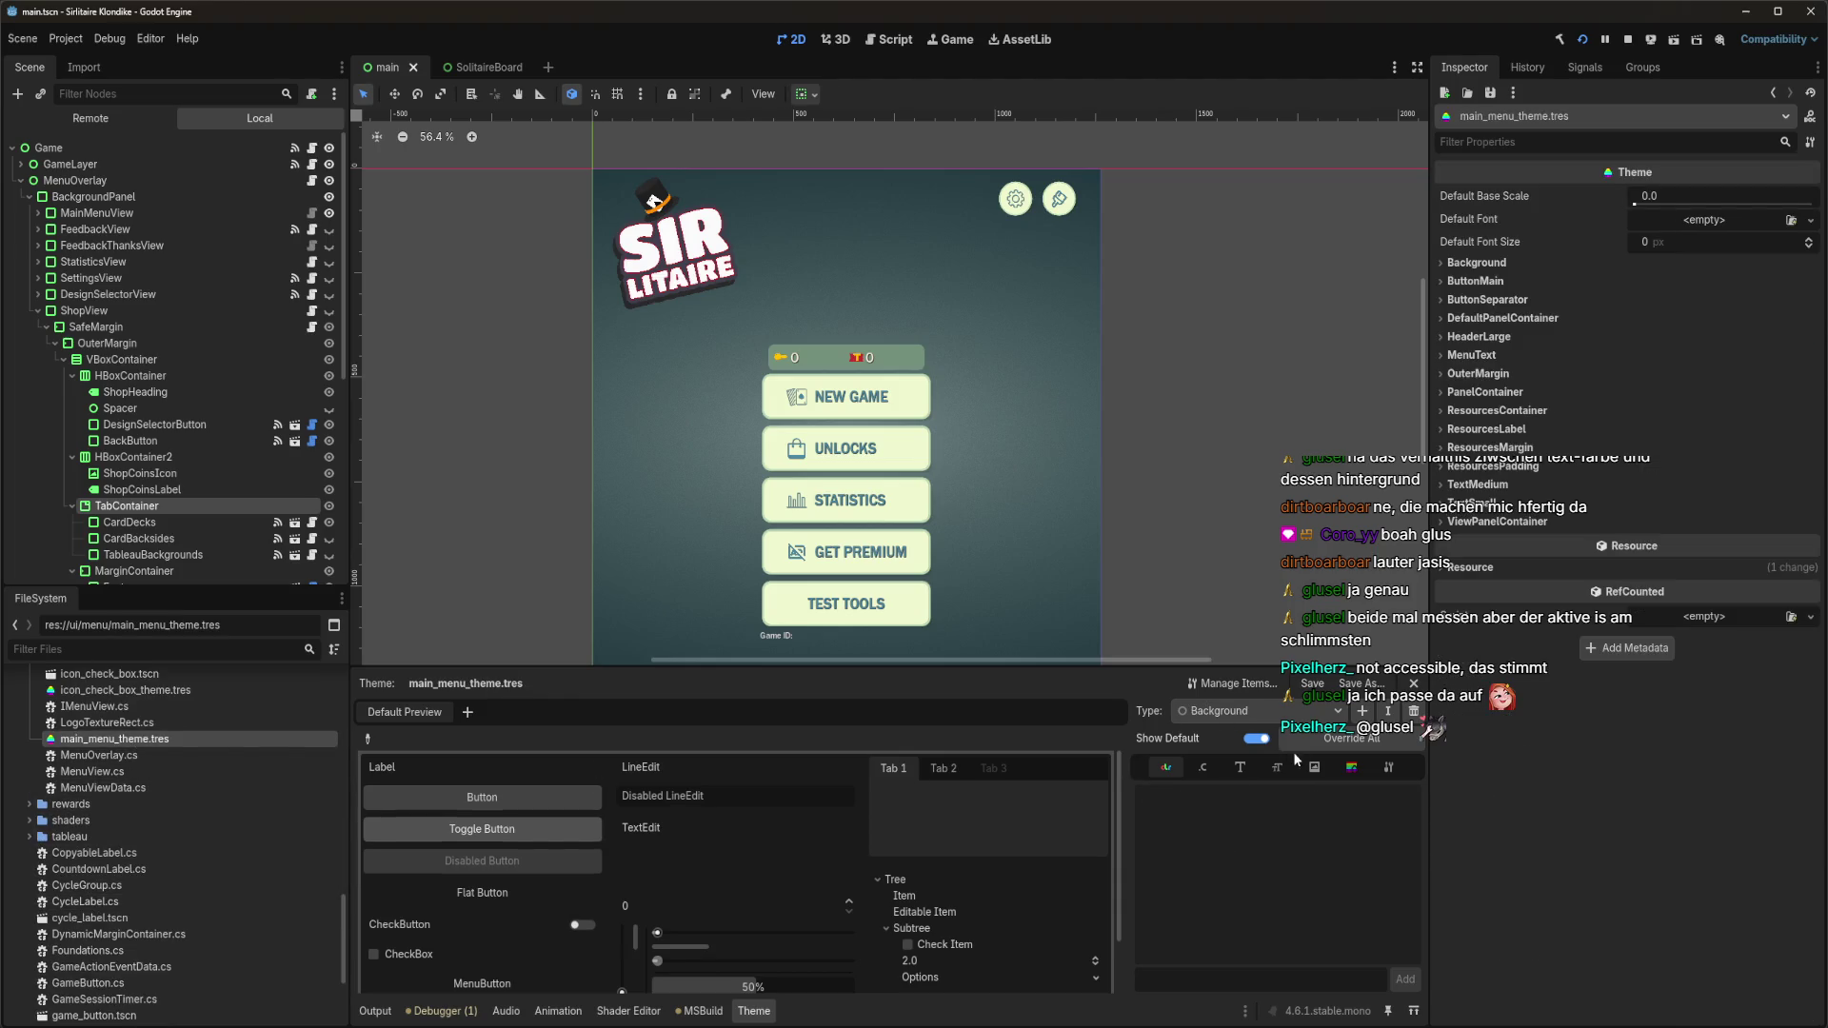
pyautogui.click(1263, 714)
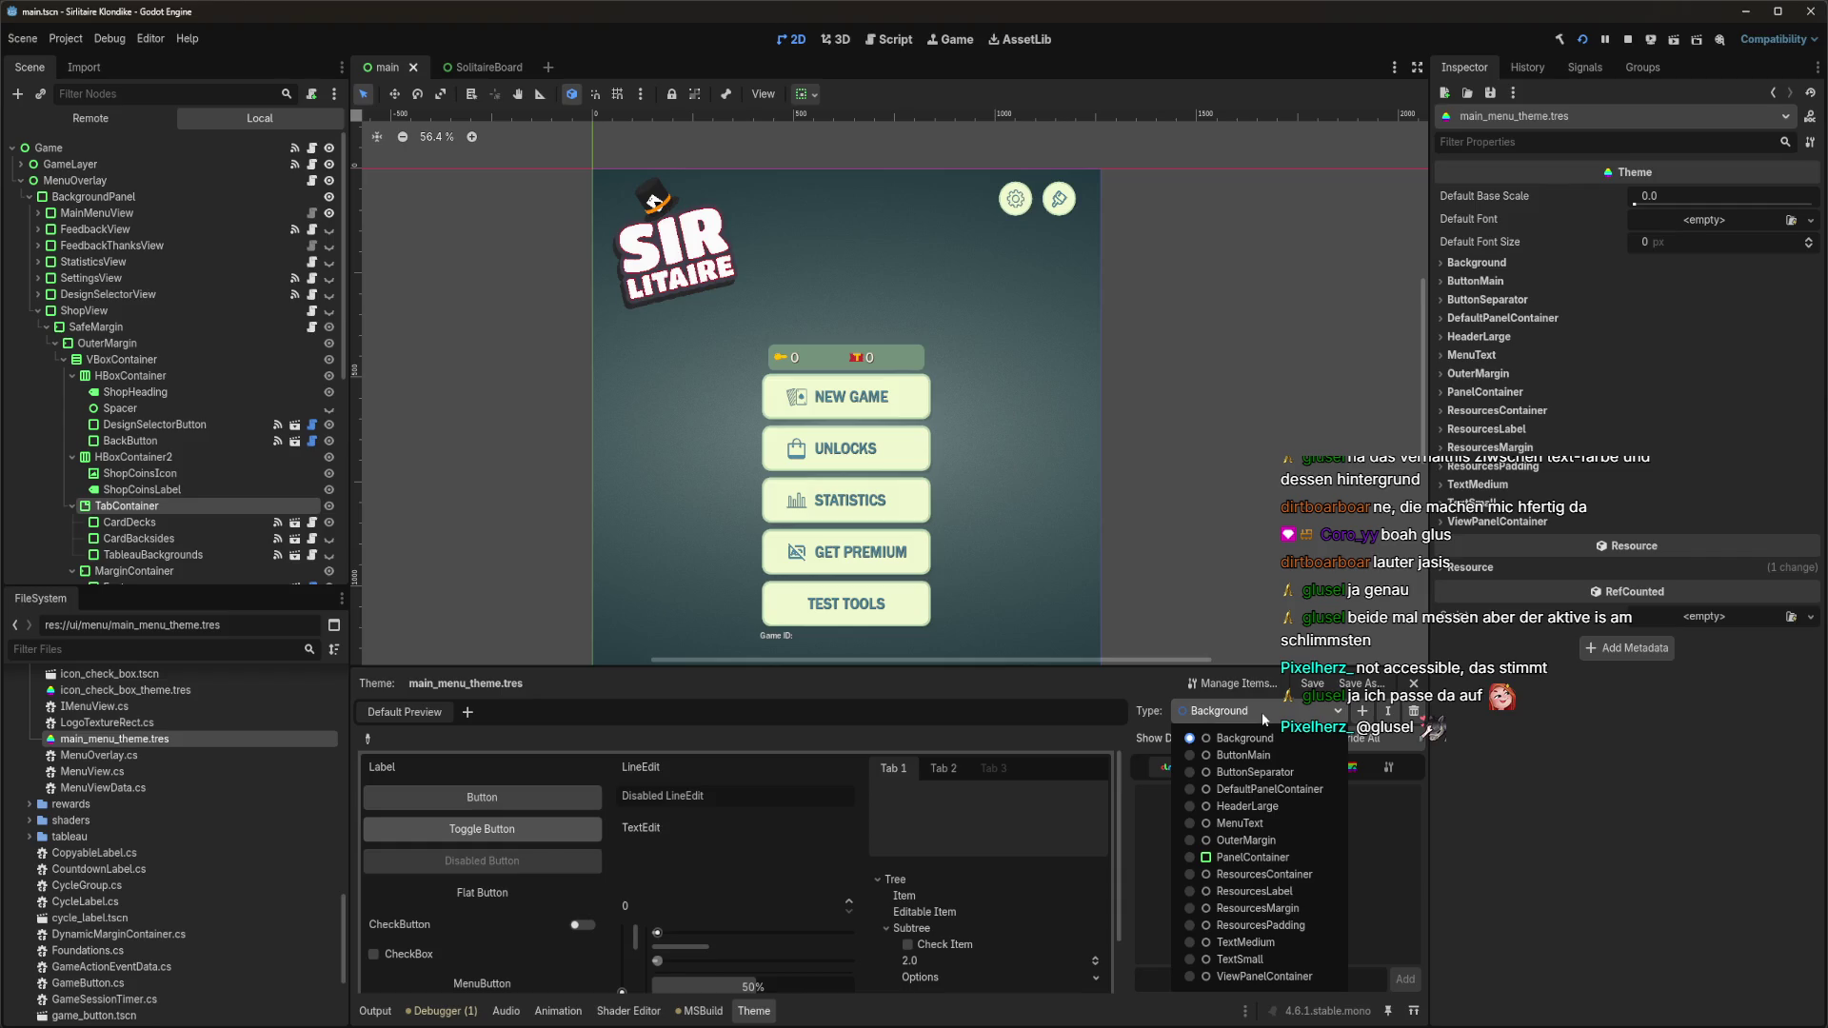
pyautogui.click(1261, 712)
pyautogui.scroll(3, 122, 764)
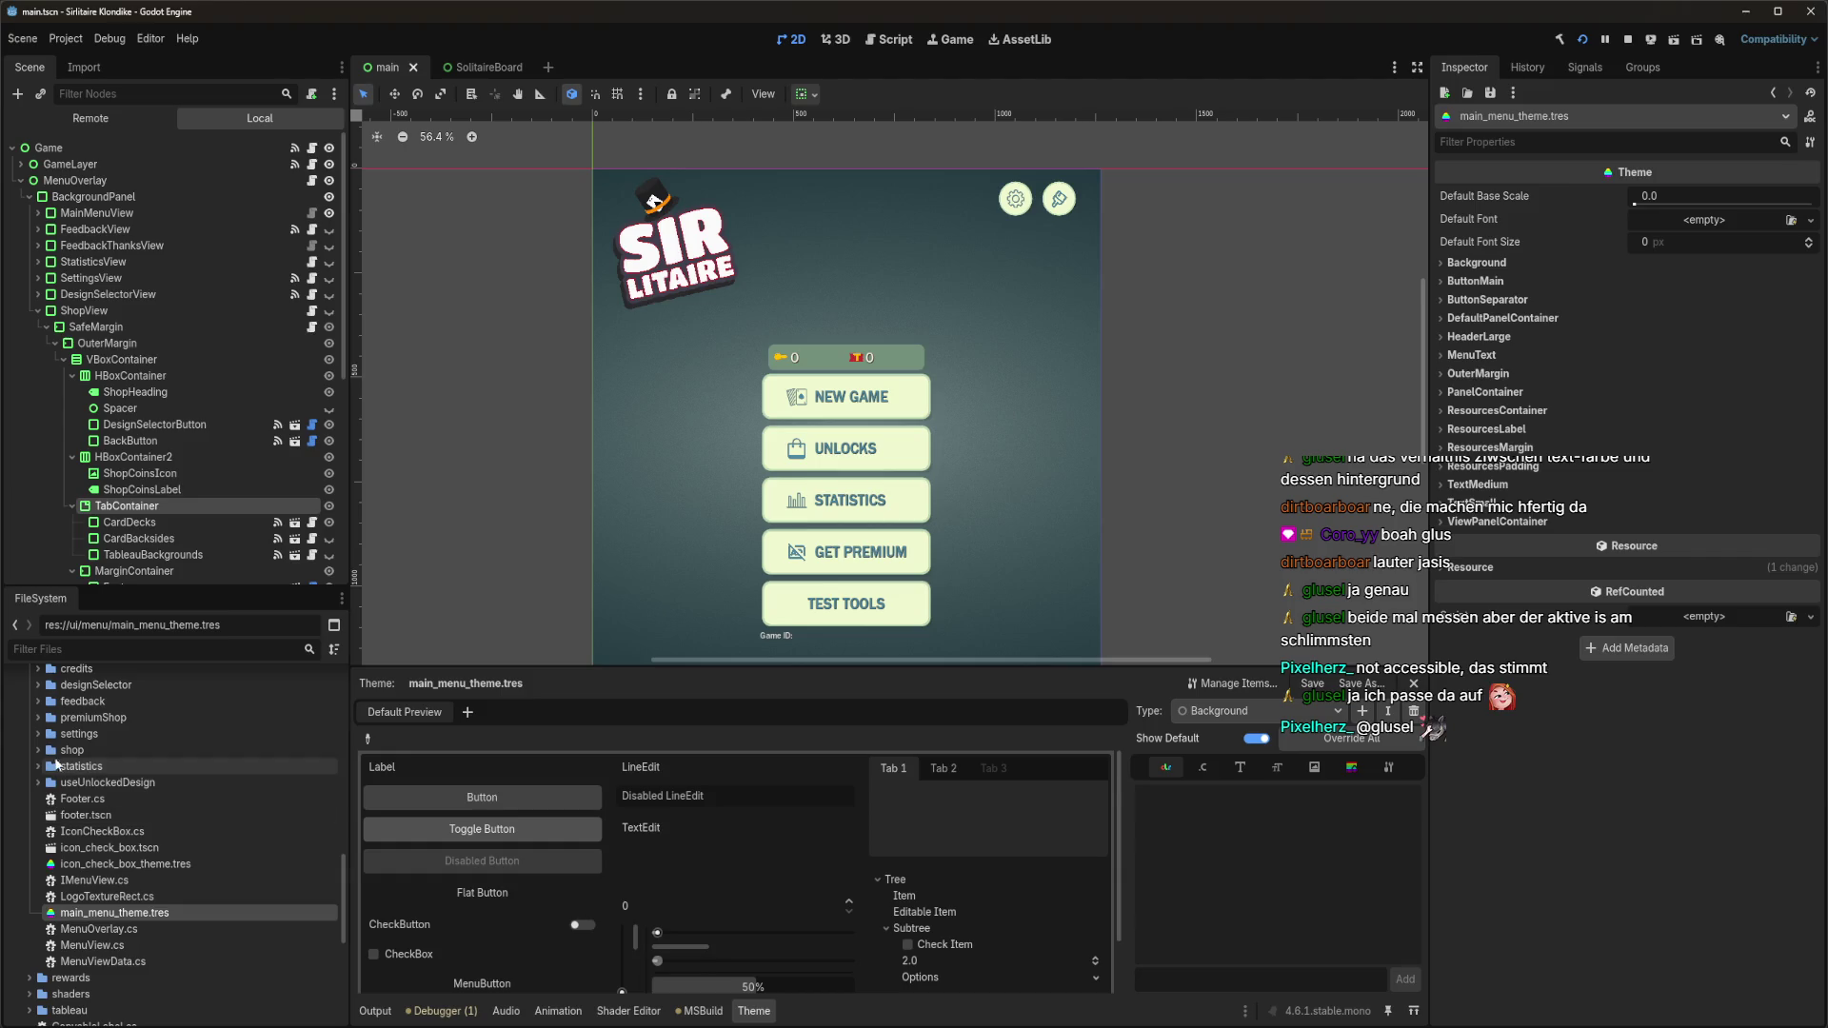
# Open shop_theme.tres from the shop folder and review the TabContainer type's tab font colours.
pyautogui.doubleClick(85, 751)
pyautogui.scroll(-1, 143, 819)
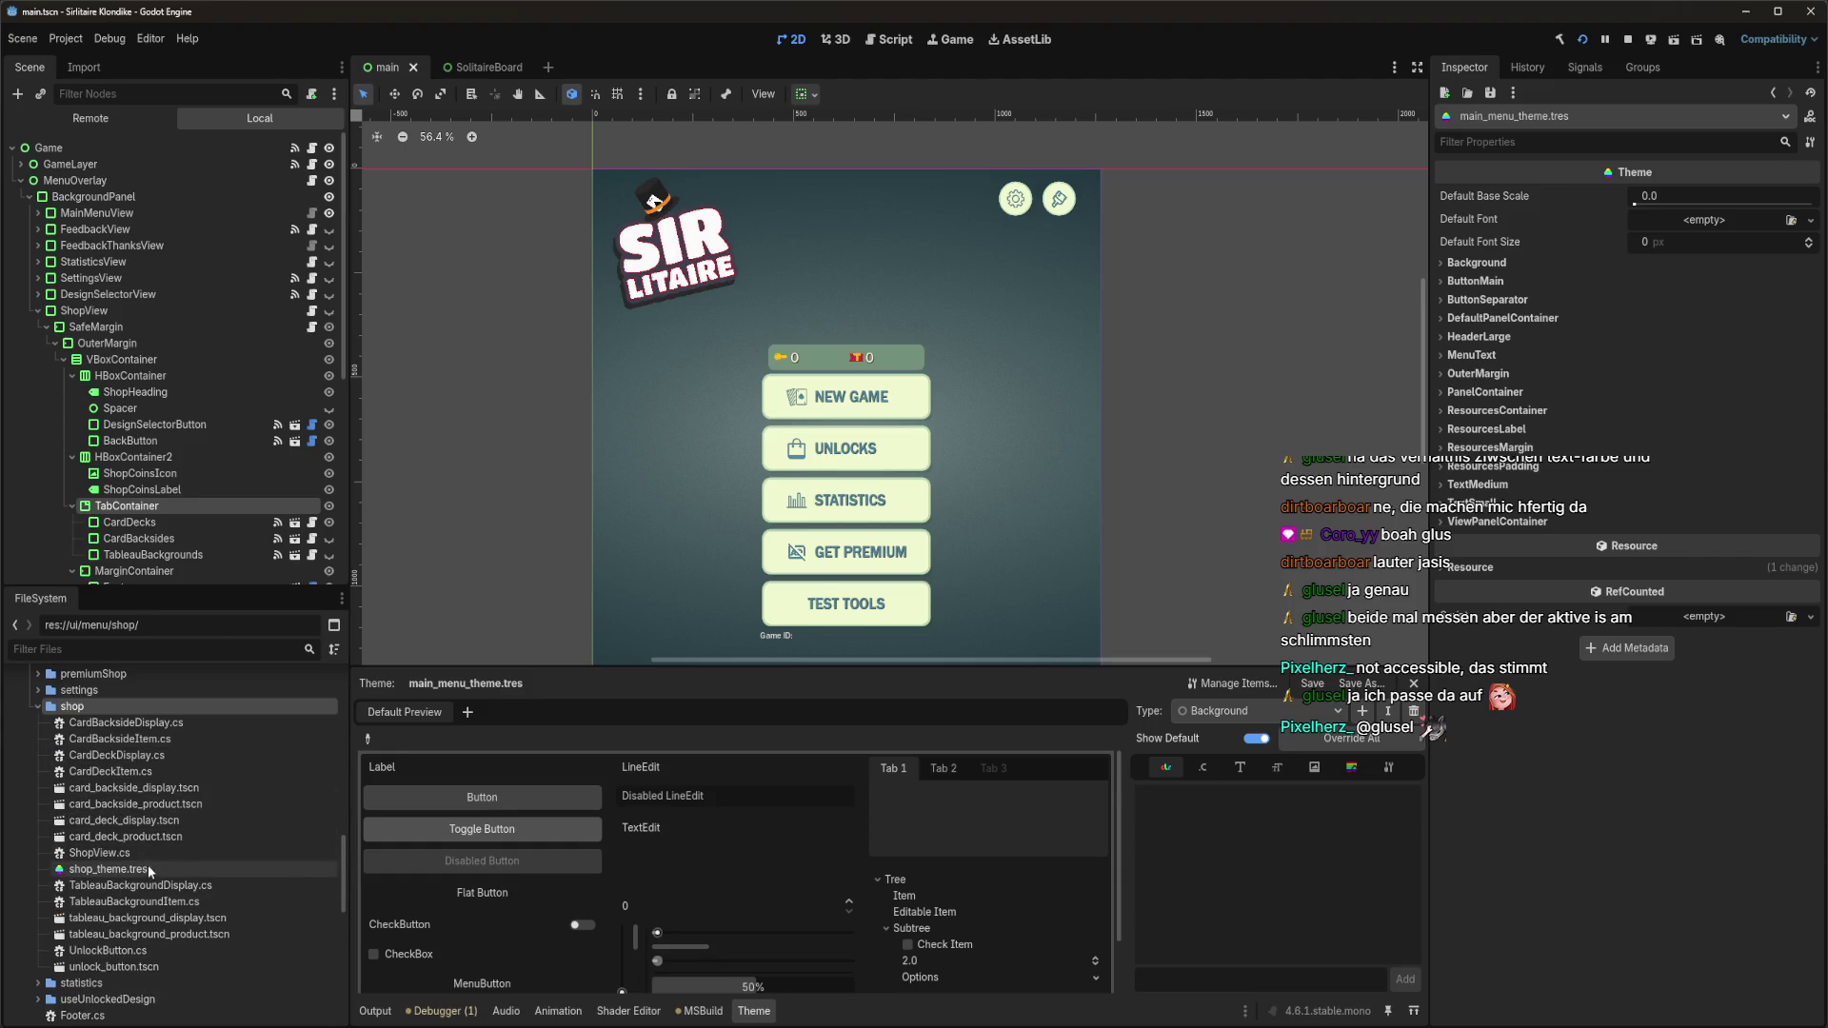
pyautogui.doubleClick(147, 868)
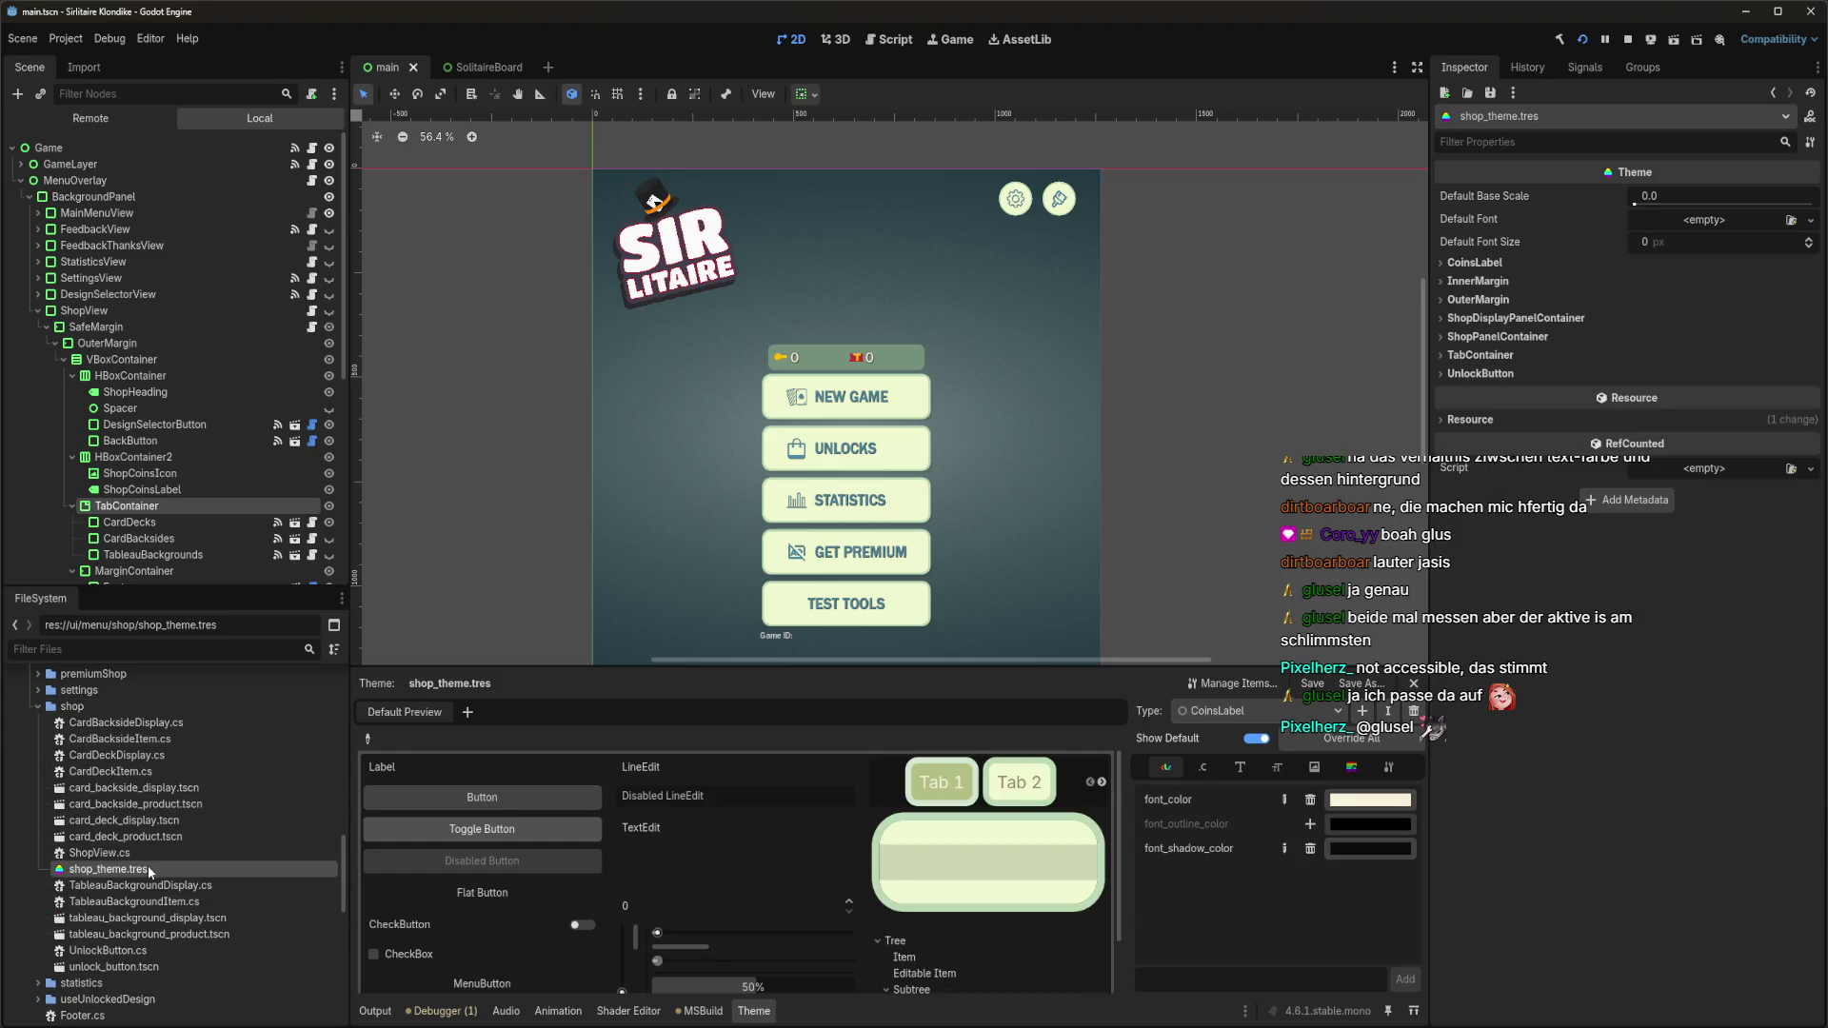
pyautogui.click(1249, 705)
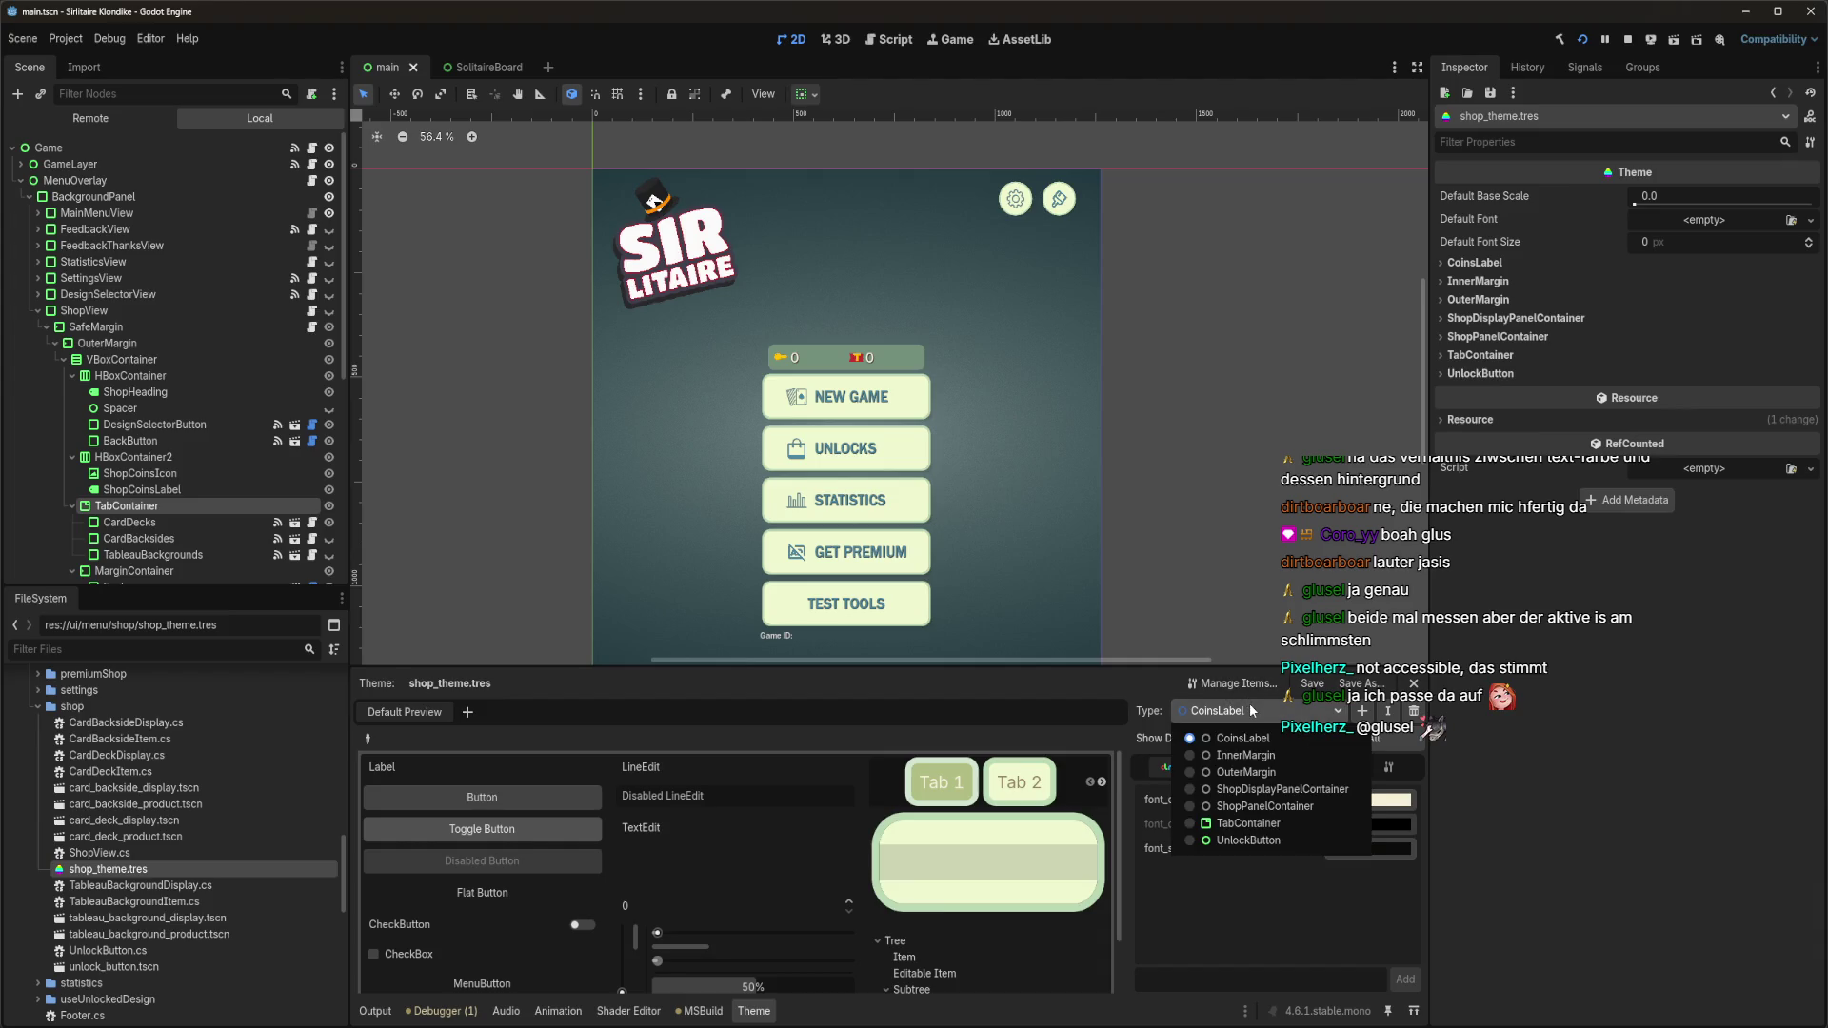
pyautogui.click(1249, 825)
pyautogui.scroll(-1, 1214, 848)
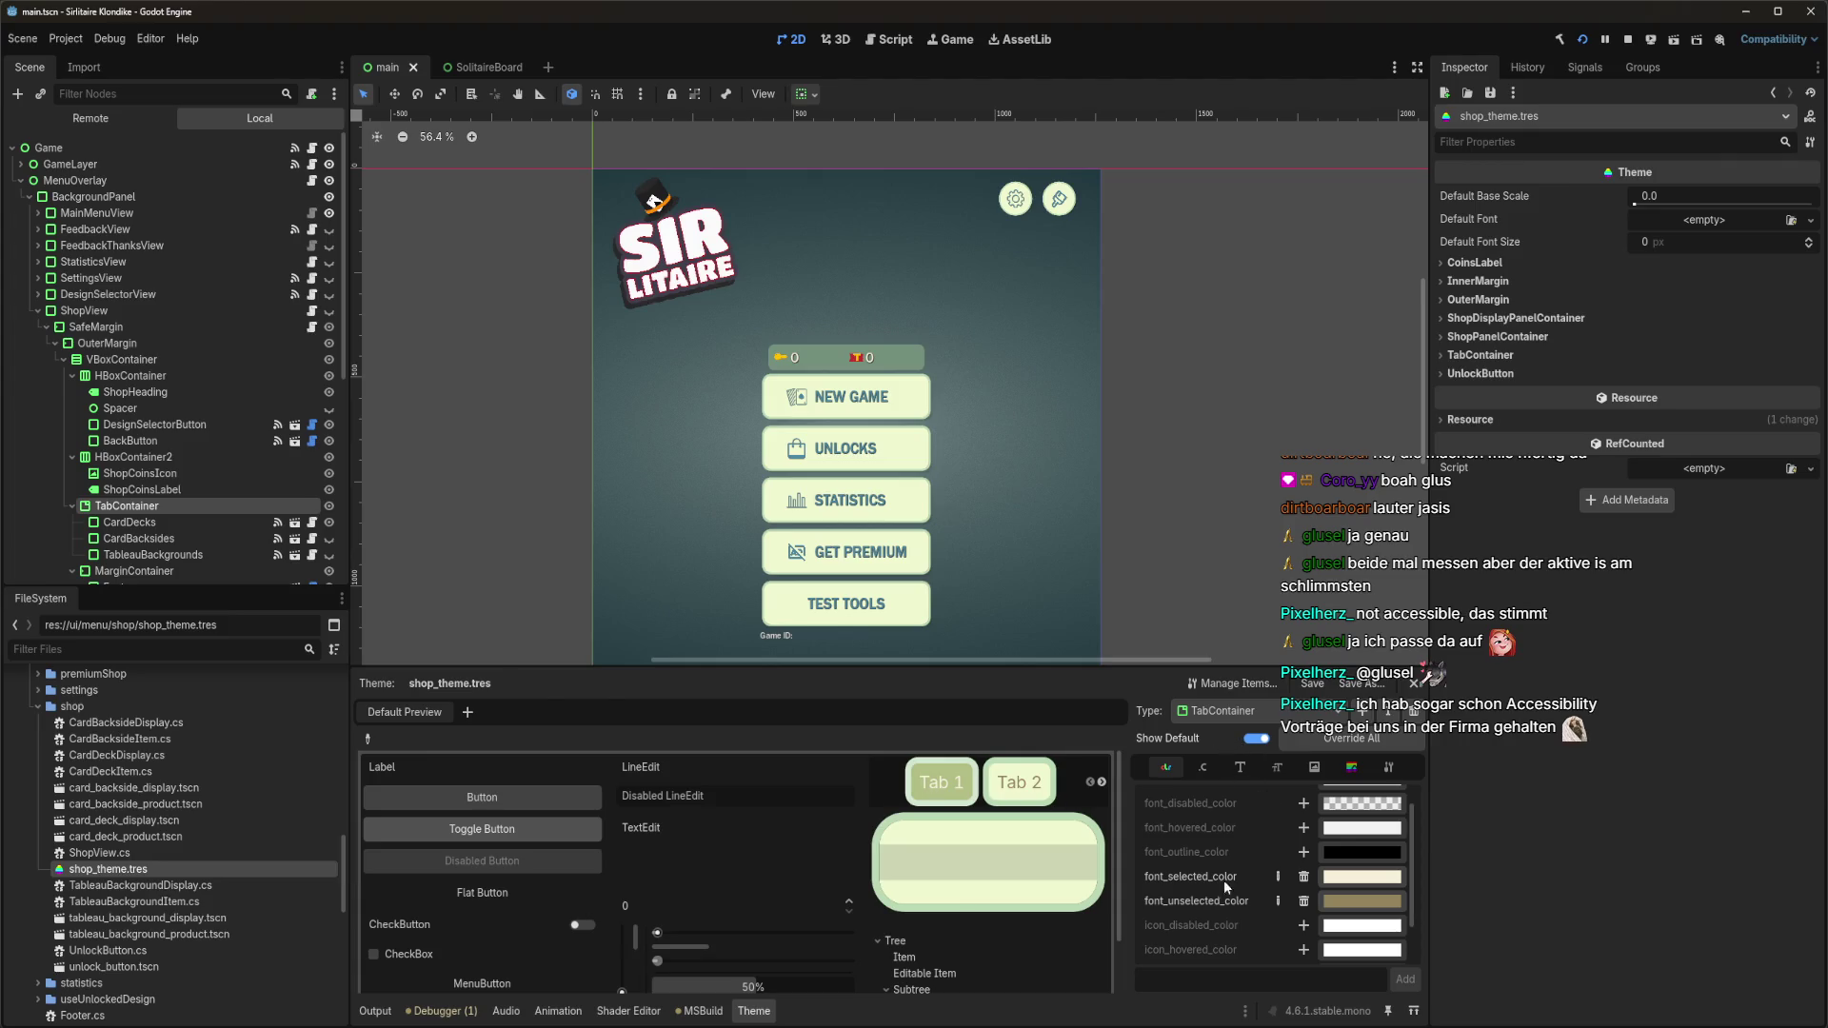
pyautogui.scroll(-1, 1213, 898)
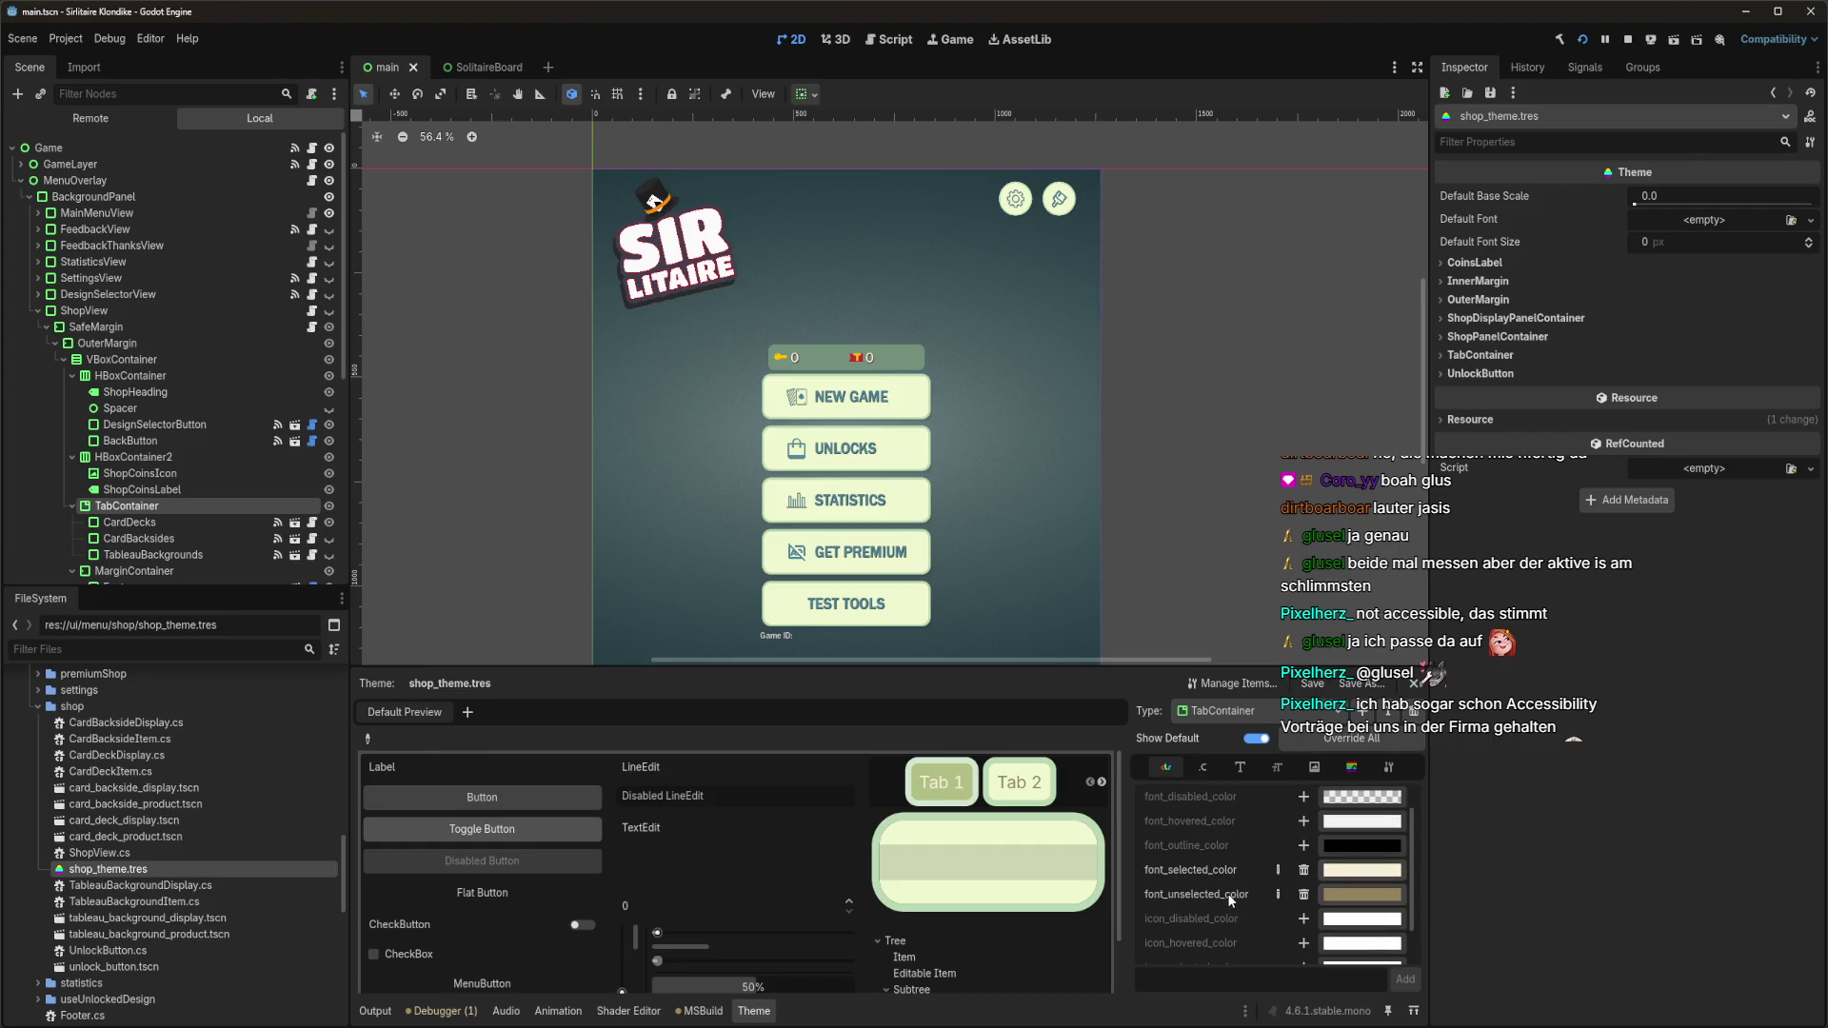
pyautogui.scroll(1, 1227, 893)
pyautogui.scroll(-1, 1245, 891)
pyautogui.hotkey('alt', 'Tab')
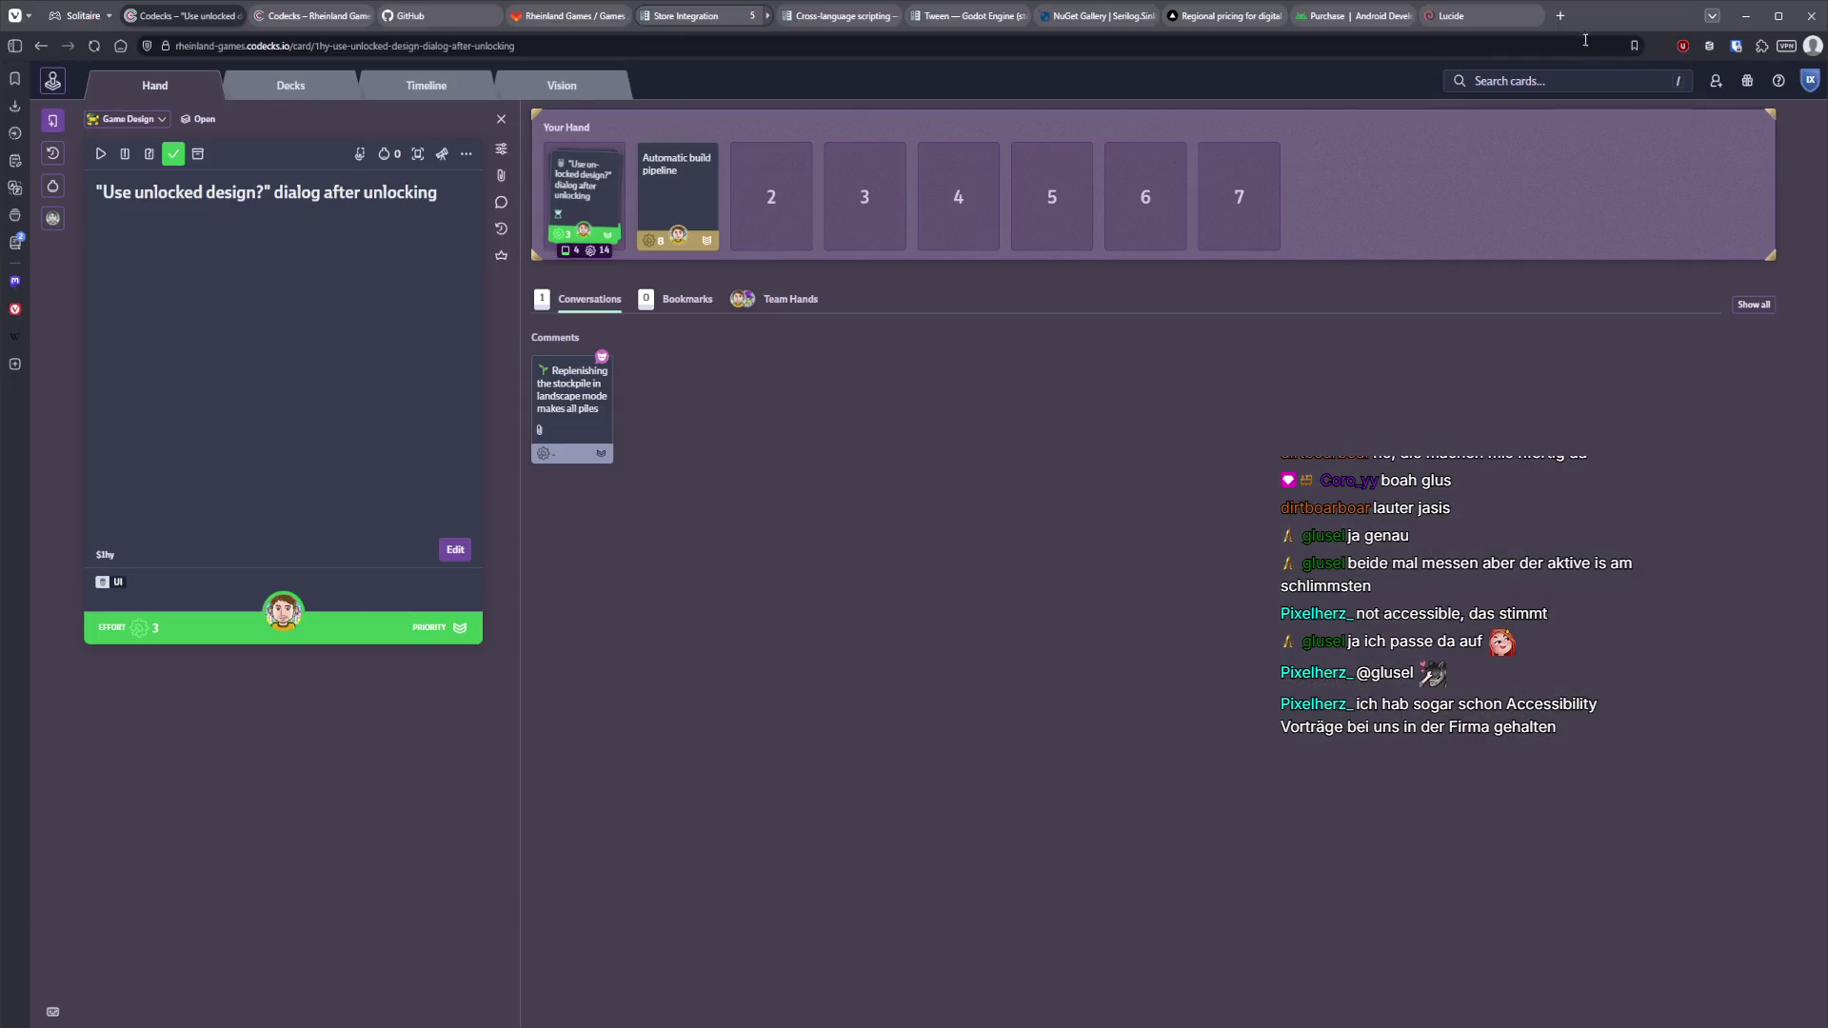
# Open a new browser tab and try then clear the search terms 'contrast' and 'accessibilit'.
pyautogui.click(1568, 19)
pyautogui.write('contrast')
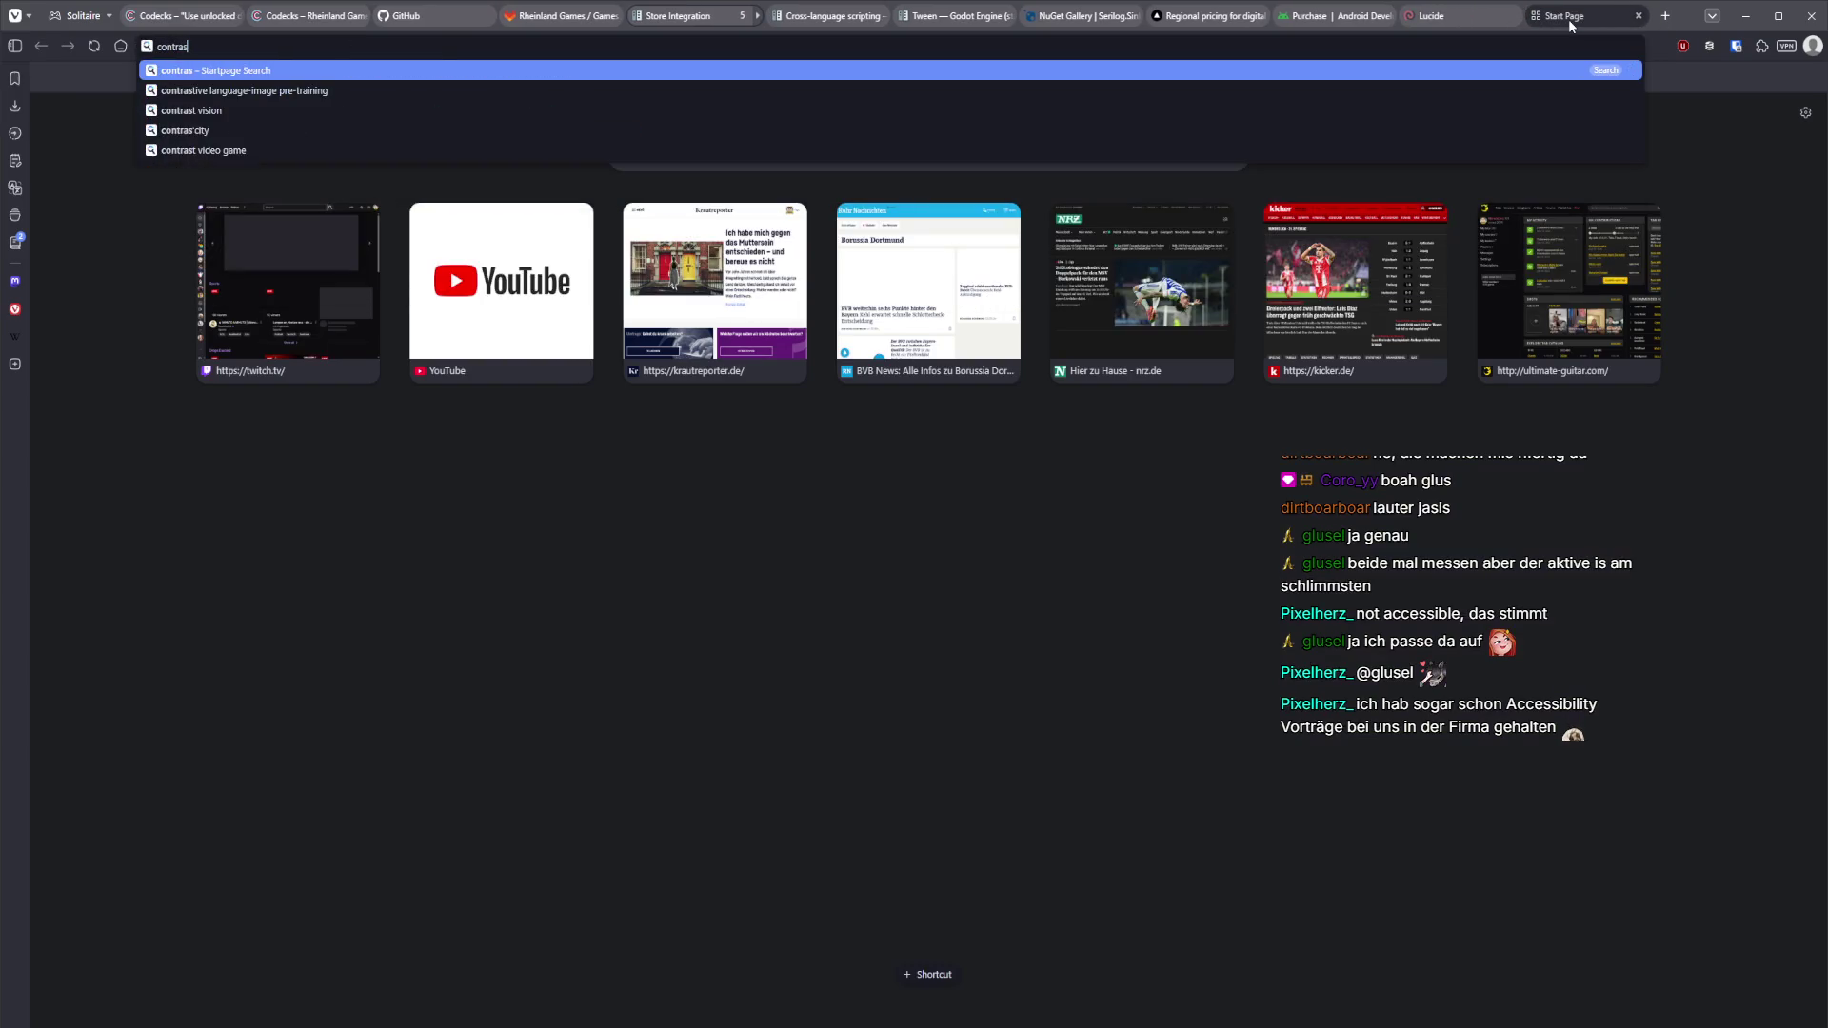
pyautogui.hotkey('ctrl', 'BackSpace')
pyautogui.write('accessibilit')
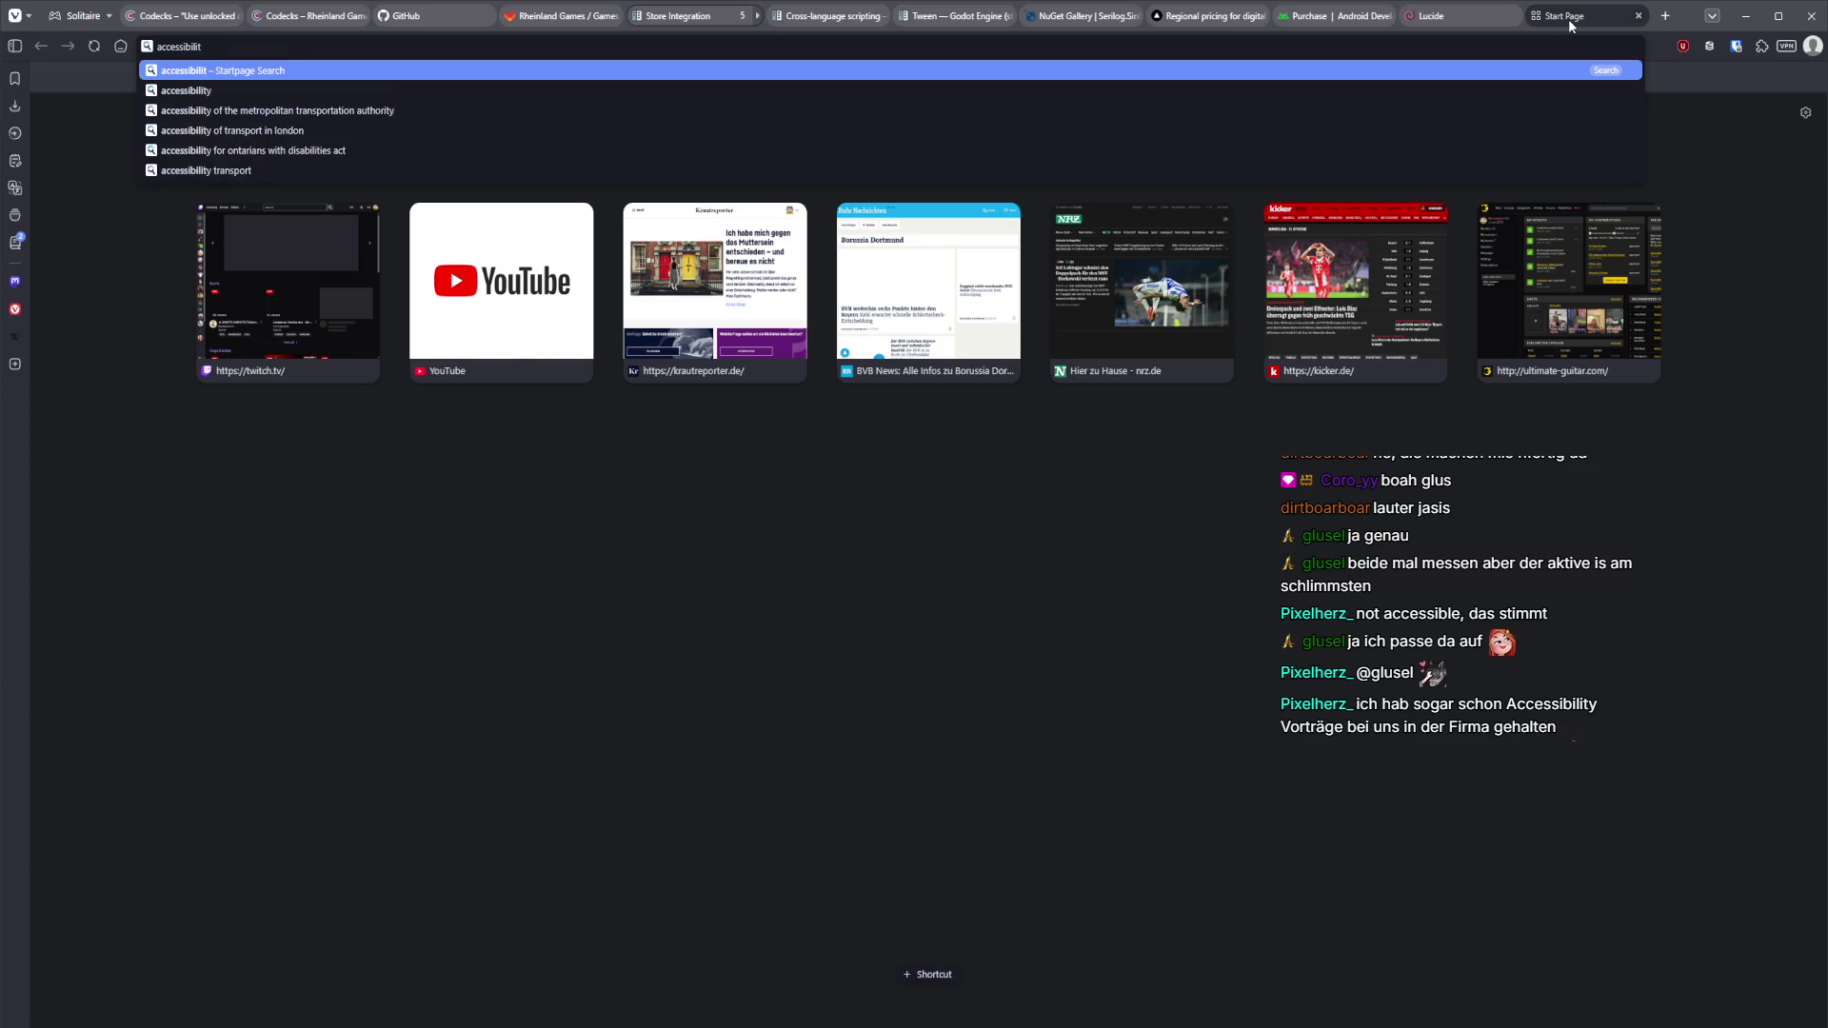
pyautogui.hotkey('ctrl', 'BackSpace')
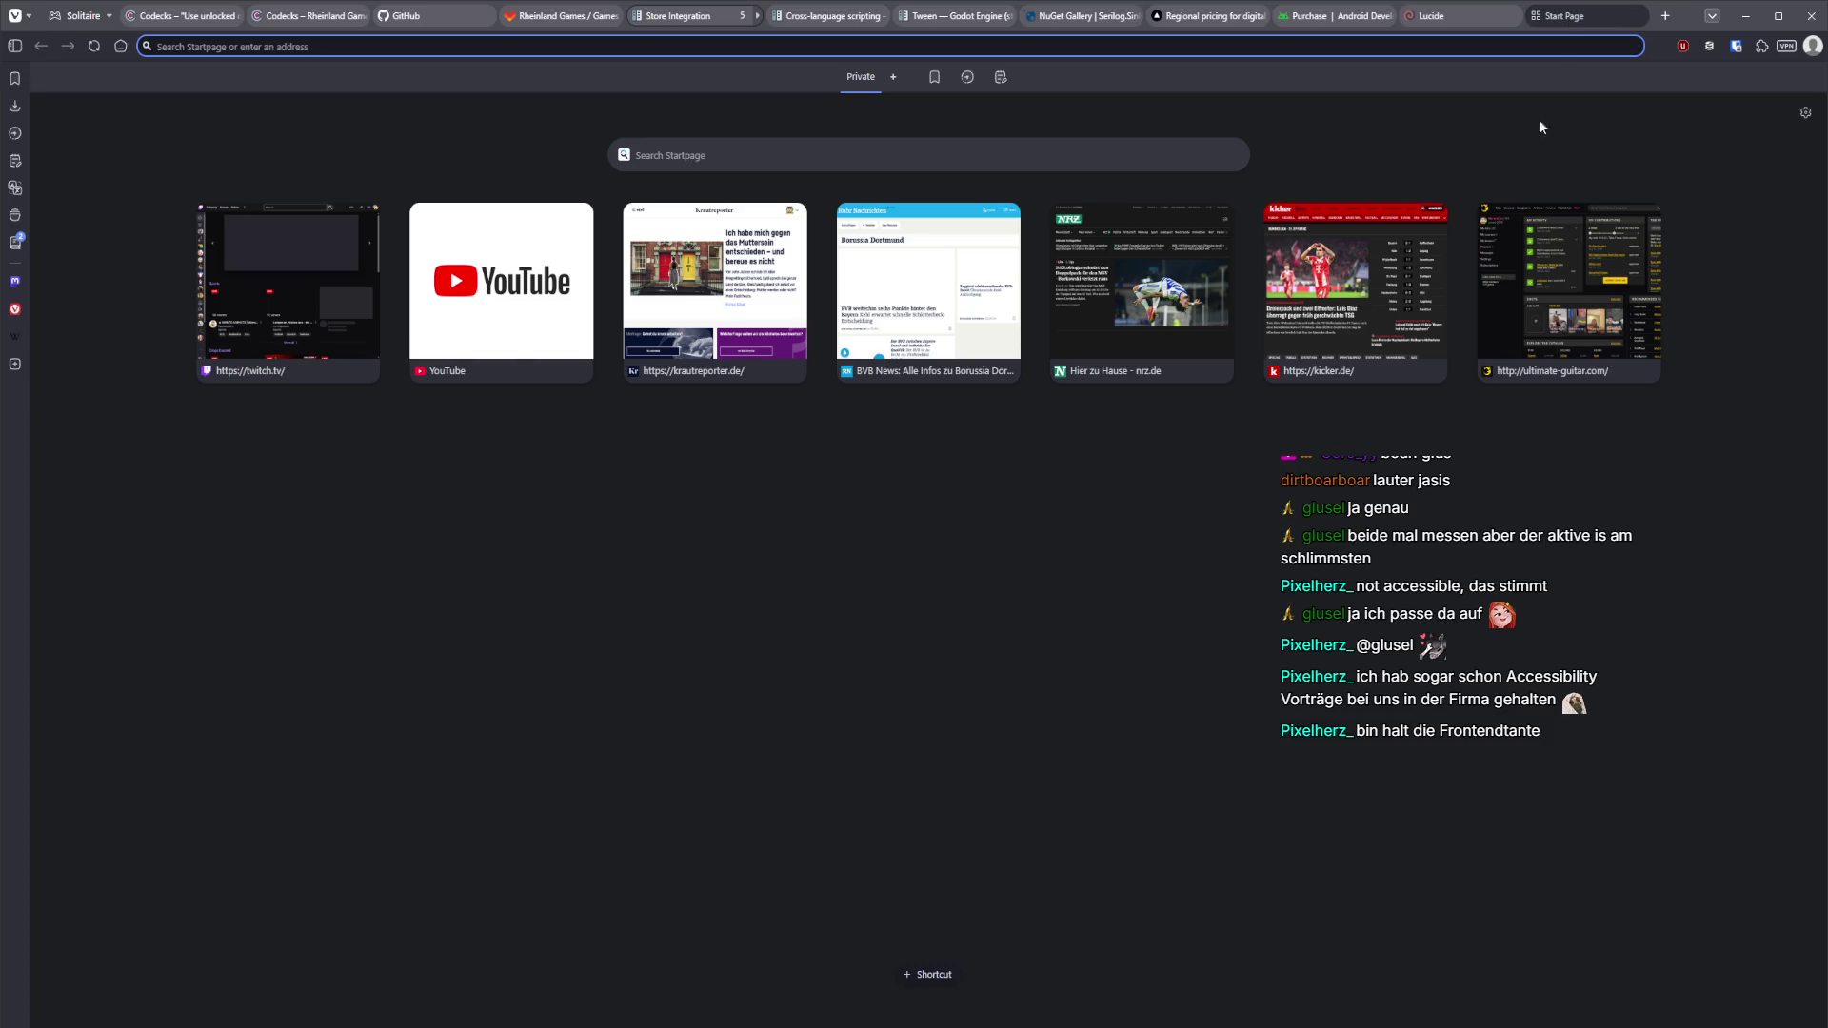
pyautogui.click(711, 761)
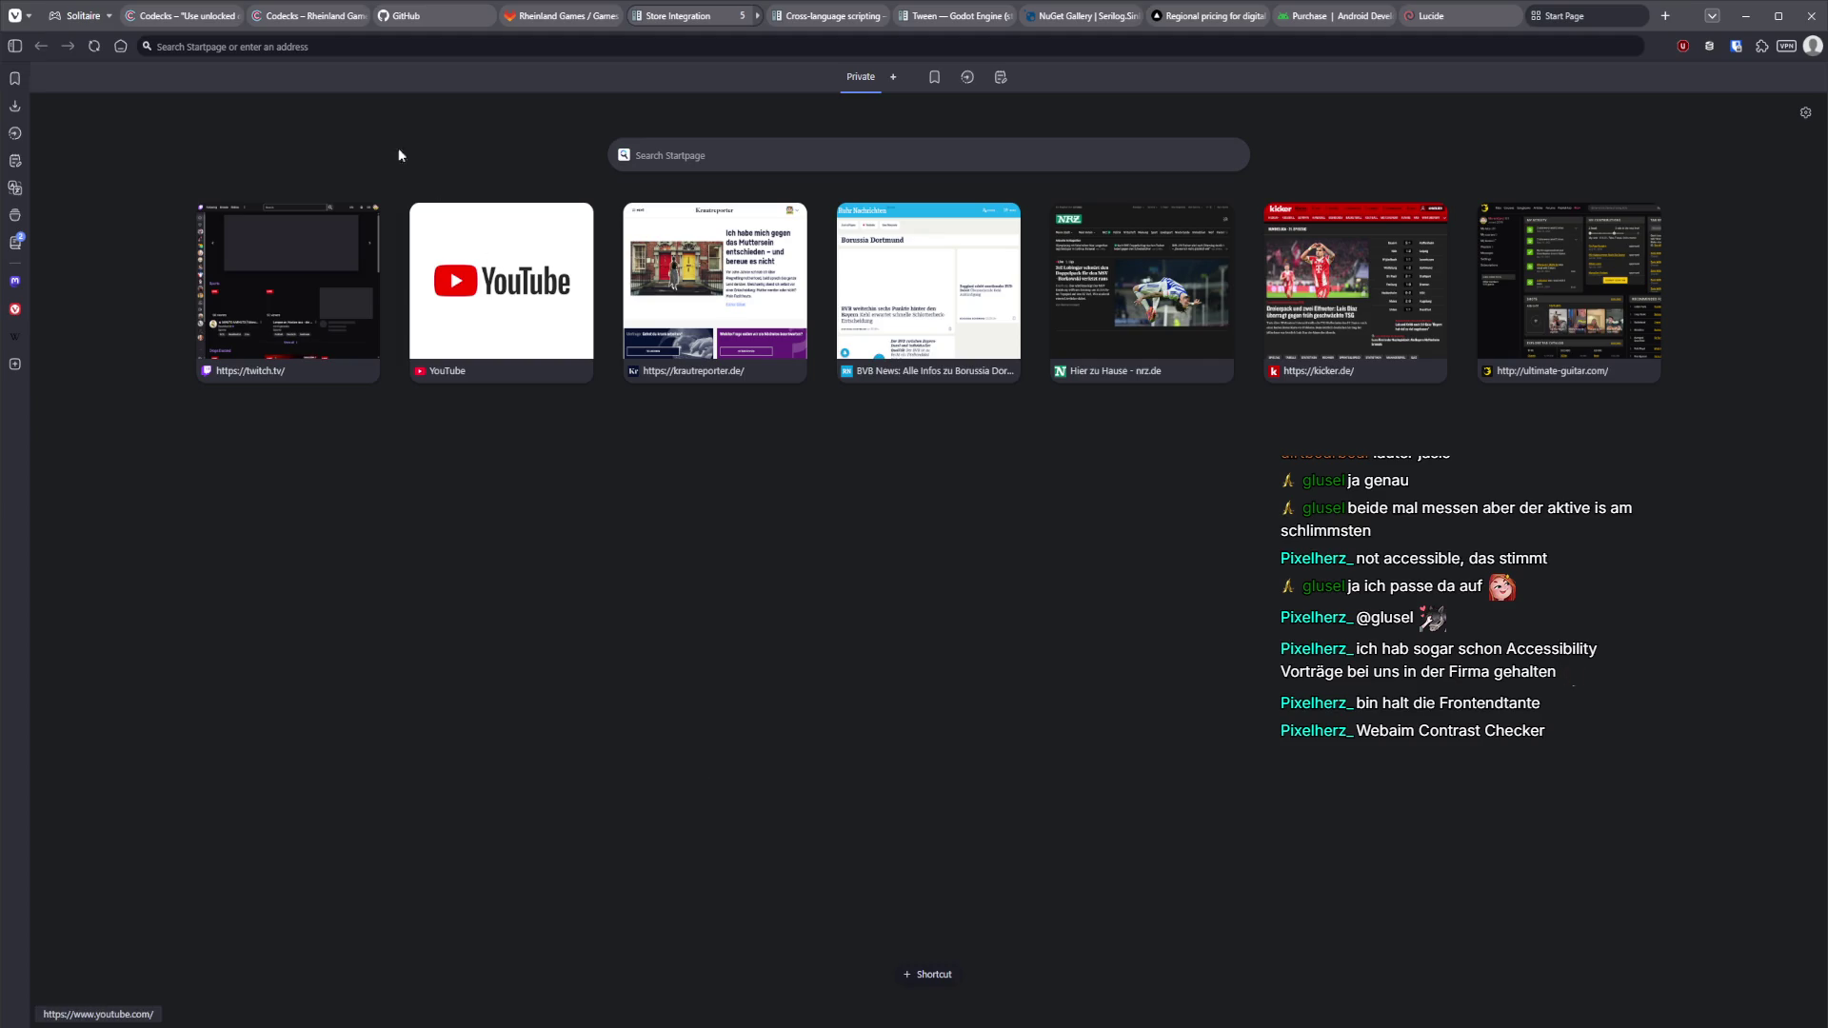
# Search the web for 'webaim contrast checker'.
pyautogui.click(357, 59)
pyautogui.write('webaim ')
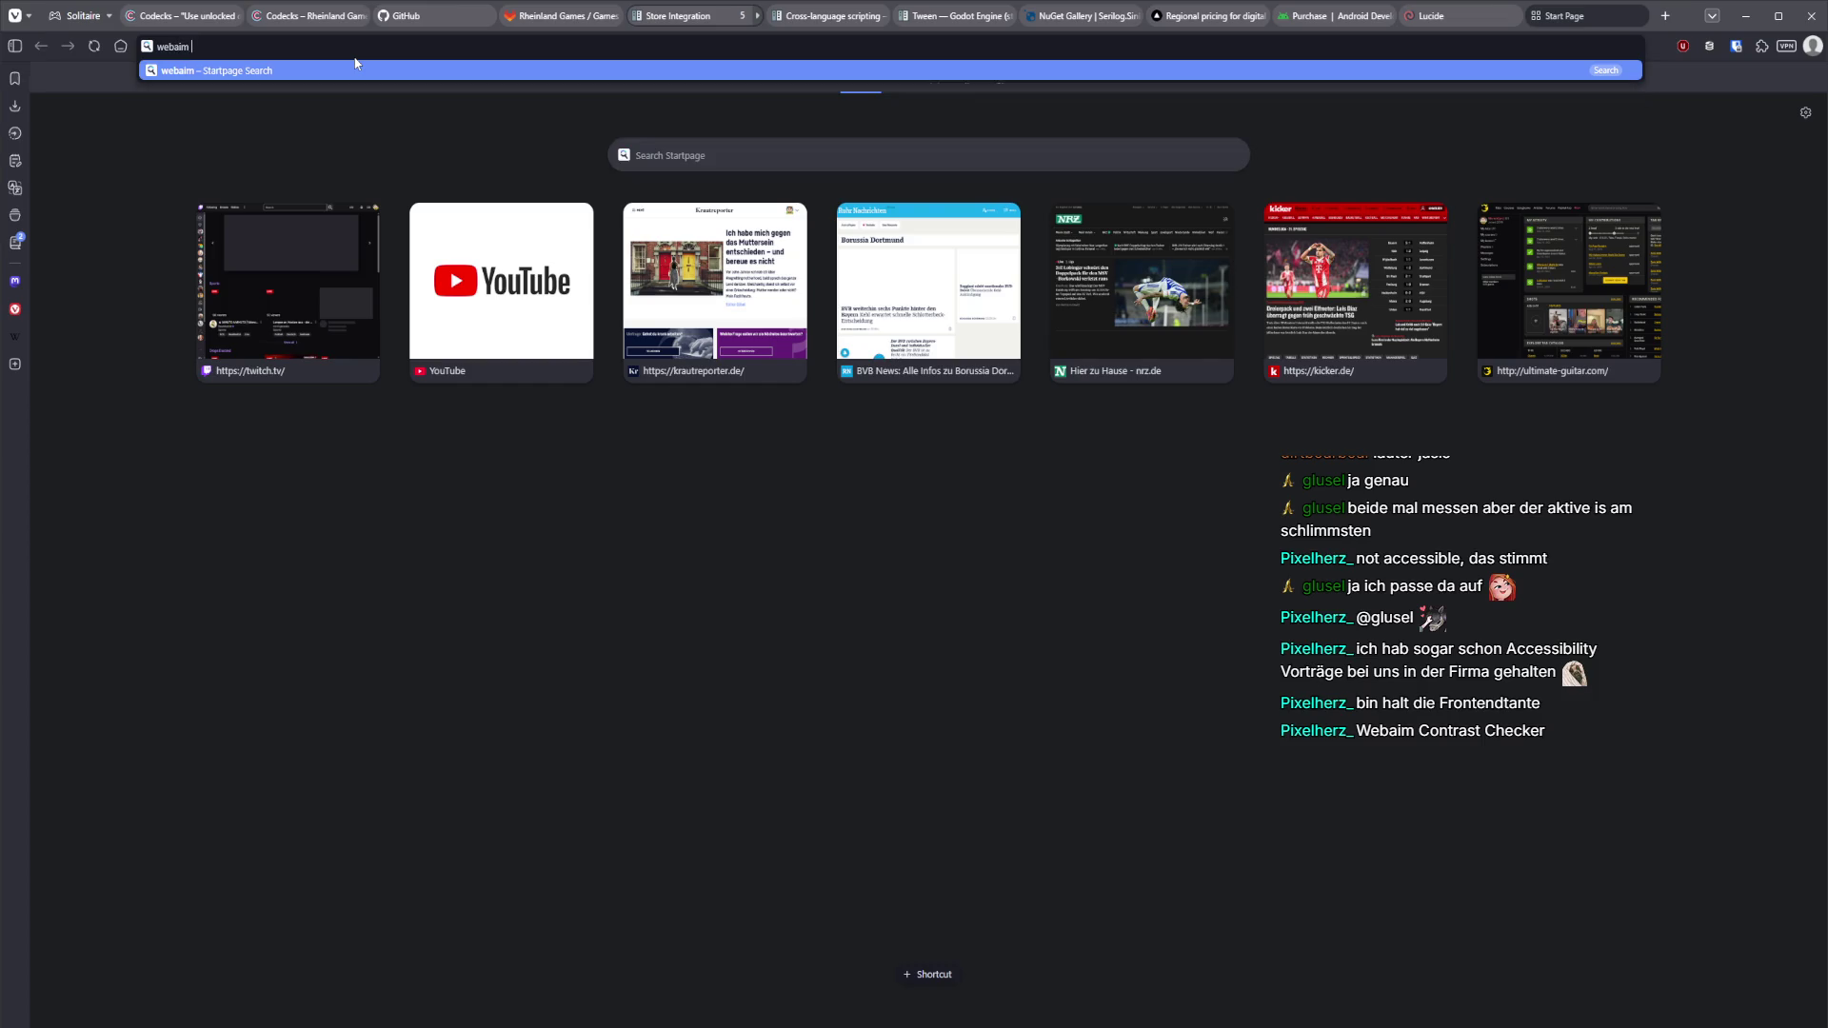
pyautogui.write('contrast checker')
pyautogui.press('Return')
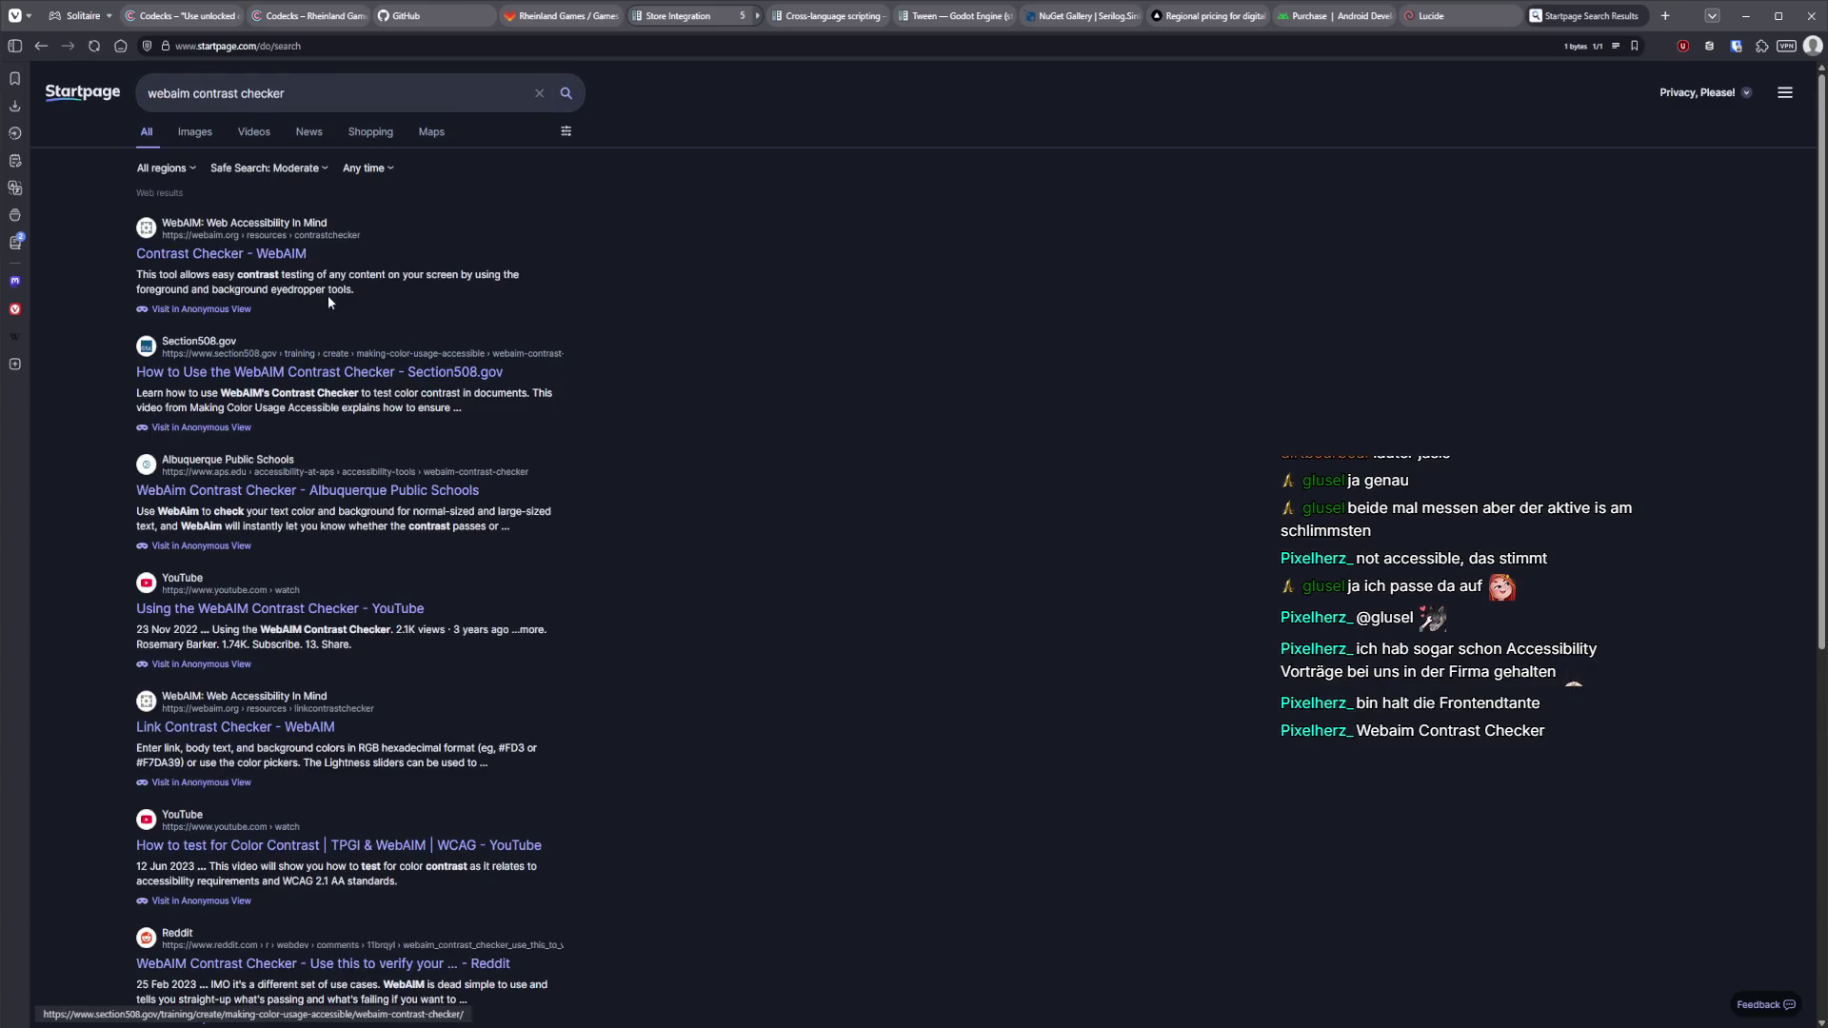
# Open the 'Contrast Checker - WebAIM' result, scroll to the checker, and bring the game forward.
pyautogui.click(283, 269)
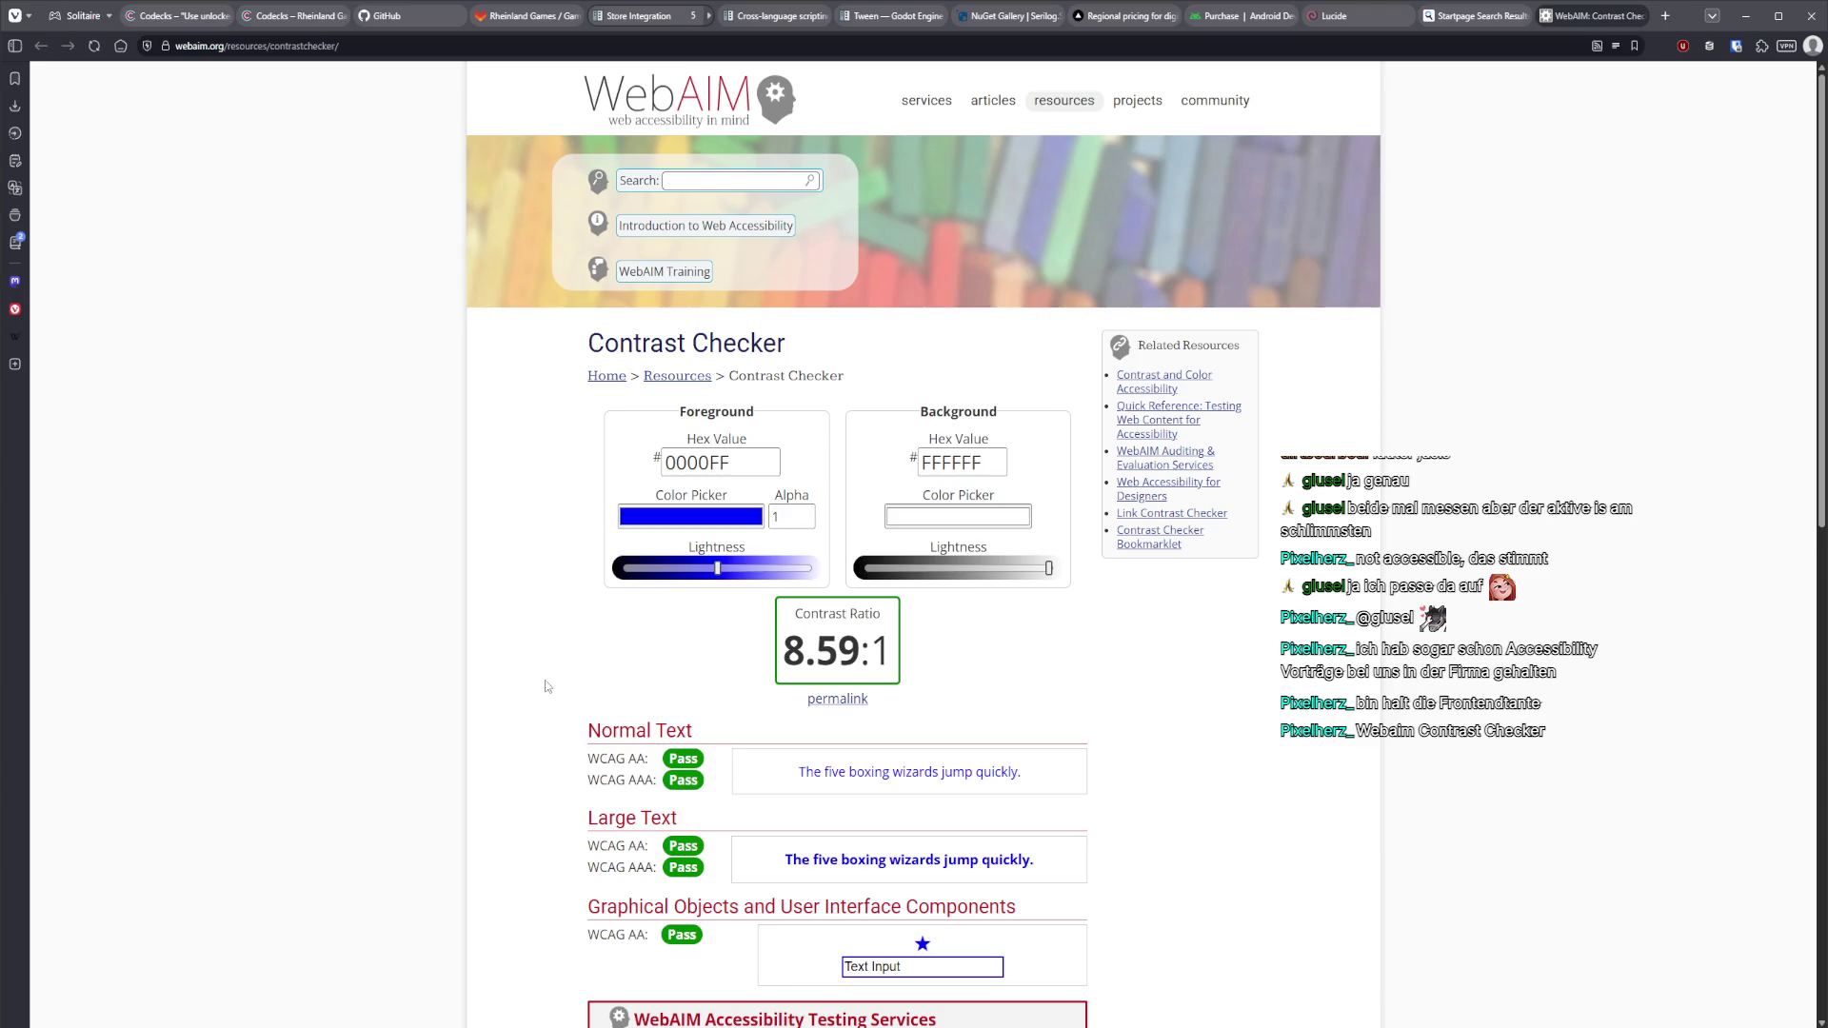
pyautogui.scroll(-2, 656, 857)
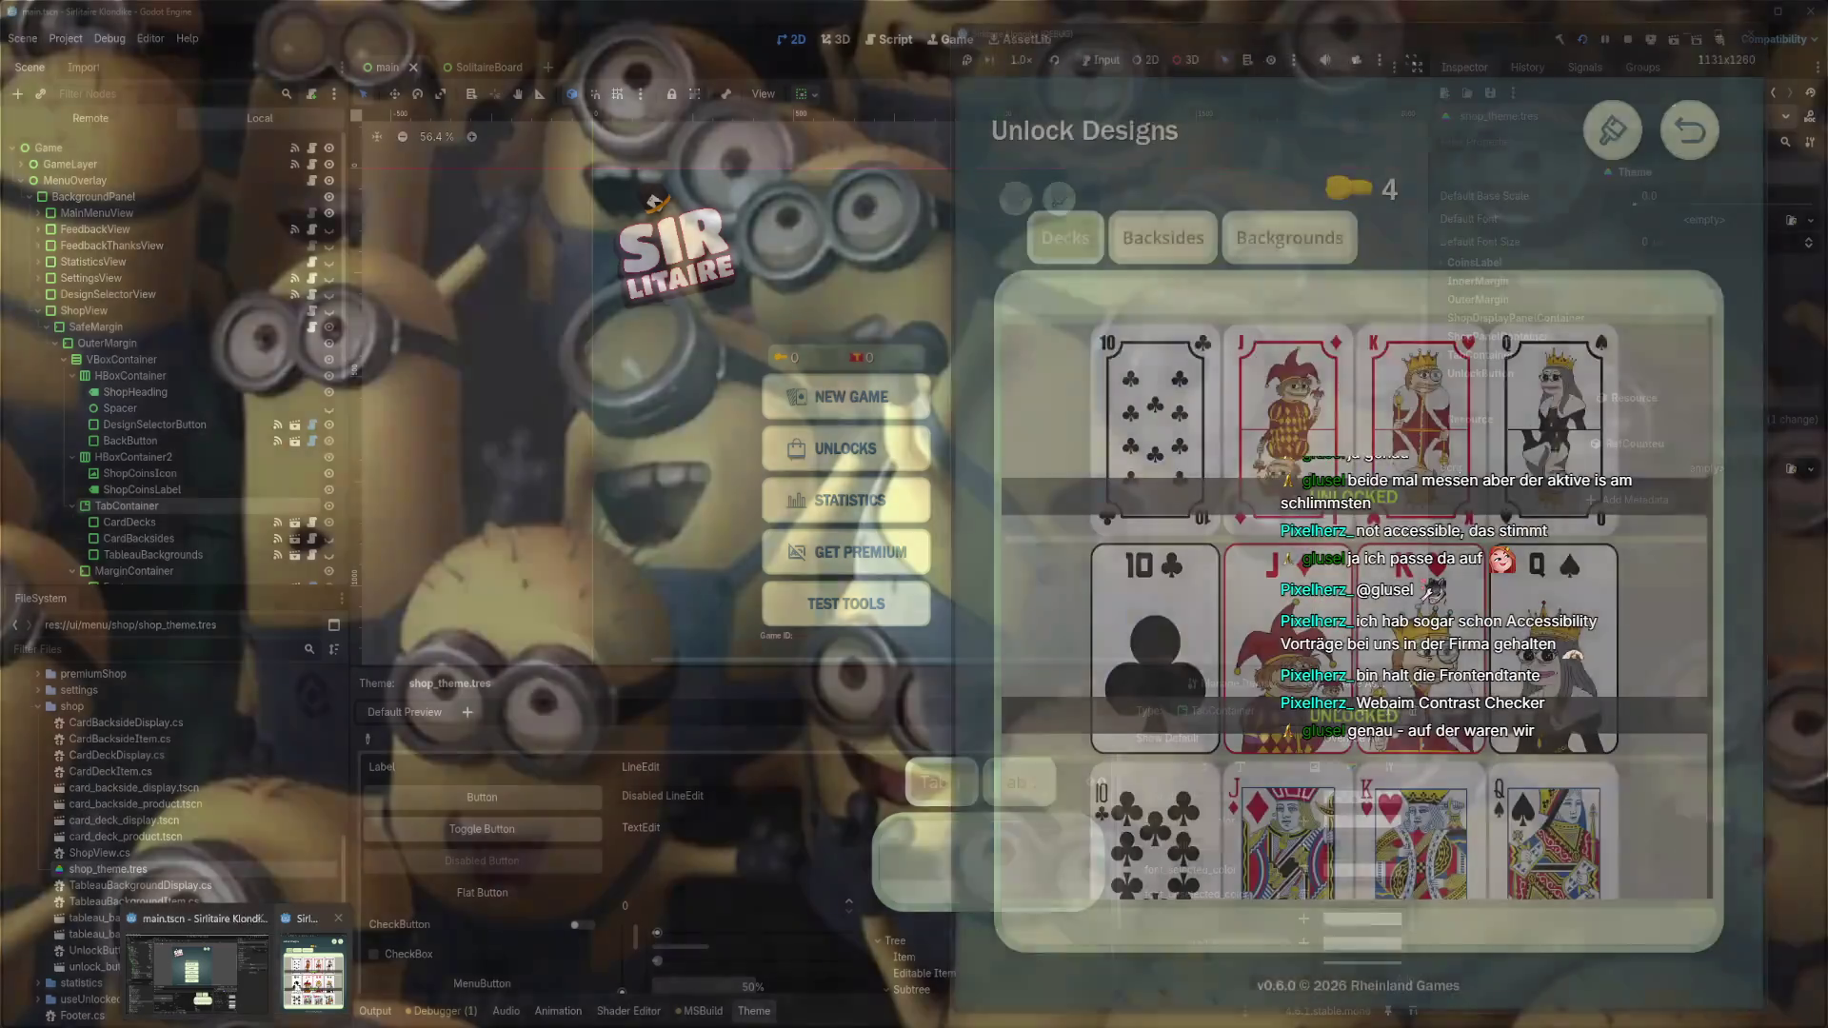
pyautogui.click(286, 962)
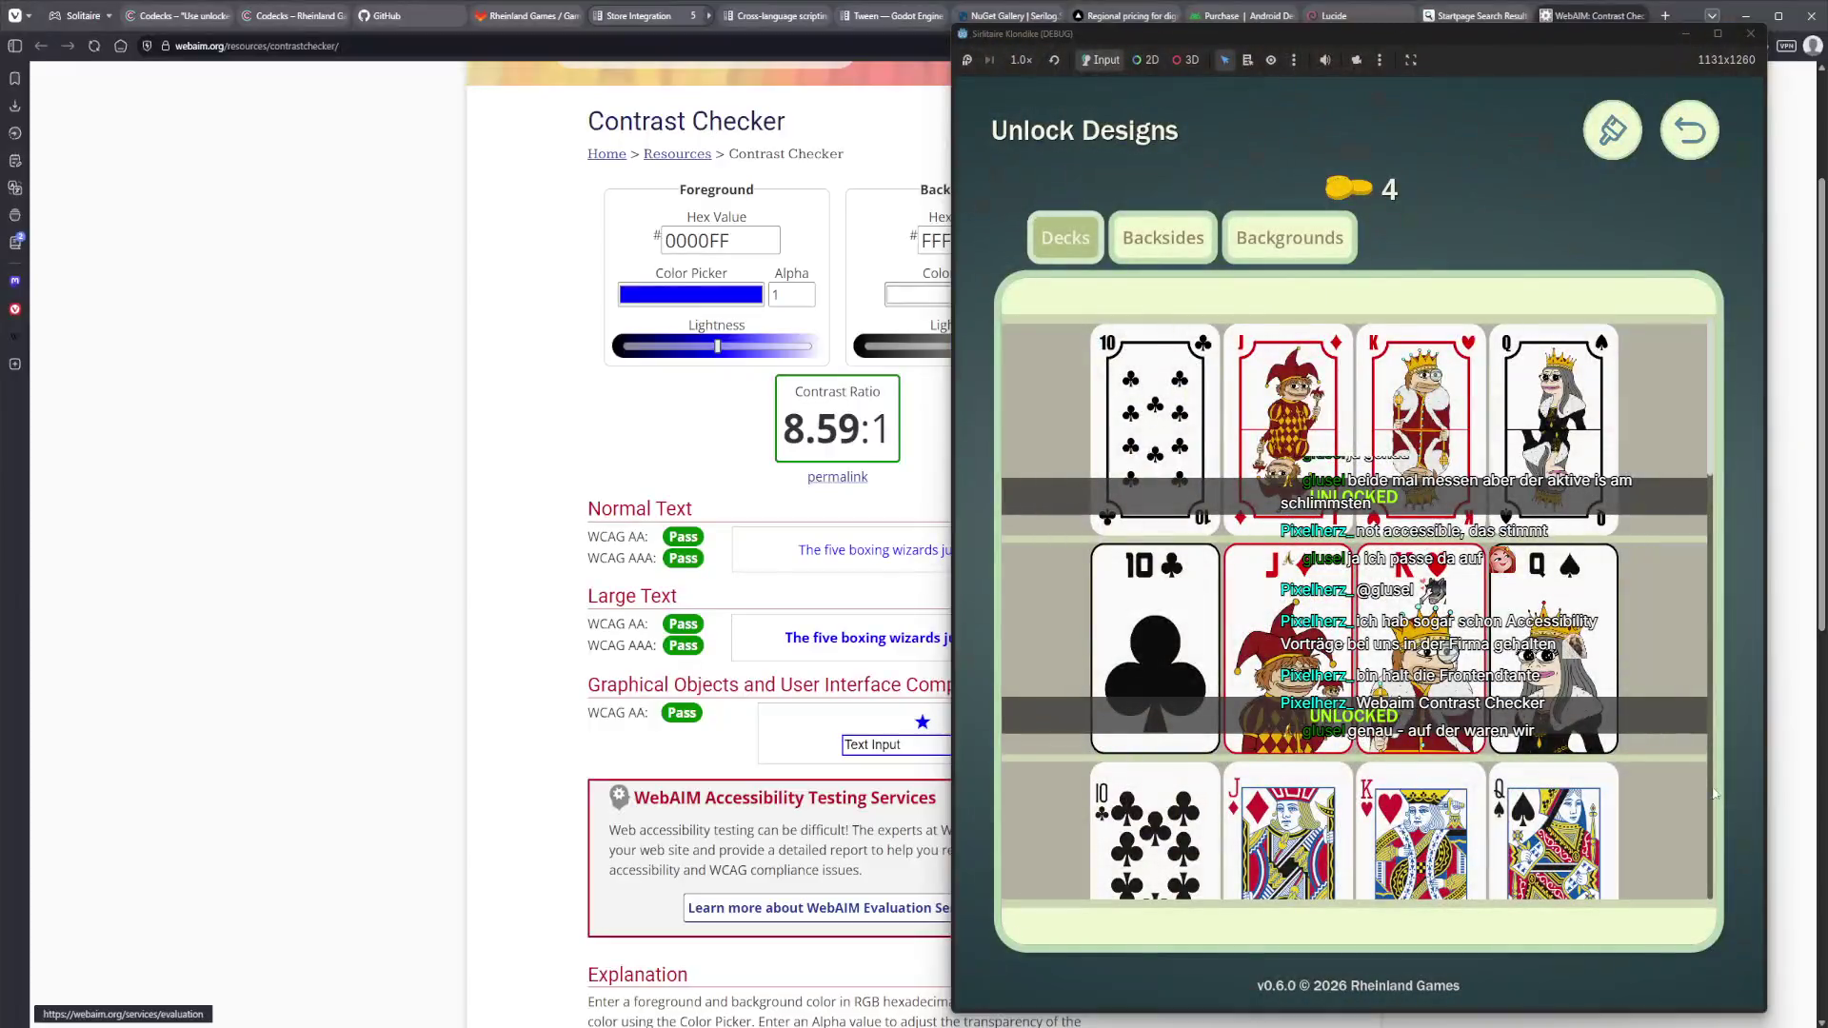
# Inspect the TabContainer's unselected and selected tab font colours, picking up F8F0DA.
pyautogui.moveTo(238, 1014)
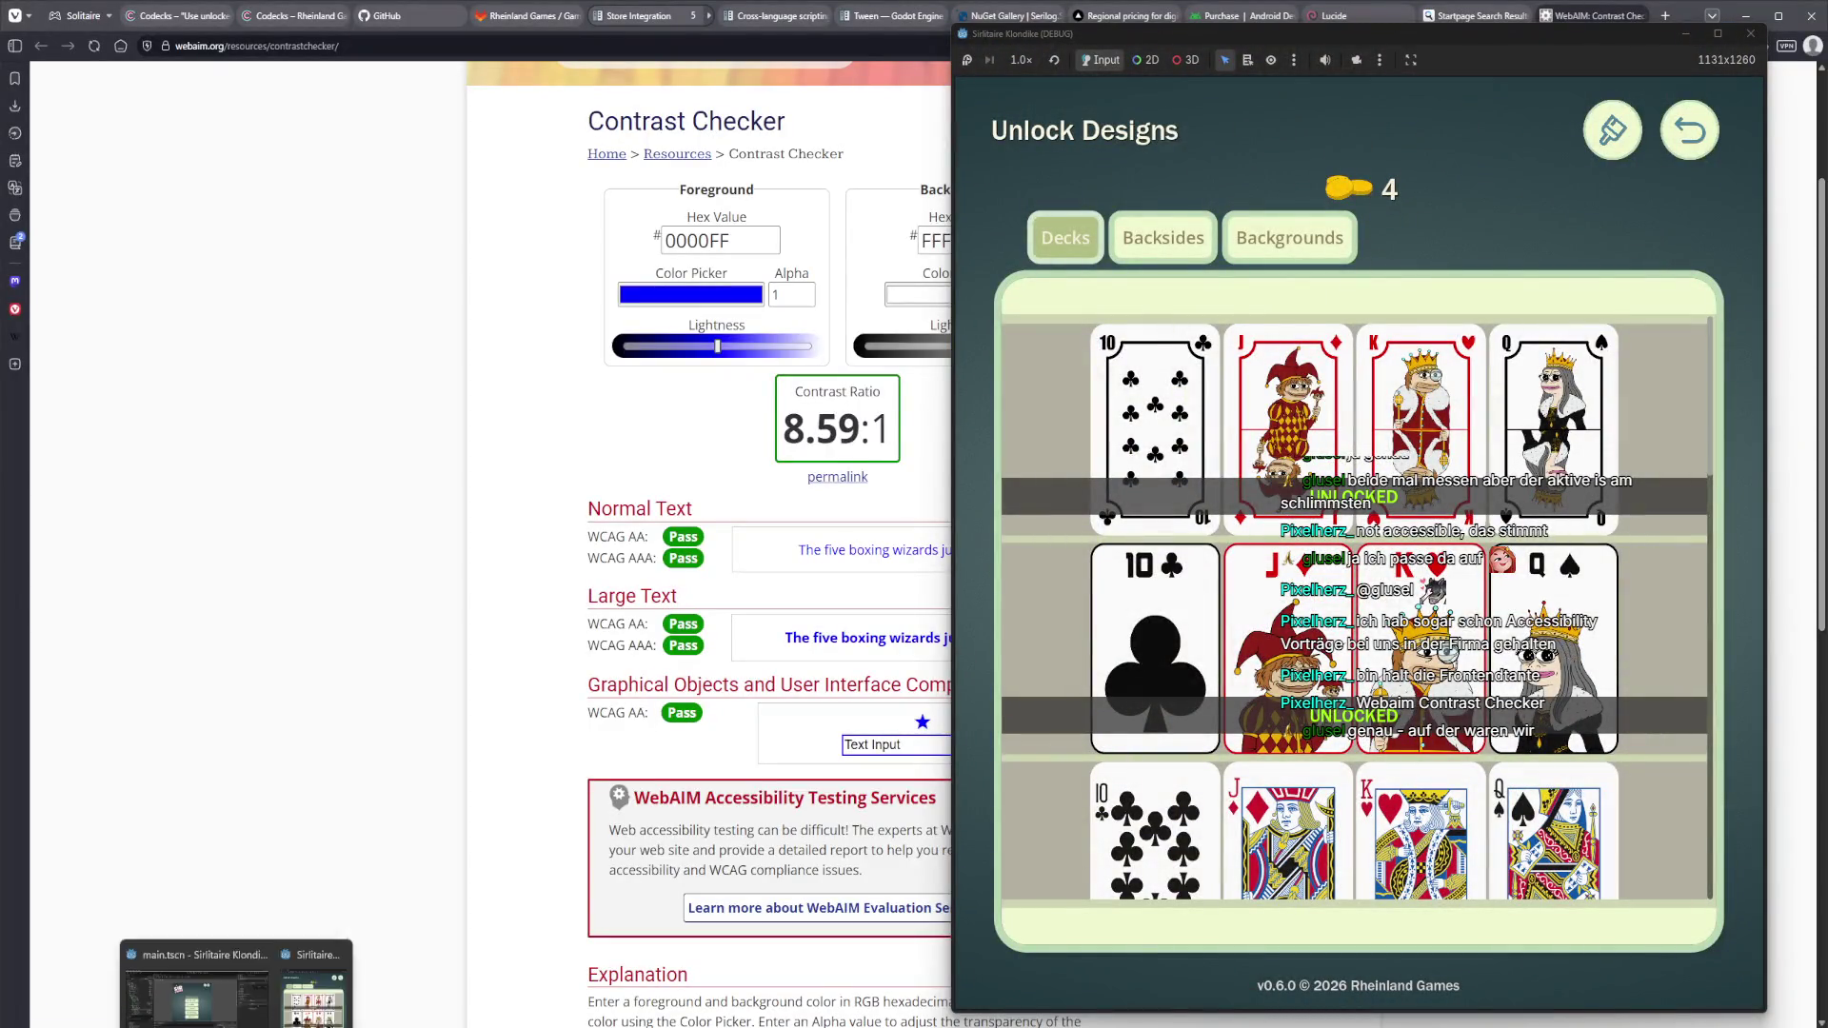
pyautogui.click(238, 953)
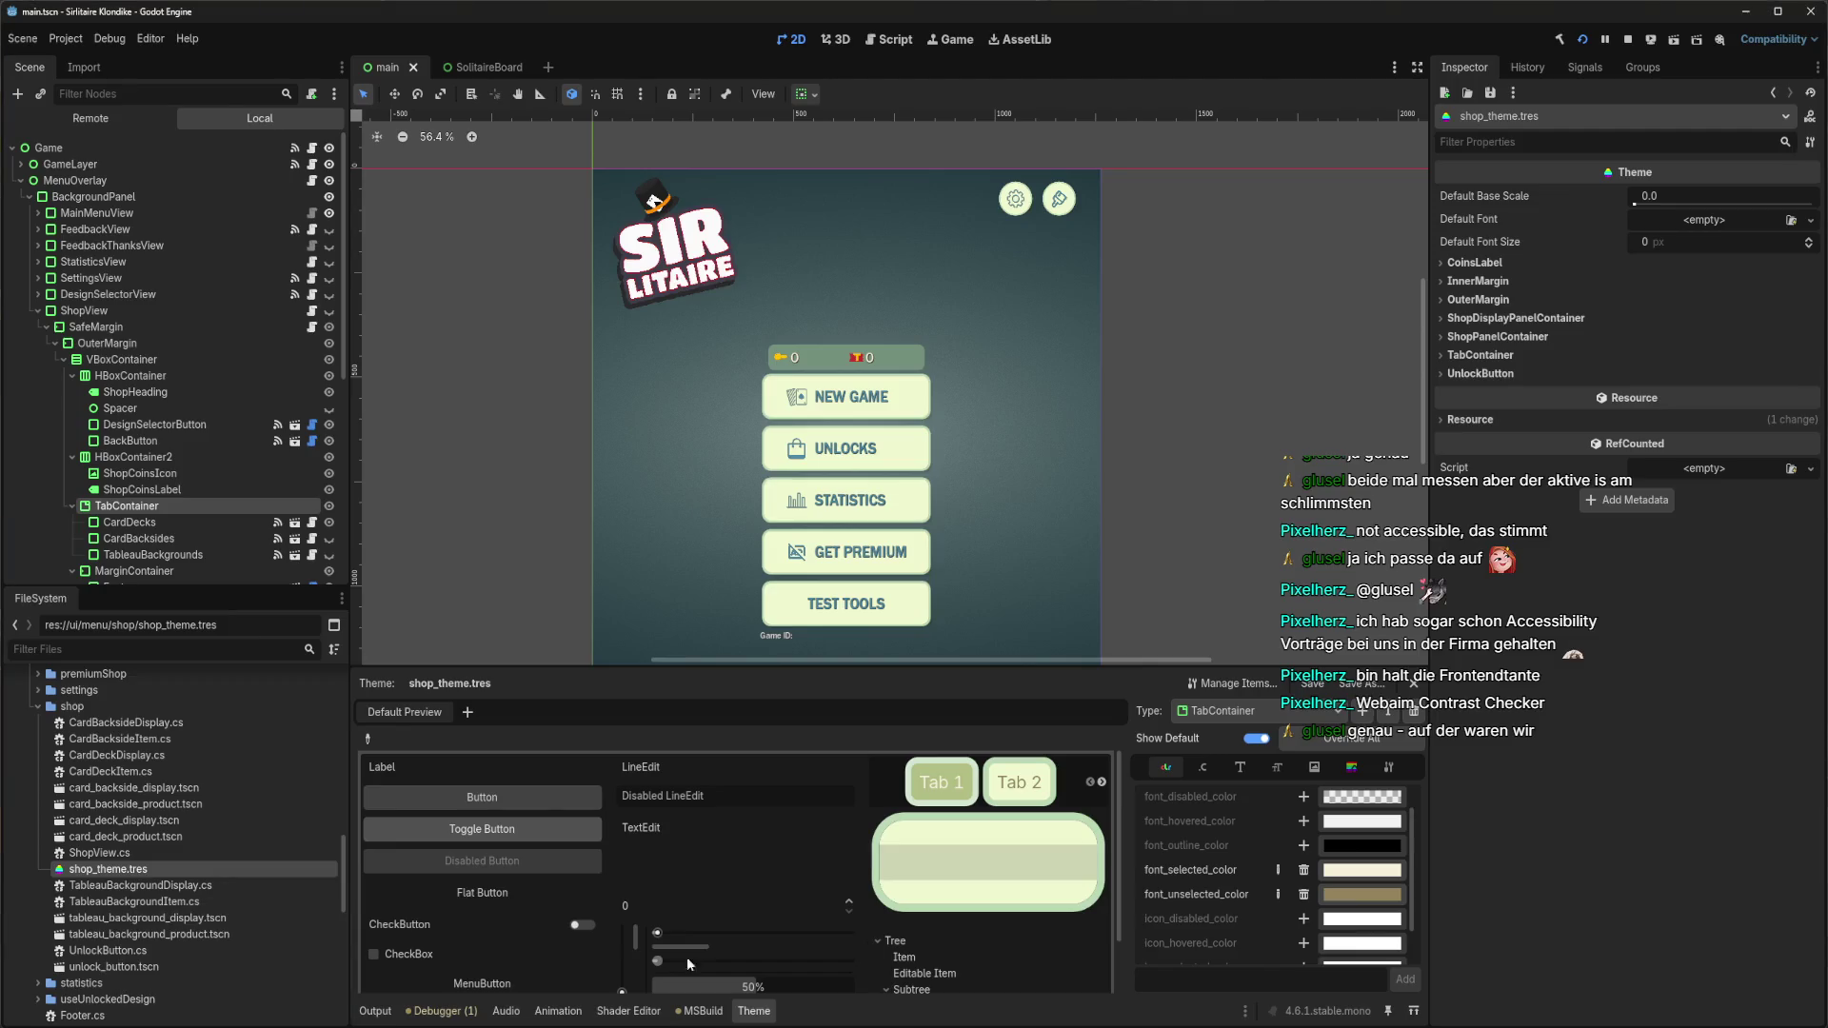
pyautogui.click(1359, 895)
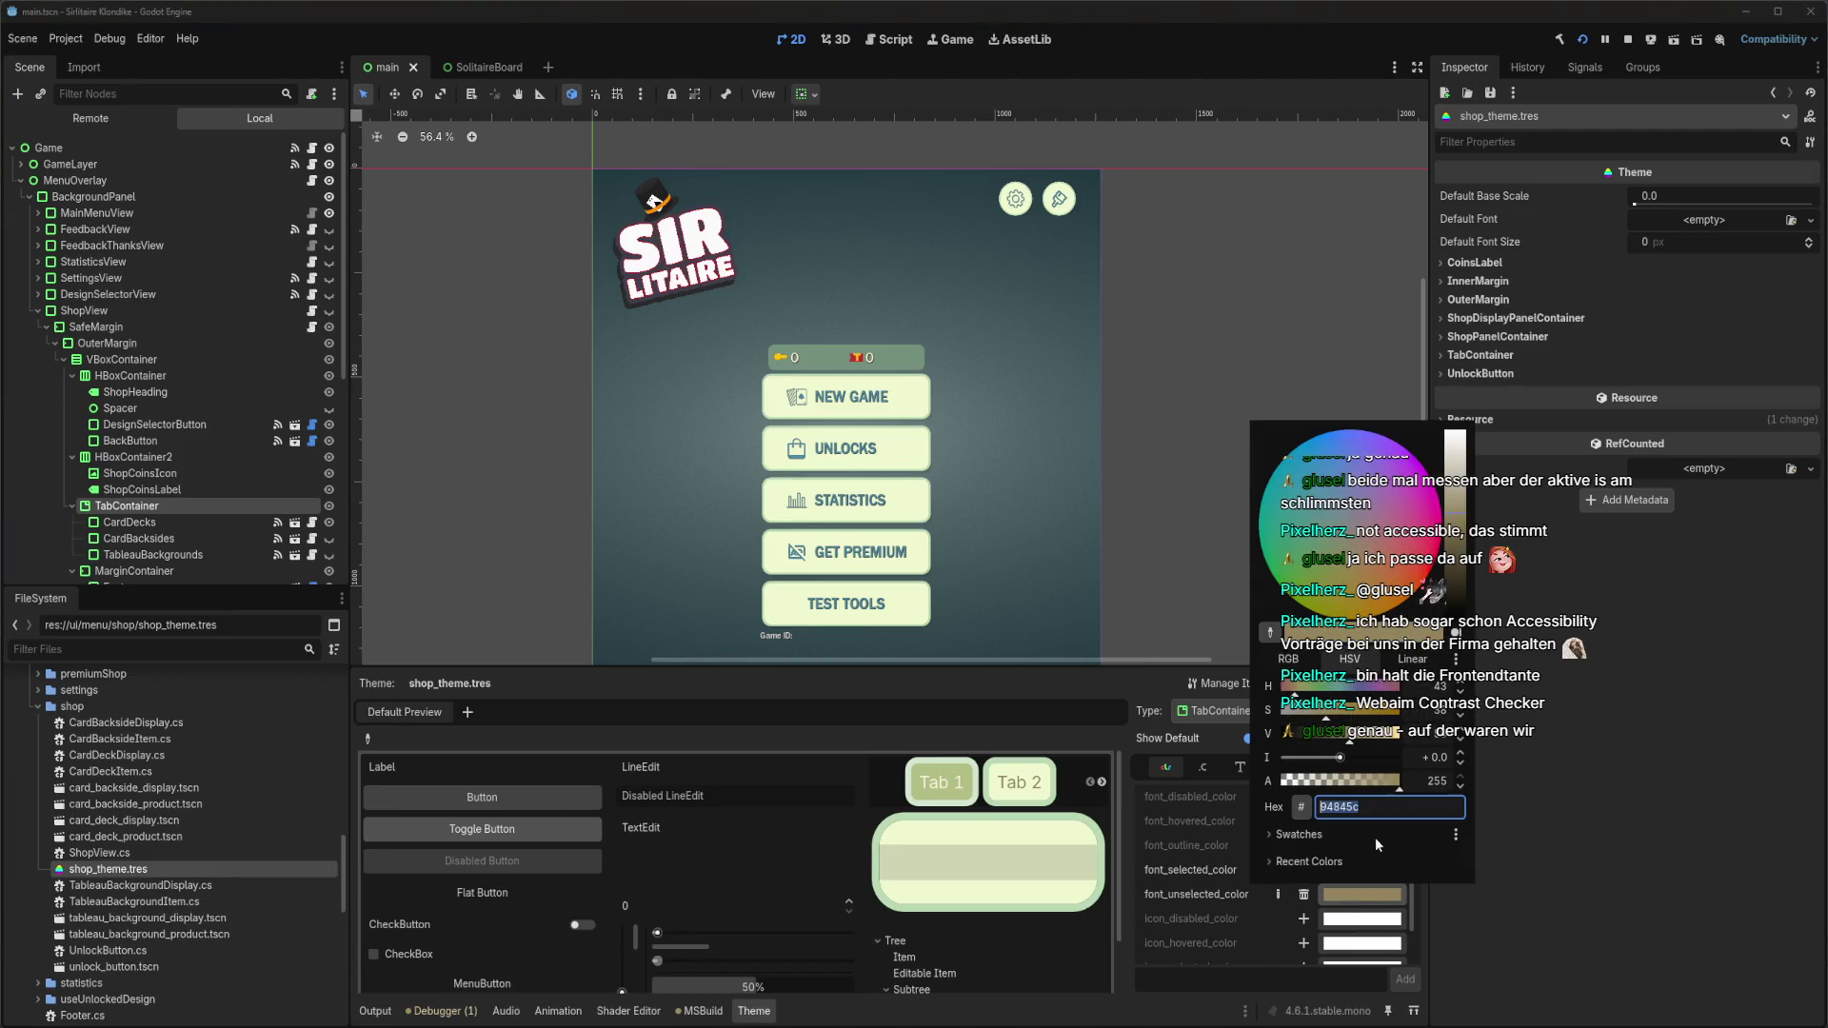
pyautogui.click(1230, 918)
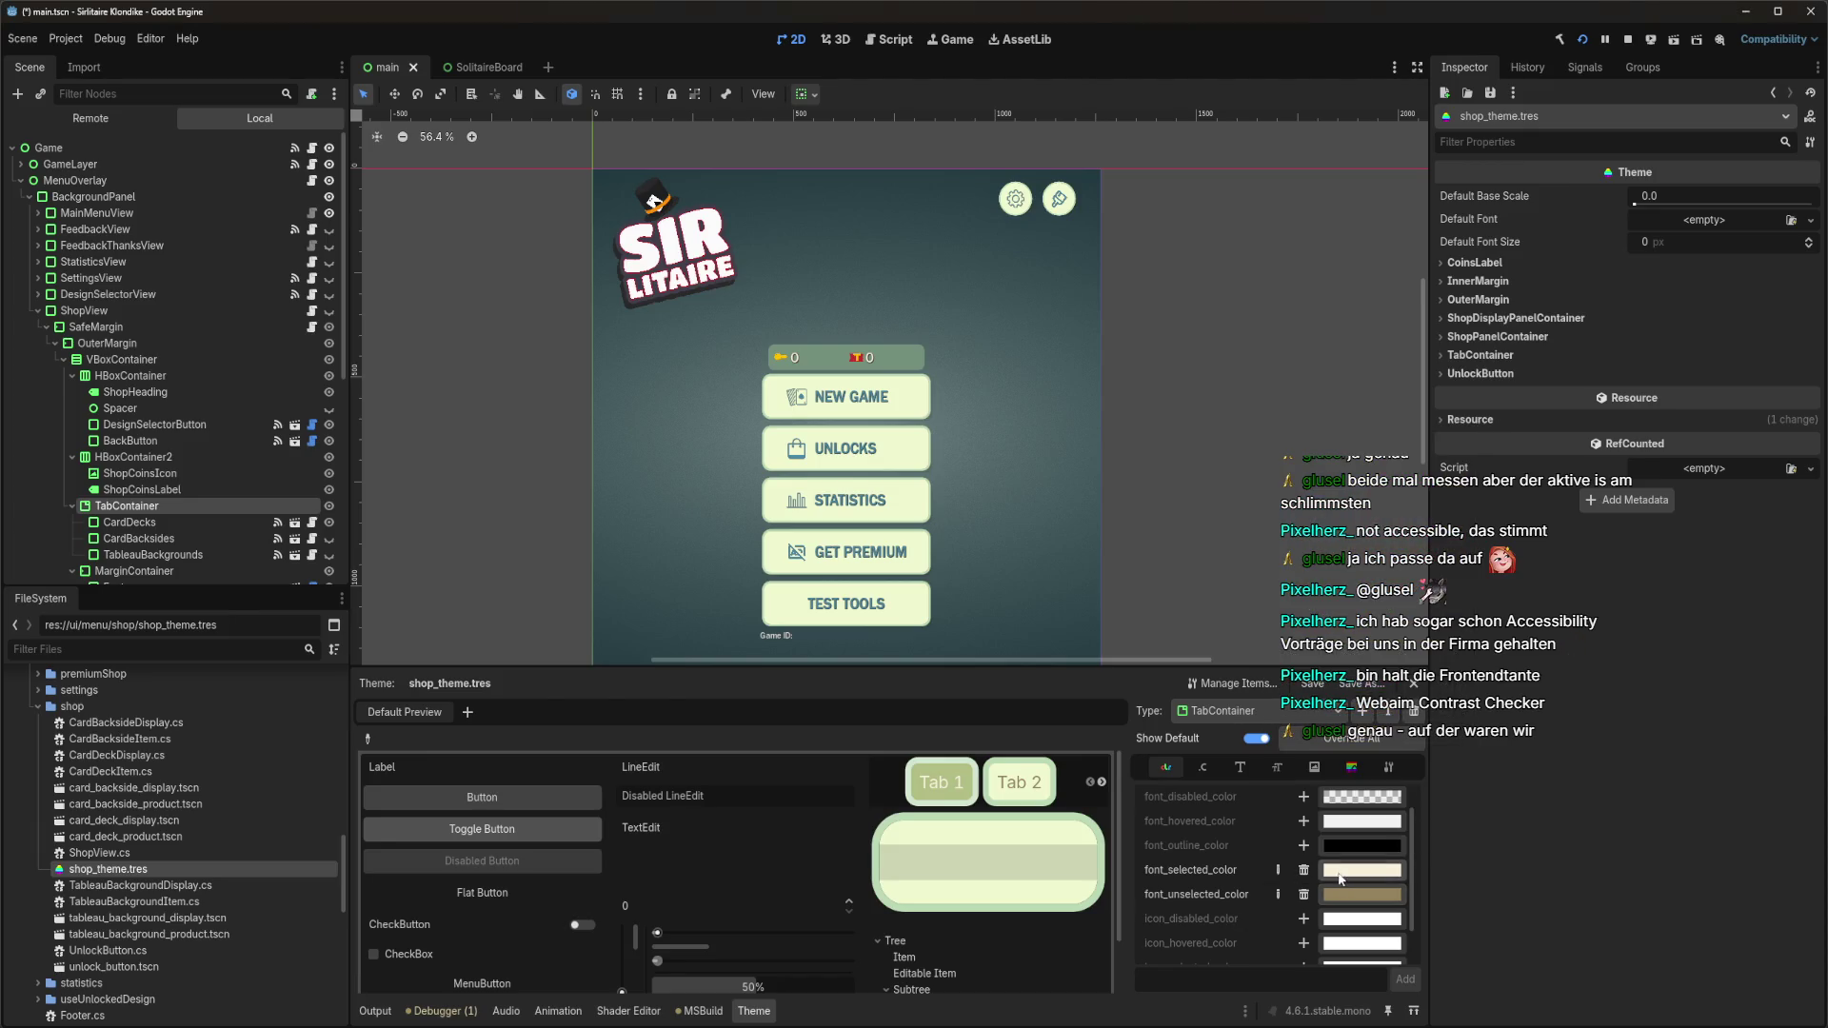
pyautogui.click(1347, 874)
# Set the WebAIM foreground to F8F0DA, then show the TabContainer's style box items in Godot.
pyautogui.hotkey('alt', 'Tab')
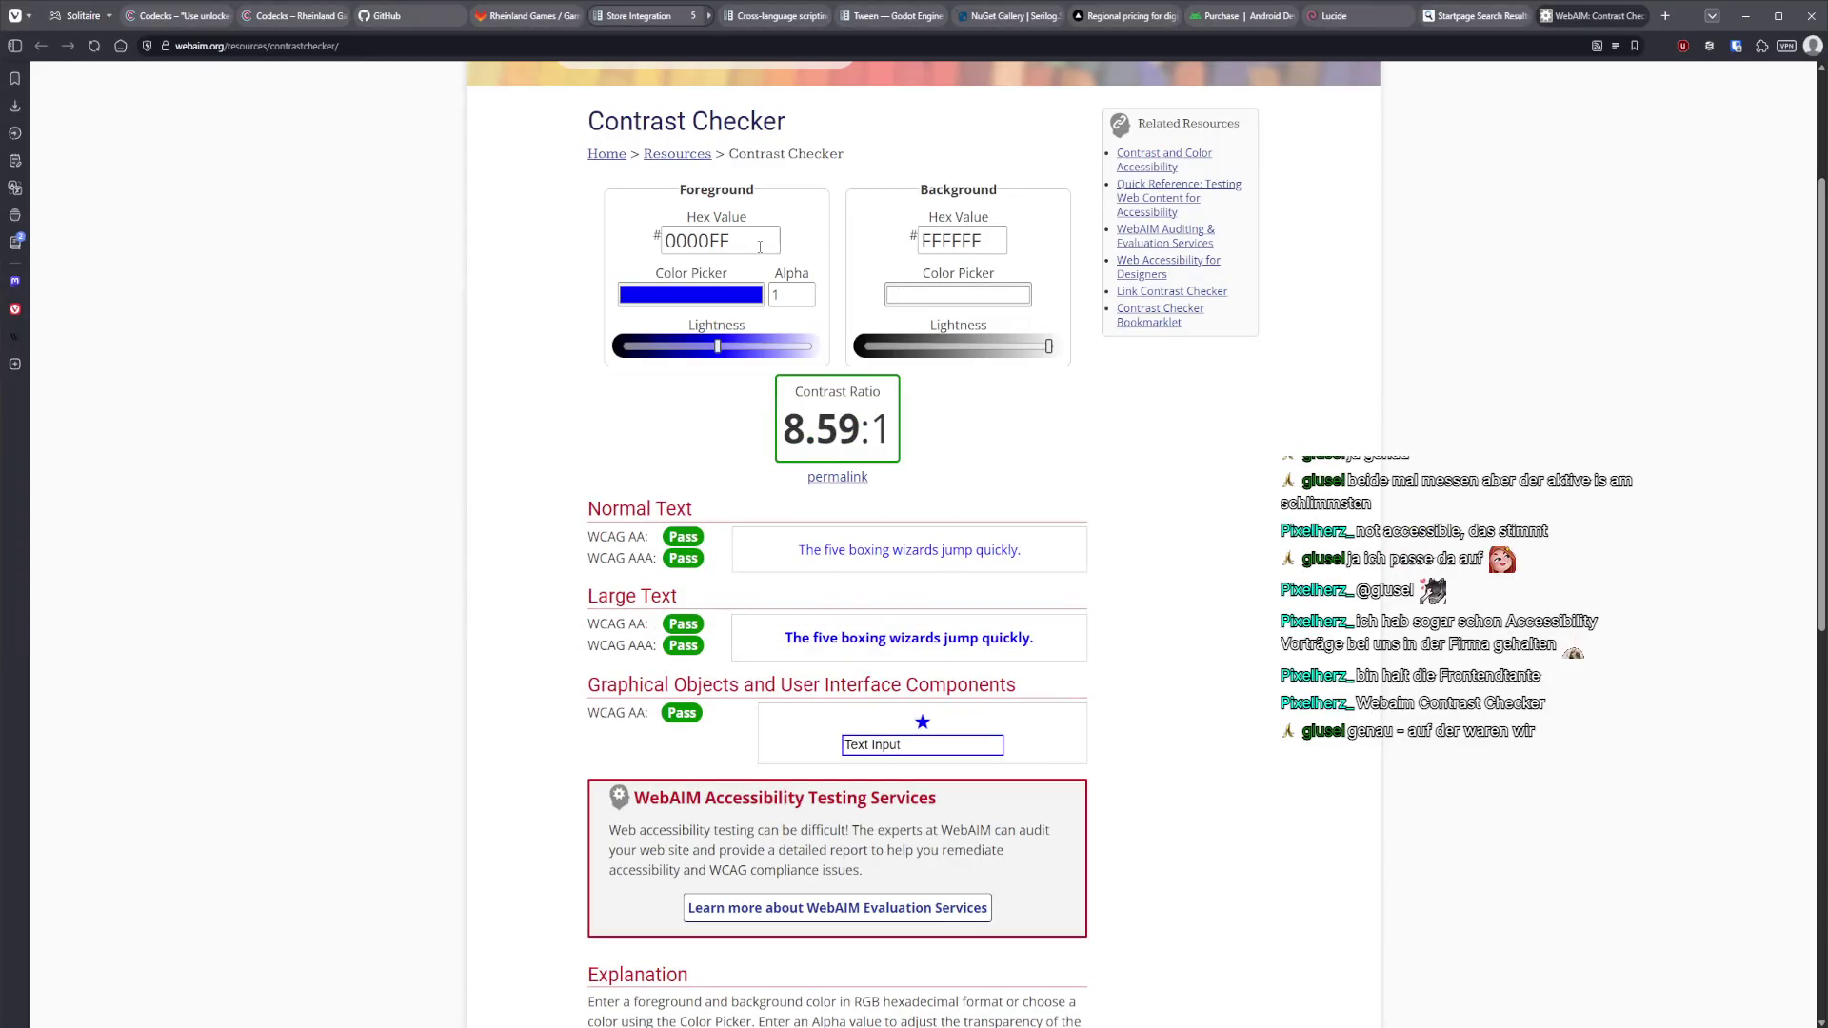
pyautogui.doubleClick(759, 241)
pyautogui.write('F8F0DA')
pyautogui.hotkey('alt', 'Tab')
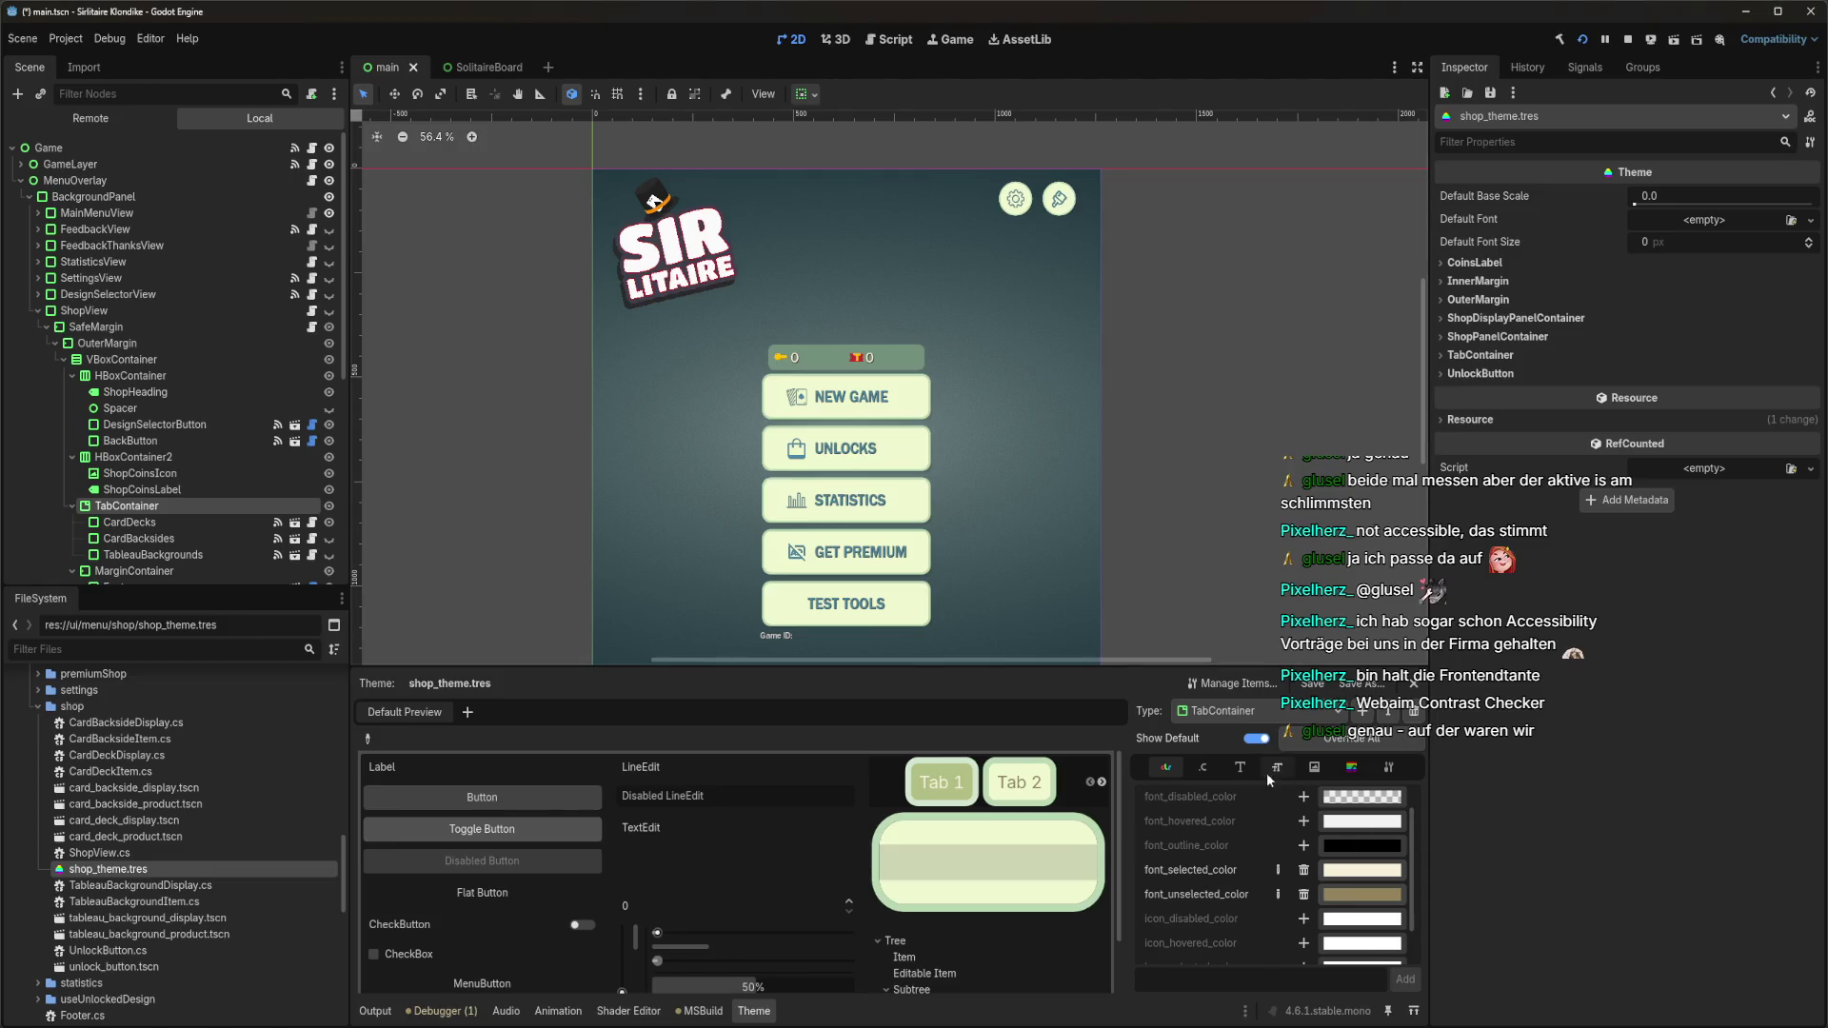
pyautogui.click(1351, 767)
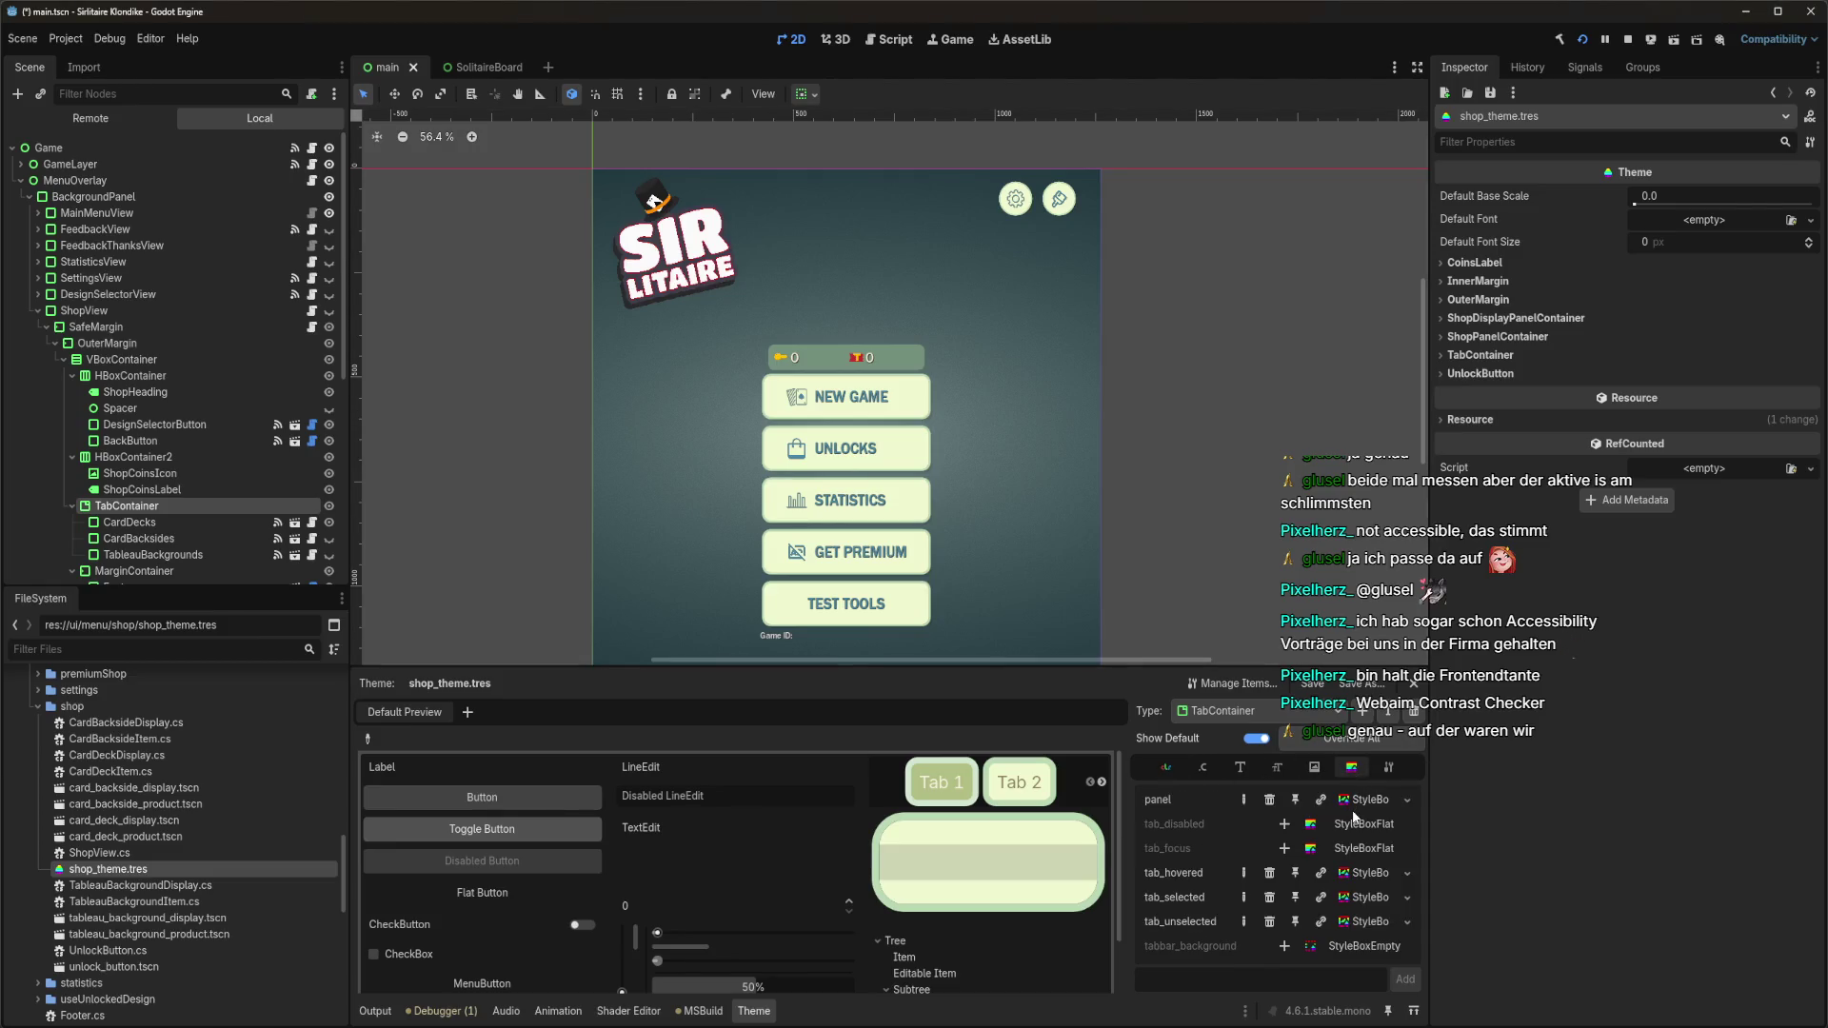
# Open the tab_selected StyleBoxTexture and copy its pale green colour from the colour history.
pyautogui.click(1367, 898)
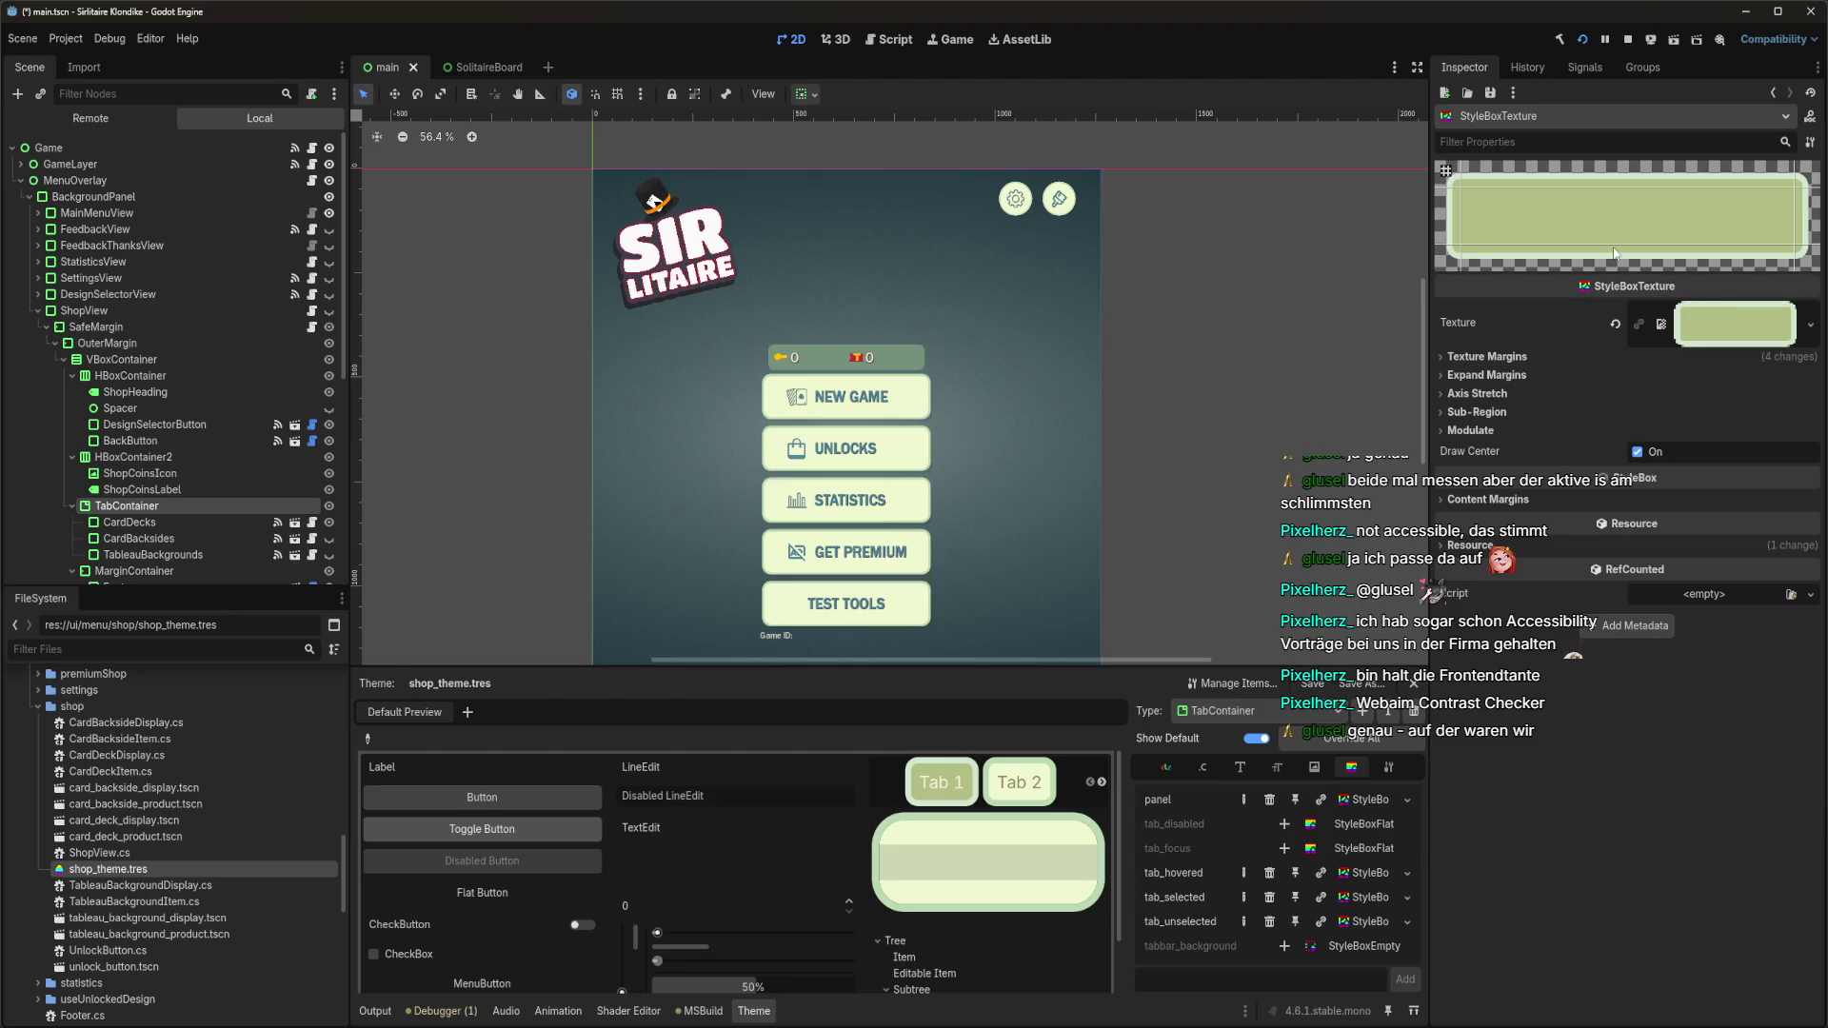
pyautogui.click(1587, 214)
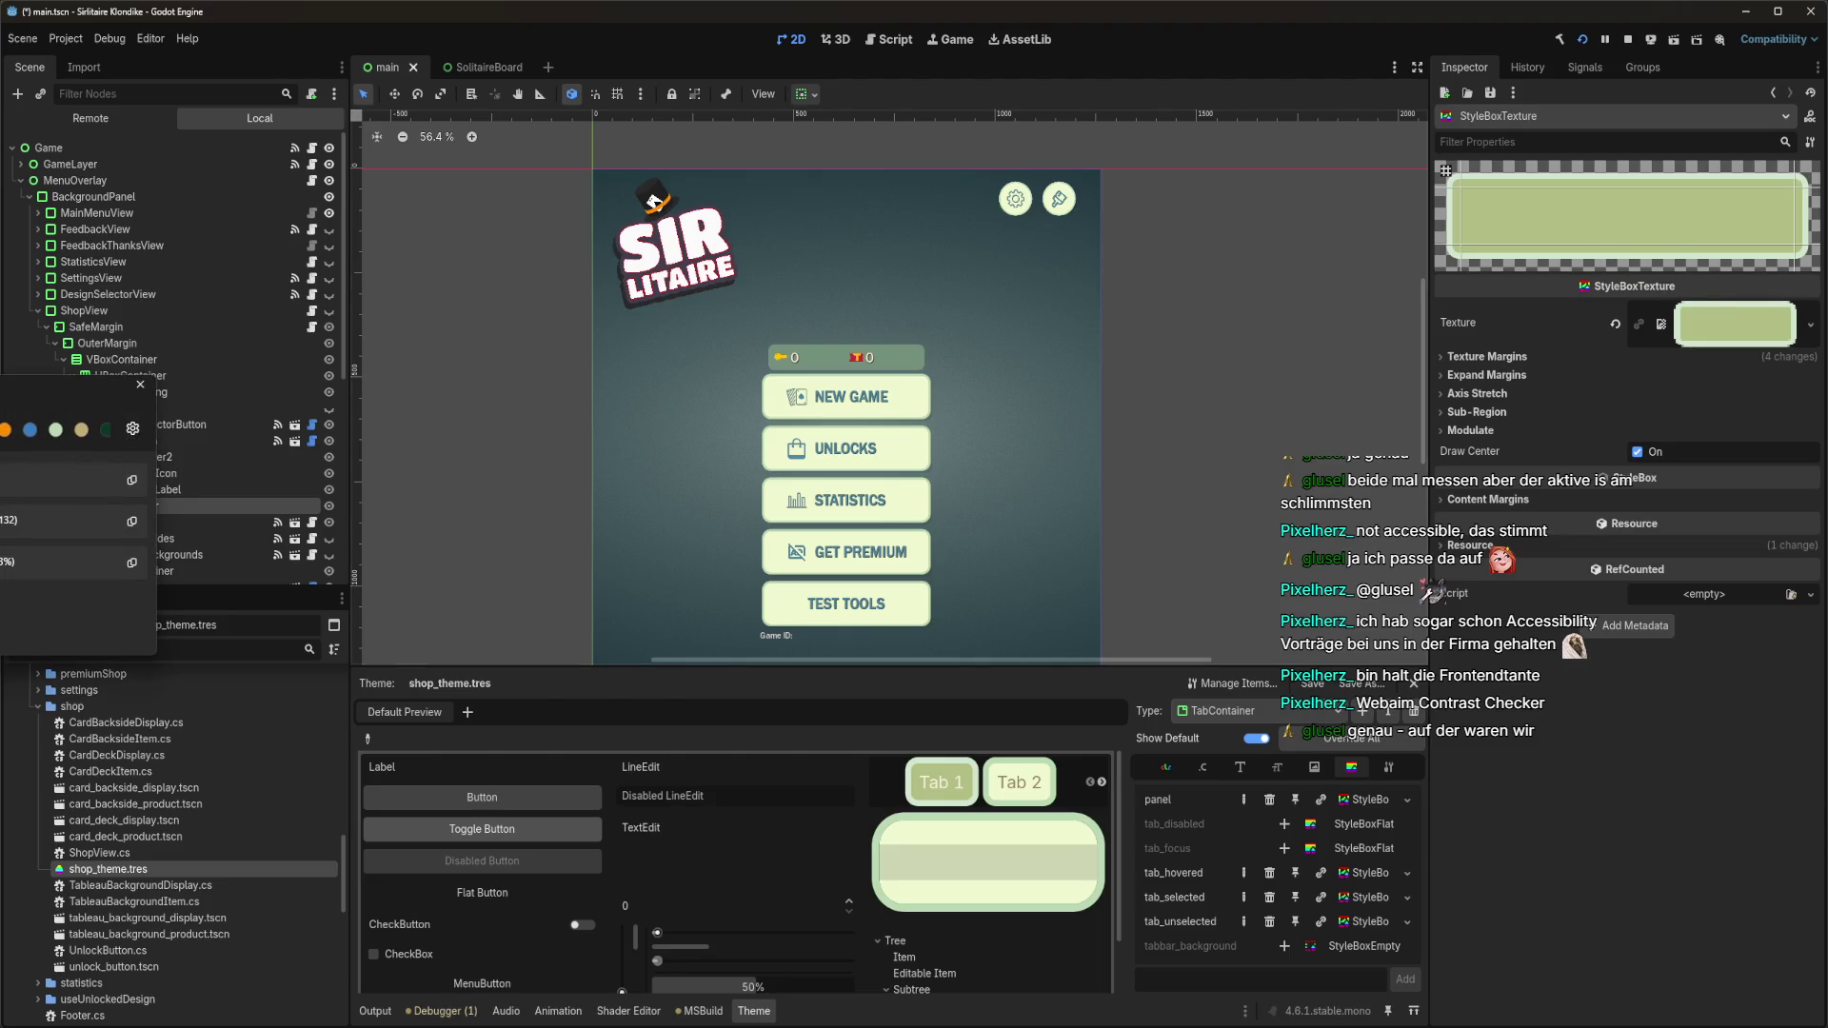
pyautogui.click(132, 479)
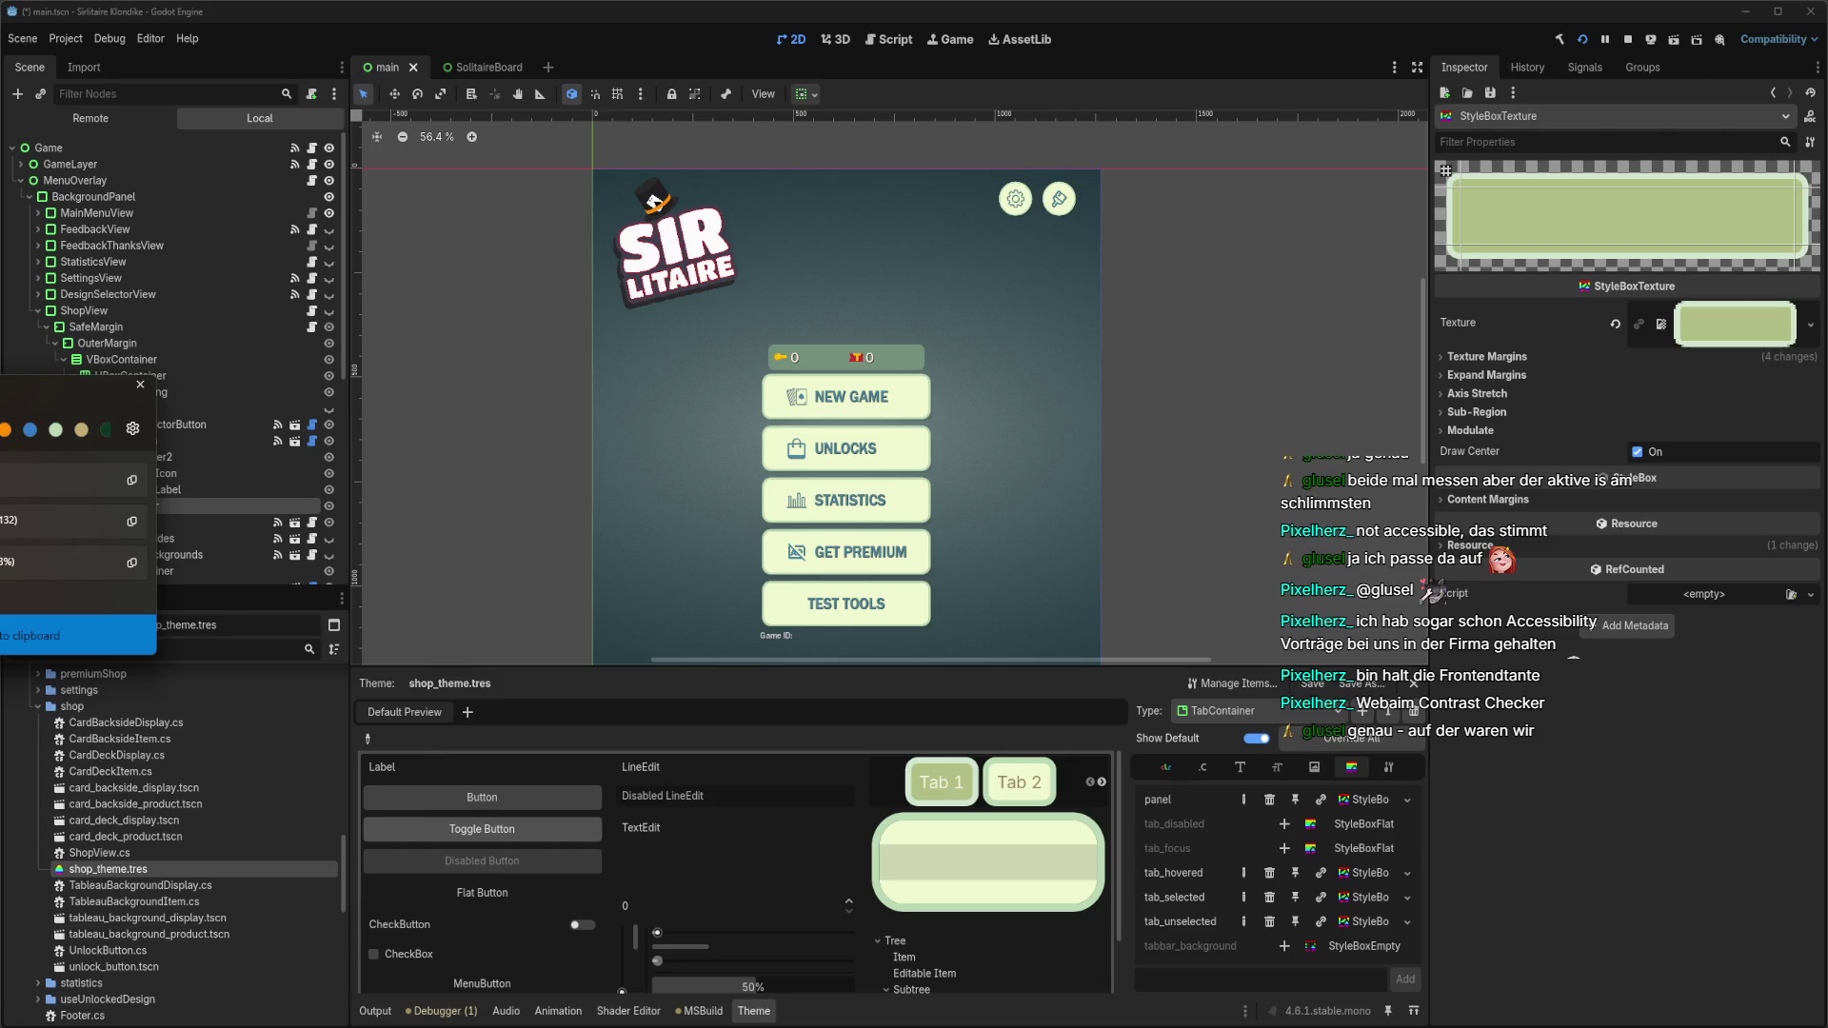
pyautogui.click(49, 971)
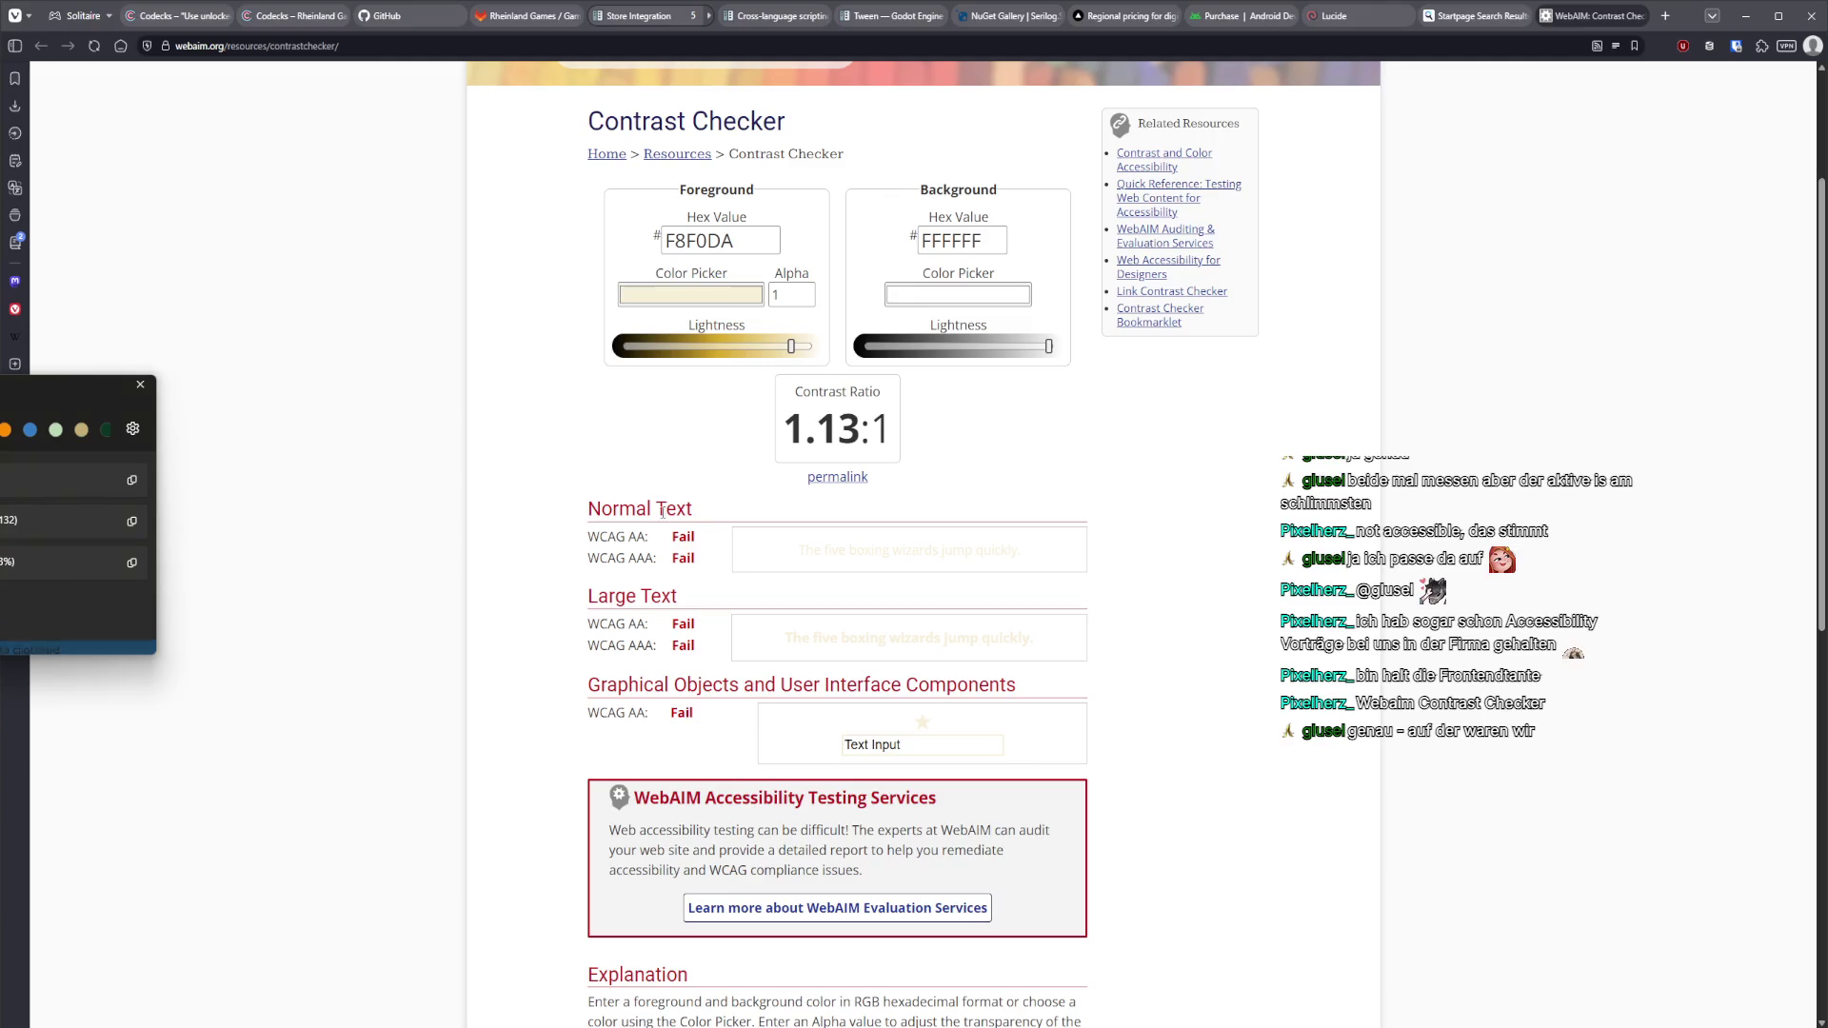
# Set the checker's background to the tab green B2BE84 and close the colour picker.
pyautogui.doubleClick(958, 240)
pyautogui.hotkey('ctrl', 'v')
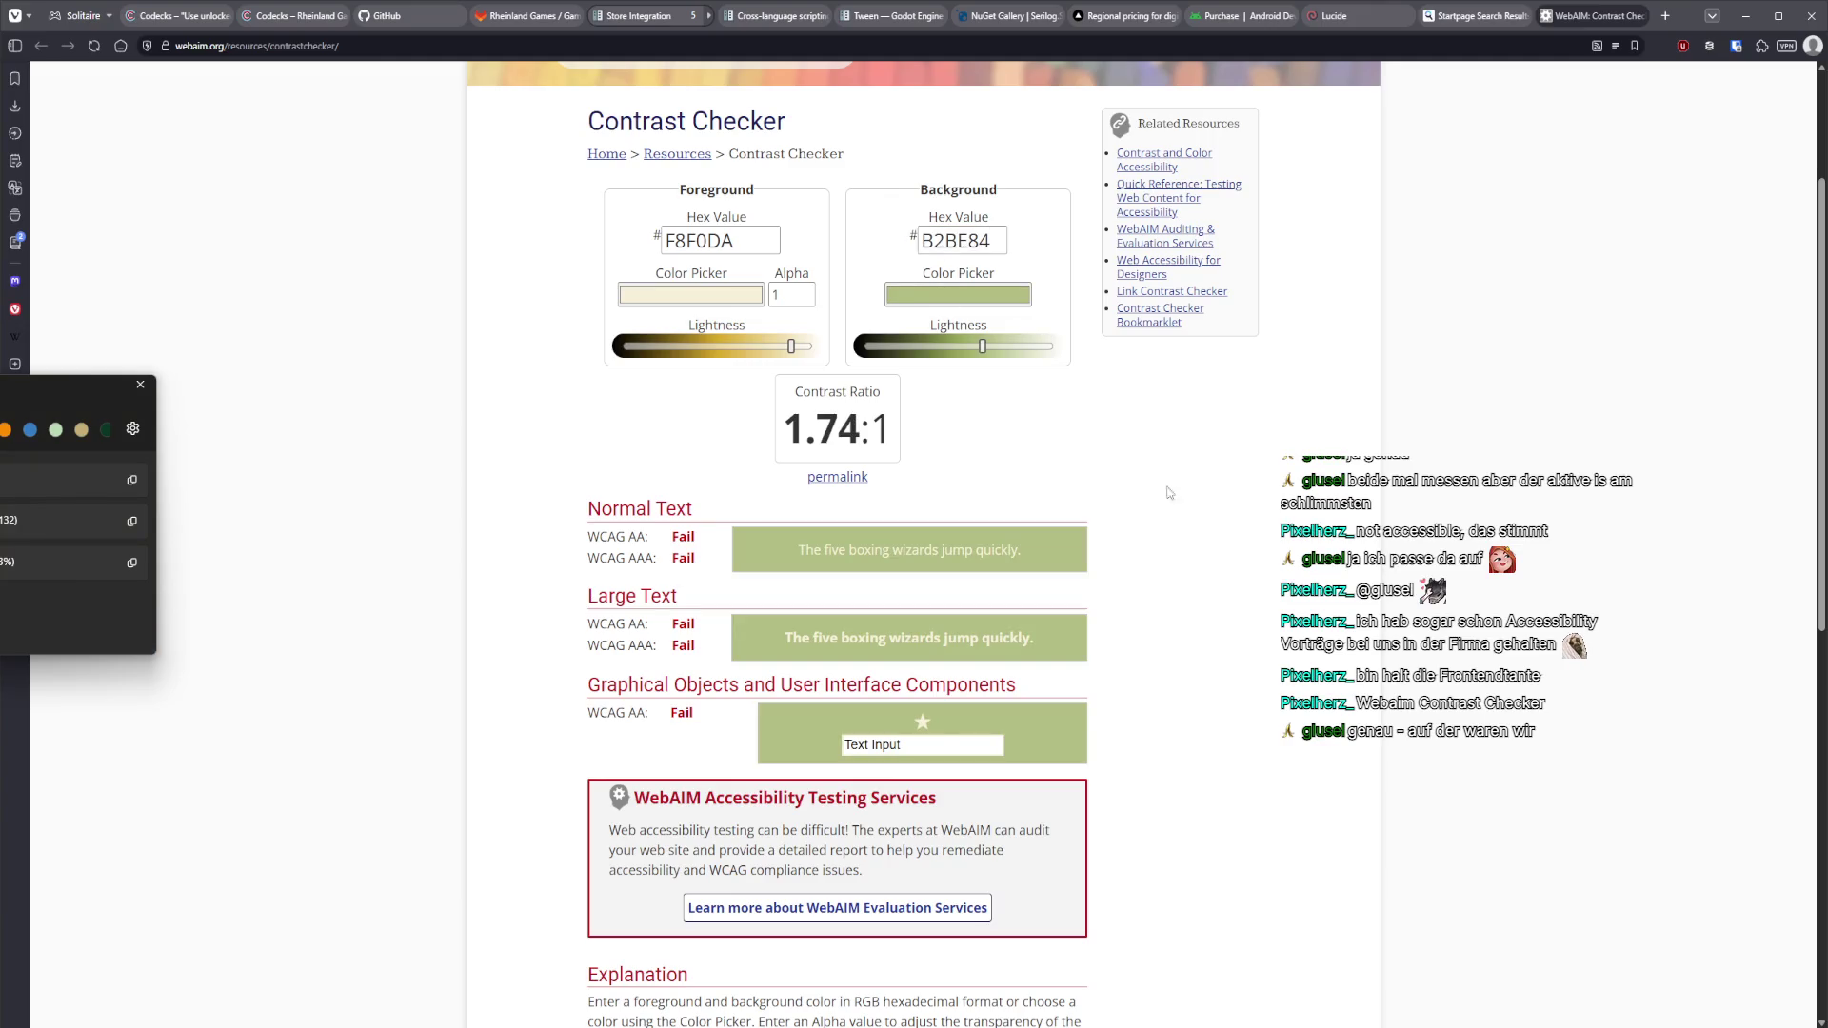
pyautogui.click(140, 385)
pyautogui.scroll(-3, 1217, 531)
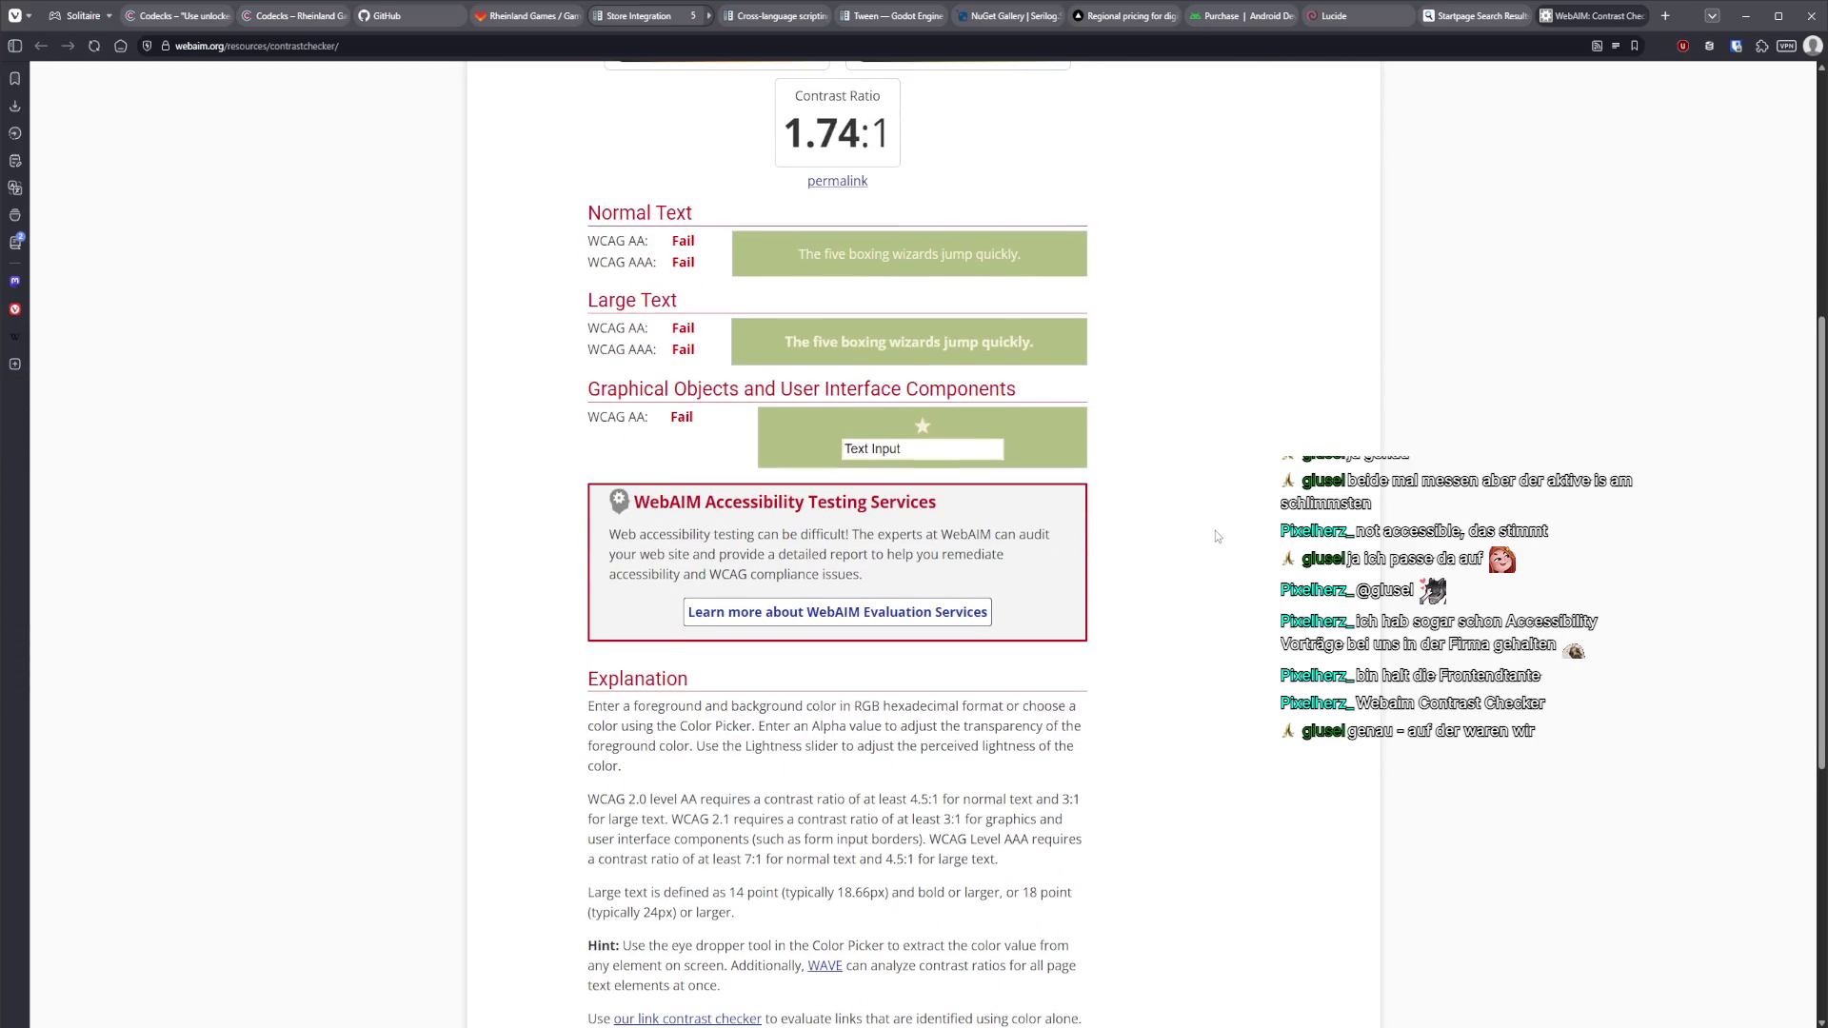
pyautogui.scroll(5, 1213, 545)
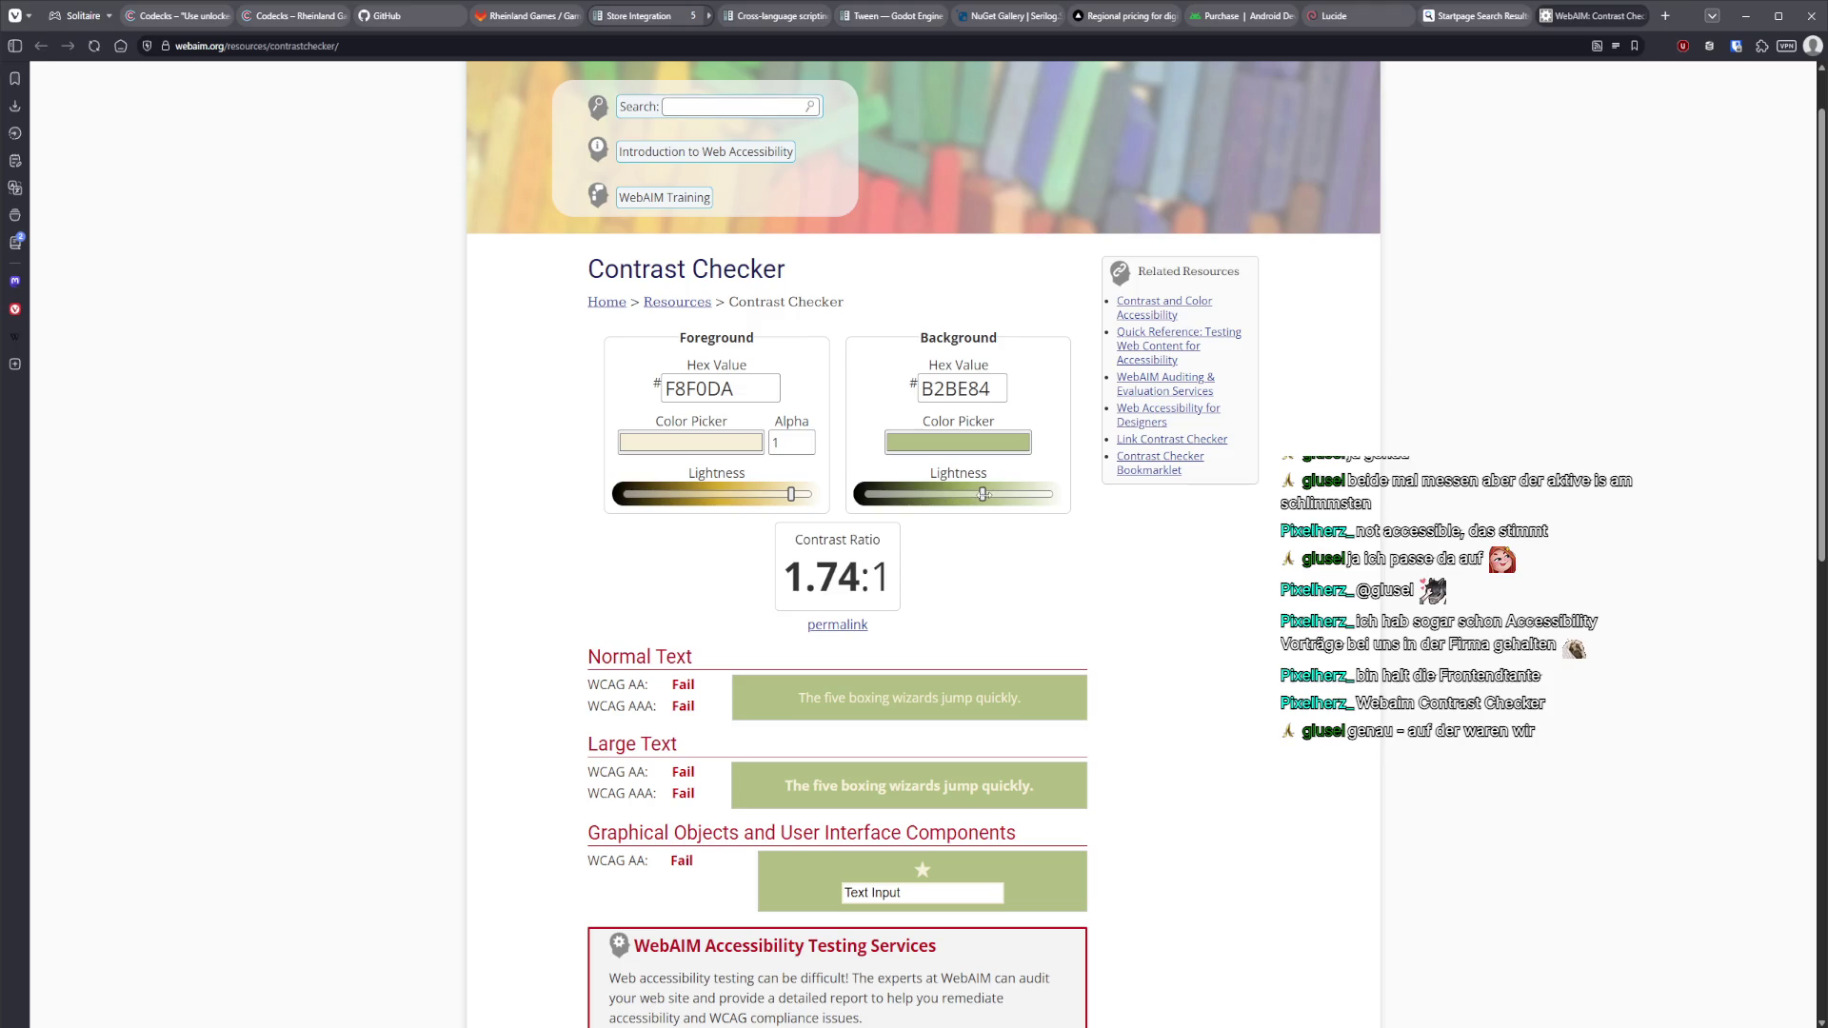
# Darken the background with the Lightness slider to 67723C, reaching a 4.56:1 ratio.
pyautogui.moveTo(987, 494); pyautogui.dragTo(934, 494)
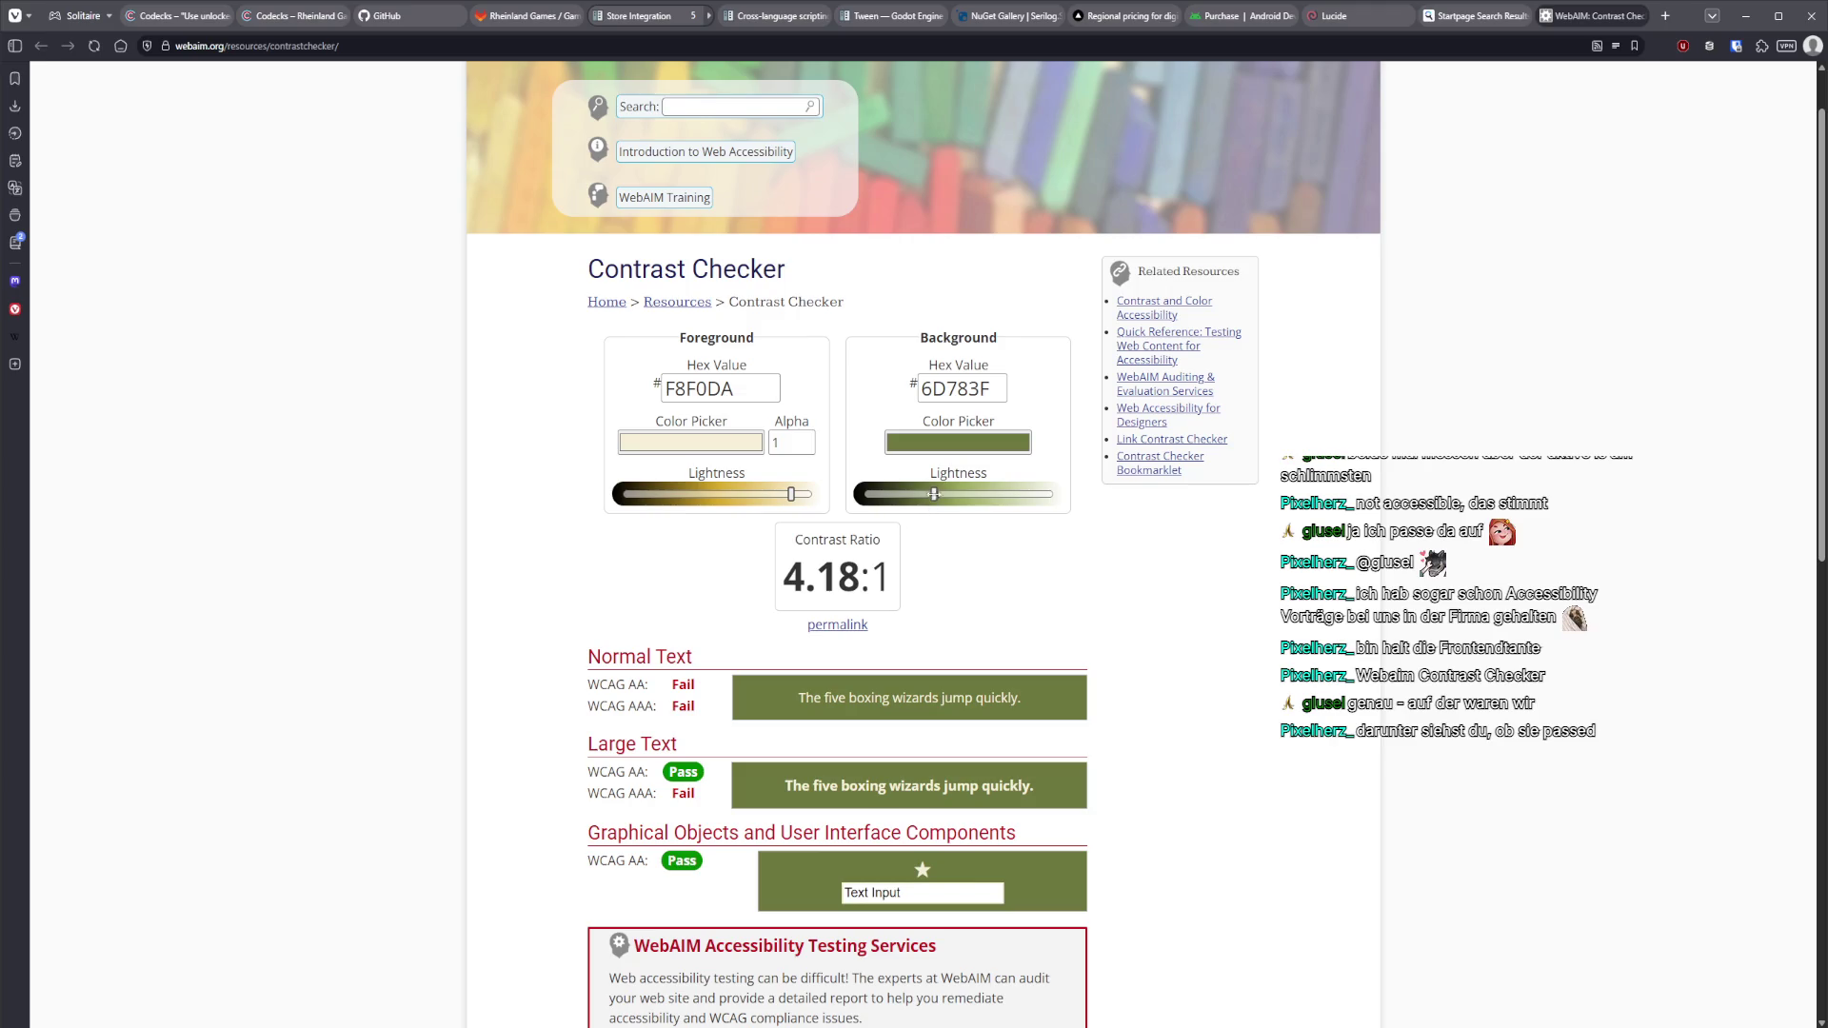
pyautogui.moveTo(934, 494); pyautogui.dragTo(930, 494)
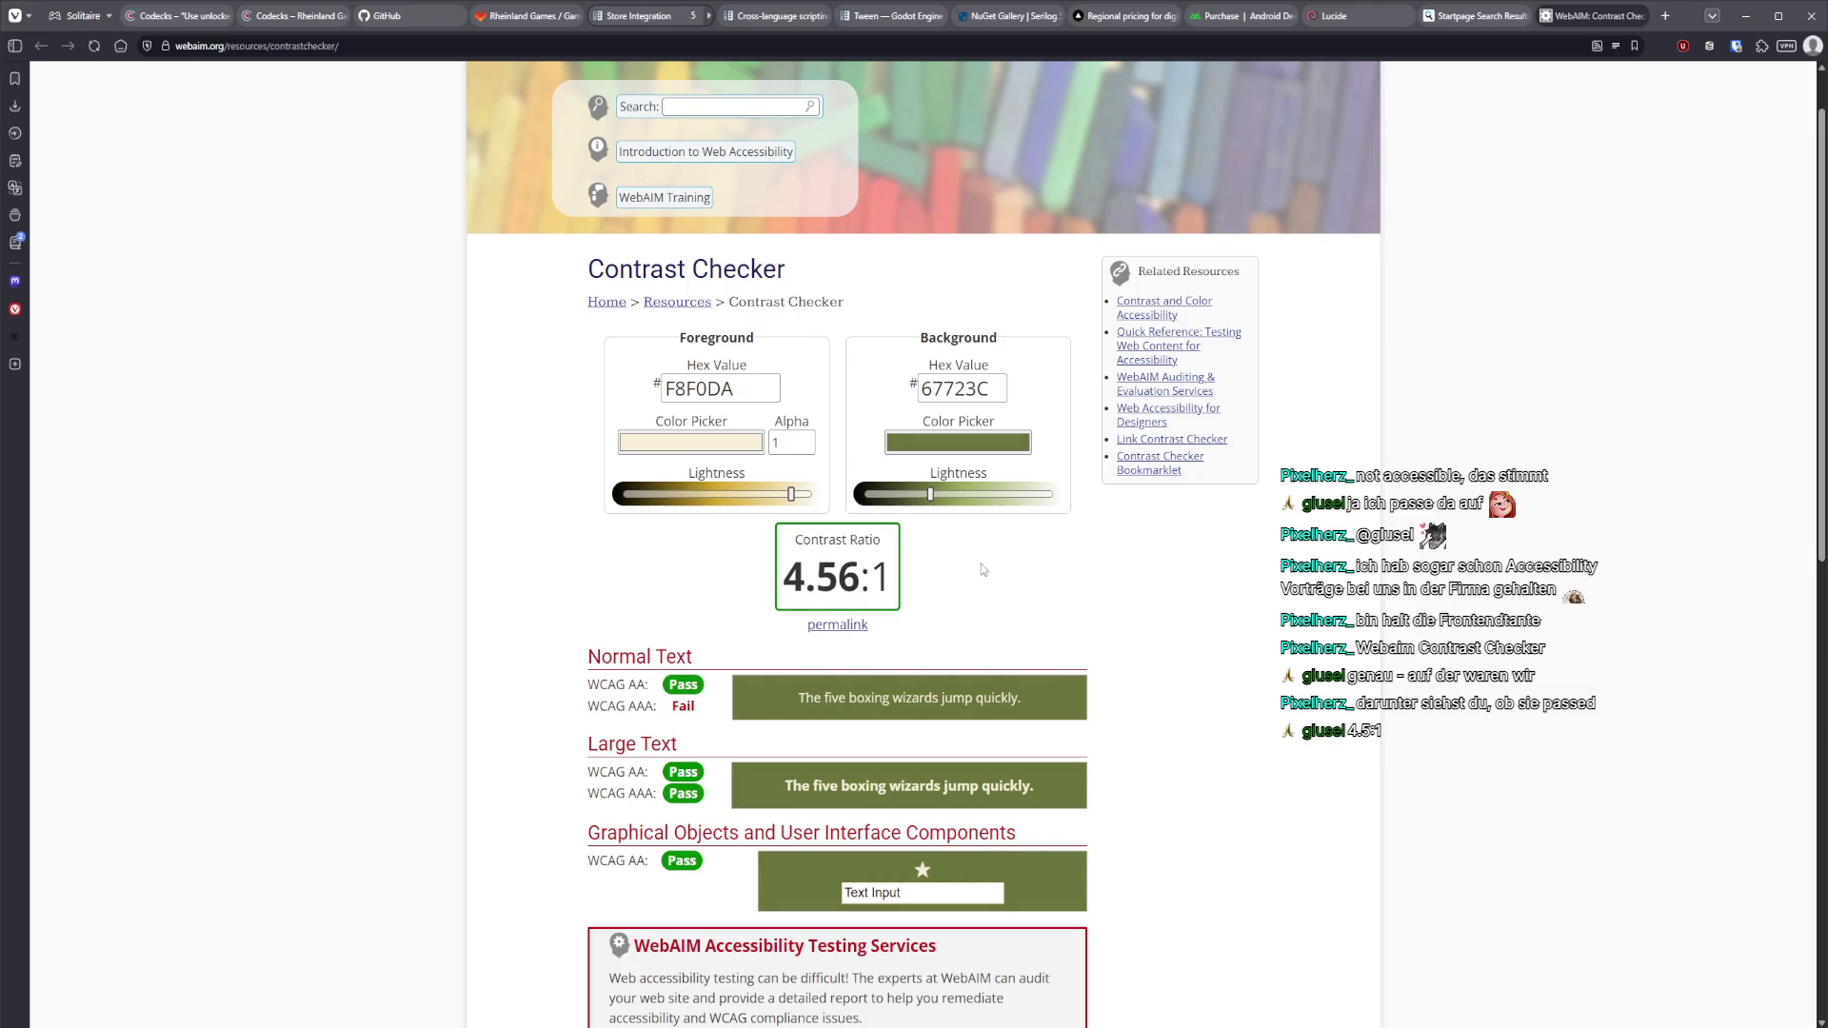
pyautogui.doubleClick(981, 386)
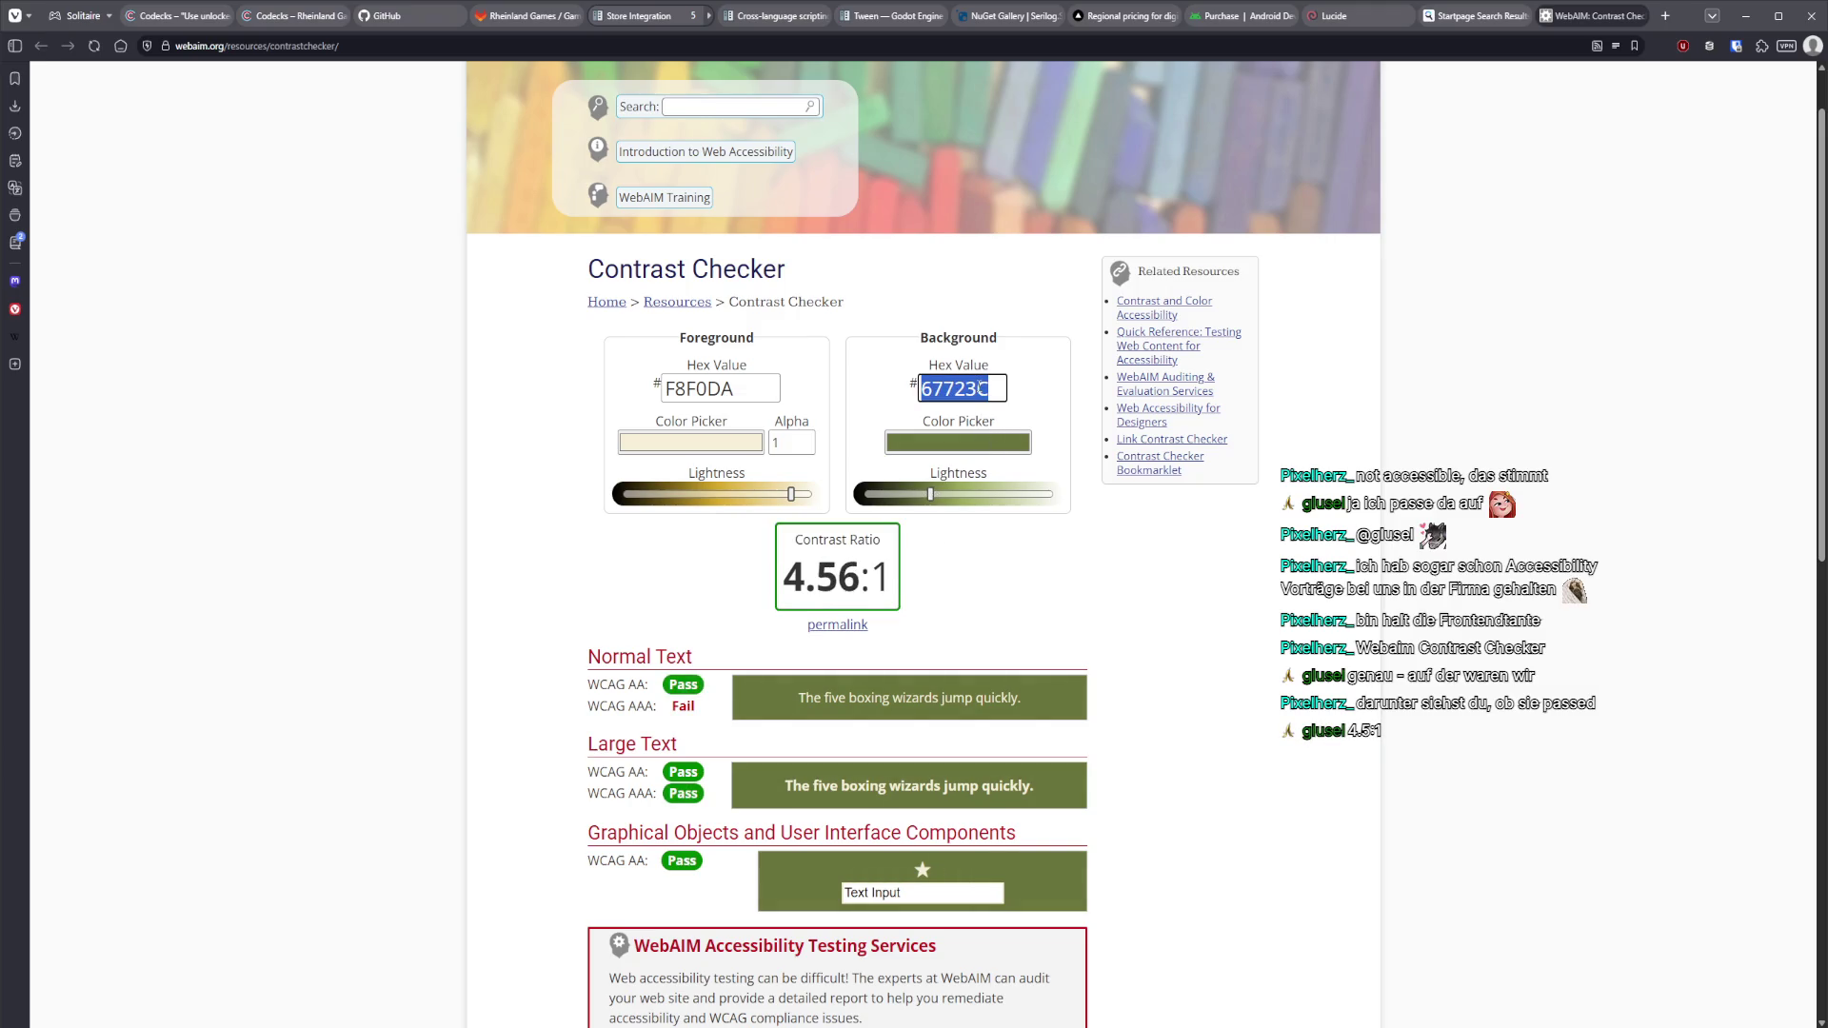
pyautogui.click(1085, 574)
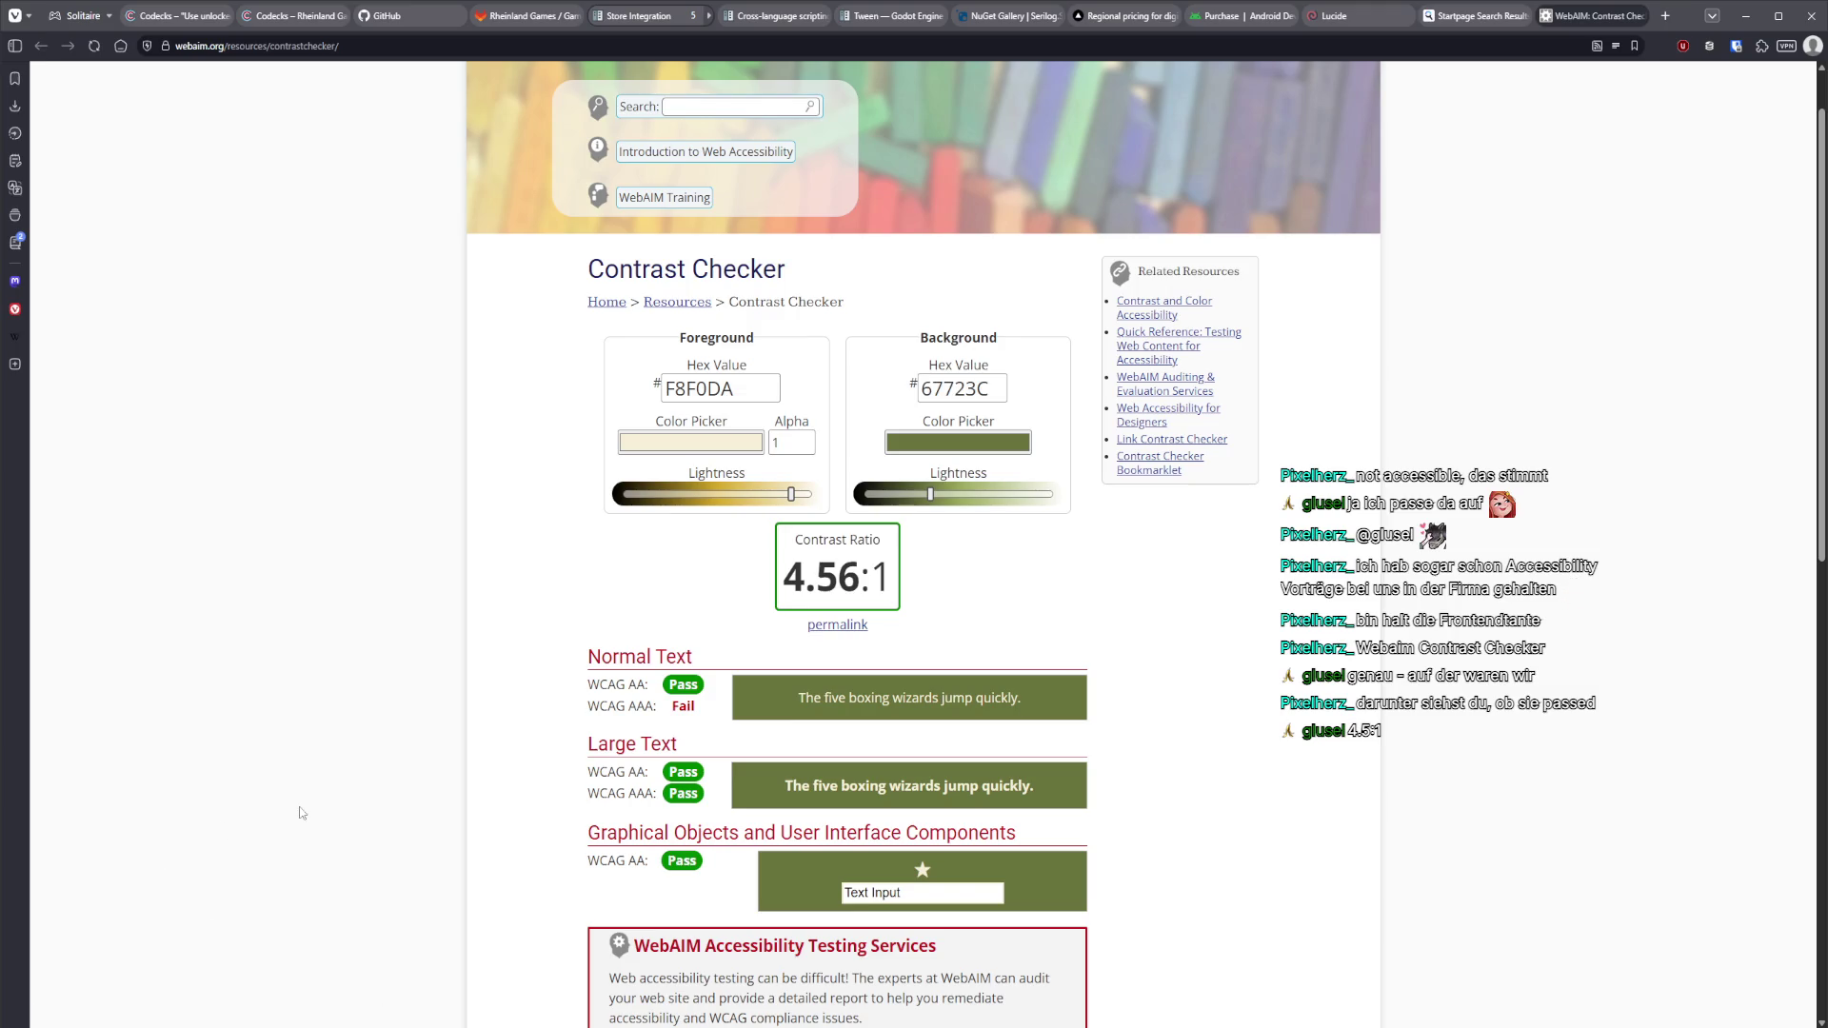
pyautogui.moveTo(236, 1027)
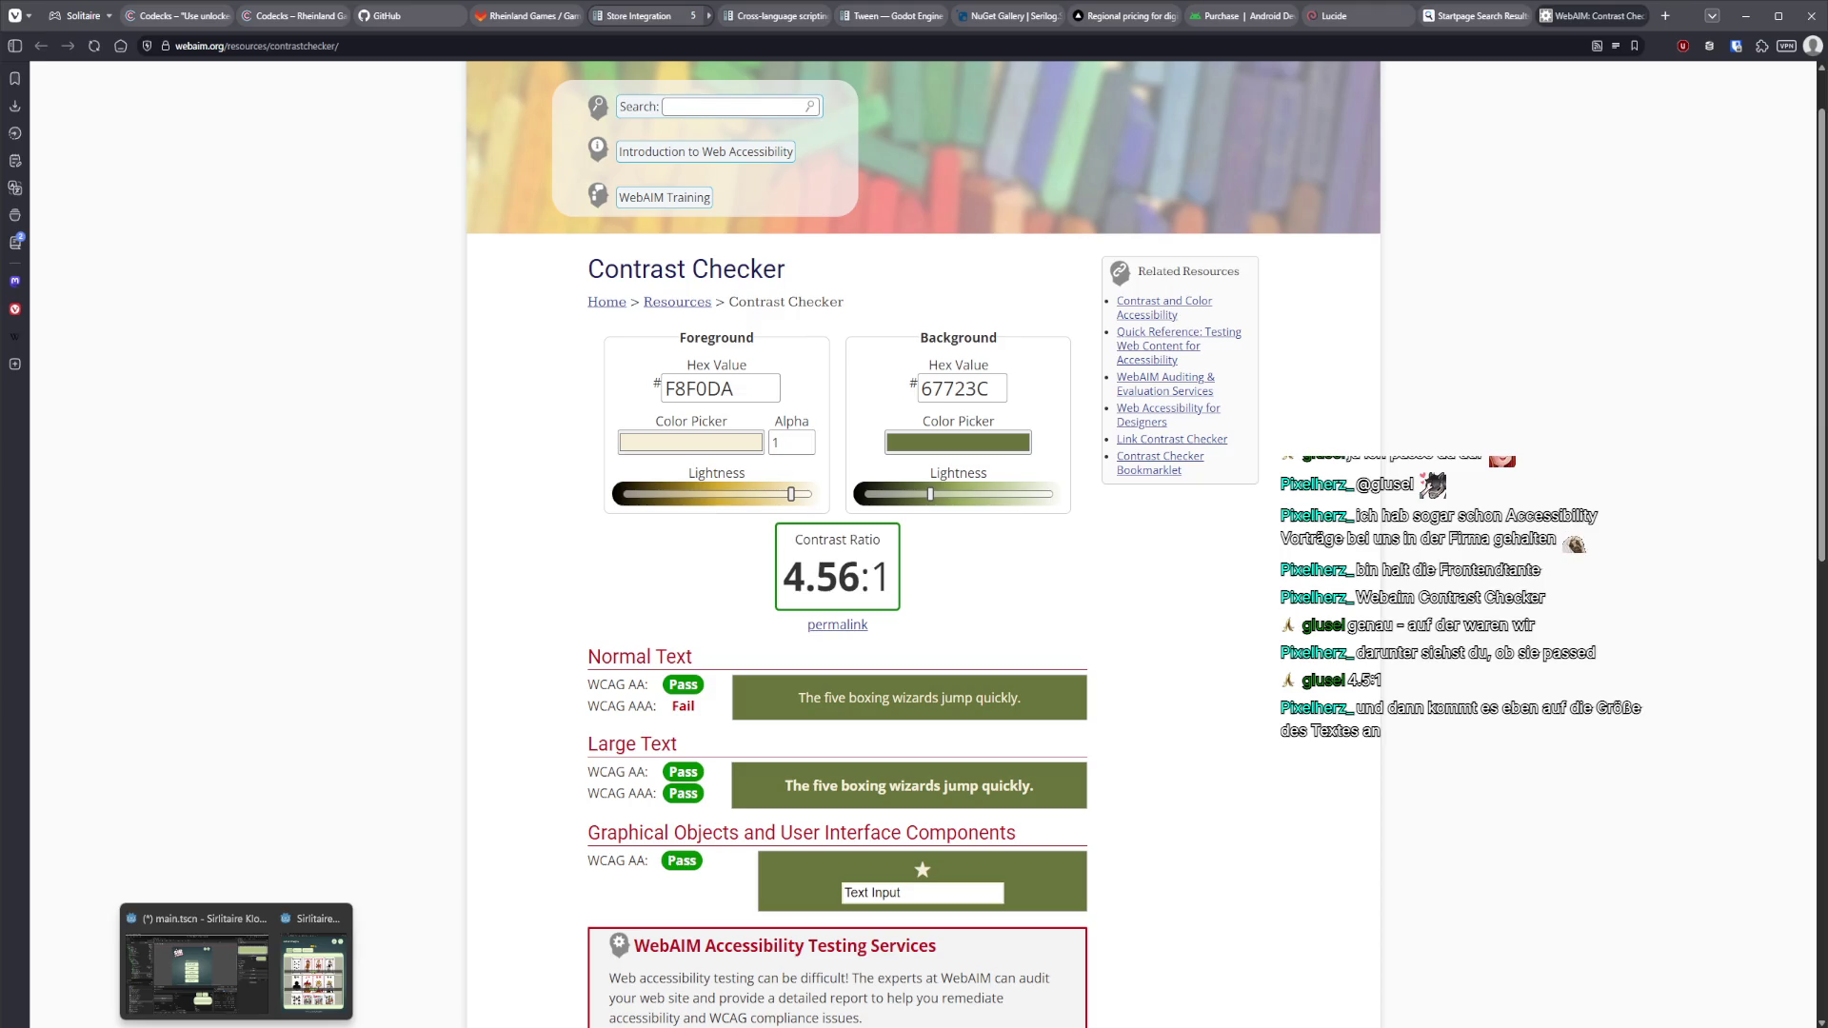
# Resize the Solitaire Klondike debug window to 1025 pixels wide and go back to Godot.
pyautogui.click(312, 967)
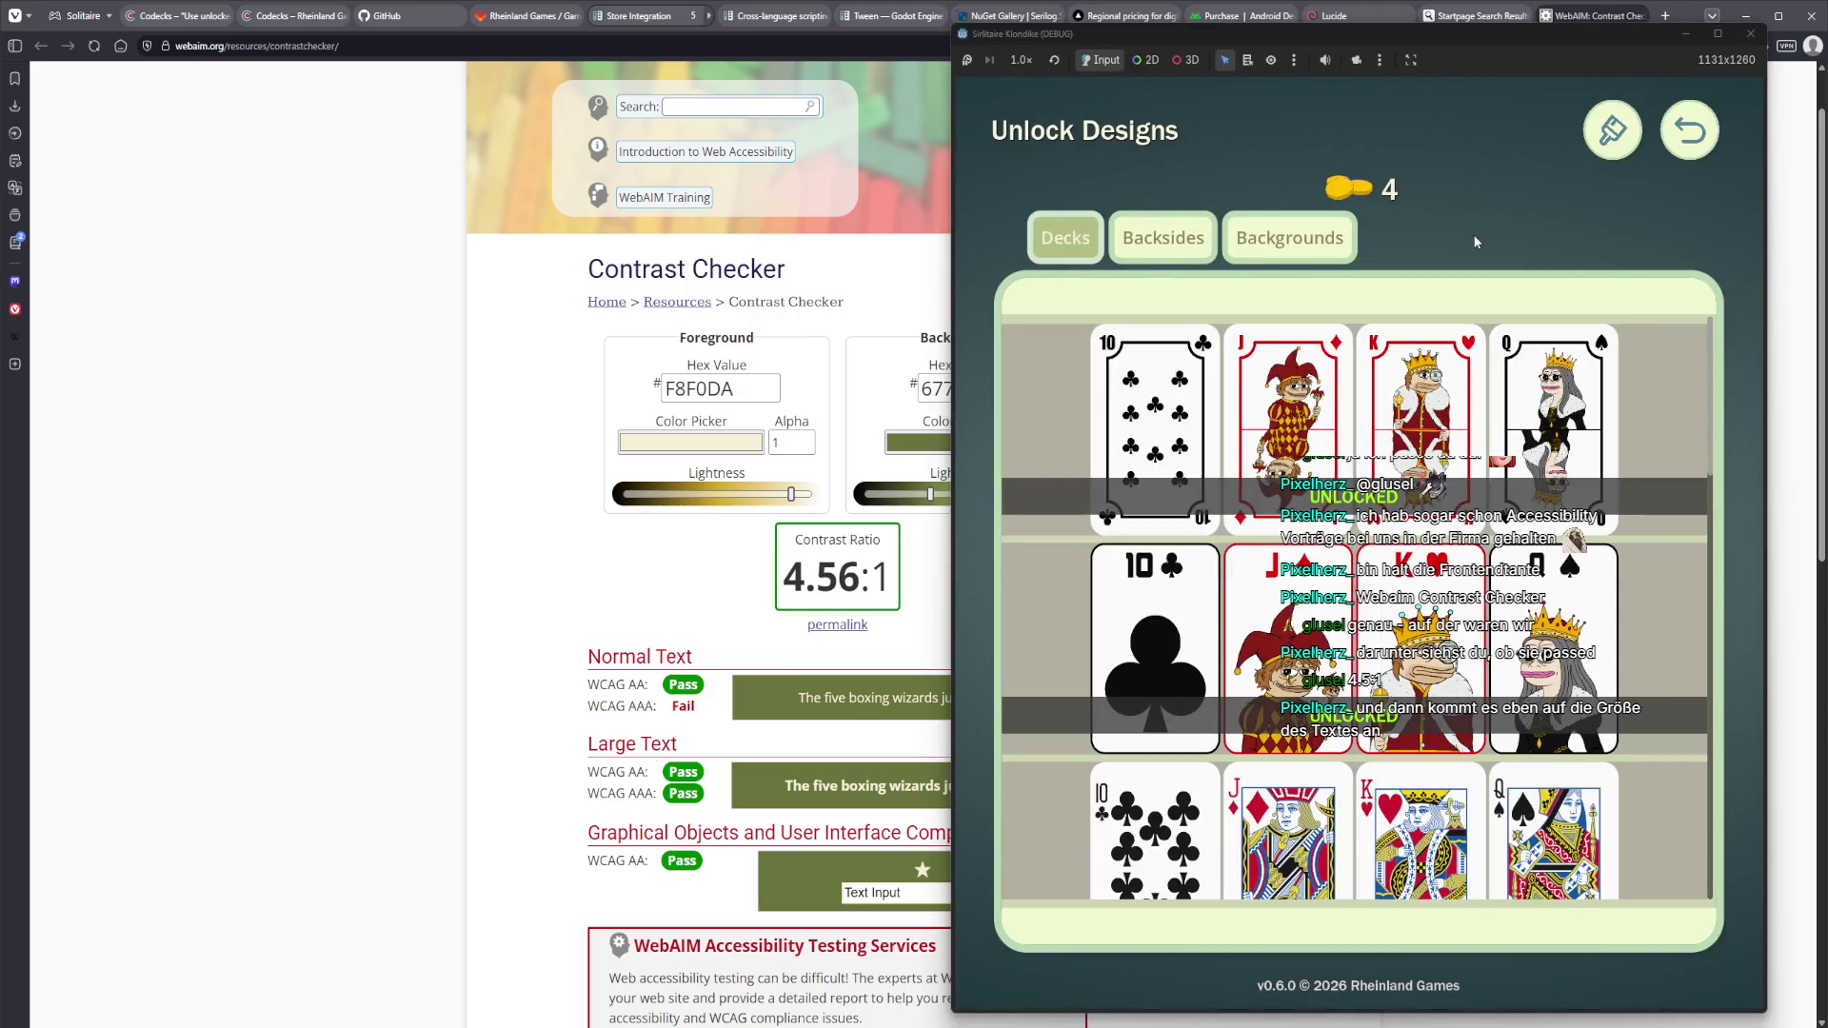
pyautogui.moveTo(1767, 361); pyautogui.dragTo(1691, 372)
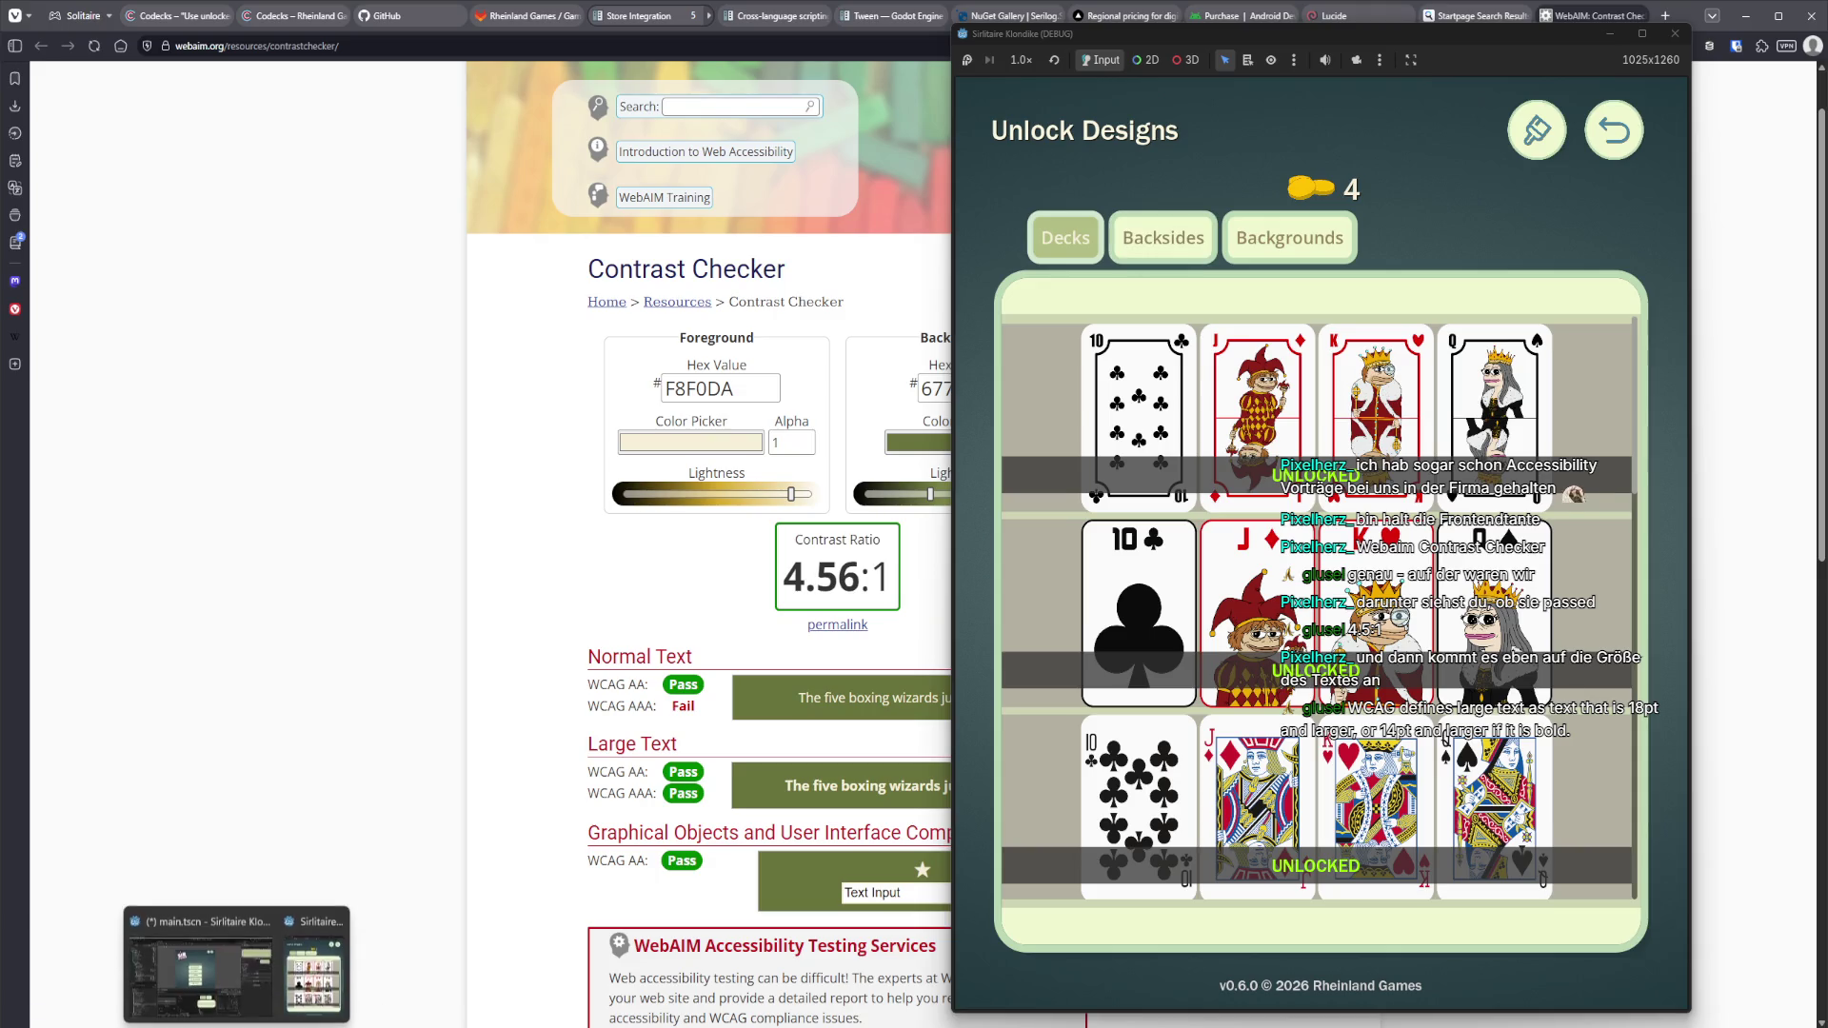
pyautogui.click(200, 972)
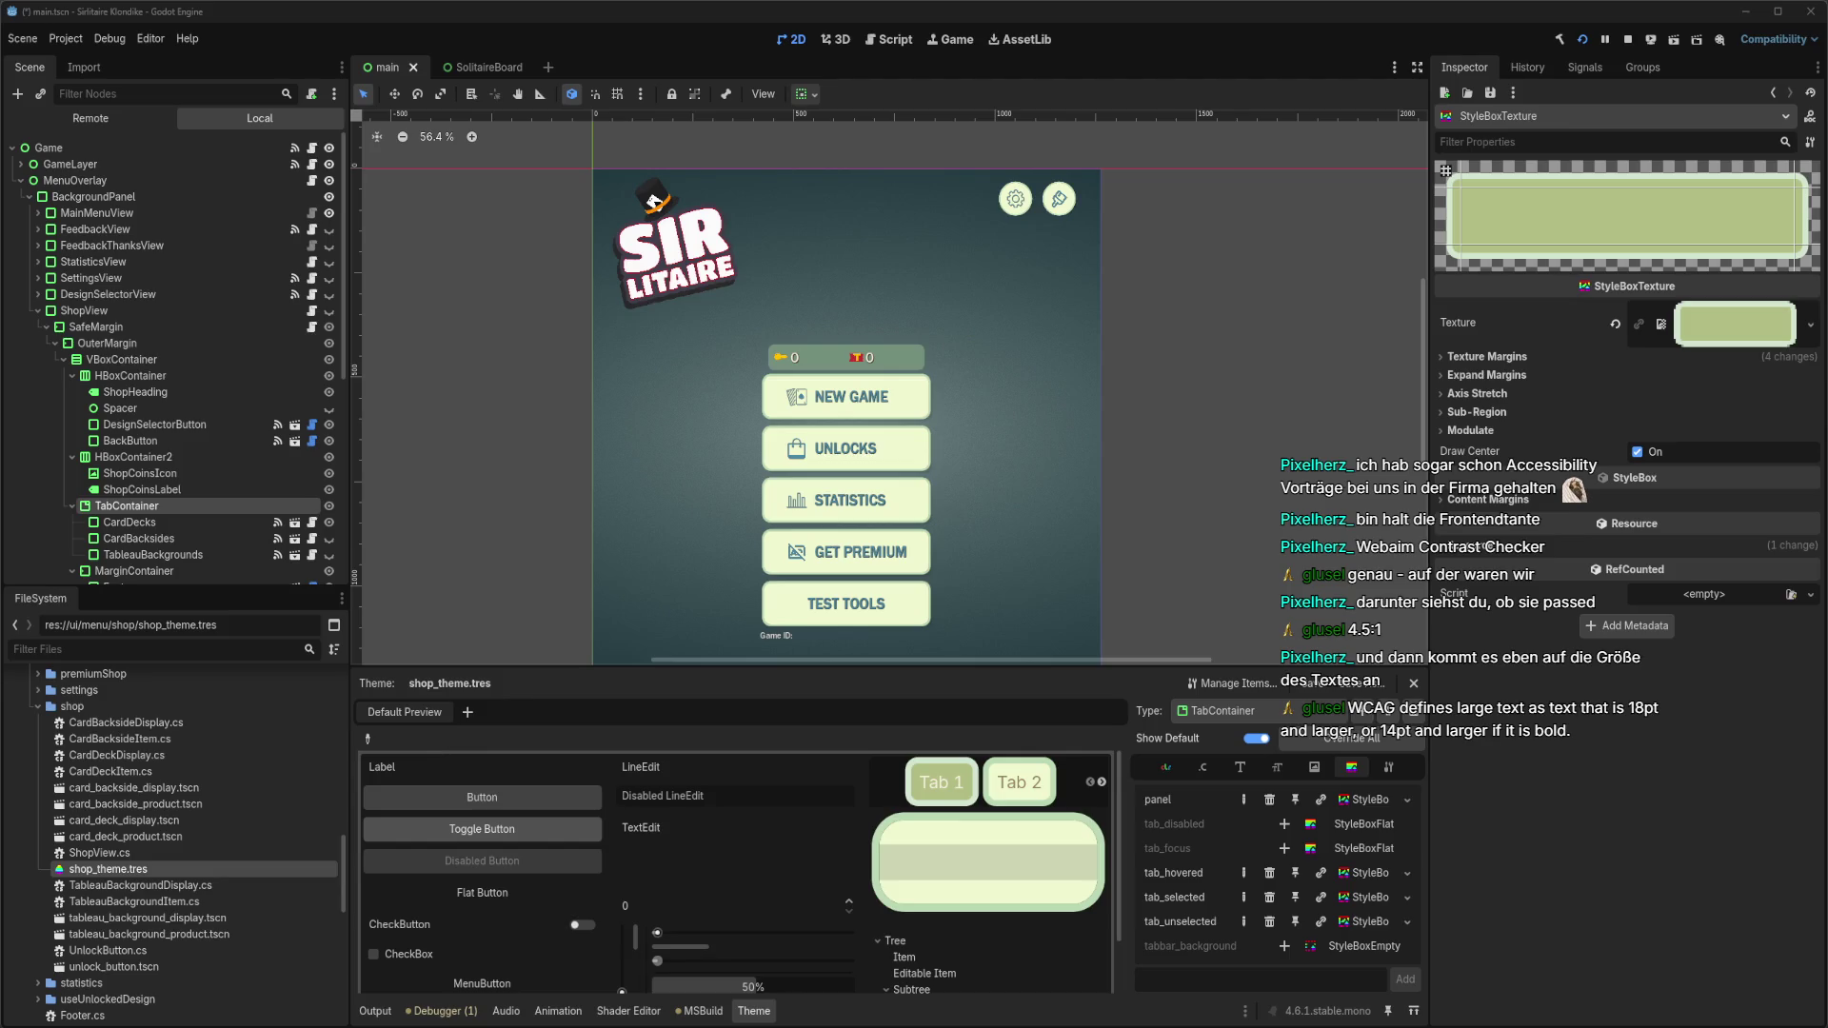
# Expand the selected tab's texture and check its resource path ending in tab_active.svg.
pyautogui.click(1711, 338)
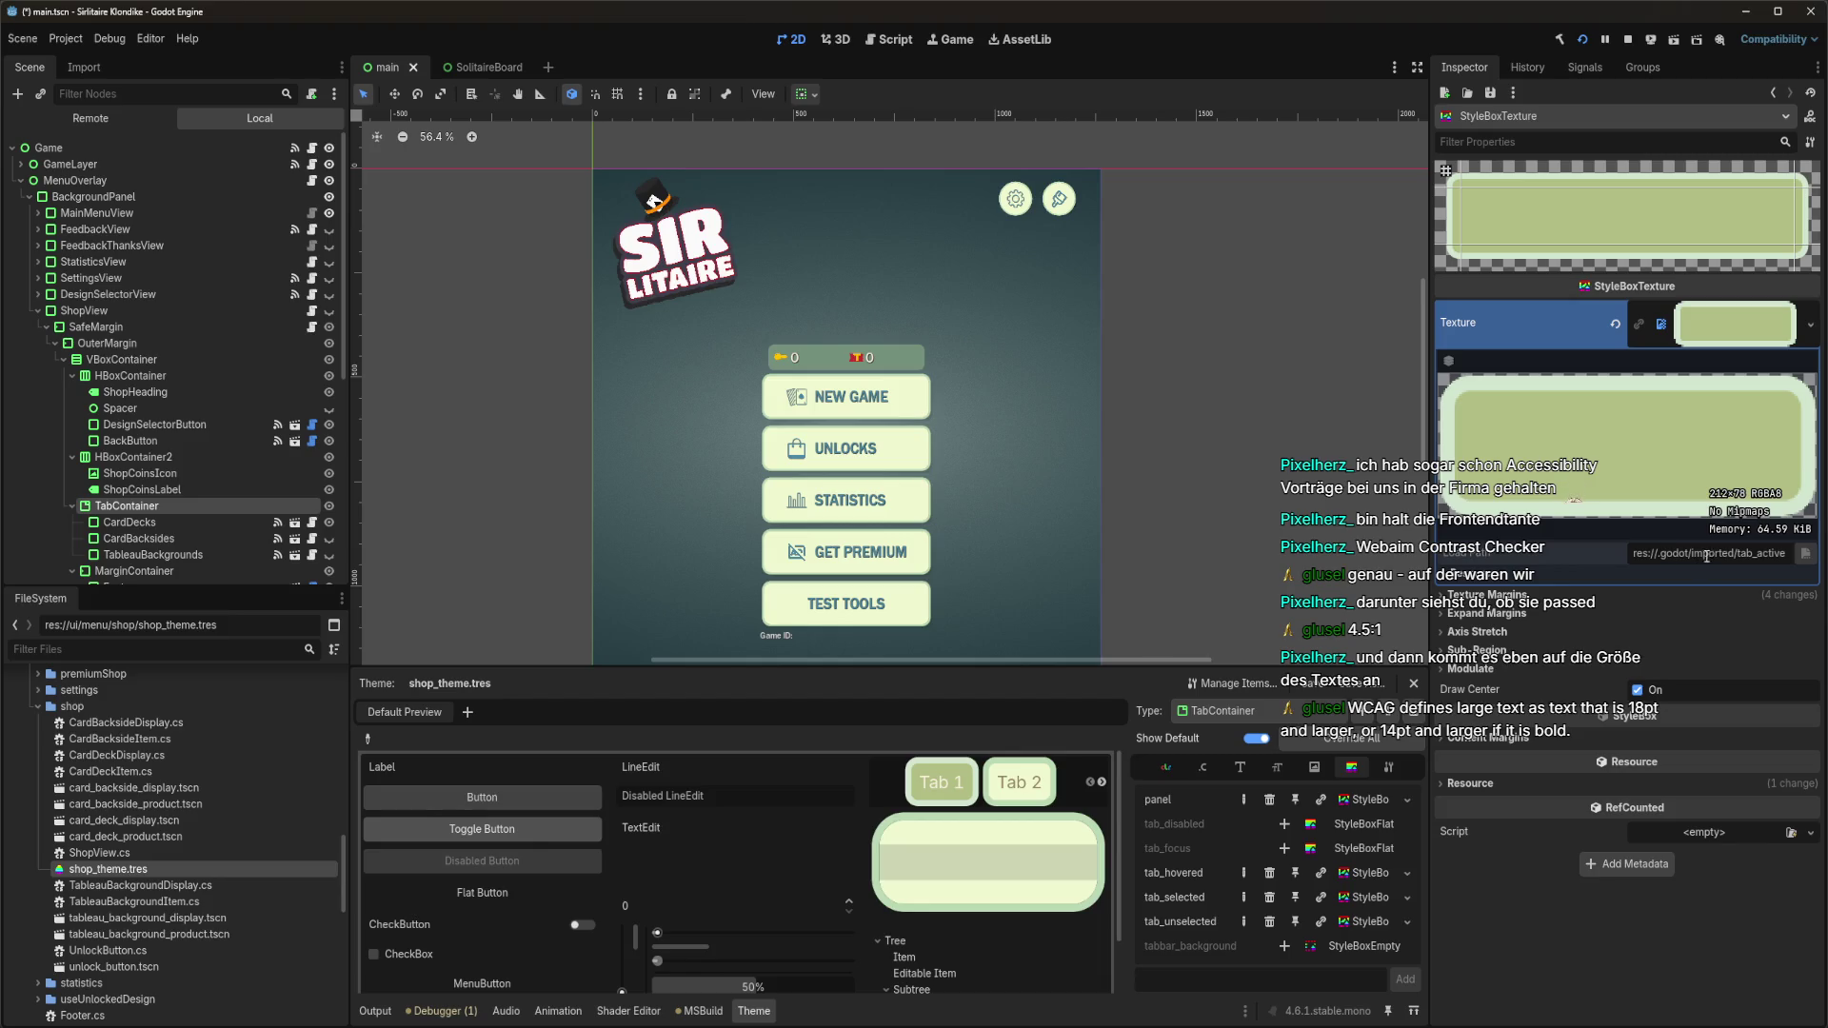
pyautogui.click(1573, 576)
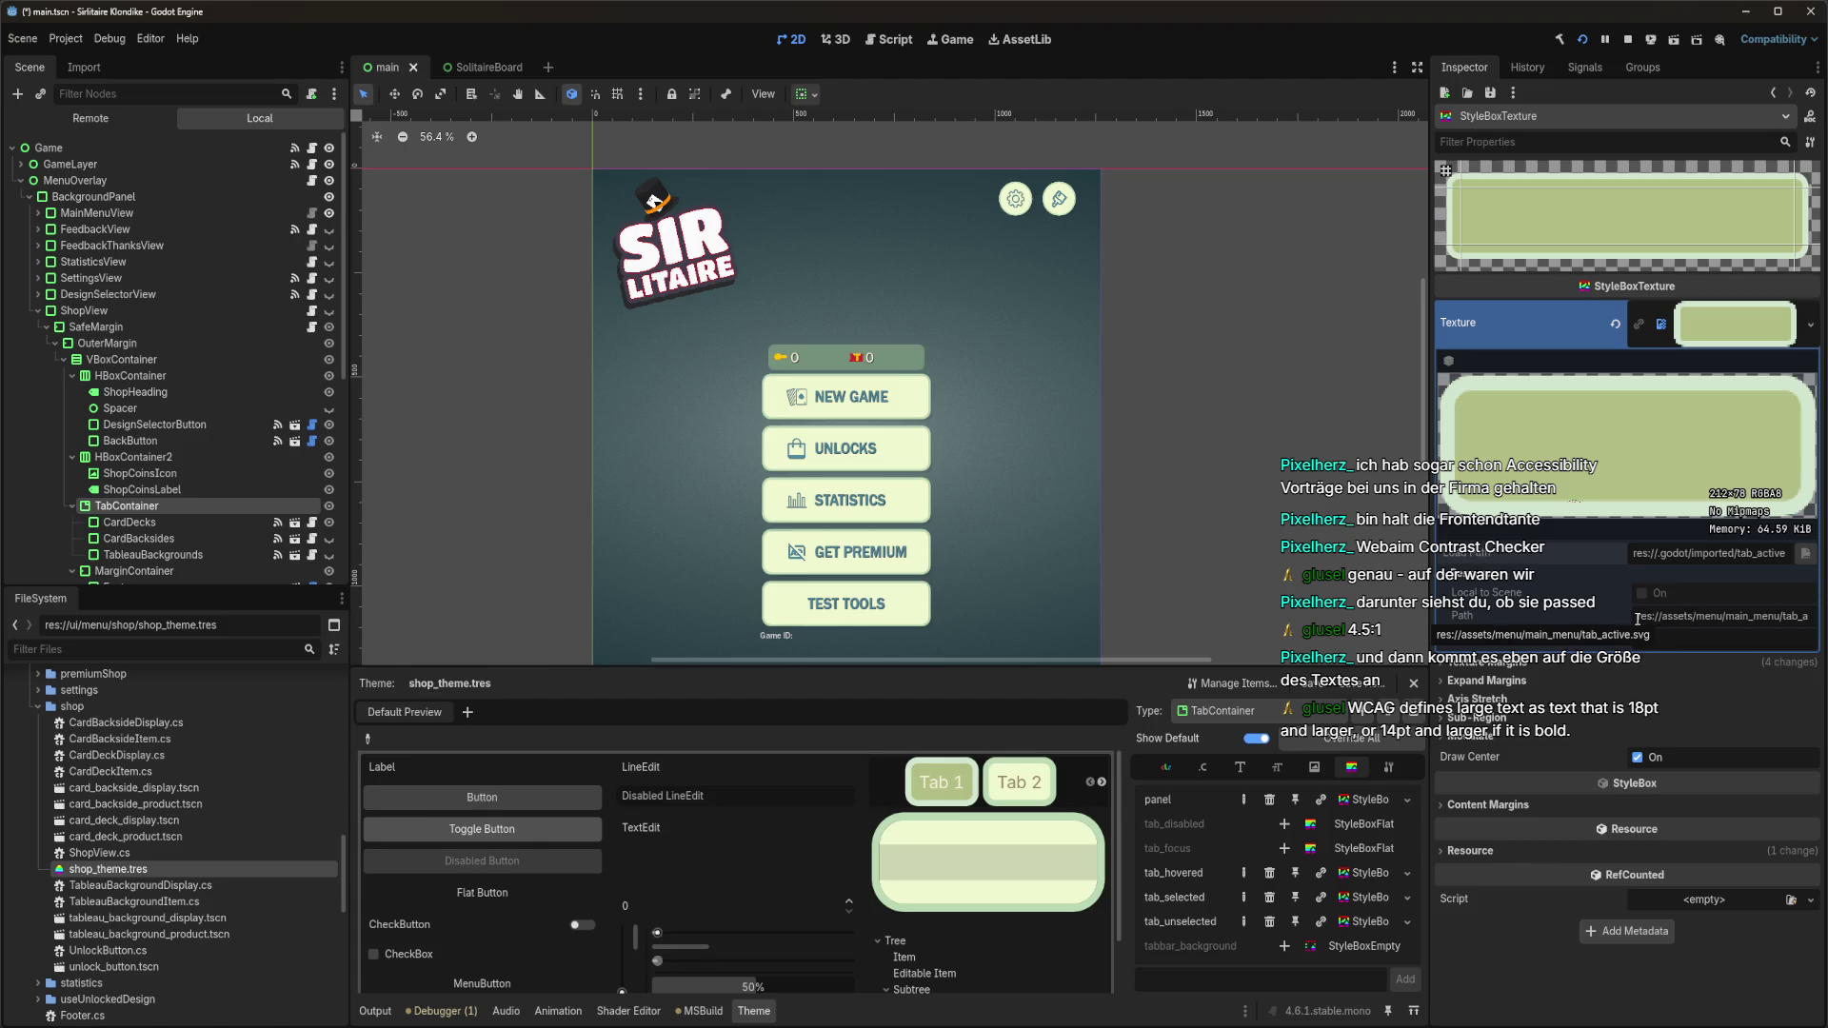
pyautogui.moveTo(1638, 617); pyautogui.dragTo(1823, 619)
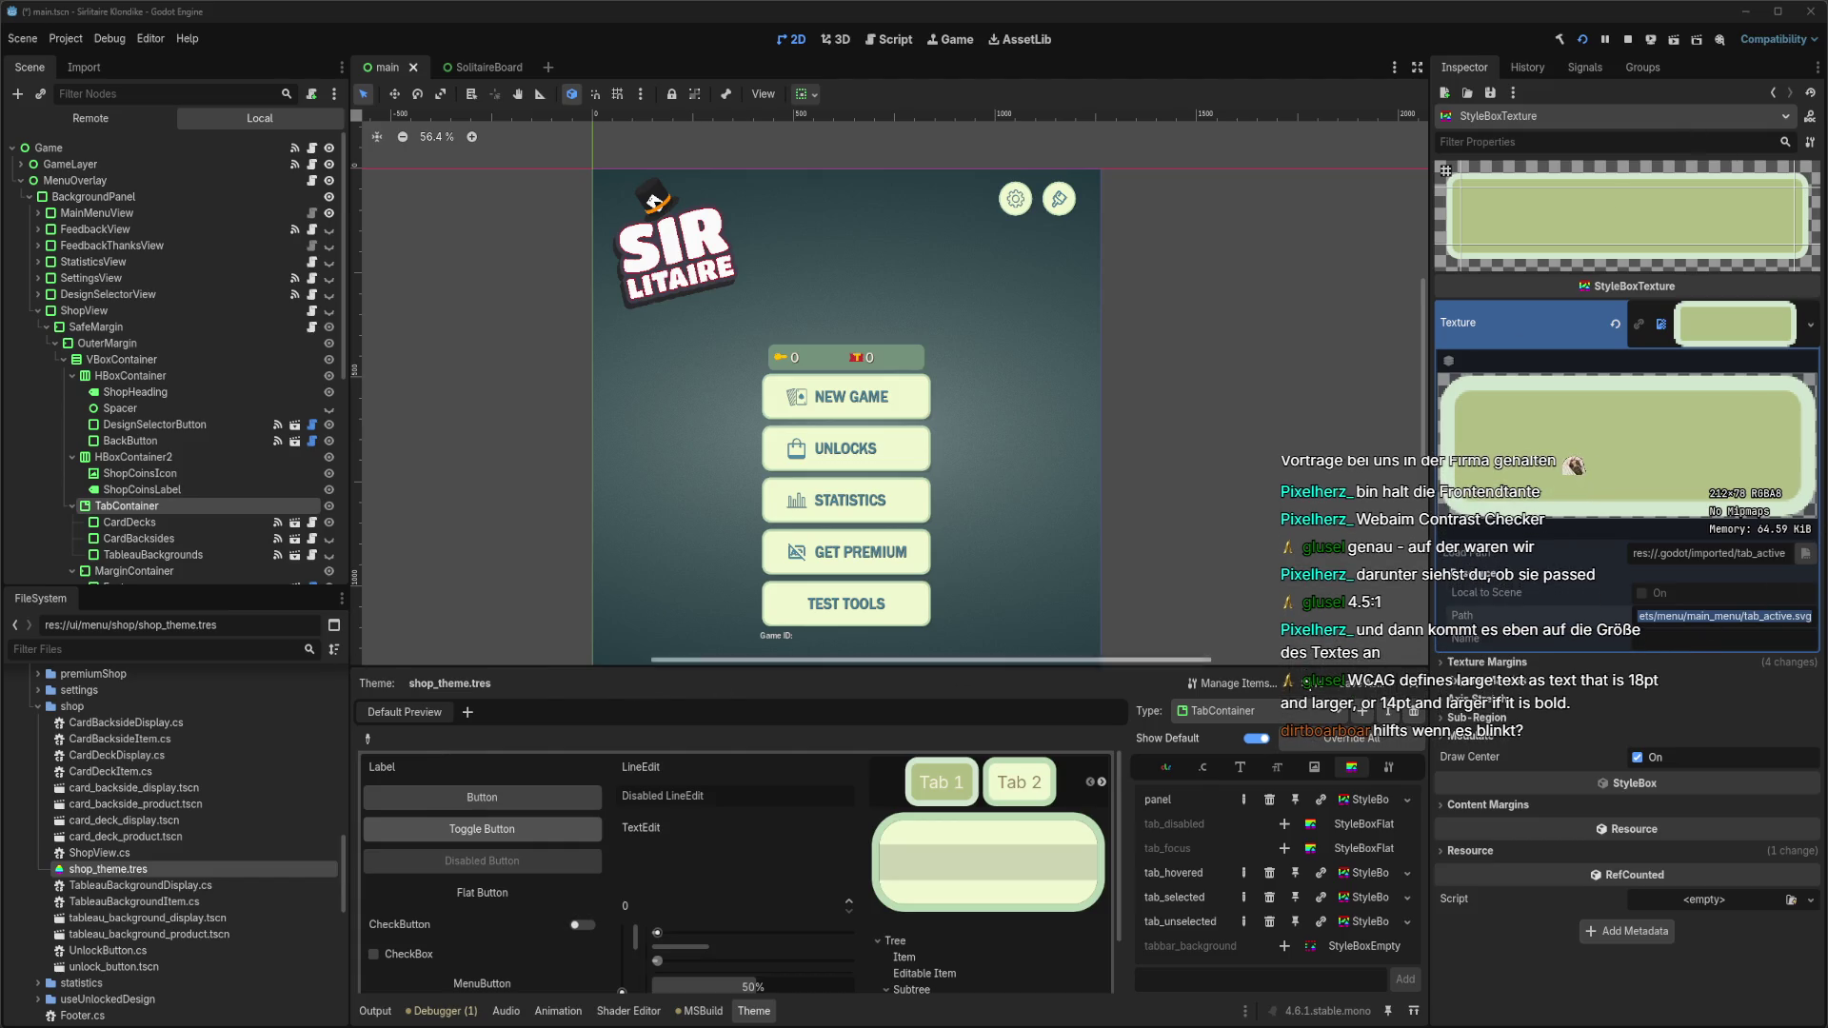
# Confirm the TabContainer font size of 24 and save the main scene.
pyautogui.click(1249, 768)
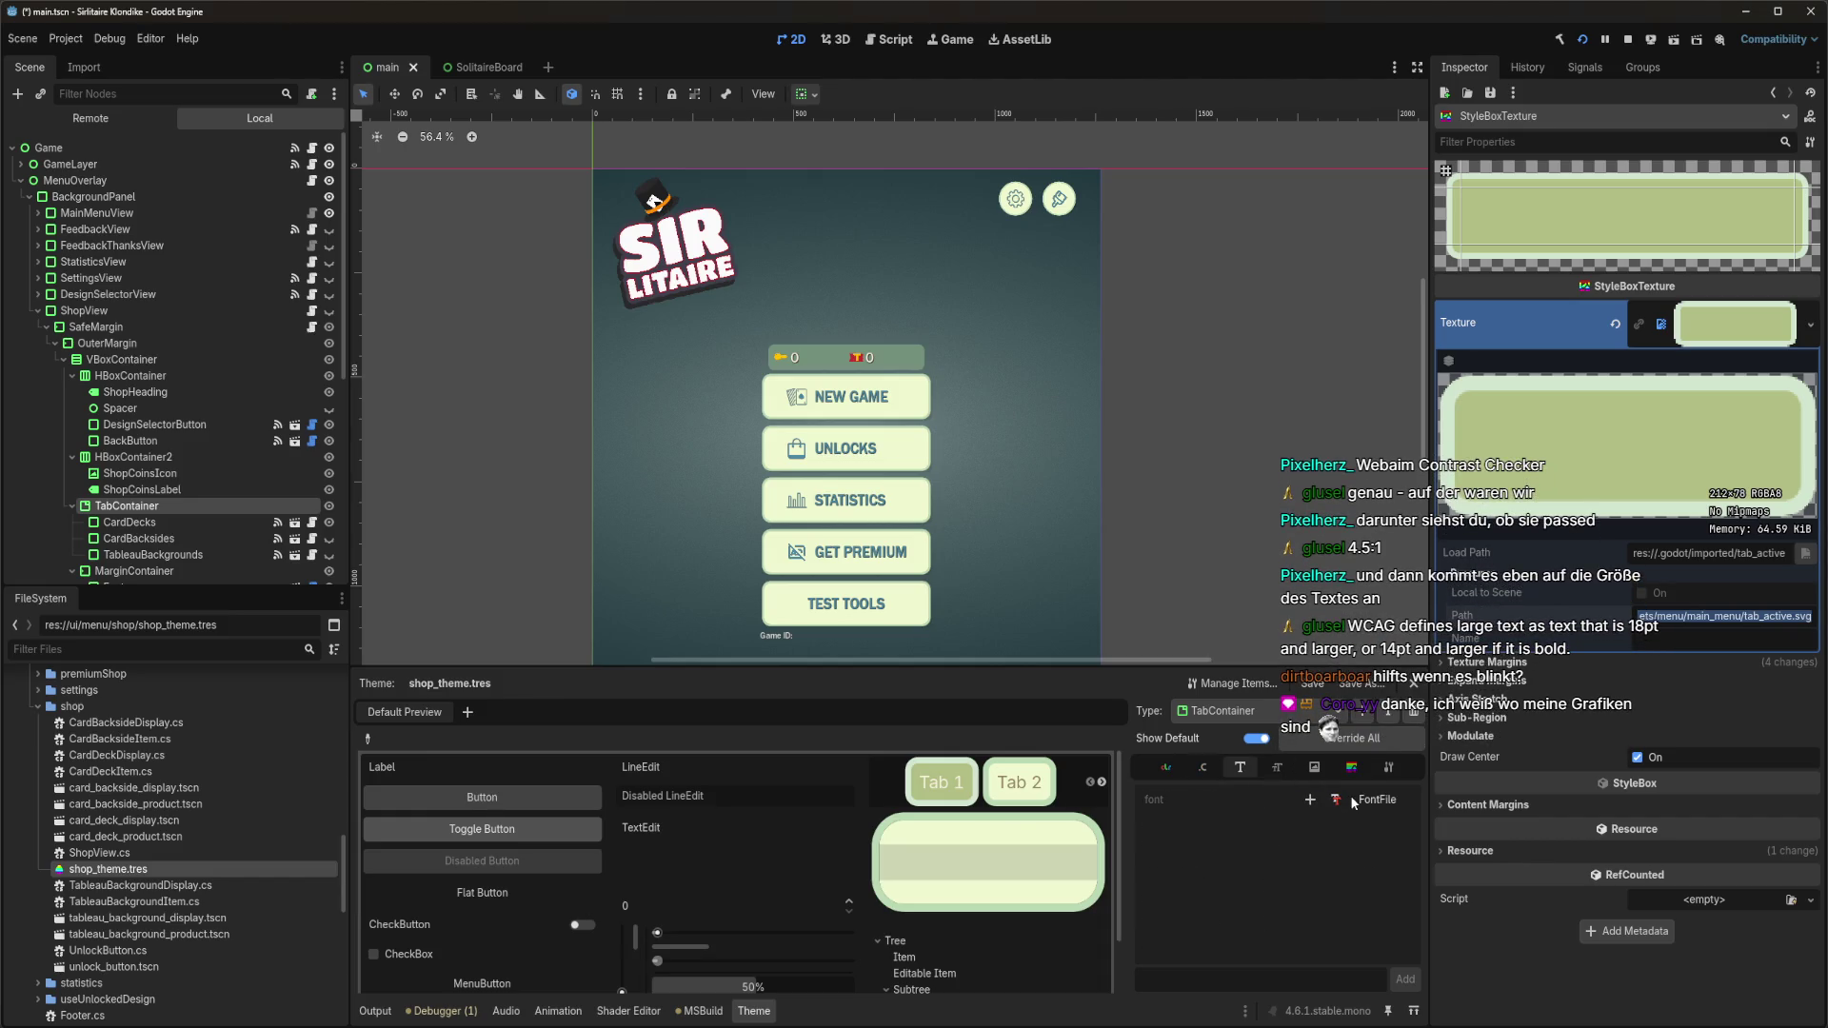
pyautogui.click(1277, 772)
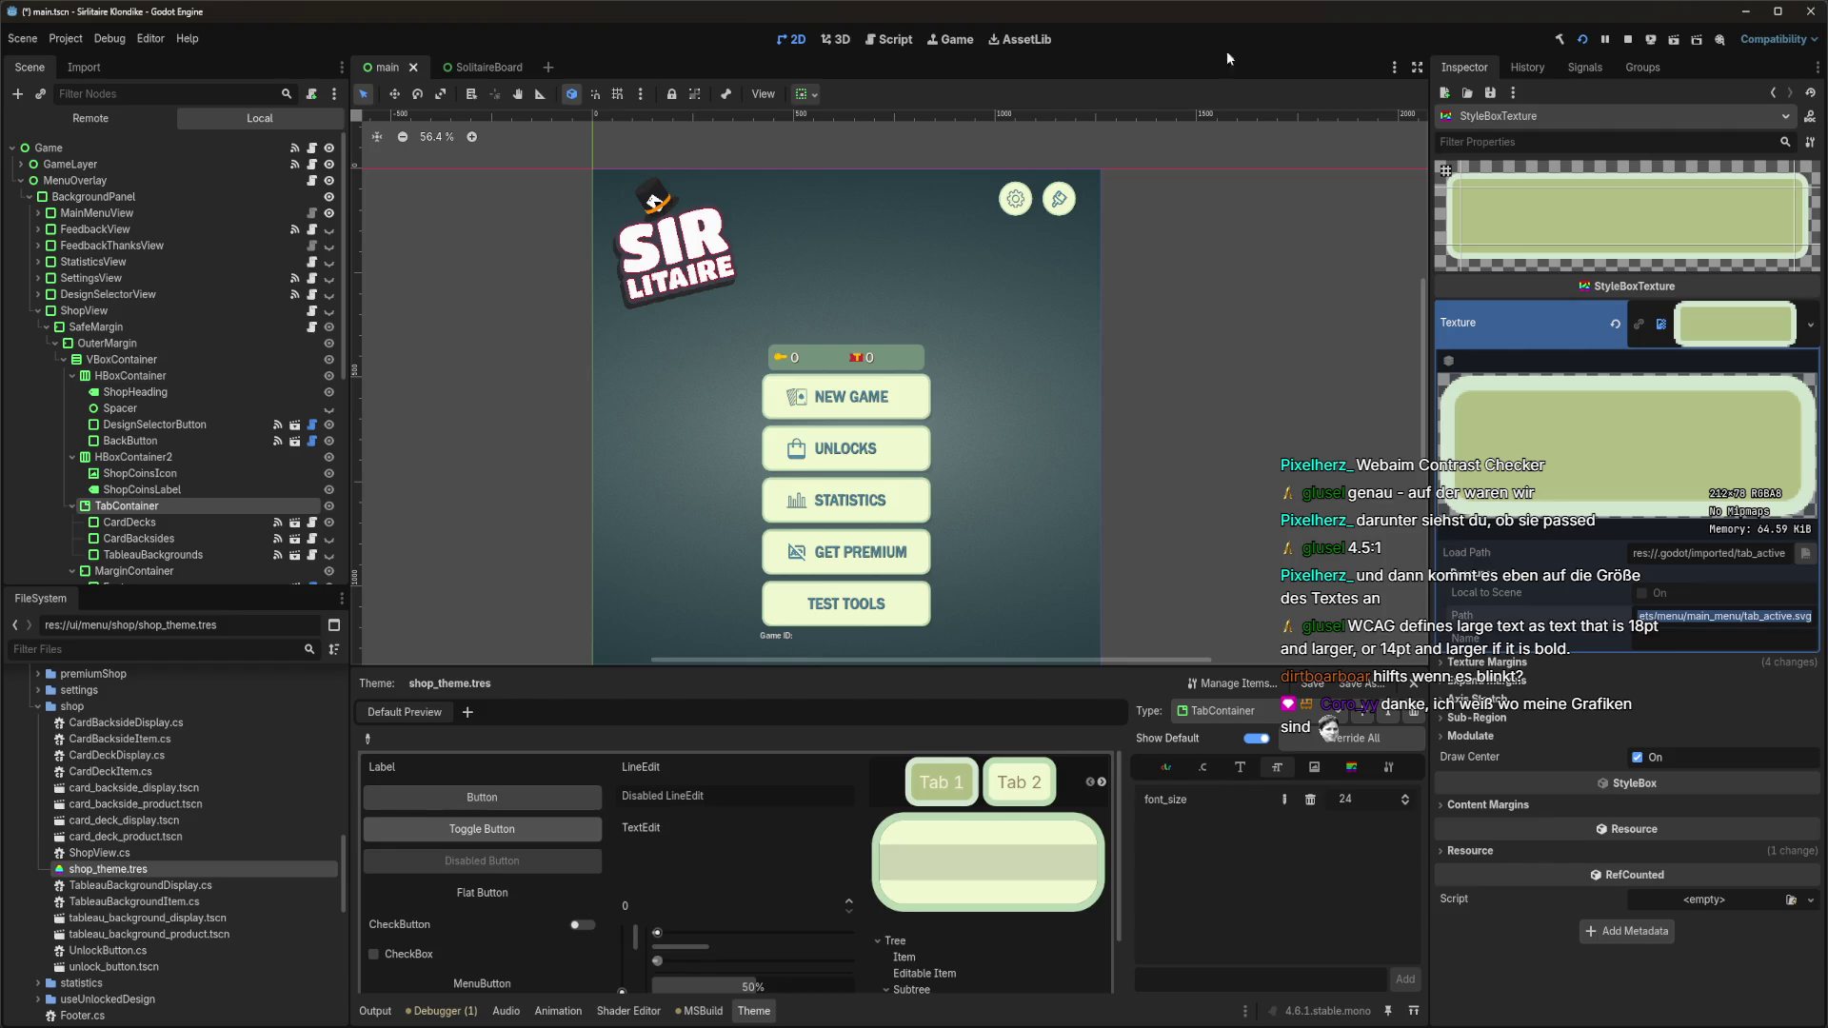
pyautogui.moveTo(1221, 513); pyautogui.dragTo(1222, 467)
pyautogui.scroll(-1, 1224, 477)
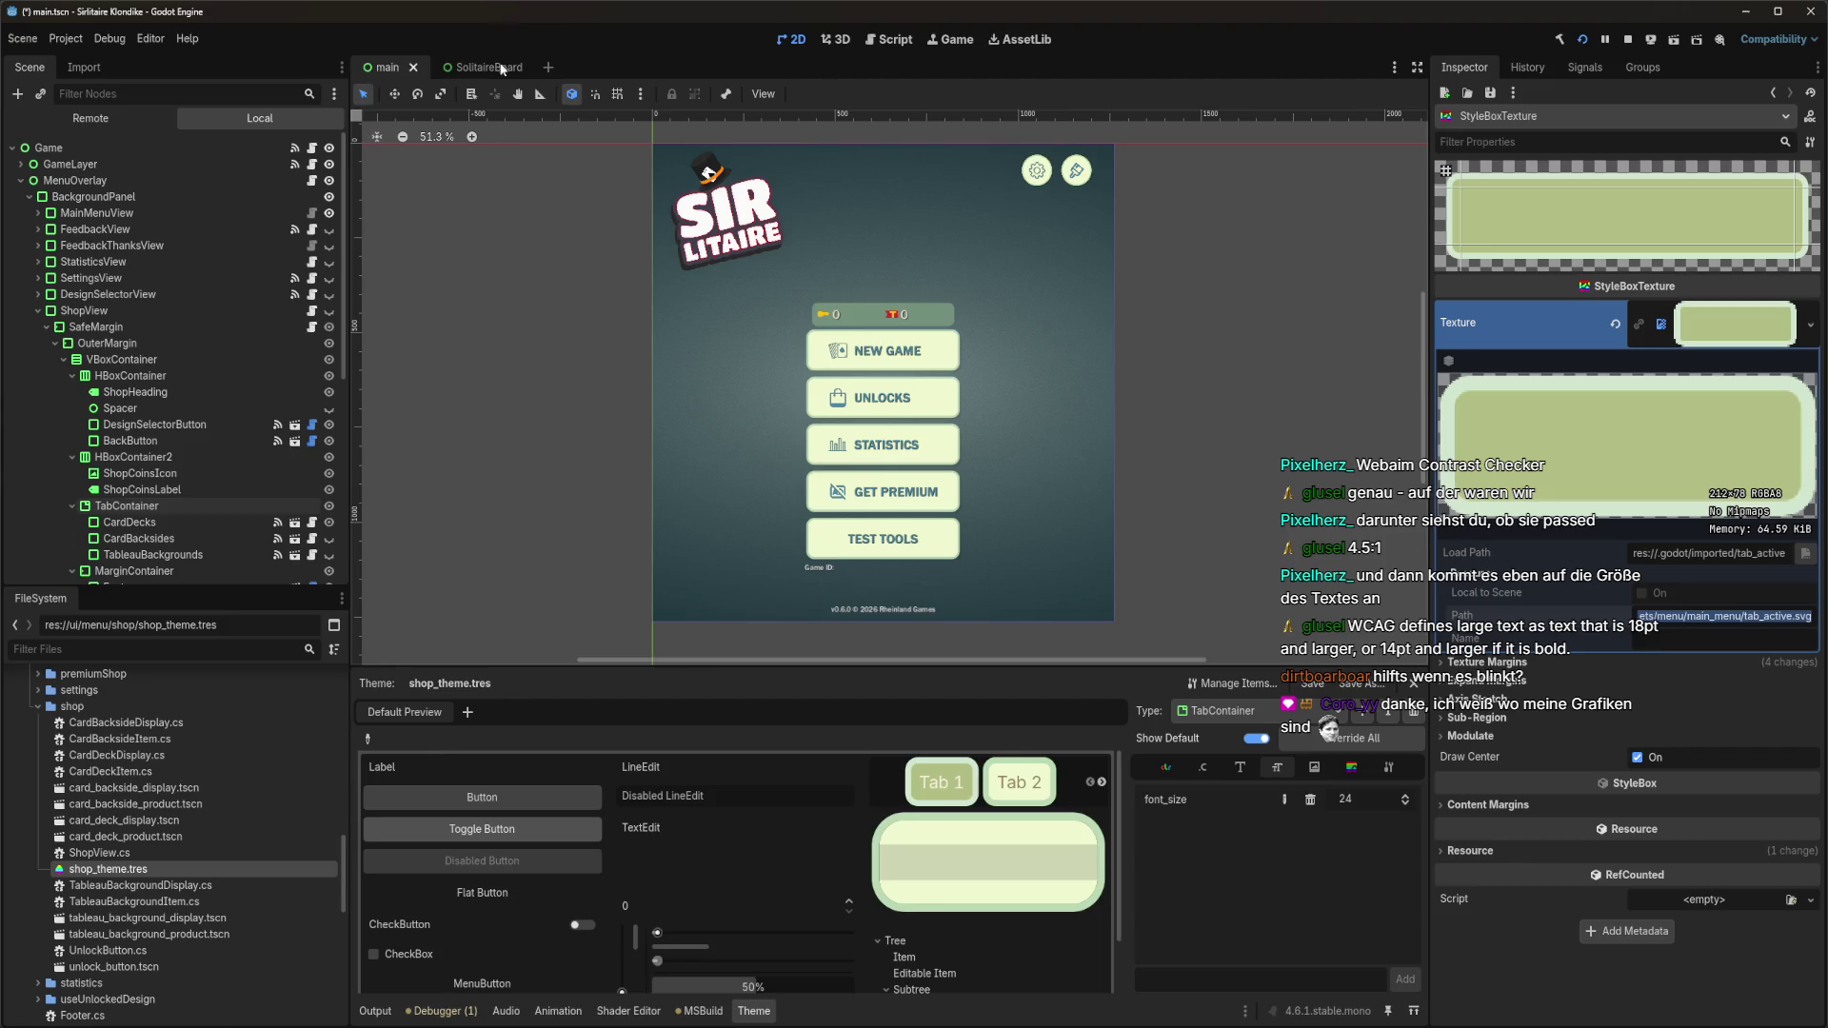
pyautogui.hotkey('ctrl', 's')
pyautogui.click(40, 1007)
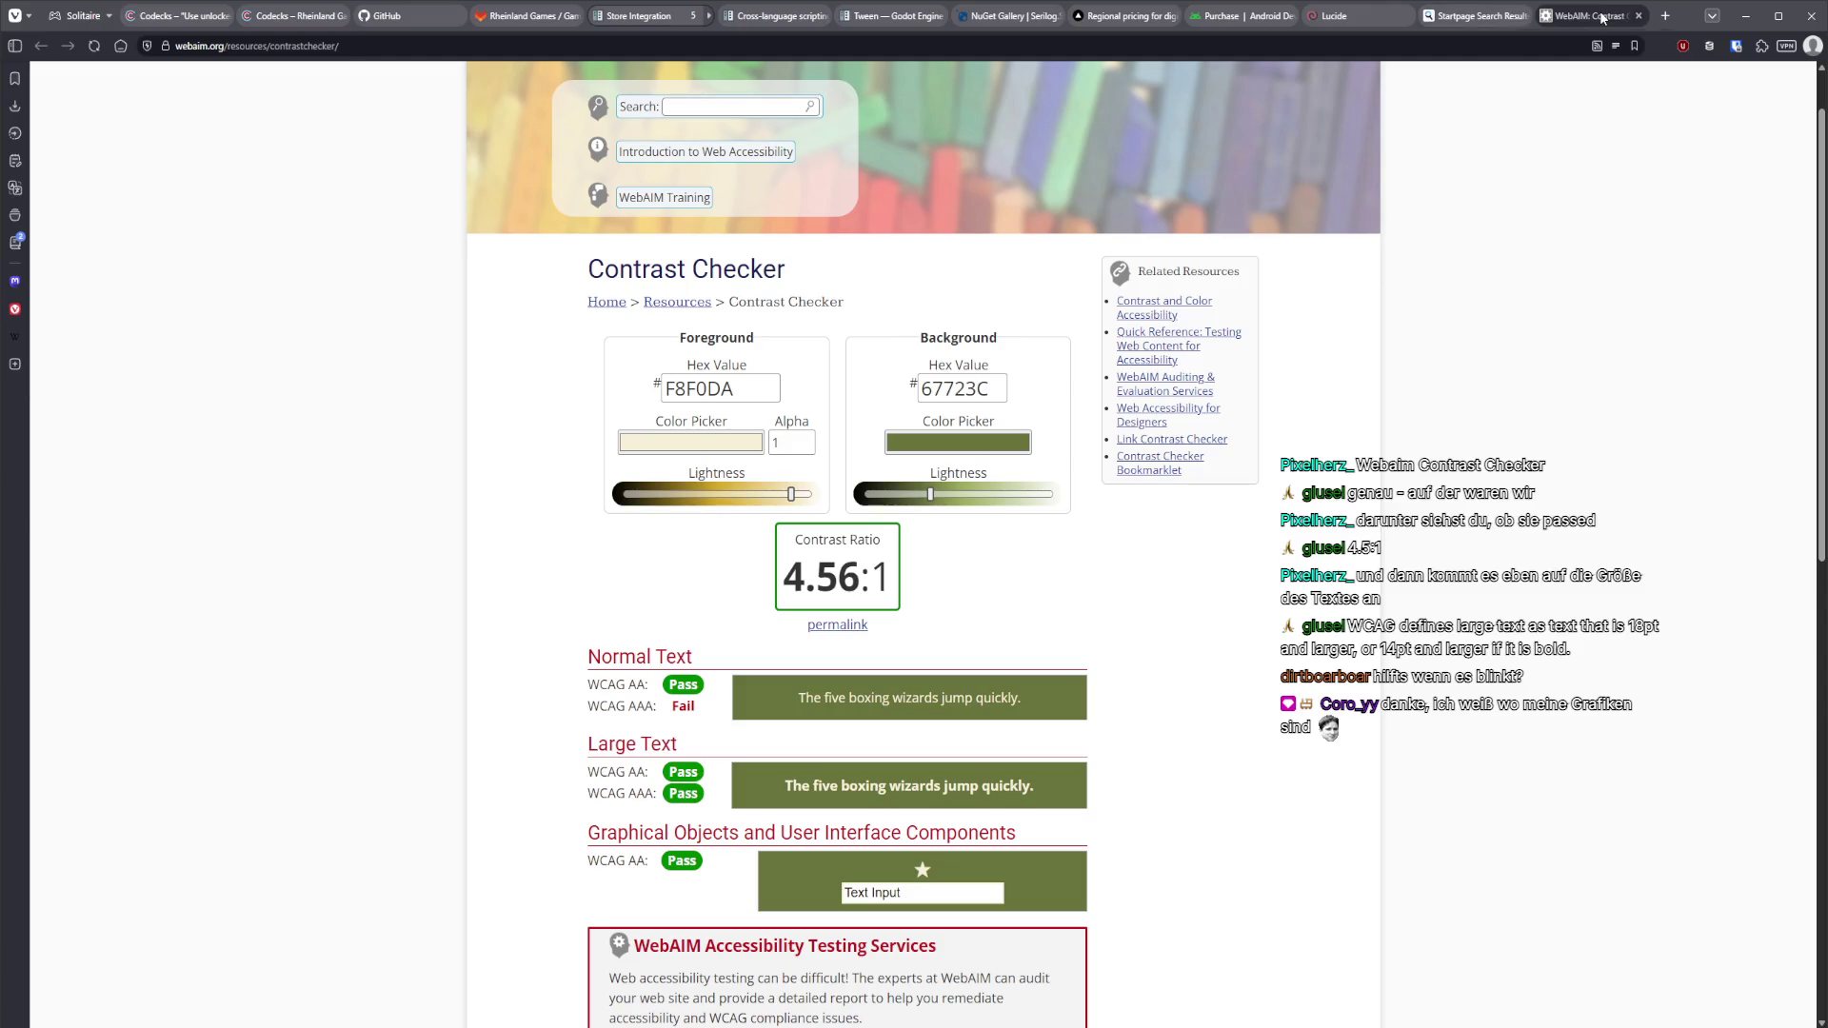
# Close the WebAIM Contrast Checker and Startpage search result tabs.
pyautogui.hotkey('ctrl', 'w')
pyautogui.hotkey('ctrl', 'w')
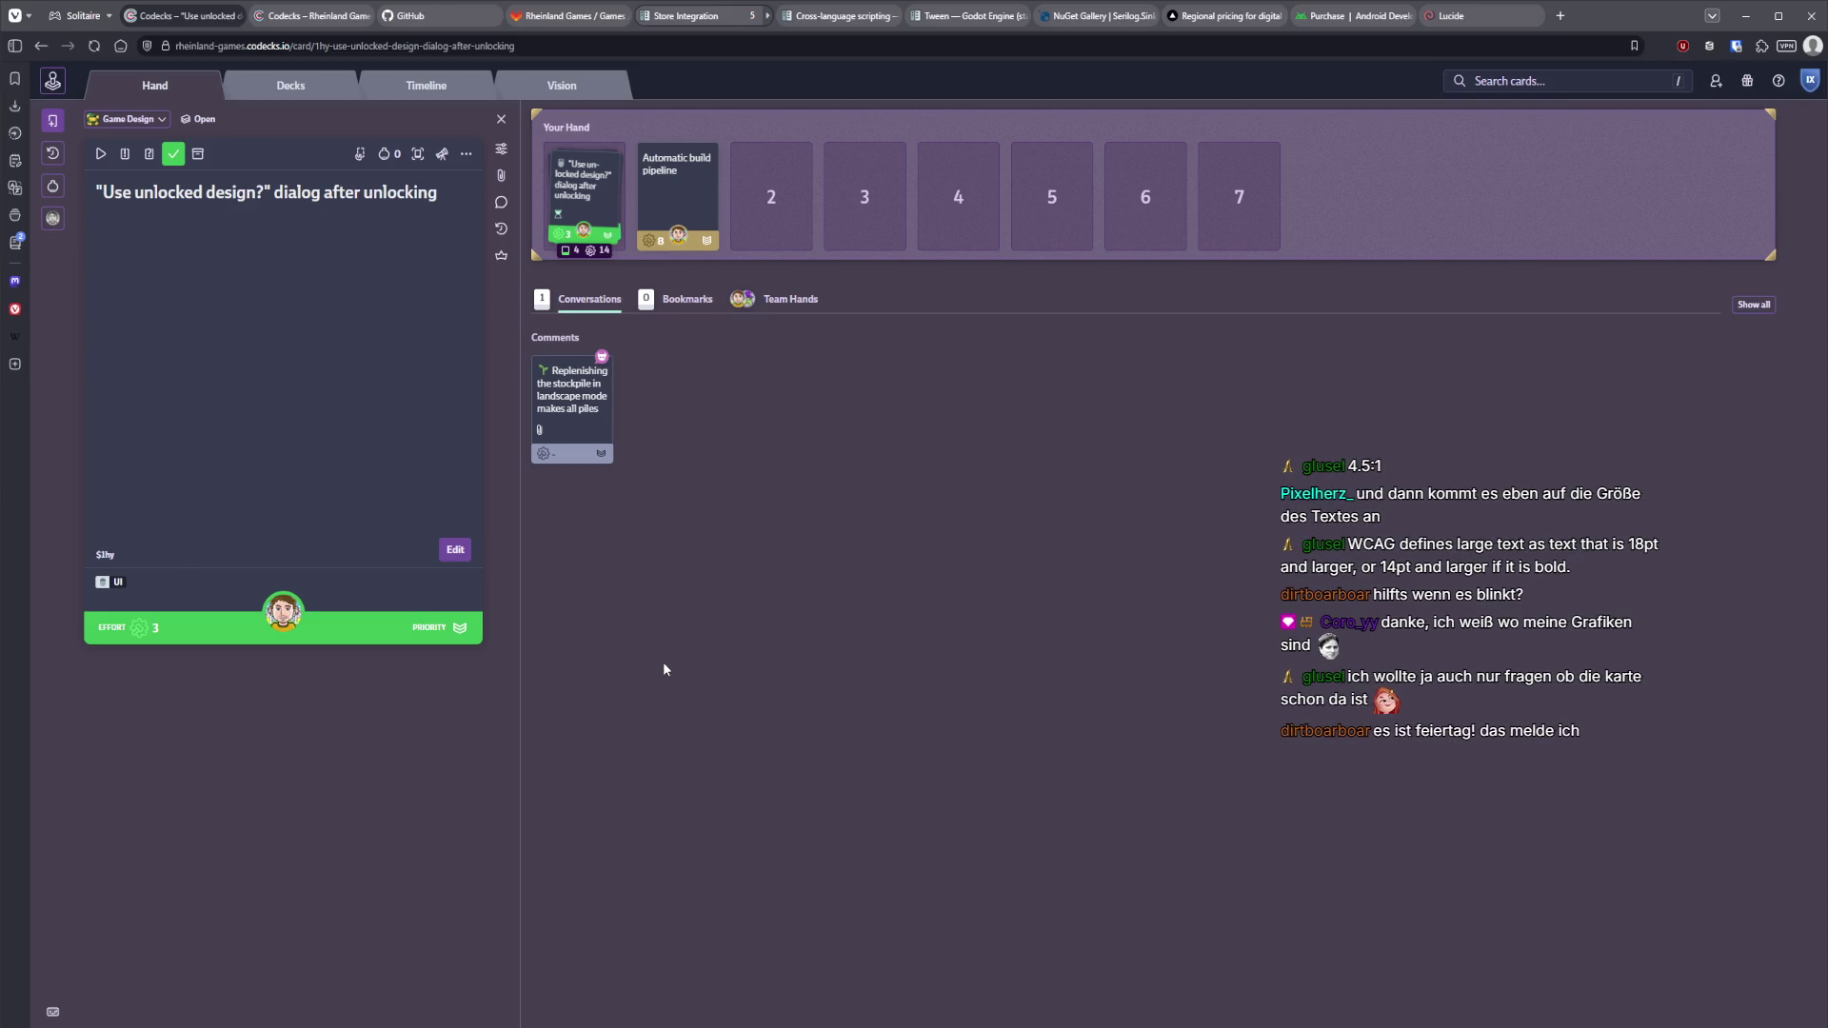
# Open the Art & VFX deck with archived cards hidden.
pyautogui.click(291, 85)
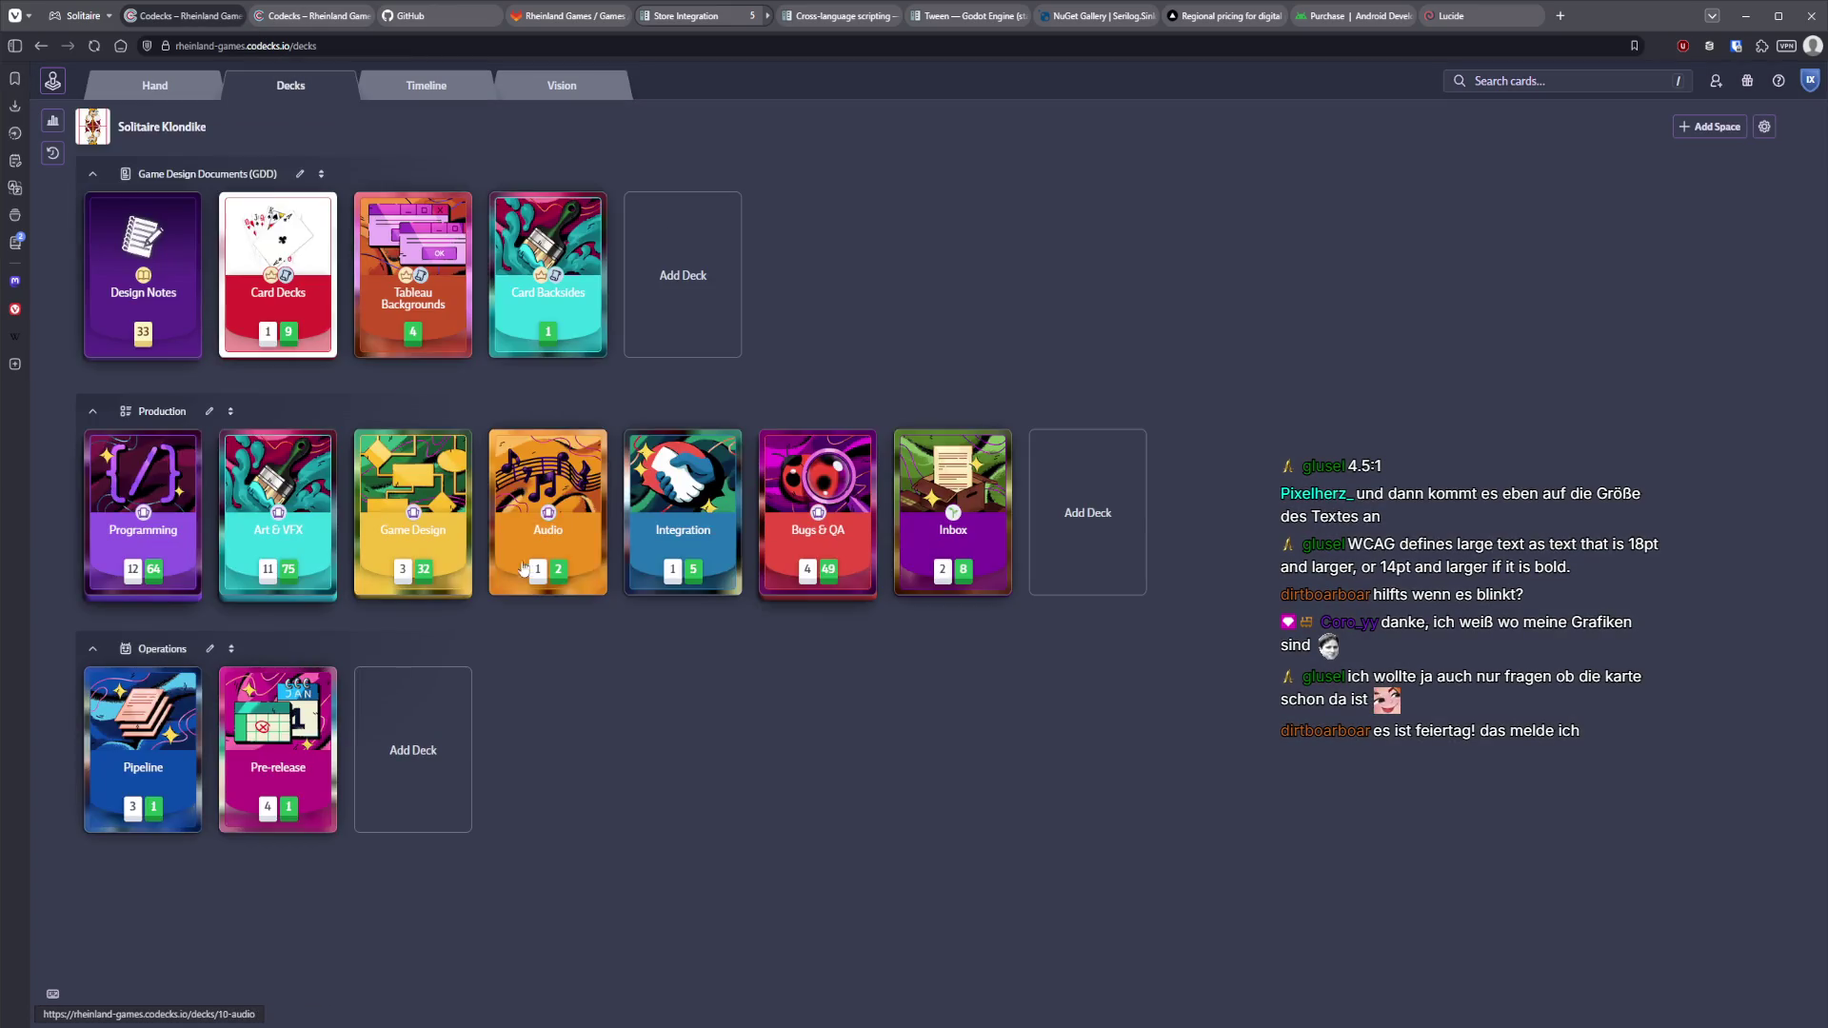
pyautogui.click(286, 533)
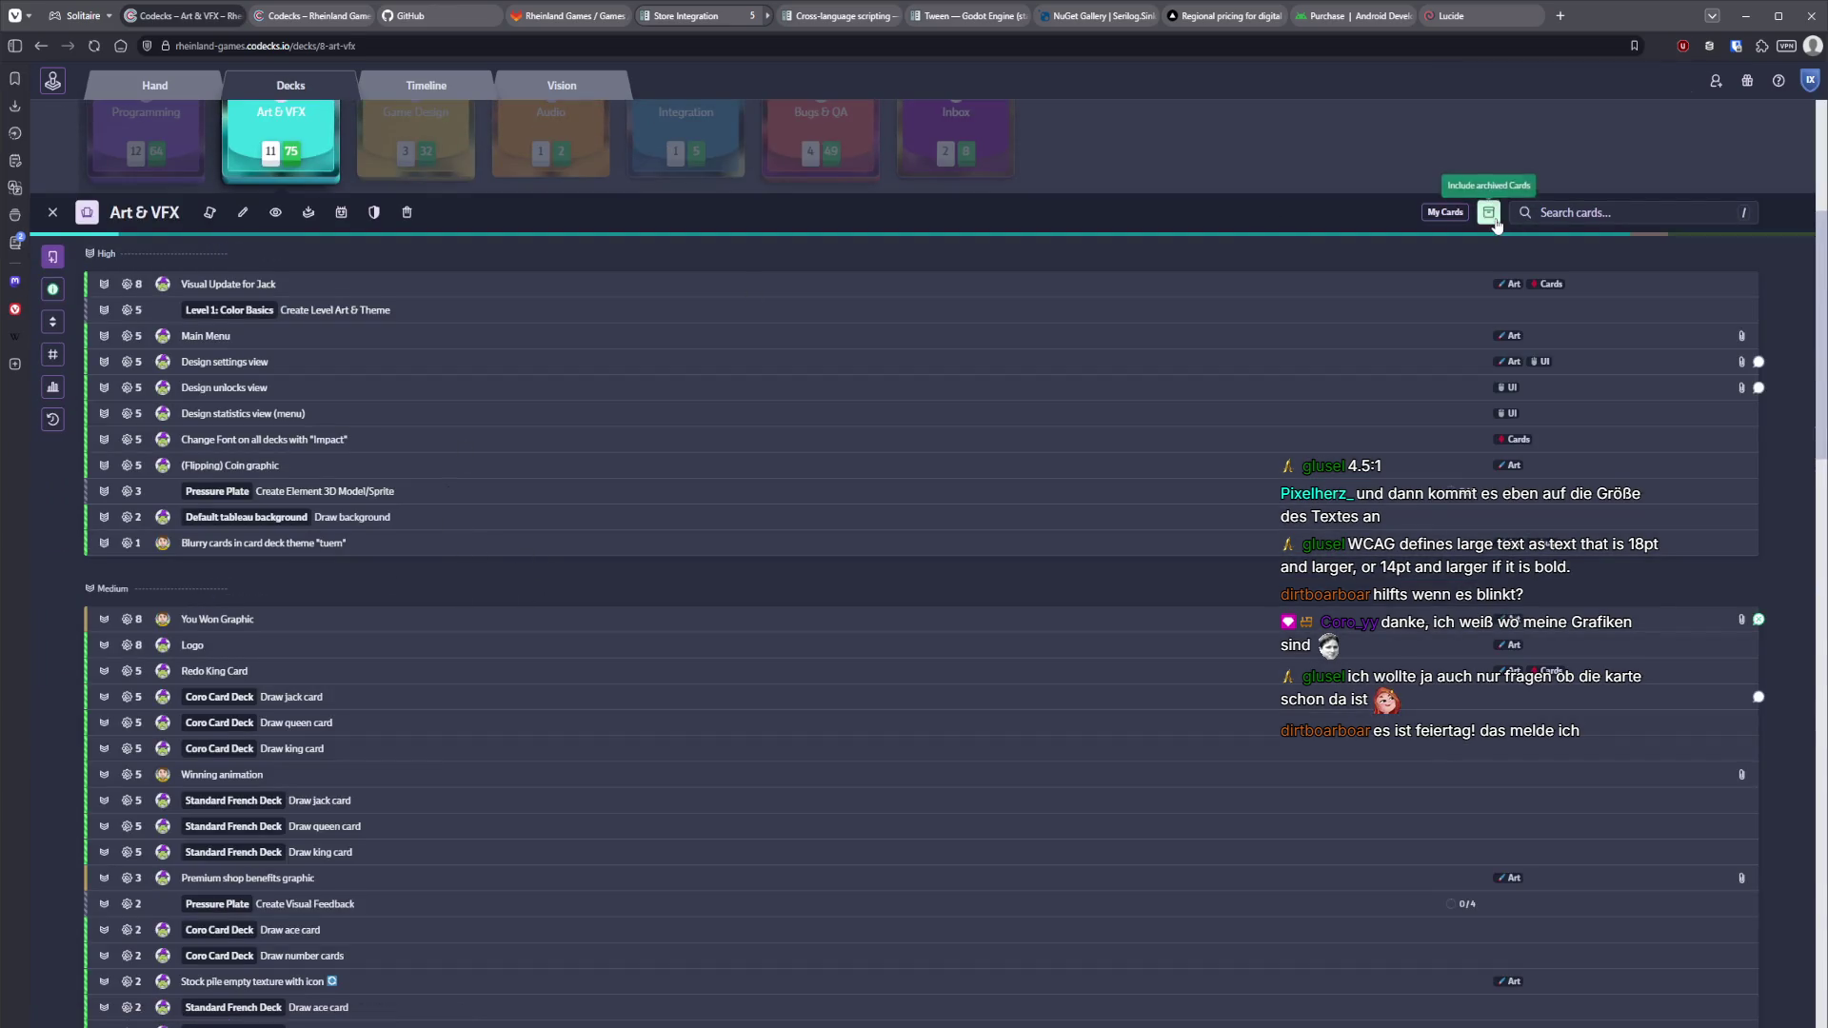
pyautogui.click(1488, 212)
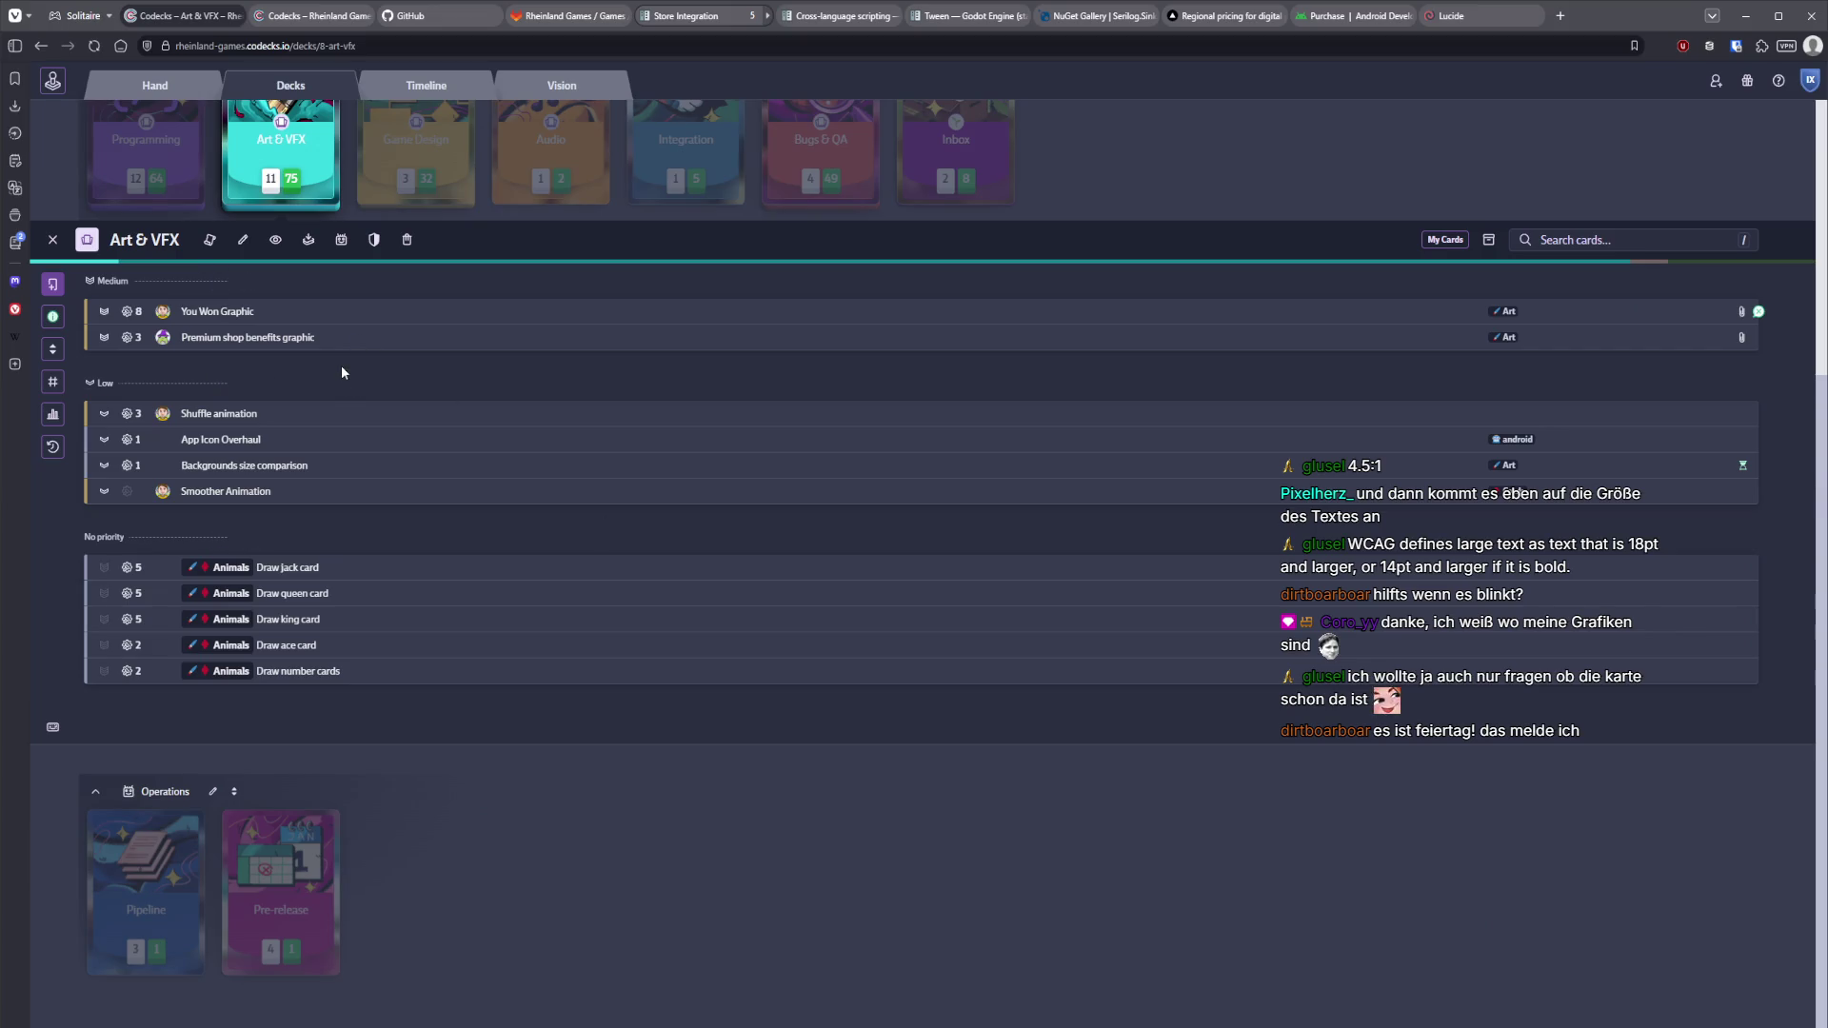
# Mark You Won Graphic done, then briefly view the Premium shop benefits graphic card.
pyautogui.click(295, 314)
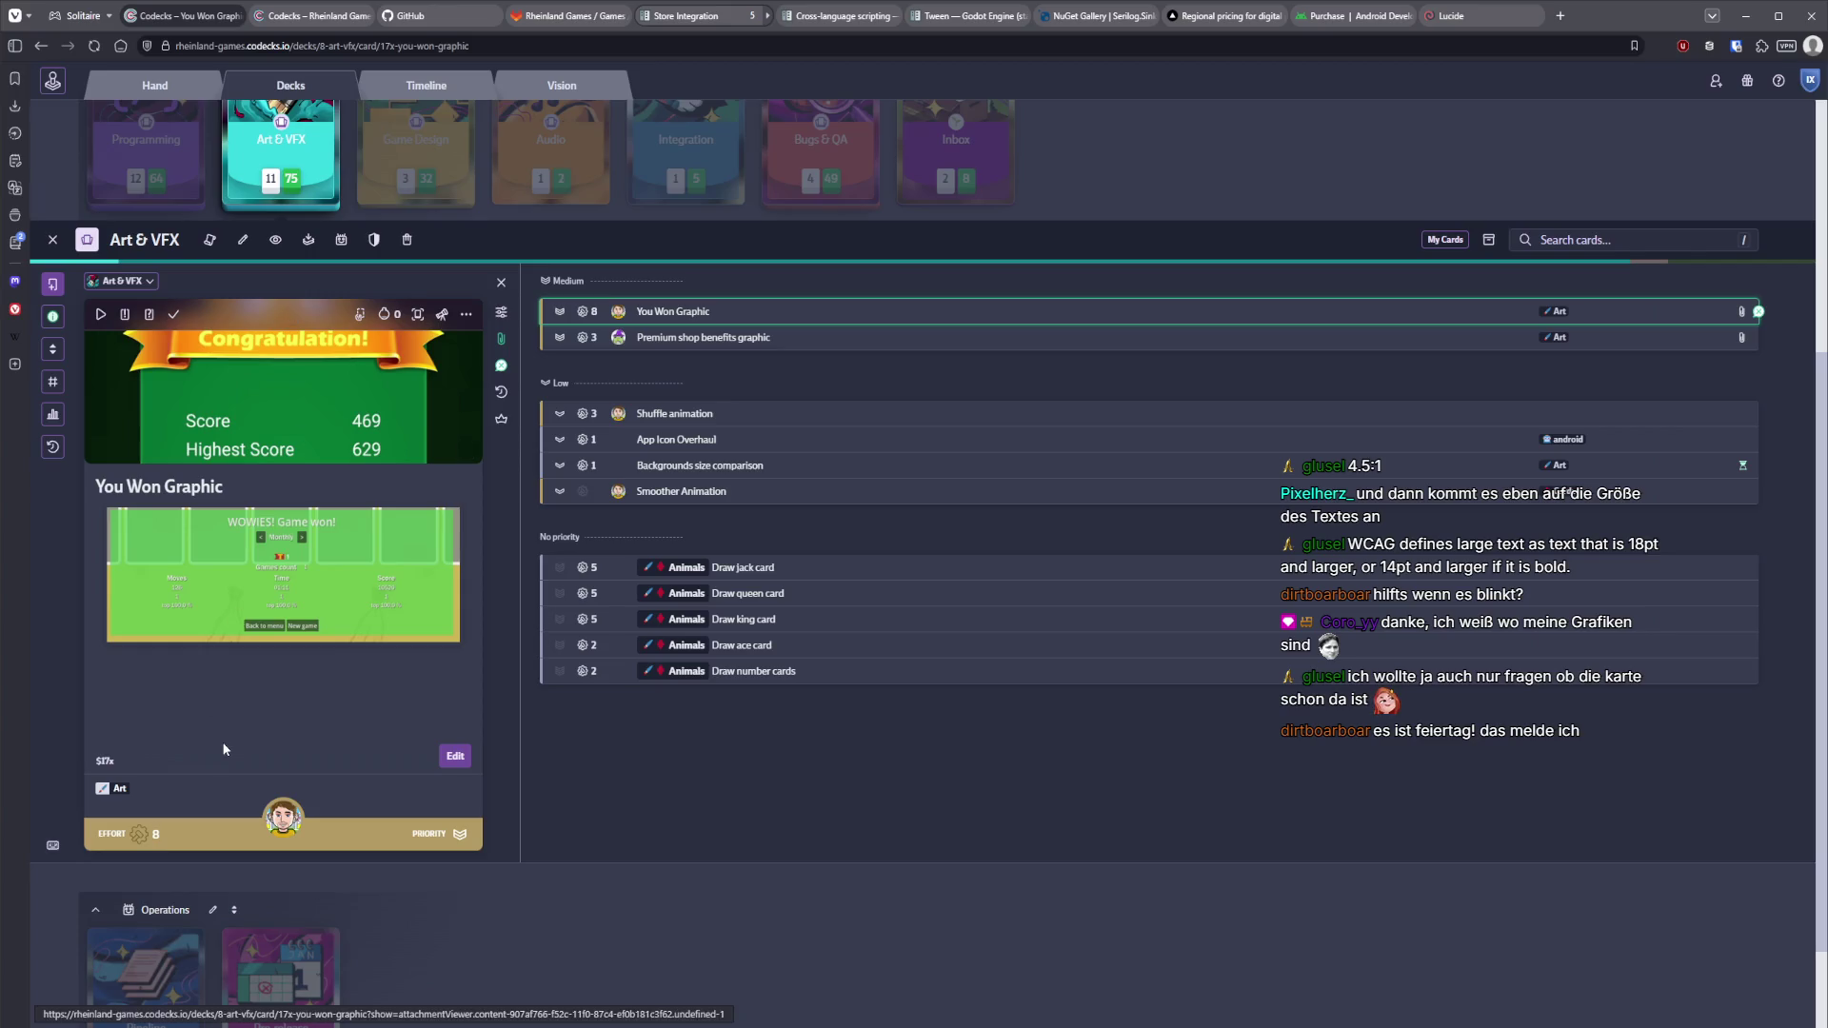
pyautogui.click(174, 314)
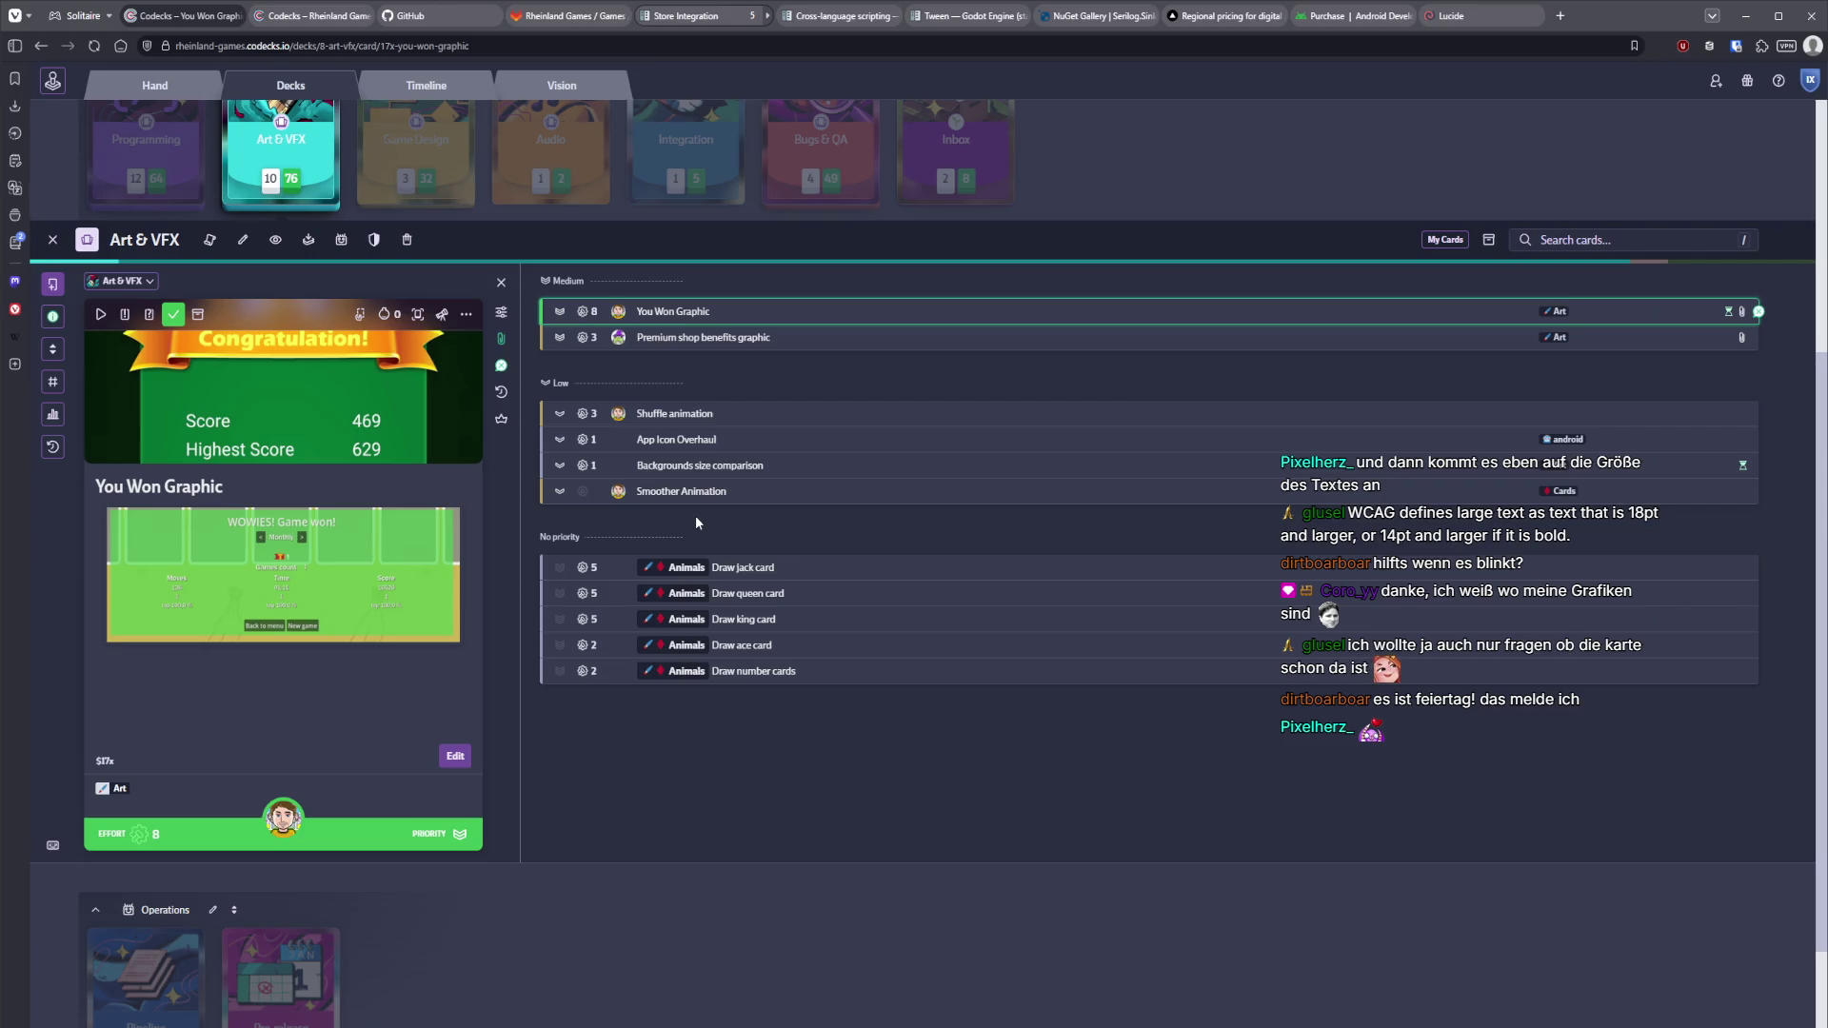
pyautogui.click(719, 345)
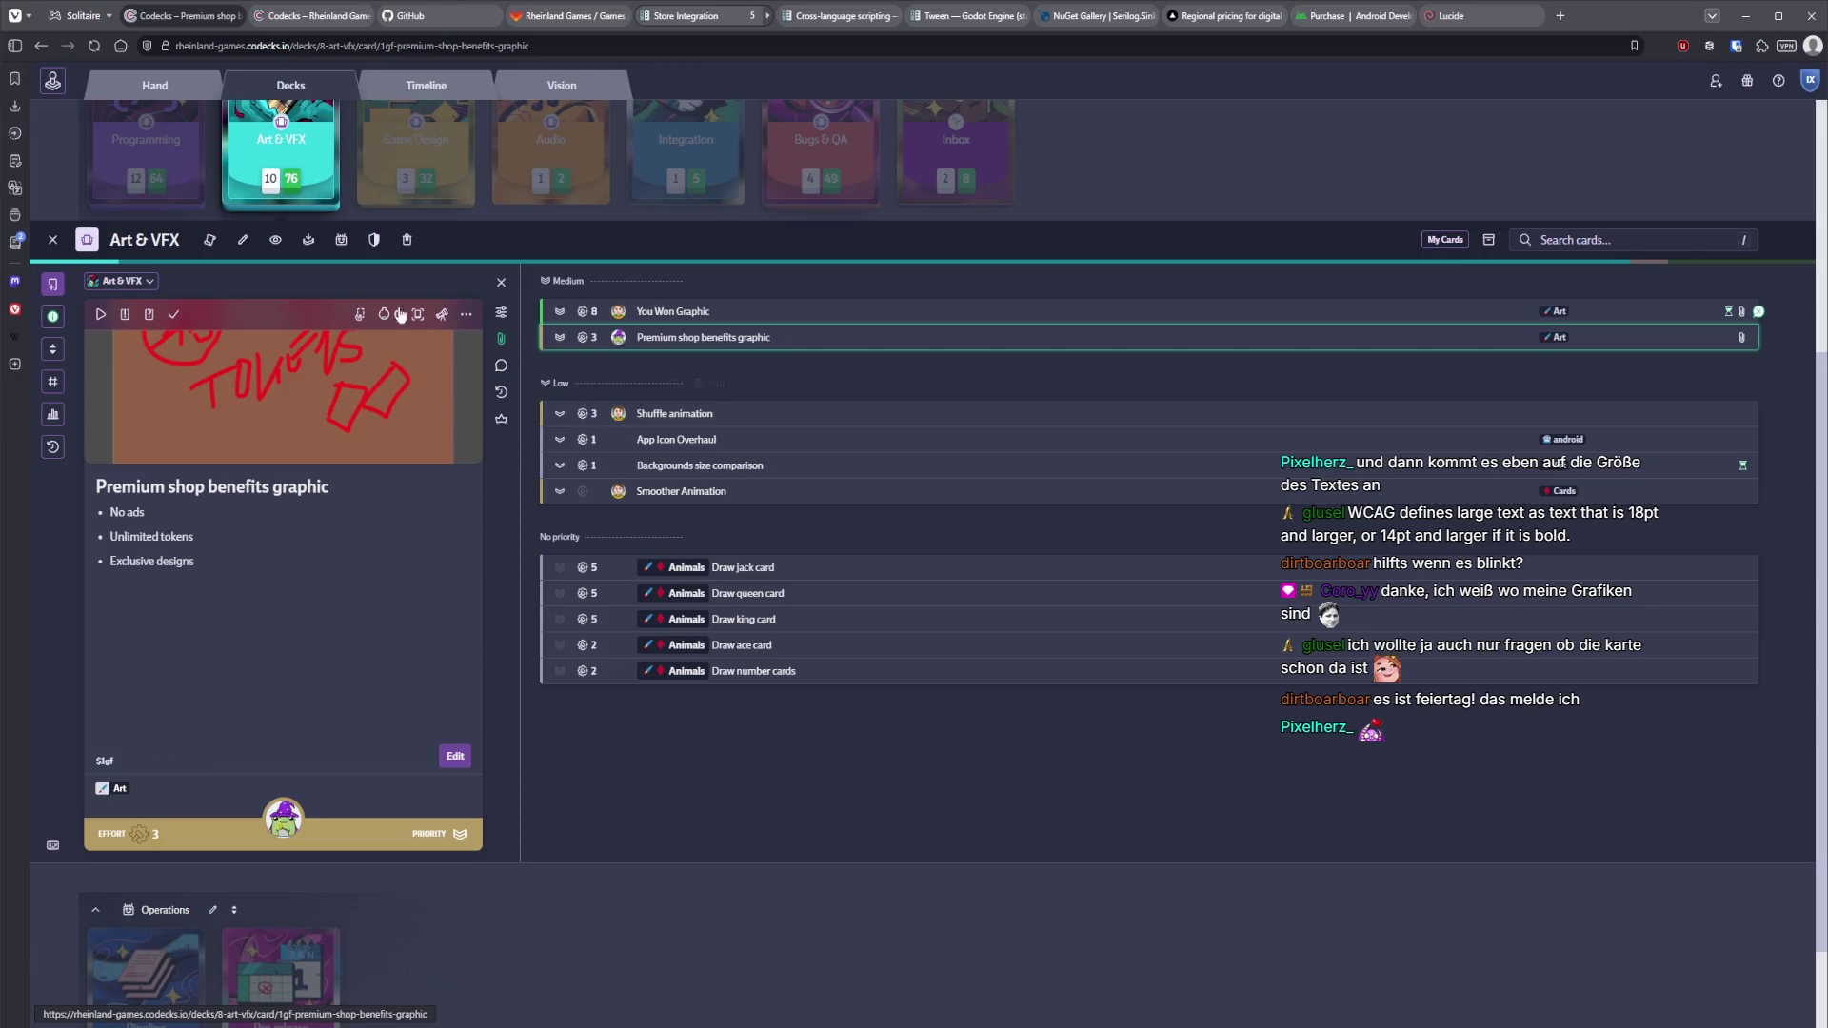
pyautogui.click(501, 283)
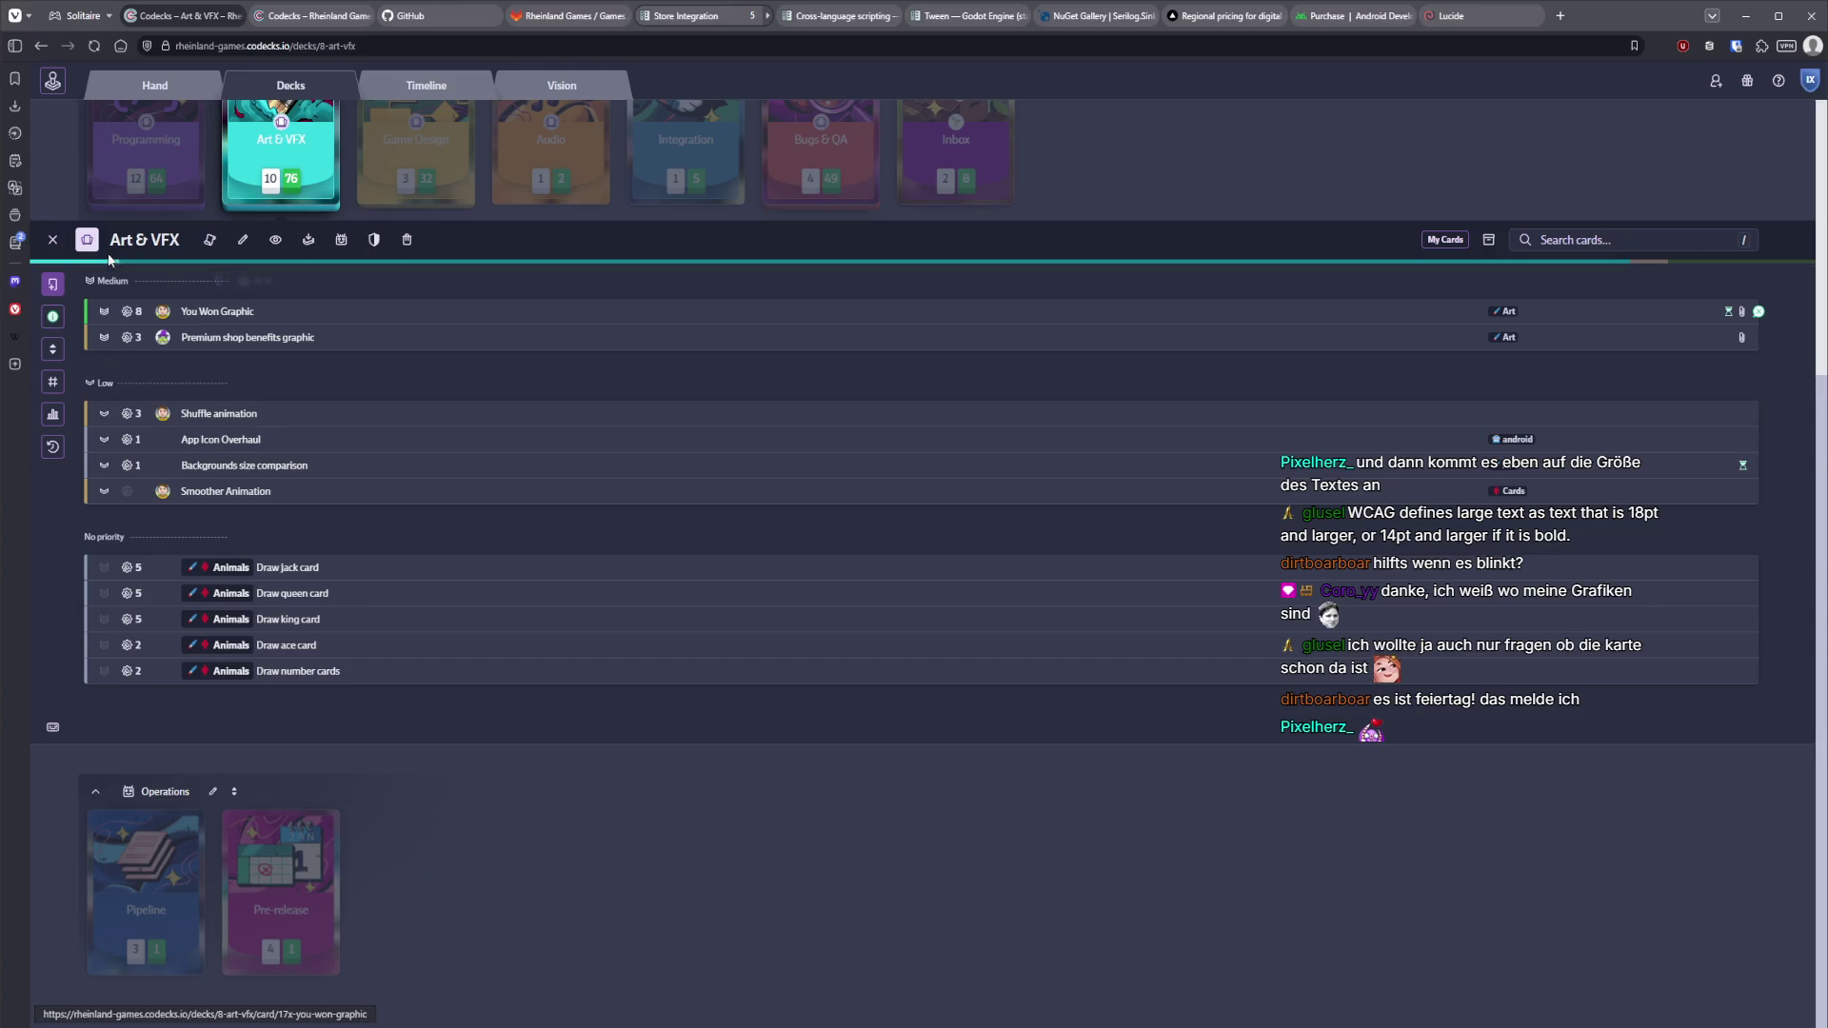
# Start a new card titled 'Tab Active background too bright' with the note 'Try #67723C'.
pyautogui.click(52, 284)
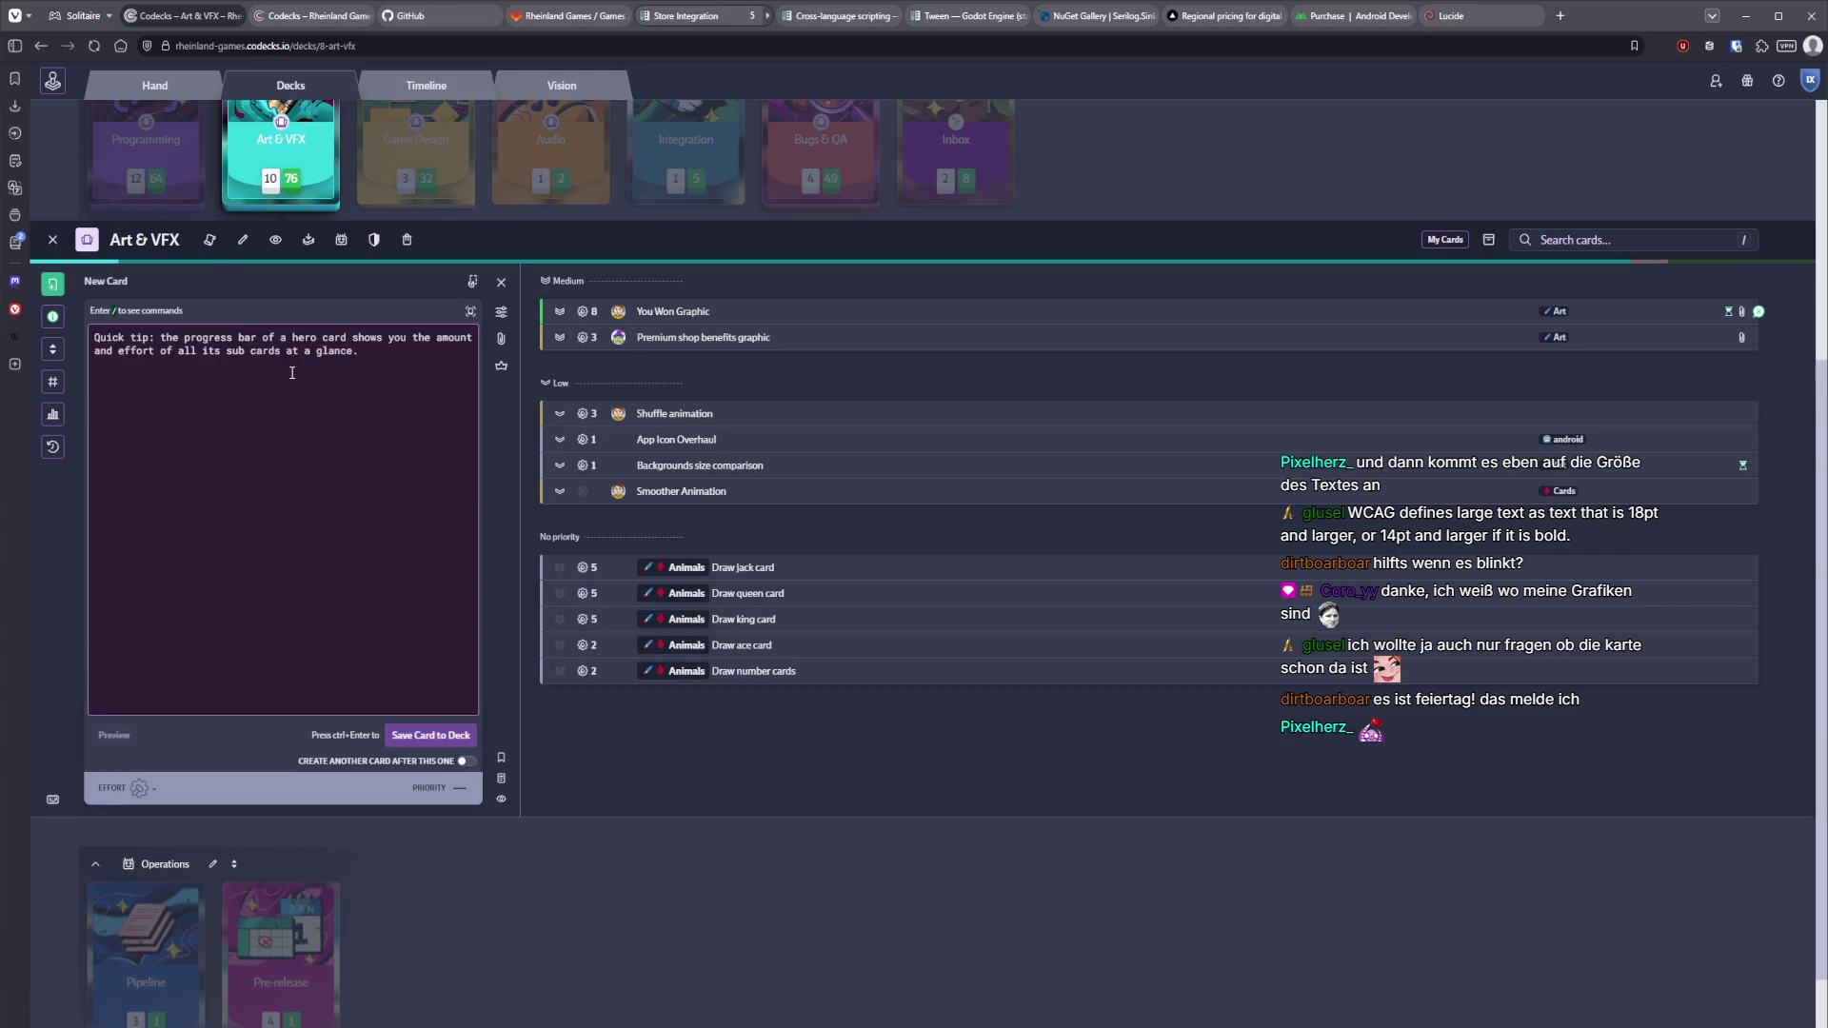
pyautogui.write('Ta')
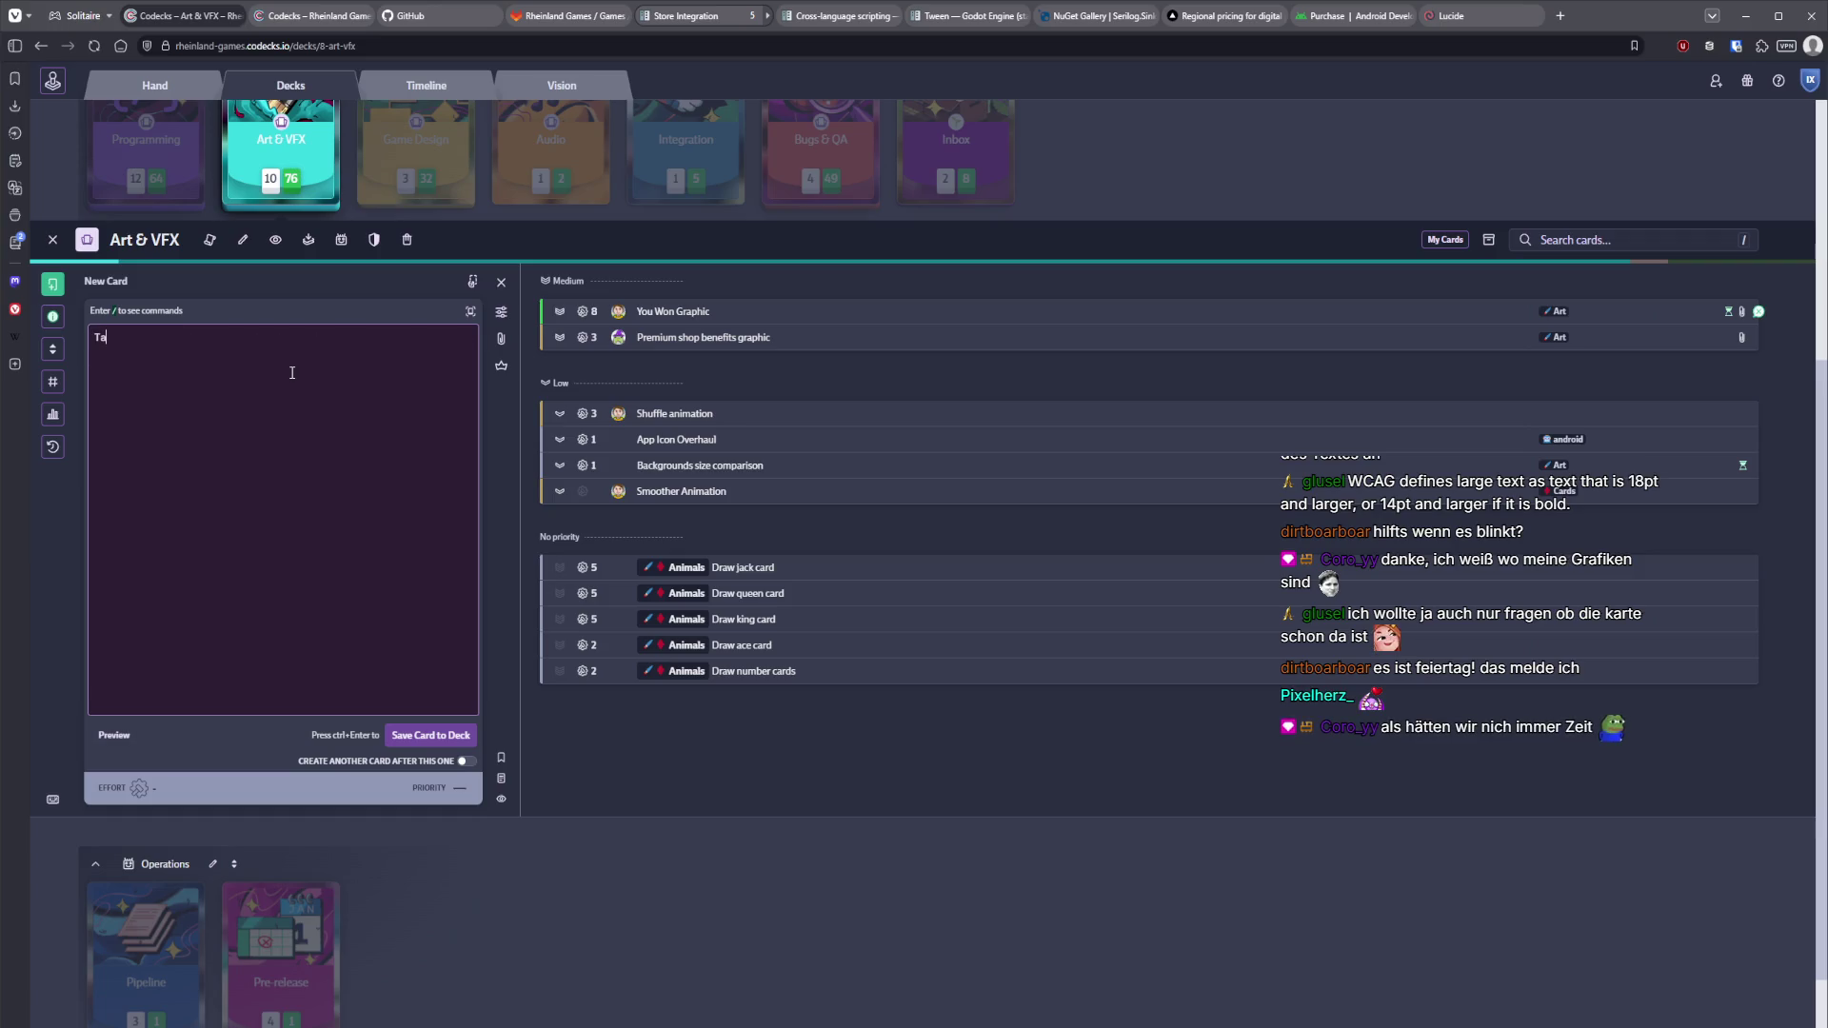
pyautogui.write('b Active')
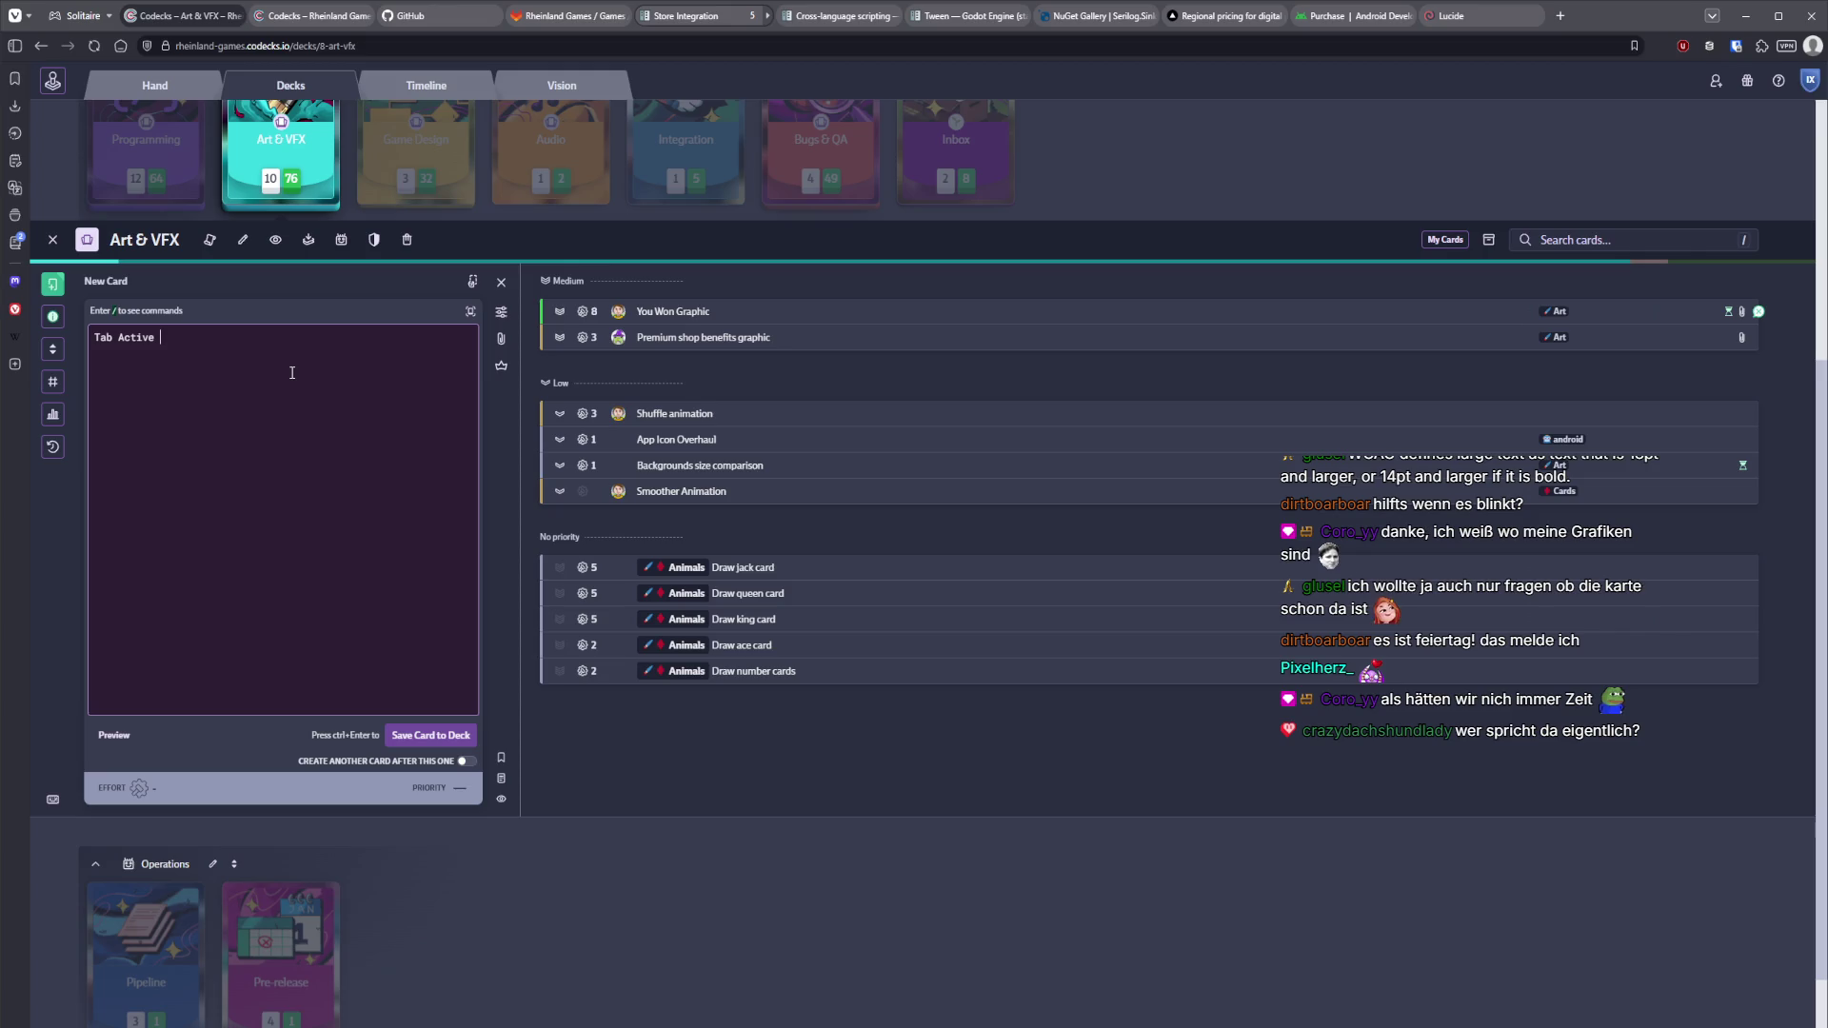
pyautogui.write('background too b')
pyautogui.write('right')
pyautogui.press('Return')
pyautogui.write('Try #')
pyautogui.press('Return')
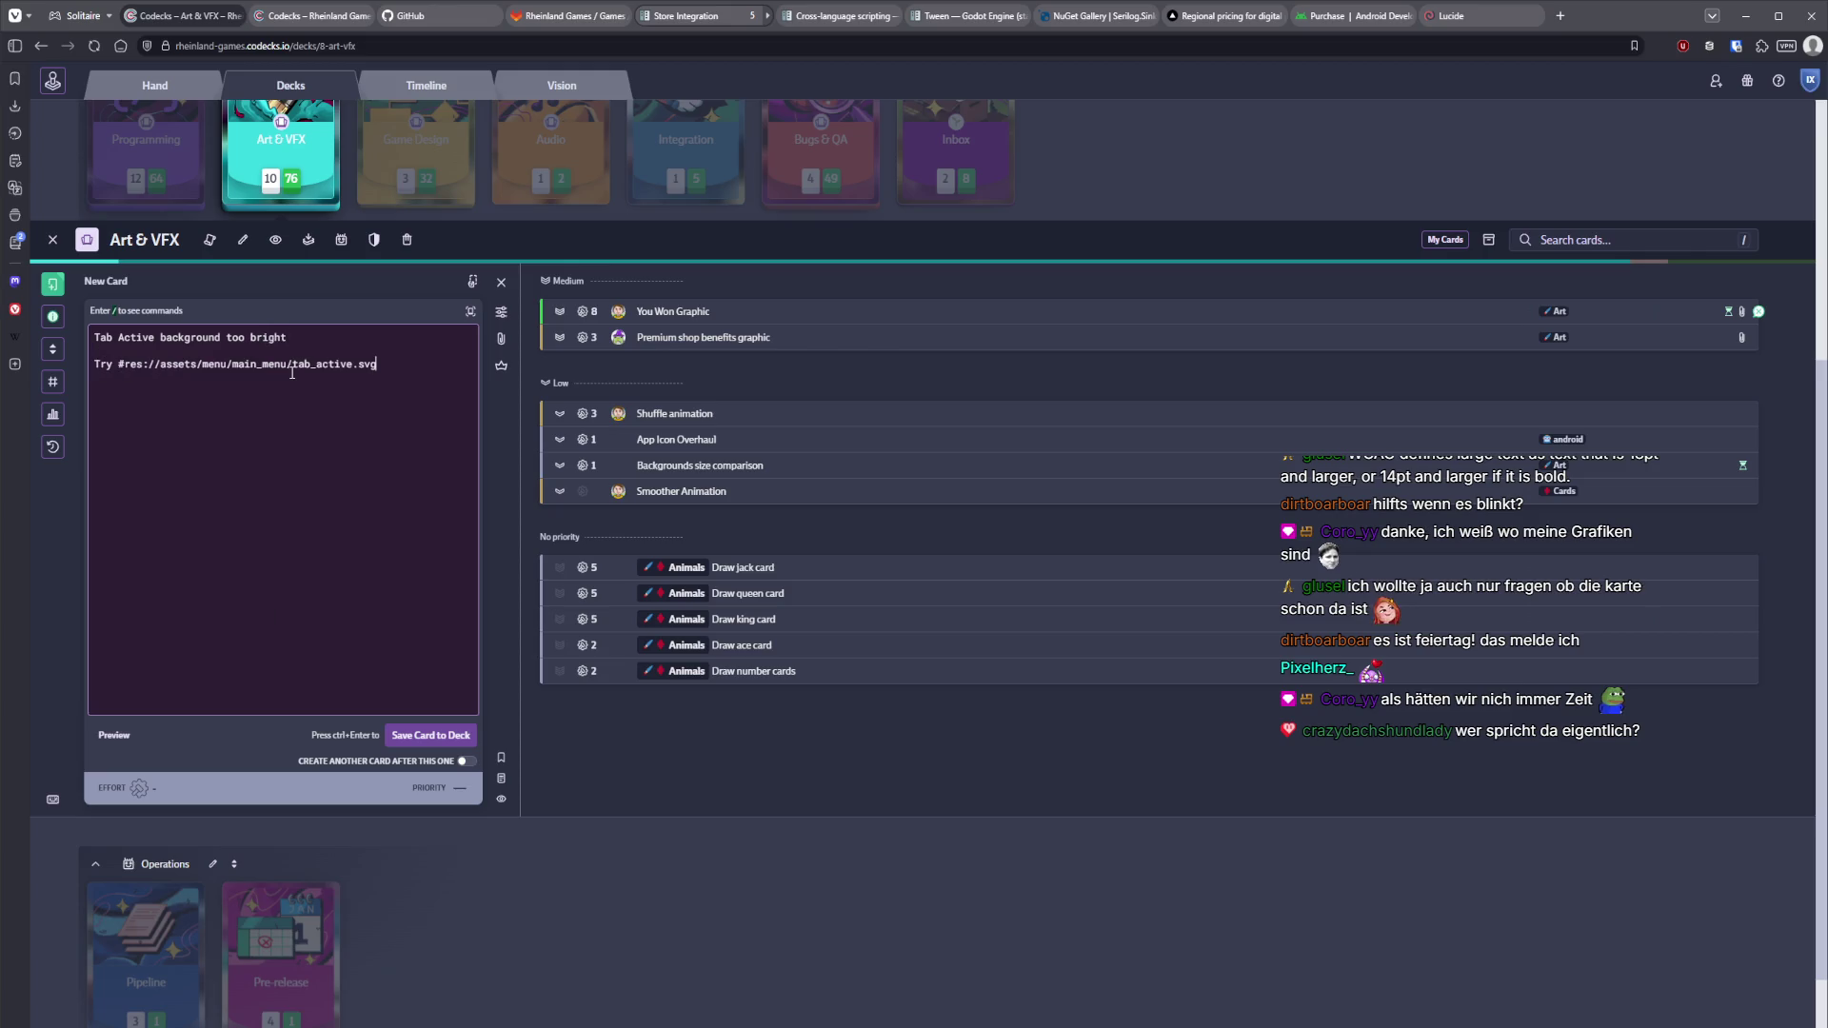
pyautogui.hotkey('ctrl', 'z')
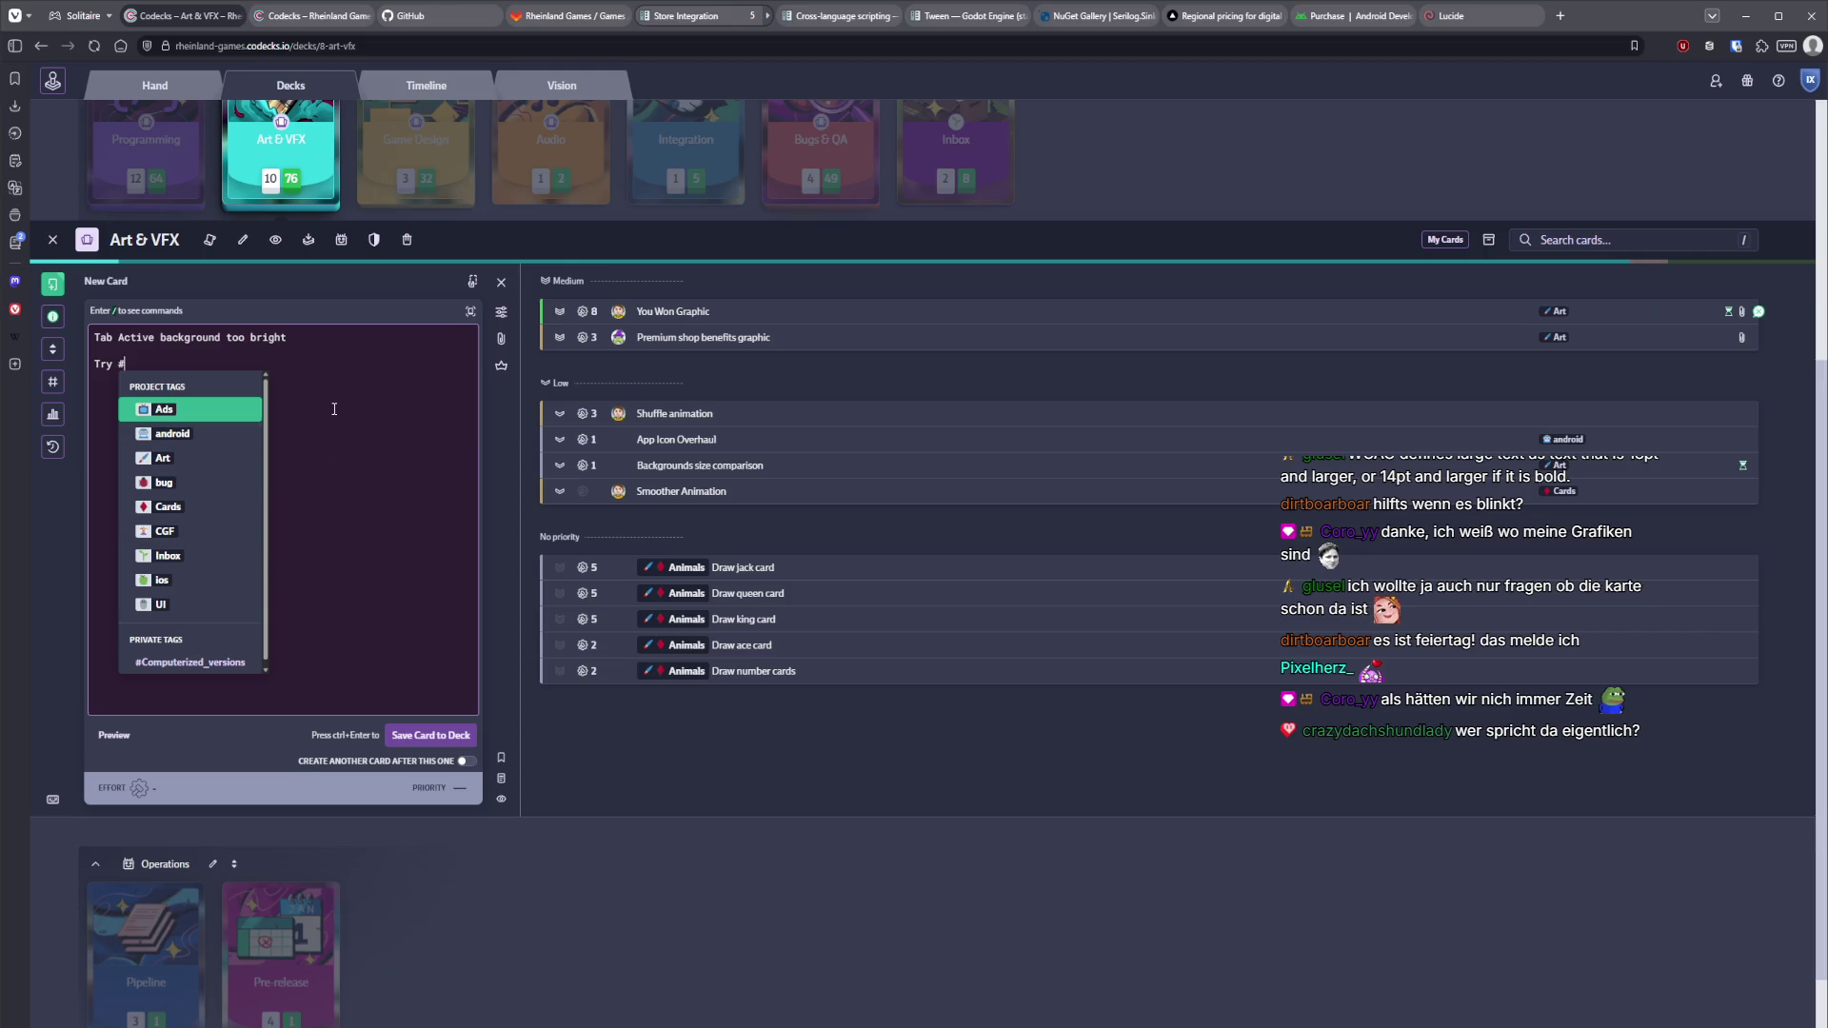
pyautogui.write('67723C')
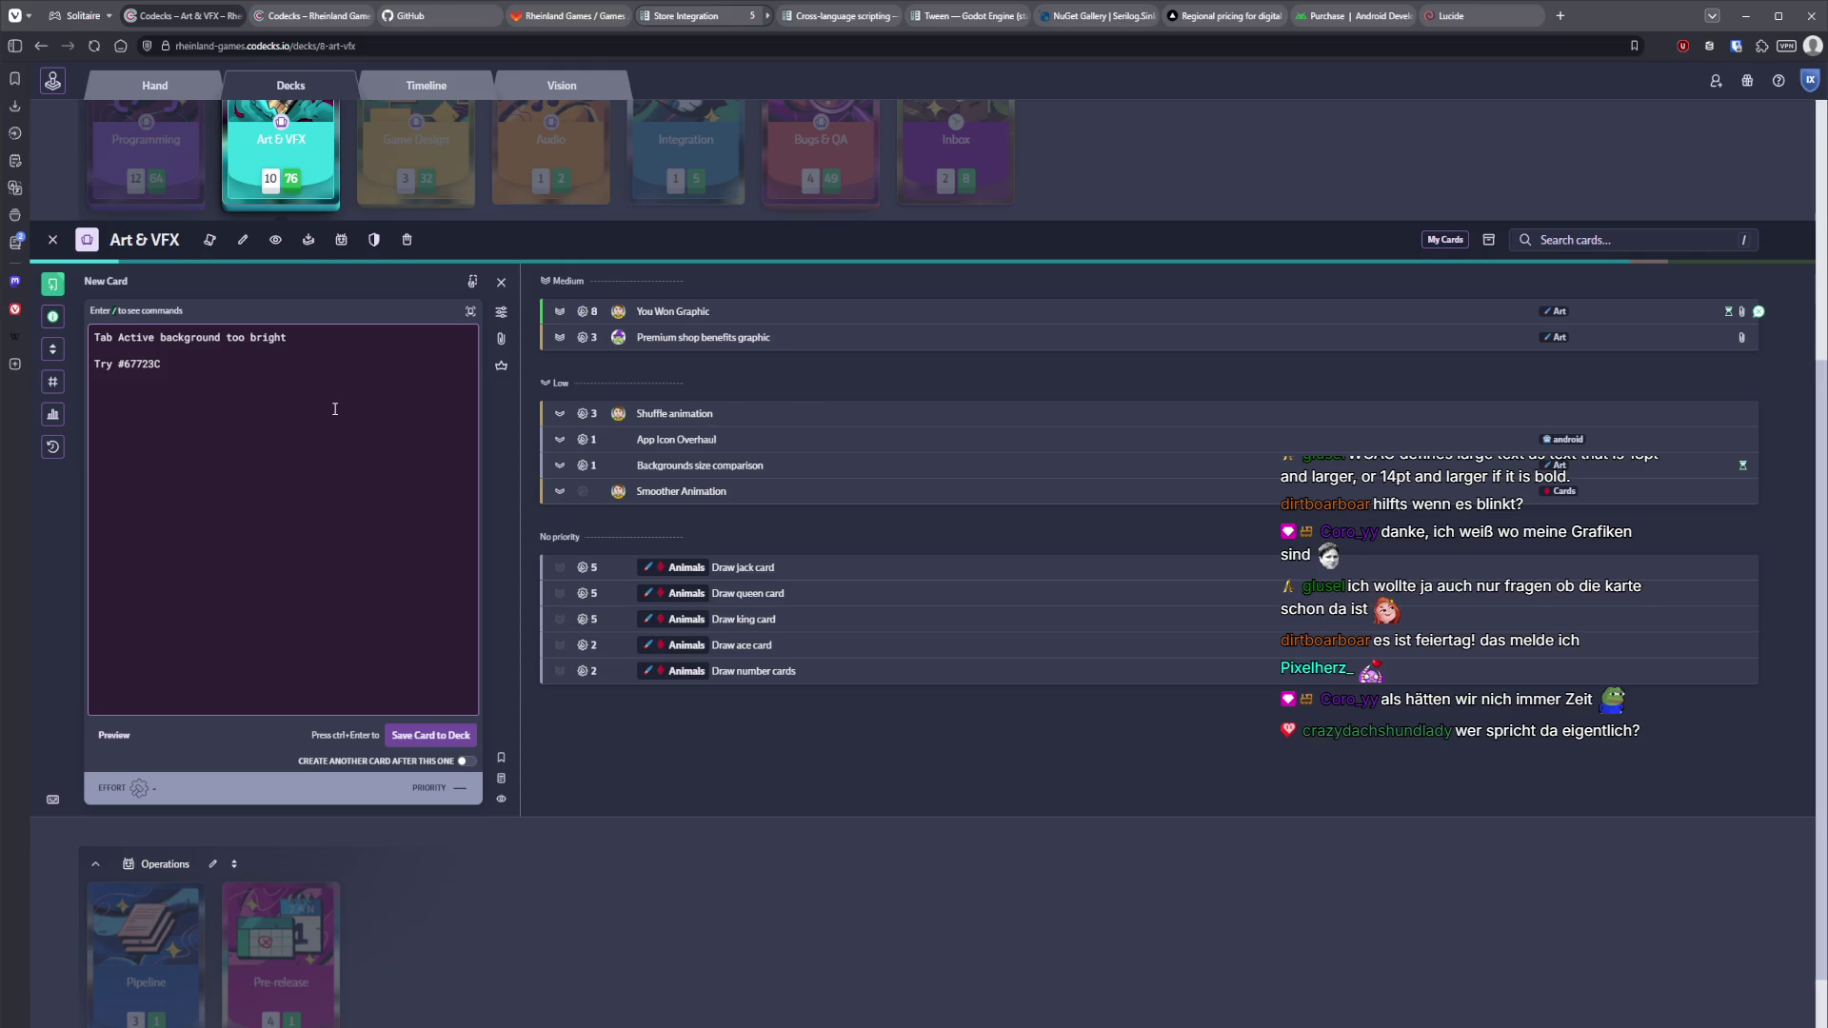
# Give the card an owner, High priority, effort 1 and the Art tag, save it, and close the deck.
pyautogui.click(500, 312)
pyautogui.click(603, 309)
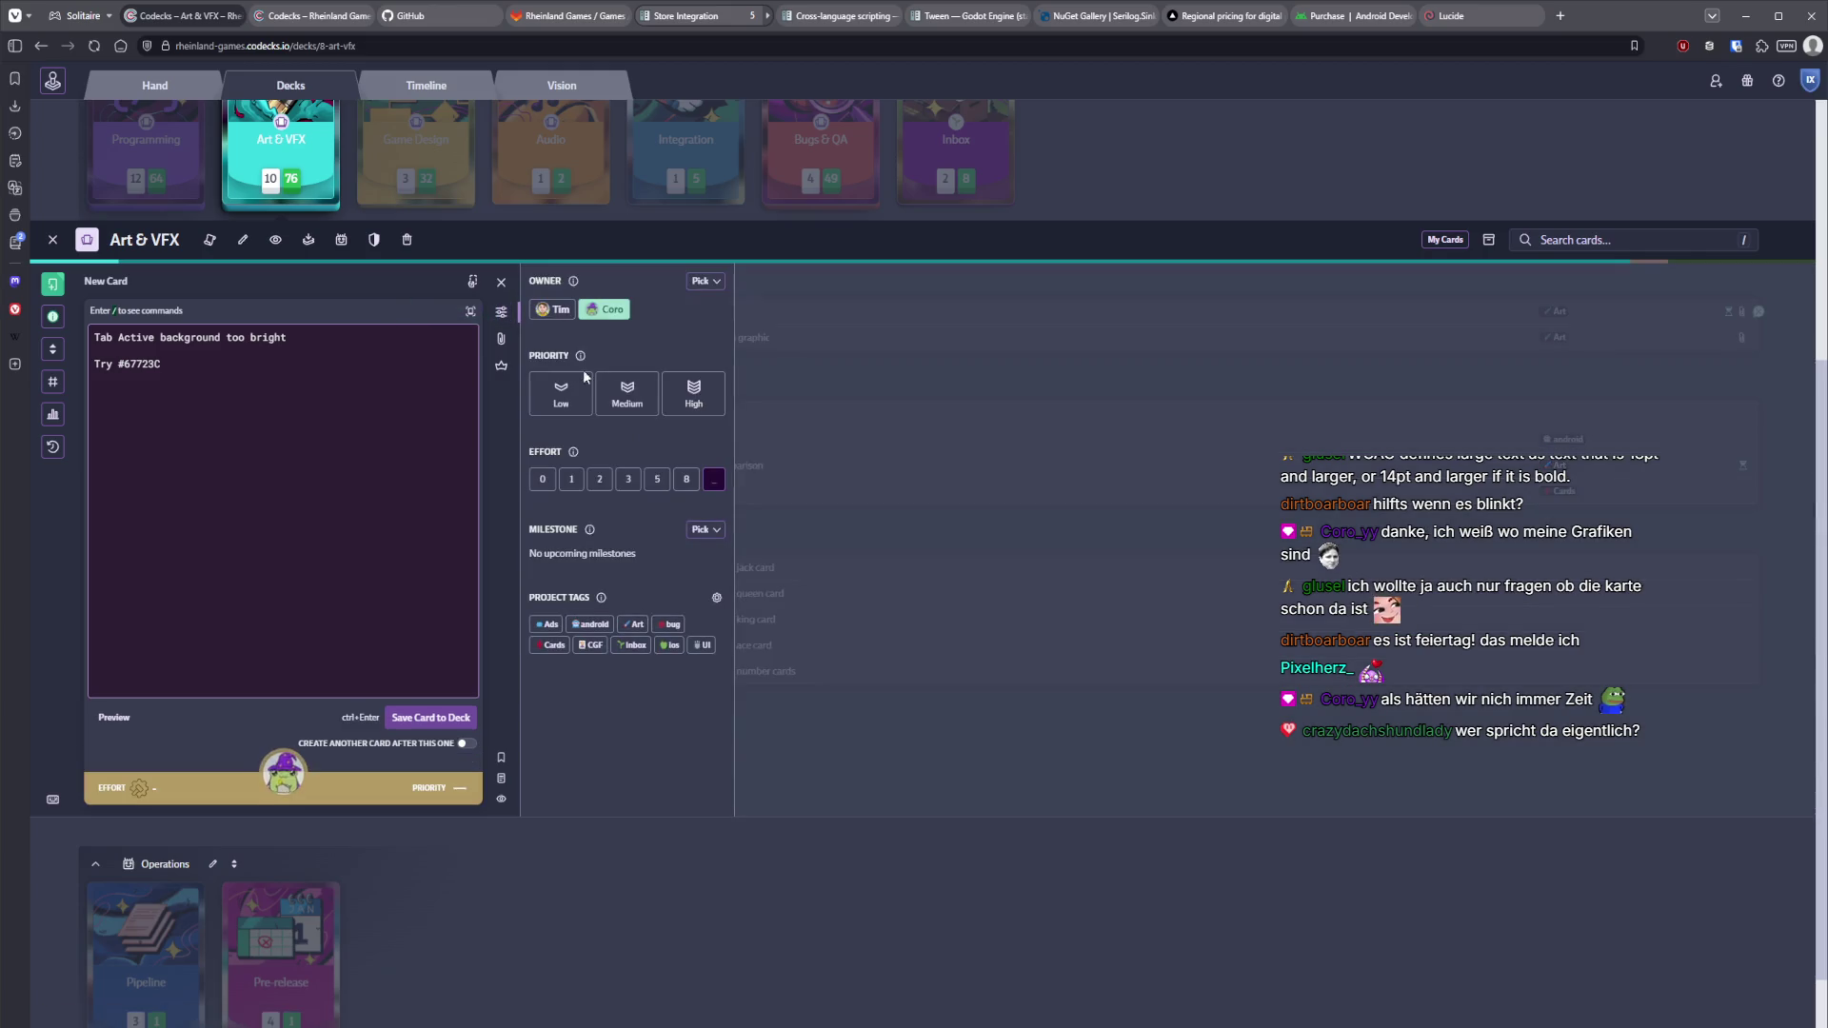
pyautogui.click(693, 393)
pyautogui.click(571, 479)
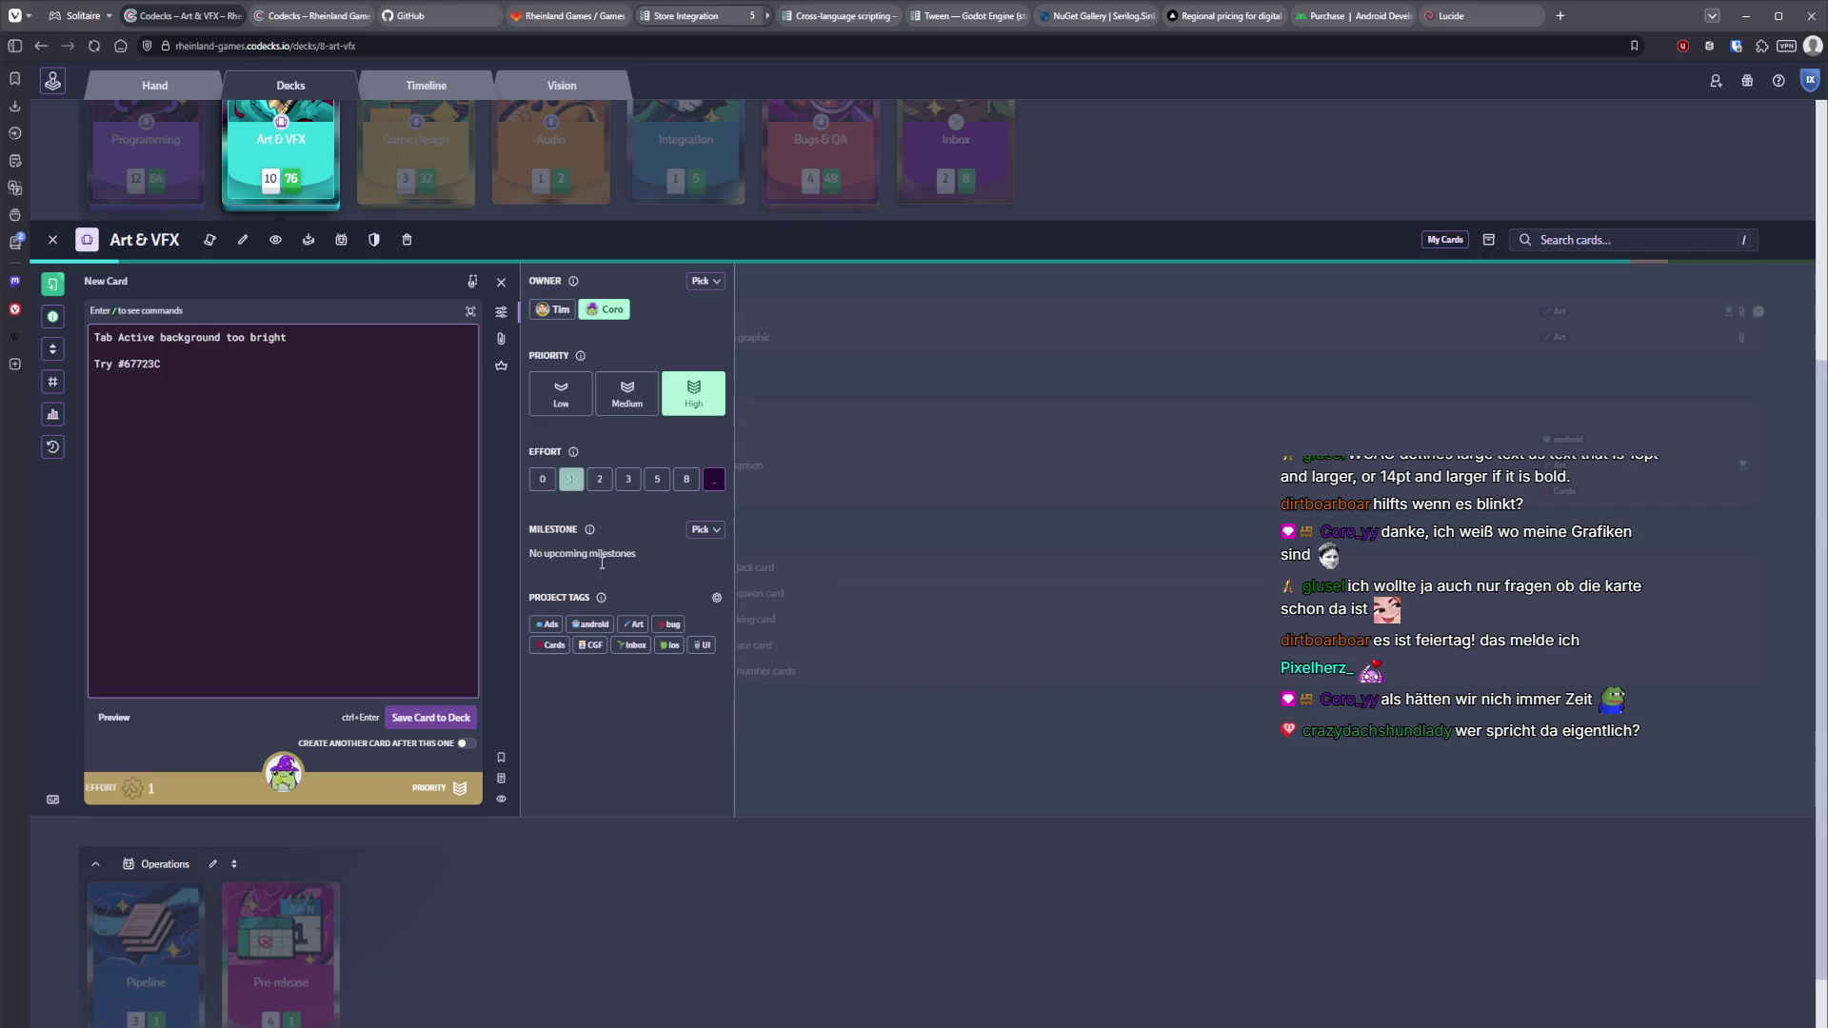
pyautogui.click(633, 624)
pyautogui.click(338, 519)
pyautogui.hotkey('ctrl', 'Return')
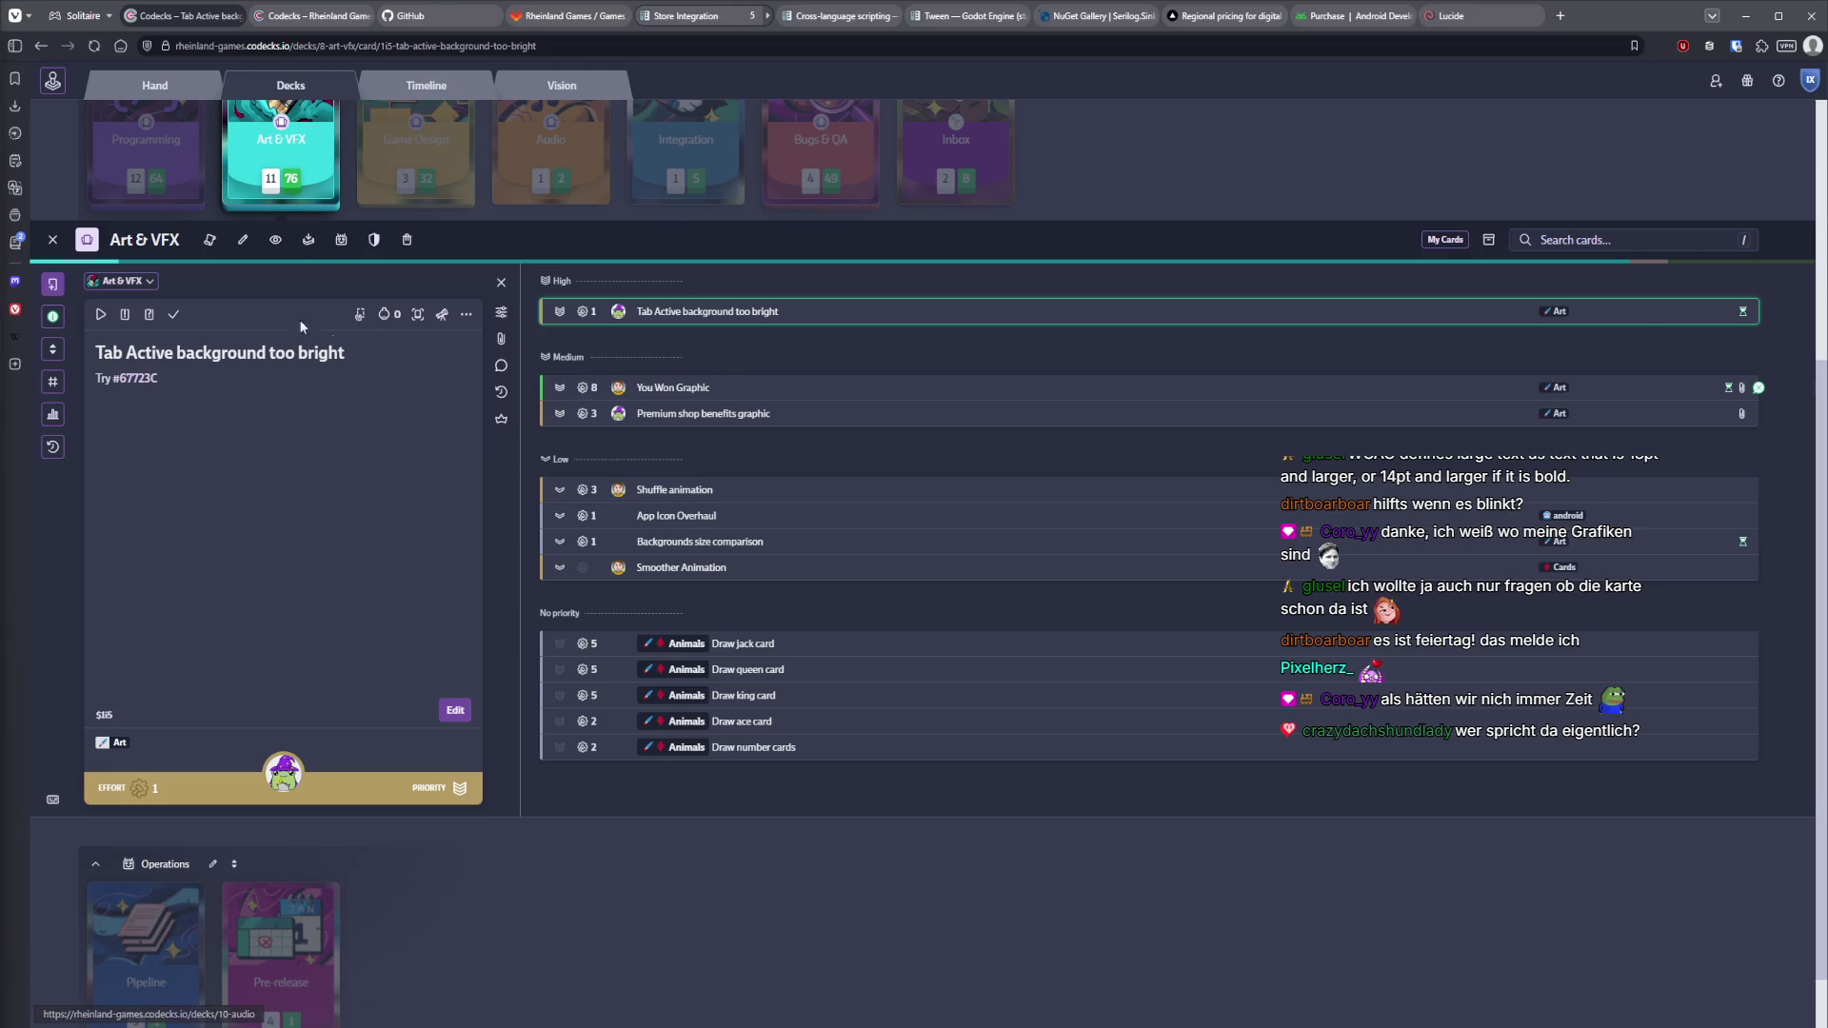
pyautogui.click(54, 242)
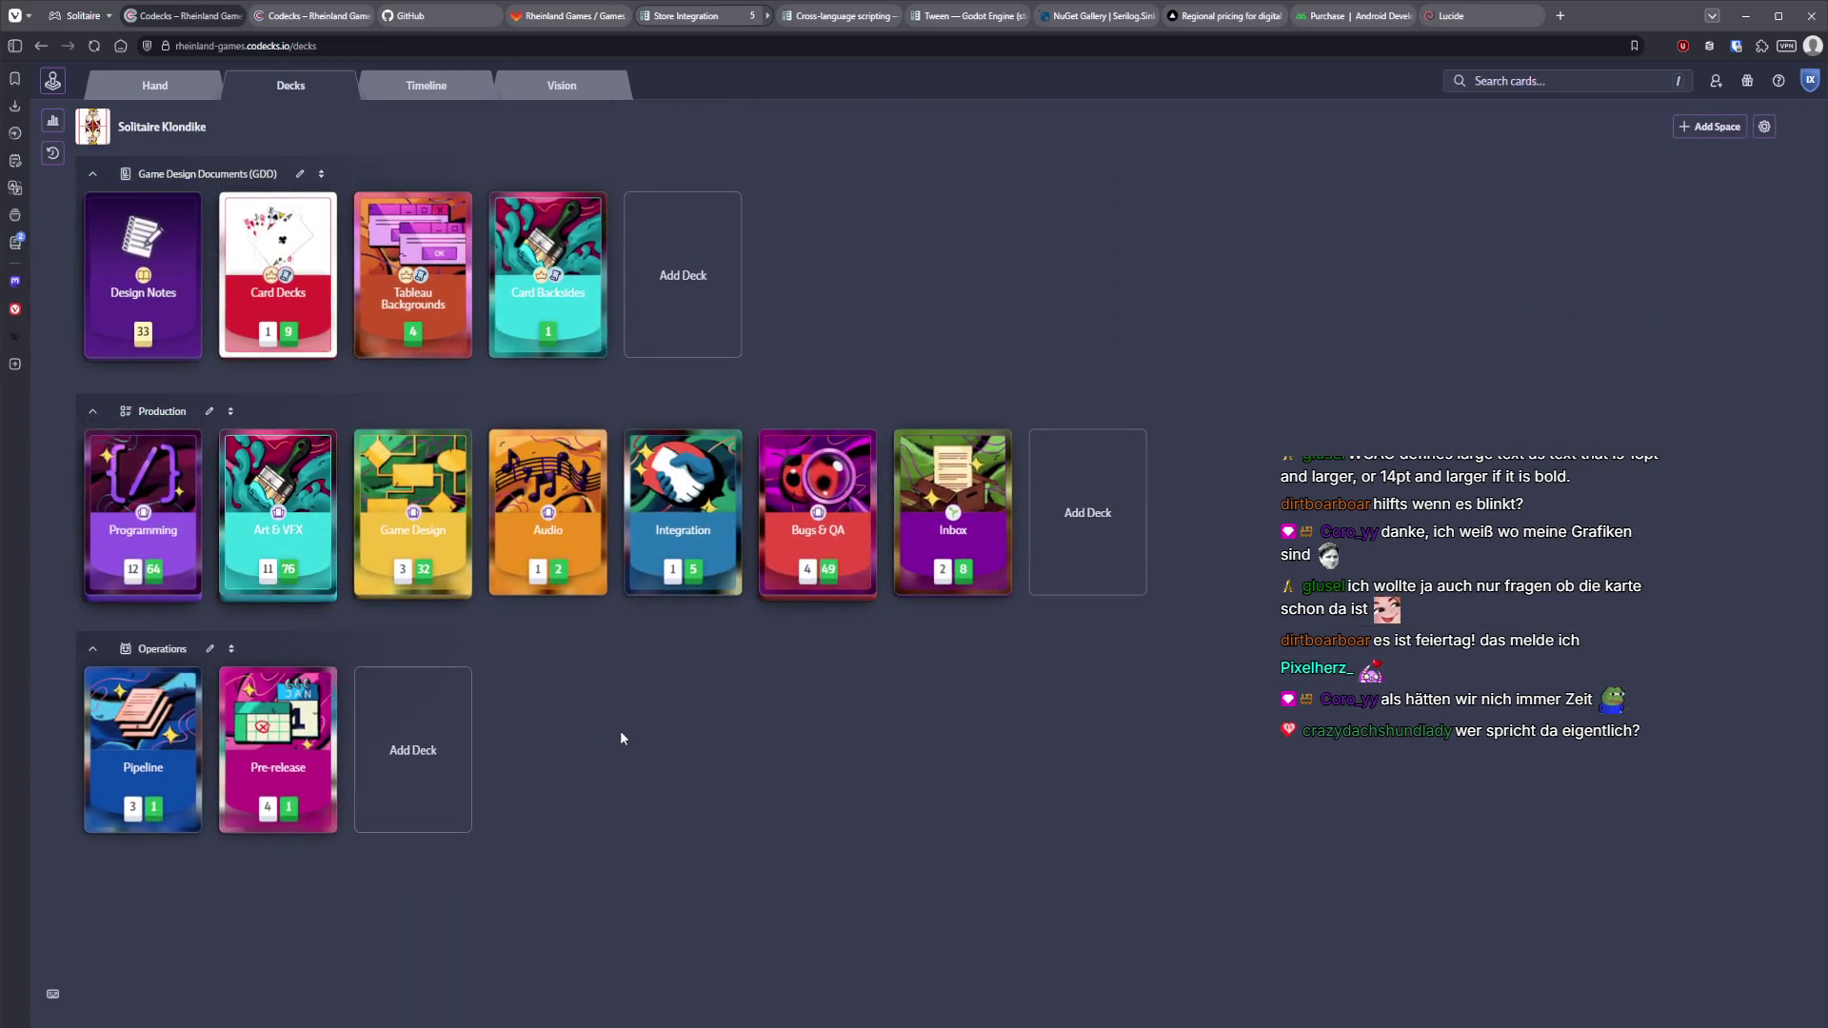